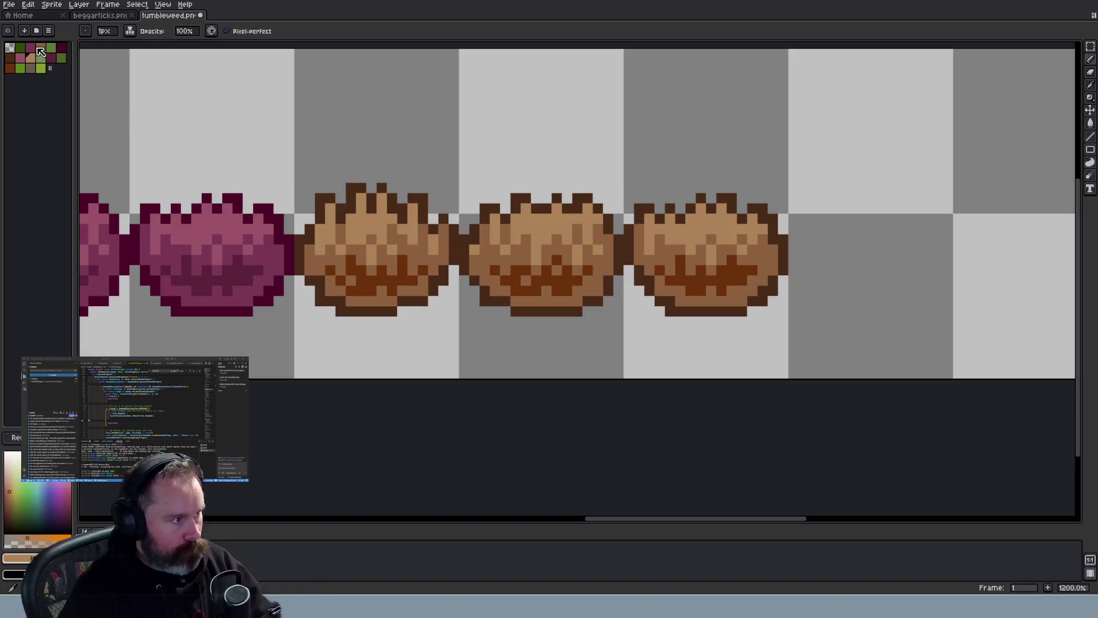
Switch to the Rectangular Marquee tool for selecting the brown tumbleweeds
click(1093, 48)
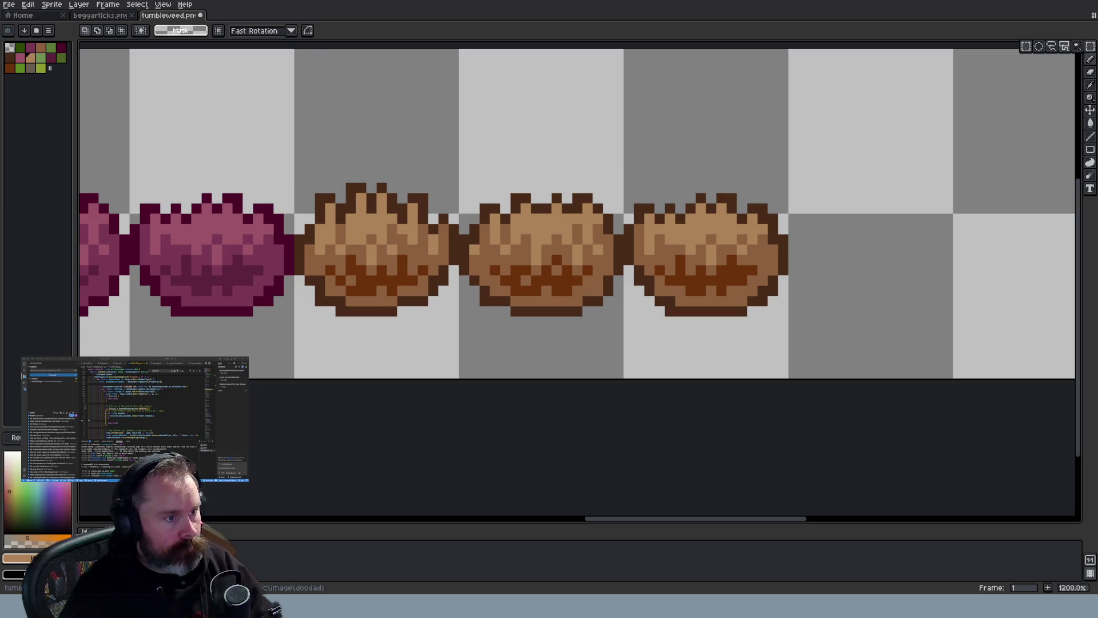
Zoom around the tumblingtumble sprites, then bring up the tumbleweed.png strip
scroll(551, 325, up, 5)
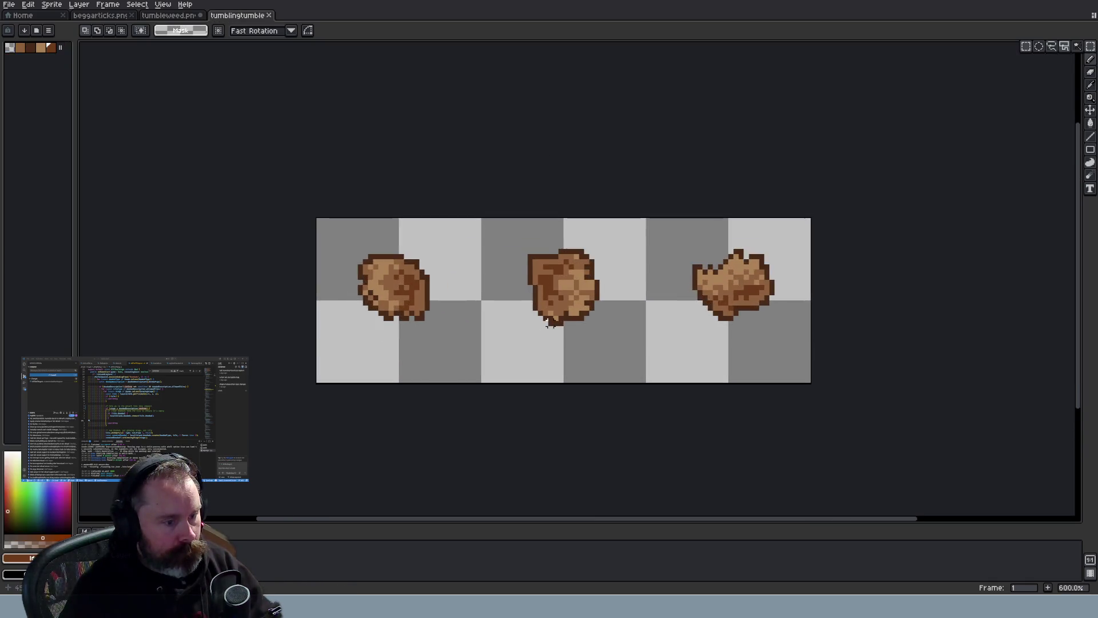
scroll(538, 316, up, 1)
scroll(538, 316, down, 1)
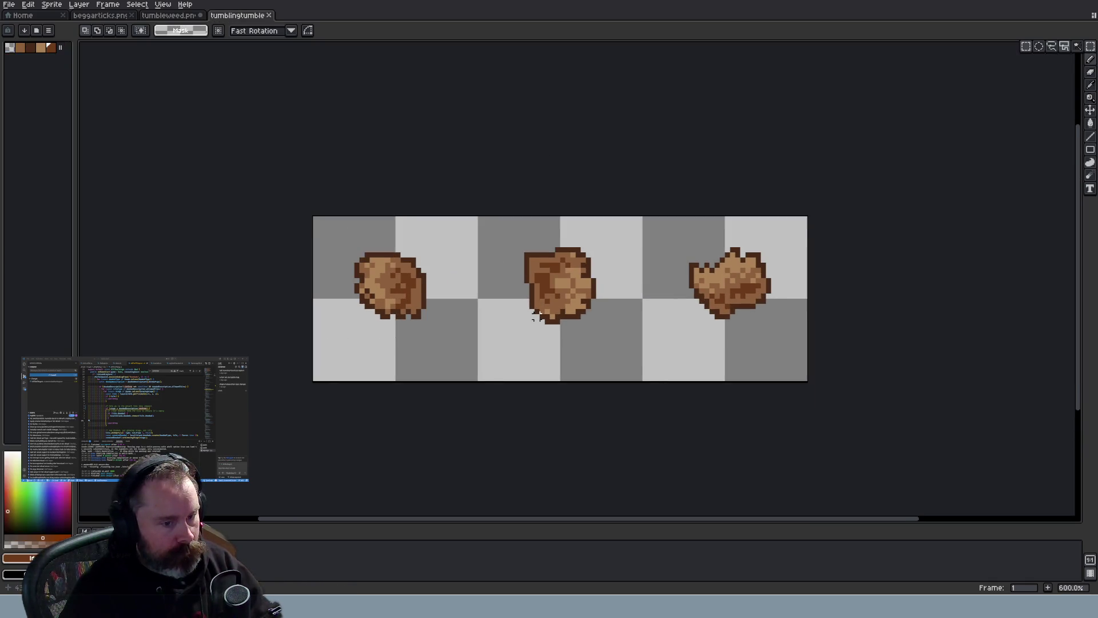
scroll(537, 316, down, 1)
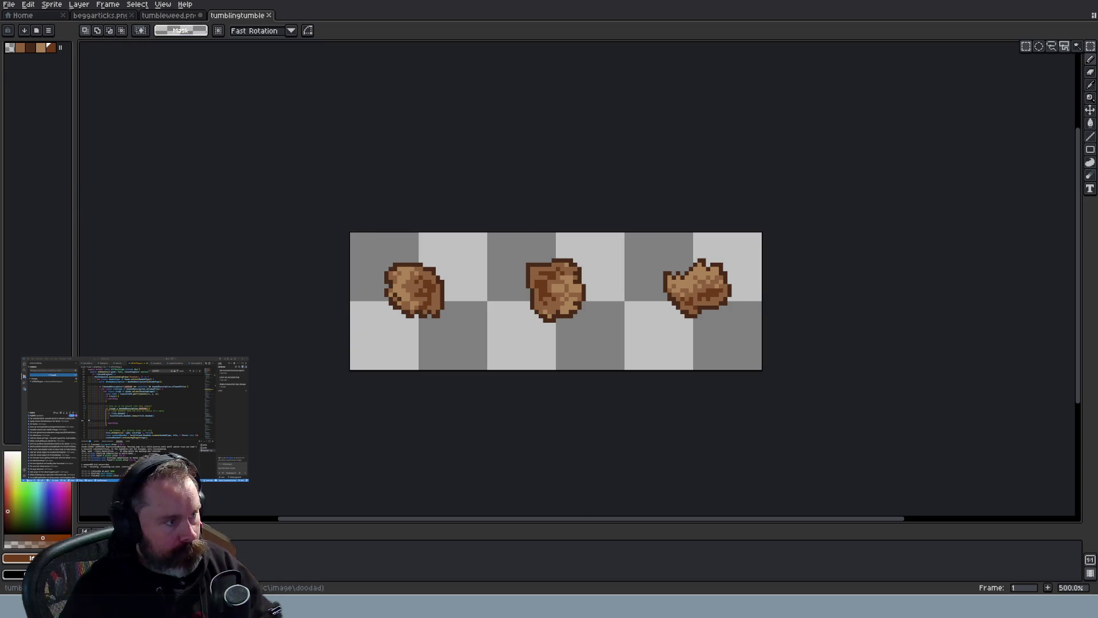
click(172, 16)
scroll(329, 137, down, 3)
Flip between the tumblingtumble and tumbleweed.png tabs to compare their brown tumbleweeds
click(239, 16)
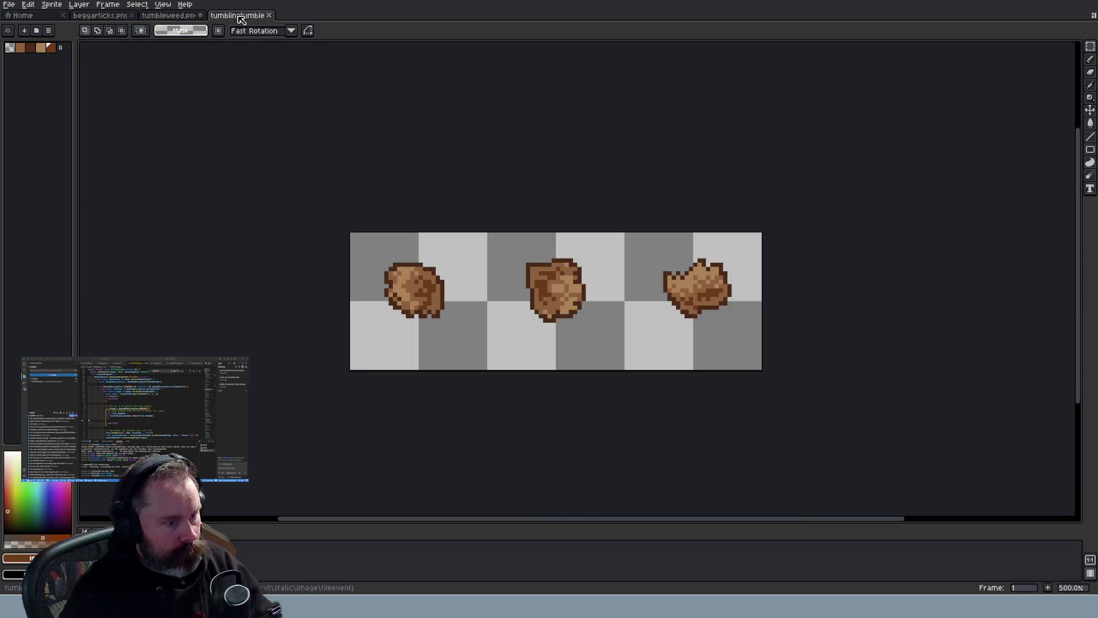
click(185, 16)
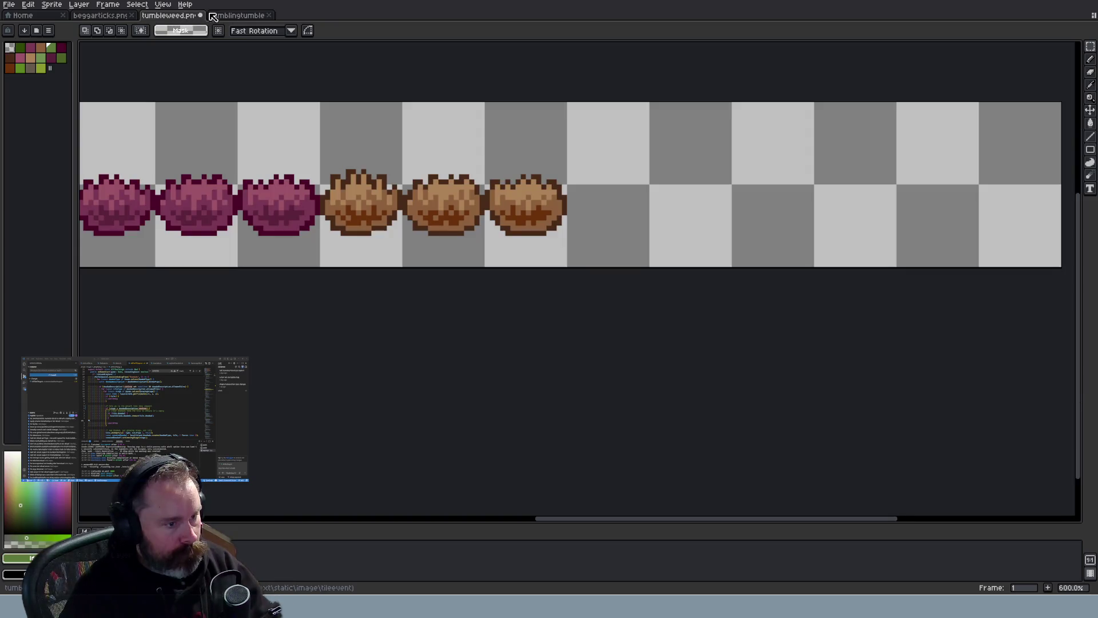
click(233, 16)
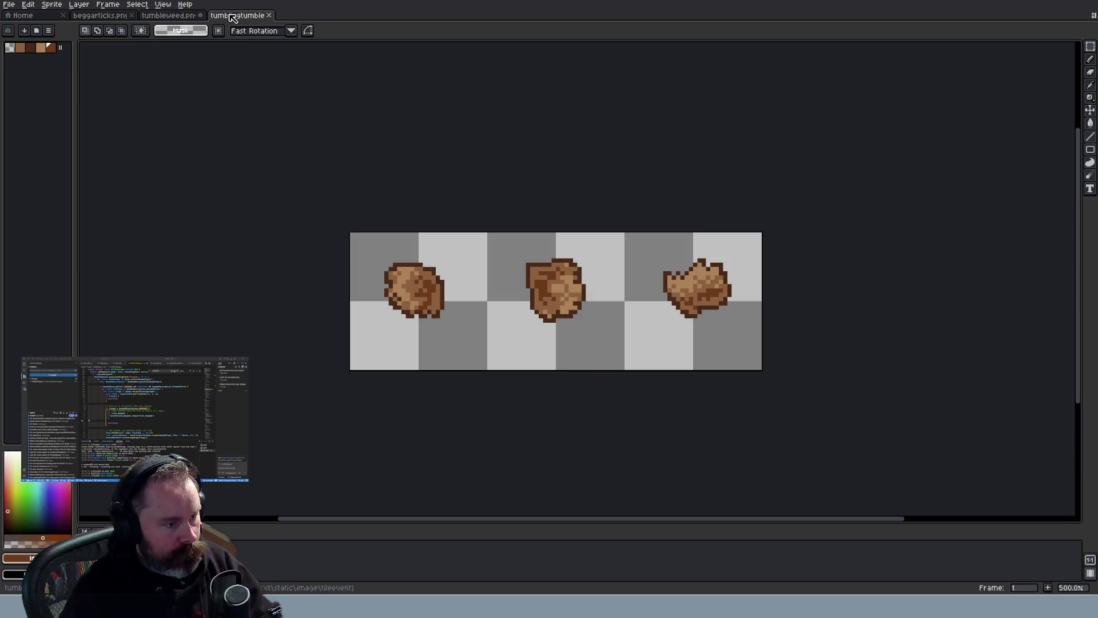
click(180, 16)
scroll(378, 196, up, 3)
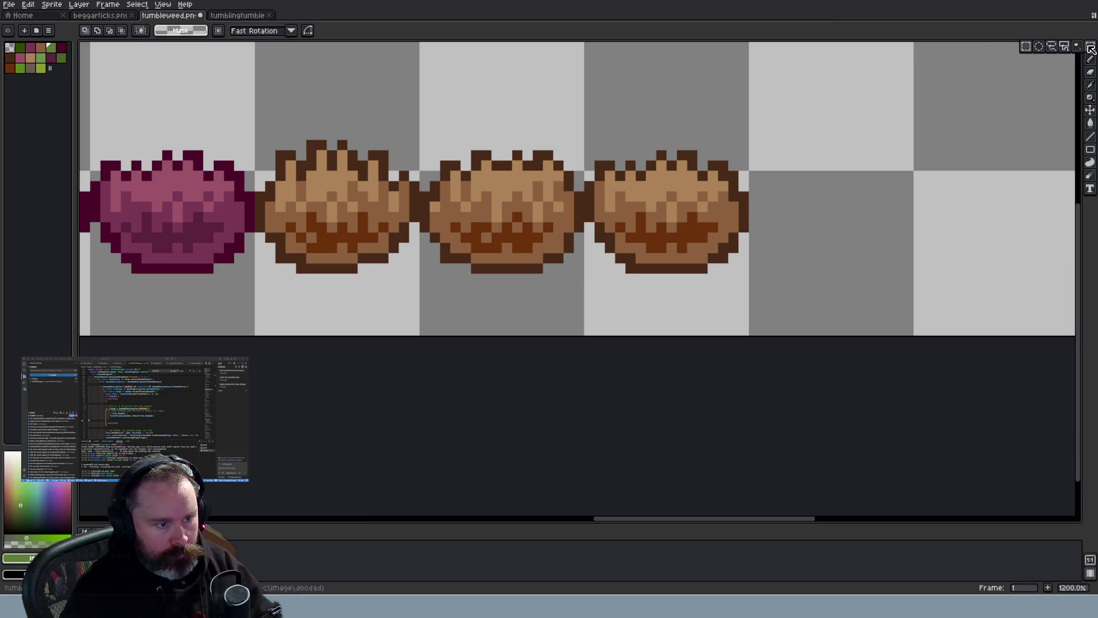
scroll(643, 107, down, 4)
scroll(643, 107, down, 2)
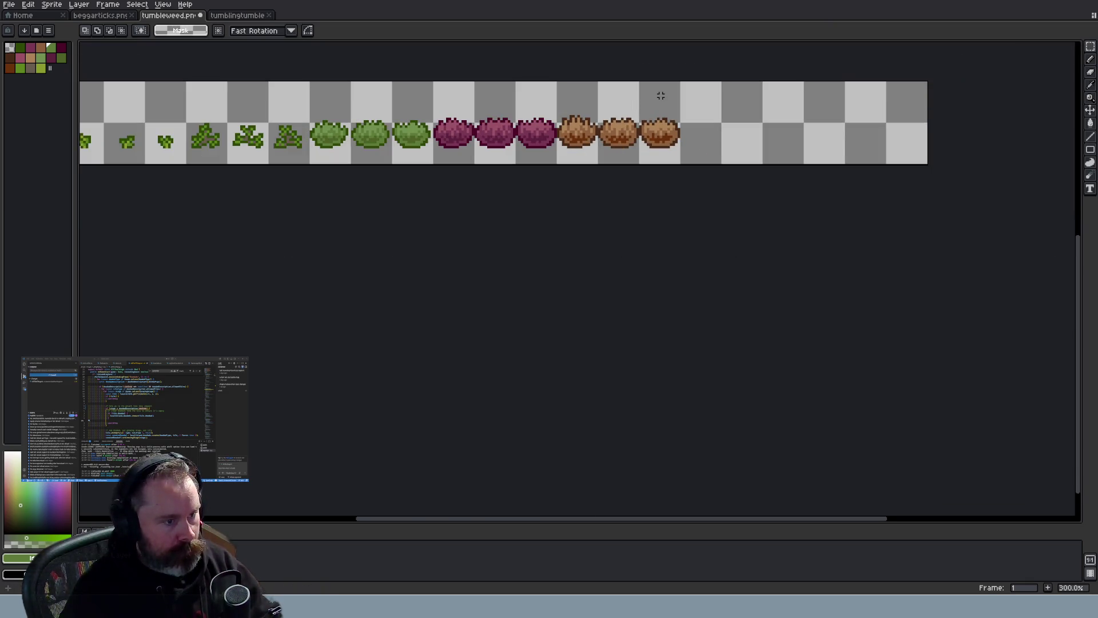
scroll(661, 95, up, 7)
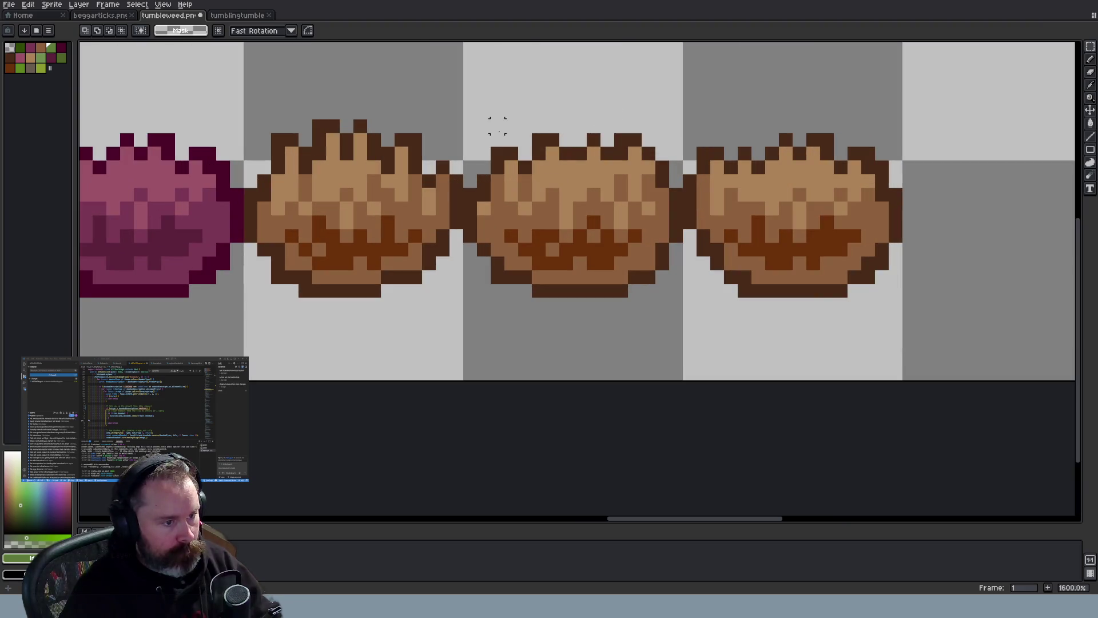
Stretch the middle brown tumbleweed's top up by one pixel and commit it
drag(470, 125, 682, 173)
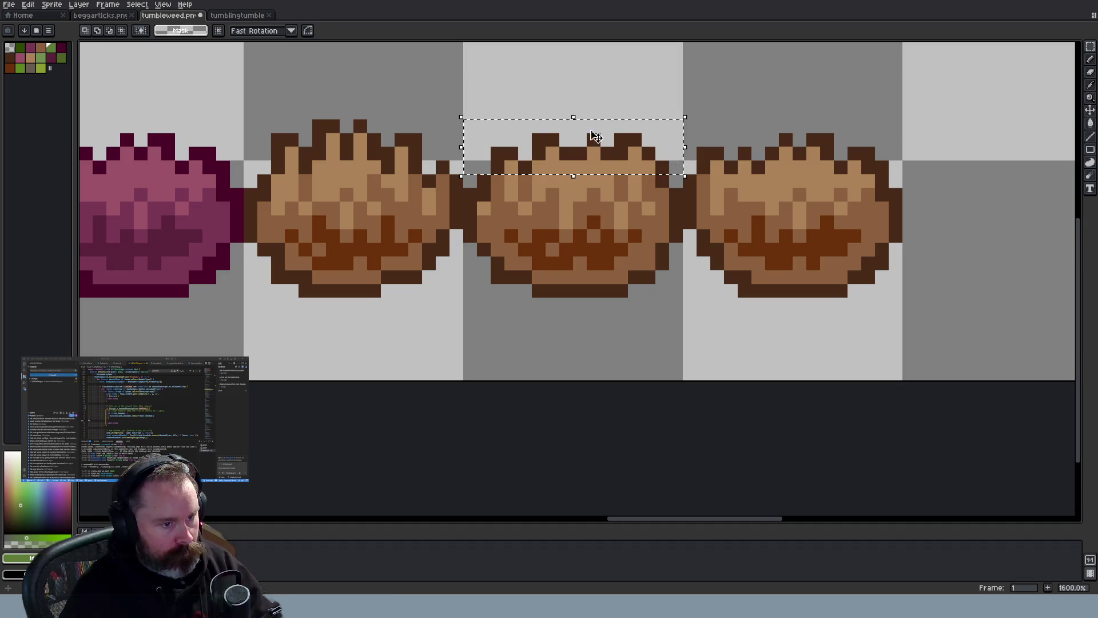
drag(574, 115, 584, 93)
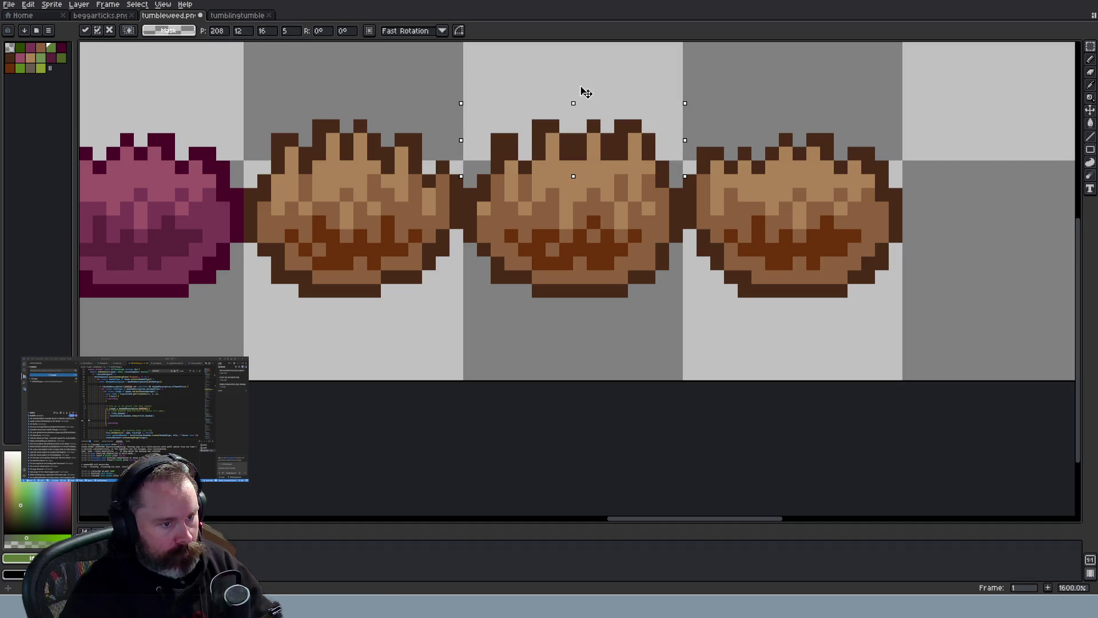
click(582, 102)
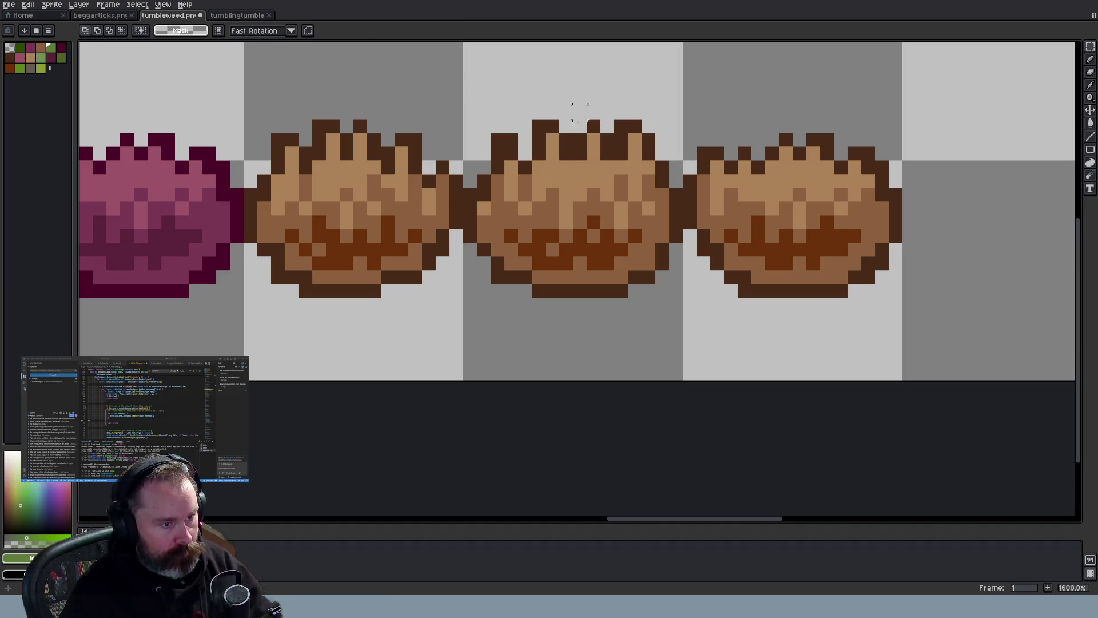
Retouch the stretched spiky top with browns and tan sampled from the tumbleweed
key(i)
click(525, 165)
key(b)
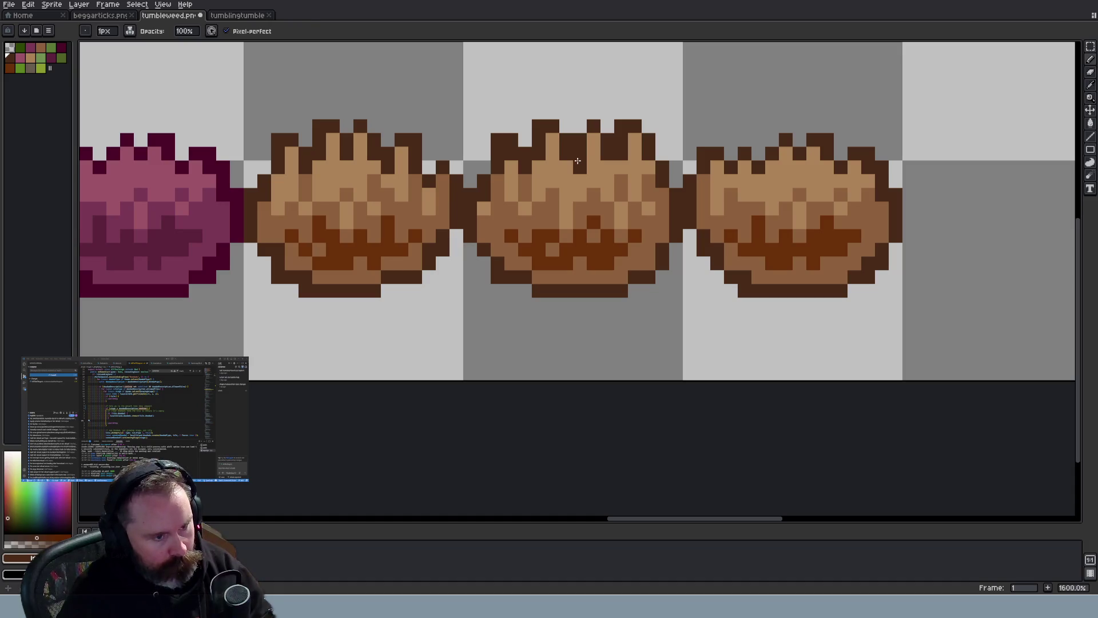
key(i)
key(b)
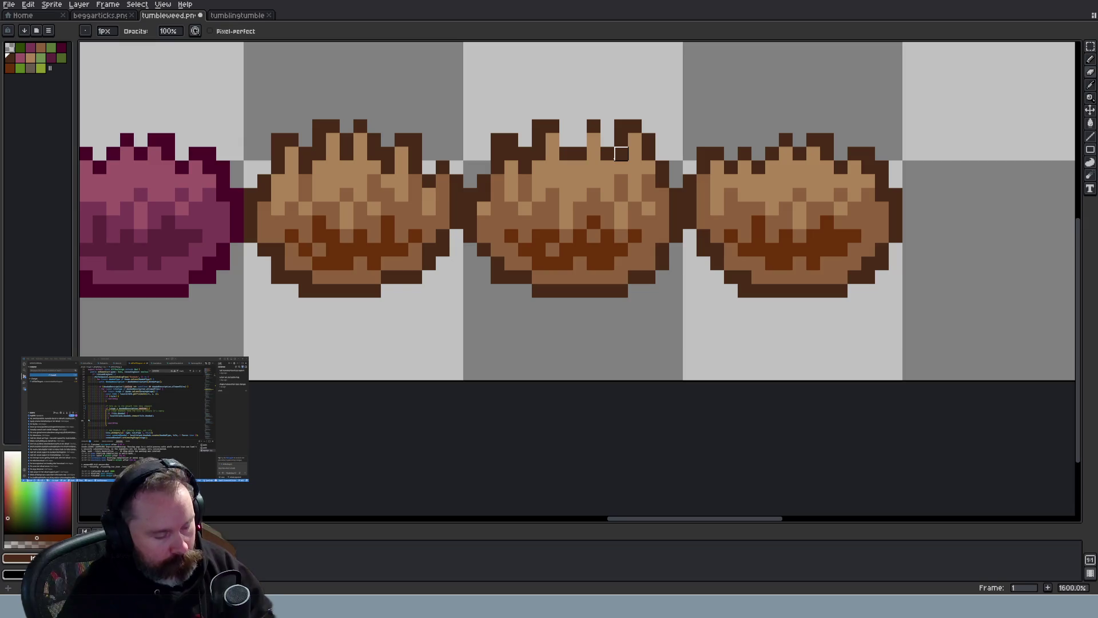
key(g)
key(b)
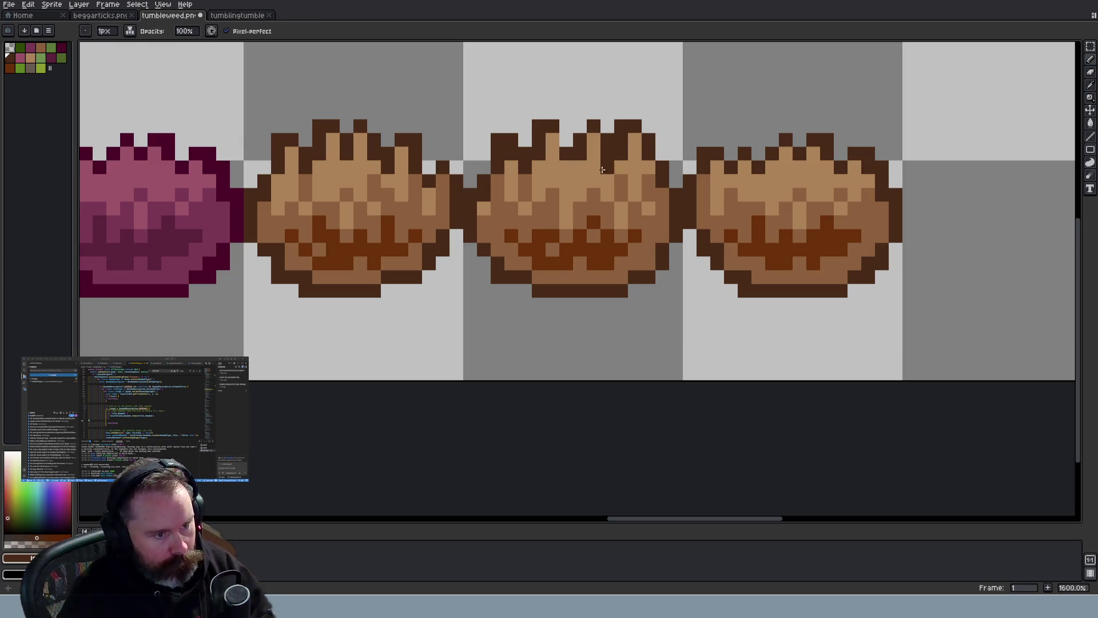
key(e)
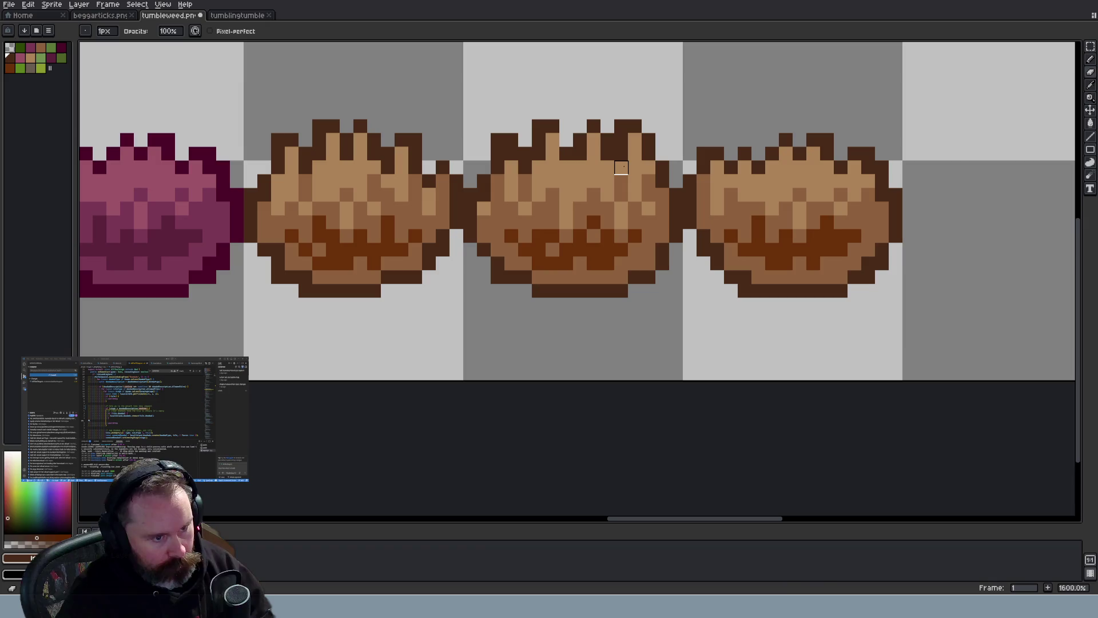
key(b)
alt+click(622, 168)
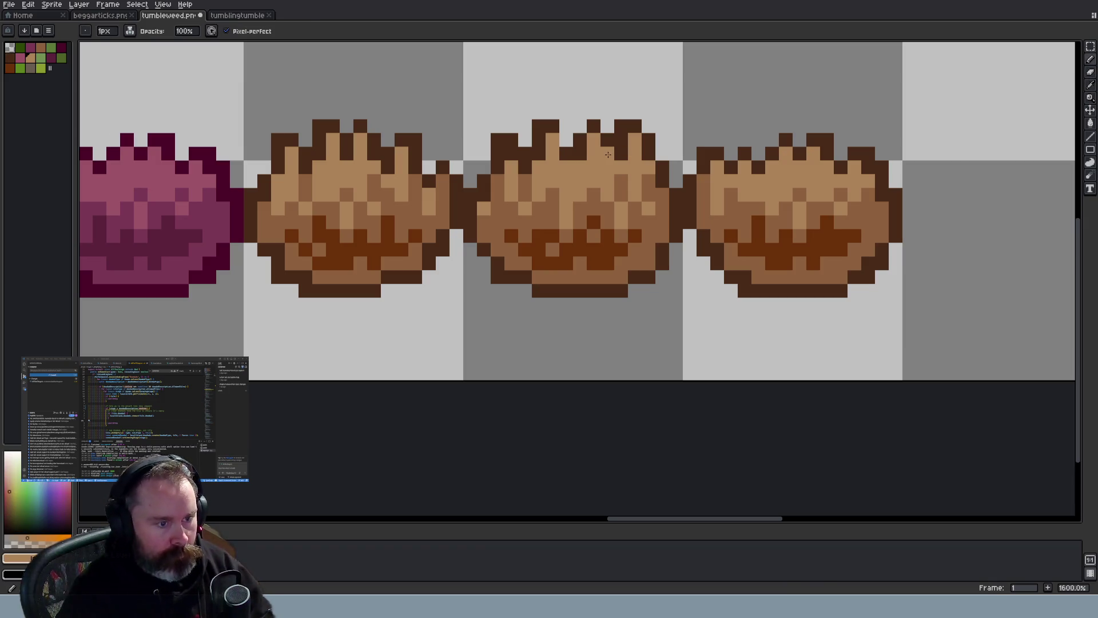
scroll(601, 179, down, 3)
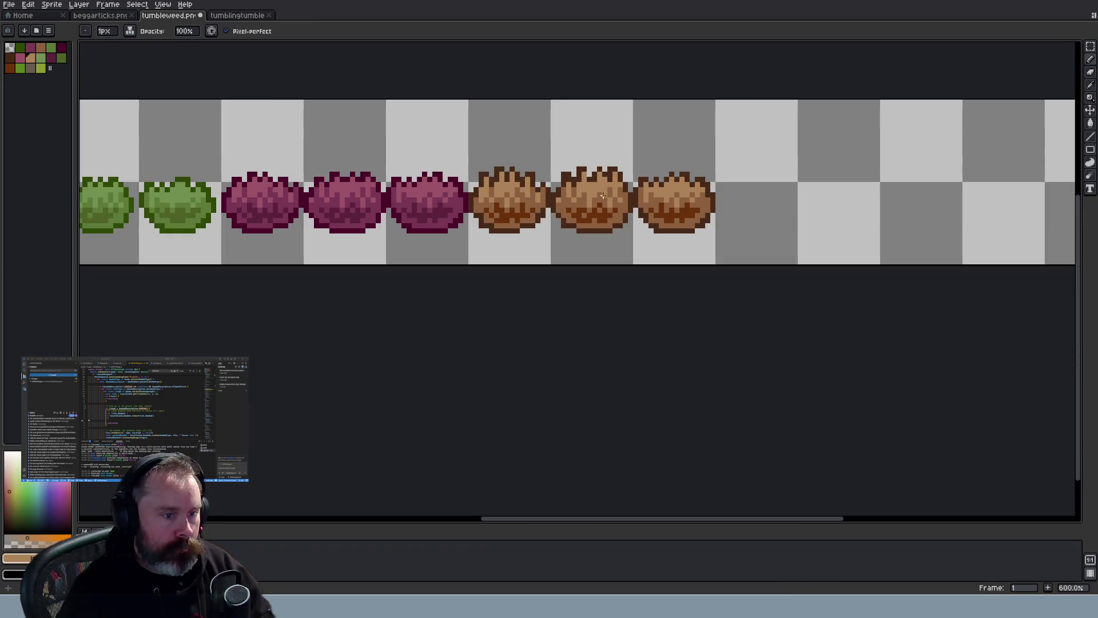
Erase and redraw the middle tumbleweed's top spike pixels in a darker brown
scroll(602, 195, up, 3)
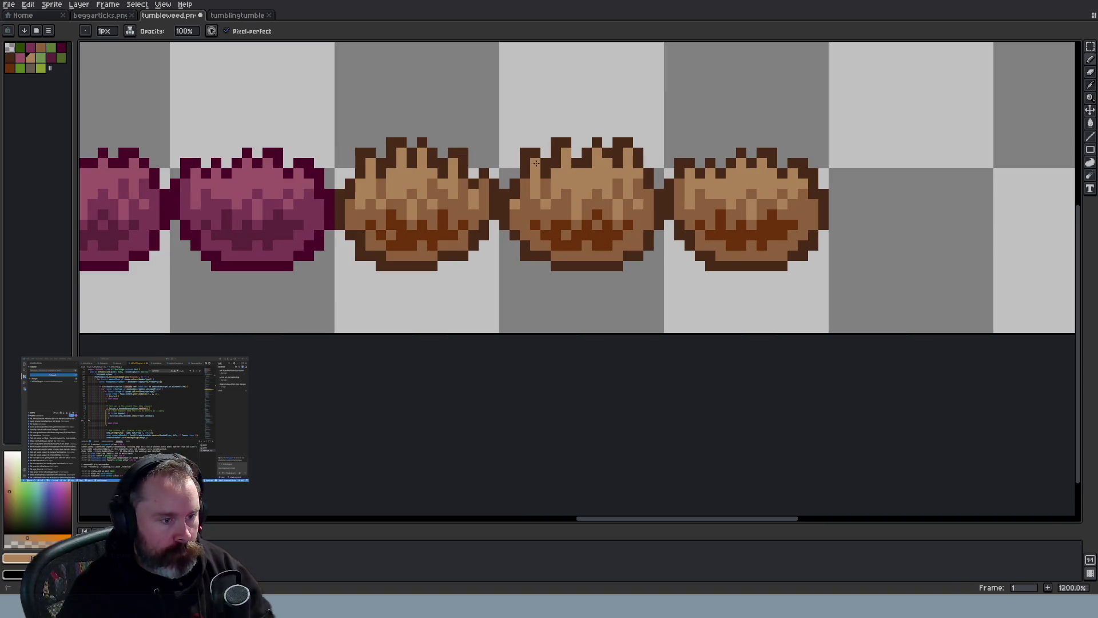
scroll(614, 196, down, 1)
scroll(601, 183, up, 1)
key(e)
key(b)
alt+click(589, 170)
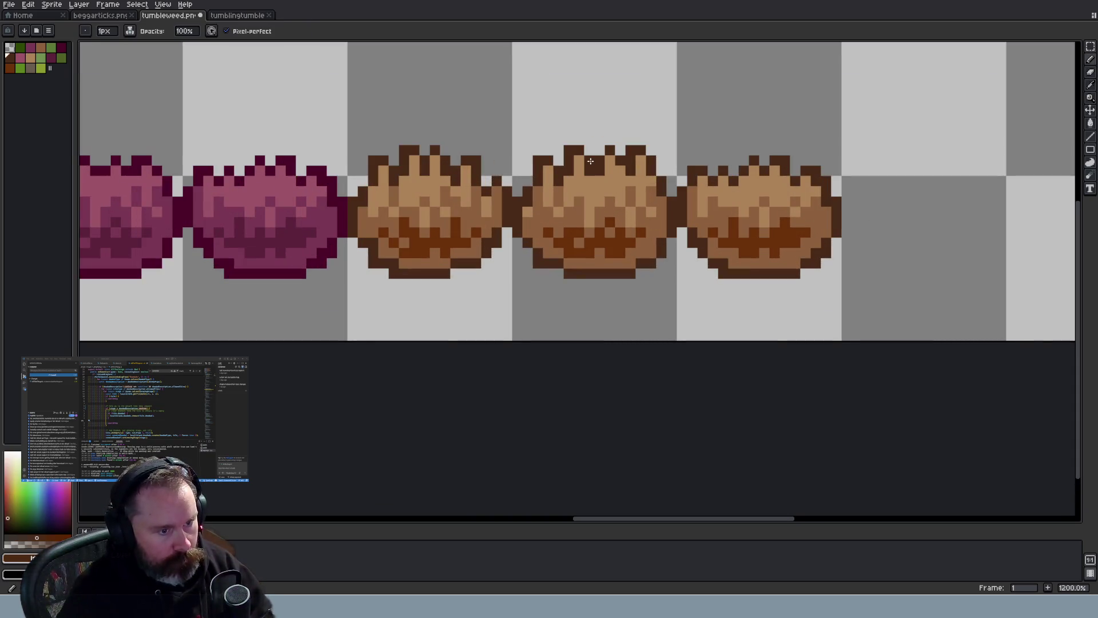
Erase stray pixels and add light tan highlights to the spikes, then zoom out
key(e)
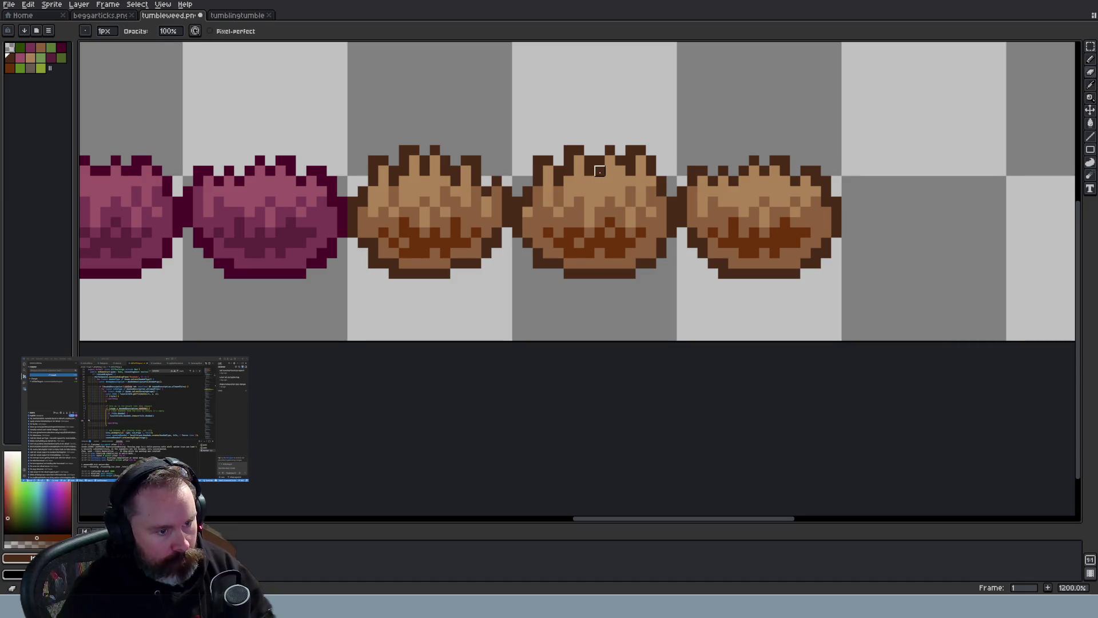
key(b)
alt+click(610, 181)
scroll(629, 216, down, 6)
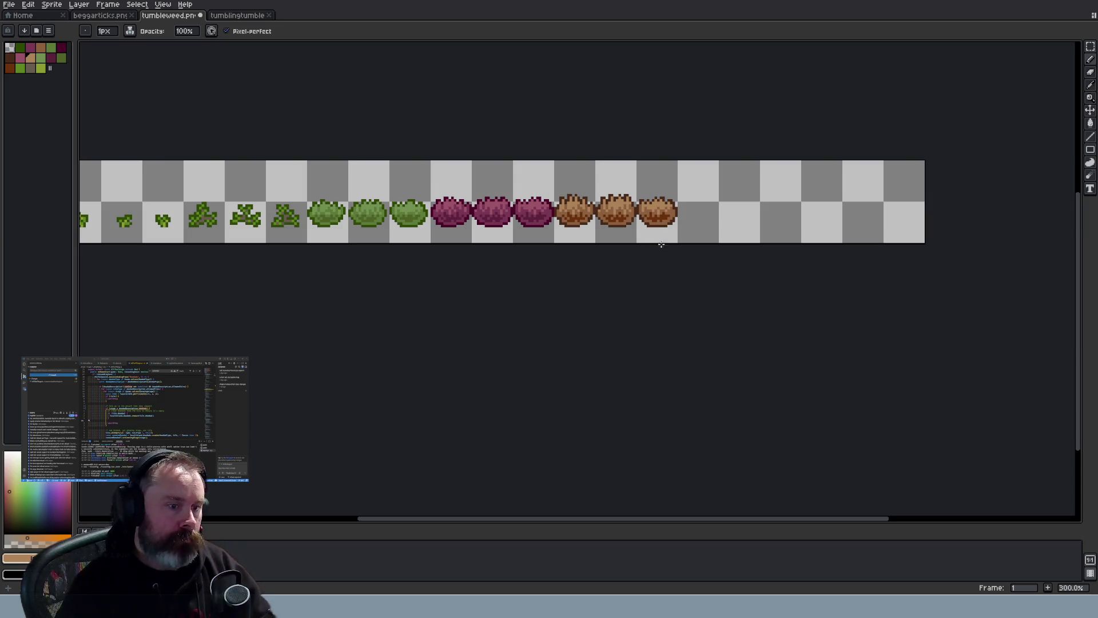
scroll(642, 239, down, 2)
scroll(643, 238, up, 2)
scroll(642, 239, down, 2)
scroll(643, 238, up, 1)
scroll(642, 239, up, 1)
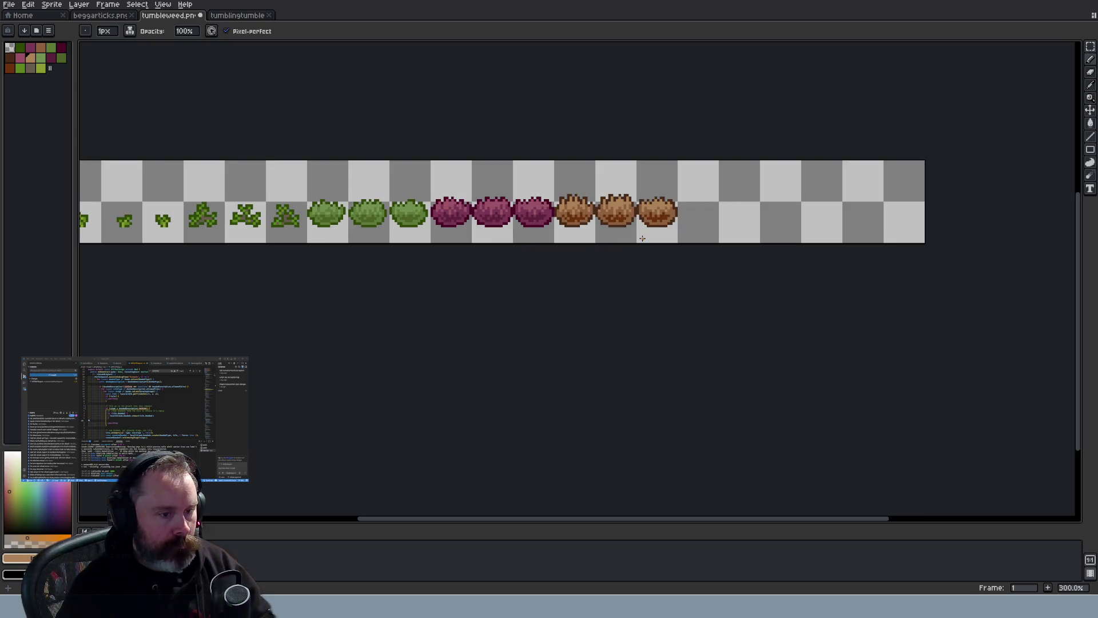
scroll(645, 227, down, 1)
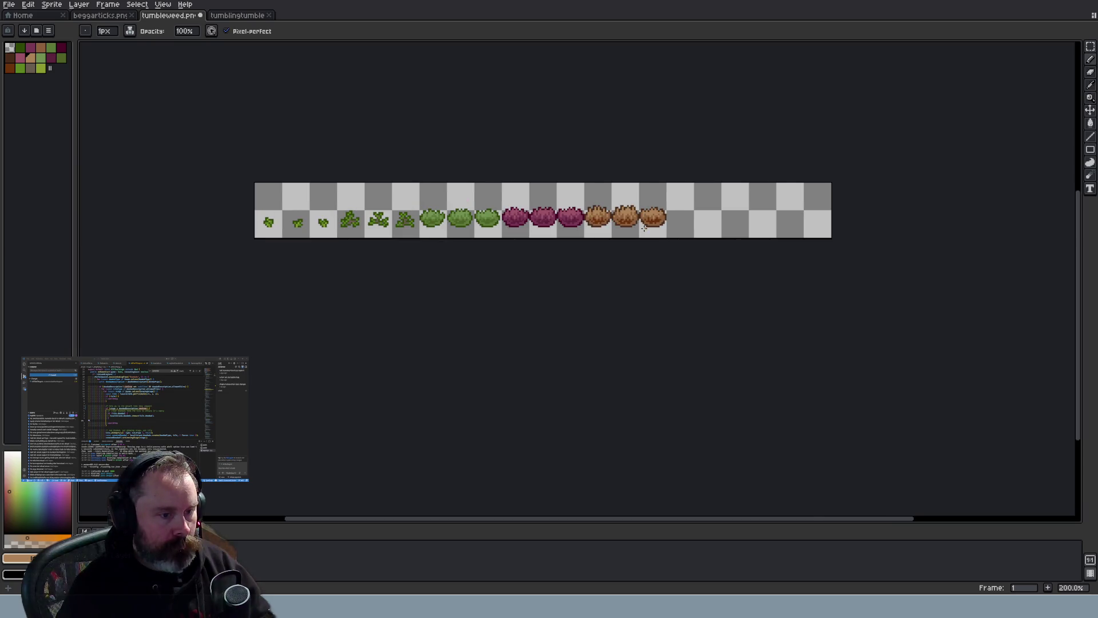
scroll(645, 228, up, 2)
scroll(644, 228, up, 5)
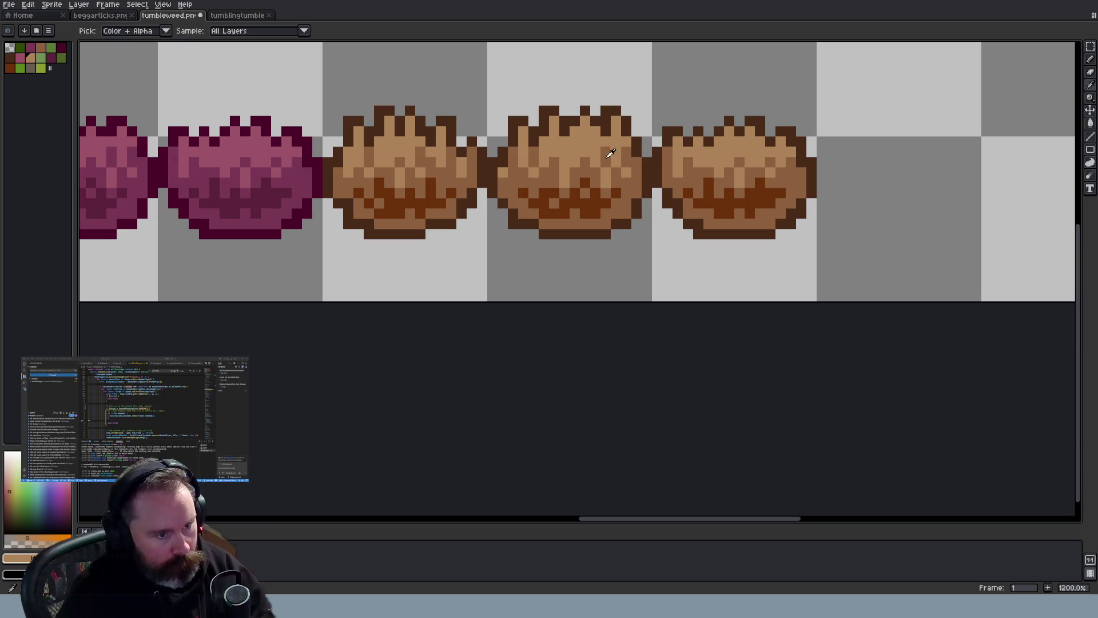
Sample tan from the middle tumbleweed, then undo the stray pencil stroke
alt+click(609, 154)
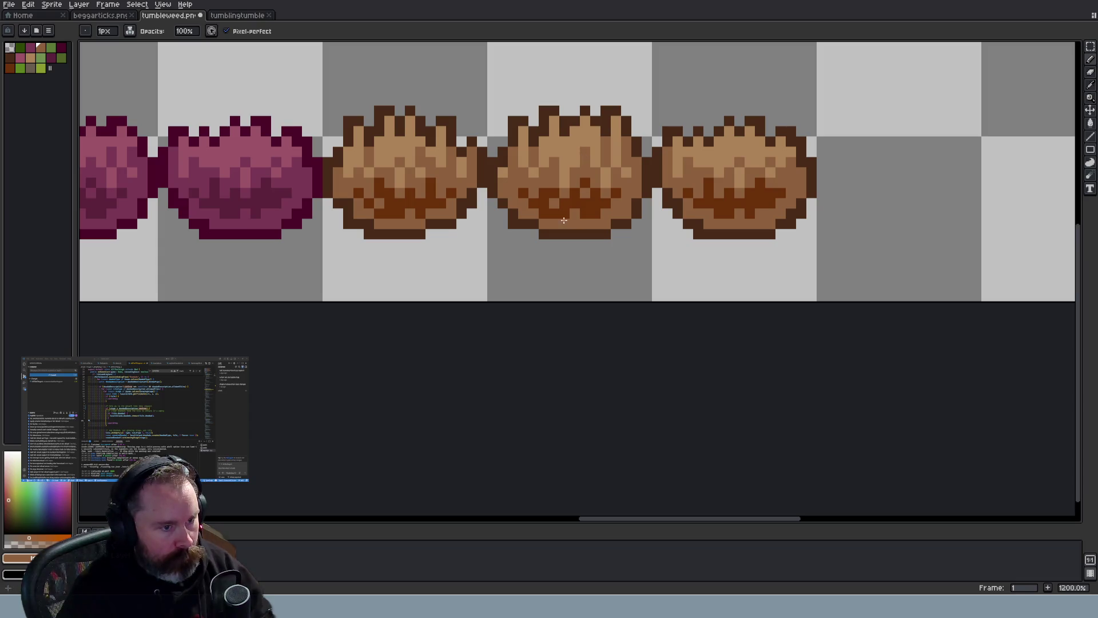
scroll(559, 217, down, 5)
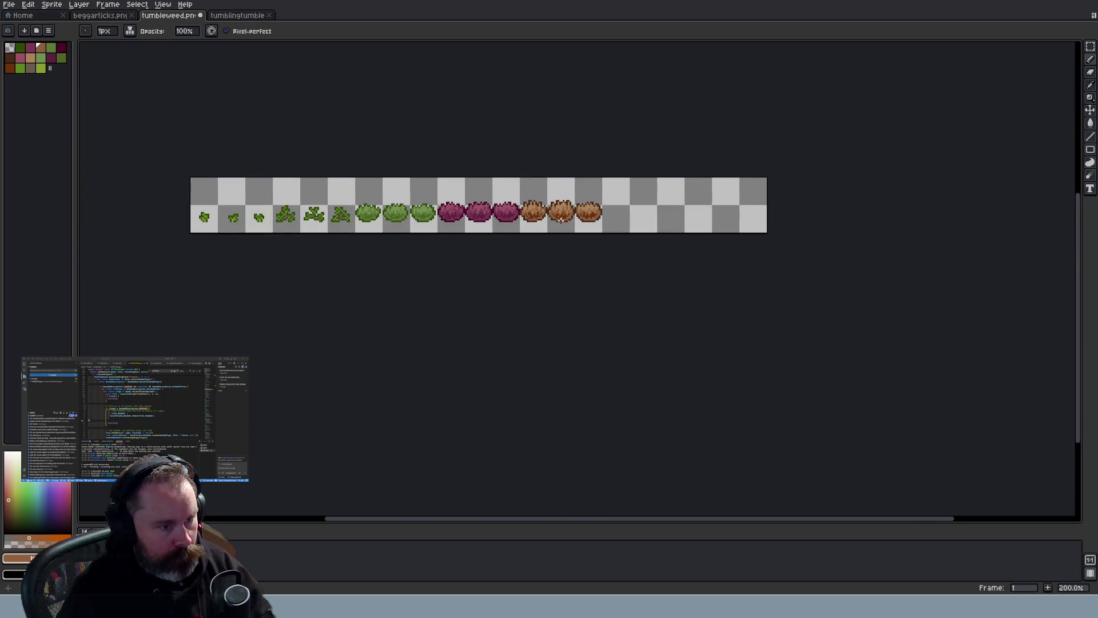
scroll(560, 219, up, 3)
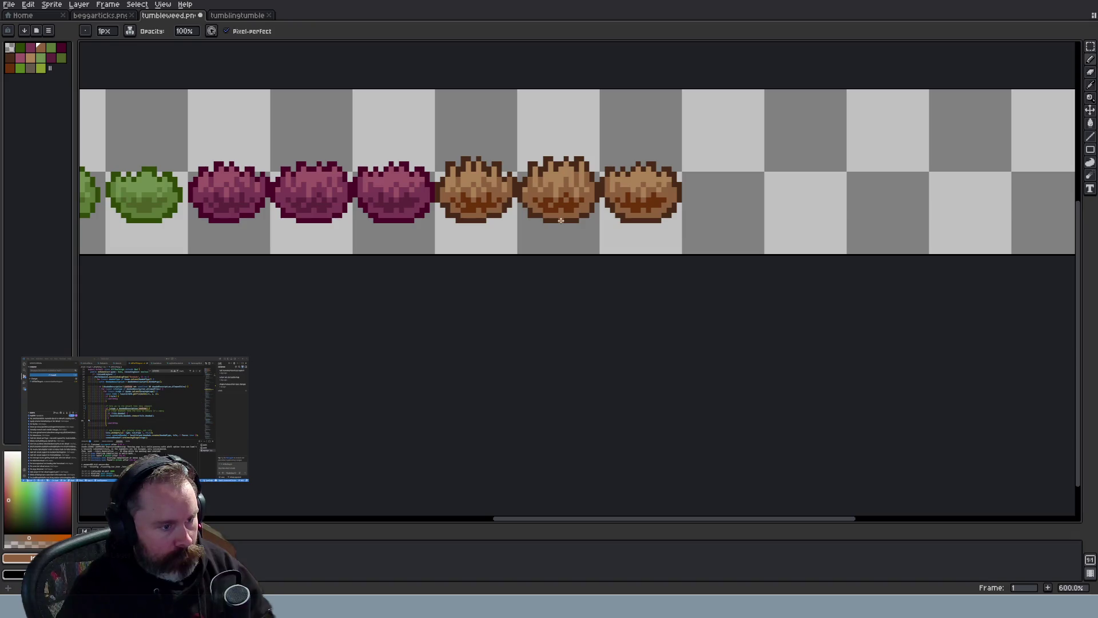
scroll(560, 220, up, 1)
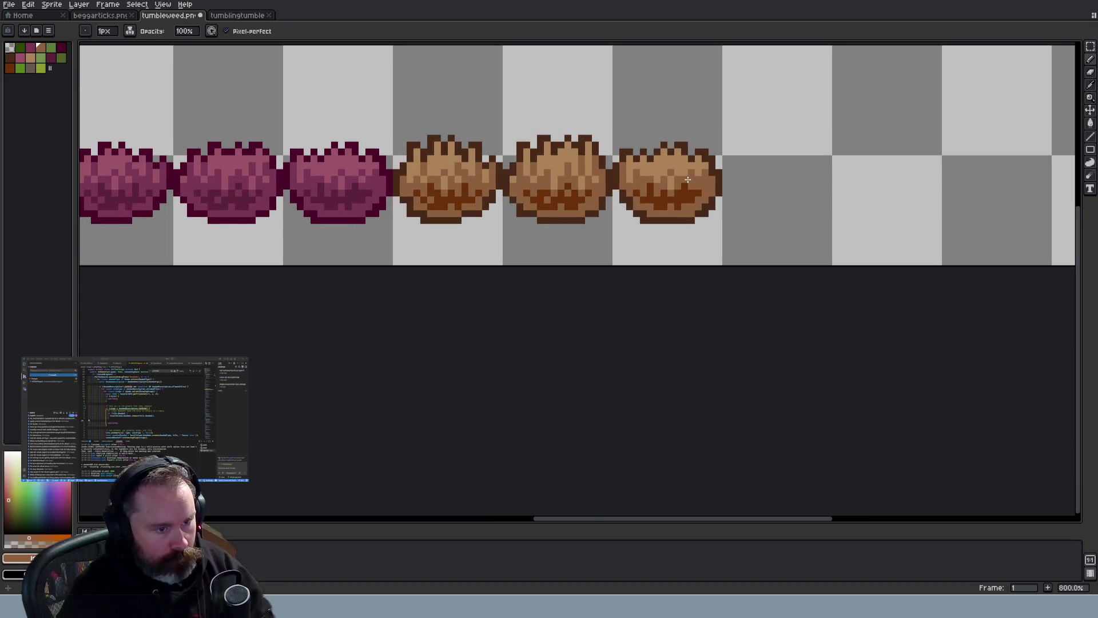
scroll(687, 179, up, 2)
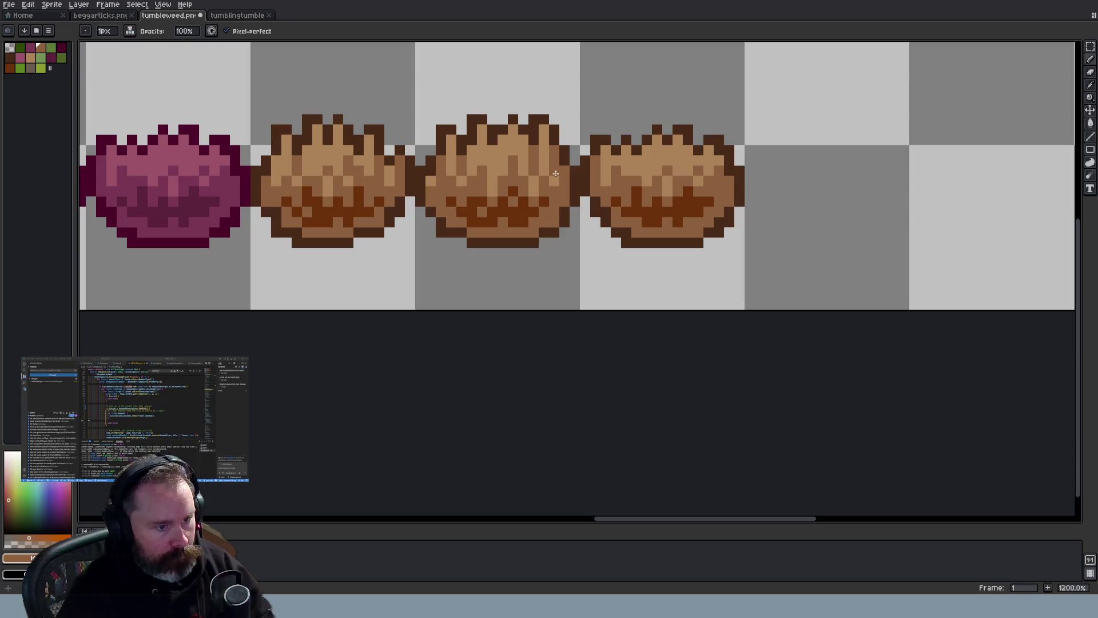
scroll(556, 173, down, 2)
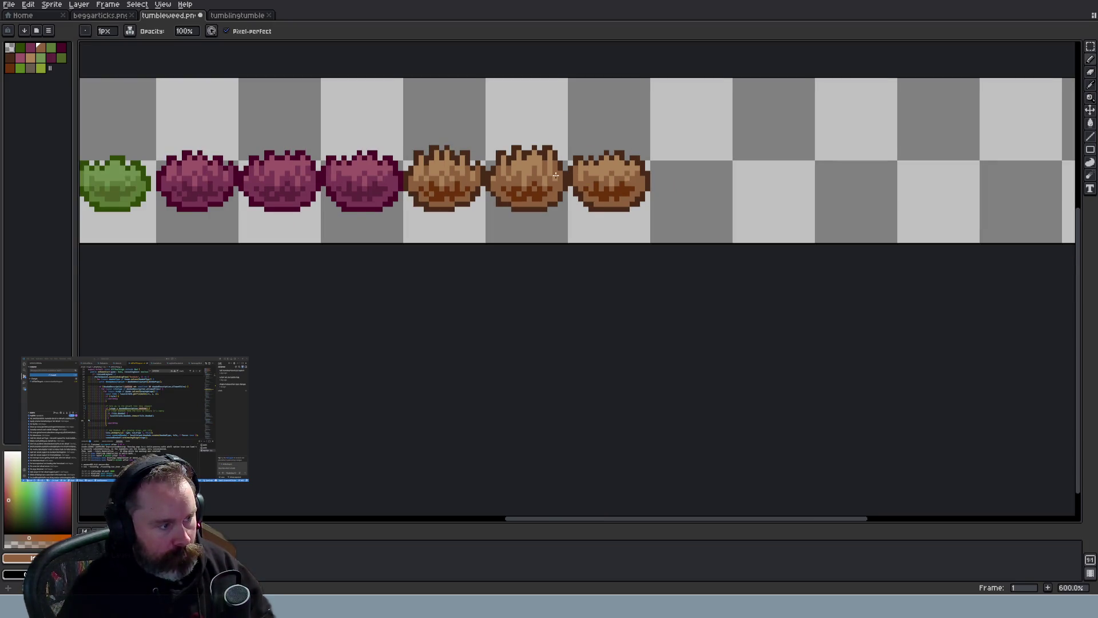
scroll(555, 175, up, 1)
key(ctrl+z)
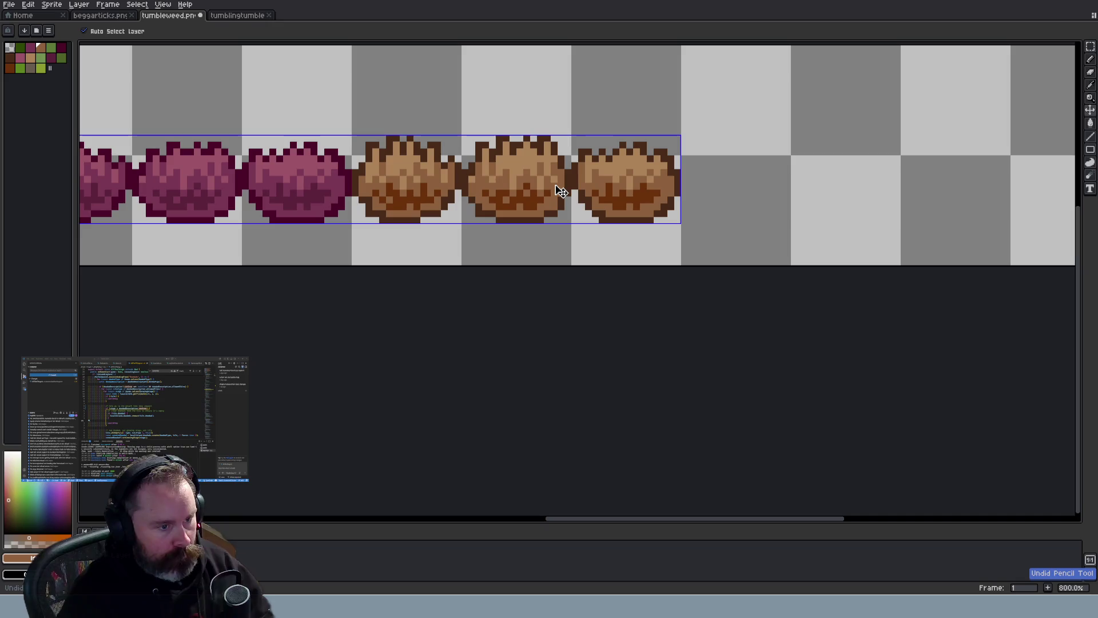
Paint a dark brown pixel on the middle tumbleweed's top and recolour it tan
key(i)
scroll(504, 161, up, 3)
click(524, 139)
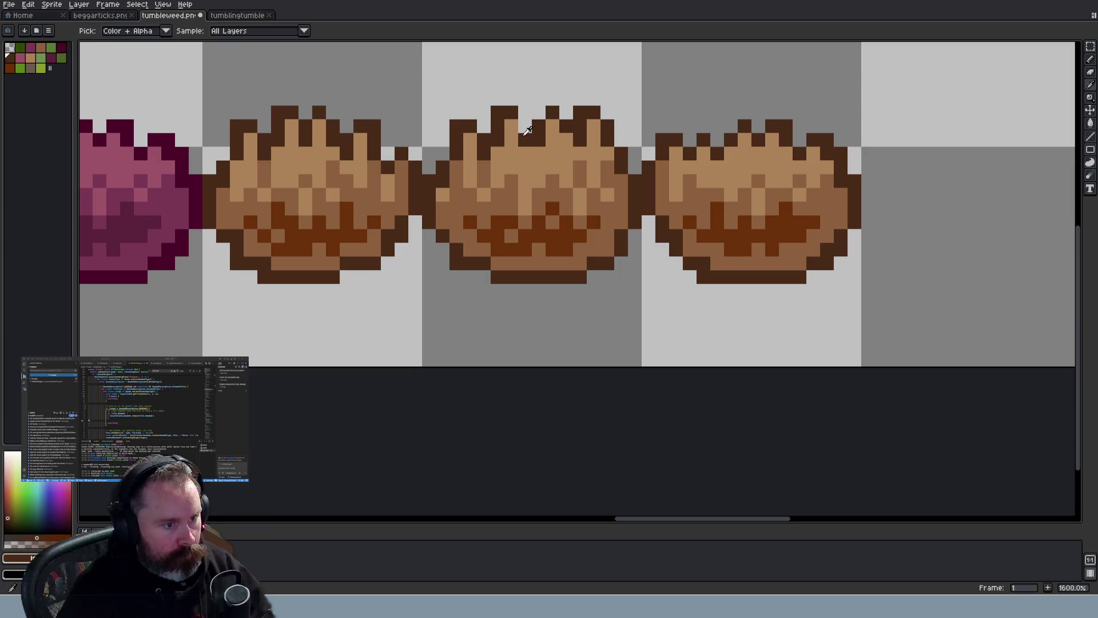
key(b)
click(525, 140)
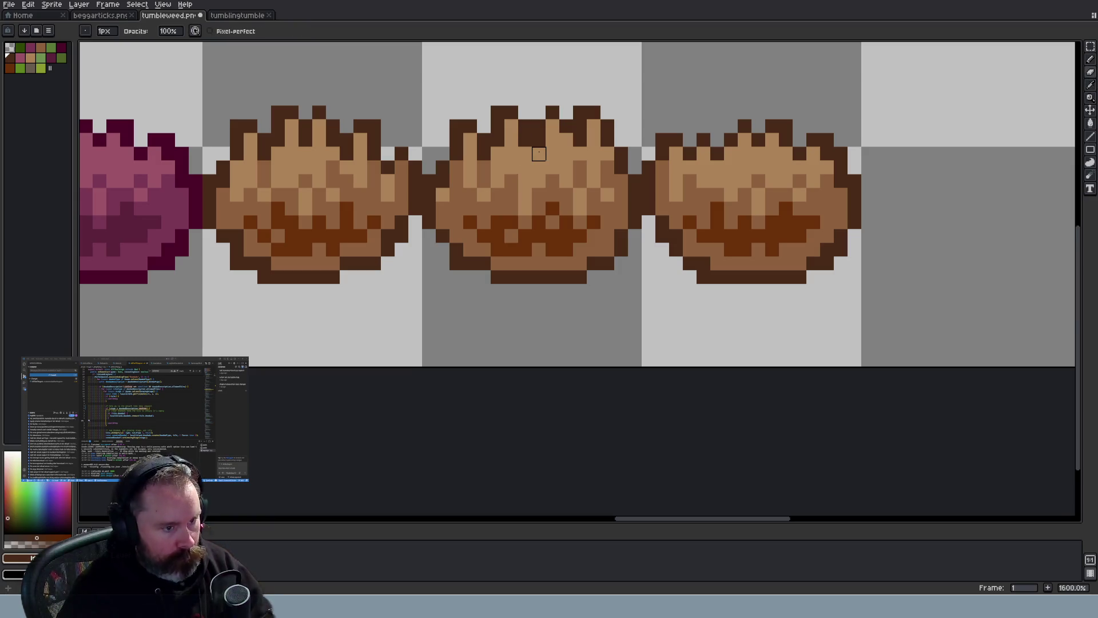
alt+click(539, 152)
click(538, 140)
scroll(552, 163, down, 5)
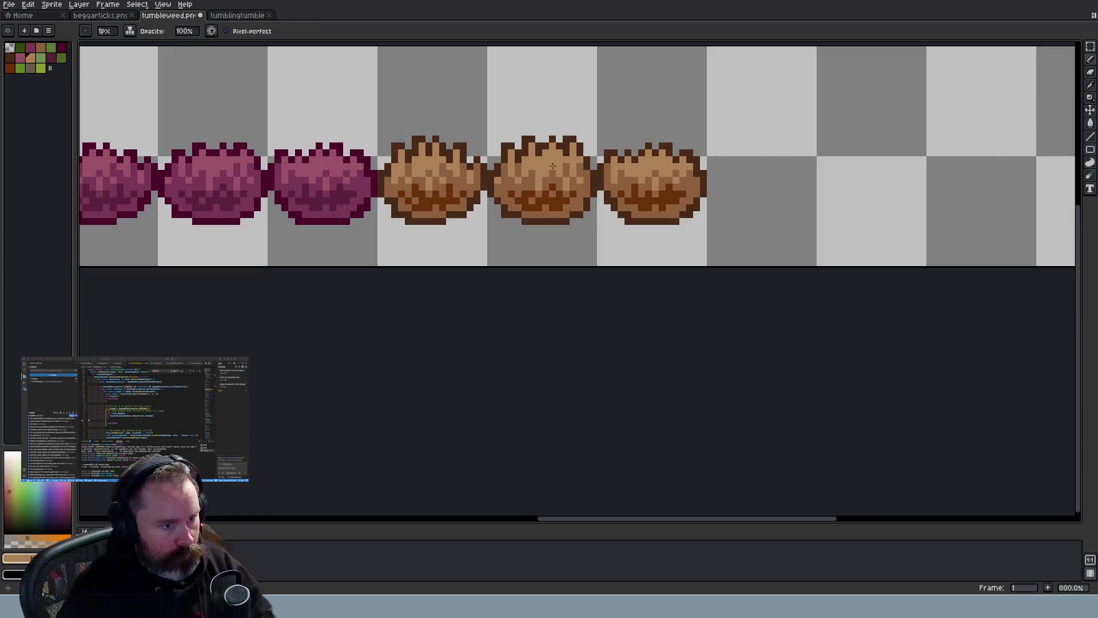
scroll(553, 165, up, 3)
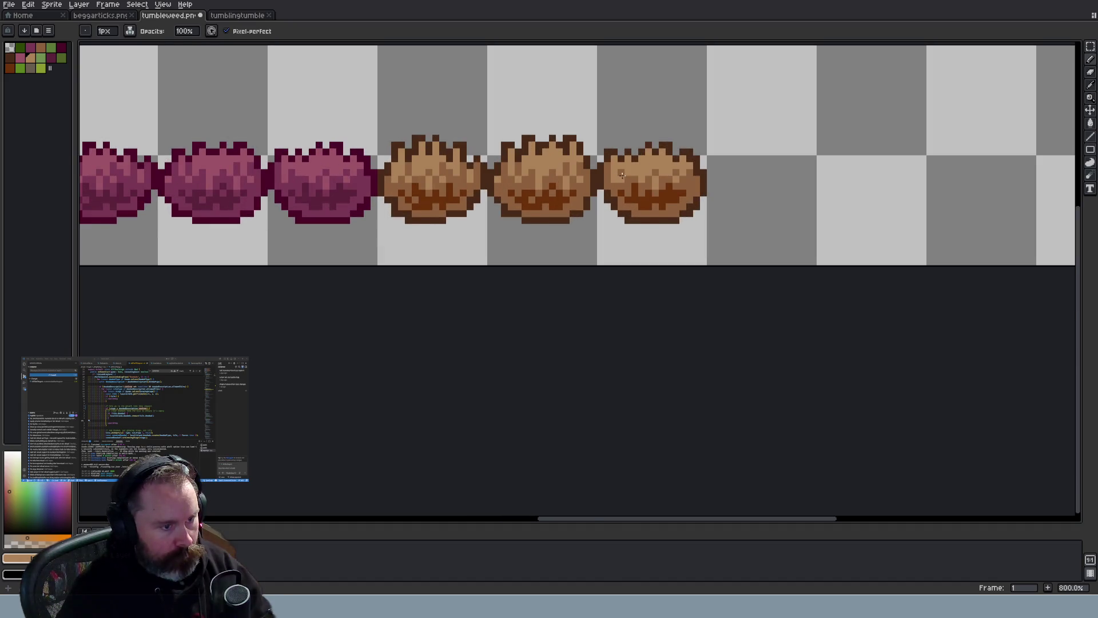
scroll(622, 175, up, 2)
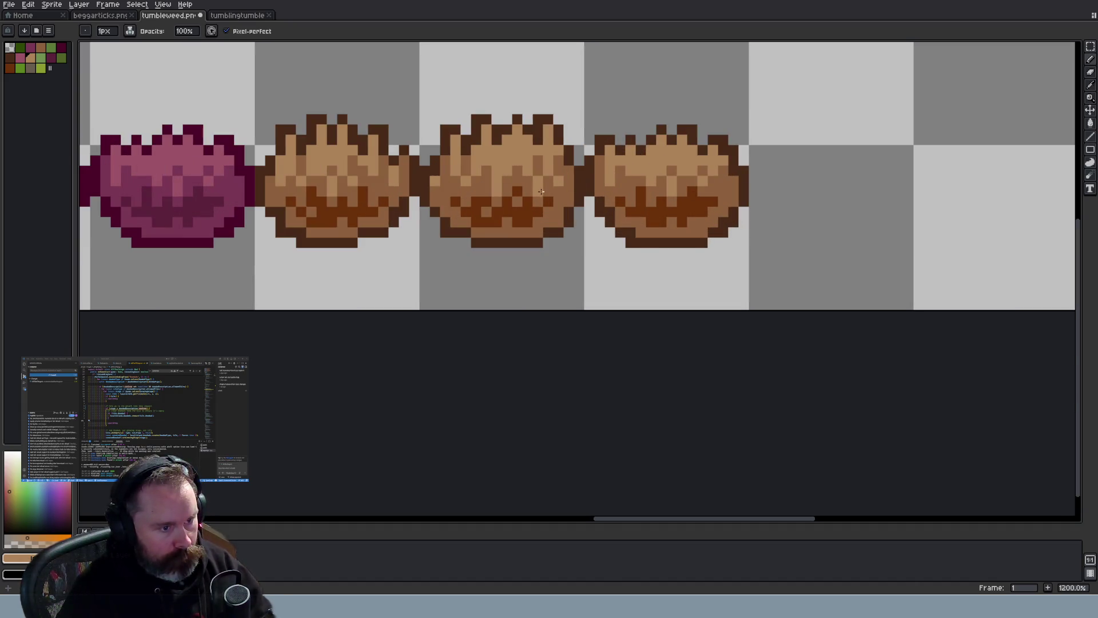
alt+click(543, 161)
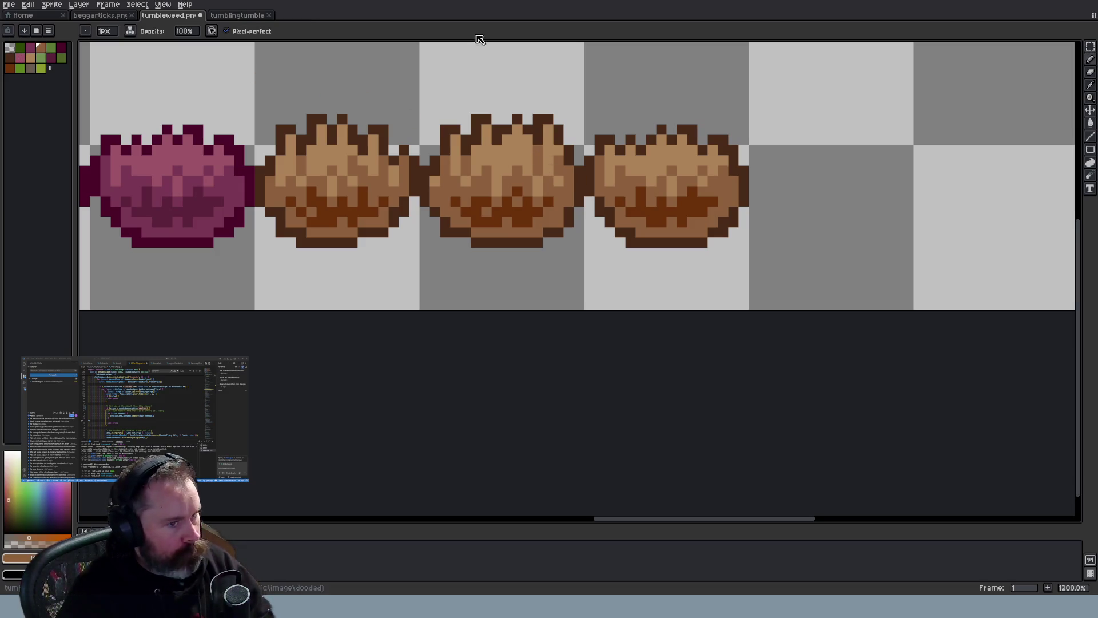
click(1091, 46)
Stretch the last tumbleweed's top spikes one pixel taller and apply it
drag(583, 114, 751, 157)
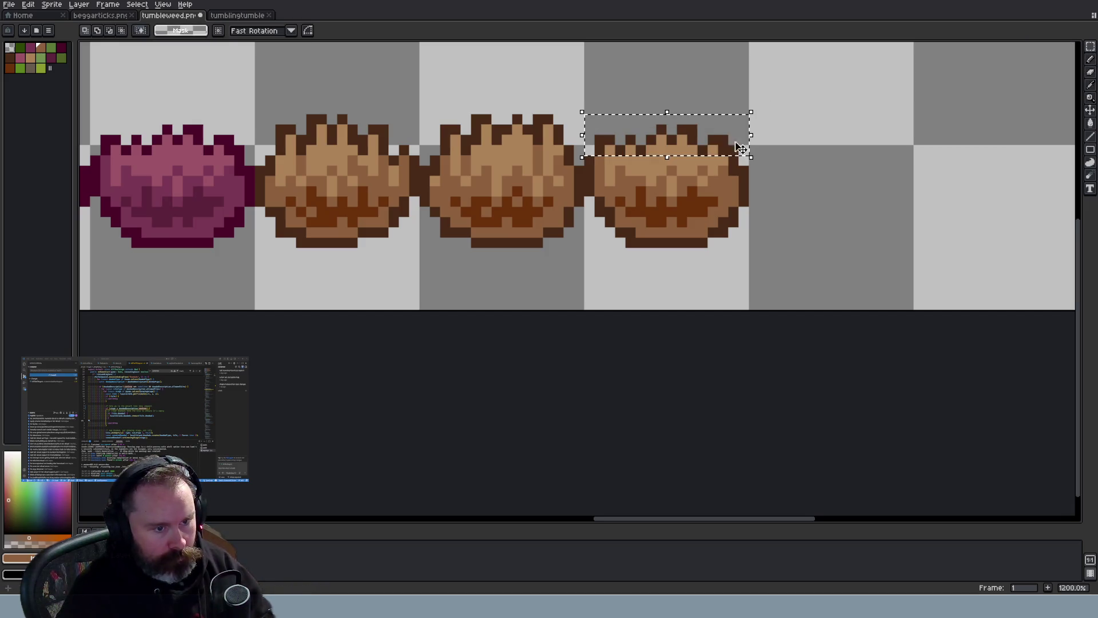
click(673, 115)
mouse_move(672, 103)
mouse_down()
mouse_move(673, 80)
mouse_move(674, 100)
mouse_up()
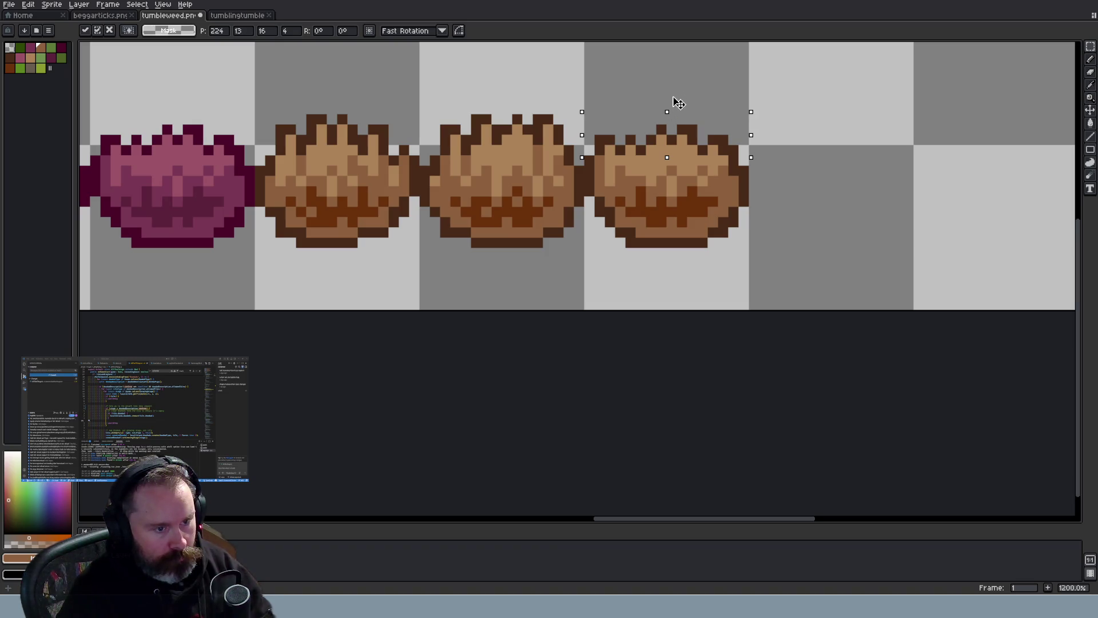
click(764, 118)
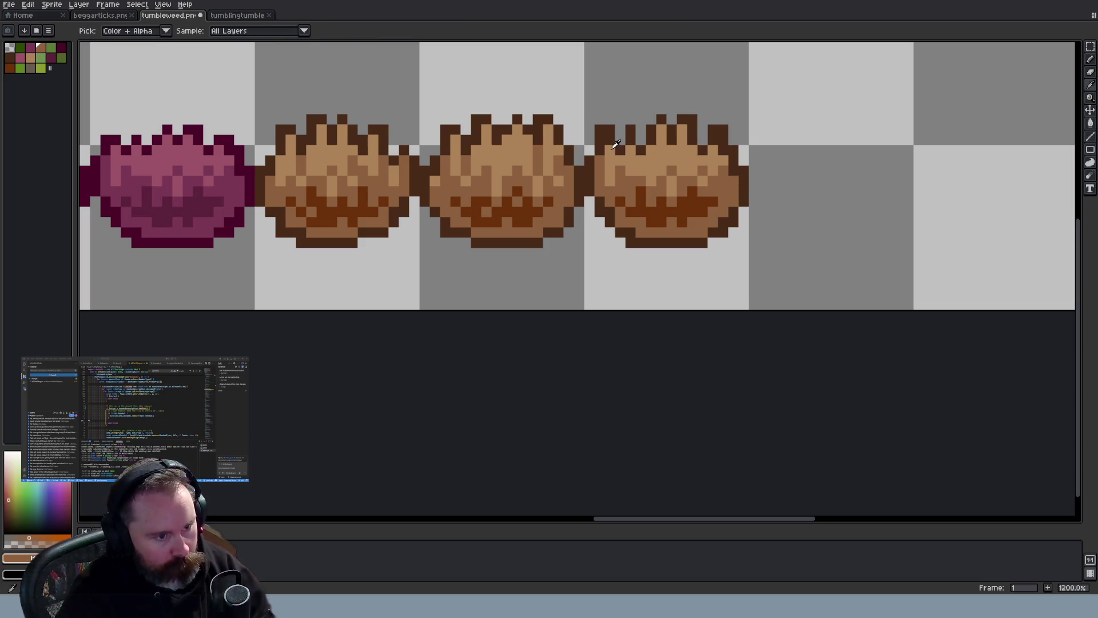
Sample dark brown outline and tan colours from the last tumbleweed
key(b)
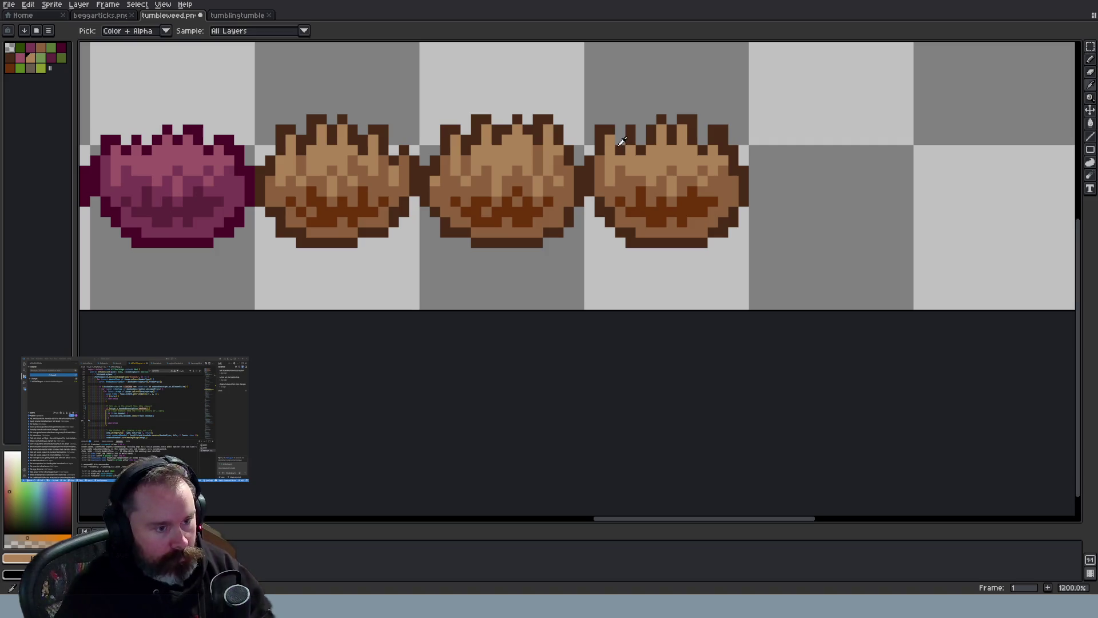
alt+click(621, 137)
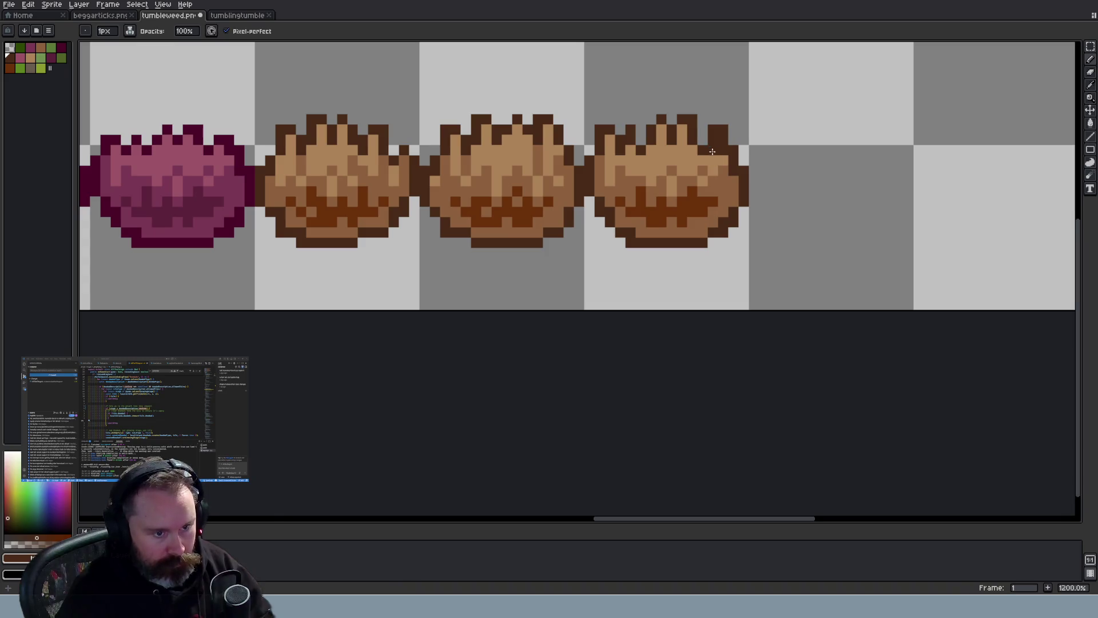
key(alt)
alt+click(716, 160)
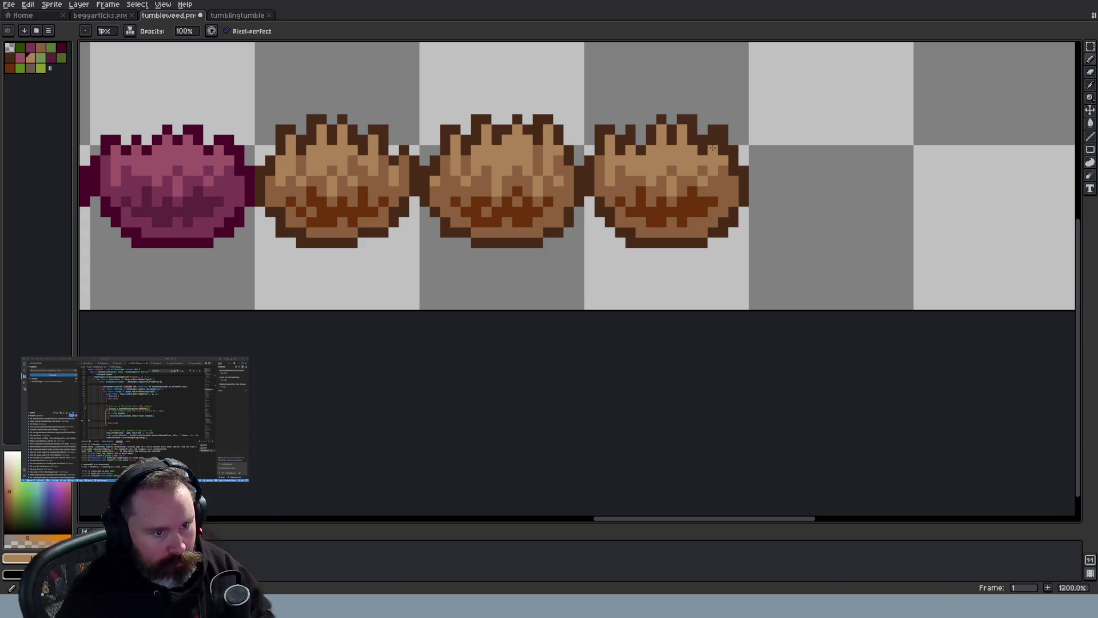
scroll(700, 189, down, 5)
scroll(700, 195, down, 2)
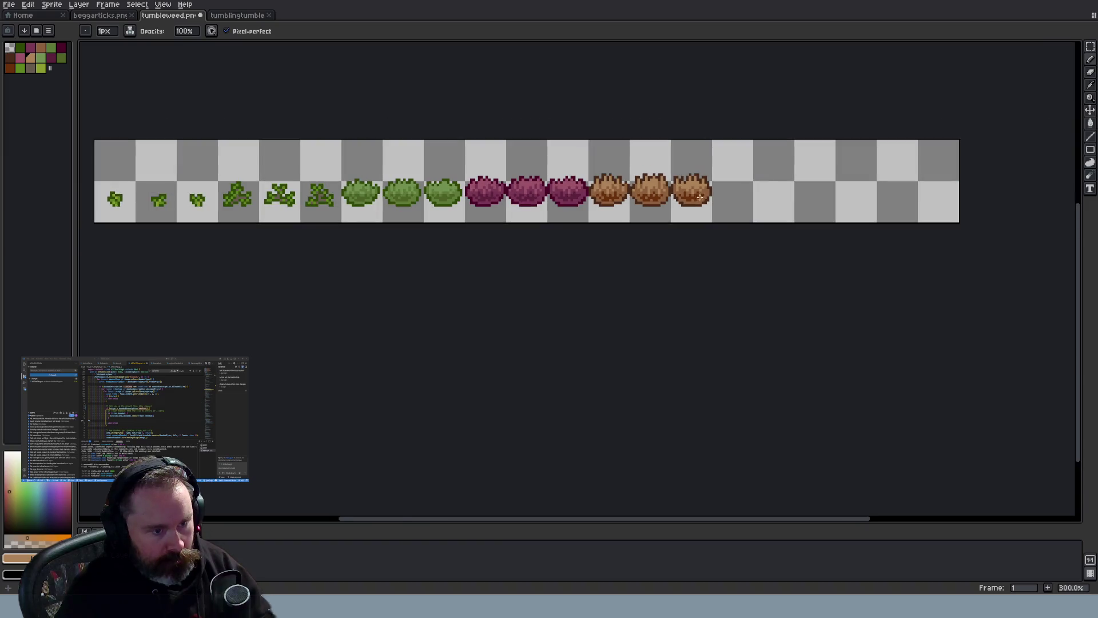
scroll(725, 207, up, 2)
scroll(725, 200, down, 3)
scroll(725, 198, up, 3)
click(238, 16)
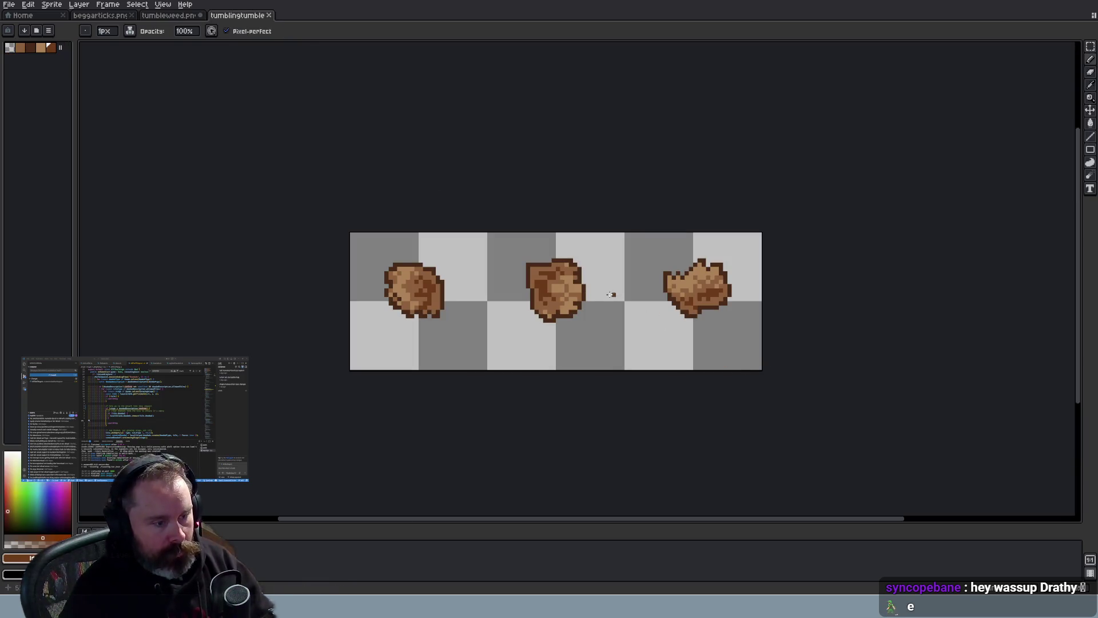
Choose dark brown from the palette and shade a tumblingtumble sprite
scroll(417, 319, up, 4)
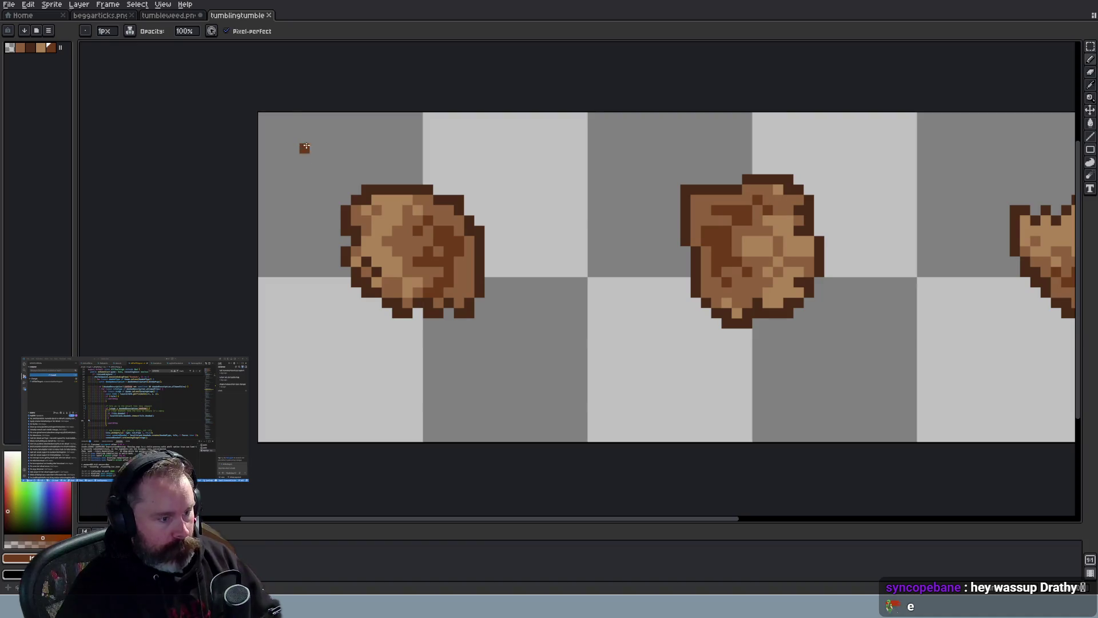
click(172, 15)
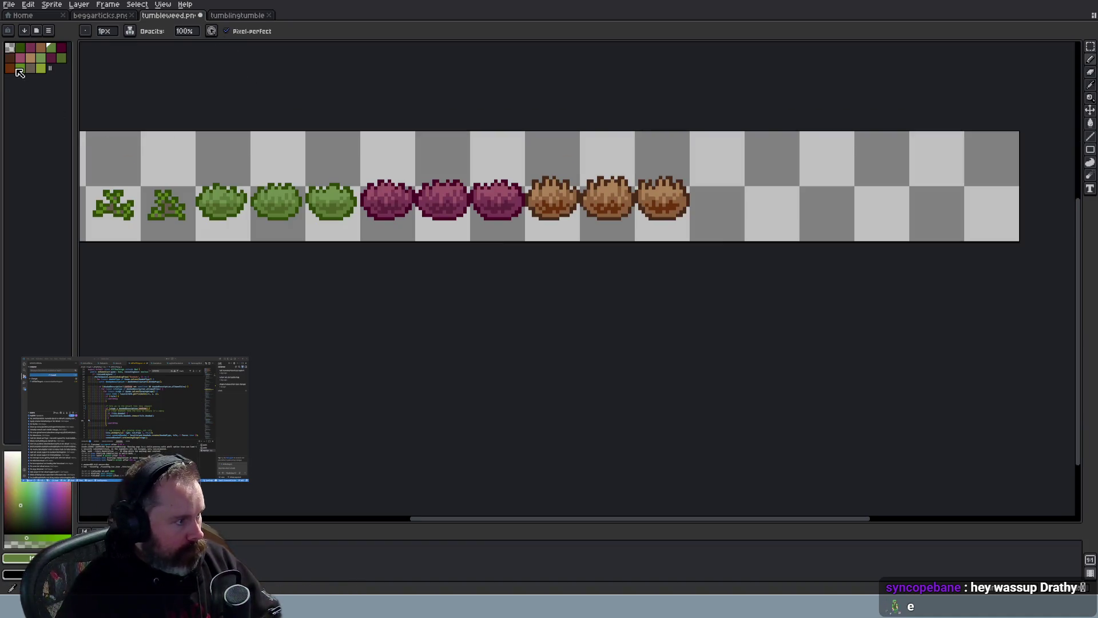
click(232, 16)
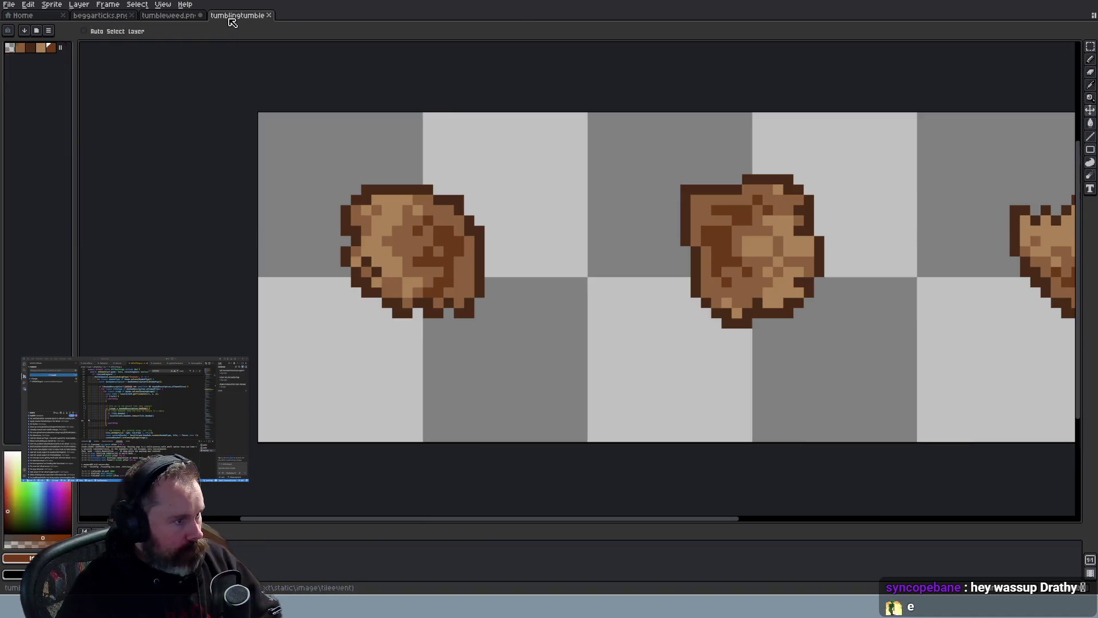
click(51, 47)
click(408, 343)
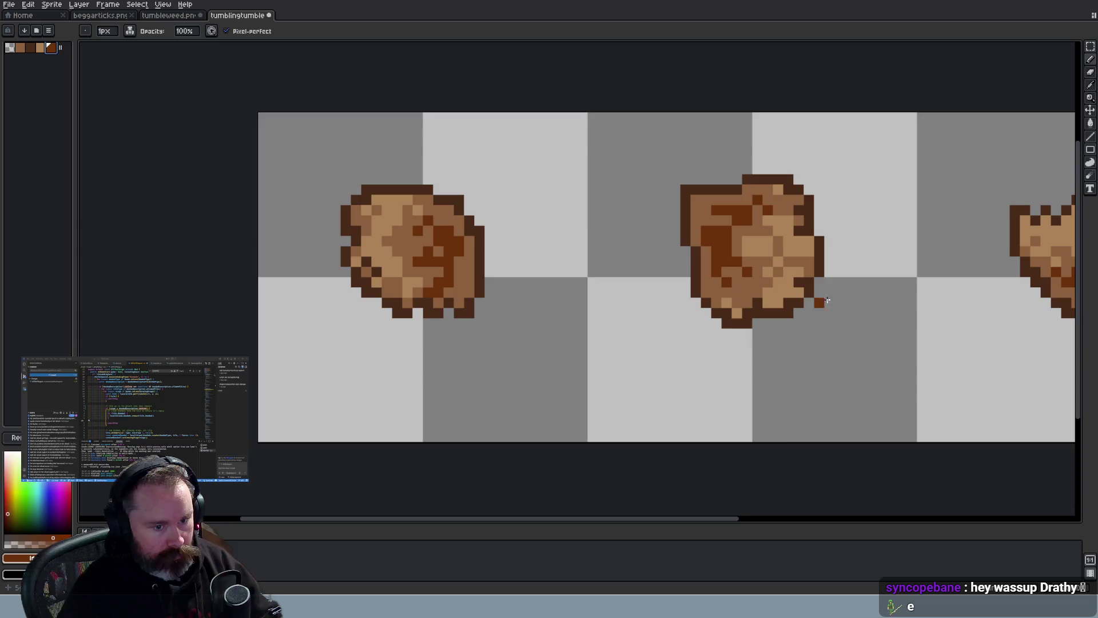
scroll(870, 315, down, 2)
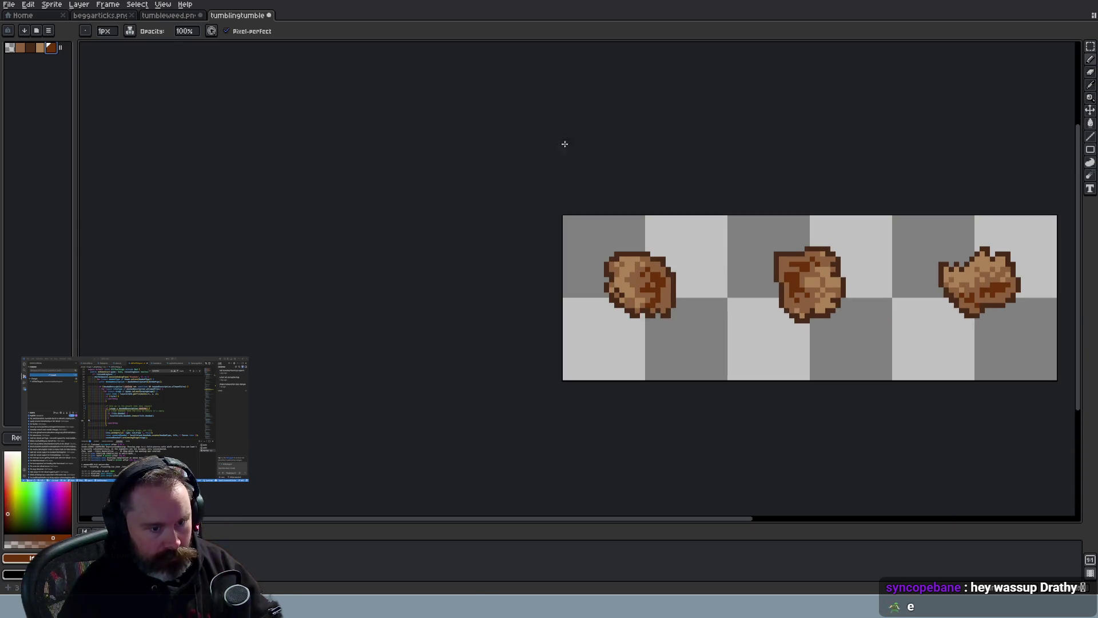
Compare against tumbleweed.png and paint more dark brown onto the tumblingtumble frames
click(169, 15)
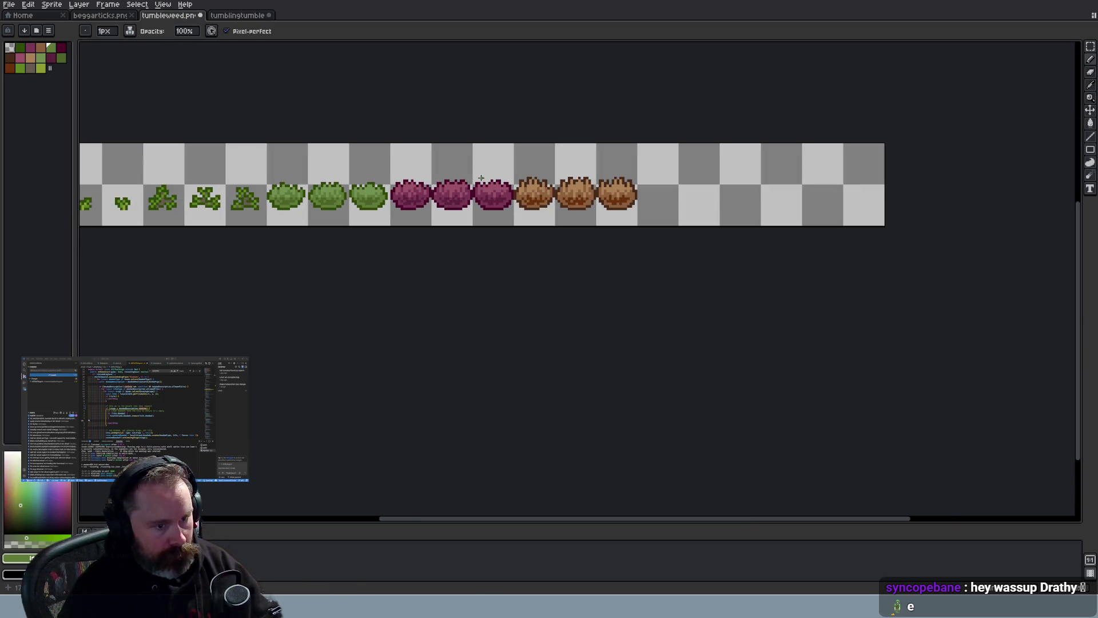
scroll(416, 133, up, 1)
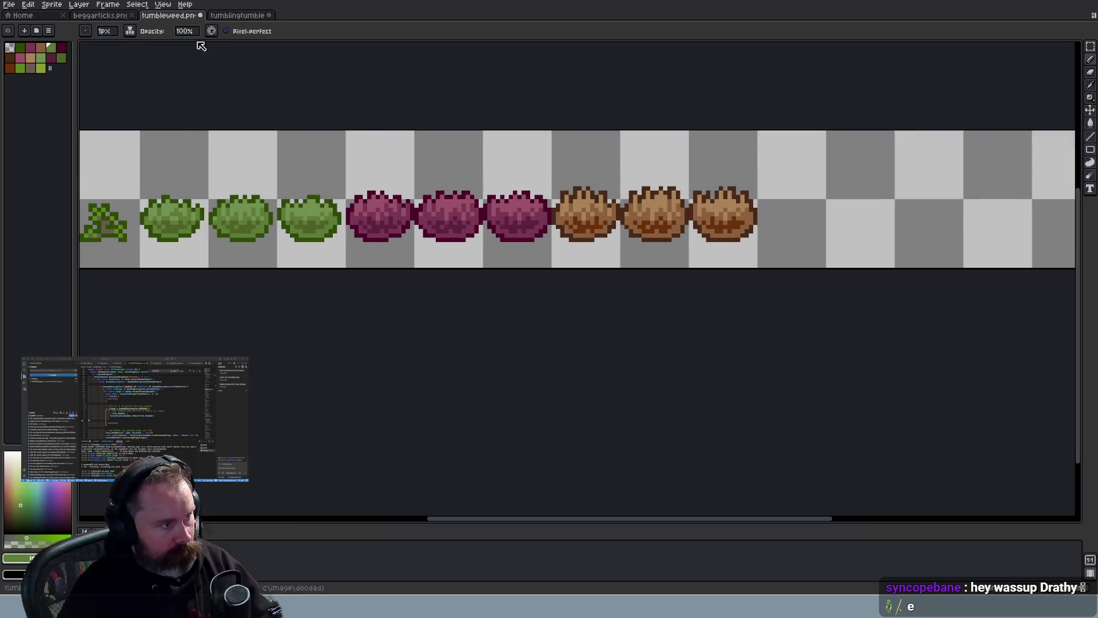
click(238, 15)
scroll(691, 341, up, 2)
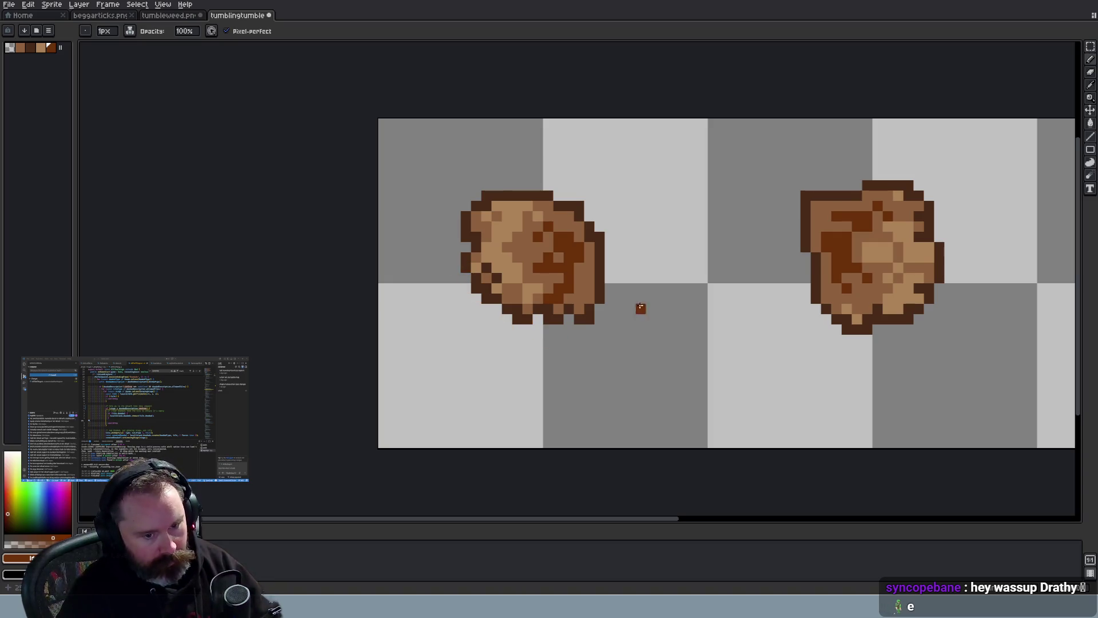
mouse_move(673, 519)
mouse_down()
mouse_move(728, 523)
mouse_move(836, 505)
mouse_move(723, 507)
mouse_up()
scroll(765, 419, down, 2)
scroll(767, 420, down, 1)
scroll(806, 406, up, 1)
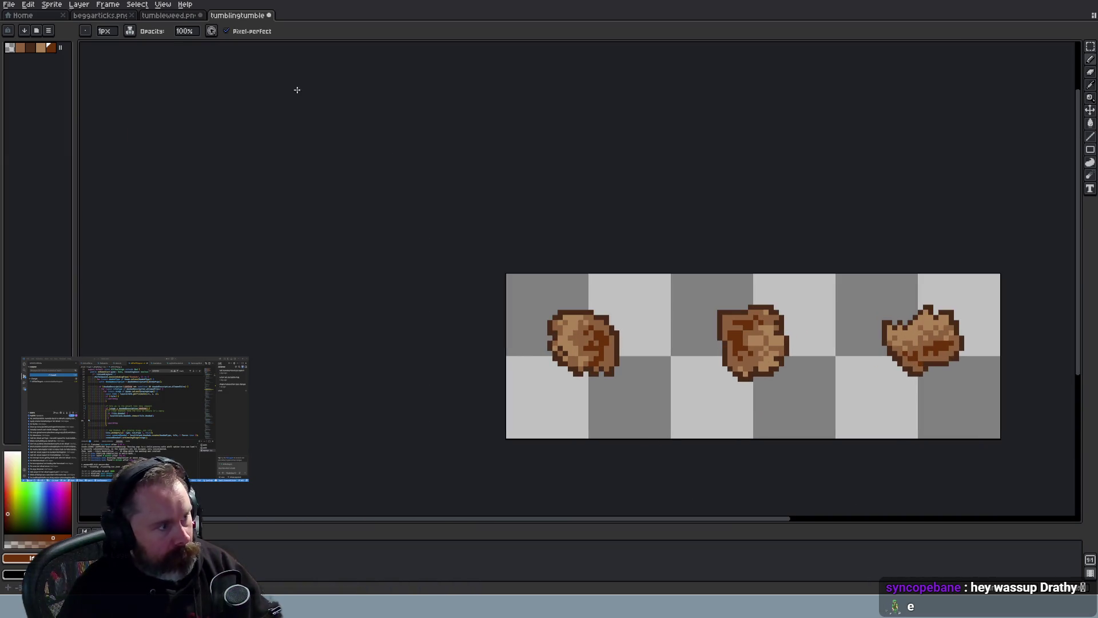
Save the tumblingtumble sprite and return to the tumbleweed.png sheet
key(ctrl+s)
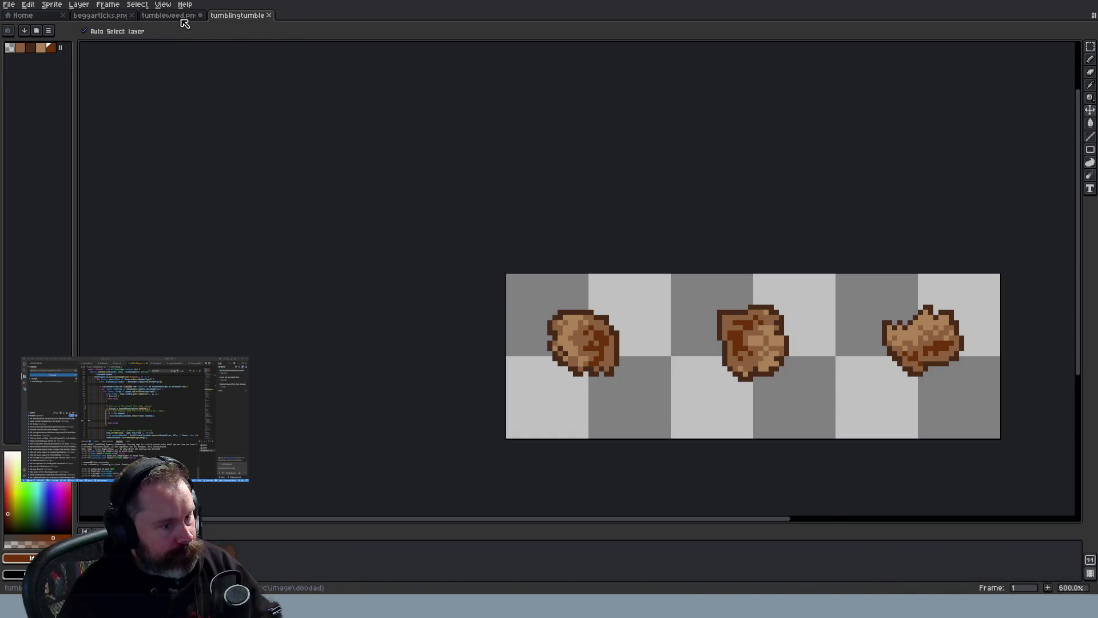
click(182, 19)
scroll(336, 103, down, 3)
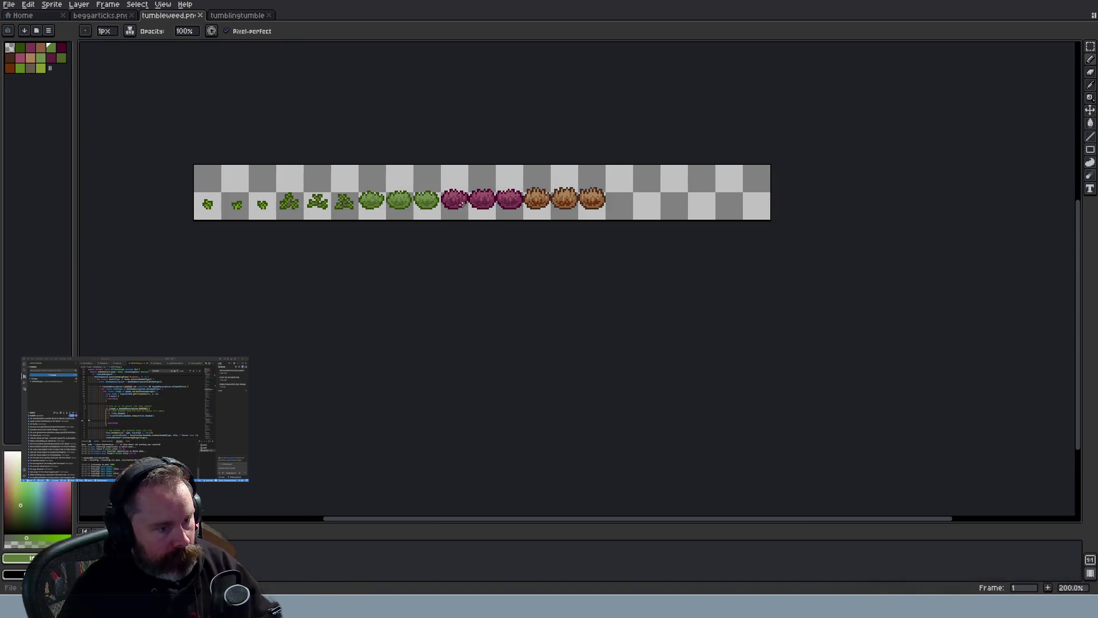
Review the growth-stage code in AllTheThings.ts in VS Code
key(alt+Tab)
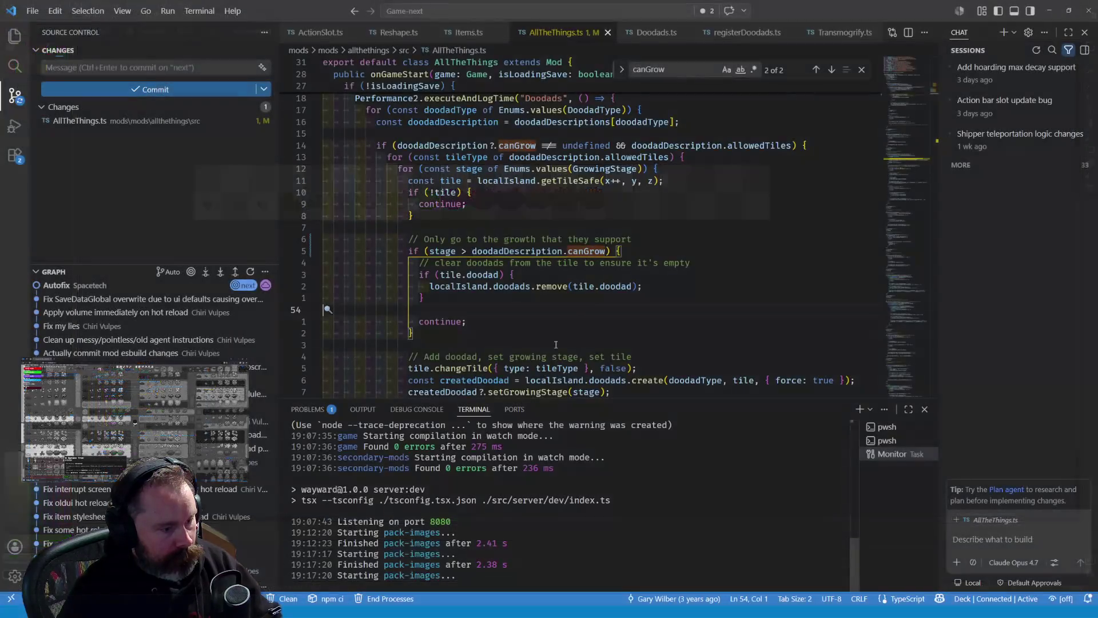
scroll(496, 566, up, 3)
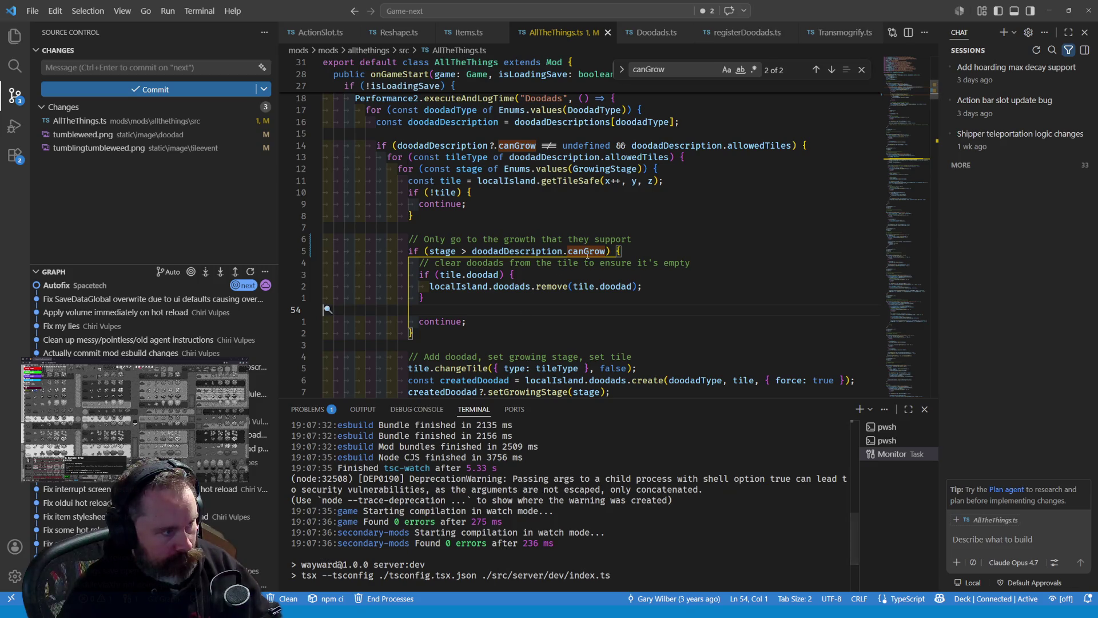
key(braceleft)
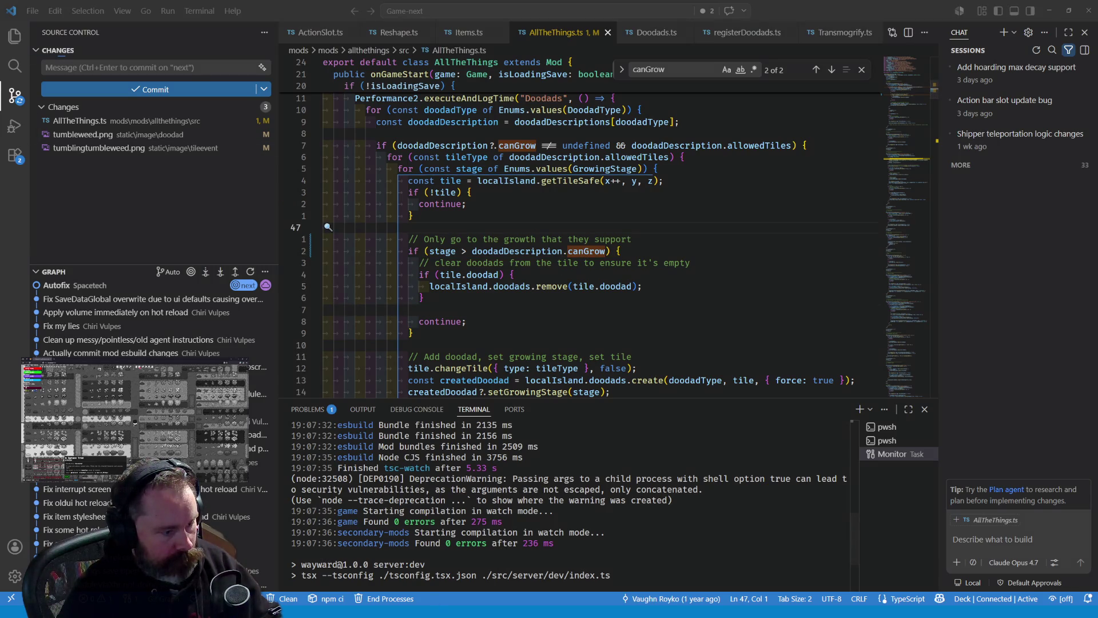
Bring the Wayward game at localhost:8080 forward in Firefox
key(alt+Tab)
click(197, 27)
click(429, 171)
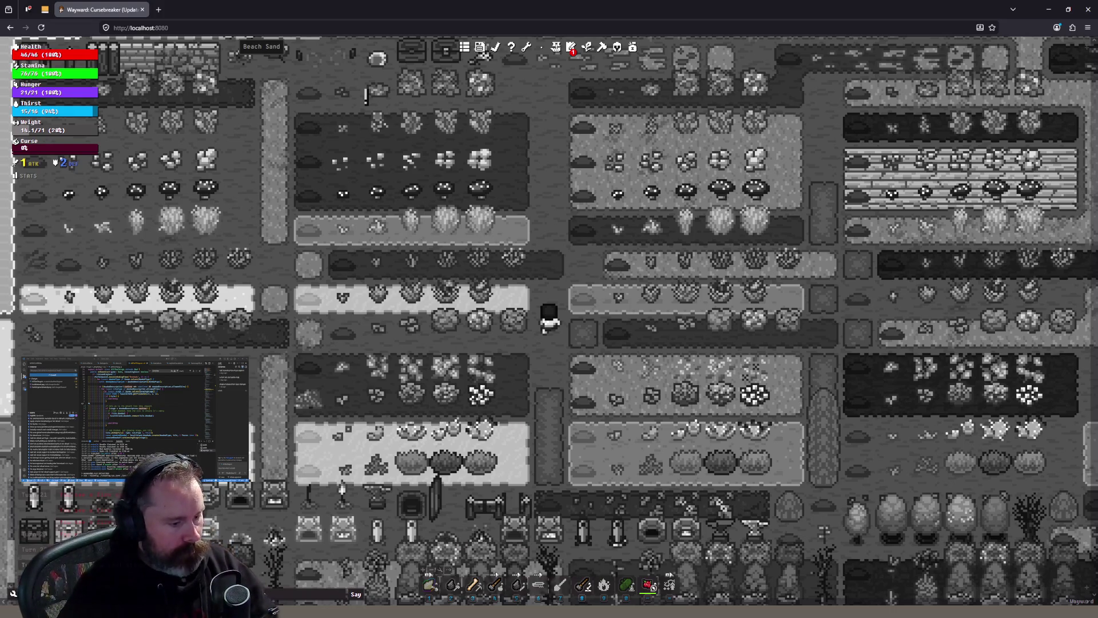
Switch to beggarticks.png in Aseprite and zoom in to inspect the flower strip
key(alt+Tab)
key(ctrl+Tab)
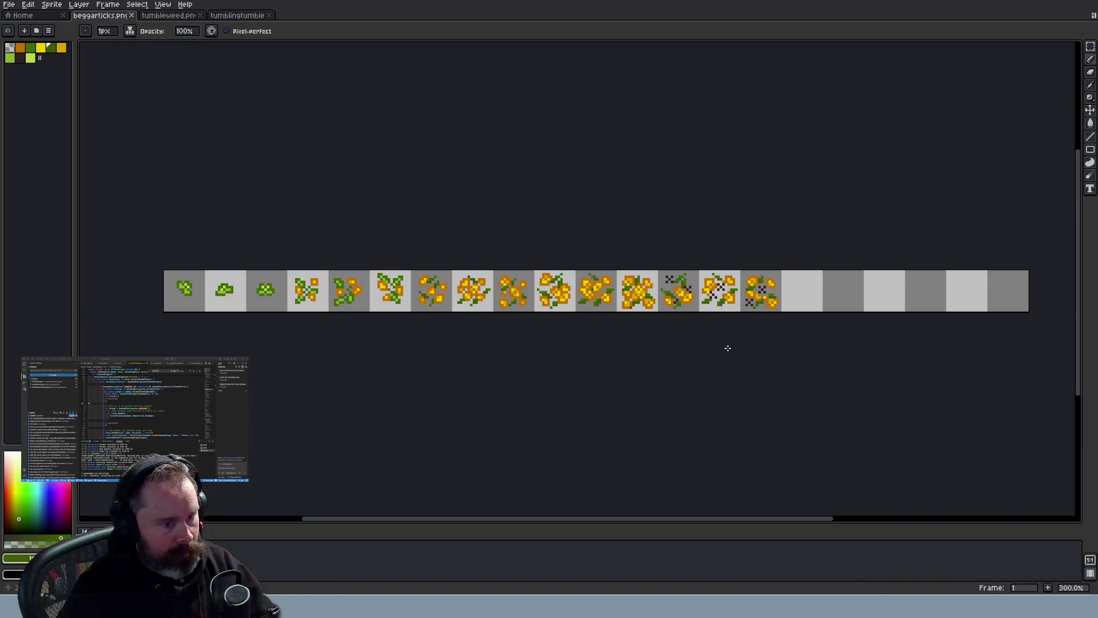
scroll(466, 307, up, 1)
scroll(360, 294, up, 1)
scroll(360, 294, up, 1)
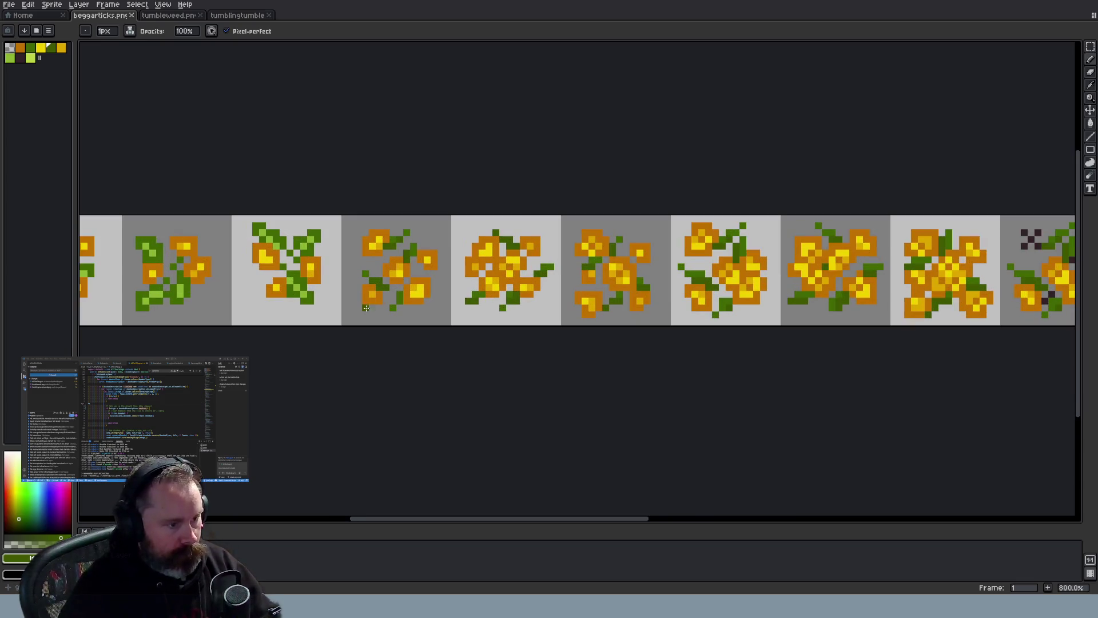
mouse_move(474, 520)
mouse_down()
mouse_move(444, 517)
mouse_move(486, 507)
mouse_up()
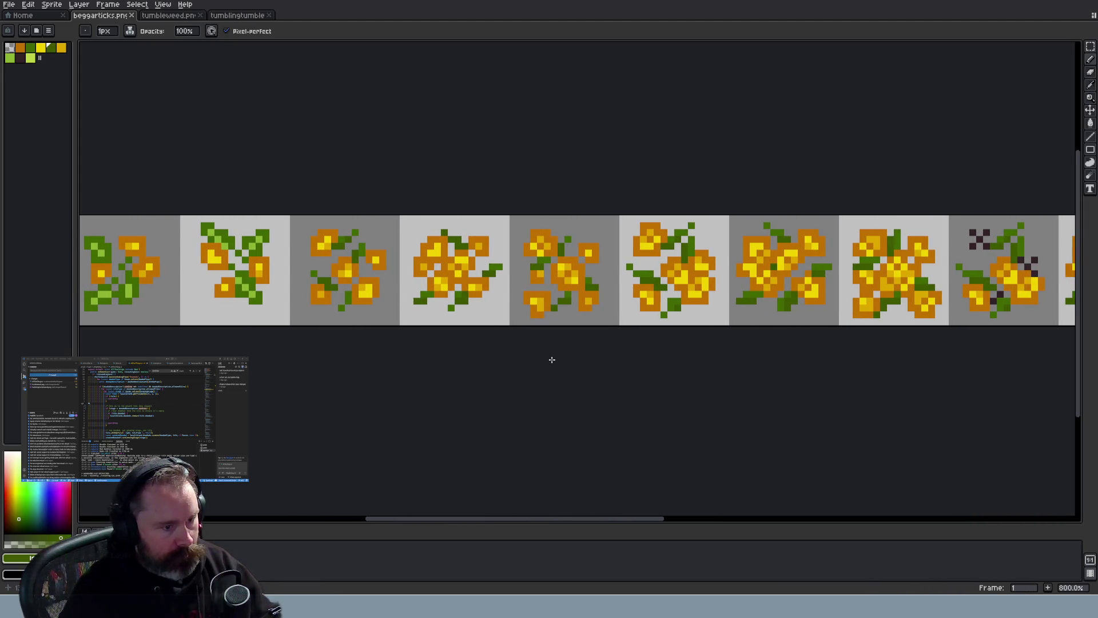
scroll(552, 359, down, 4)
scroll(552, 359, up, 6)
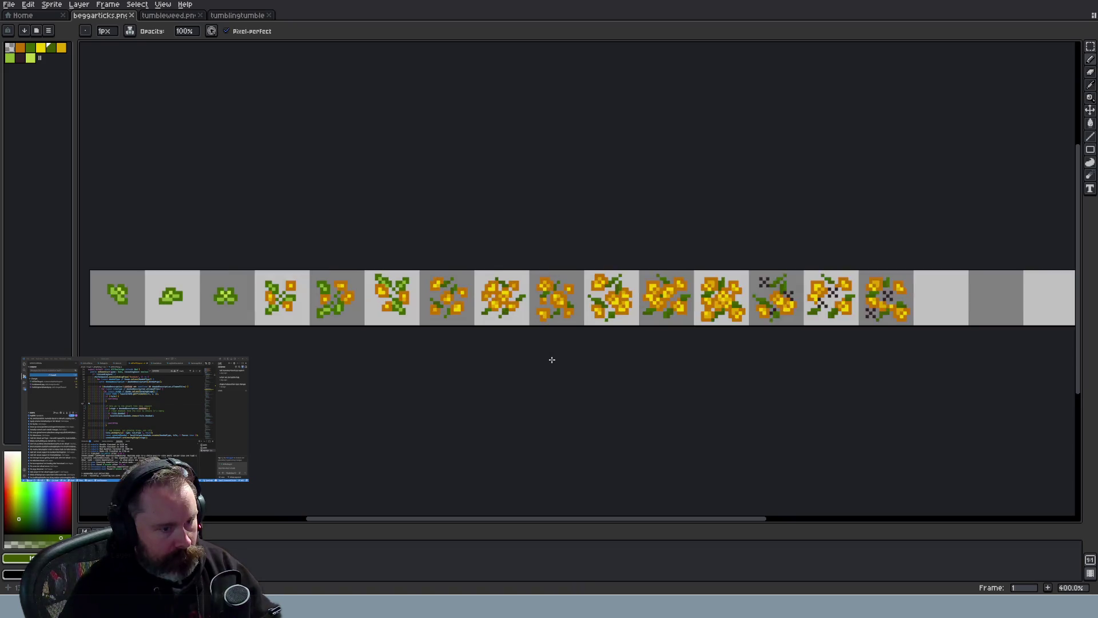
scroll(557, 344, down, 4)
scroll(557, 344, down, 1)
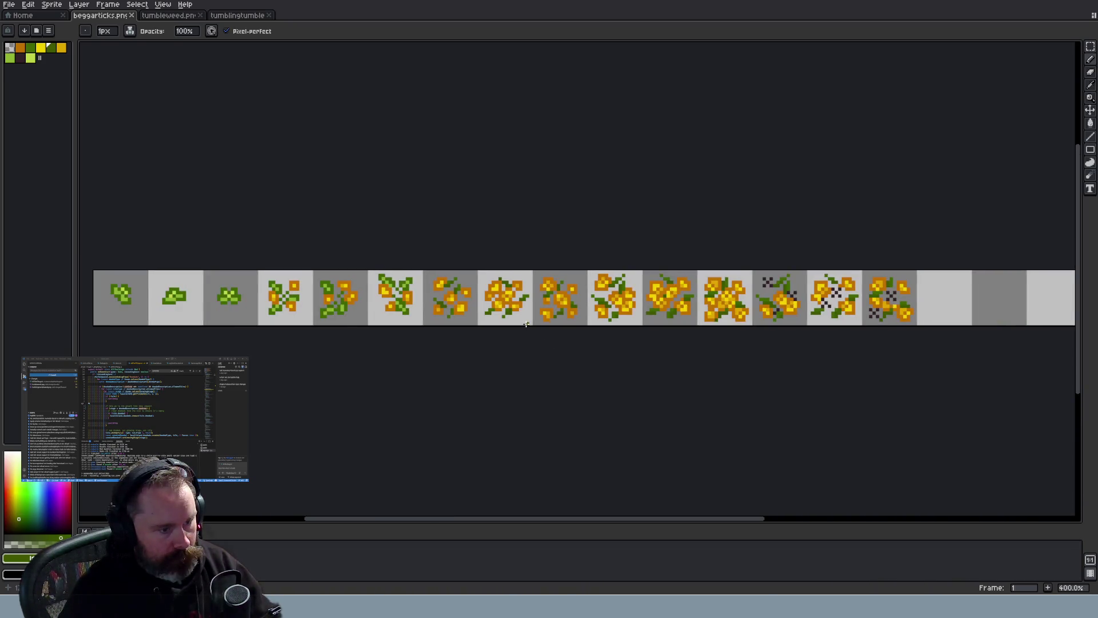
scroll(524, 324, up, 2)
scroll(524, 324, down, 2)
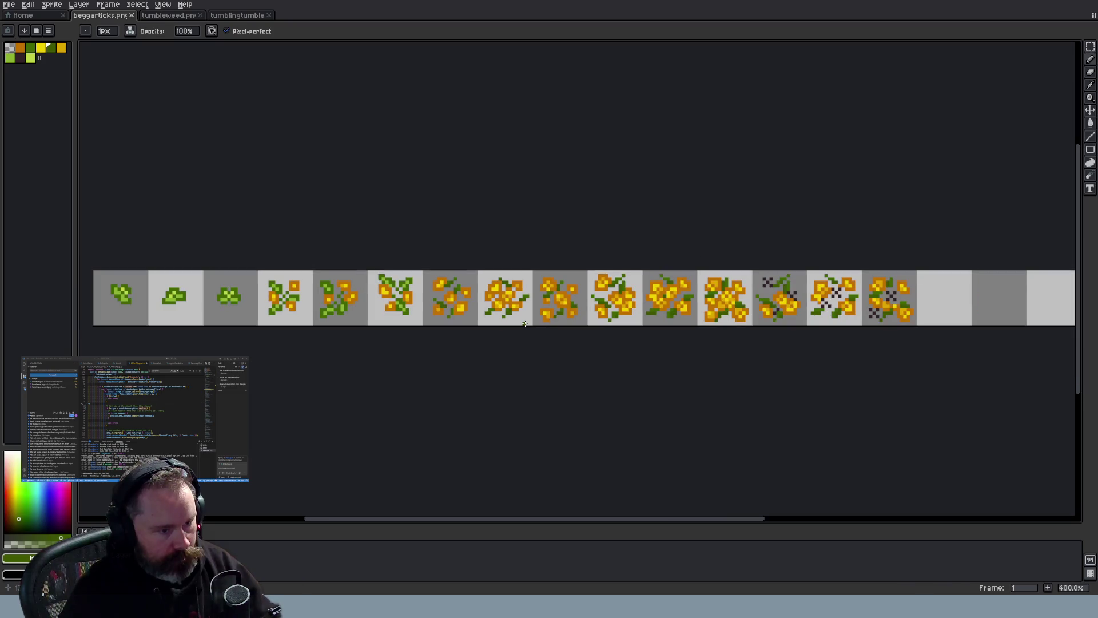
scroll(583, 352, down, 1)
scroll(559, 343, up, 1)
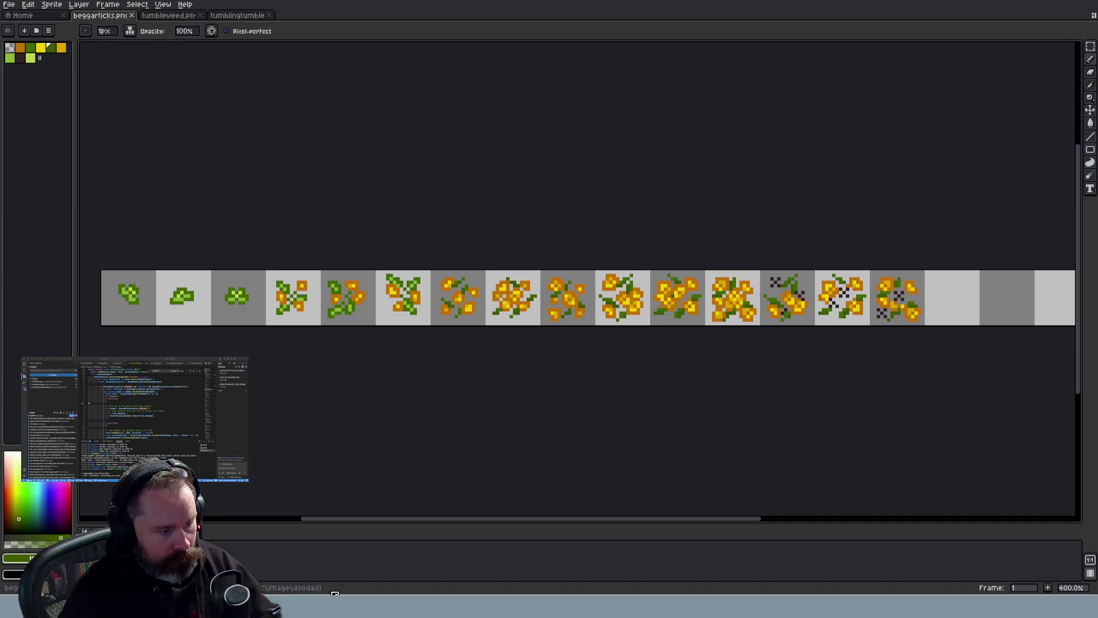
Reload the Wayward game at localhost:8080, confirming Leave page, then return to Aseprite
key(alt+Tab)
key(F5)
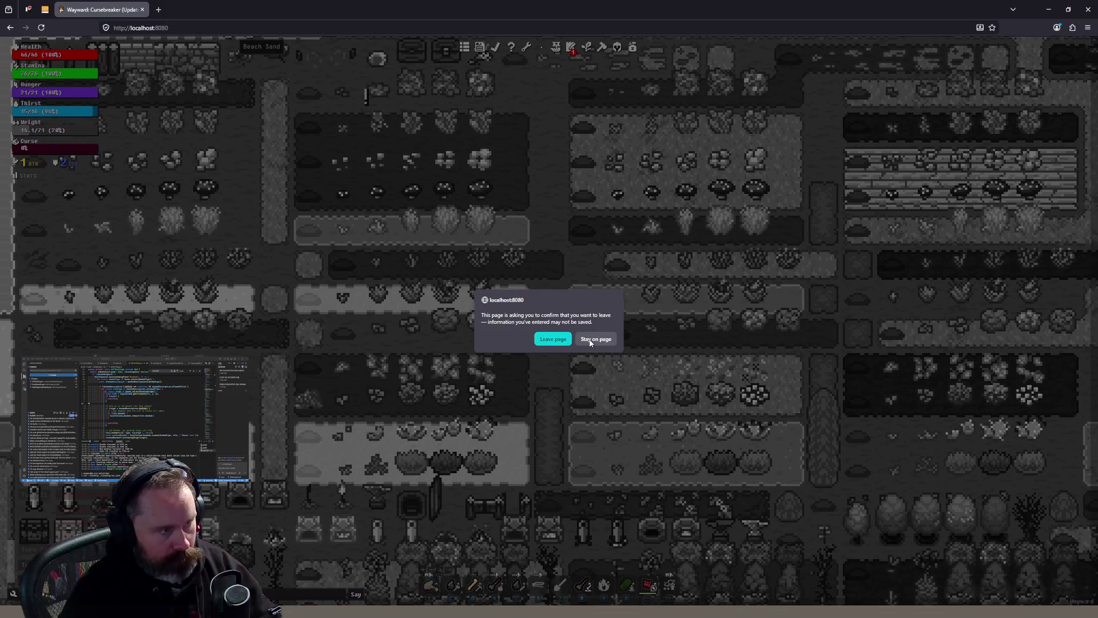
click(568, 339)
click(212, 24)
key(Return)
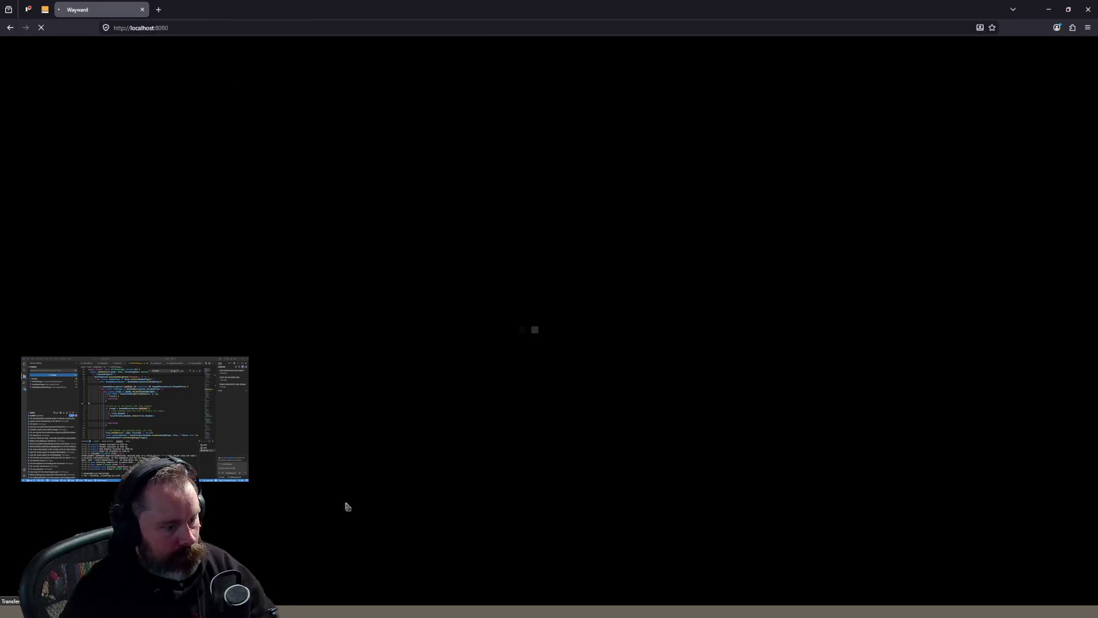
key(alt+Tab)
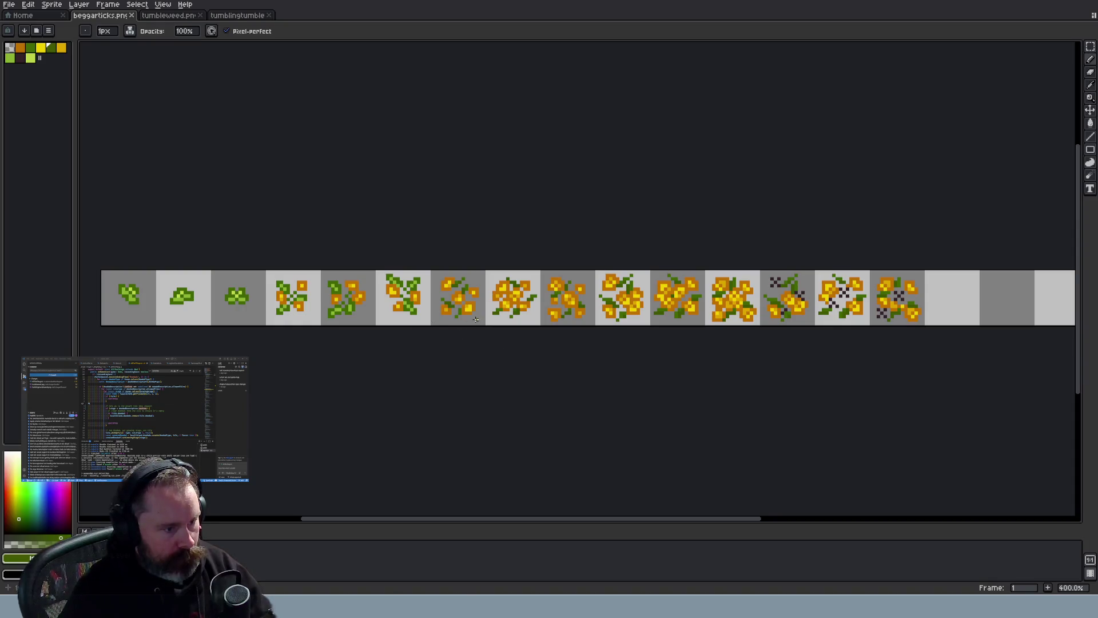
Pick the Rectangular Marquee and undo the stray edits to the beggarticks strip
scroll(476, 318, up, 1)
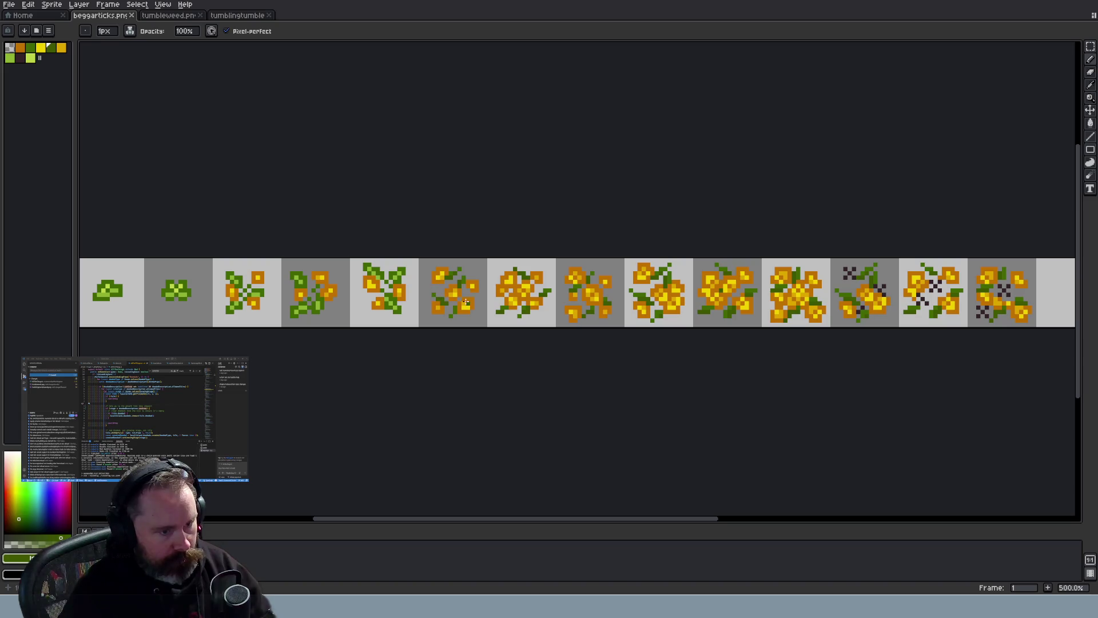
scroll(446, 286, up, 1)
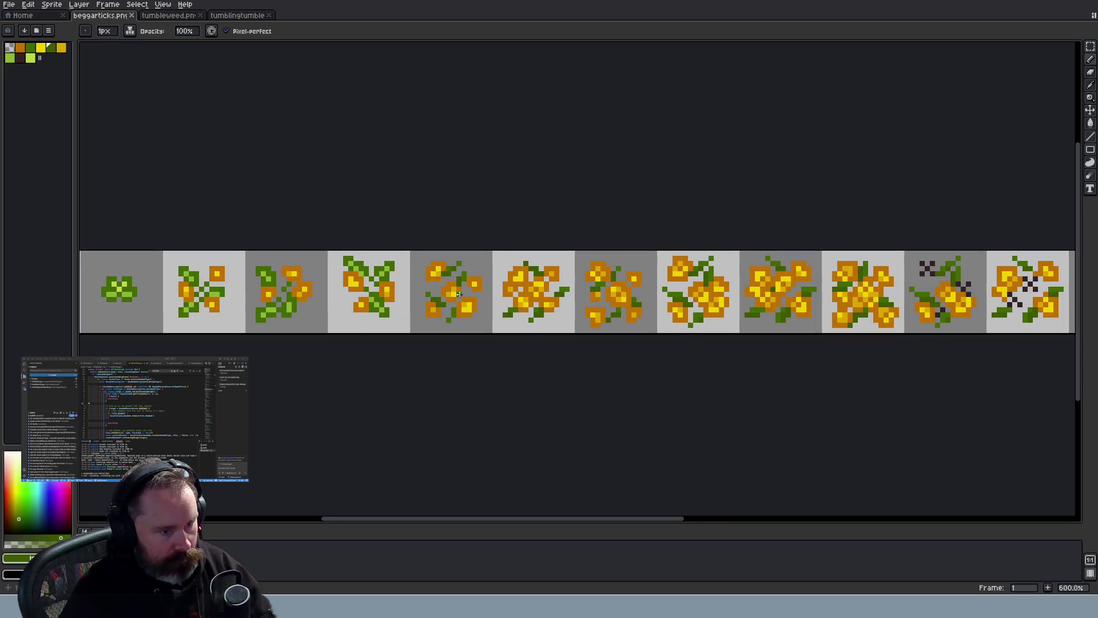
scroll(479, 309, up, 1)
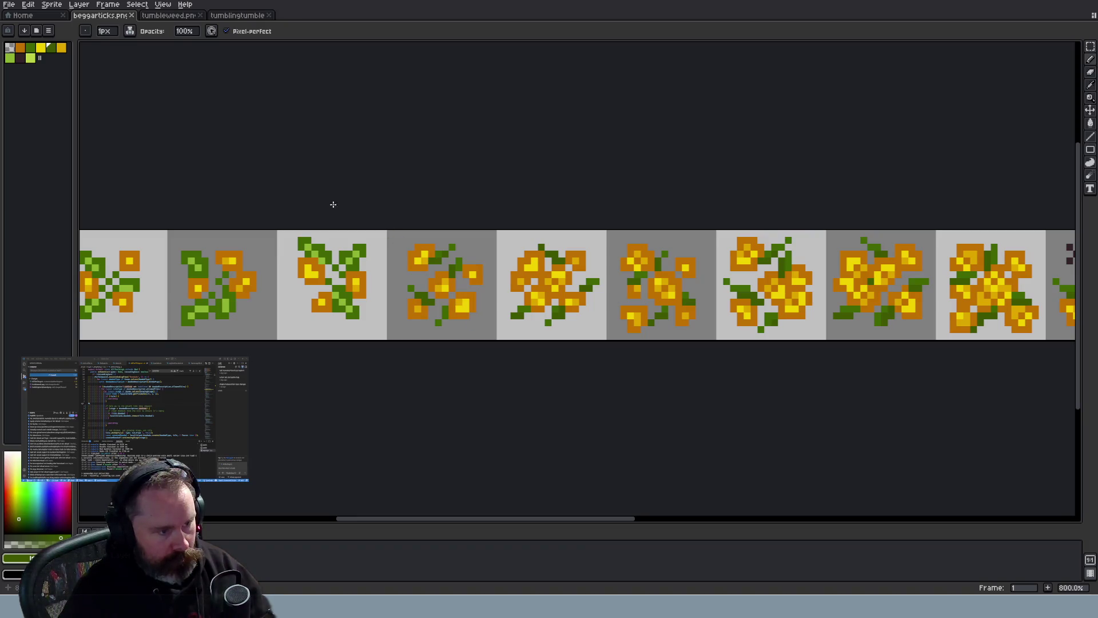
click(1090, 46)
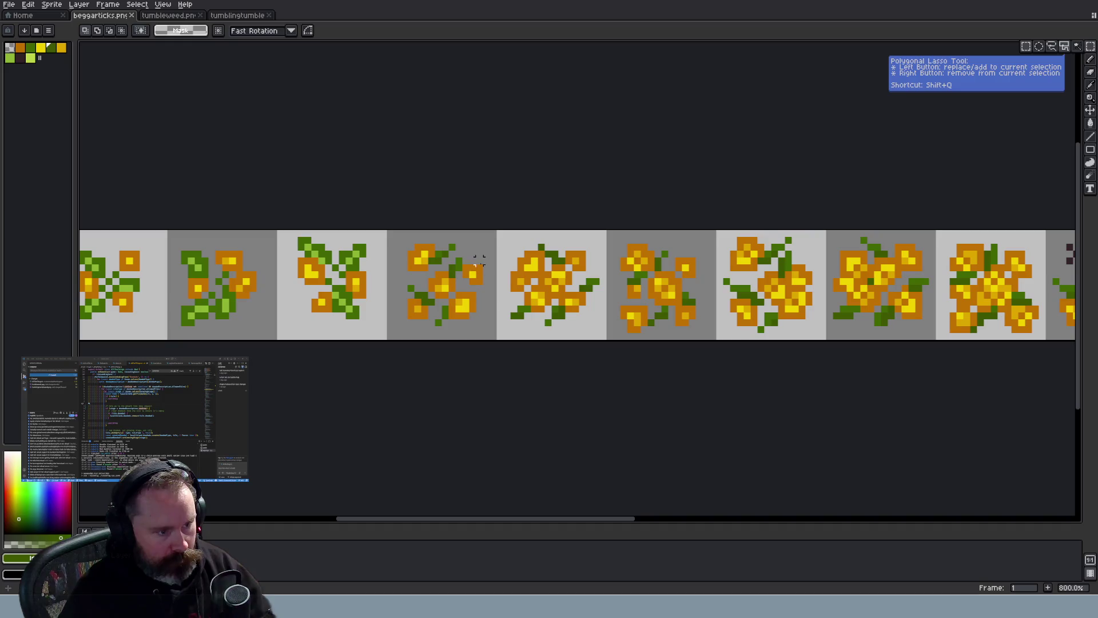
click(465, 281)
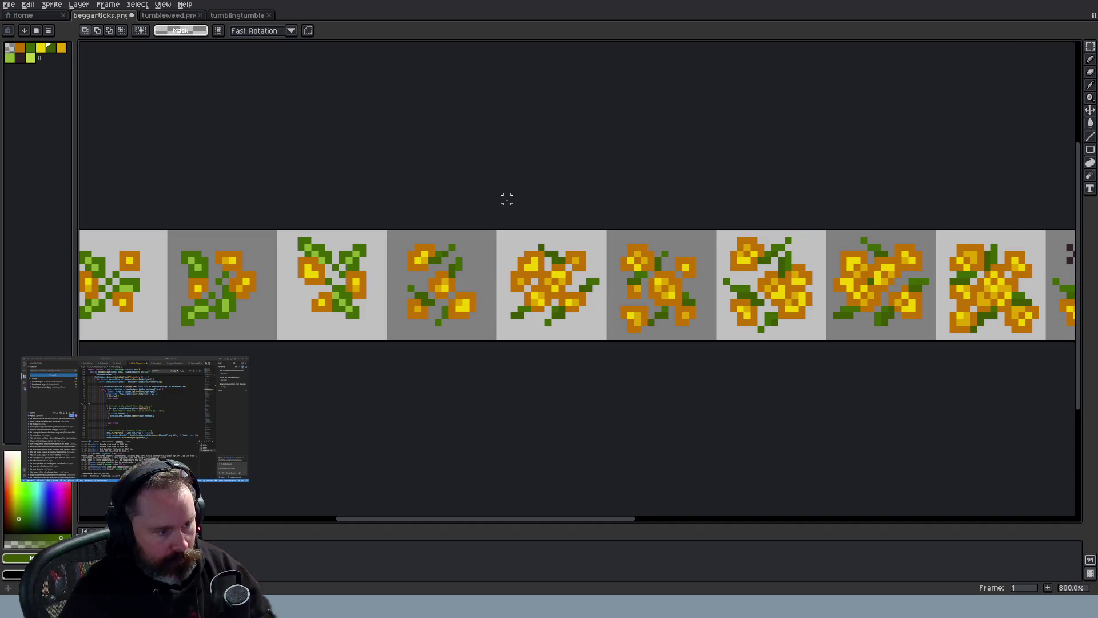
scroll(506, 199, down, 2)
key(ctrl+z)
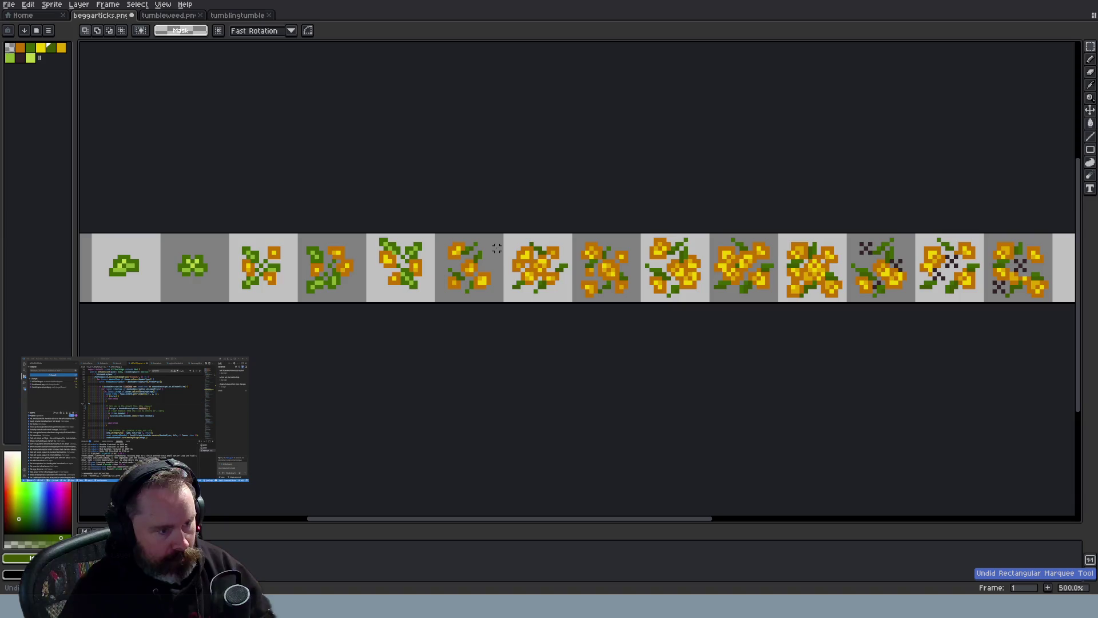
key(ctrl+z)
key(ctrl+z)
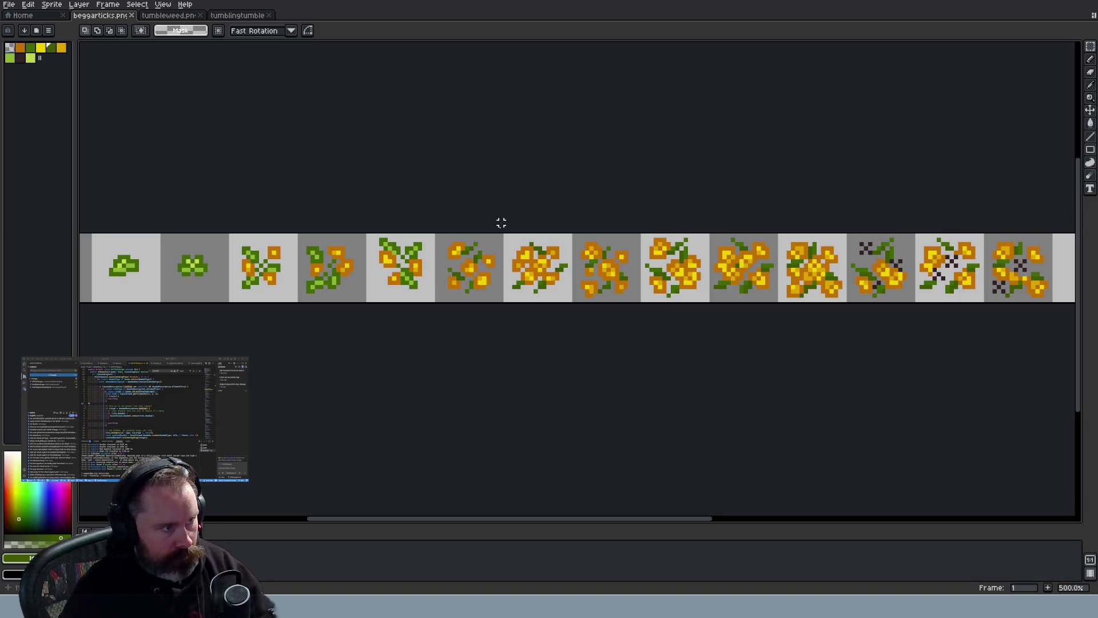
Select the centre flower cluster in frame 7 and delete it
scroll(501, 218, up, 7)
scroll(483, 290, down, 5)
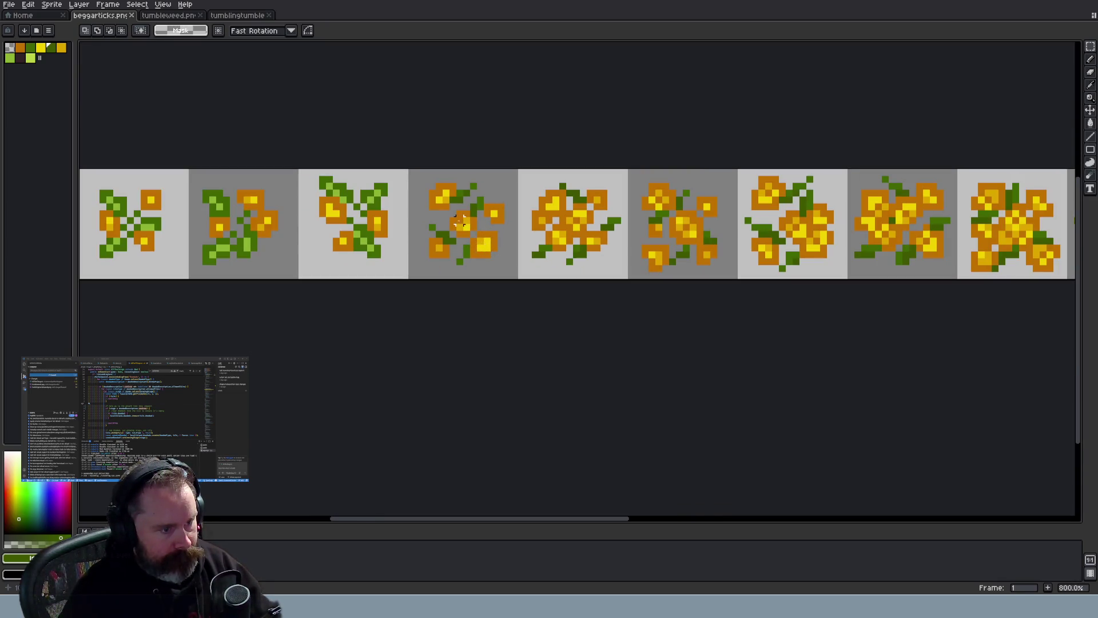
drag(449, 209, 481, 240)
key(Delete)
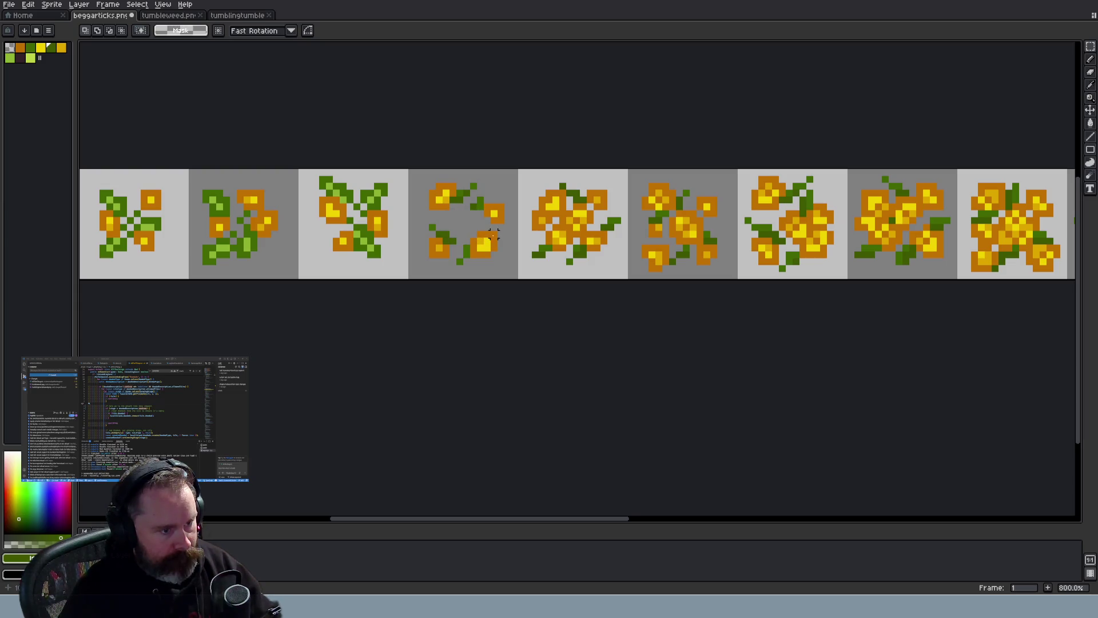
scroll(514, 290, down, 4)
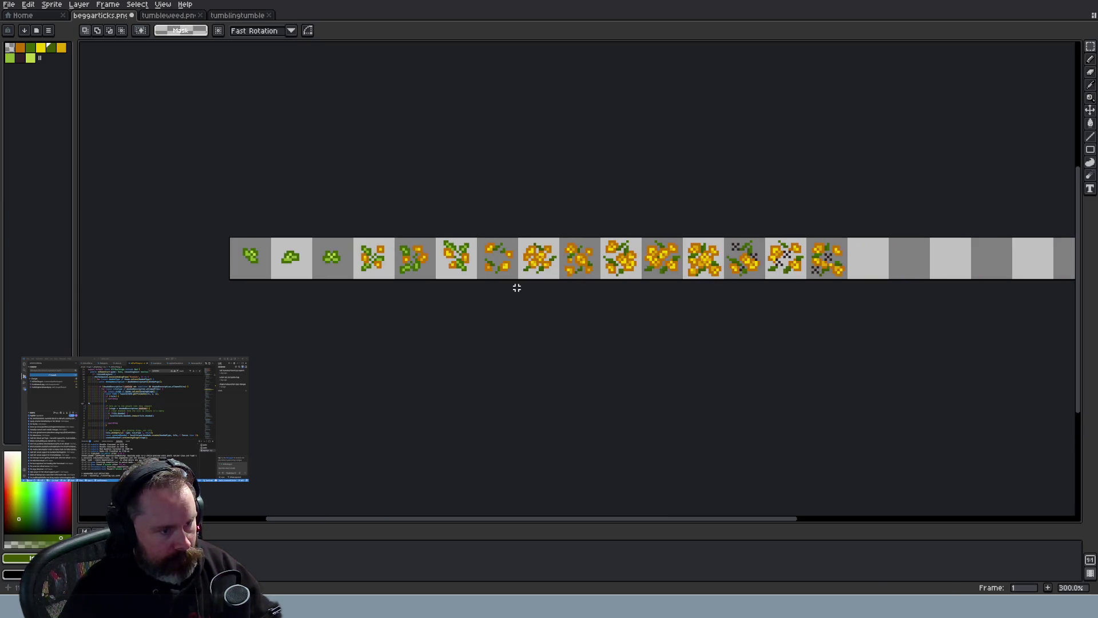
Zoom out and marquee-select bloom frames seven to nine, then the last three frames, to inspect them
key(ctrl+z)
key(ctrl+z)
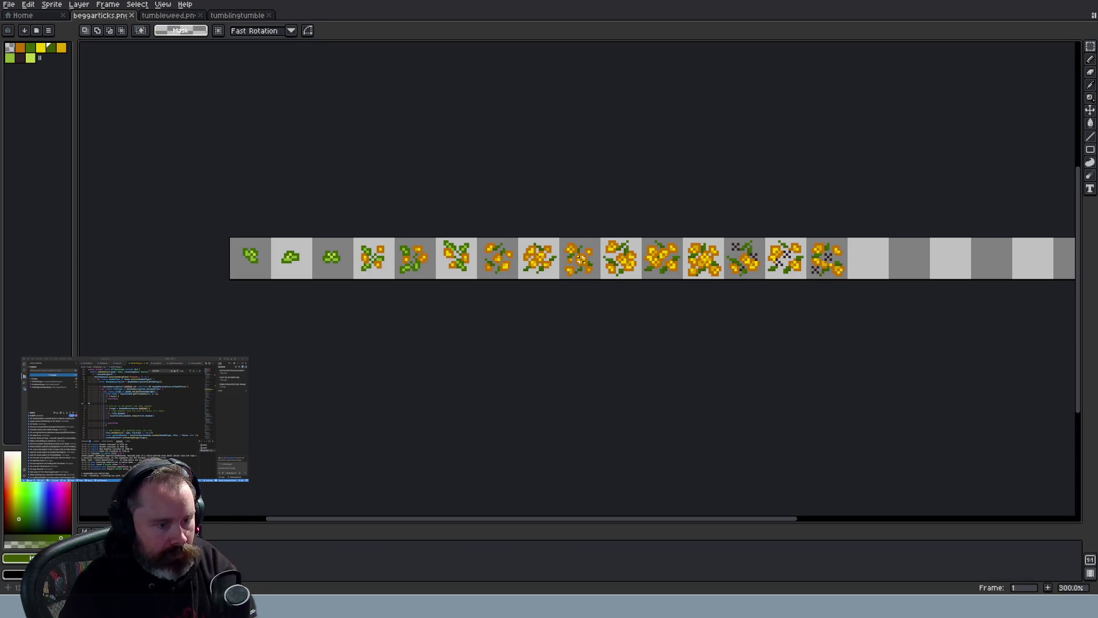
drag(484, 216, 599, 333)
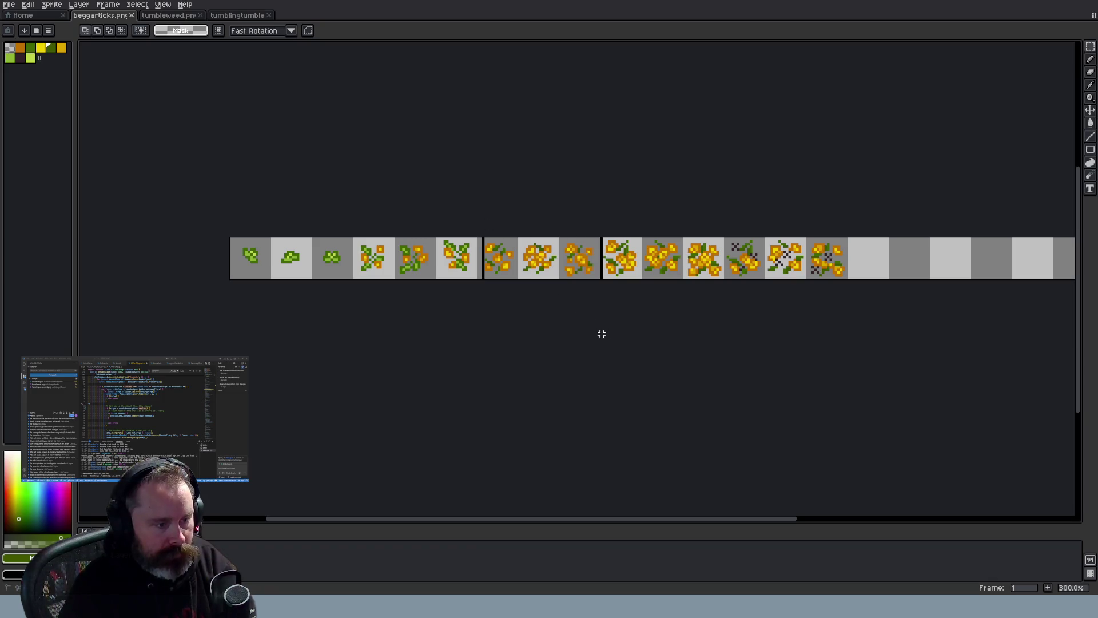
click(589, 324)
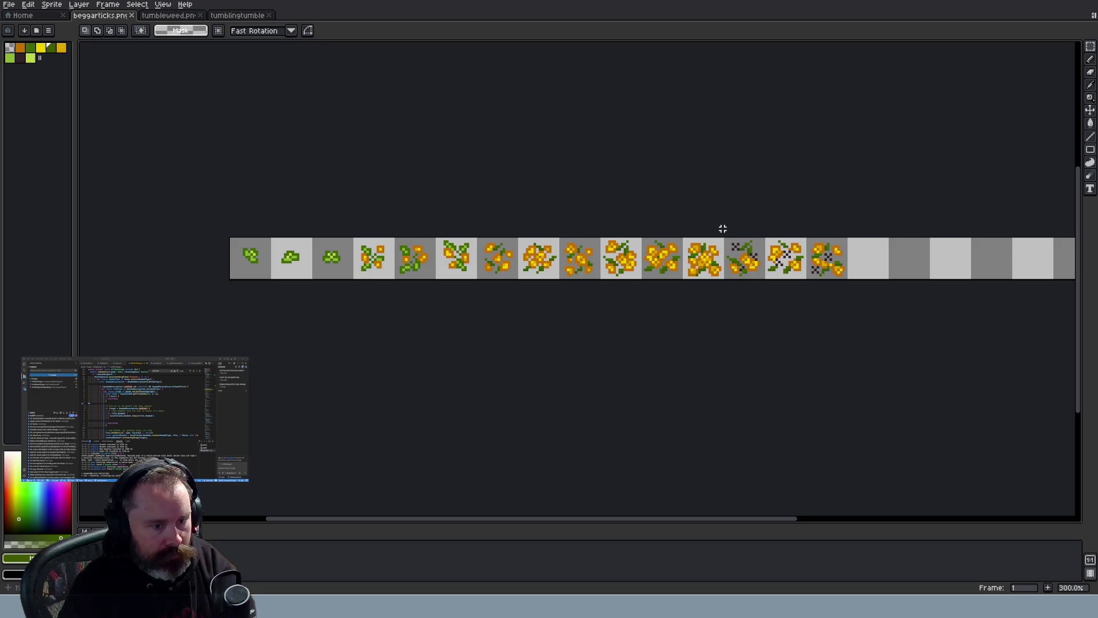
drag(735, 239, 841, 313)
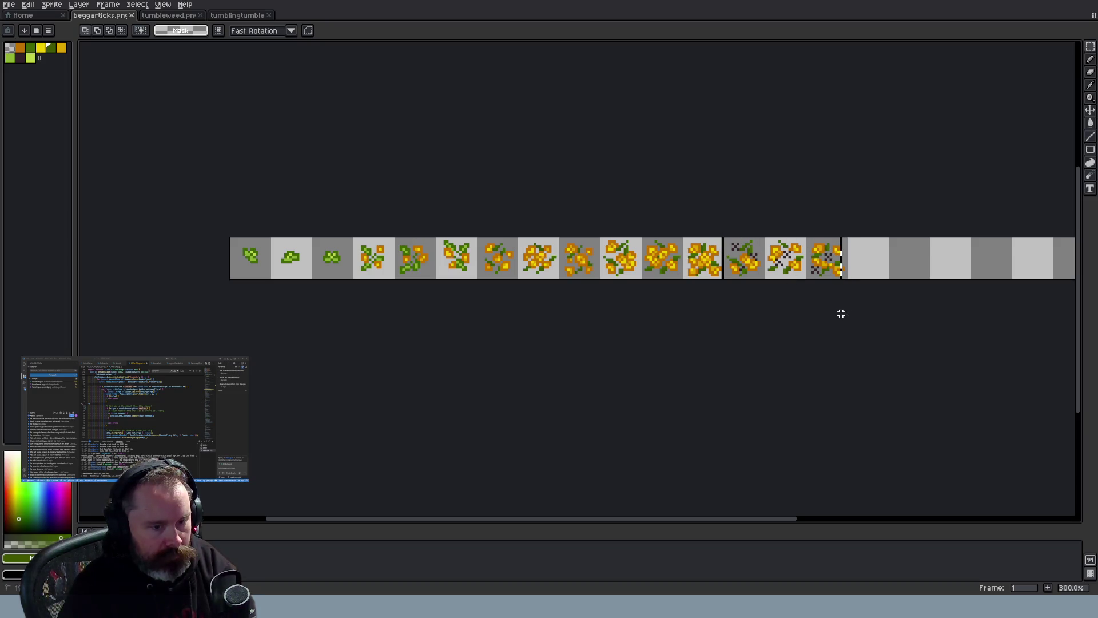
click(759, 295)
scroll(705, 248, up, 2)
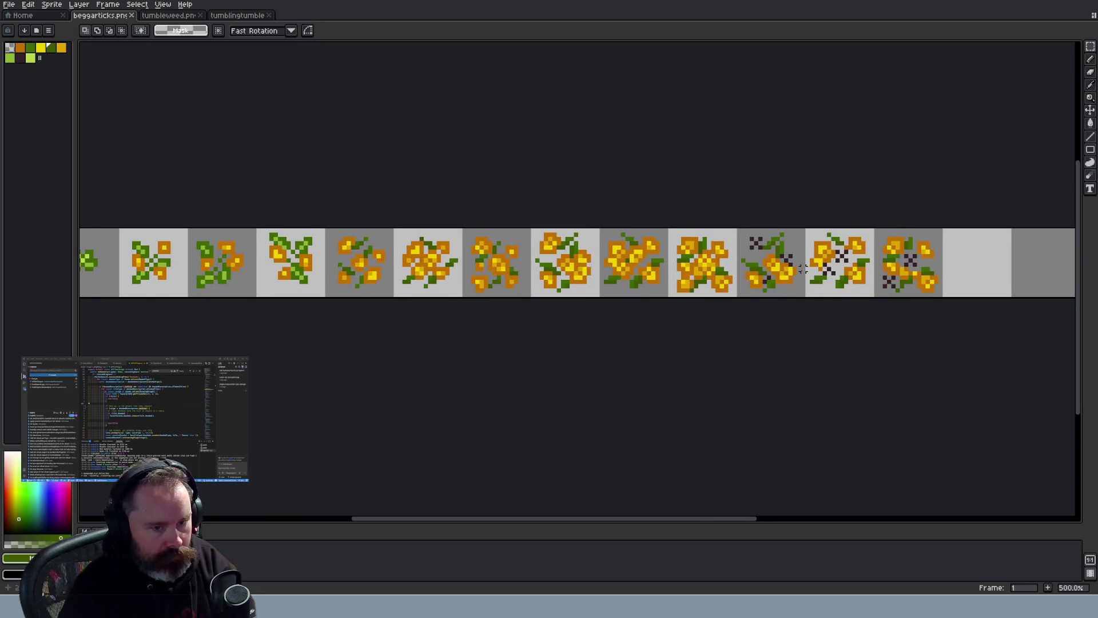
scroll(801, 274, down, 2)
scroll(790, 286, up, 2)
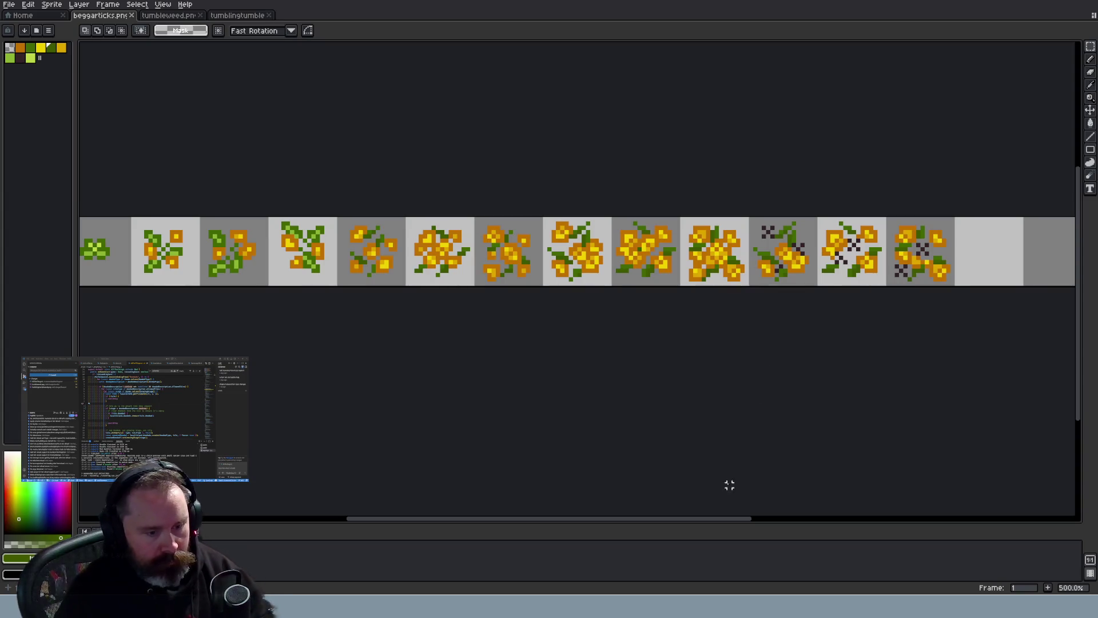
drag(736, 519, 811, 515)
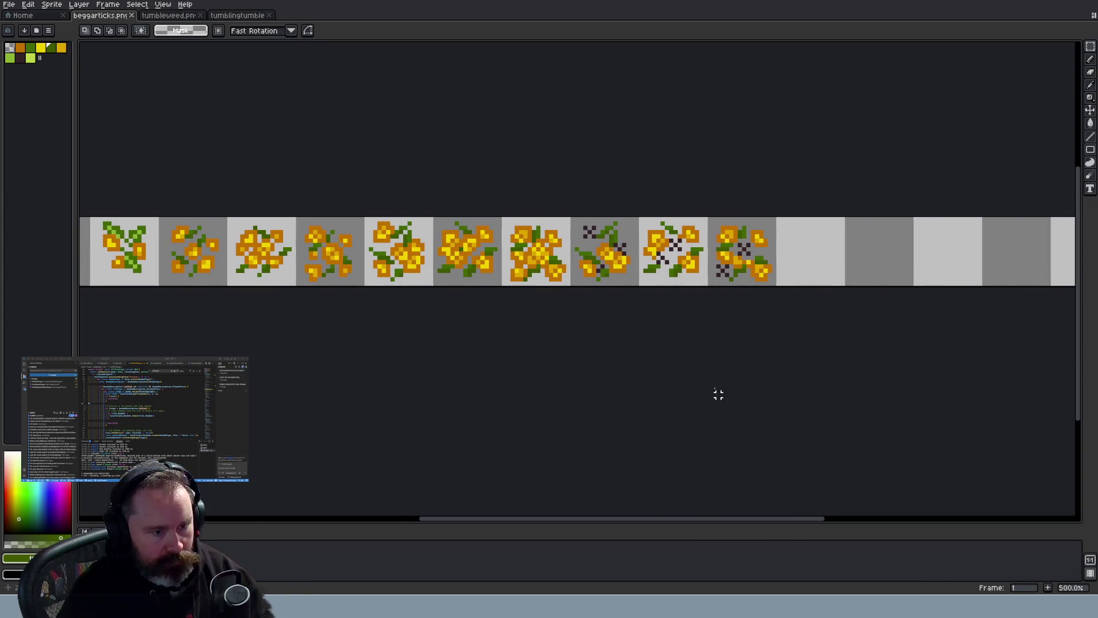
scroll(688, 318, down, 2)
scroll(687, 319, up, 3)
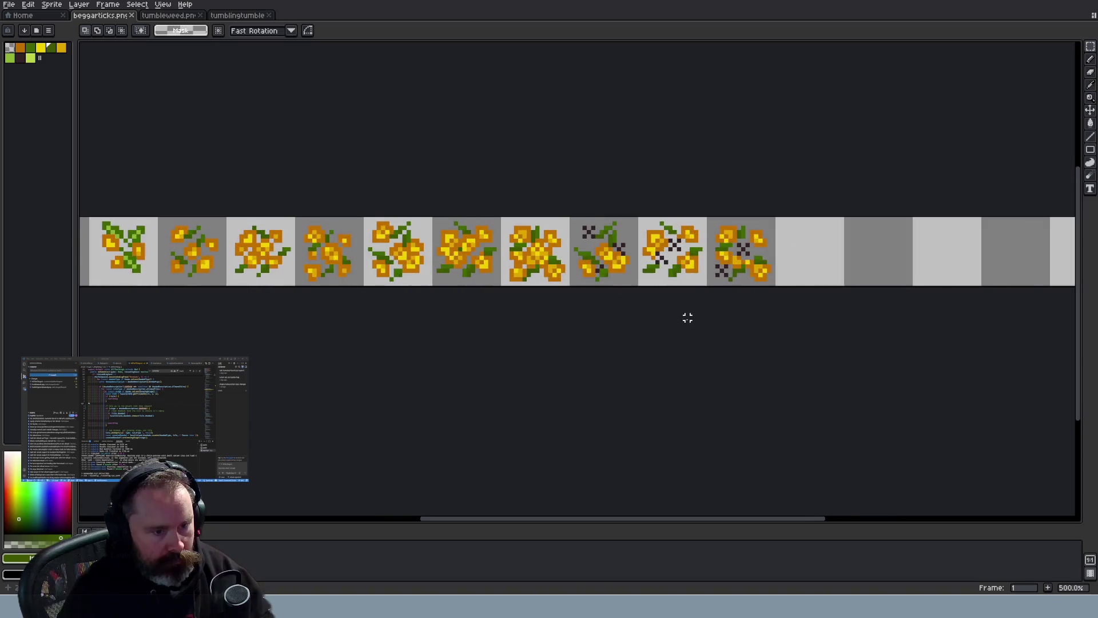
scroll(687, 318, up, 1)
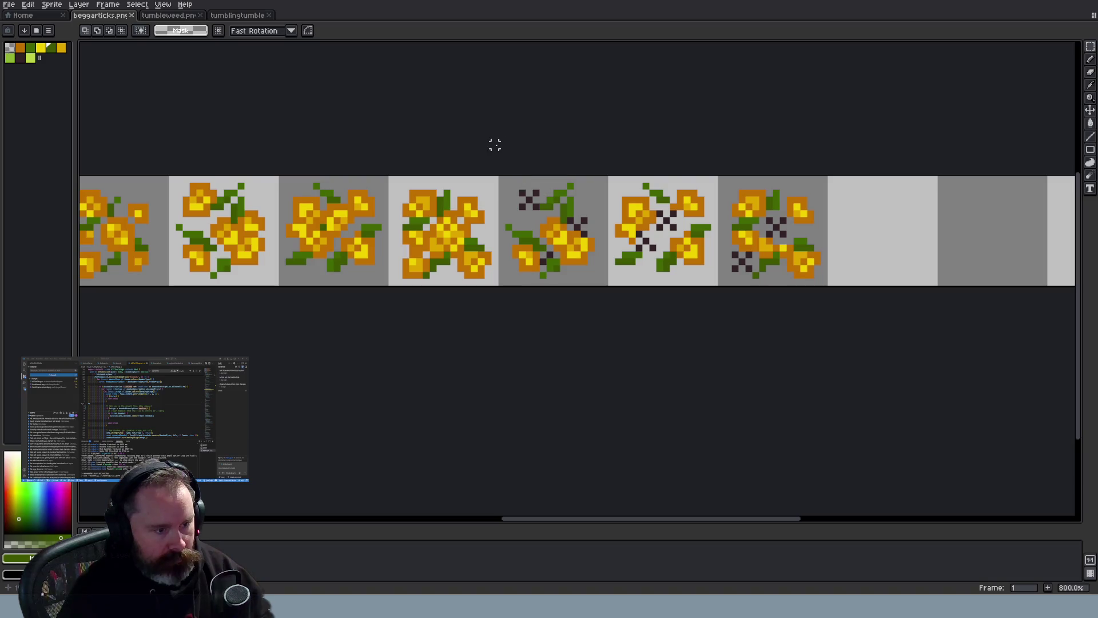
Re-select the last three seed-head frames to inspect them, deselect, and switch to Wayward in the browser
mouse_move(502, 166)
mouse_down()
mouse_move(776, 372)
mouse_move(824, 385)
mouse_up()
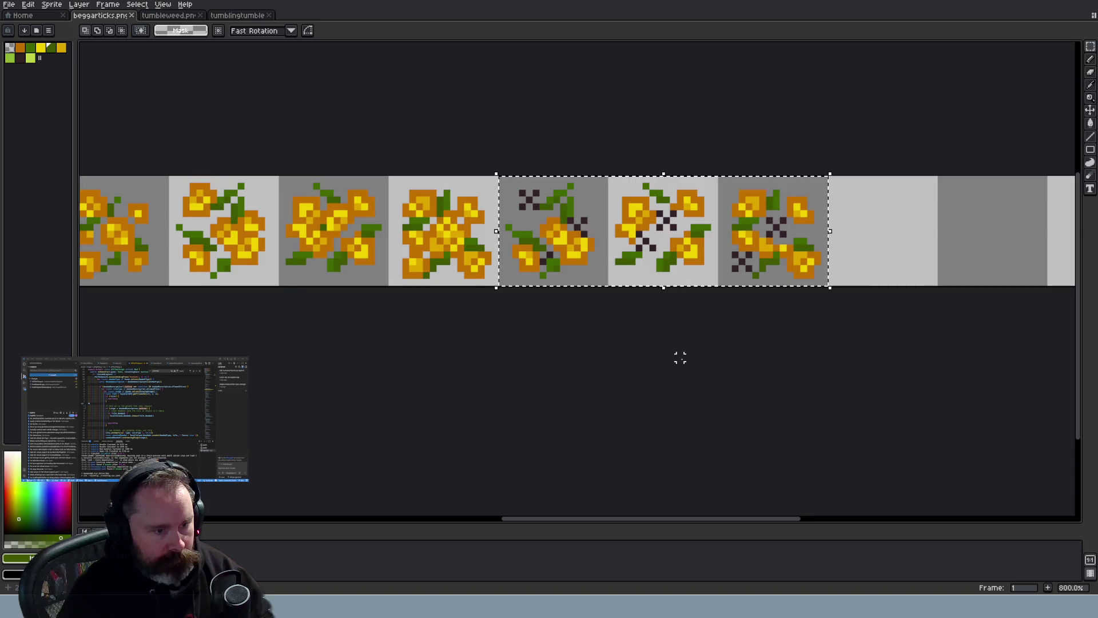
scroll(680, 358, down, 4)
scroll(682, 359, up, 5)
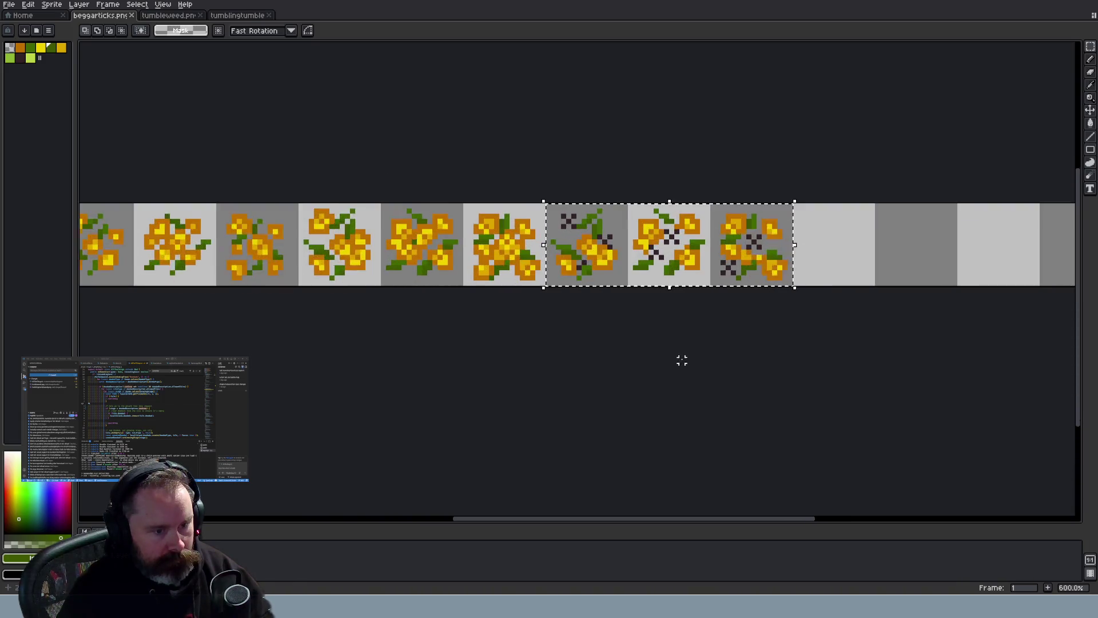
scroll(682, 359, down, 4)
click(681, 358)
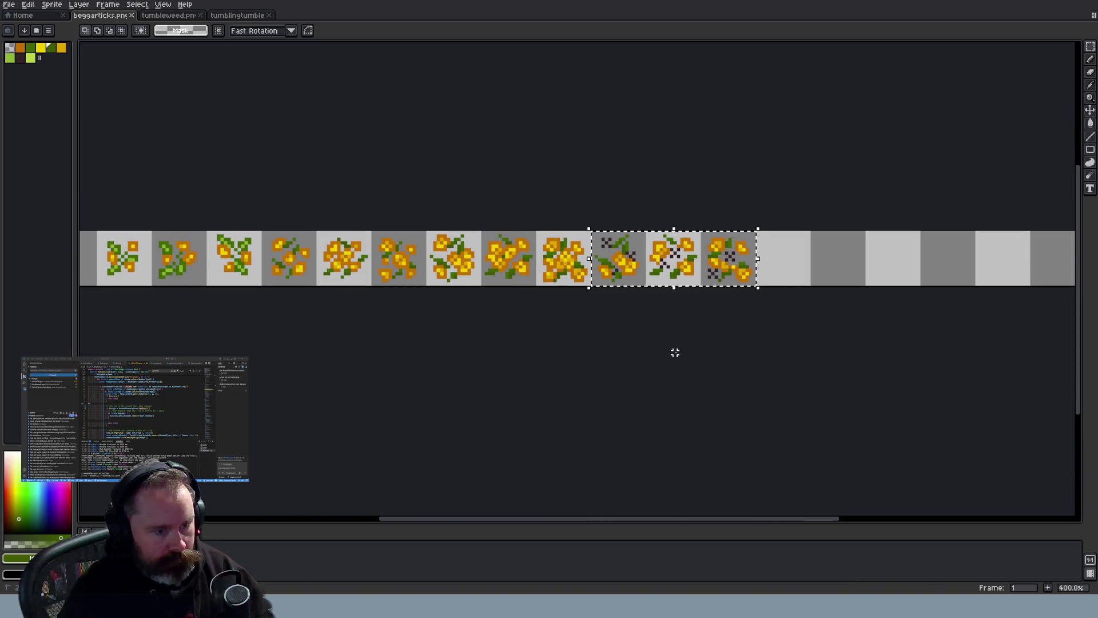
mouse_move(592, 215)
mouse_down()
mouse_move(667, 299)
mouse_move(754, 351)
mouse_up()
click(740, 373)
scroll(669, 292, up, 5)
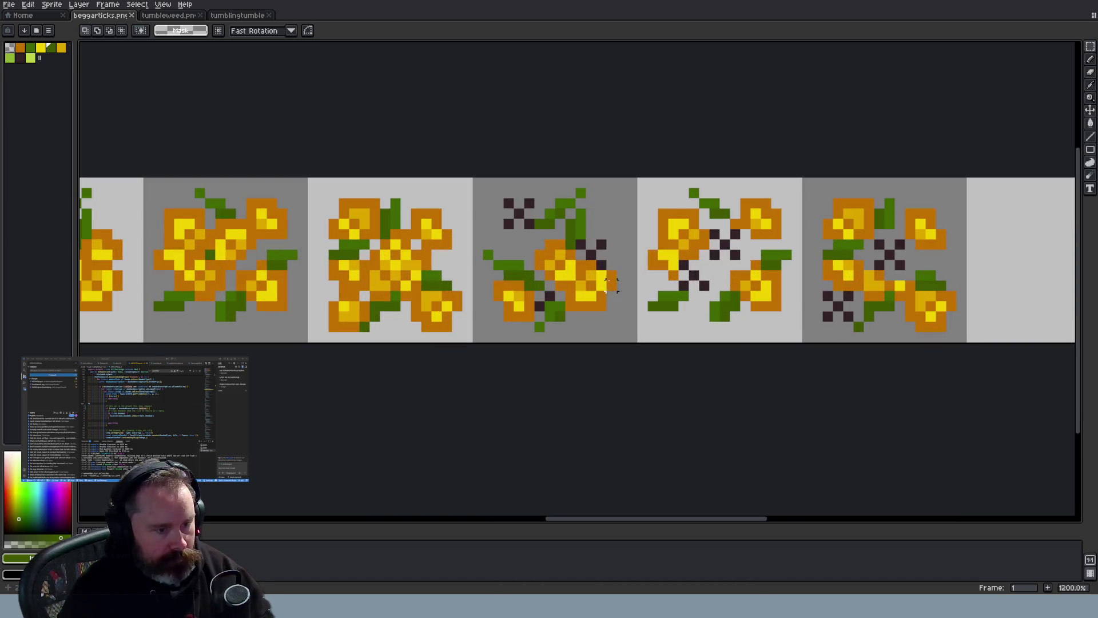
scroll(561, 314, up, 2)
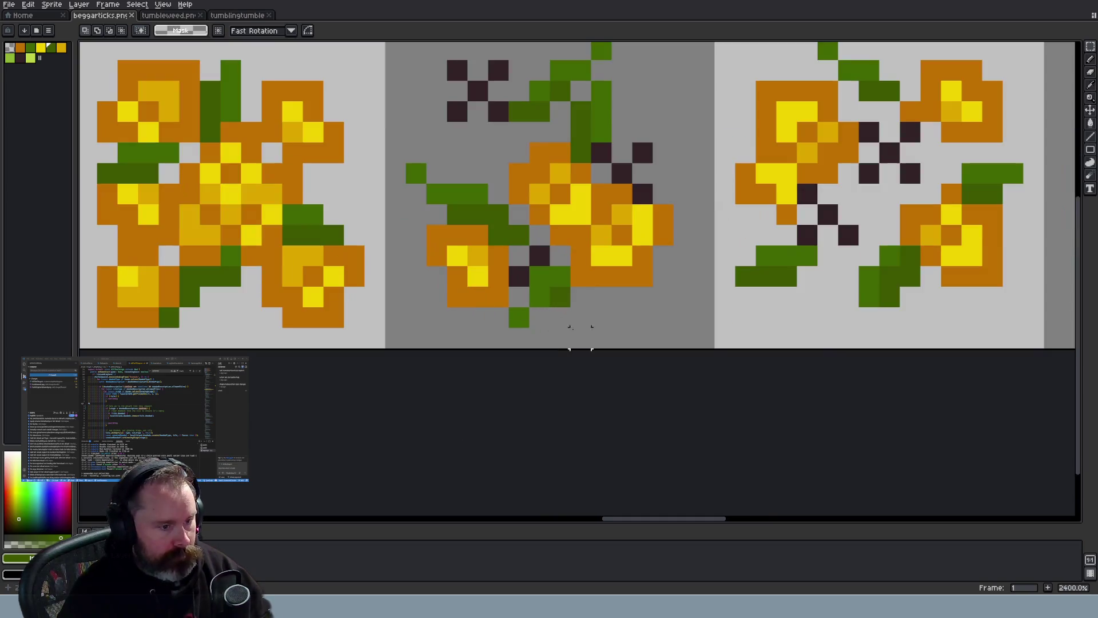
scroll(576, 264, down, 2)
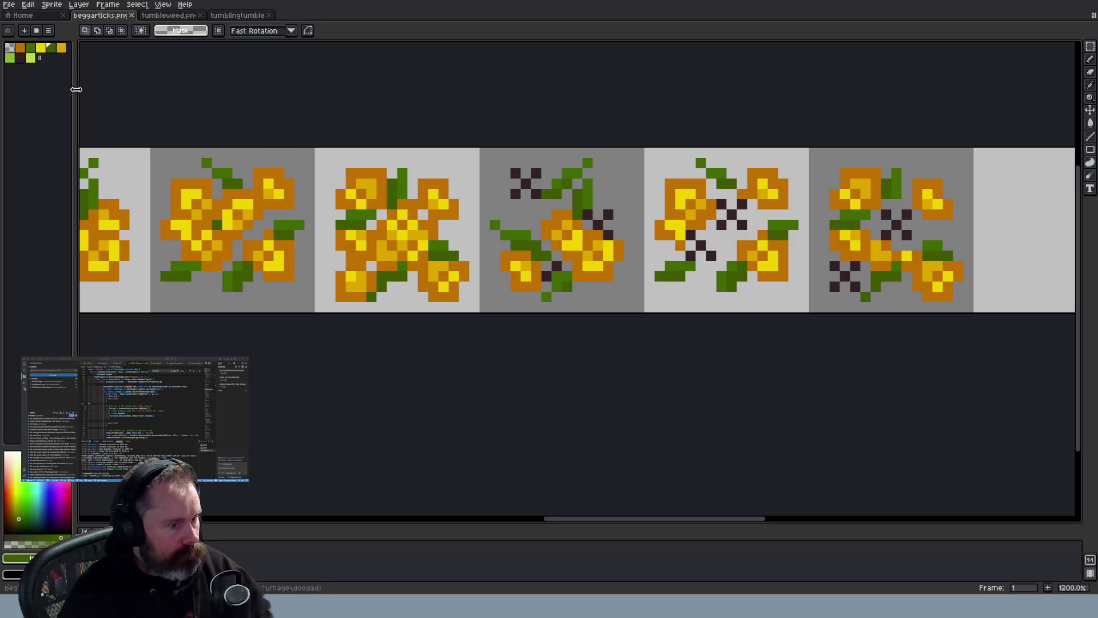
scroll(581, 283, down, 3)
drag(597, 520, 465, 520)
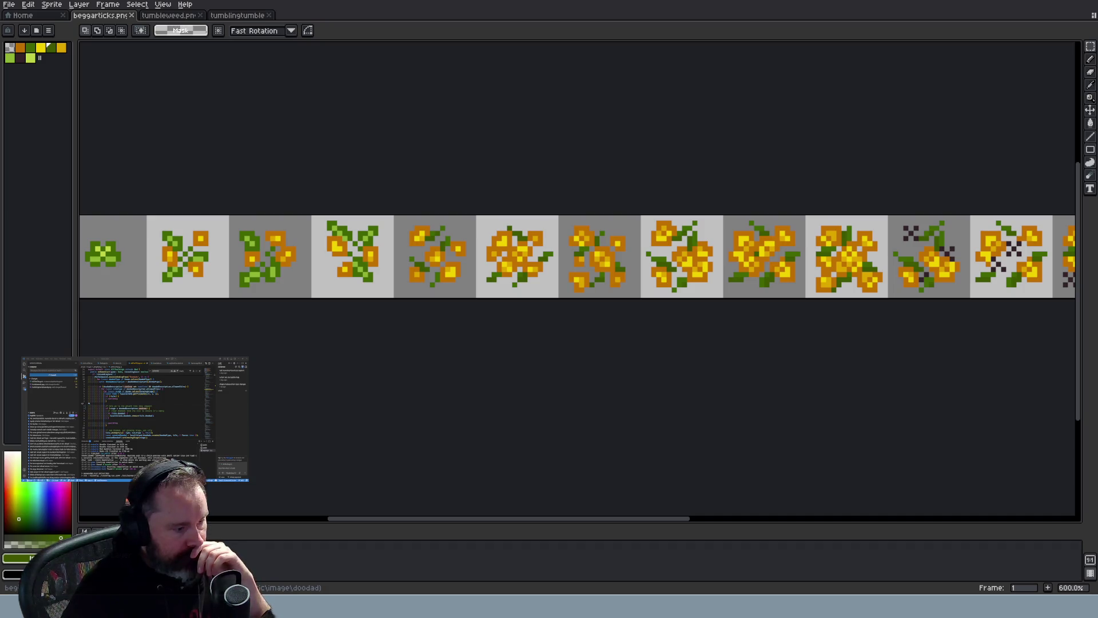
key(alt+Tab)
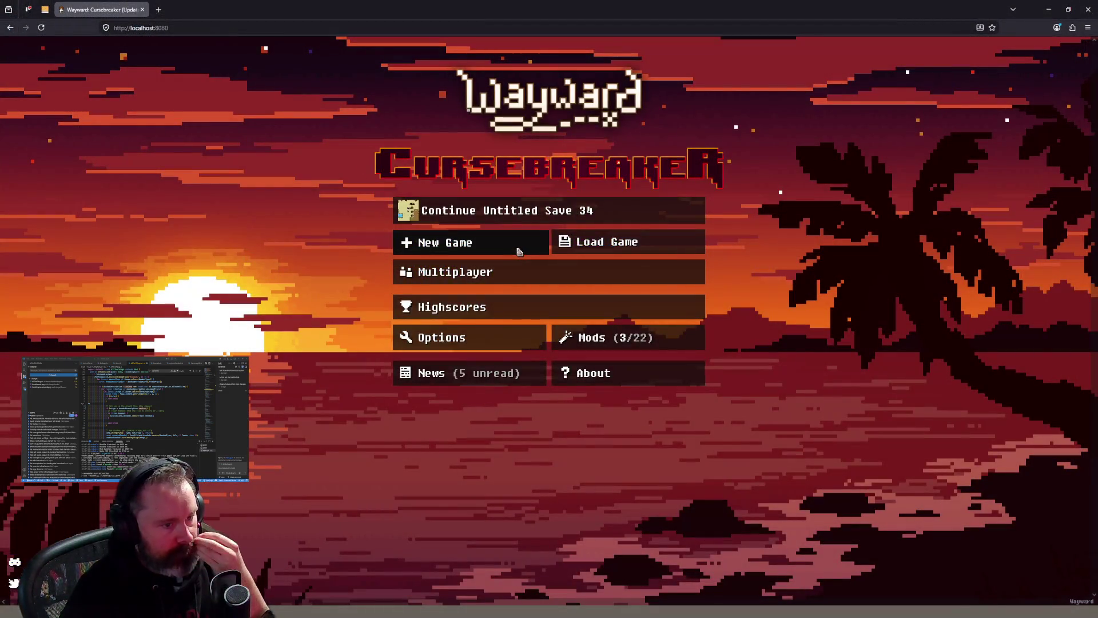
Start a new Wayward game with the default settings, playing the first saved character
click(517, 248)
click(747, 62)
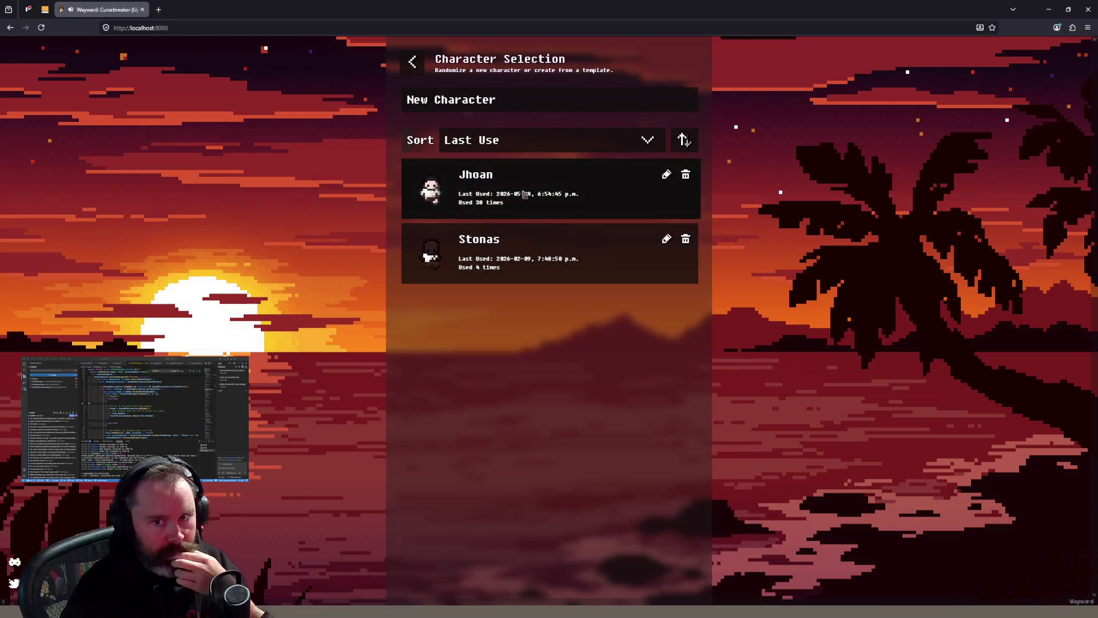
click(524, 194)
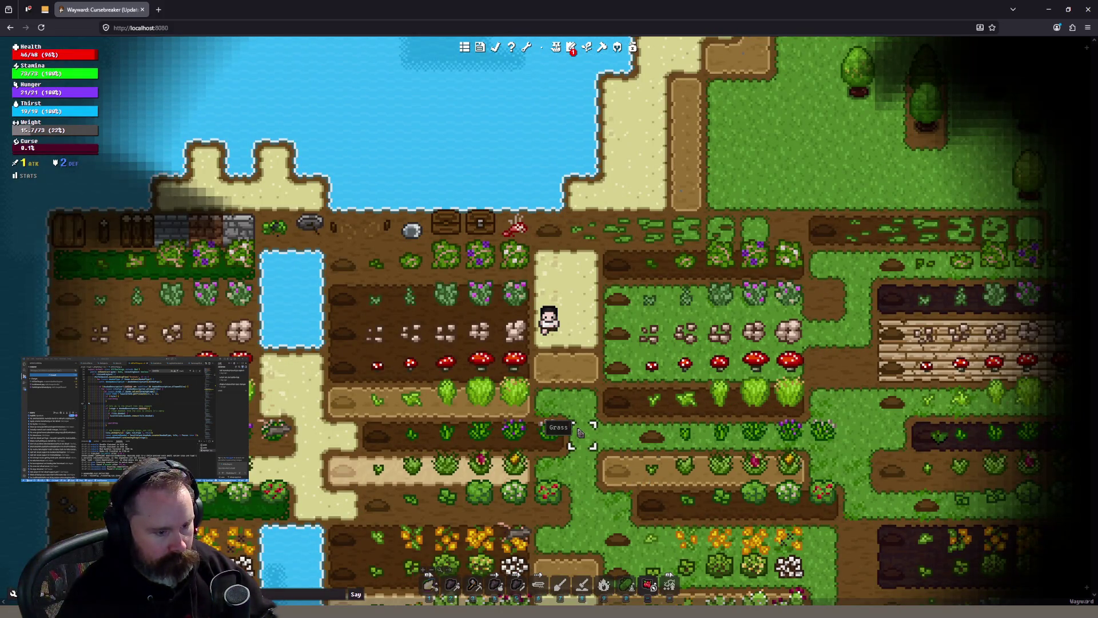
Walk the character with WASD across the farm toward the flower rows
key(s)
key(s)
key(s)
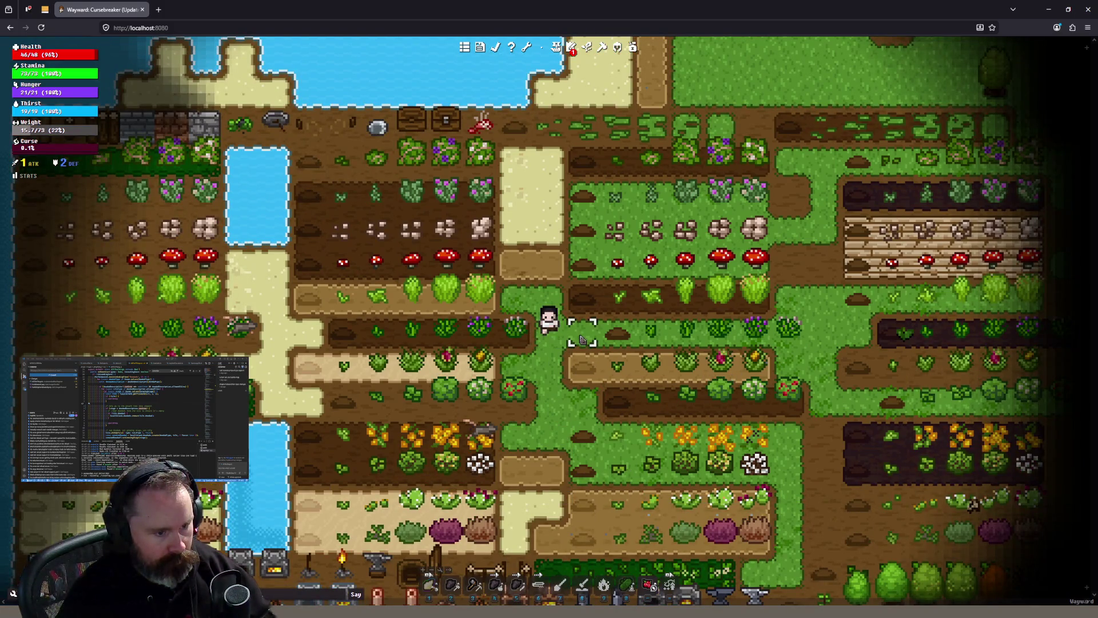
key(d)
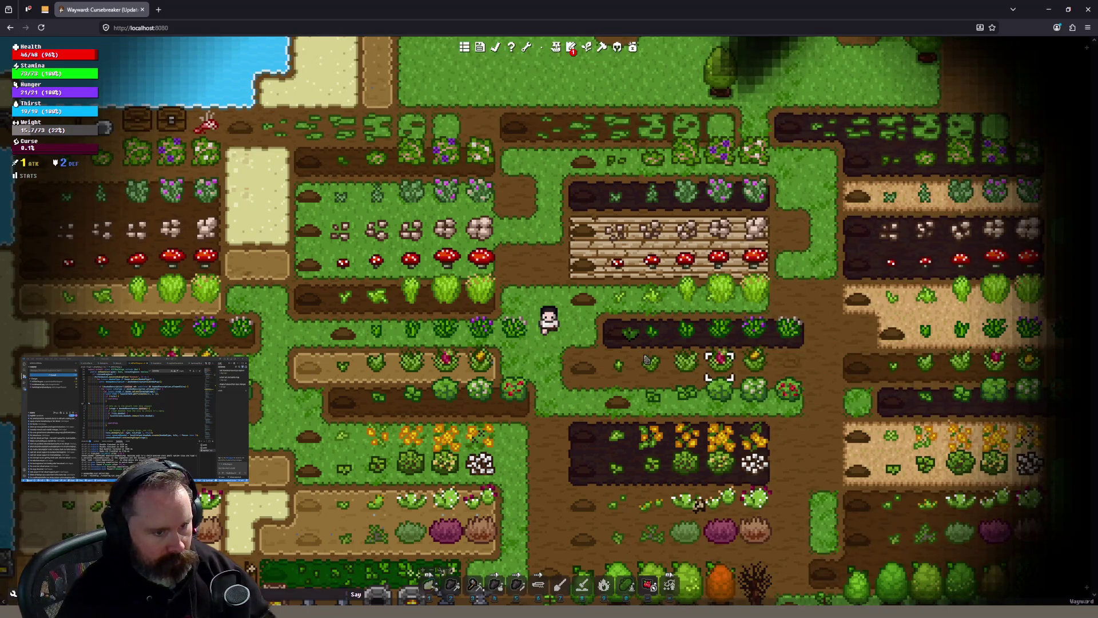
key(w)
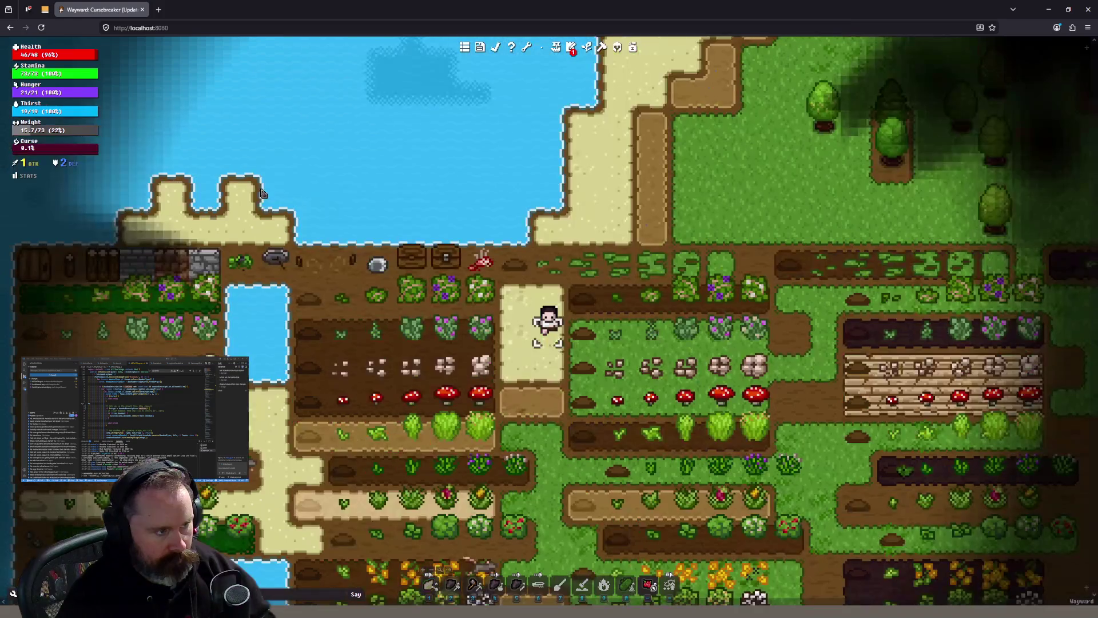
key(w)
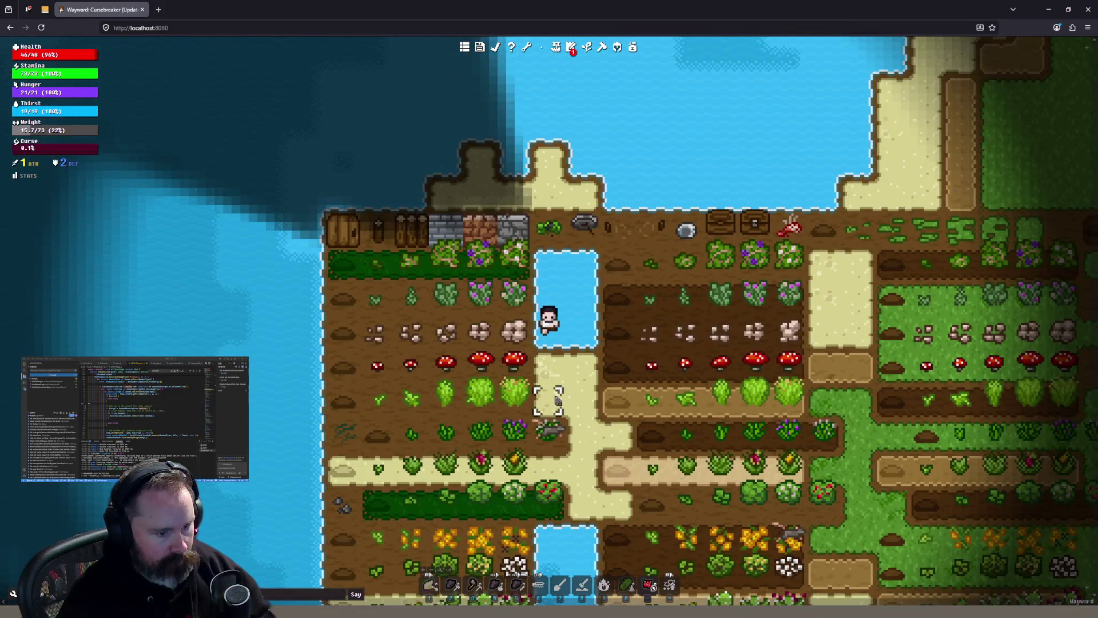
key(s)
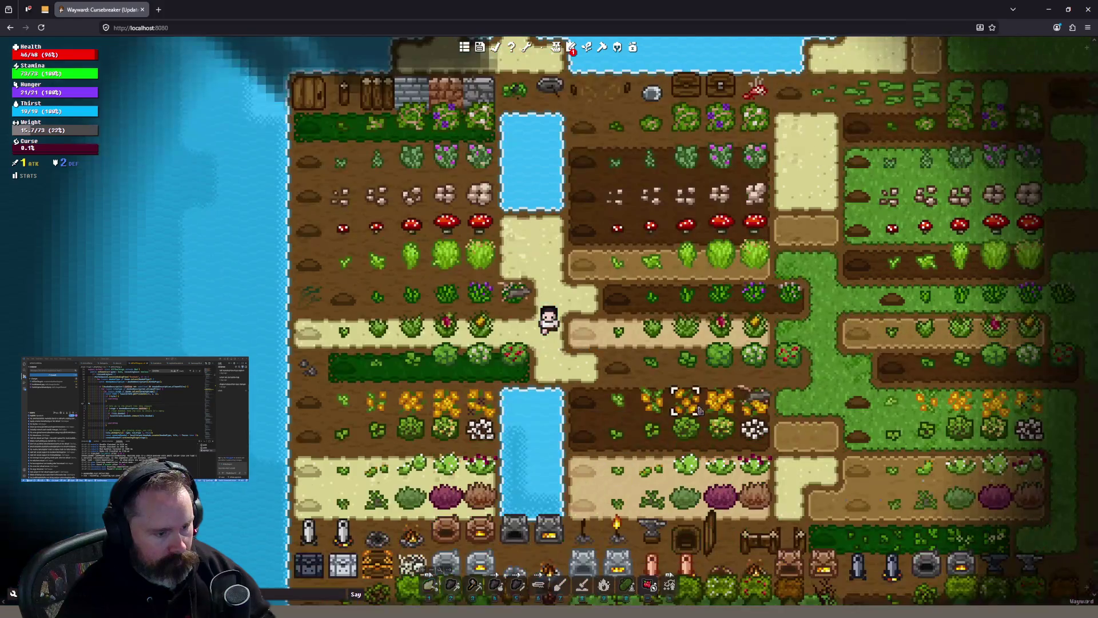
key(d)
key(w)
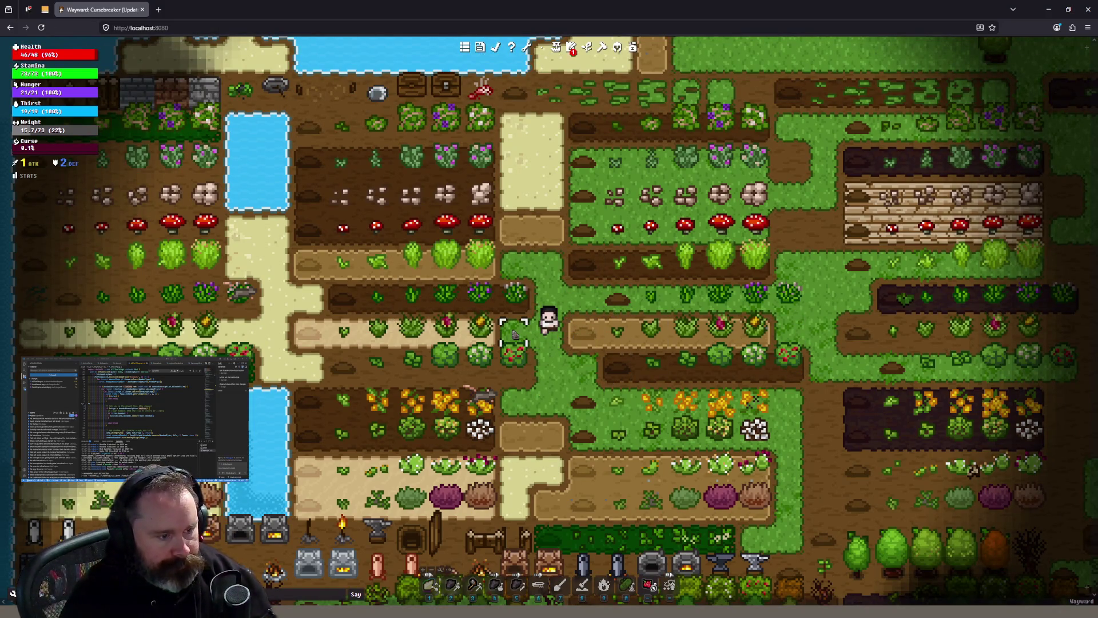
Move the character east and two tiles south beside the crops and open the page inspector
click(783, 333)
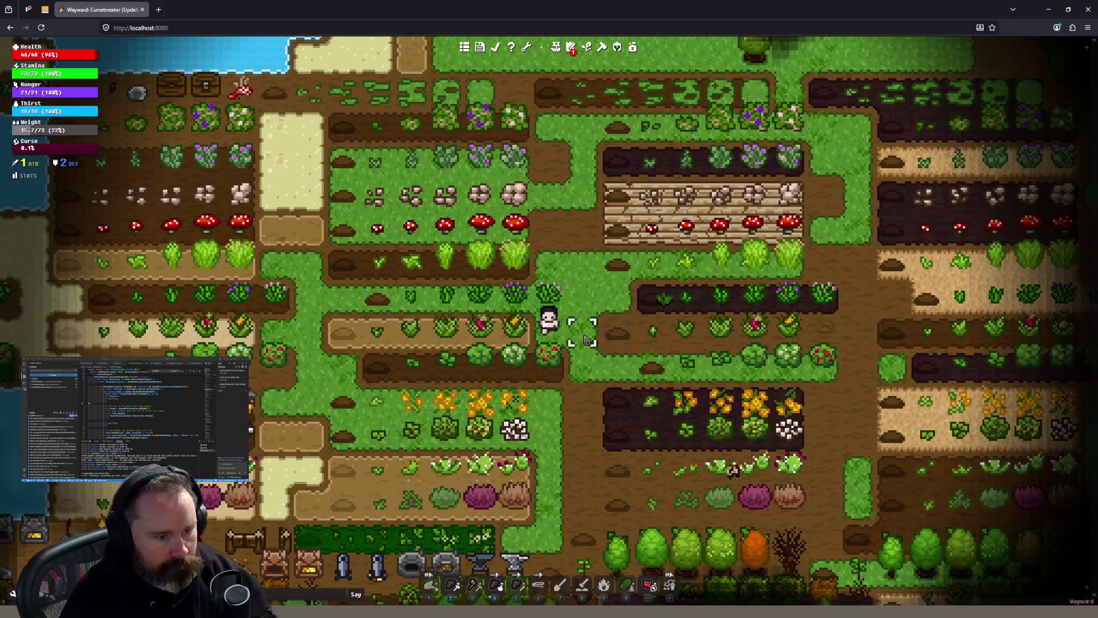
key(d)
right_click(544, 392)
click(543, 392)
click(525, 32)
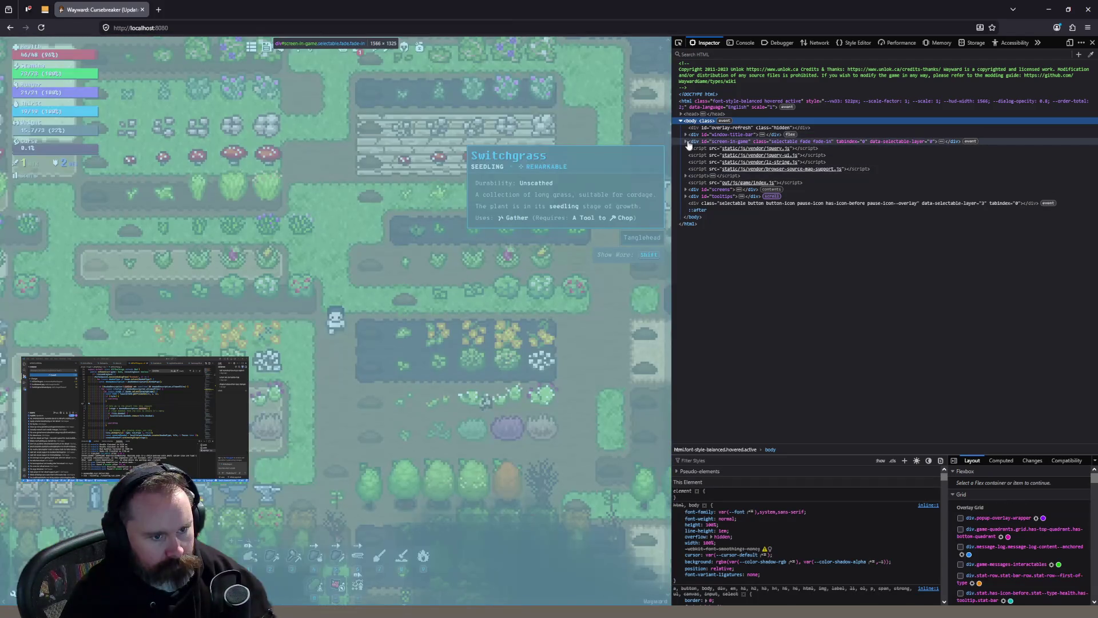
Give the game canvas a 'filter: grayscale' style, then close the developer tools
click(686, 141)
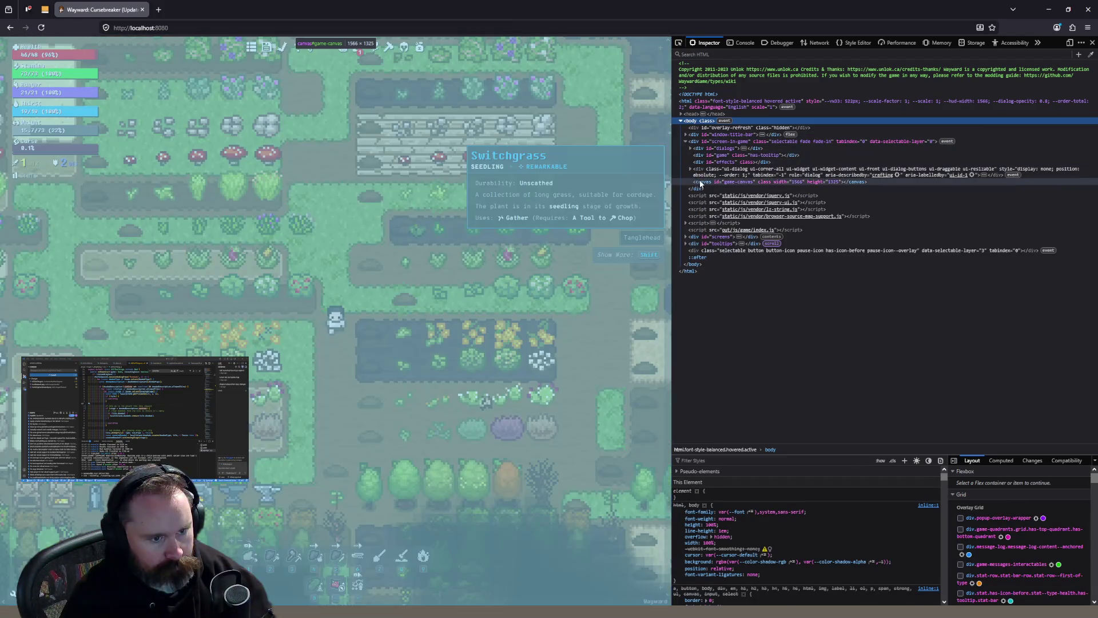
click(698, 182)
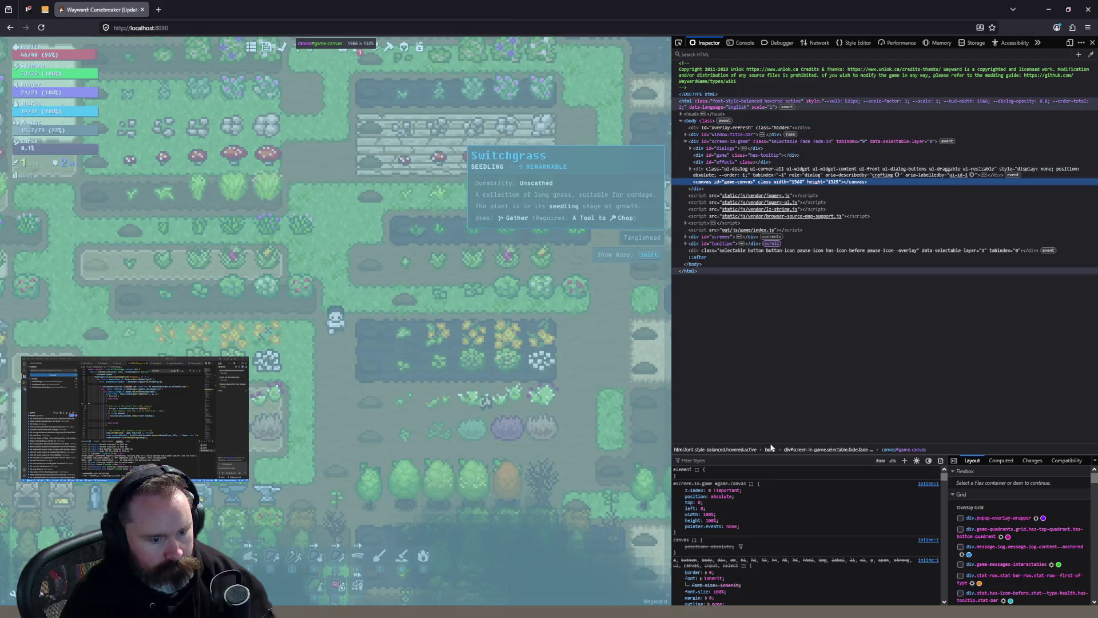
text(filter)
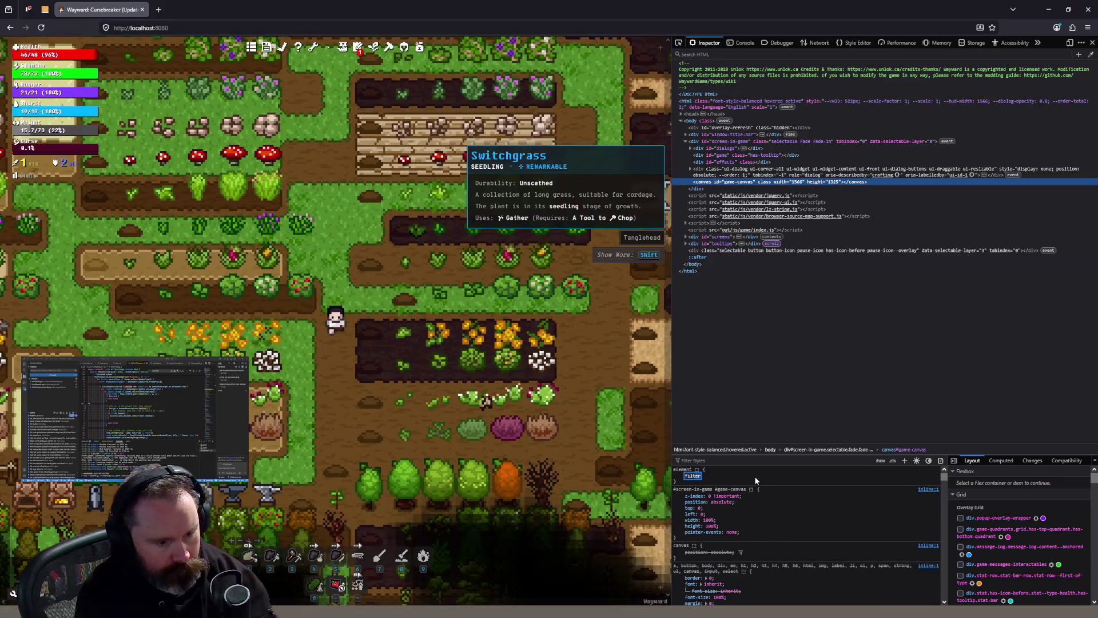
text(:sgrey)
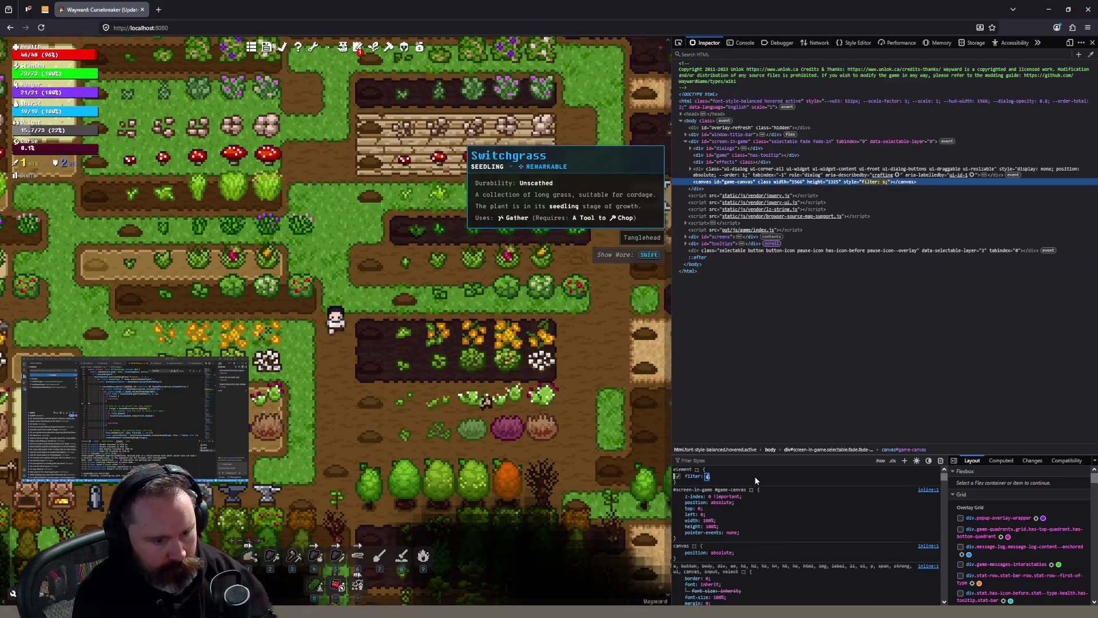
key(BackSpace)
key(BackSpace)
key(BackSpace)
text(ayscale(1.0)
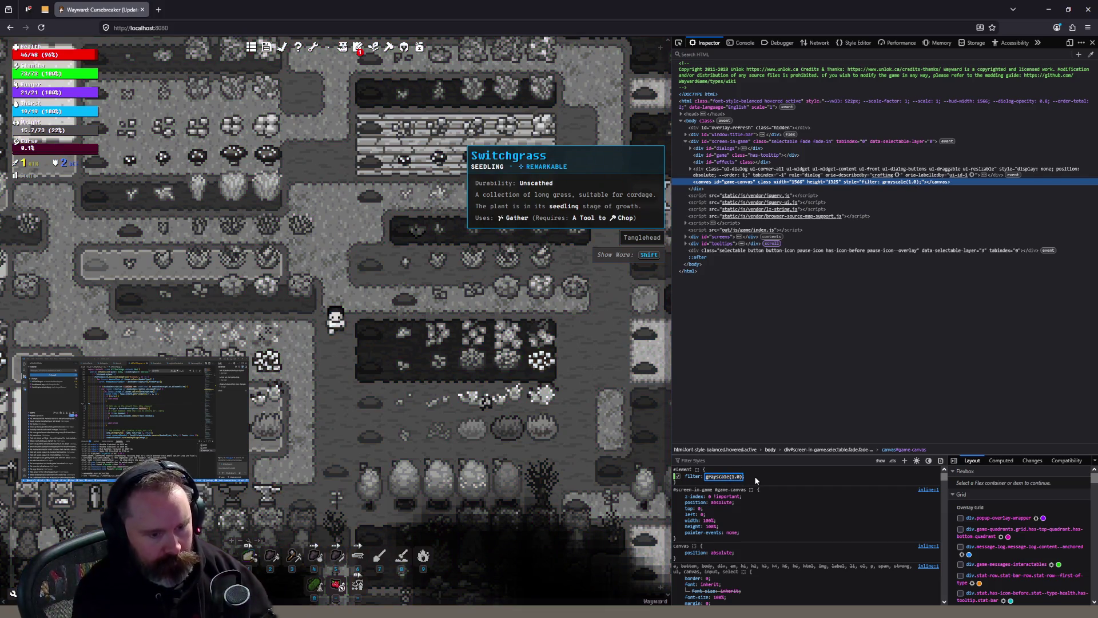
key(Return)
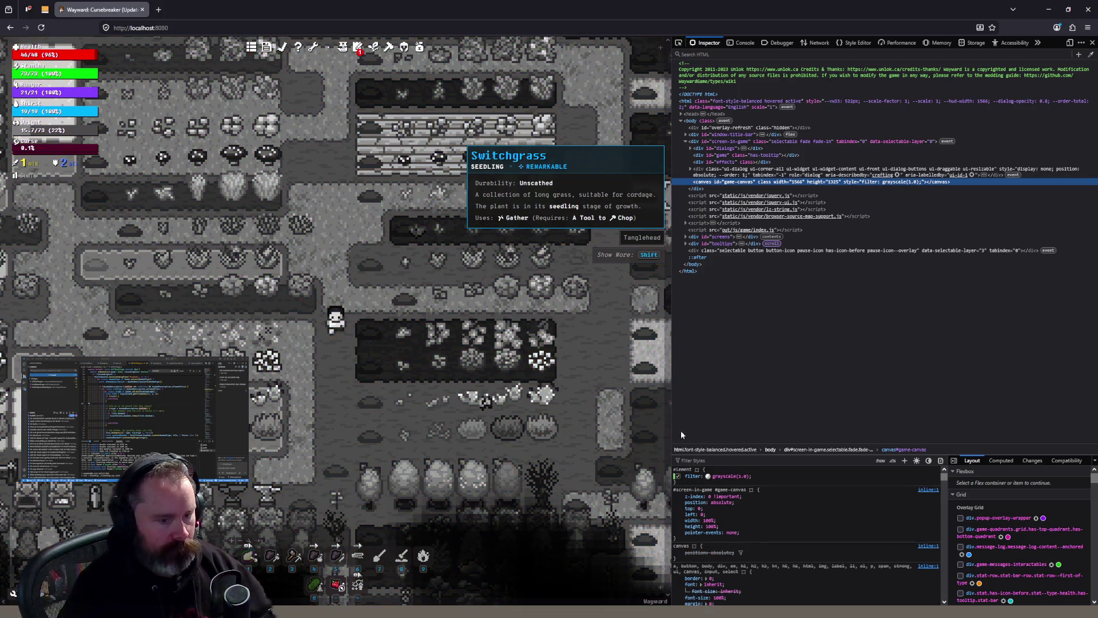
click(1092, 42)
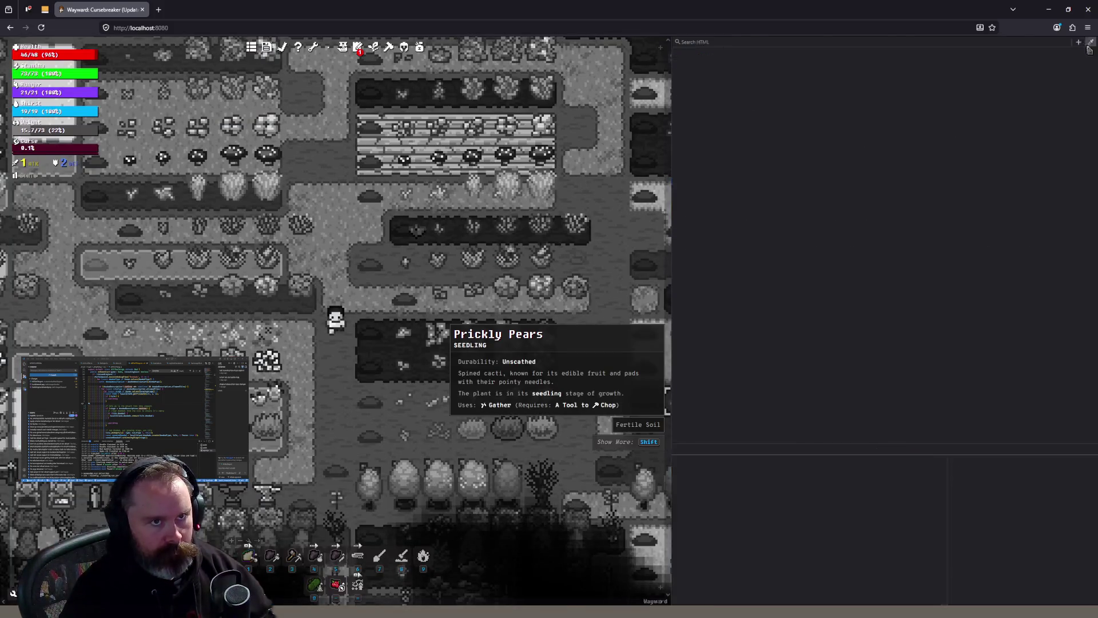
Walk the character a few tiles among the grayscale crop rows, then return to Aseprite
key(a)
key(s)
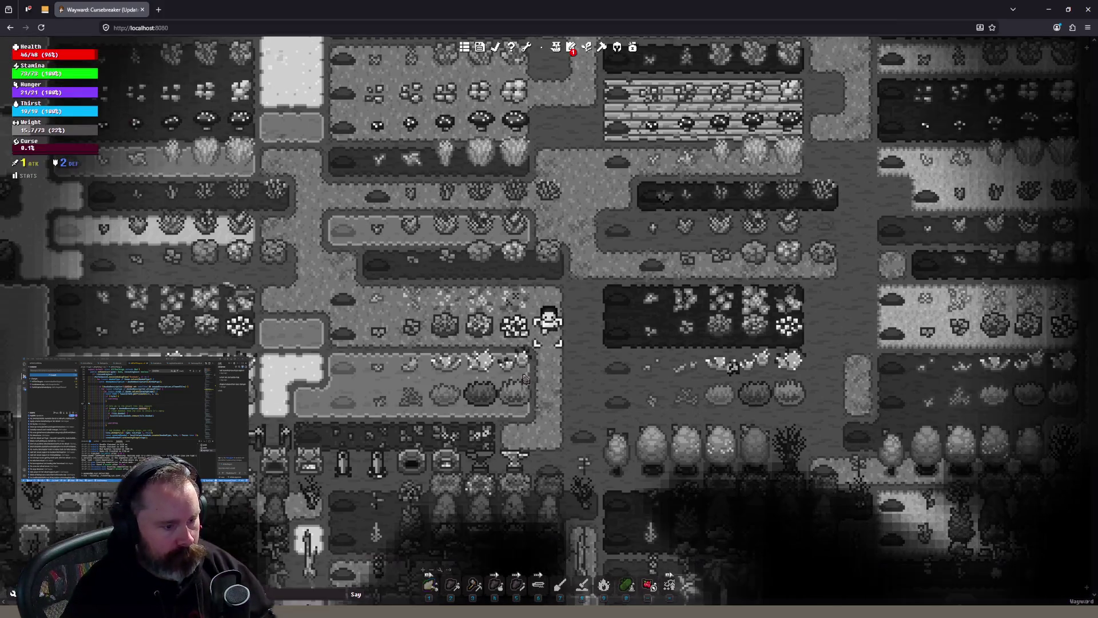
scroll(498, 355, up, 3)
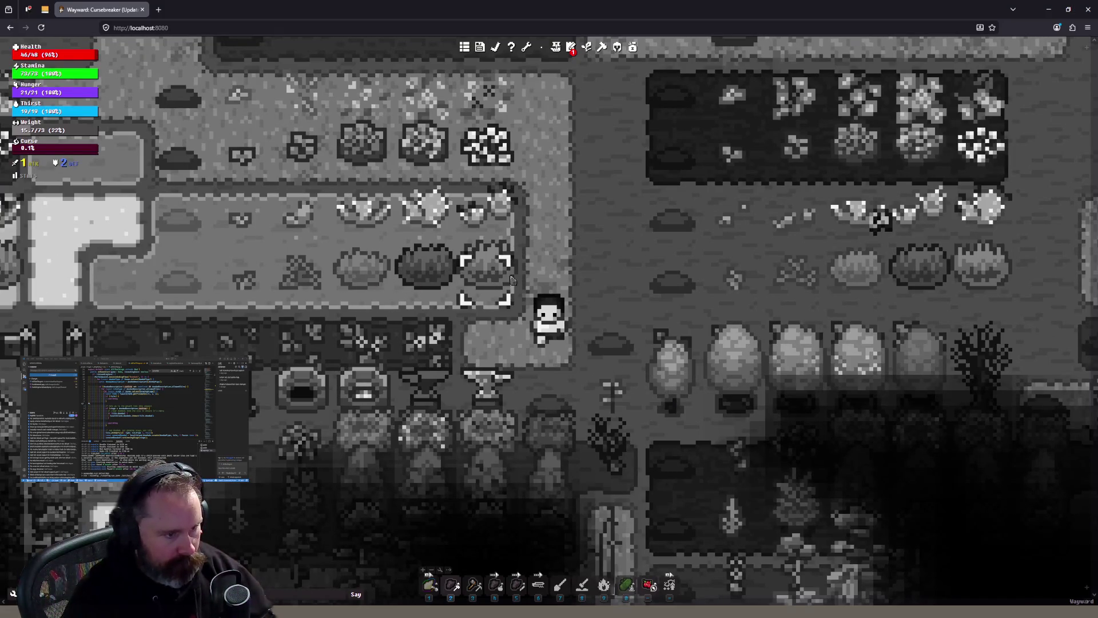
scroll(532, 275, down, 2)
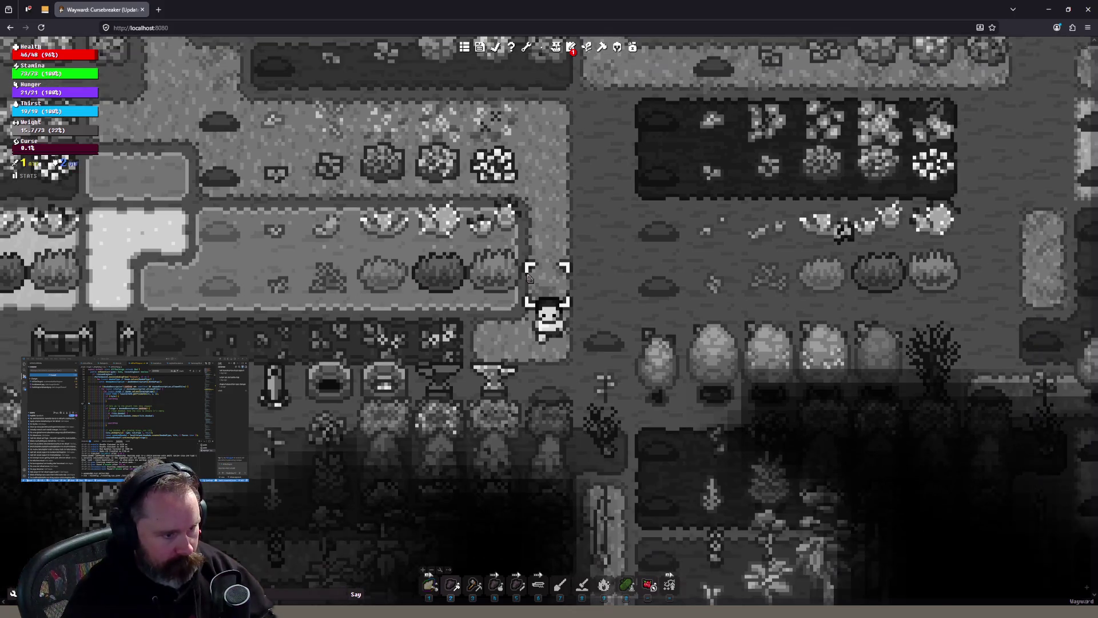
click(548, 247)
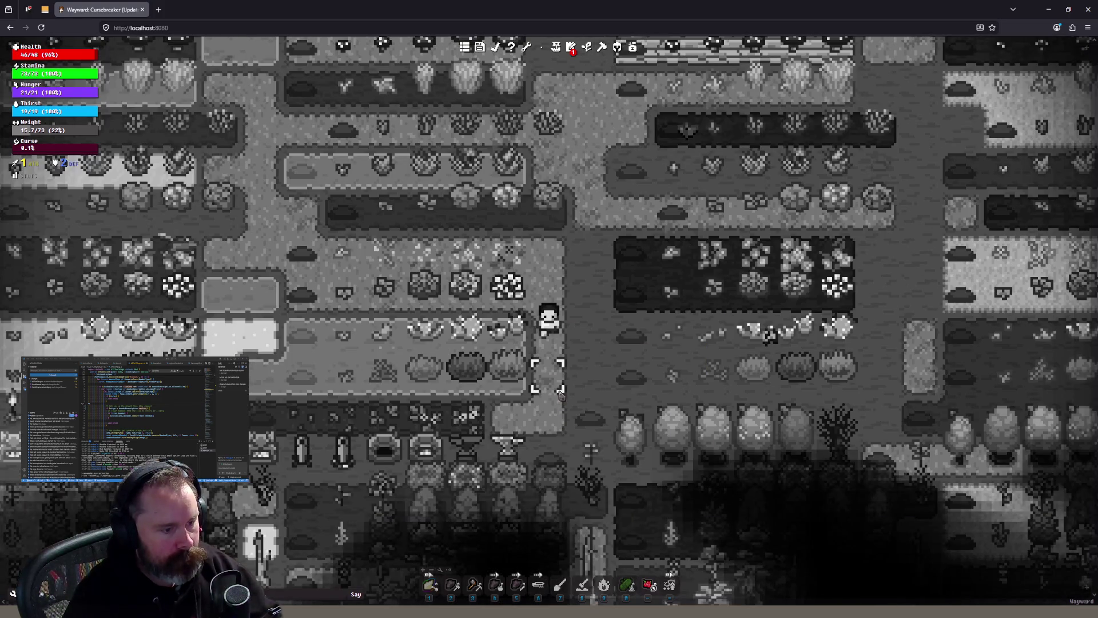
click(552, 372)
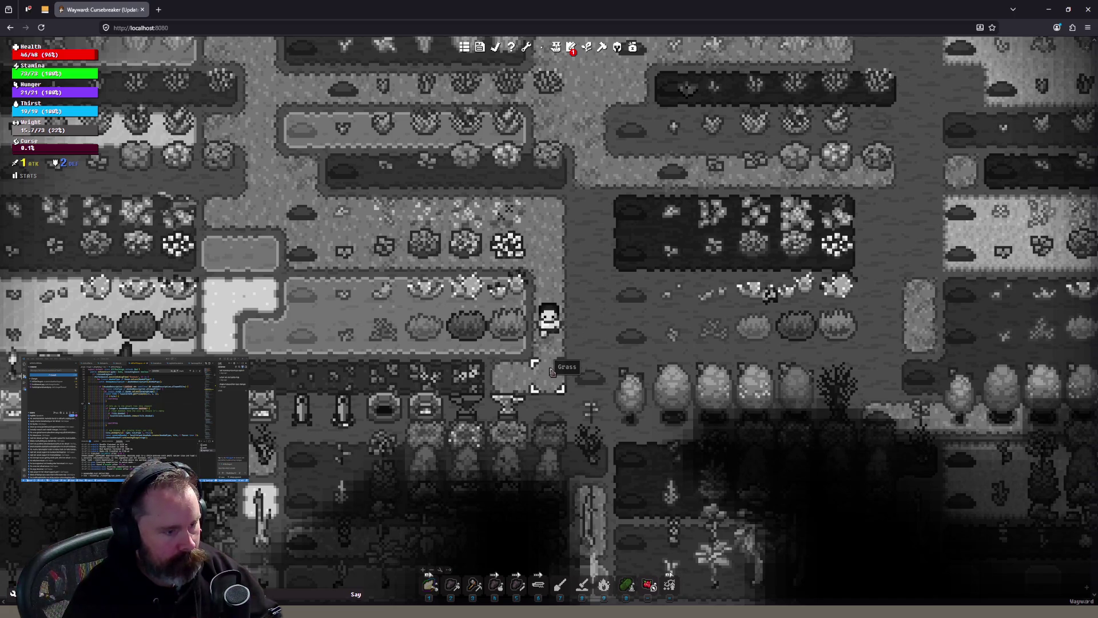
click(548, 246)
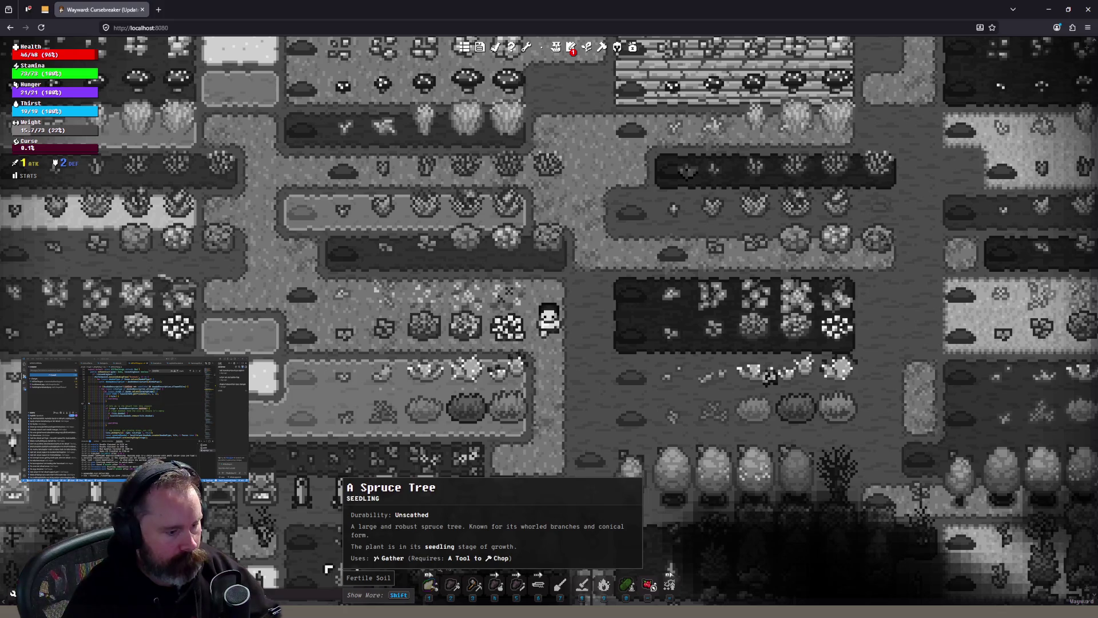
key(alt+Tab)
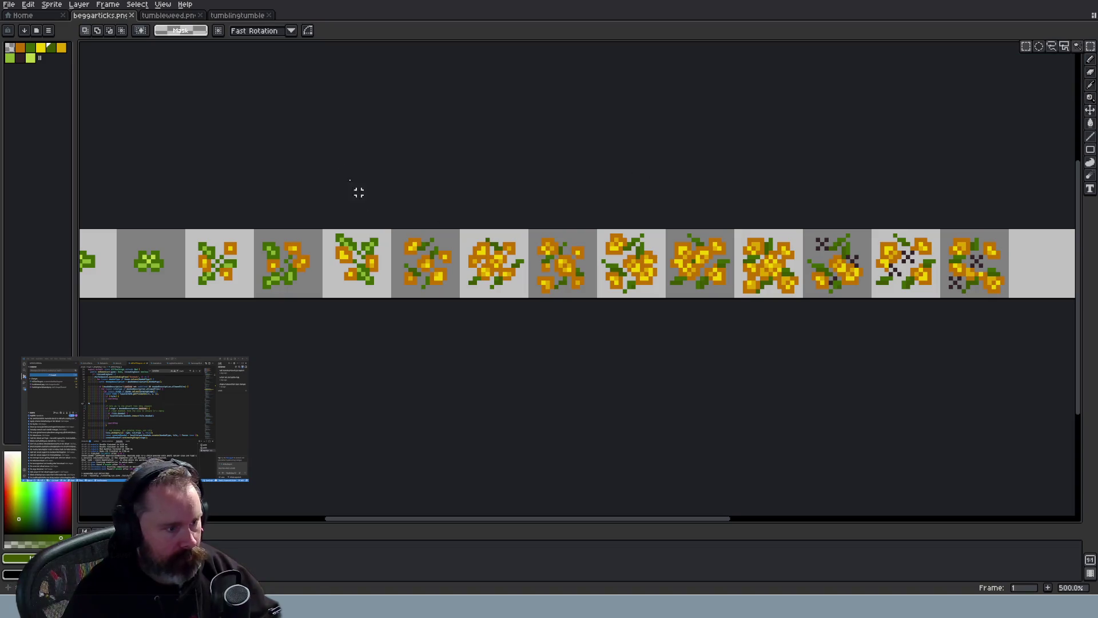
Nudge the third-frame flower and the fourth-frame flower one pixel right and down
drag(480, 522, 430, 522)
drag(46, 197, 140, 191)
scroll(309, 240, up, 2)
drag(315, 220, 398, 316)
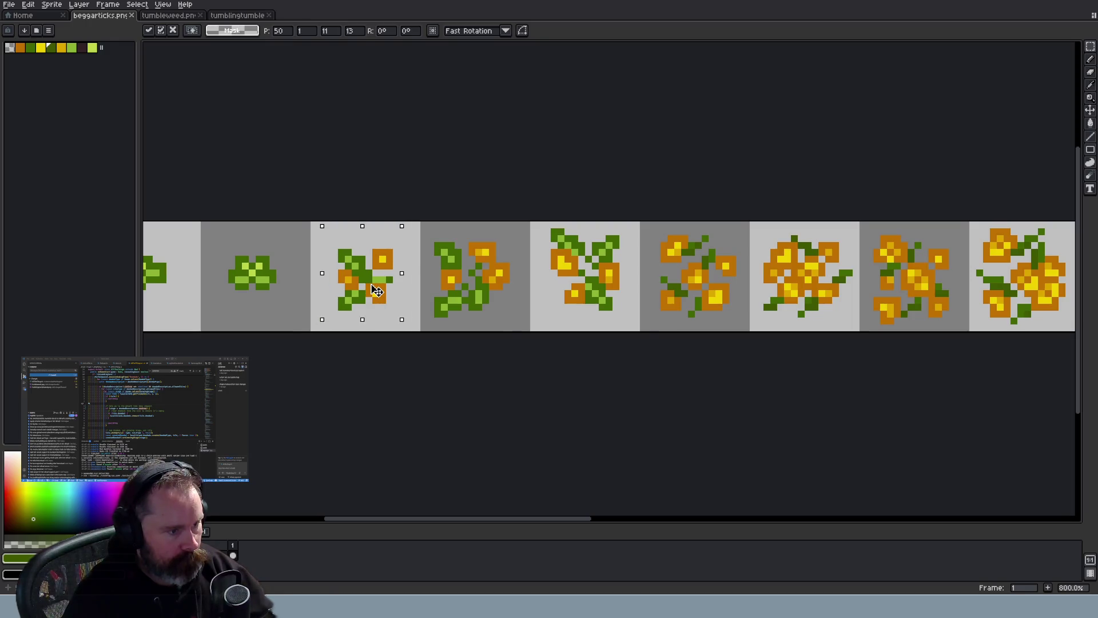
click(472, 349)
mouse_move(425, 227)
mouse_down()
mouse_move(512, 319)
mouse_move(506, 312)
mouse_up()
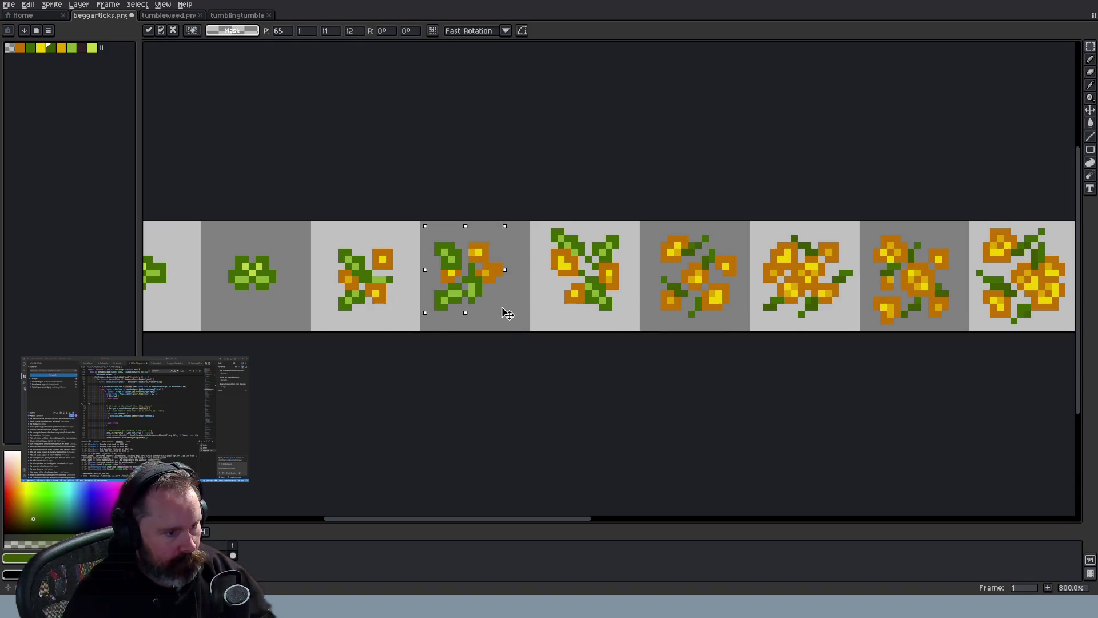
key(Down)
key(Right)
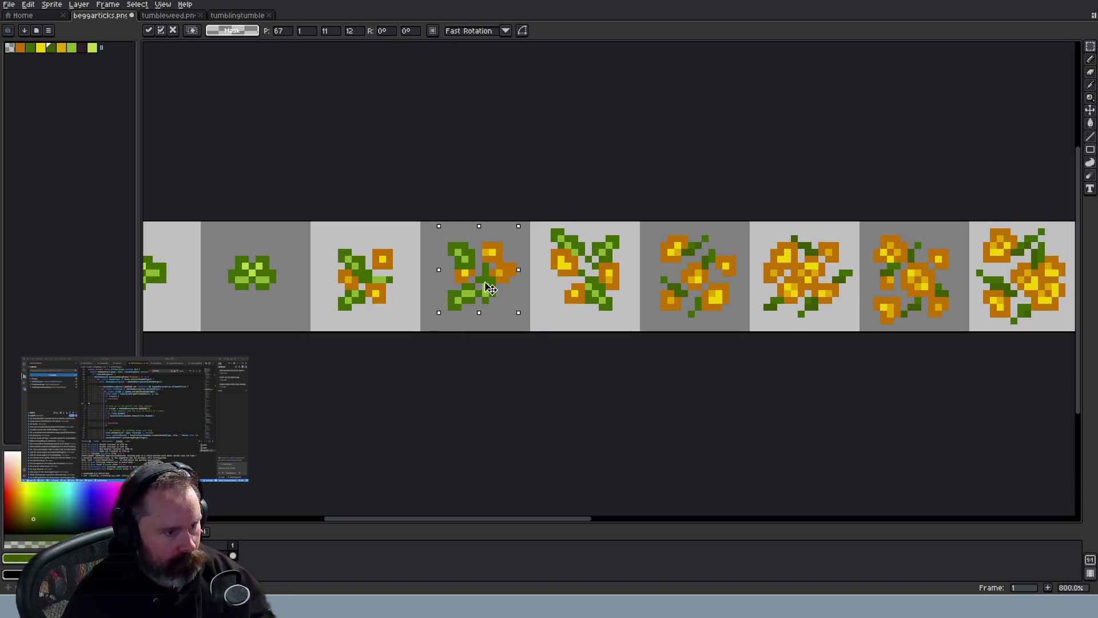
click(519, 313)
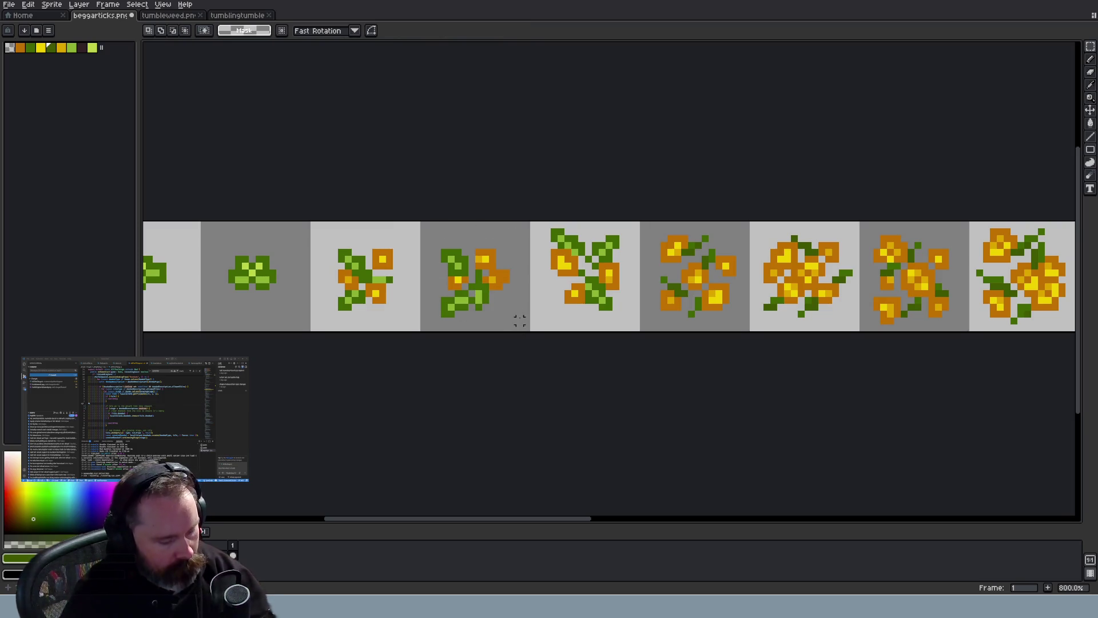
Eyedrop the orange petal colour, then the green leaf colour, for pencil touch-ups
key(i)
click(491, 260)
key(b)
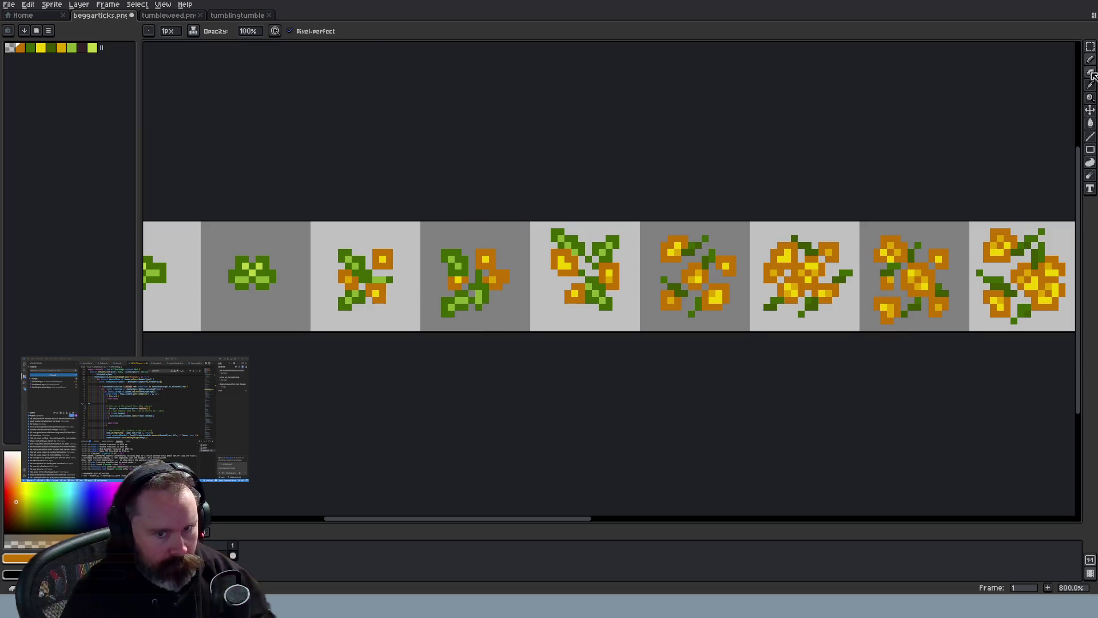
click(1090, 47)
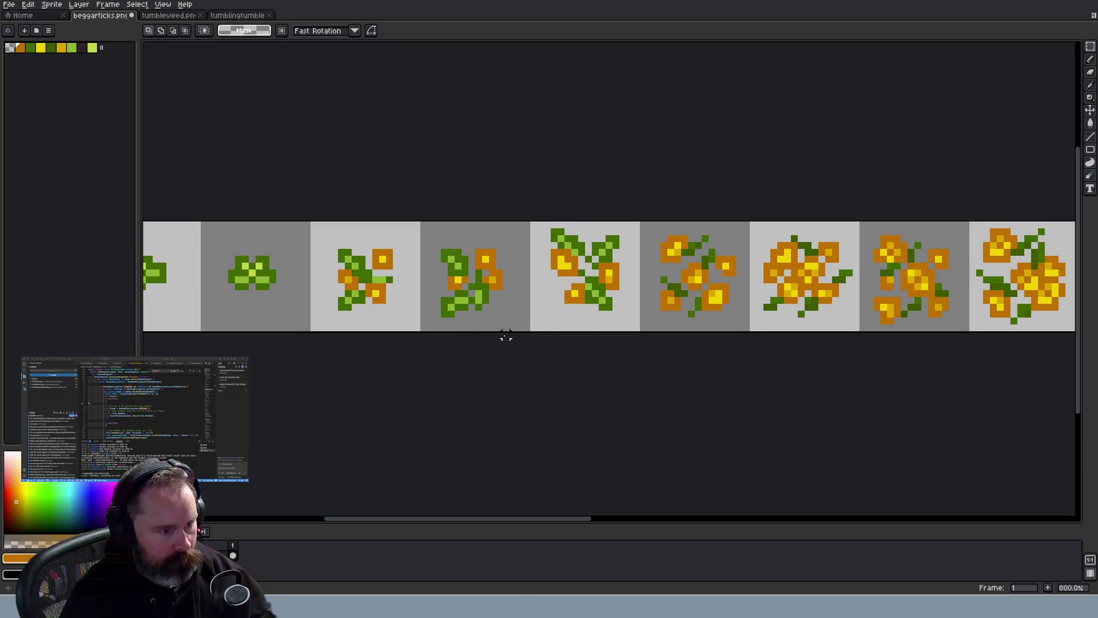
key(i)
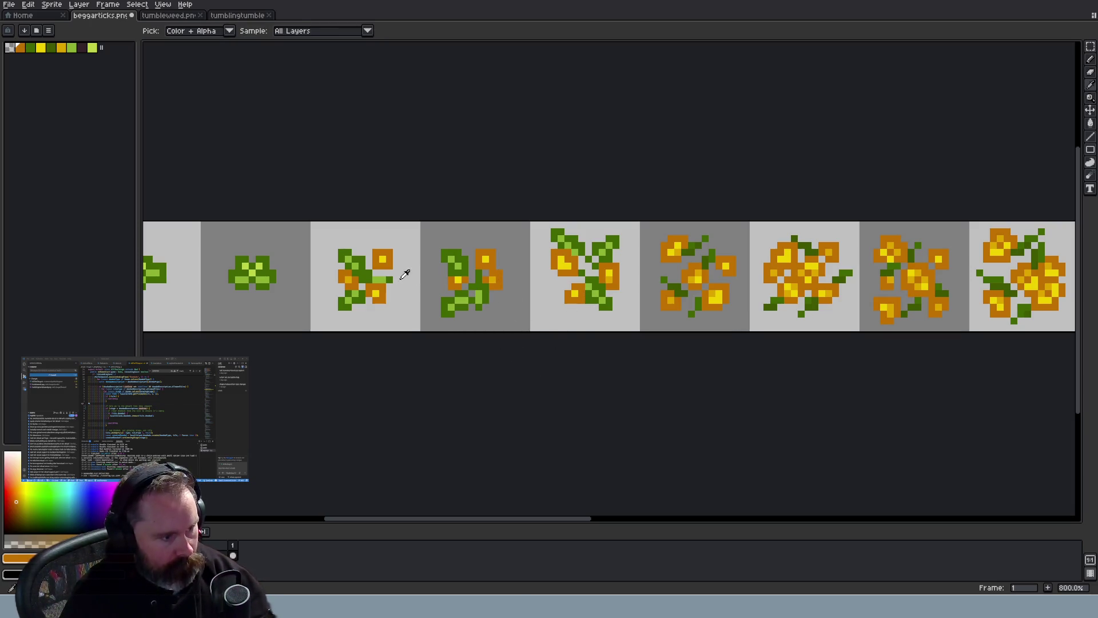
click(378, 275)
key(b)
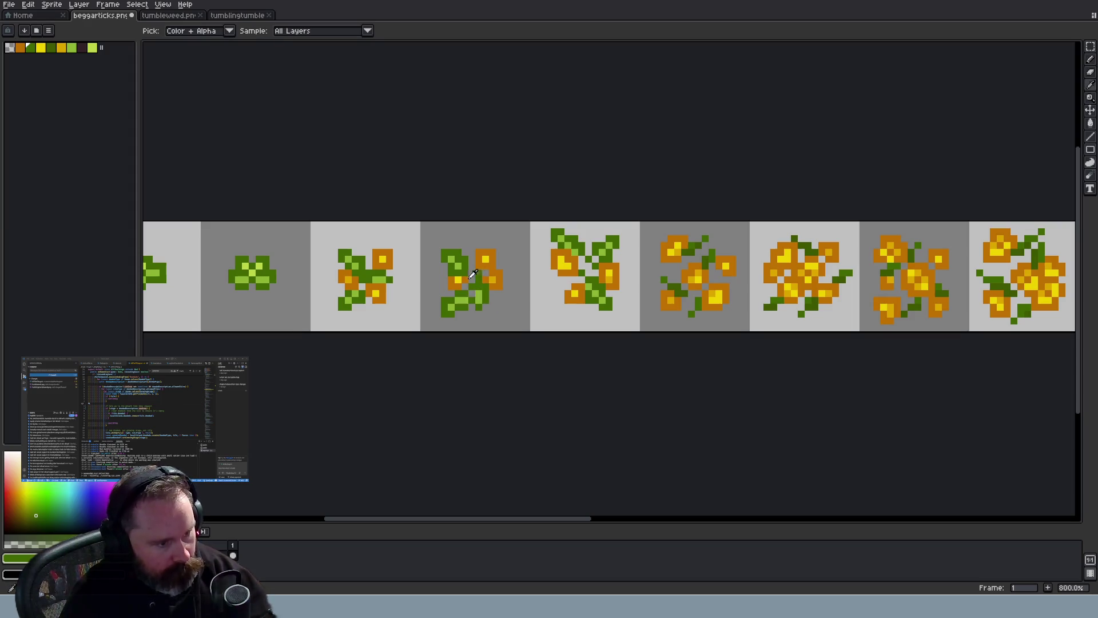
Pick up the orange petal colour from the flower
alt+click(456, 272)
scroll(521, 339, down, 2)
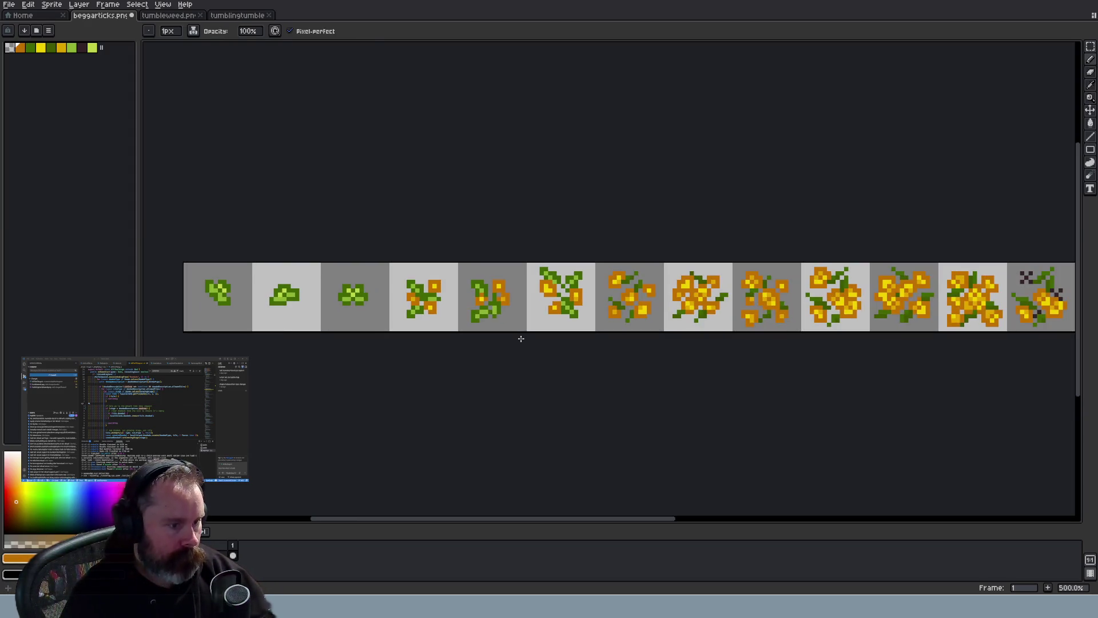
scroll(514, 338, up, 3)
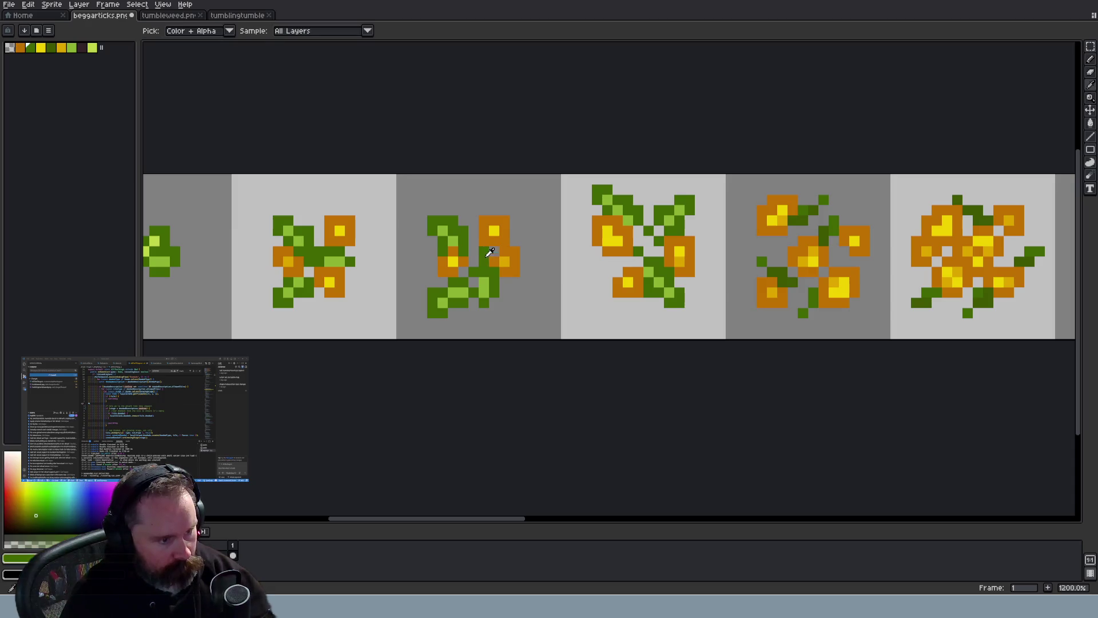
scroll(524, 338, down, 4)
scroll(525, 338, down, 2)
scroll(532, 337, up, 2)
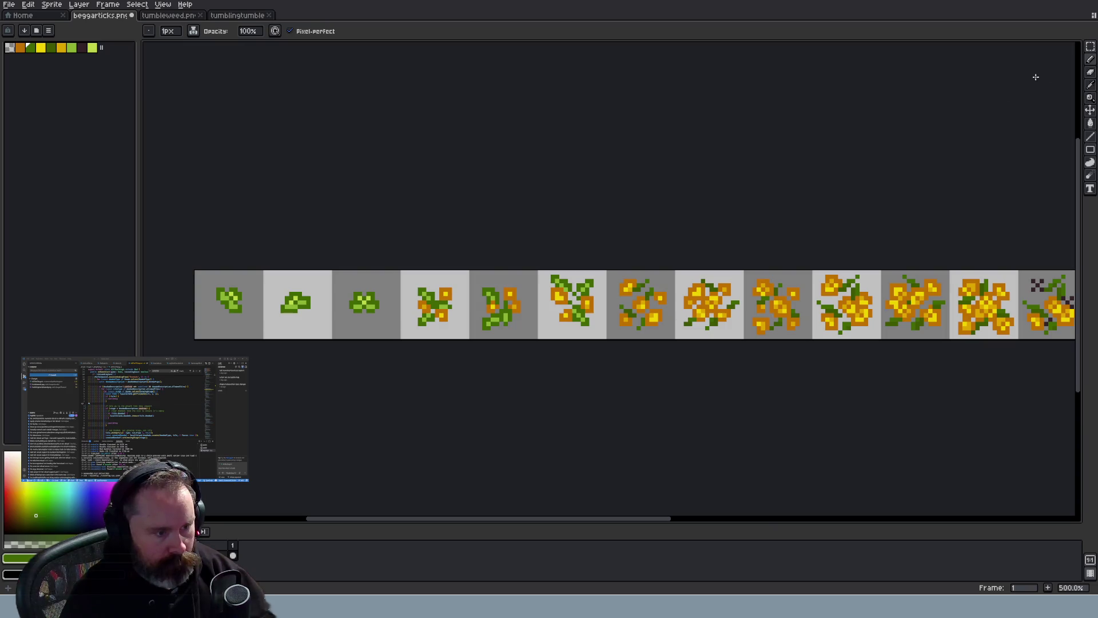
Shift the fifth-frame flower down one pixel, and re-apply the third-frame flower's position
click(1091, 46)
scroll(747, 309, up, 1)
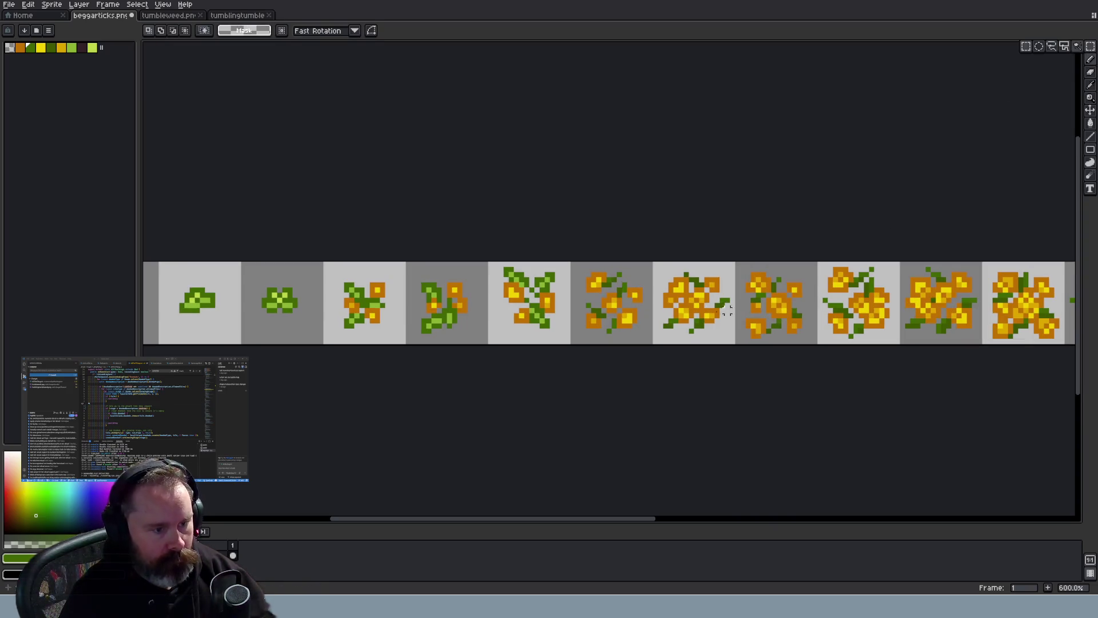
mouse_move(496, 261)
mouse_down()
mouse_move(567, 326)
mouse_move(563, 337)
mouse_move(556, 327)
mouse_up()
key(Down)
scroll(563, 349, up, 1)
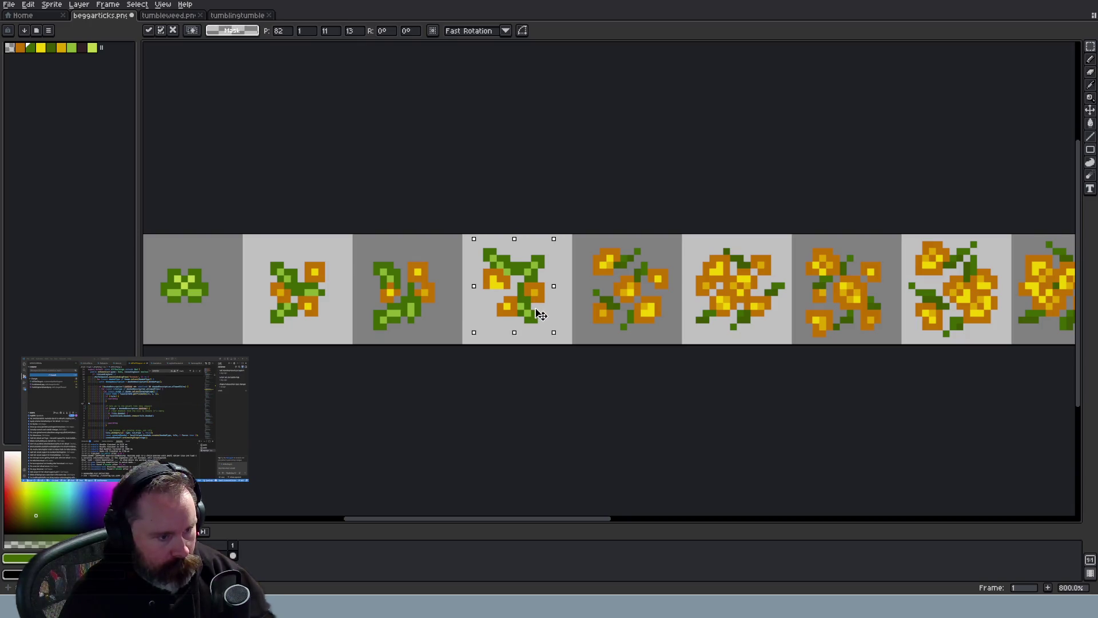
key(Return)
key(ctrl+d)
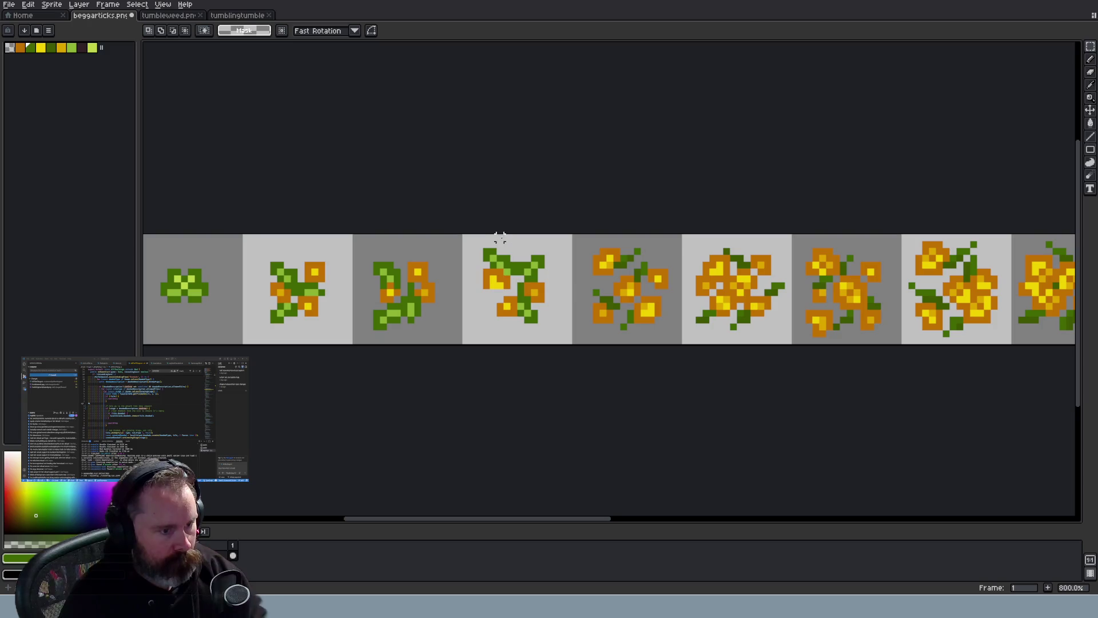
drag(366, 252, 437, 332)
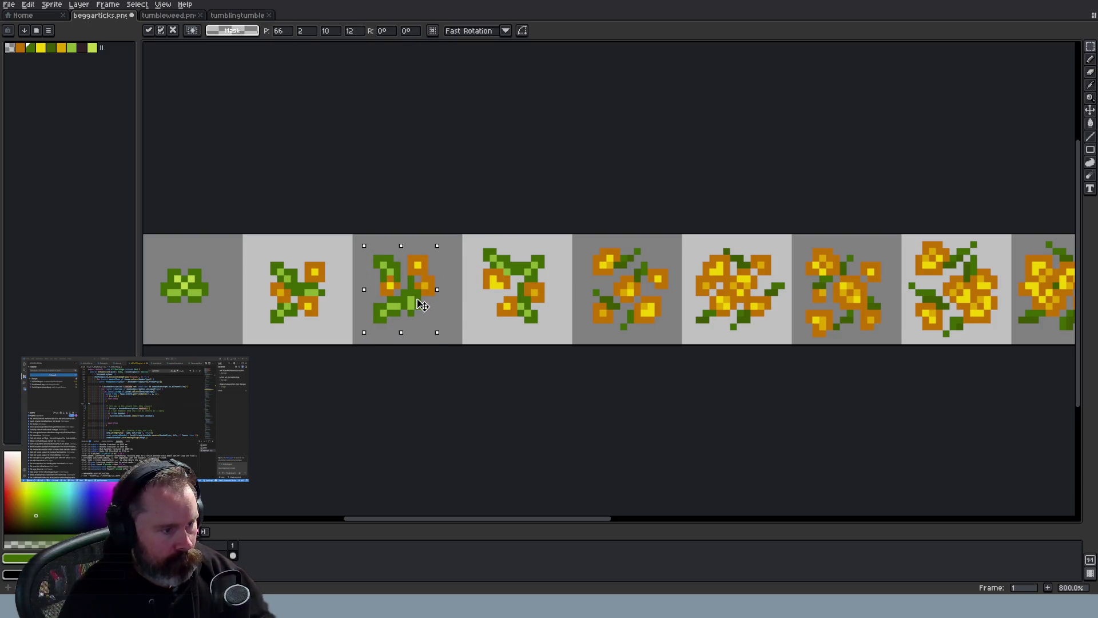
key(Return)
key(ctrl+d)
Eyedrop the orange petal colour again for pencil work on the blooms
scroll(533, 314, up, 1)
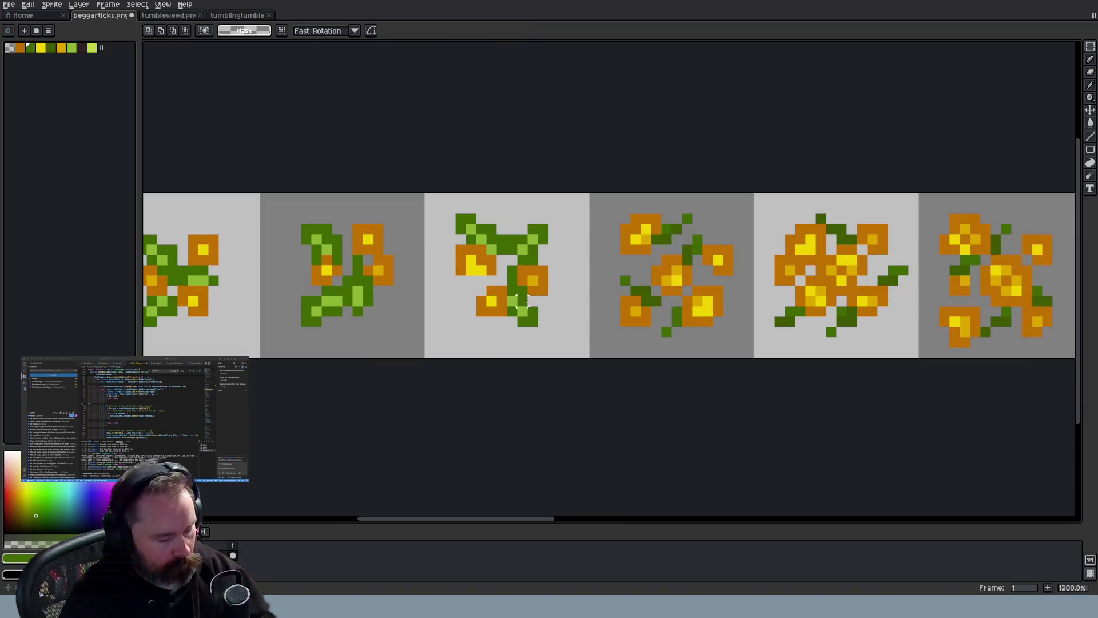
key(i)
click(480, 279)
key(b)
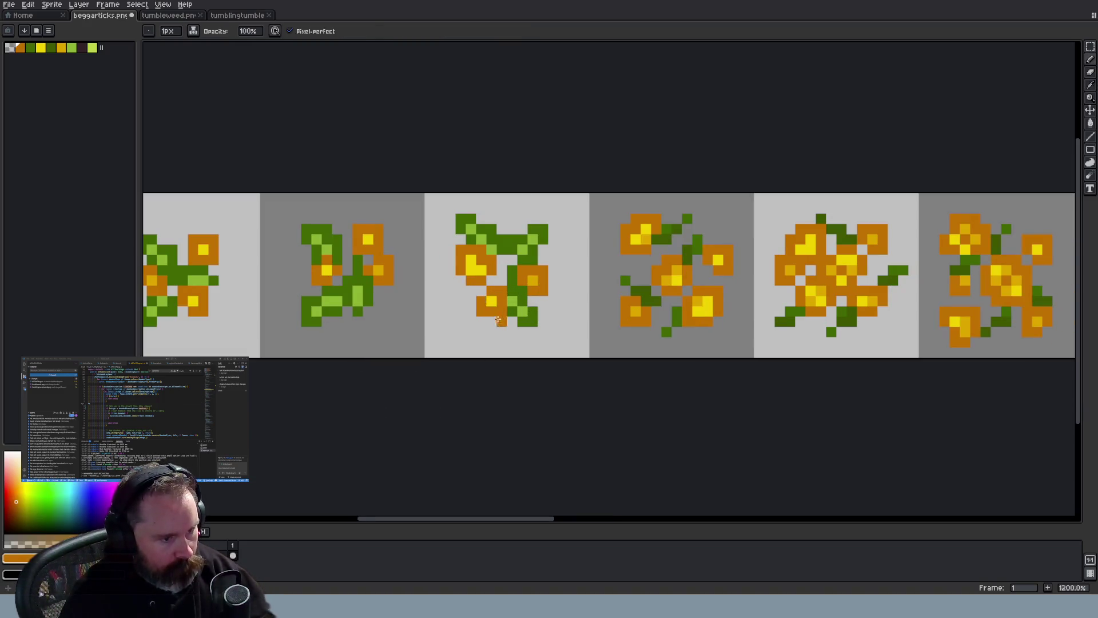
scroll(495, 315, down, 3)
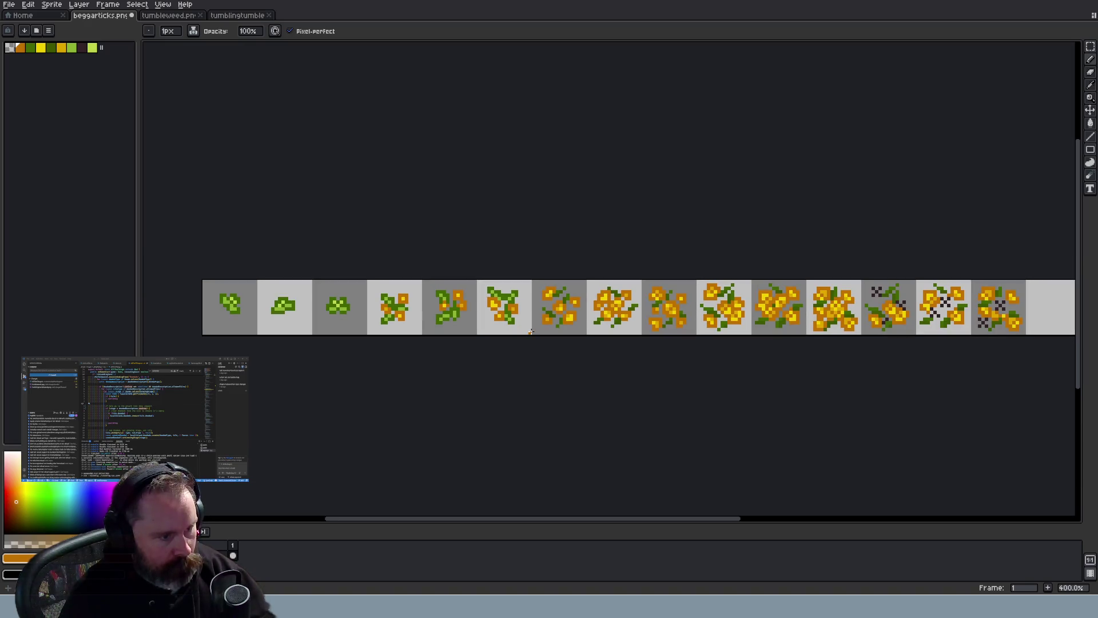
scroll(530, 331, up, 4)
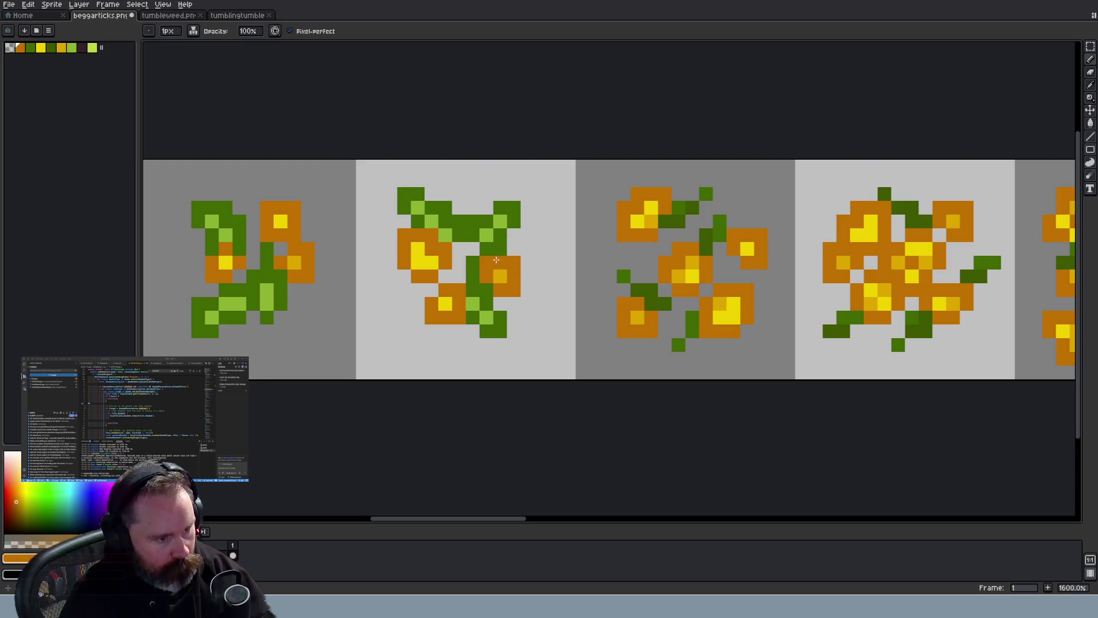
key(i)
key(b)
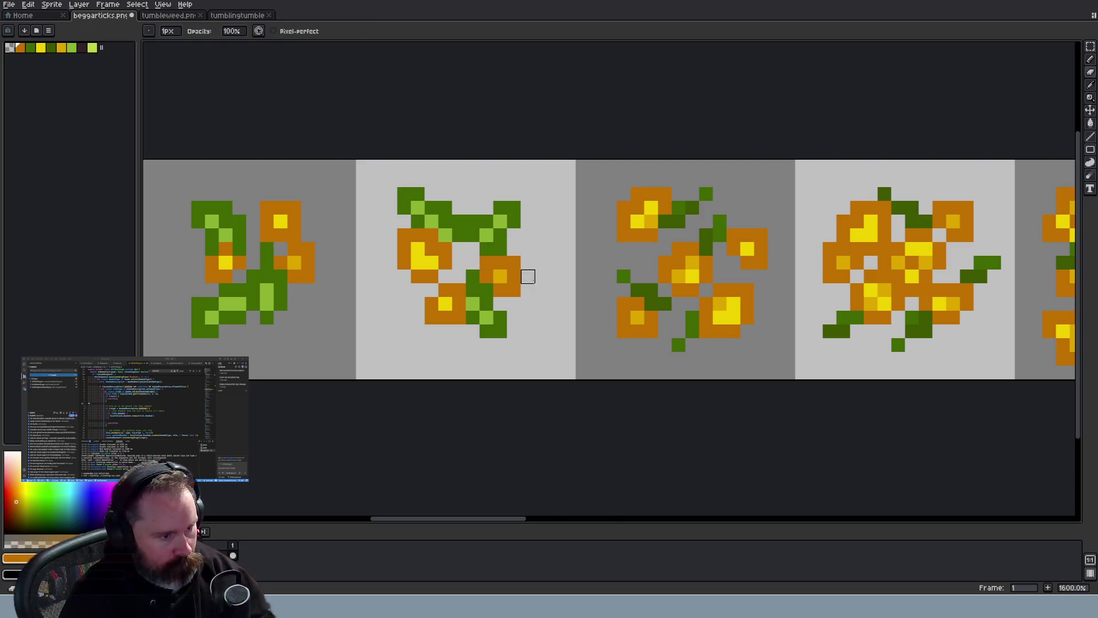
scroll(526, 277, down, 5)
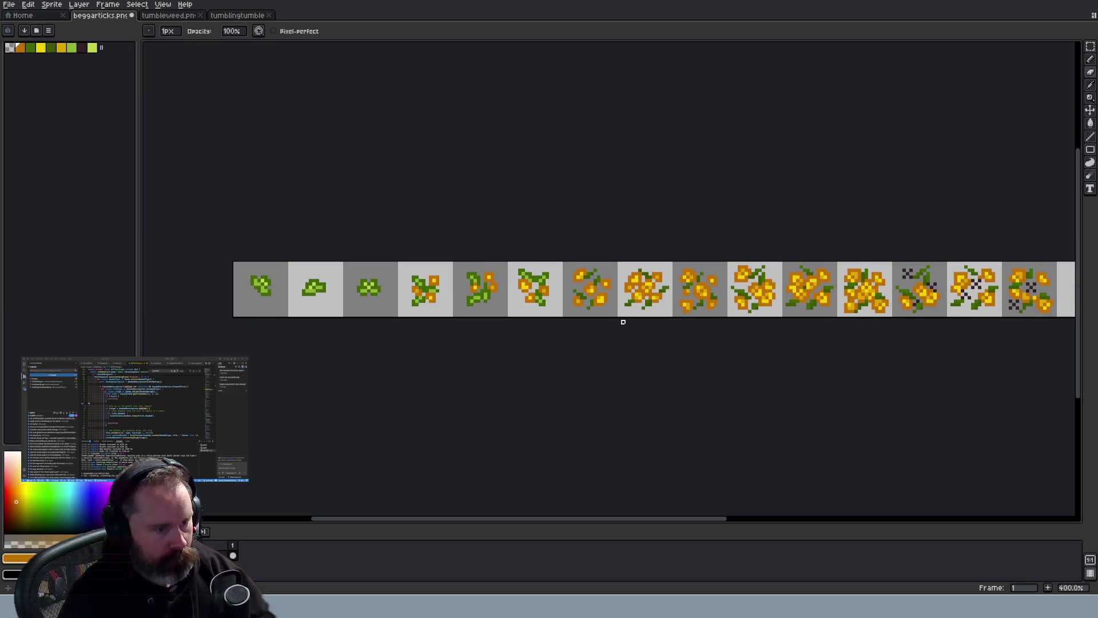
scroll(667, 325, up, 2)
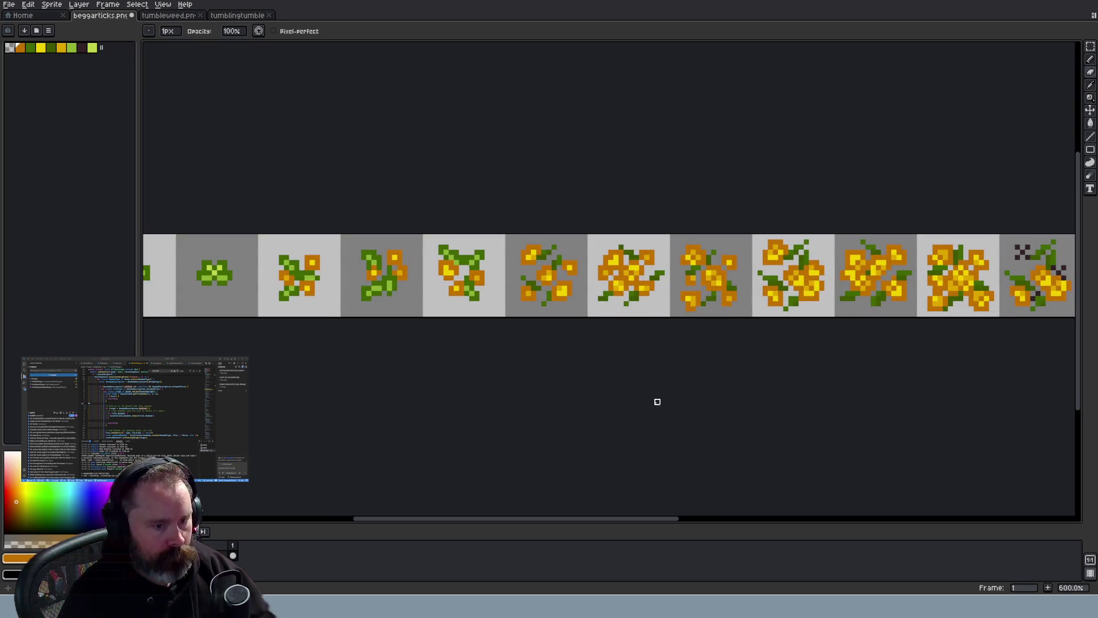
drag(655, 520, 683, 520)
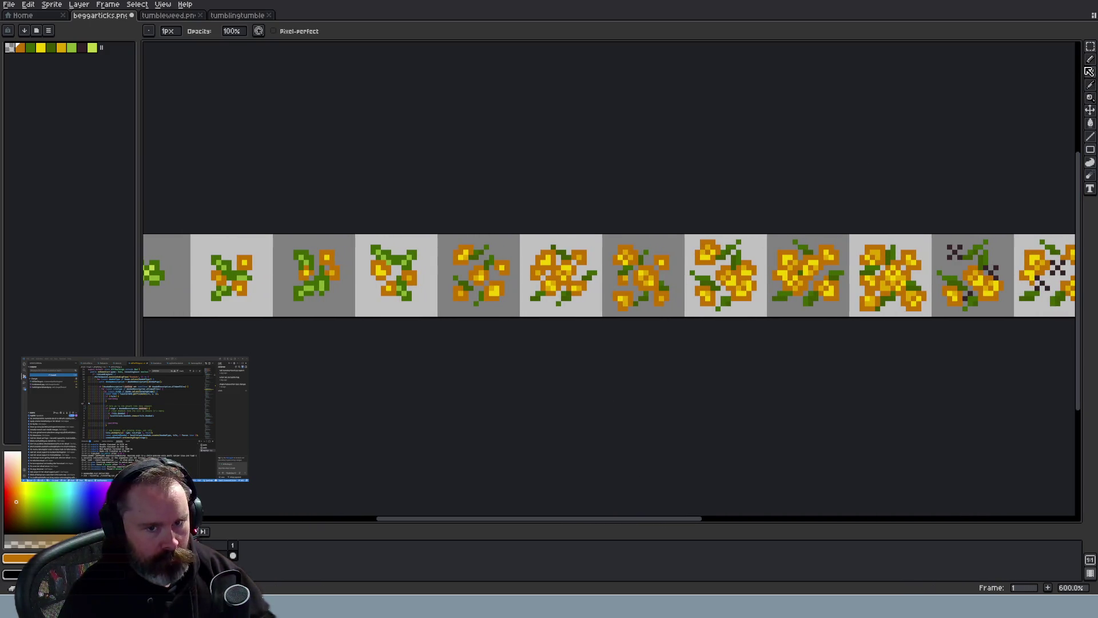
Marquee-select the fourth flower tile and bring up its transform handles
click(1090, 46)
scroll(521, 224, up, 1)
mouse_move(408, 240)
mouse_down()
mouse_move(501, 342)
mouse_move(492, 328)
mouse_up()
click(500, 339)
Rotate the fourth flower tile, then reorient the fifth flower tile
click(508, 361)
scroll(508, 360, down, 3)
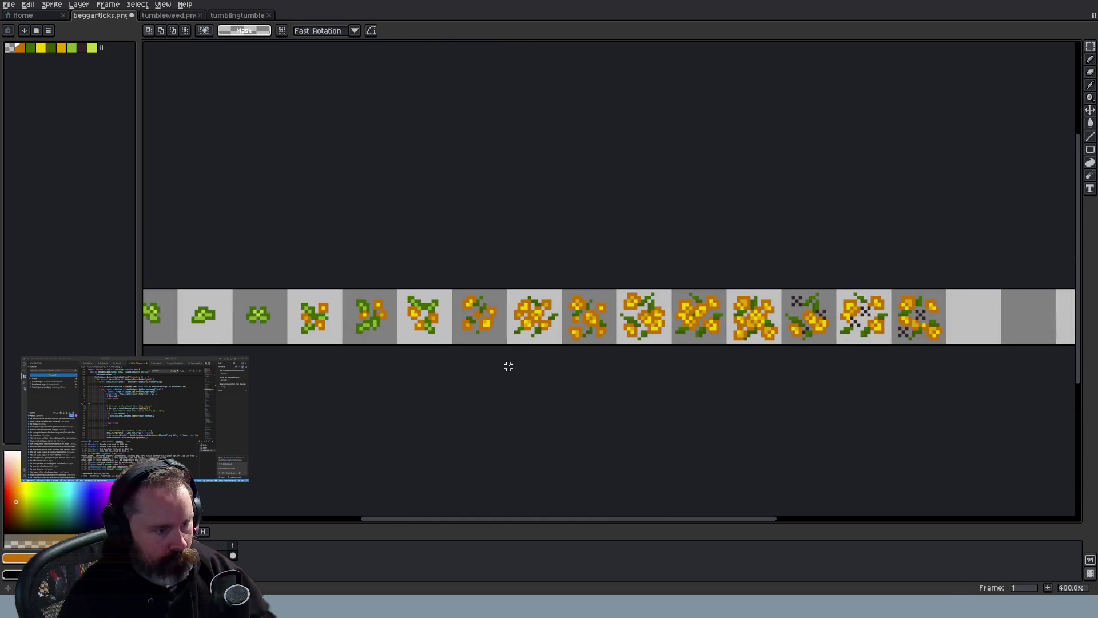
scroll(509, 366, up, 3)
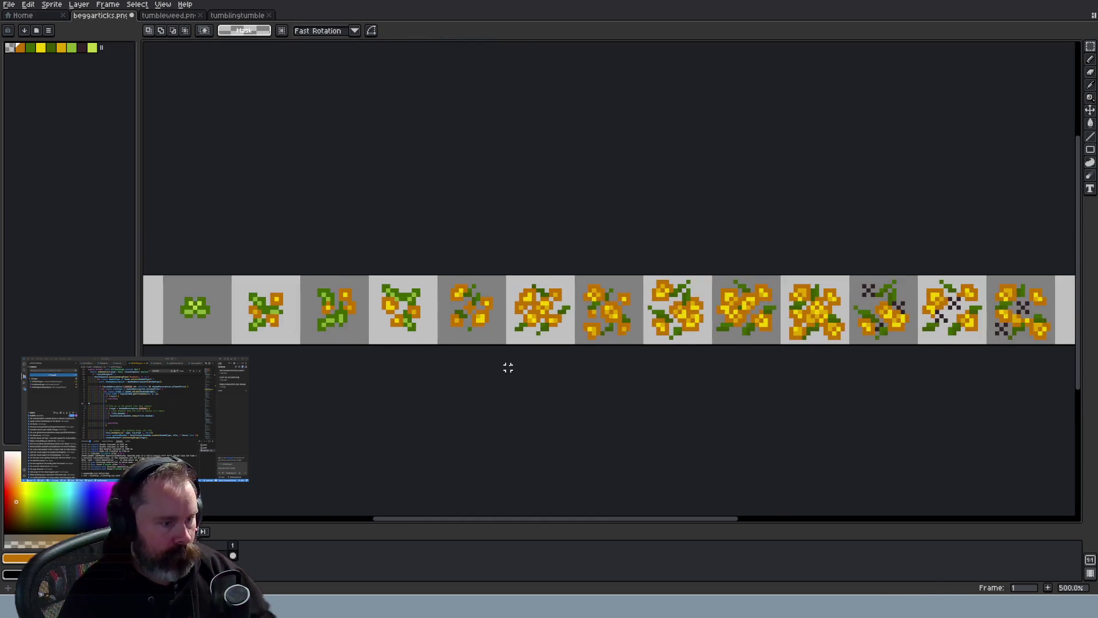
mouse_move(514, 238)
mouse_down()
mouse_move(586, 340)
mouse_move(608, 337)
mouse_up()
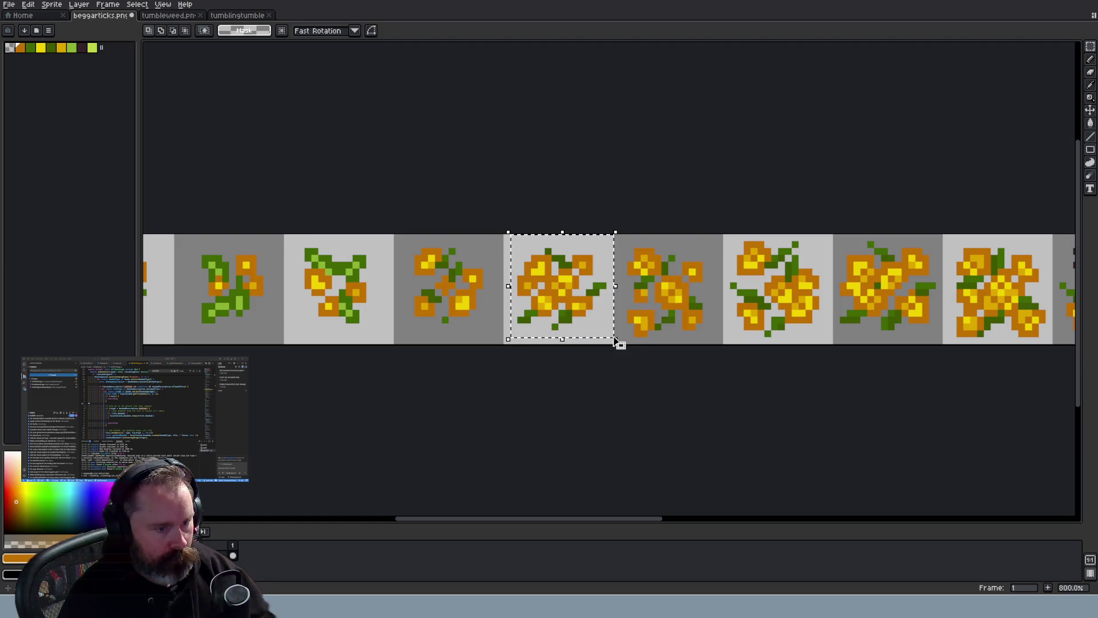
click(609, 339)
click(643, 368)
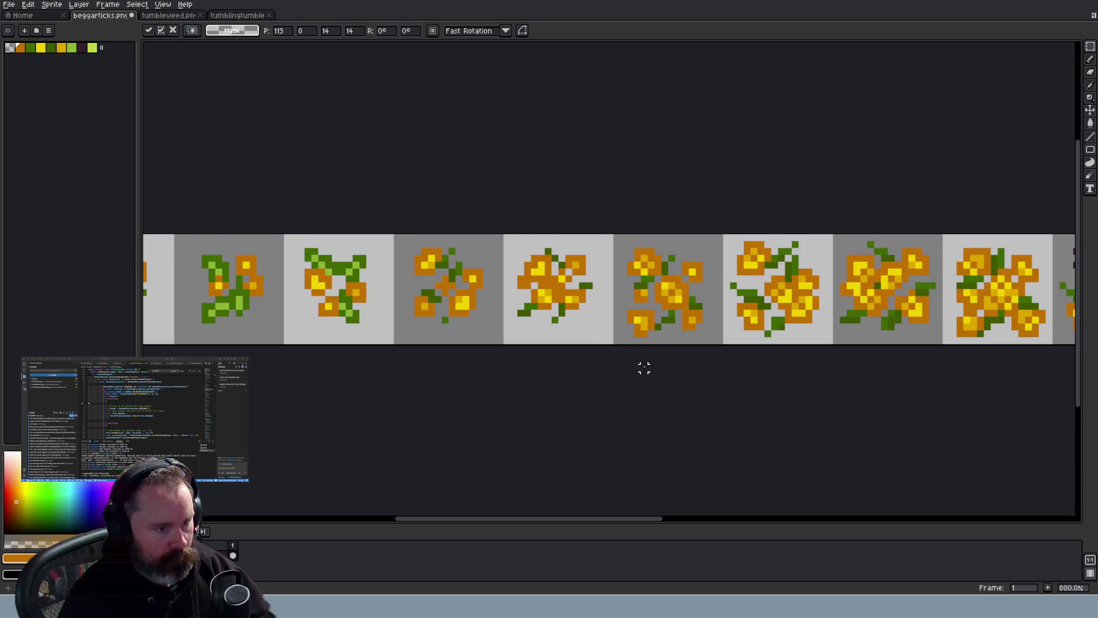
scroll(655, 373, down, 4)
scroll(646, 326, up, 2)
Reorient the eighth flower tile and commit the change
drag(628, 277, 685, 355)
click(691, 345)
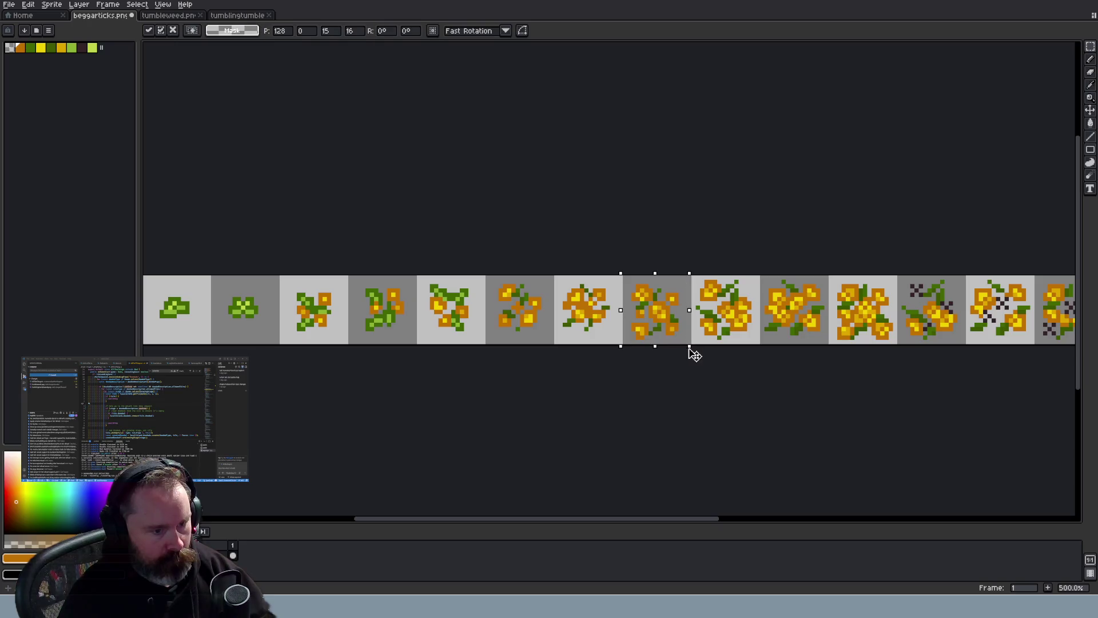
click(711, 372)
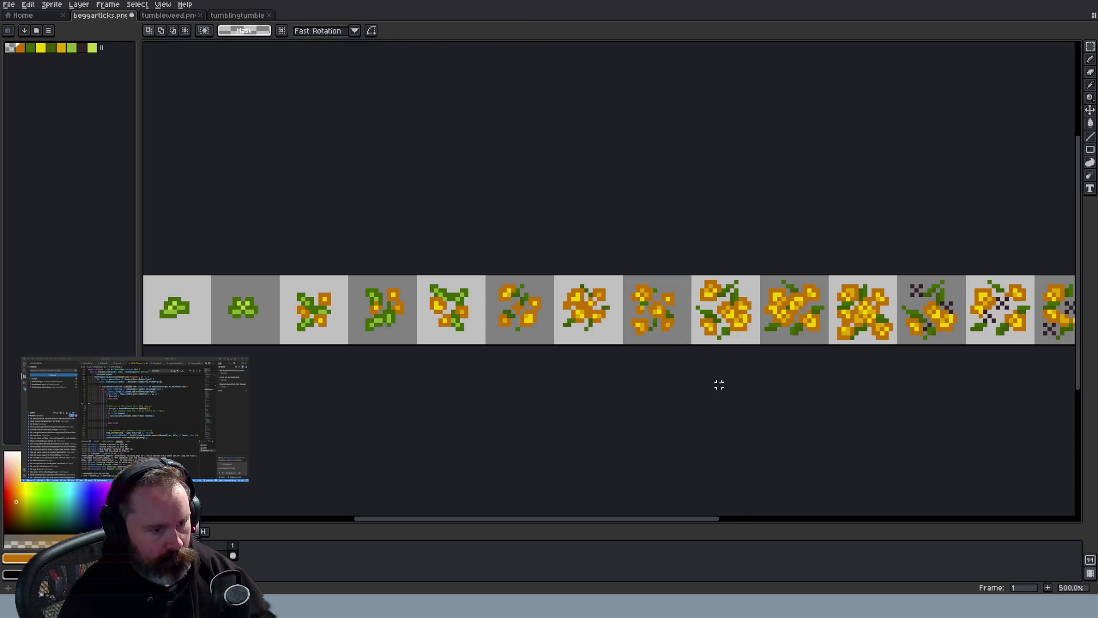
scroll(719, 385, down, 2)
scroll(720, 384, up, 4)
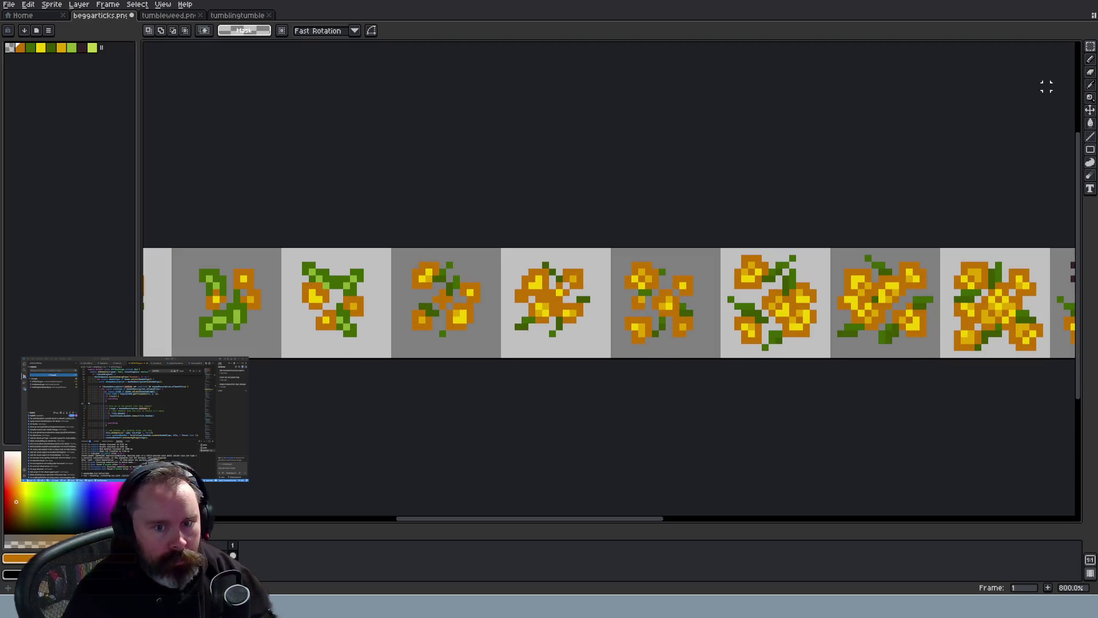
key(w)
scroll(548, 260, up, 2)
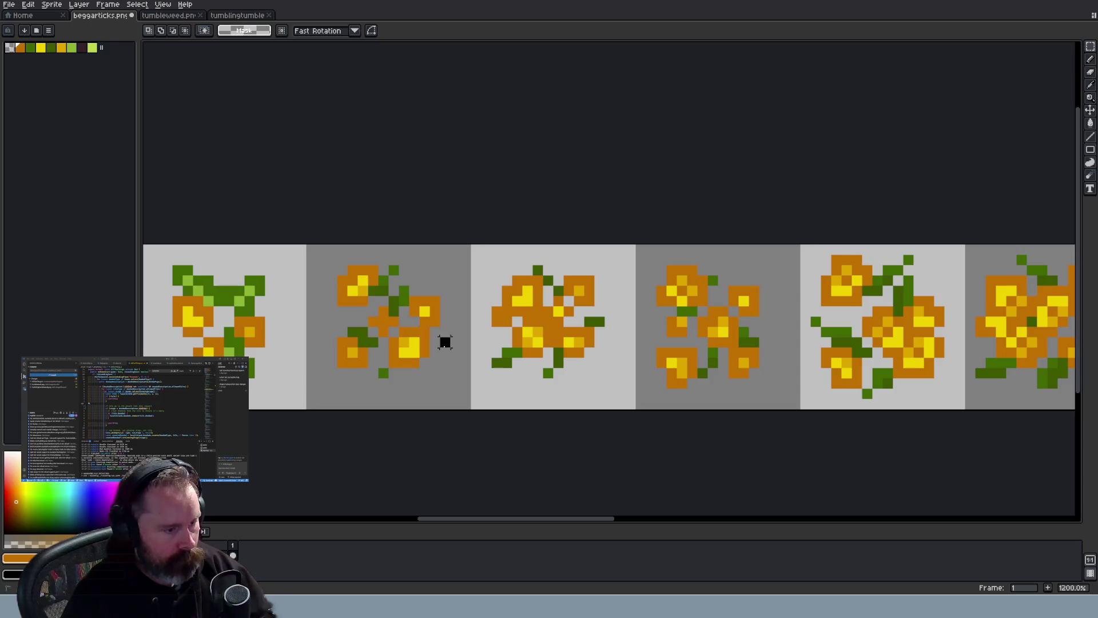
Add a green leaf pixel to the second bloom tile, undoing a stray extra pixel
key(i)
click(406, 298)
key(b)
click(410, 372)
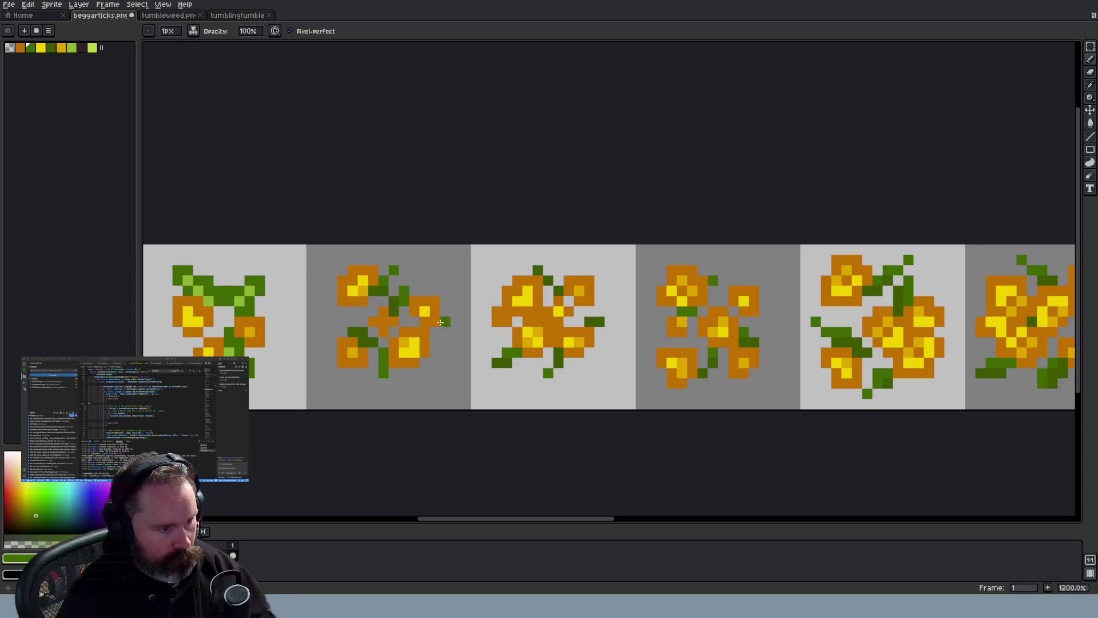
key(i)
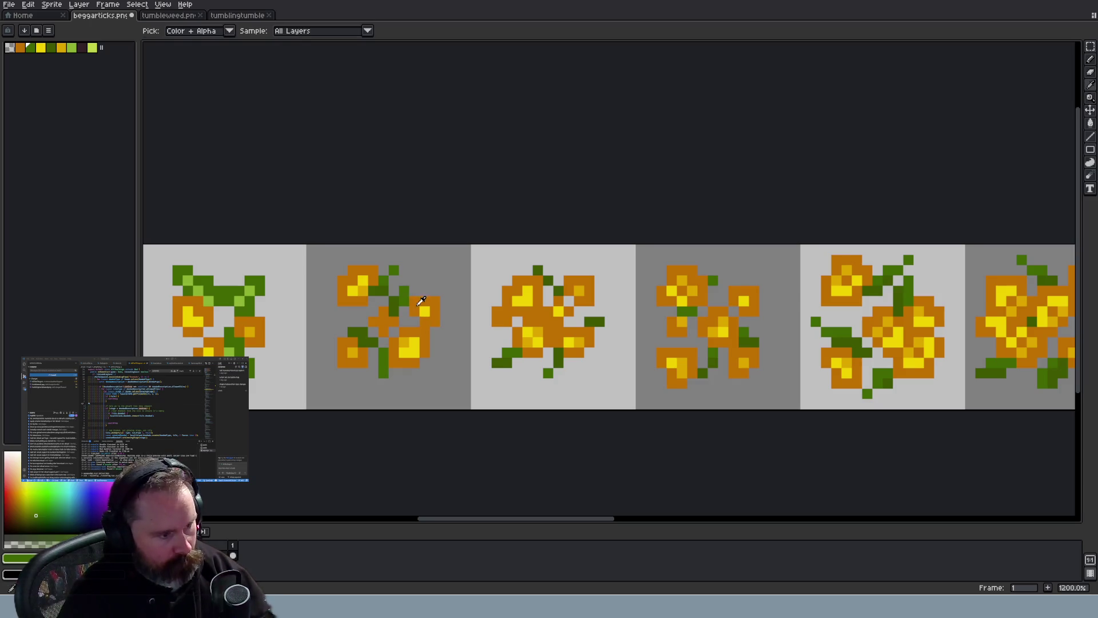
key(v)
key(i)
click(383, 350)
key(b)
click(414, 383)
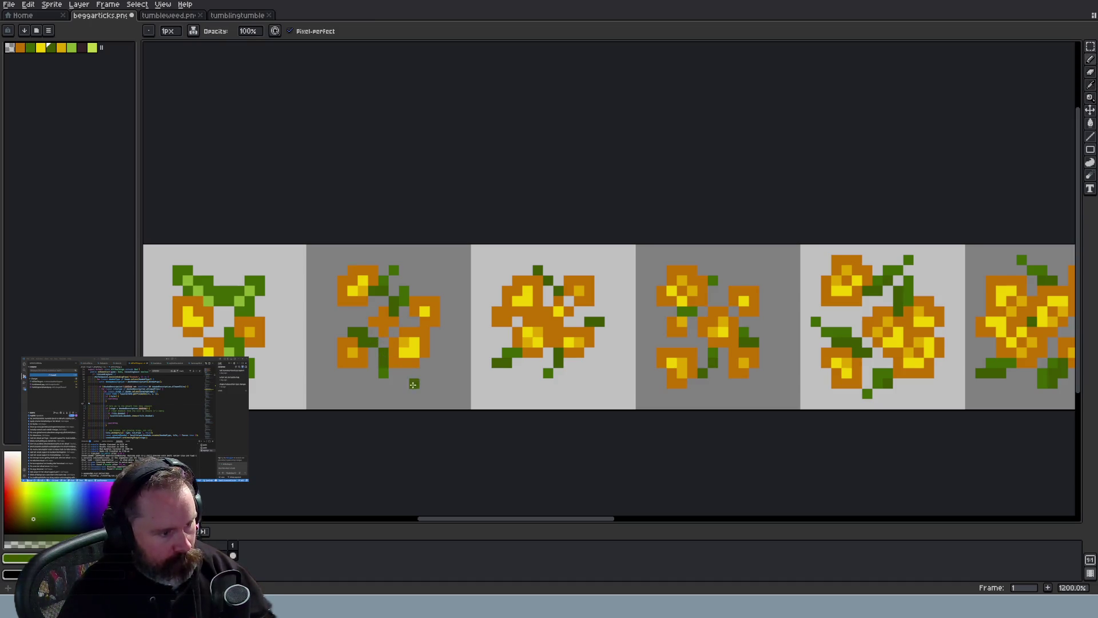
key(ctrl+z)
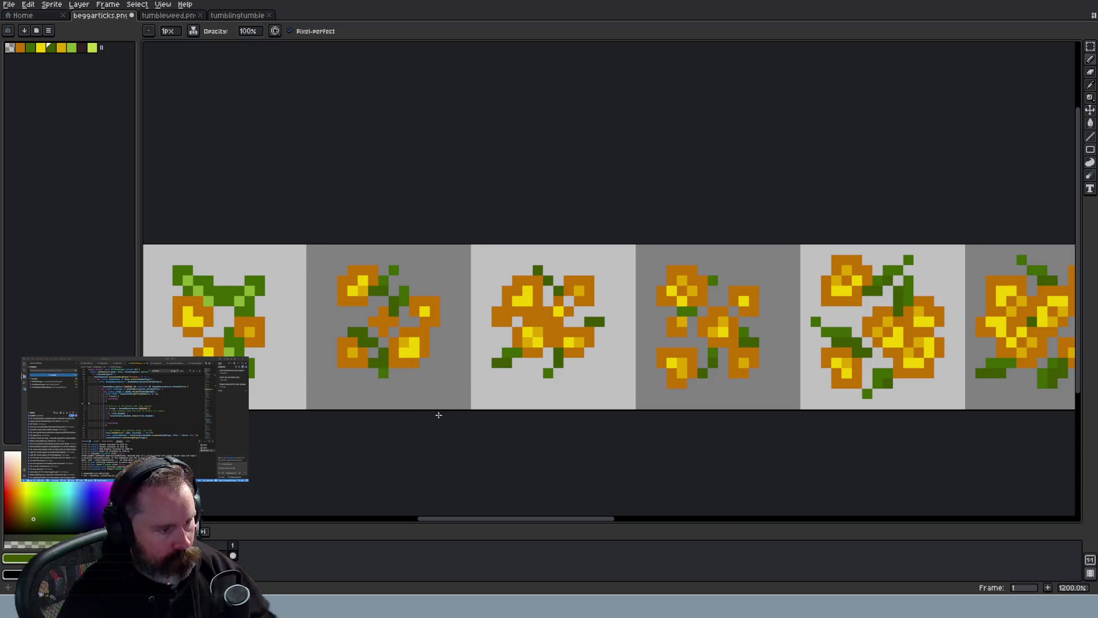
Pick up the yellow of a flower centre
scroll(433, 410, down, 5)
scroll(487, 368, up, 6)
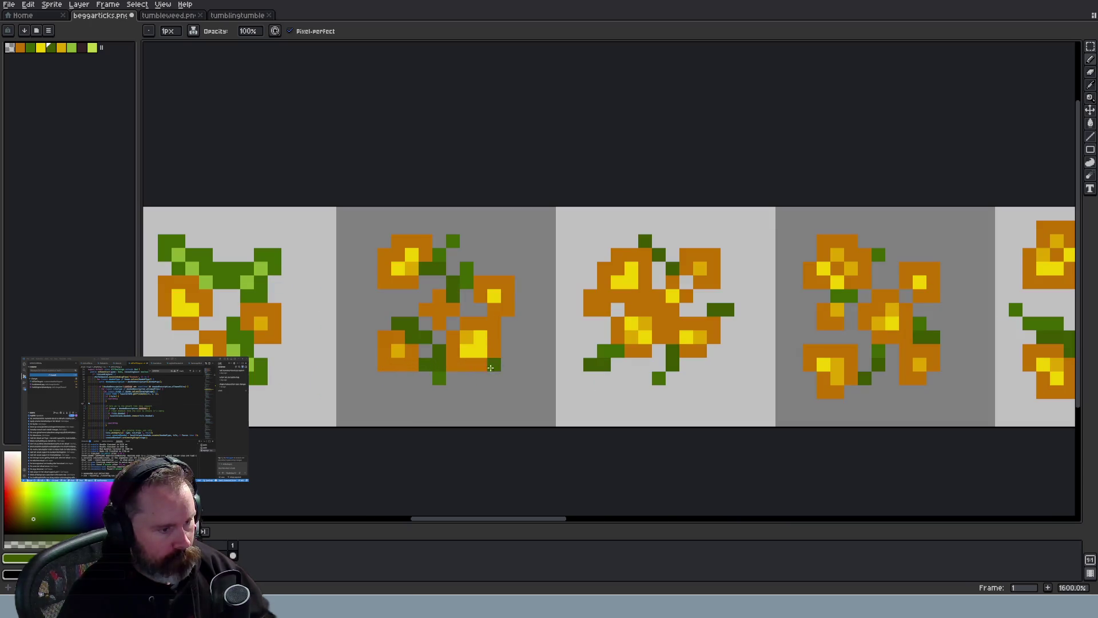
alt+click(493, 295)
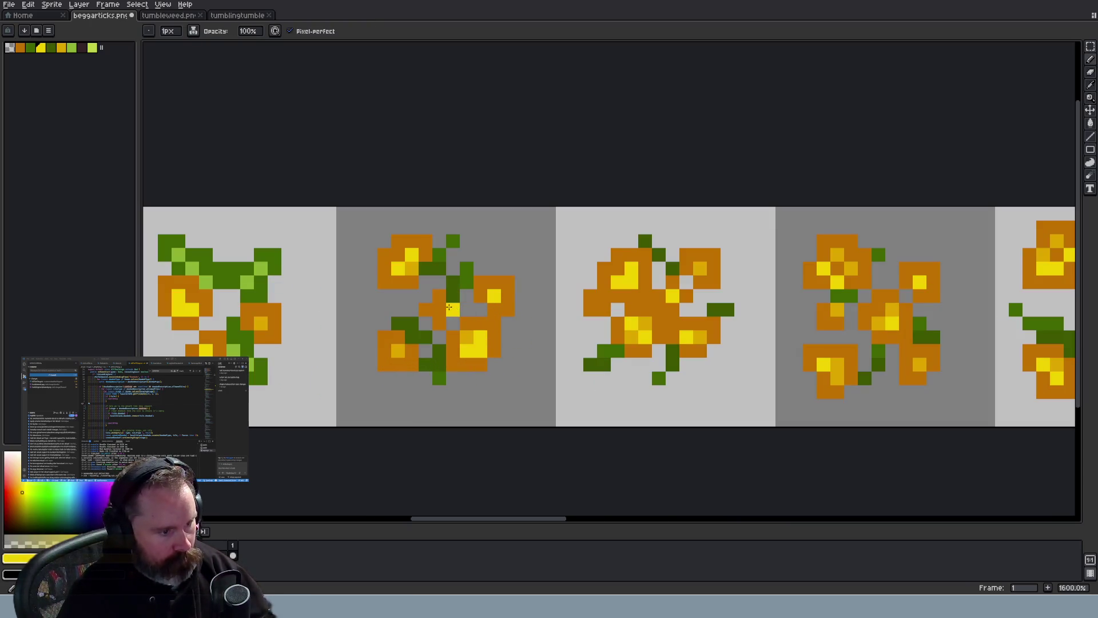
scroll(490, 369, down, 4)
scroll(524, 396, down, 1)
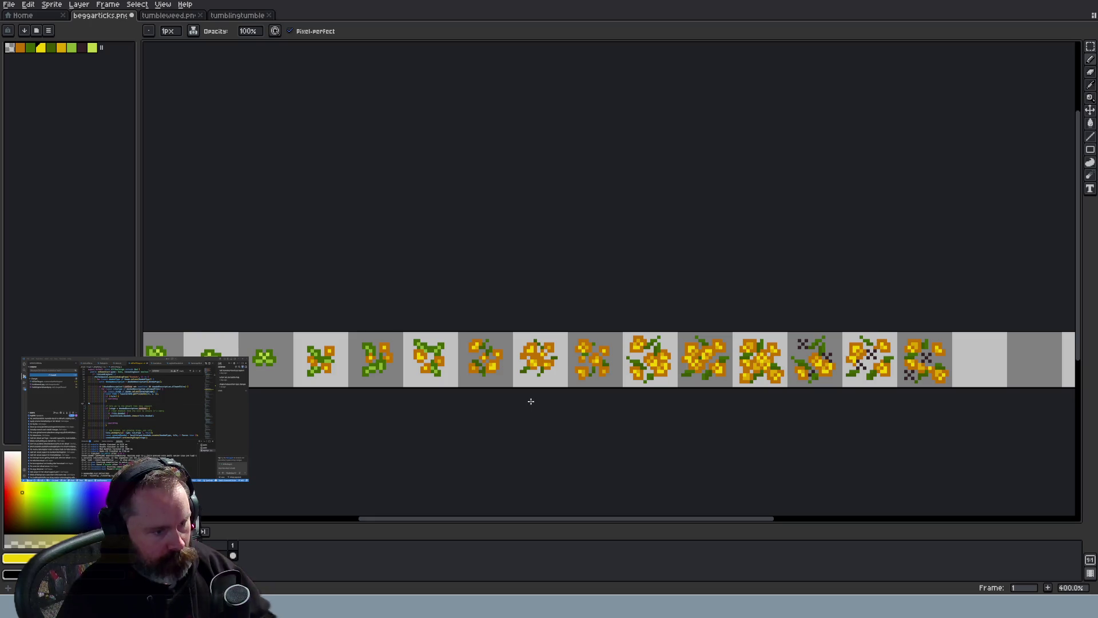
Sample the stem green and the flower-centre yellow from the sprite
scroll(557, 400, up, 5)
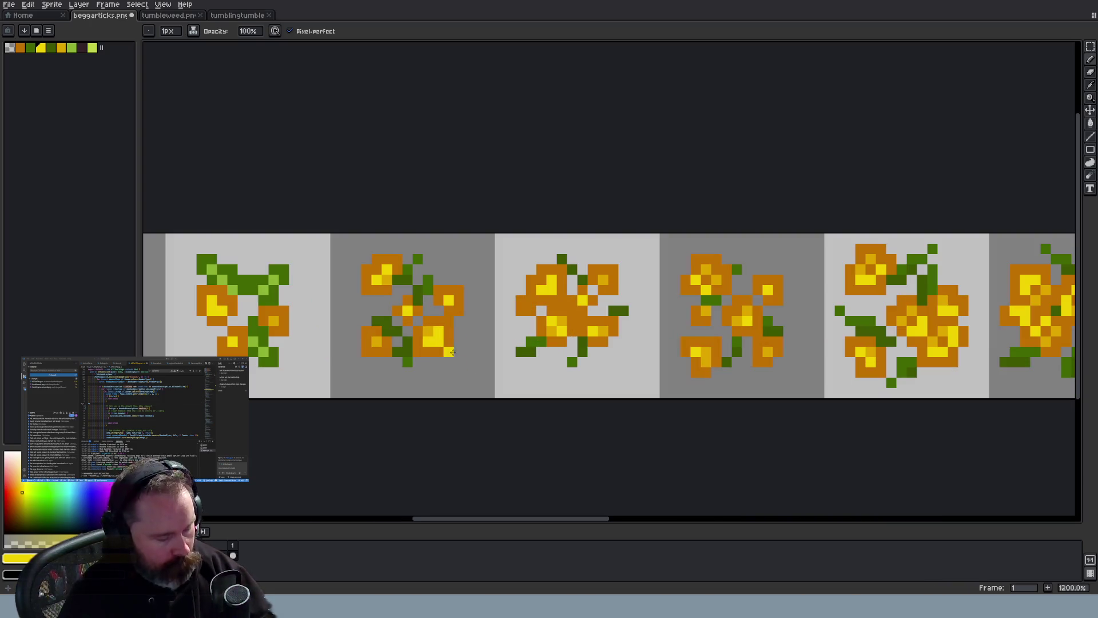
alt+click(435, 284)
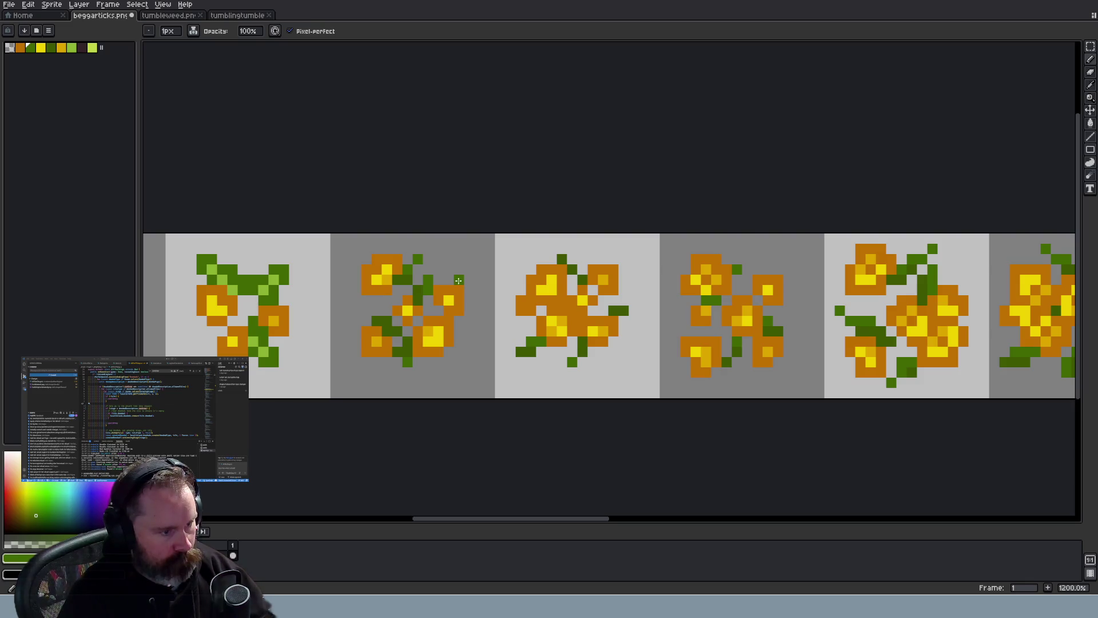
scroll(503, 329, down, 3)
scroll(504, 330, up, 1)
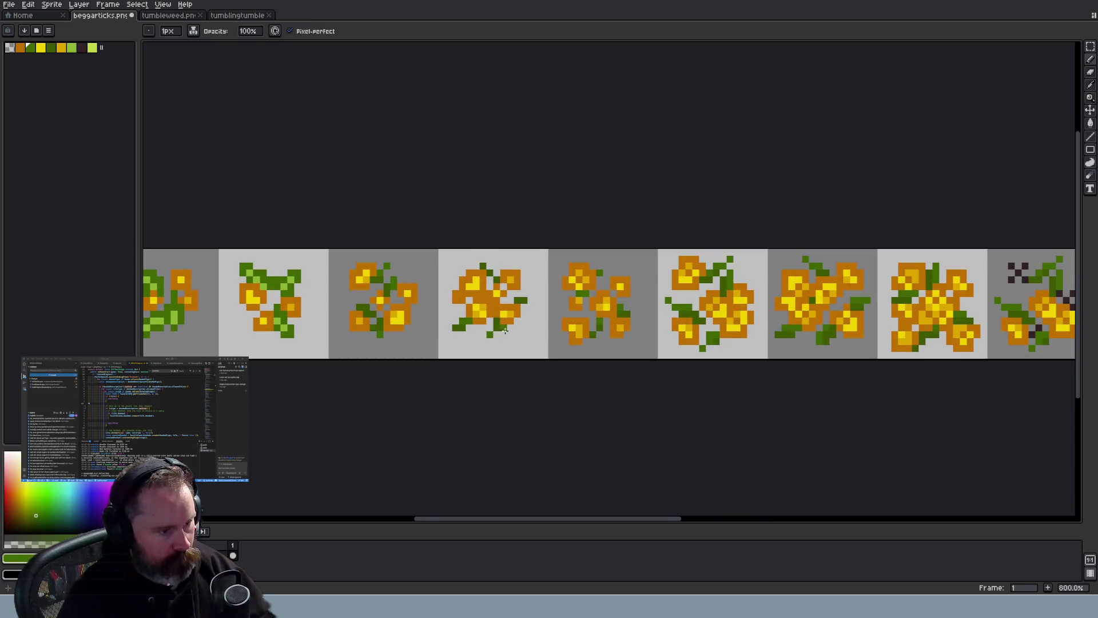
scroll(504, 330, up, 2)
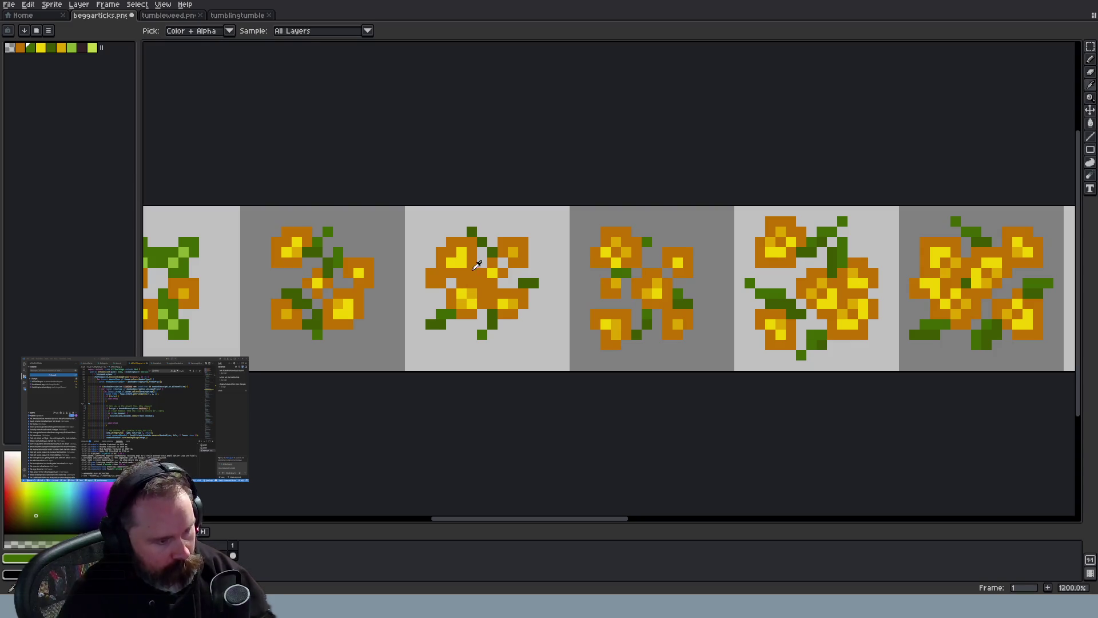
alt+click(441, 274)
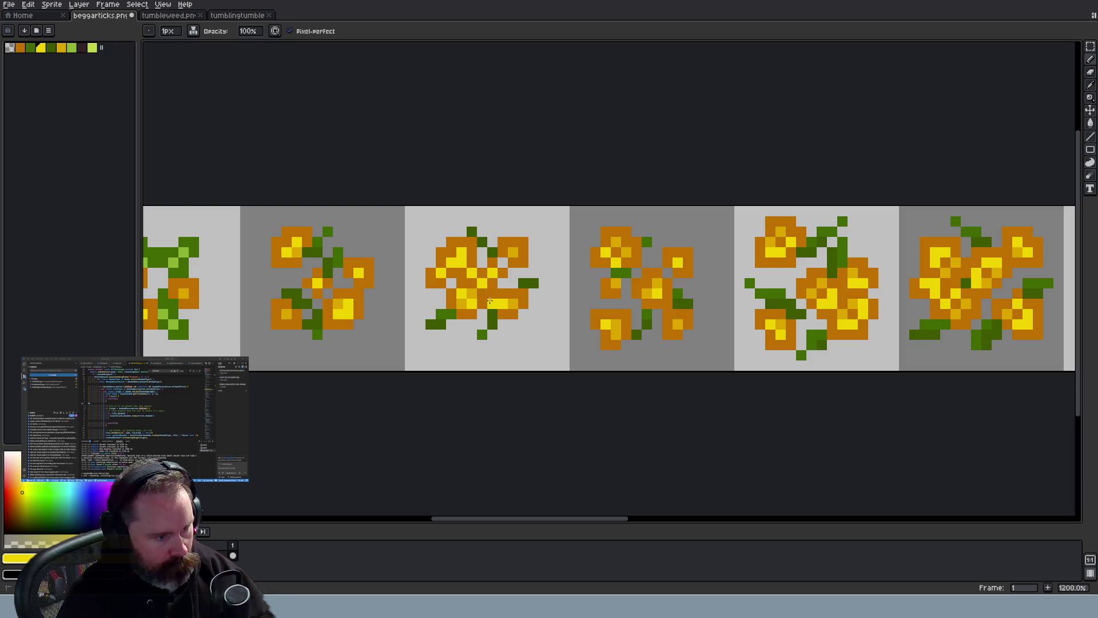
scroll(535, 336, down, 4)
scroll(531, 337, up, 5)
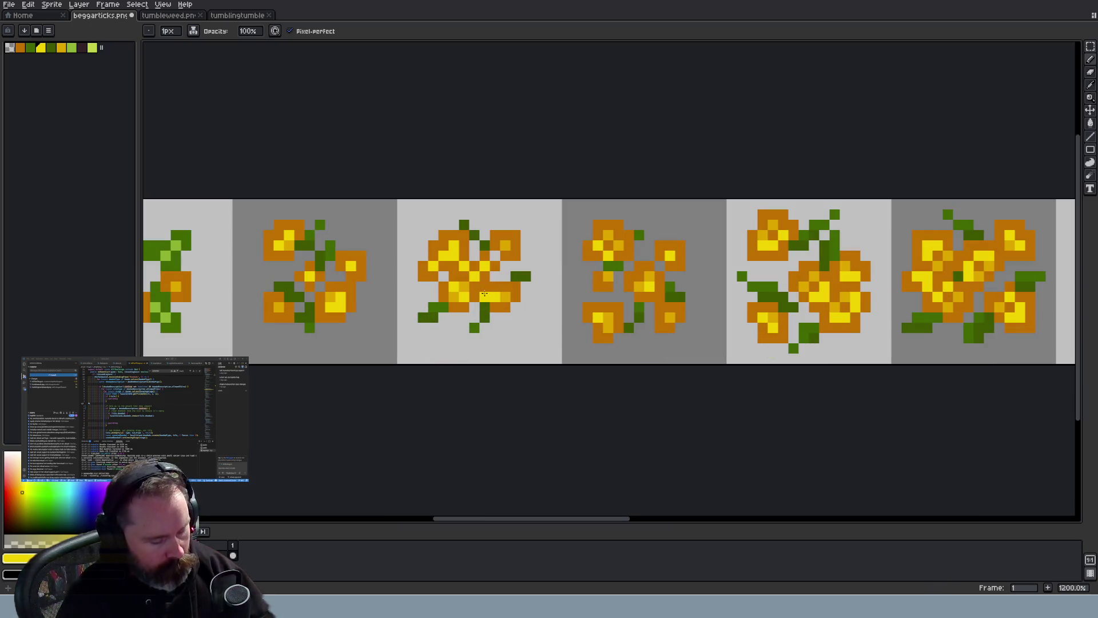
Recolour a few centre pixels of the second bloom frame, undoing a stray dark-green stroke
alt+click(485, 295)
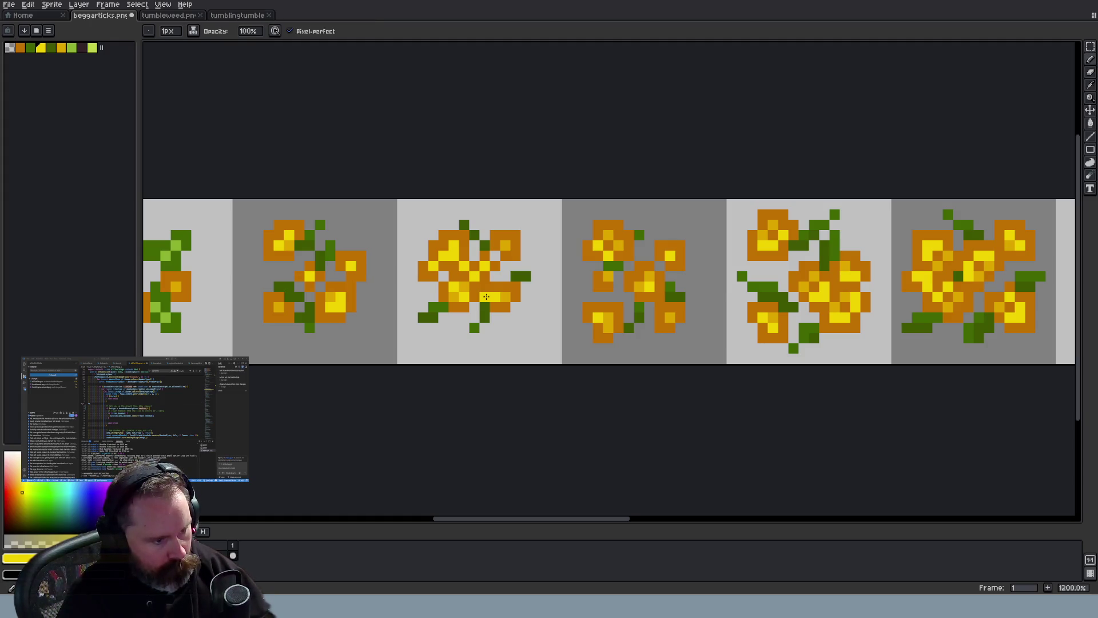
alt+click(487, 297)
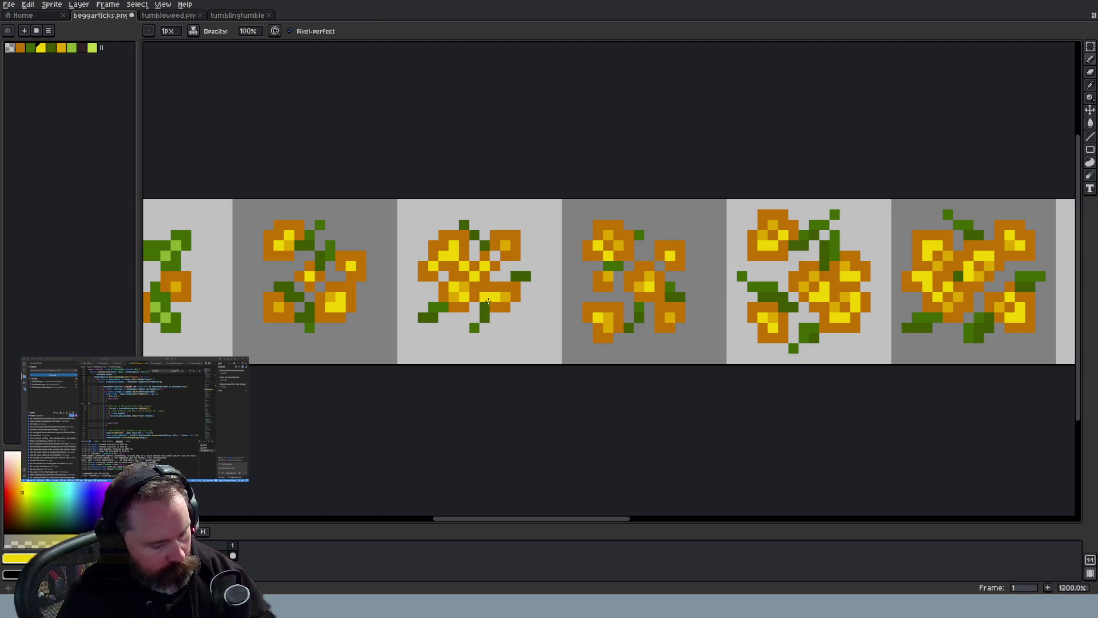
alt+click(485, 305)
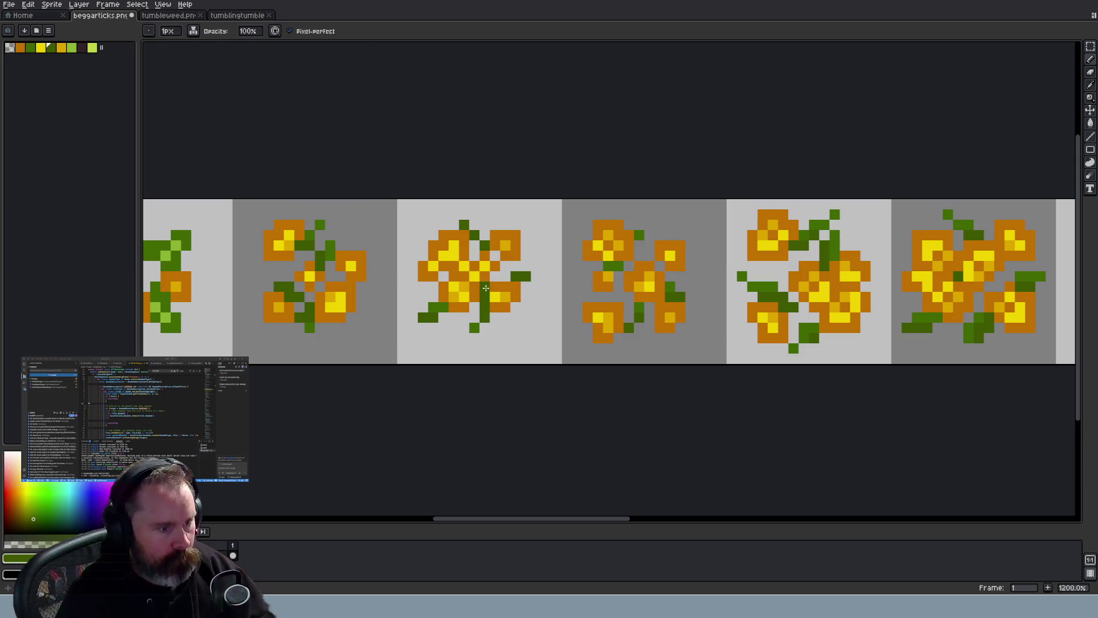
drag(504, 306, 514, 314)
key(ctrl+z)
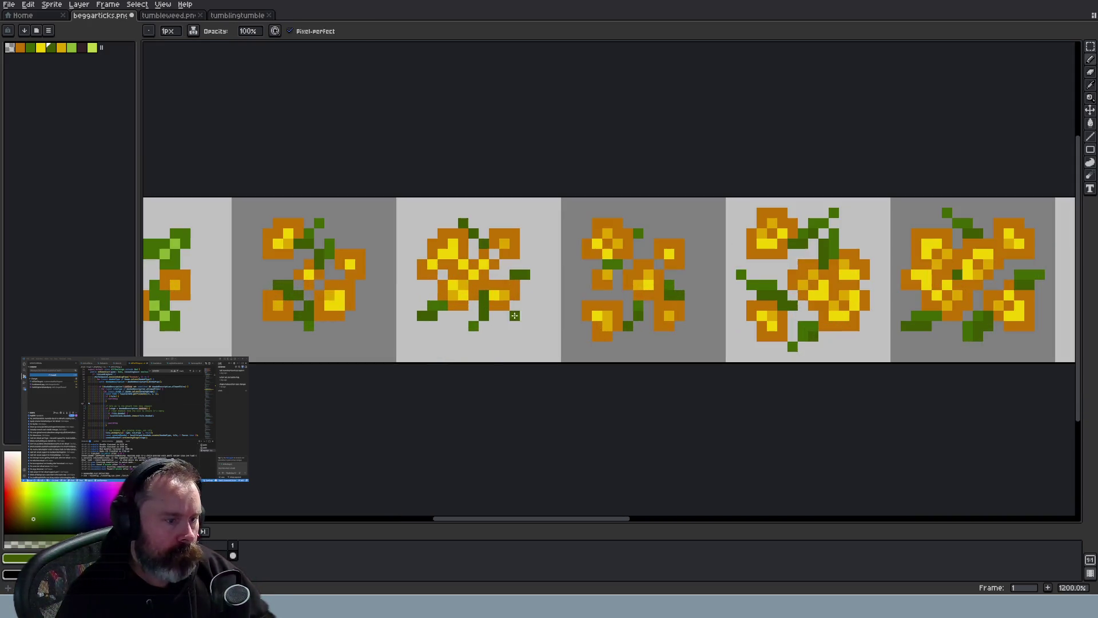
key(e)
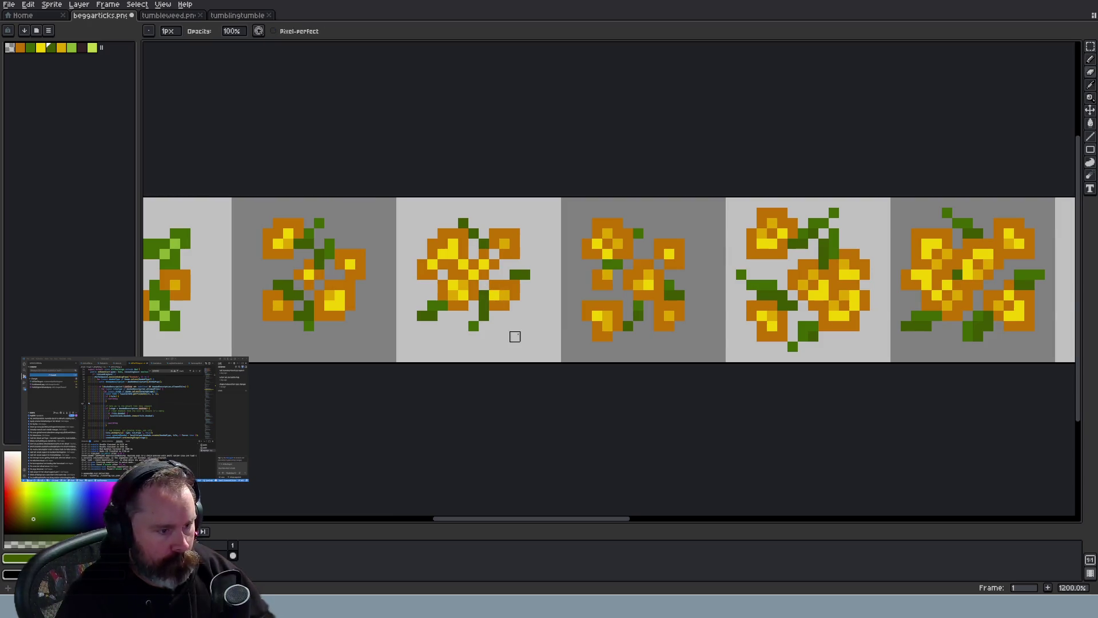
scroll(517, 335, down, 3)
scroll(516, 335, up, 3)
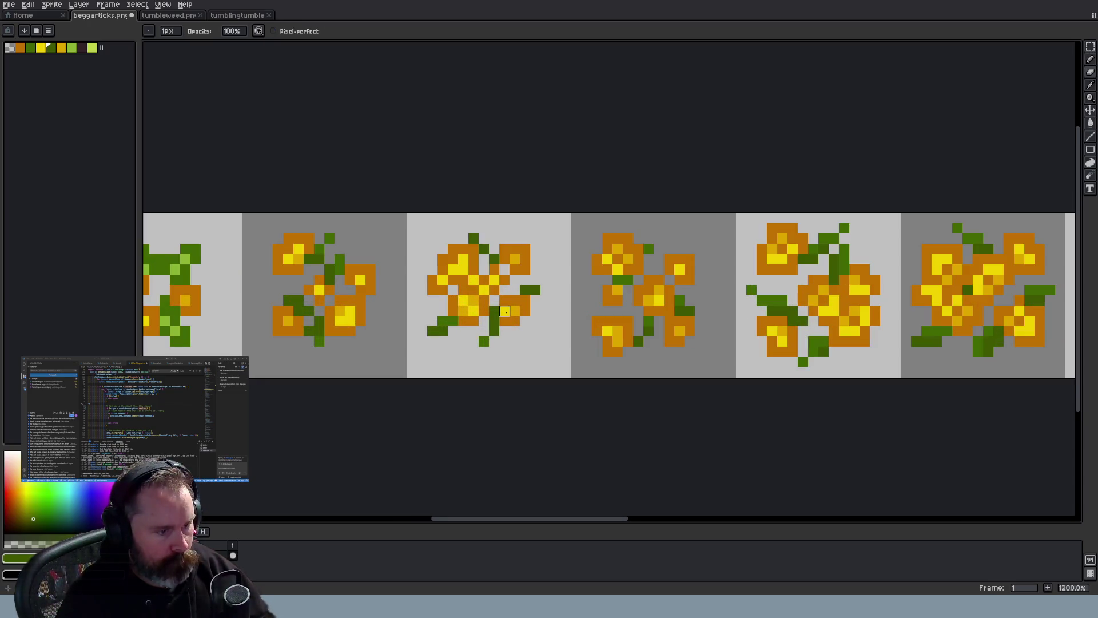
key(i)
alt+click(465, 310)
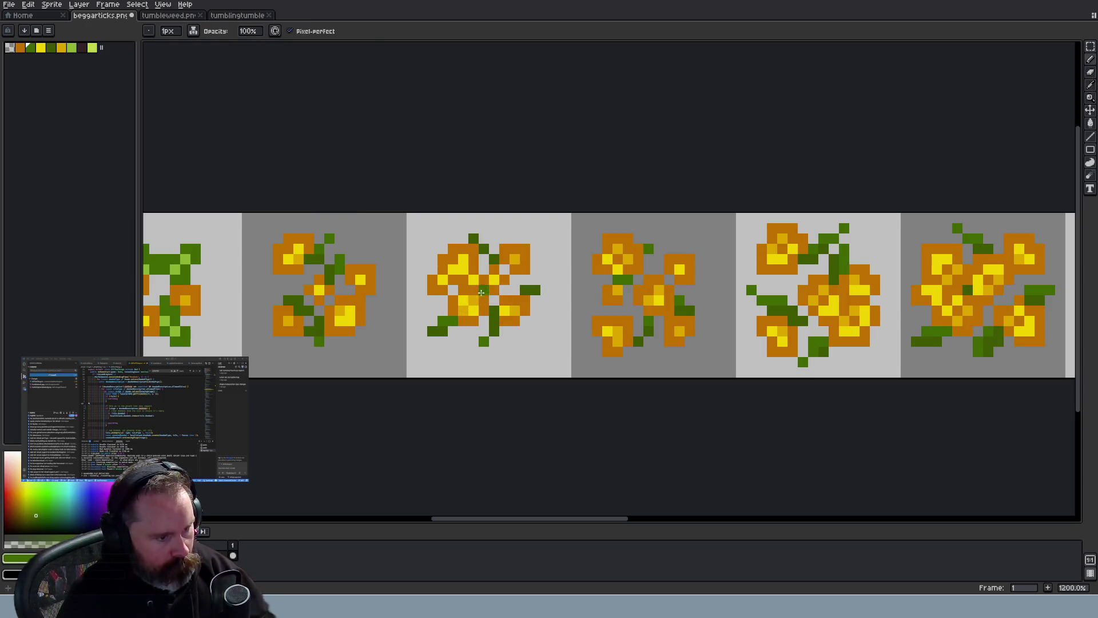
scroll(536, 341, down, 5)
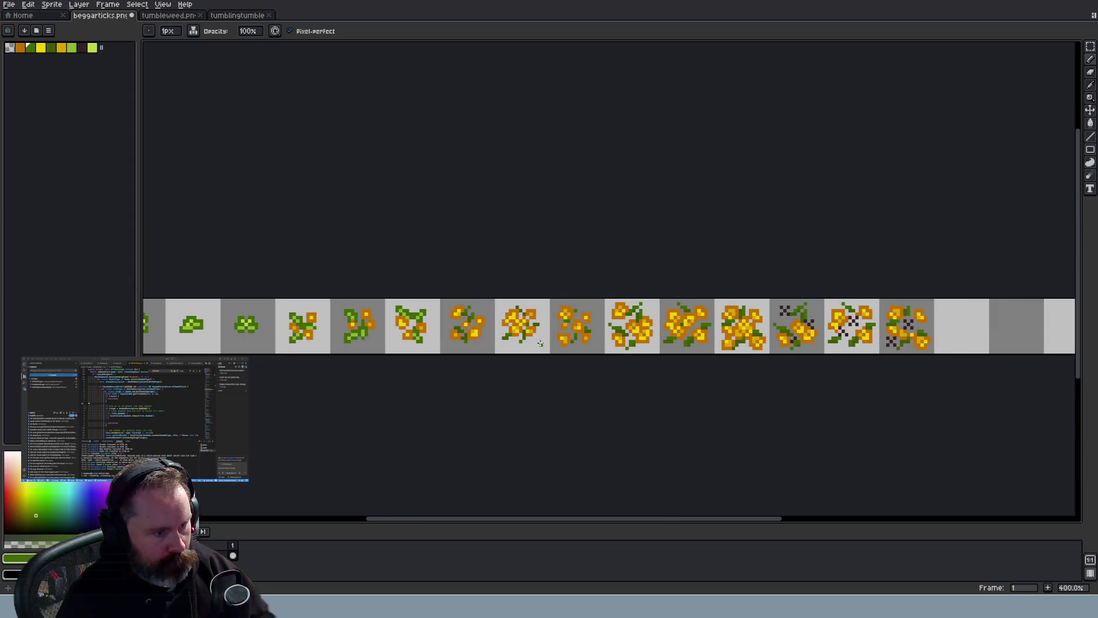
Add a green leaf pixel beside the flower, then sample the orange, leaf green and stem green
scroll(540, 343, up, 5)
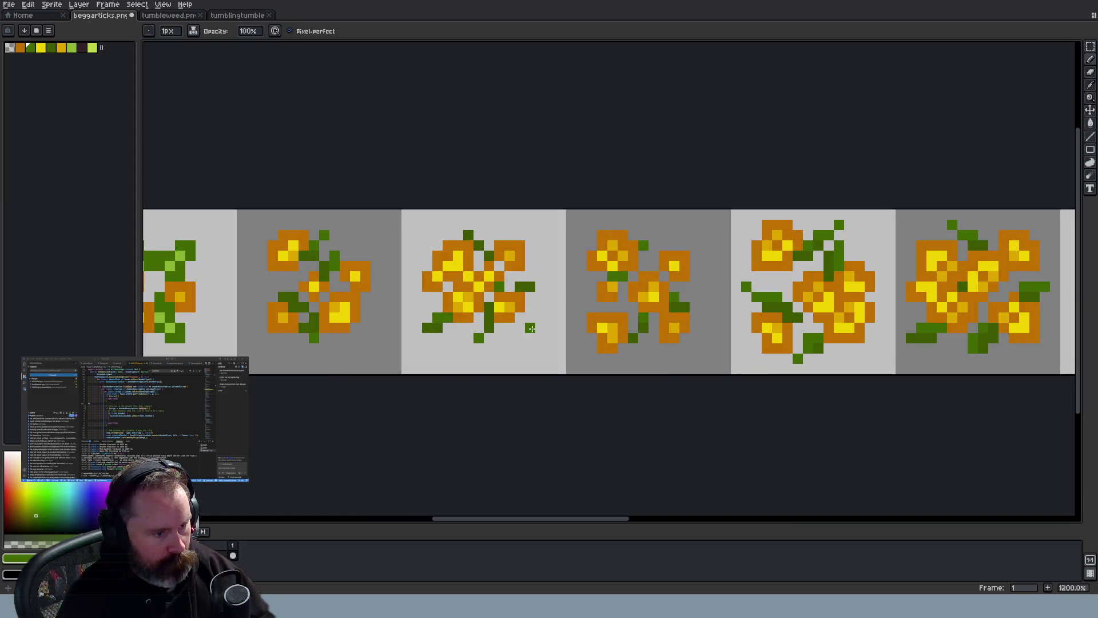
click(550, 316)
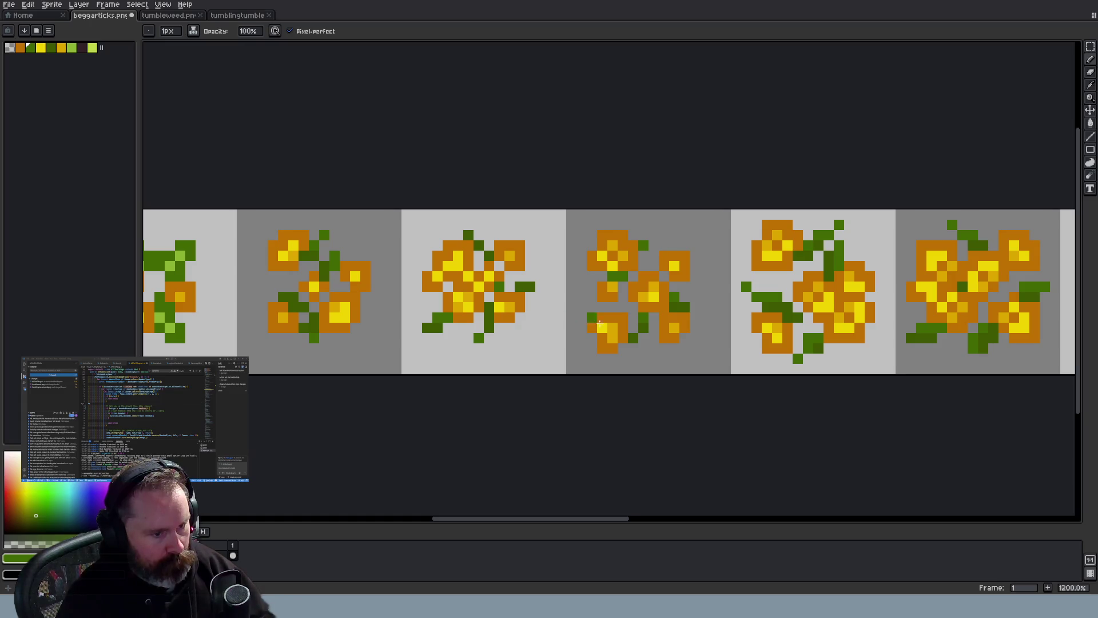
key(i)
alt+click(624, 295)
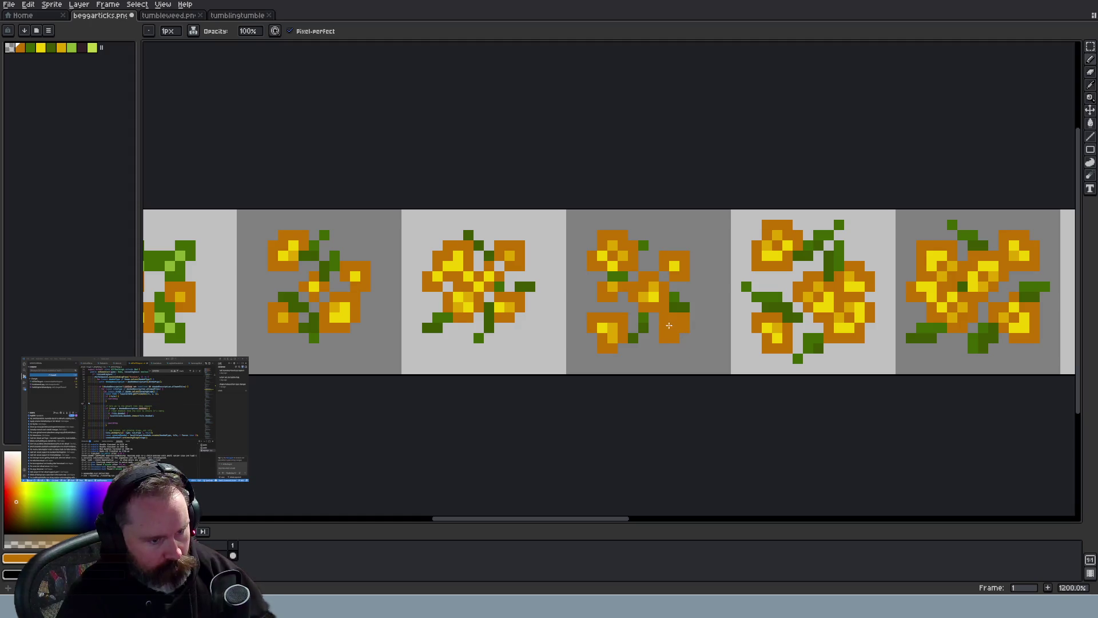
alt+click(650, 263)
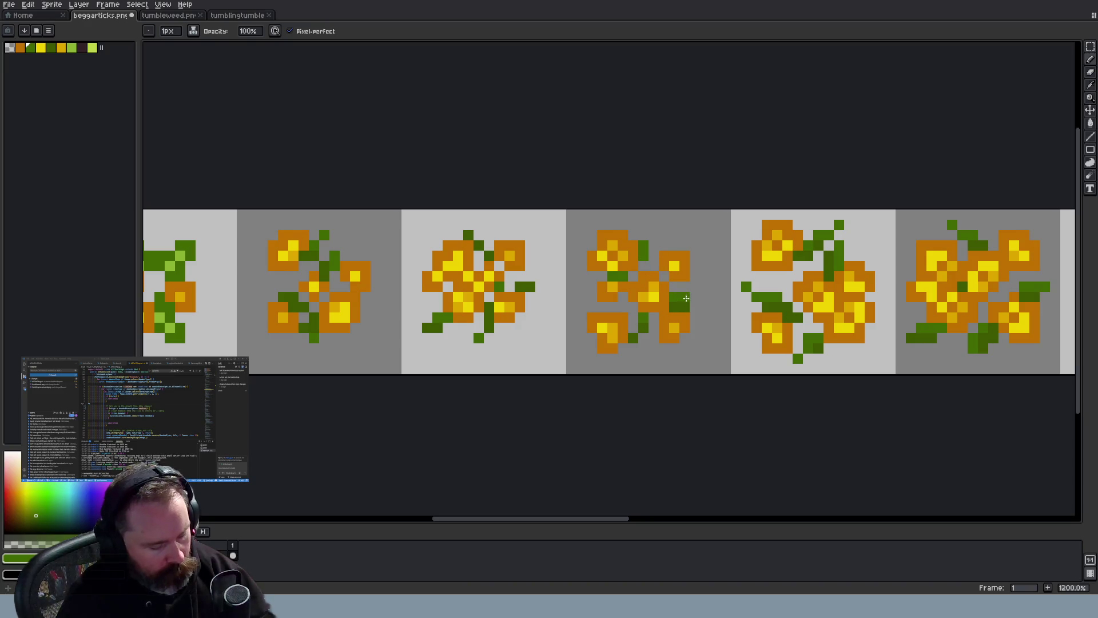
alt+click(690, 300)
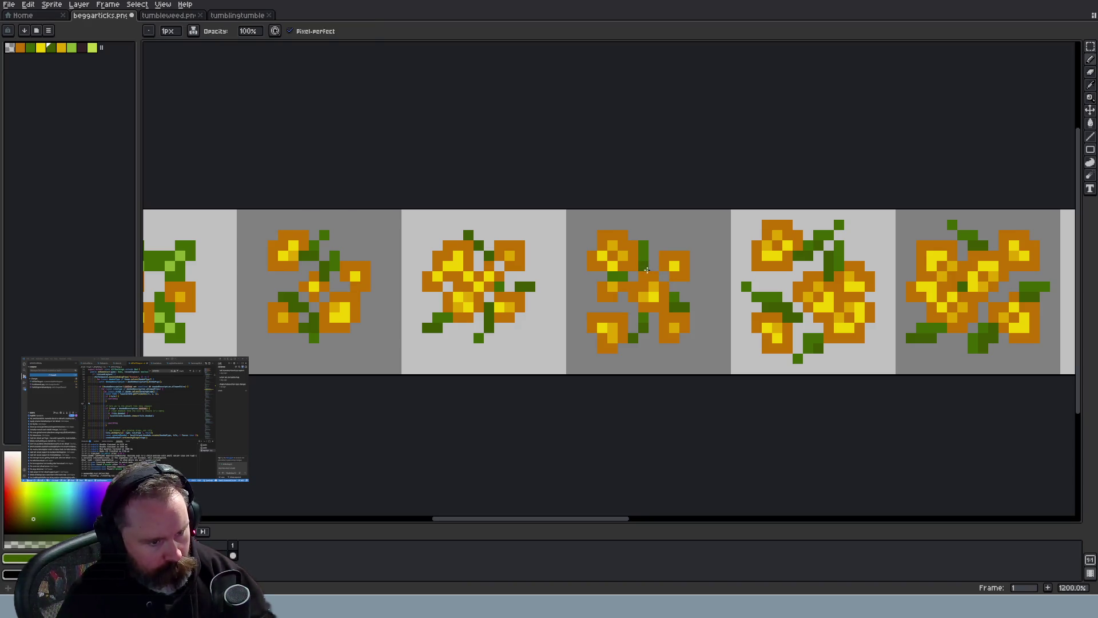
scroll(693, 303, down, 4)
scroll(711, 336, up, 2)
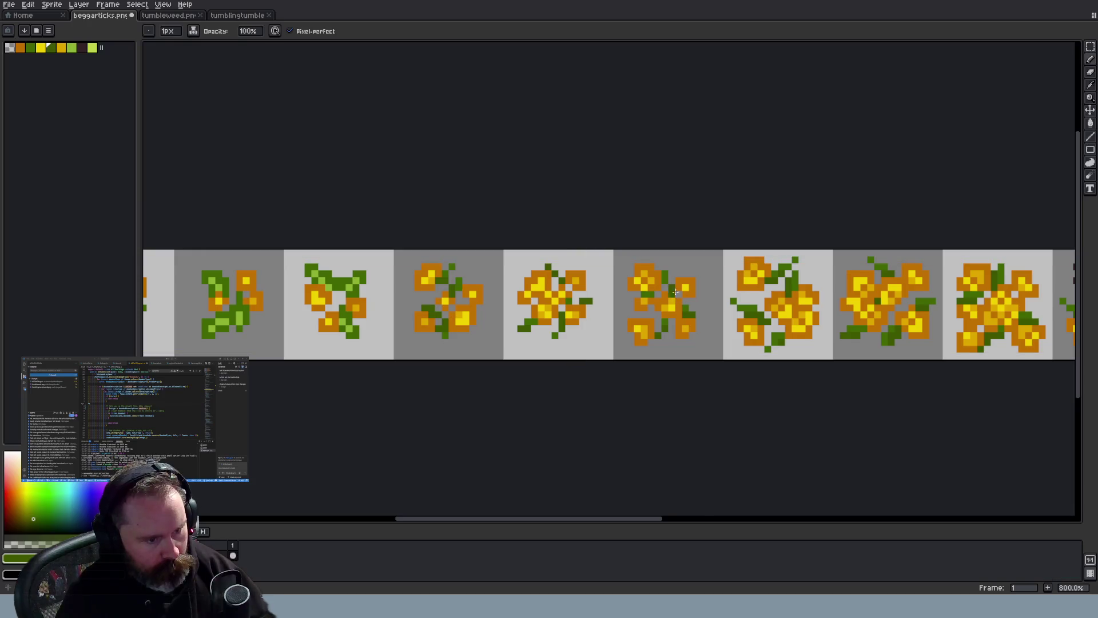
scroll(721, 343, down, 4)
scroll(725, 350, up, 1)
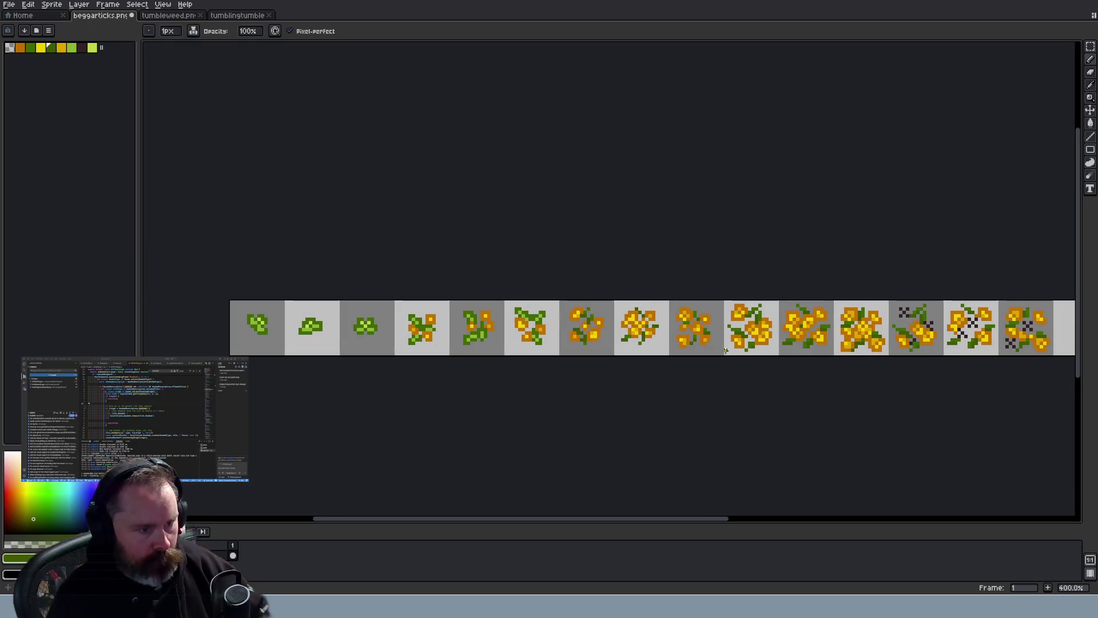
scroll(572, 327, up, 4)
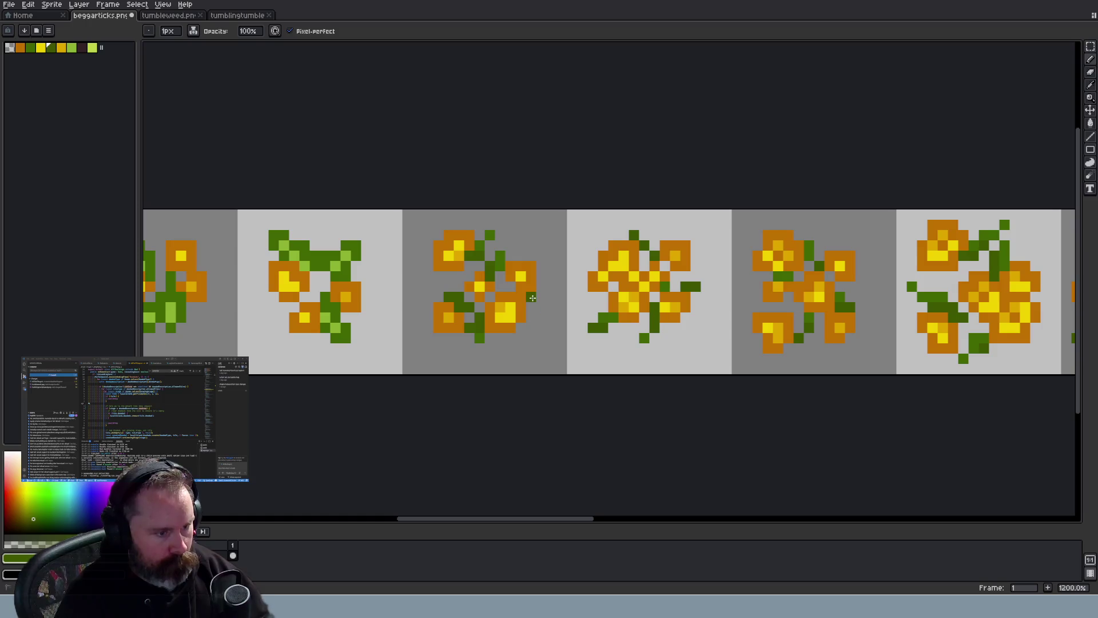
scroll(533, 306, down, 4)
scroll(549, 320, up, 2)
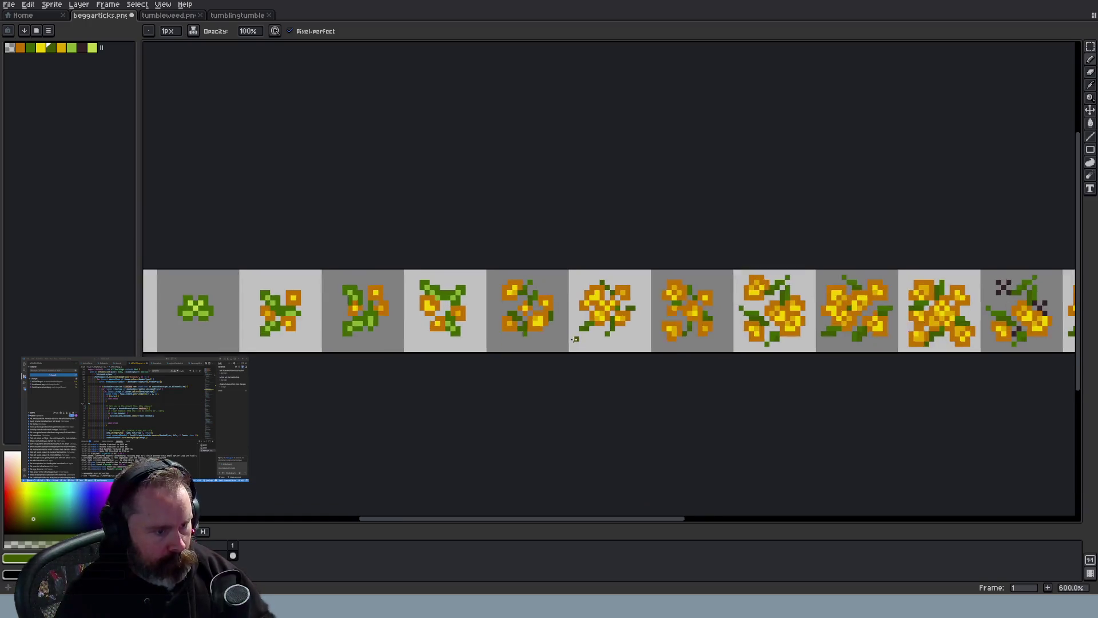
Undo the last stroke and paint a green stem pixel next to the flower
key(ctrl+z)
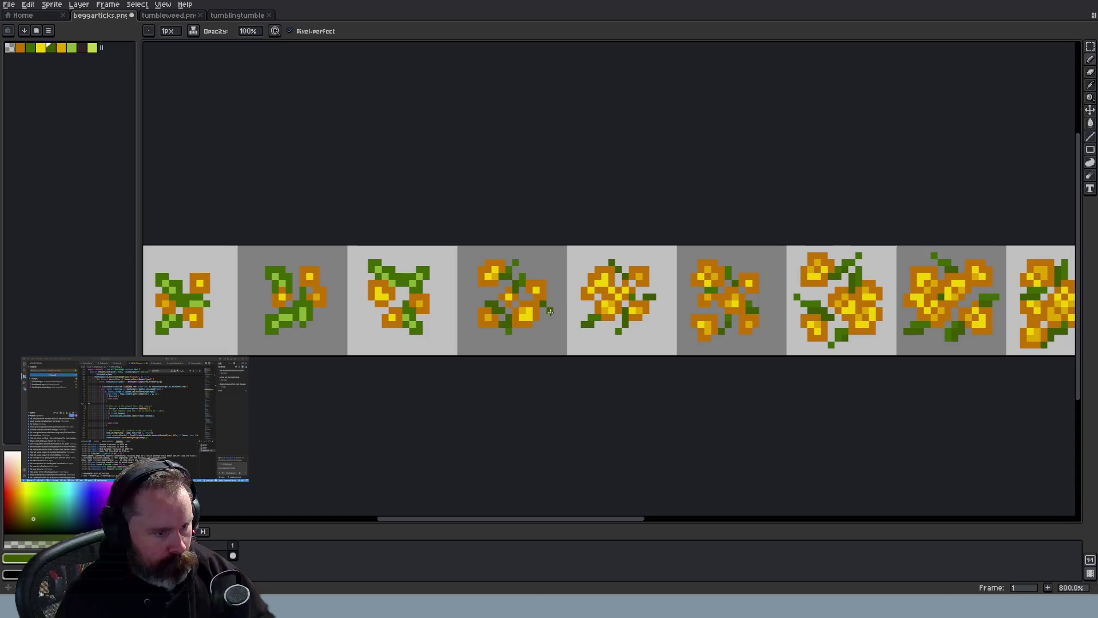
scroll(563, 338, down, 3)
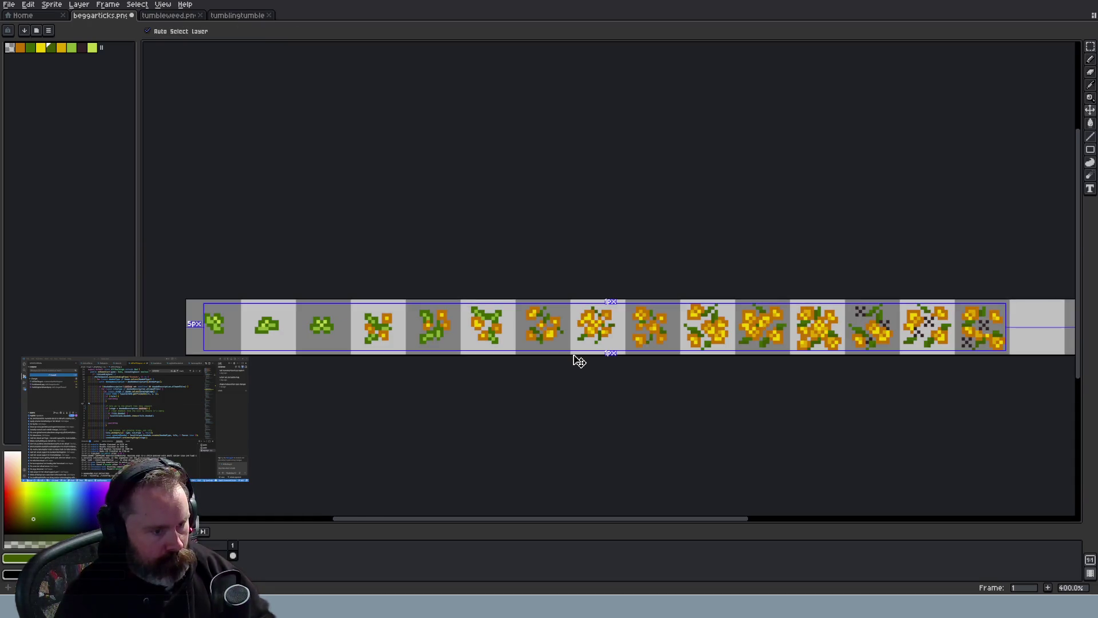
scroll(573, 355, up, 4)
key(u)
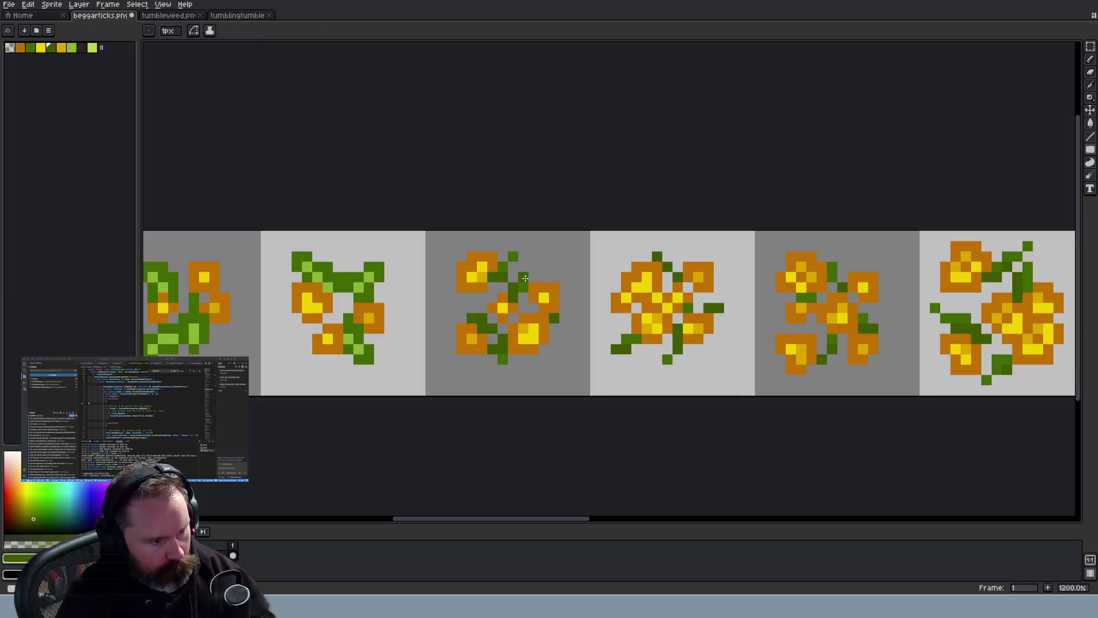
key(b)
click(564, 329)
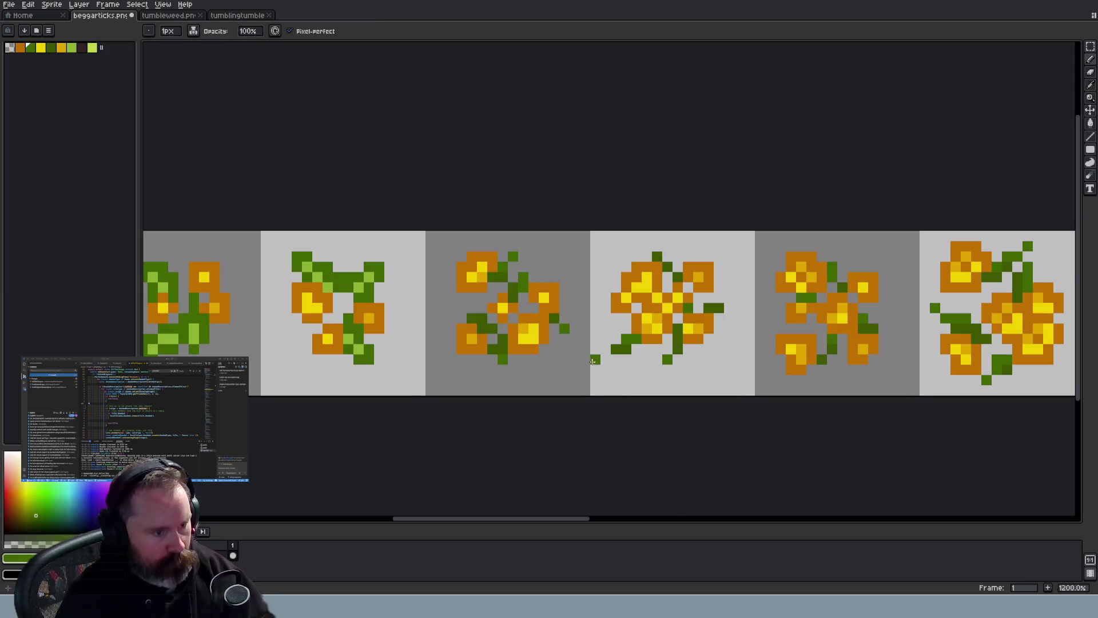
scroll(592, 361, down, 6)
drag(659, 515, 790, 520)
Review the strip and finish on the rectangular selection tool
scroll(645, 380, up, 4)
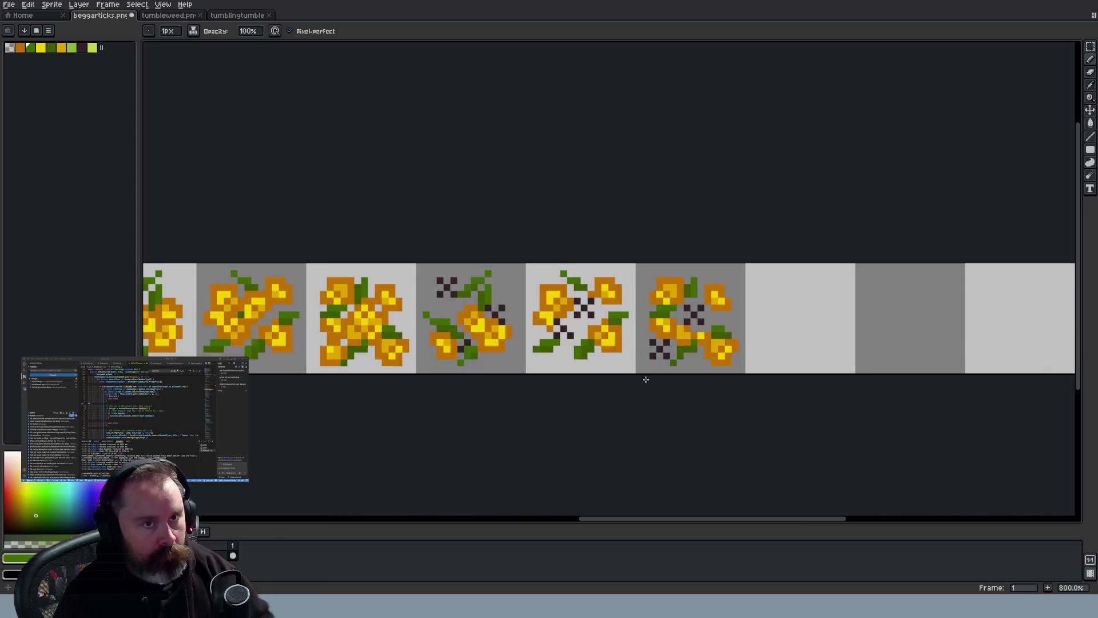
scroll(645, 379, up, 3)
scroll(639, 377, down, 1)
scroll(428, 309, down, 2)
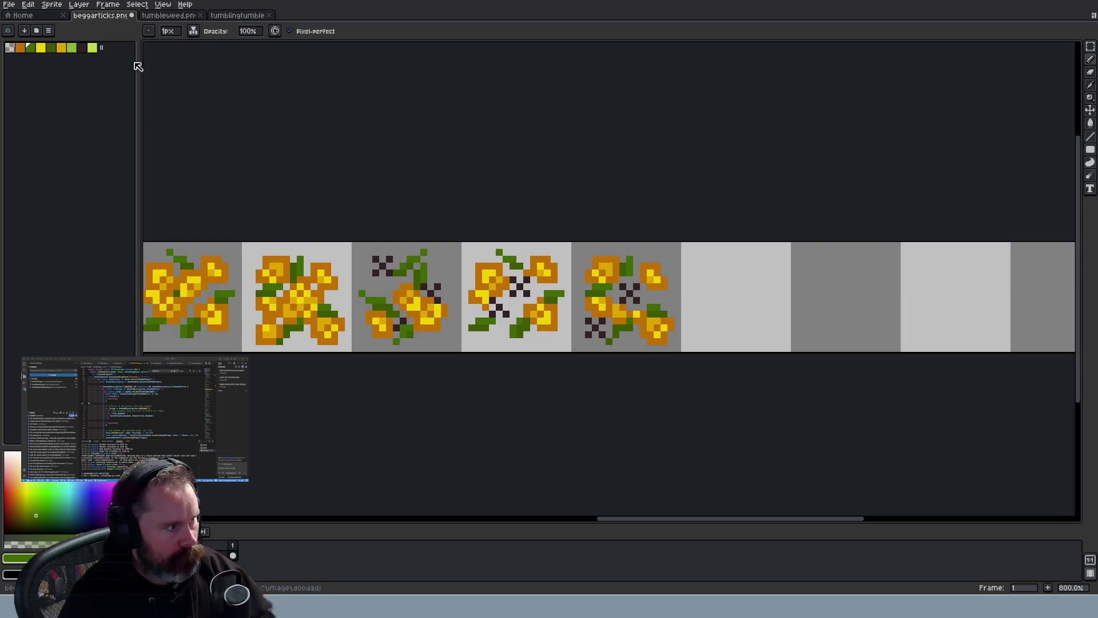
key(v)
key(b)
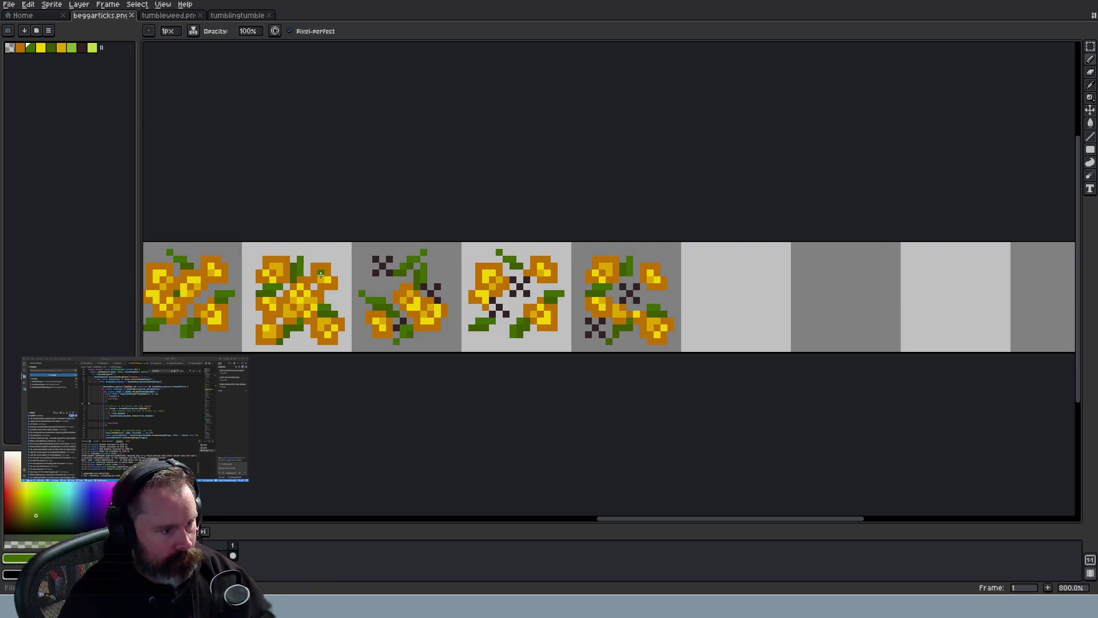
key(m)
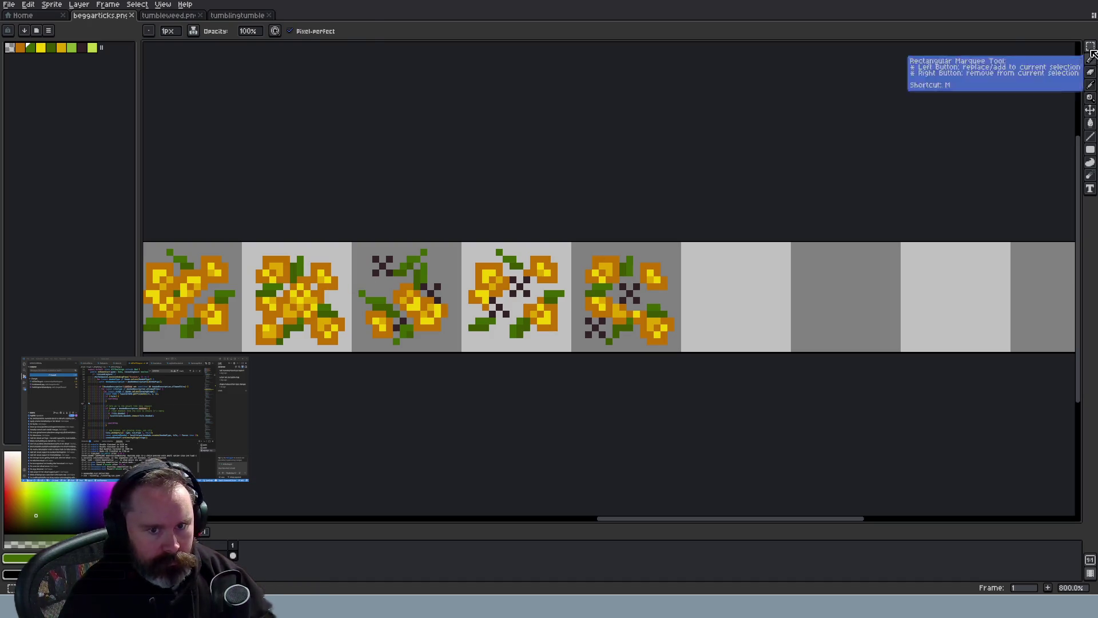
scroll(405, 303, up, 5)
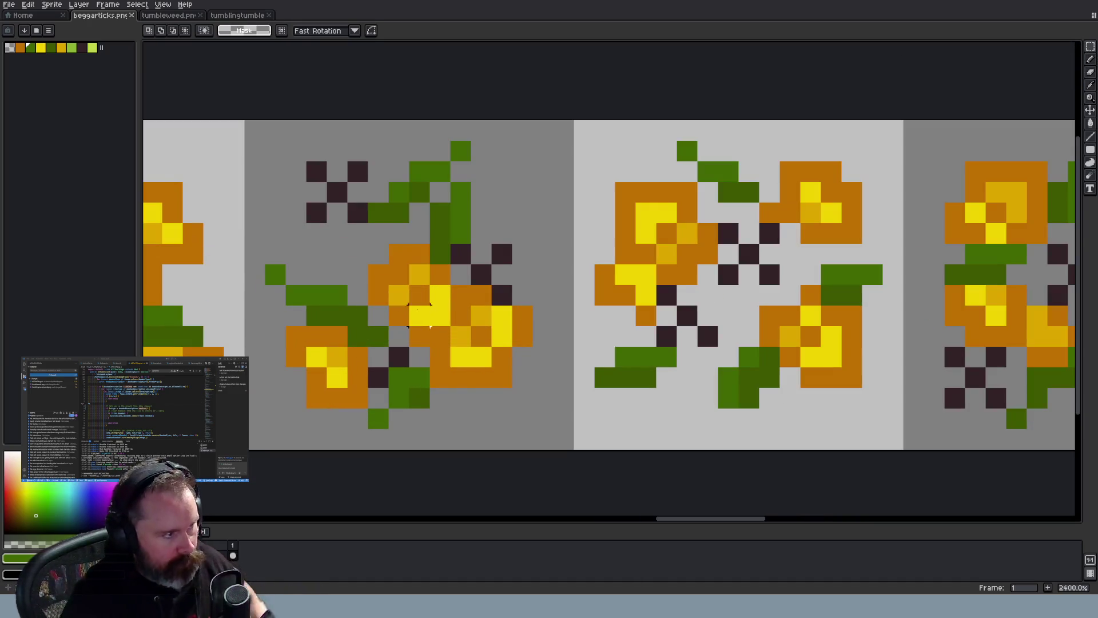
click(40, 48)
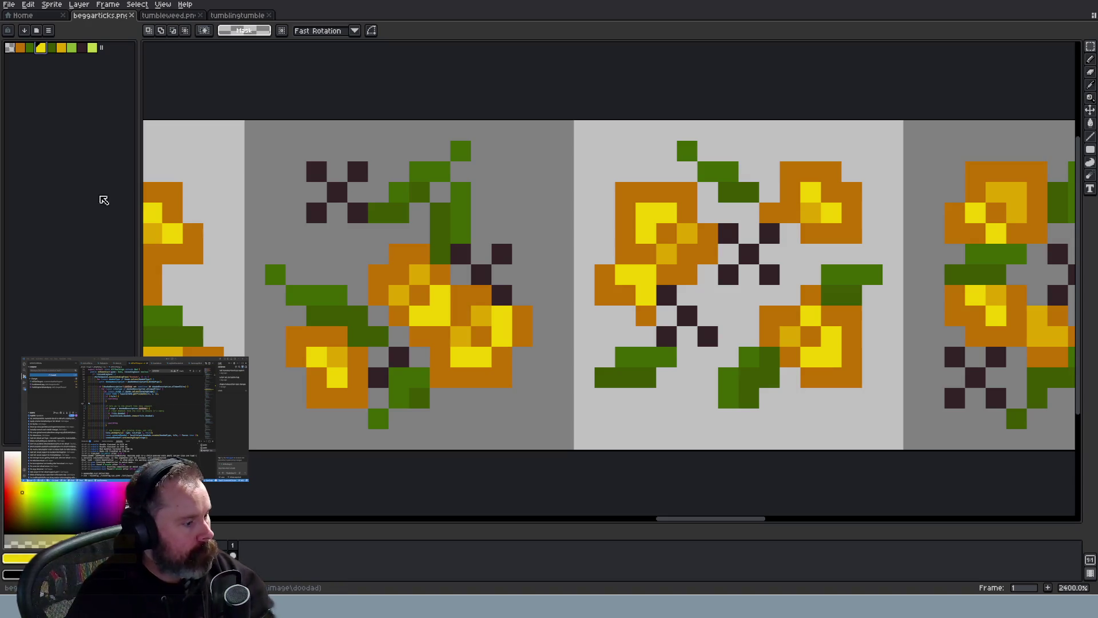
click(69, 557)
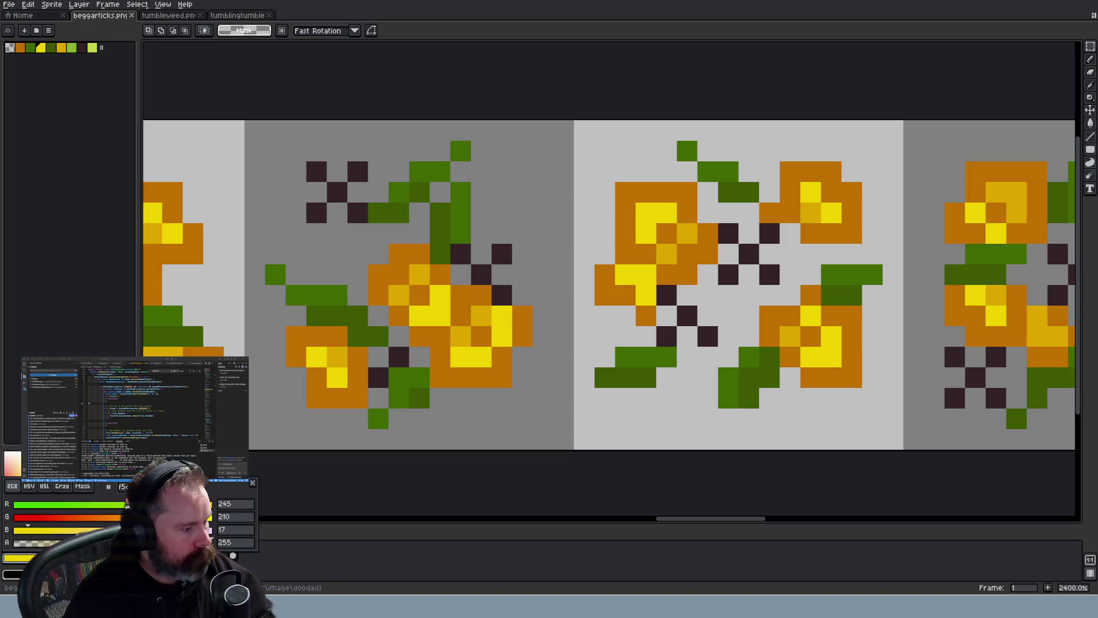
drag(177, 517, 147, 516)
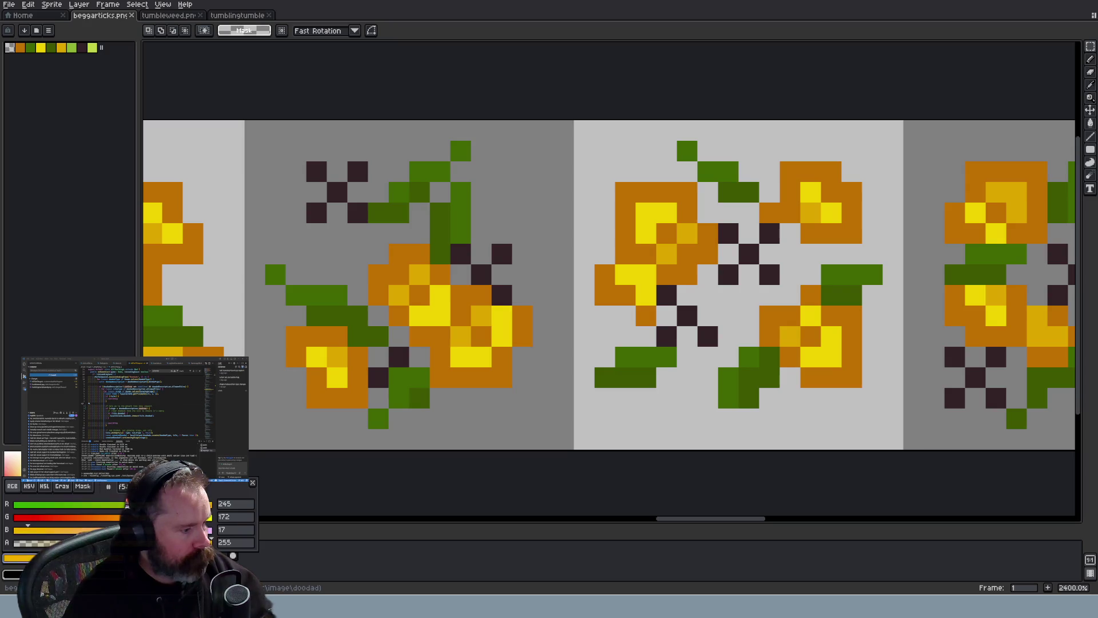
click(260, 558)
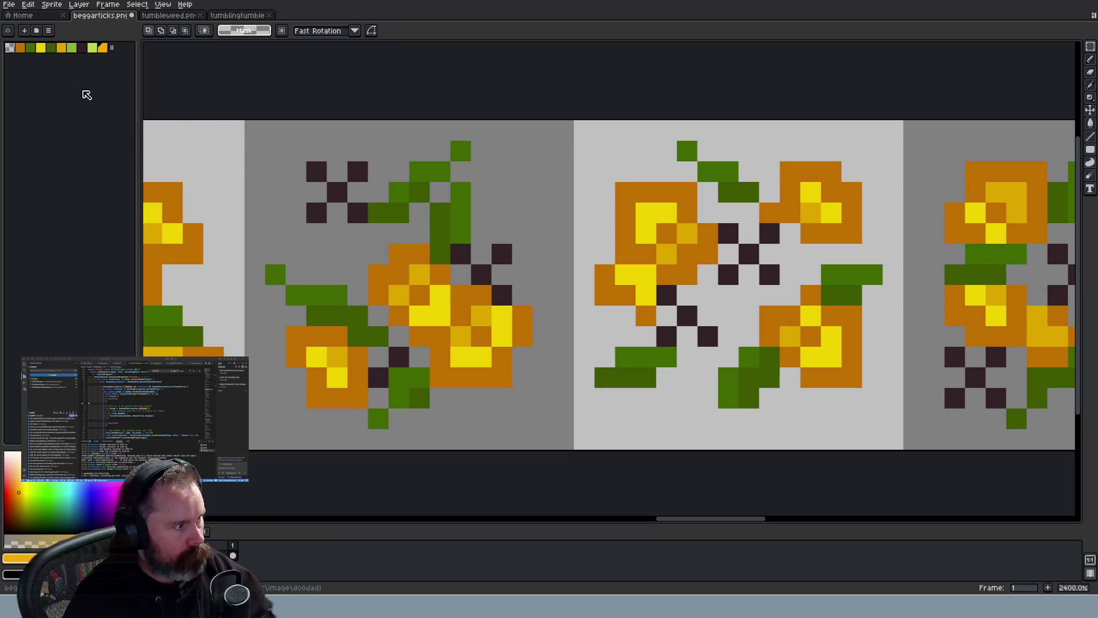
click(63, 50)
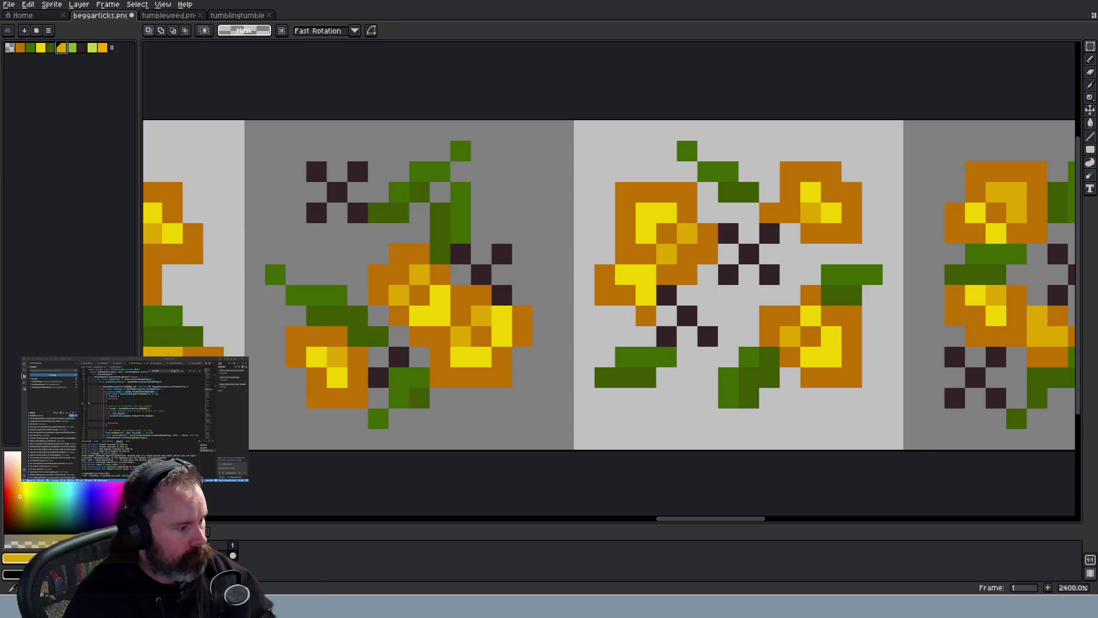
click(17, 557)
drag(144, 517, 127, 517)
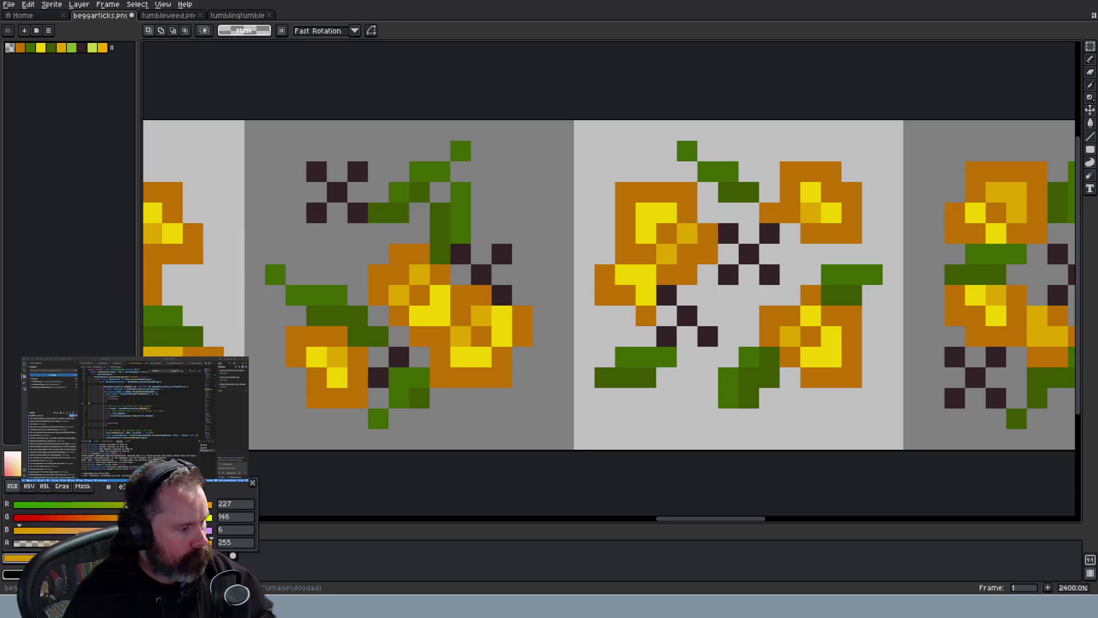
click(101, 142)
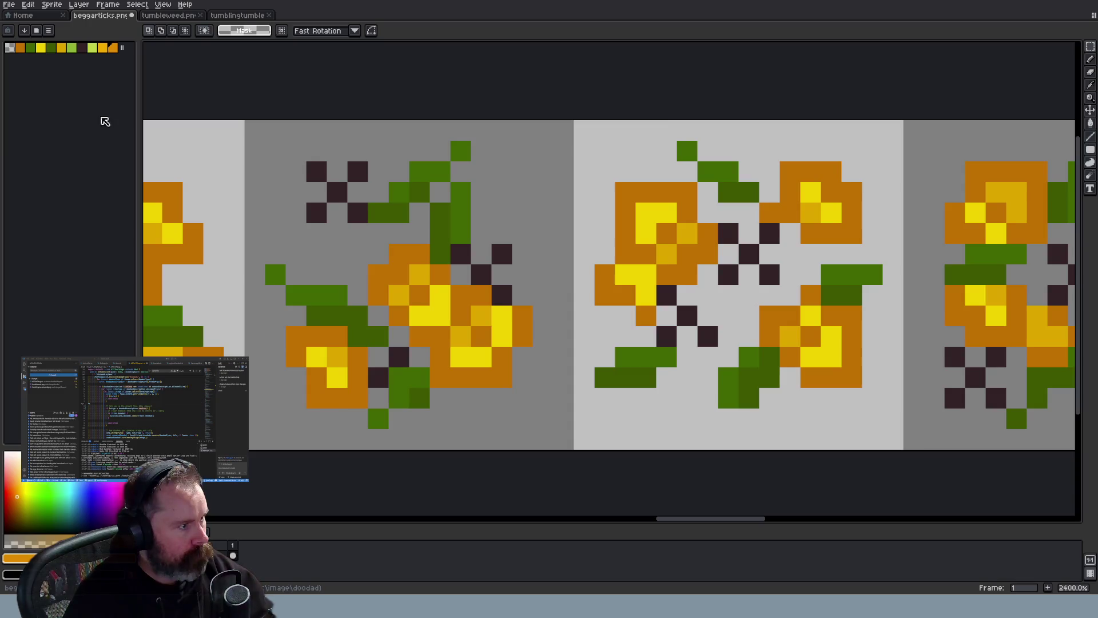
click(21, 48)
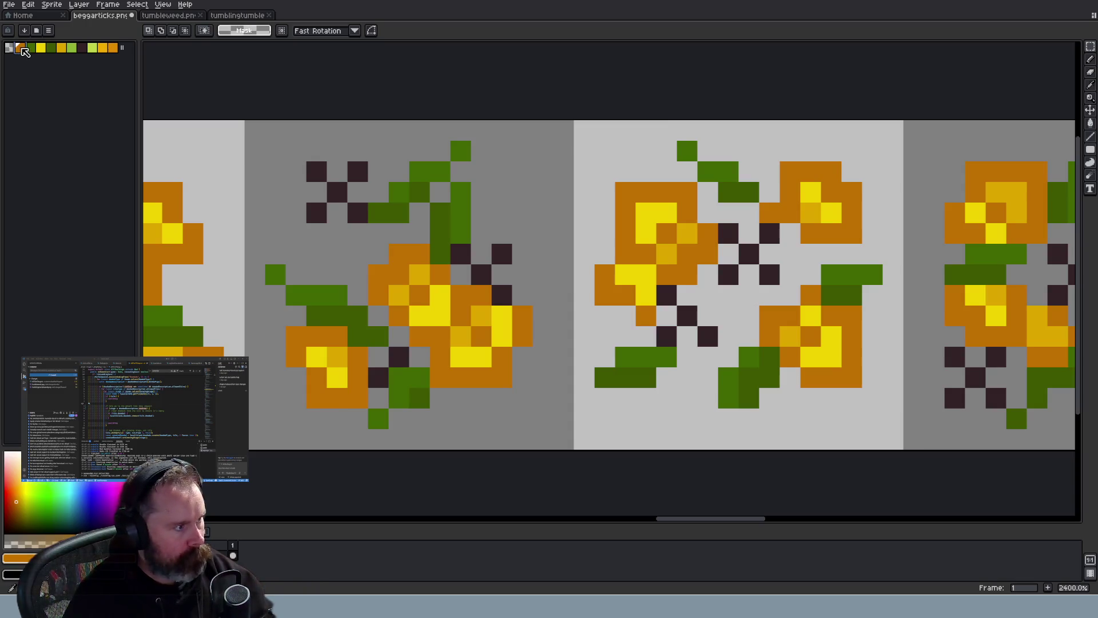
click(18, 558)
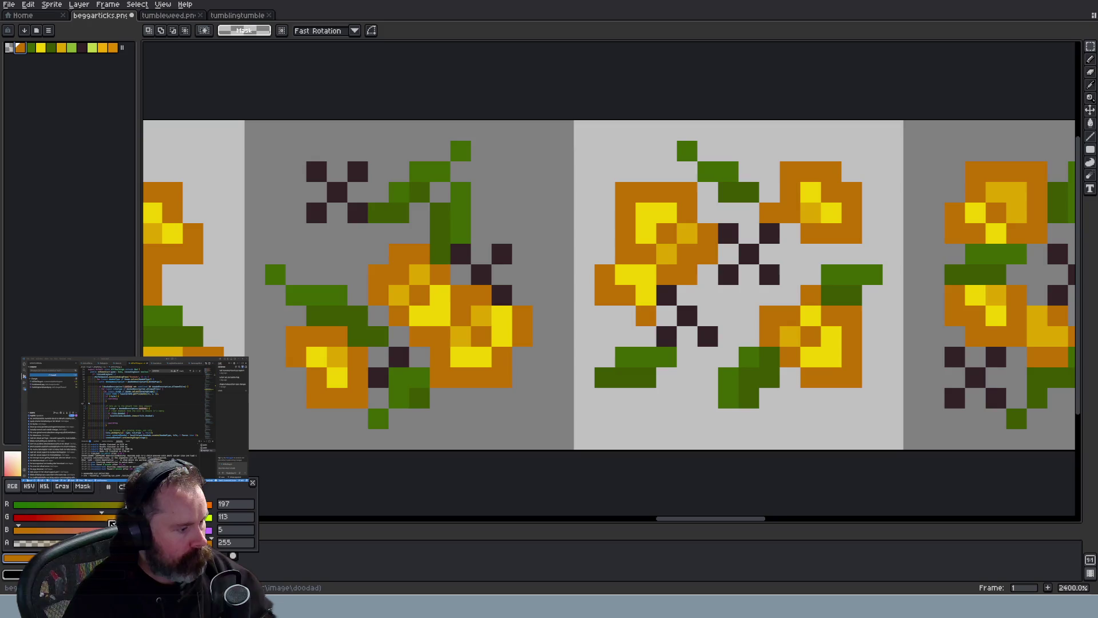
key(Escape)
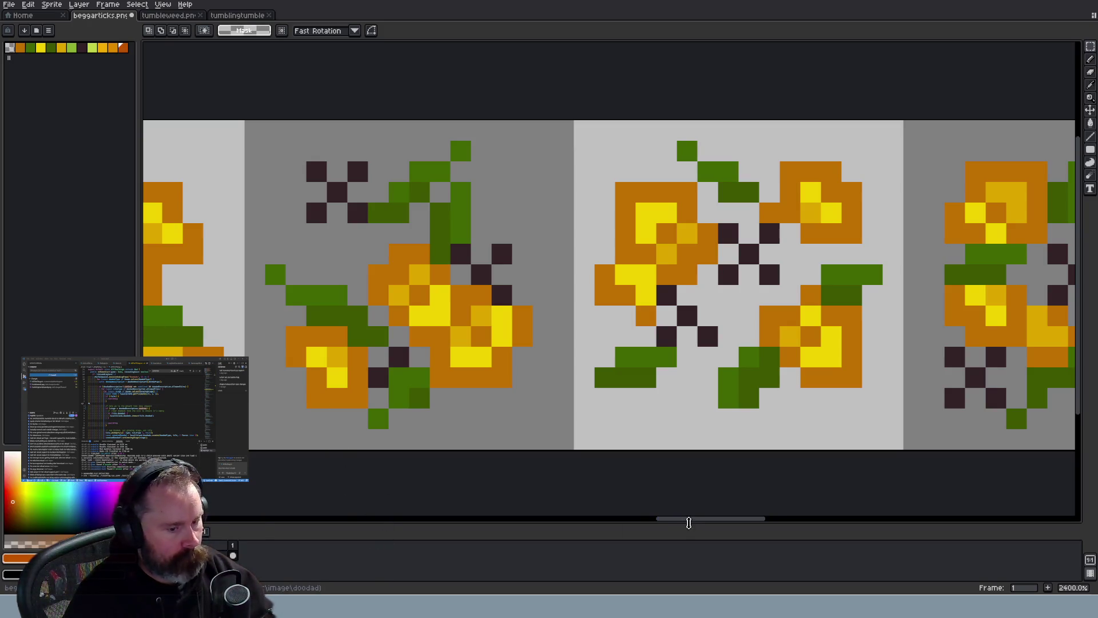
mouse_move(689, 520)
mouse_down()
mouse_move(738, 519)
mouse_move(711, 520)
mouse_up()
scroll(679, 441, down, 3)
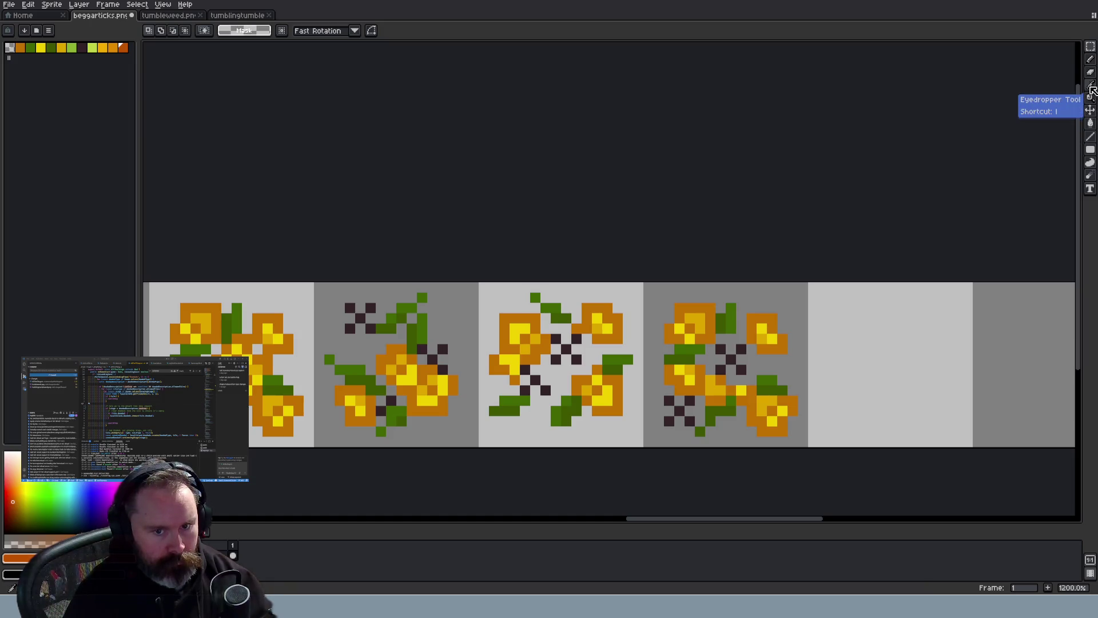
Set up the Magic Wand with Contiguous enabled for selecting the orange petals
click(1092, 49)
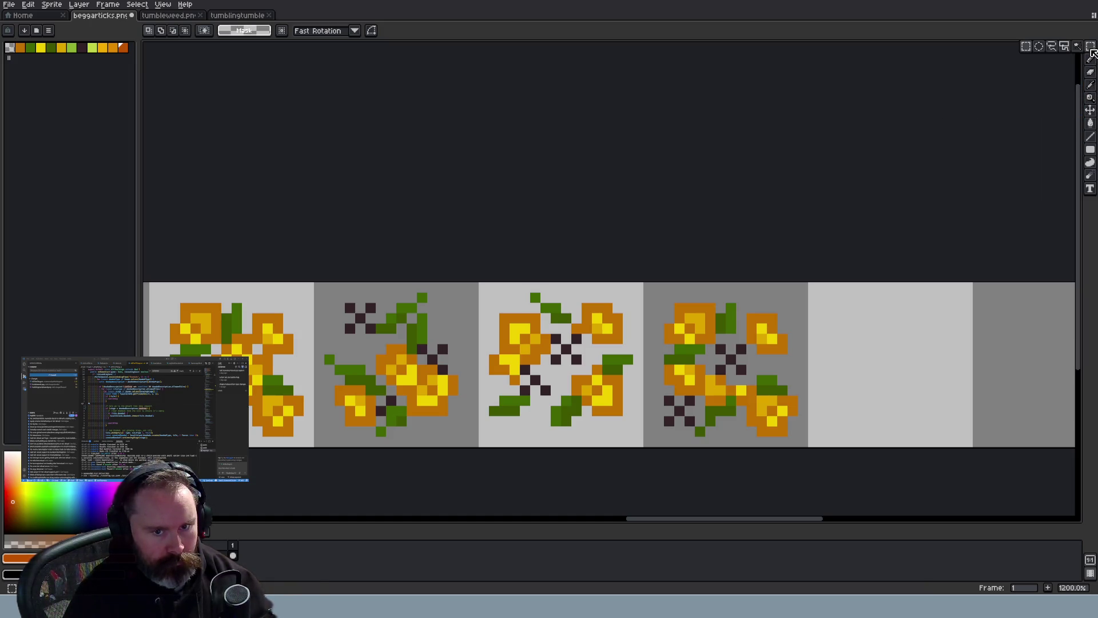
click(1078, 47)
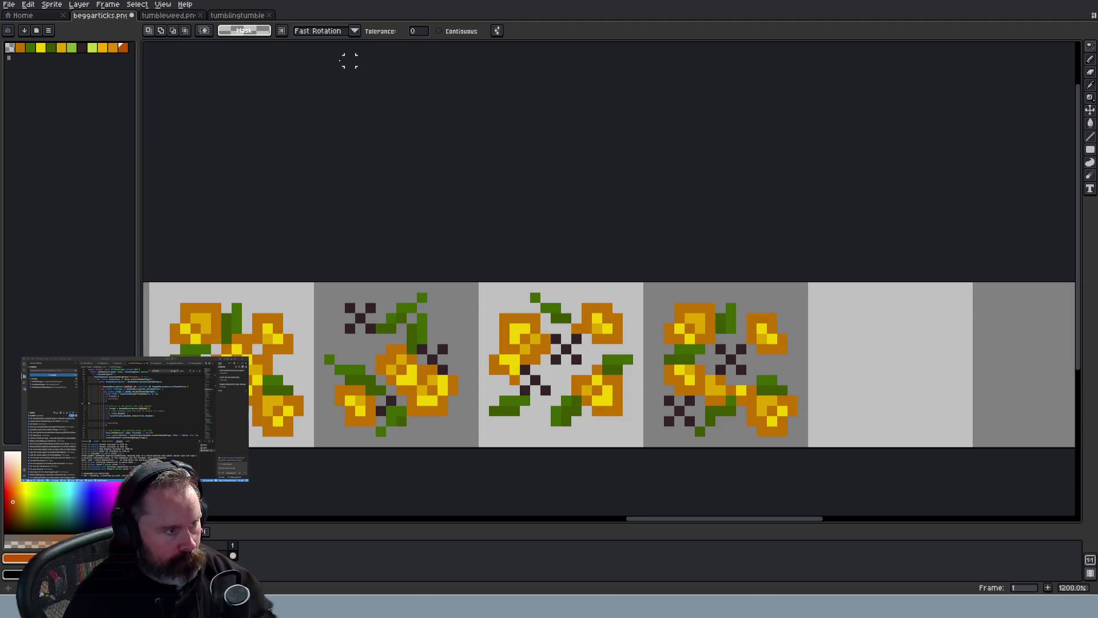
click(448, 33)
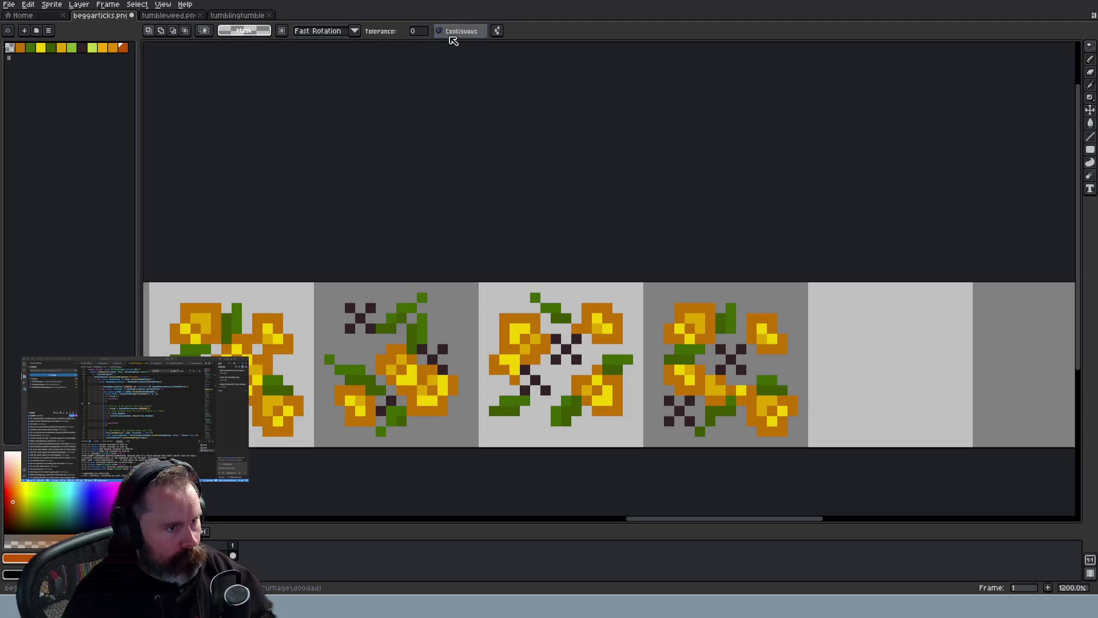
scroll(390, 372, up, 1)
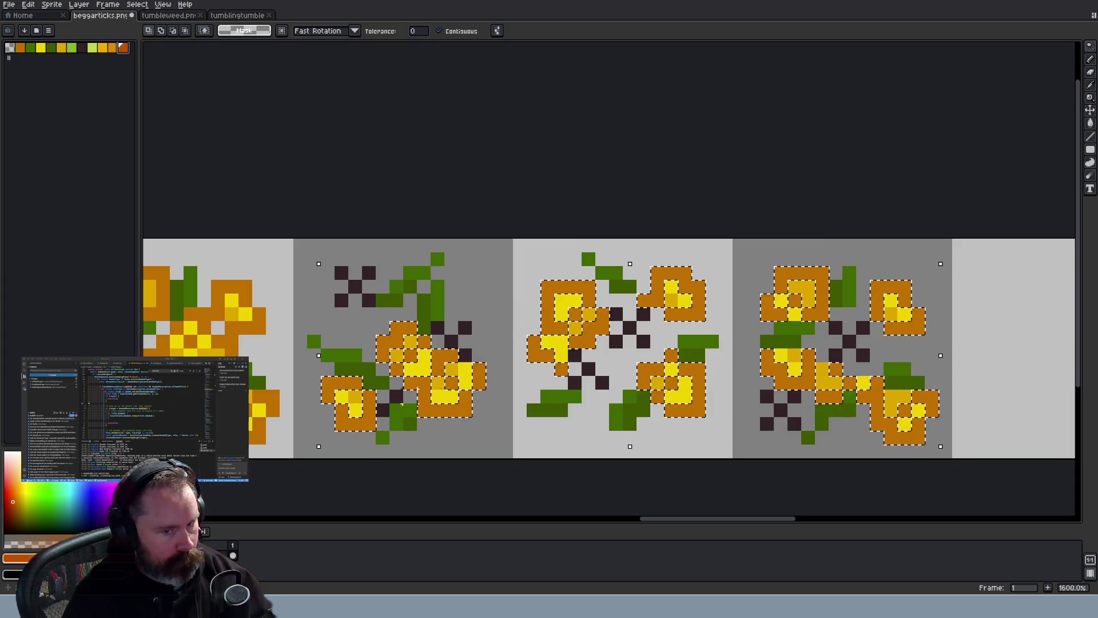
key(i)
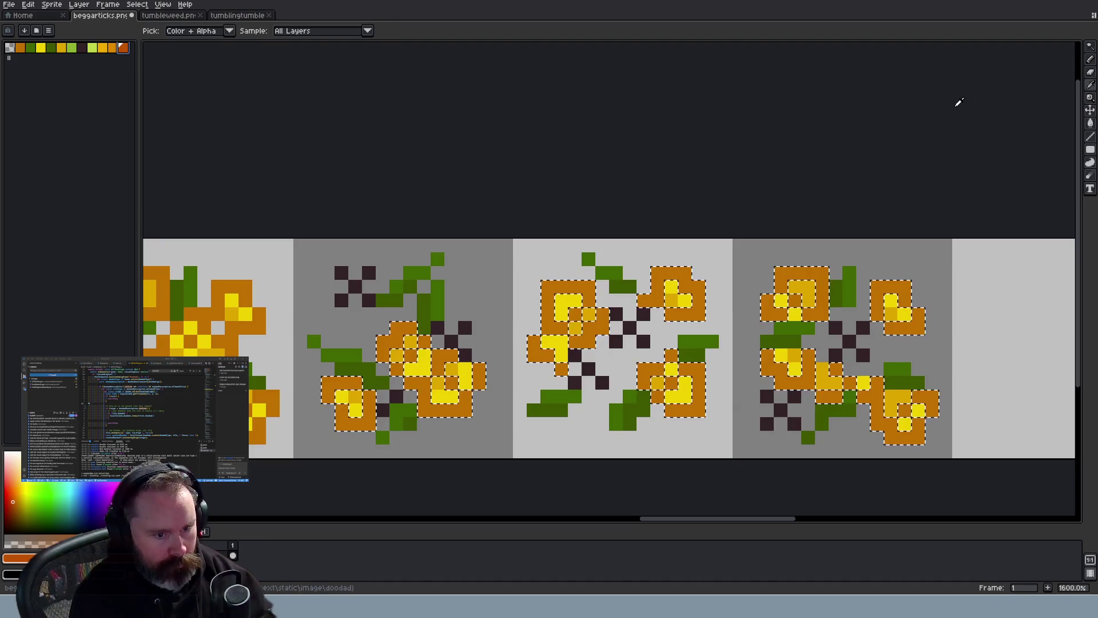
key(w)
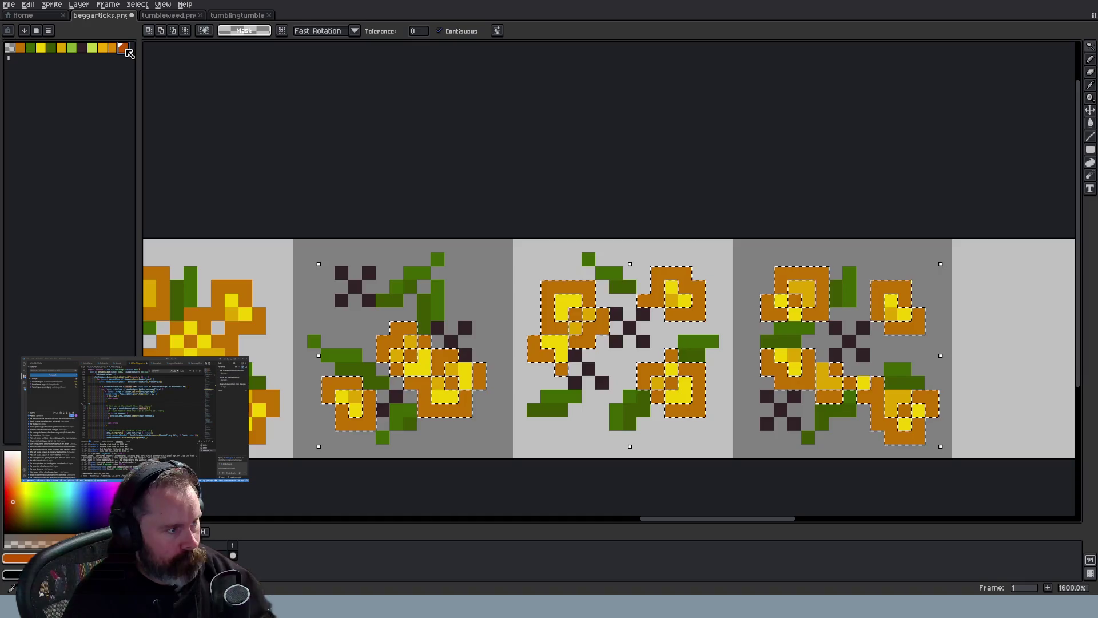
click(87, 5)
mouse_move(28, 6)
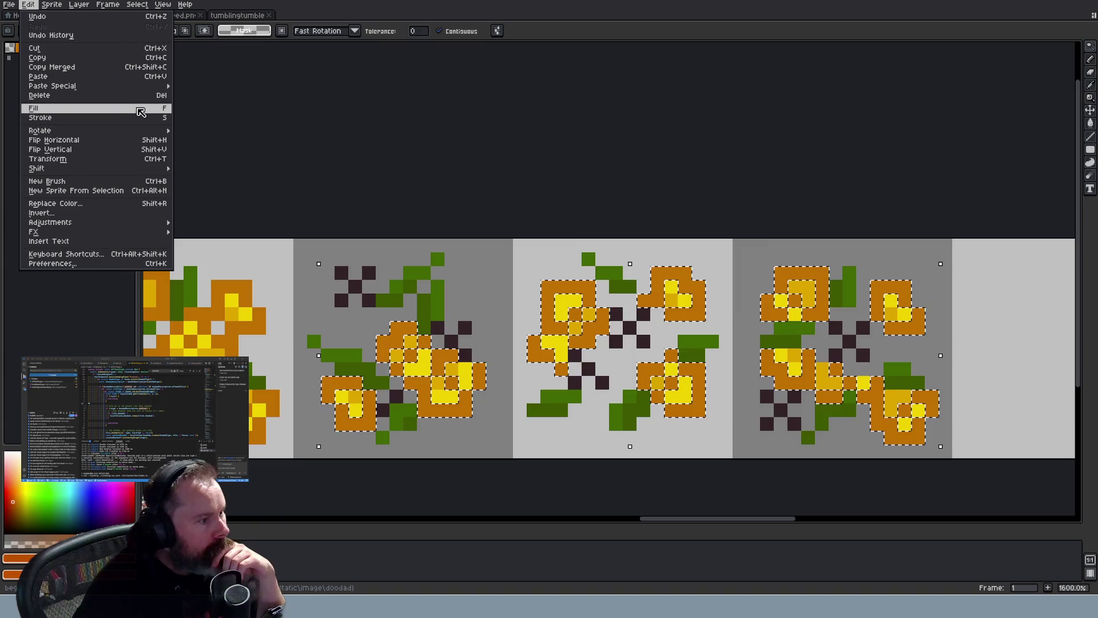
Fill the selected petals with red-orange and the inner shading with a lighter orange
click(69, 108)
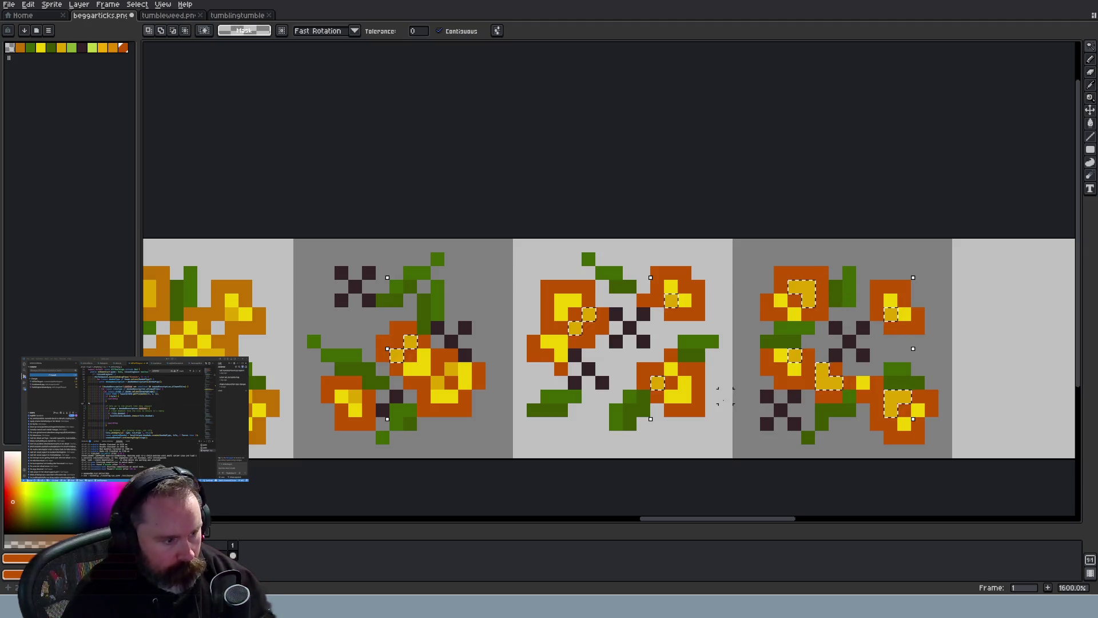
shift+click(353, 395)
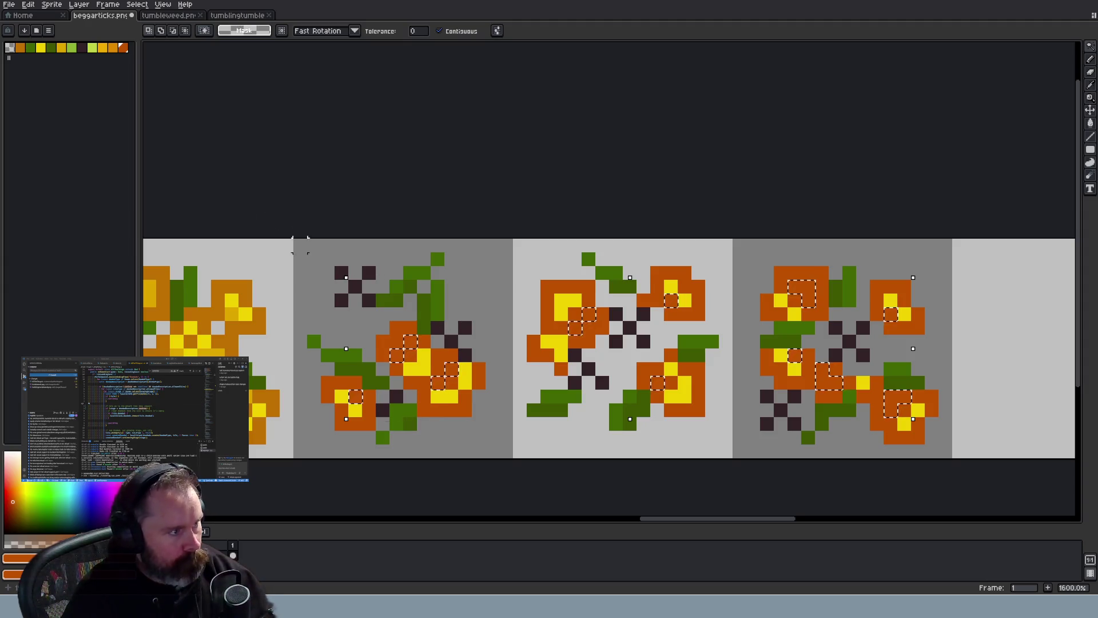
key(bracketleft)
key(f)
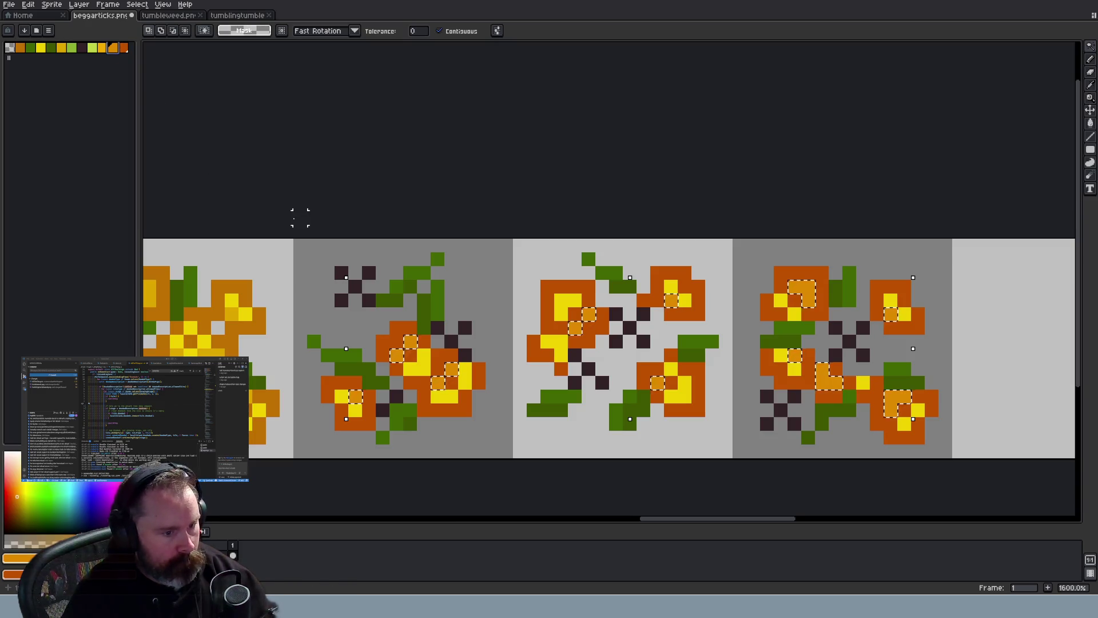
Select the yellow centre patches across all four flowers and fill them with darker orange-yellow
click(569, 315)
shift+click(558, 346)
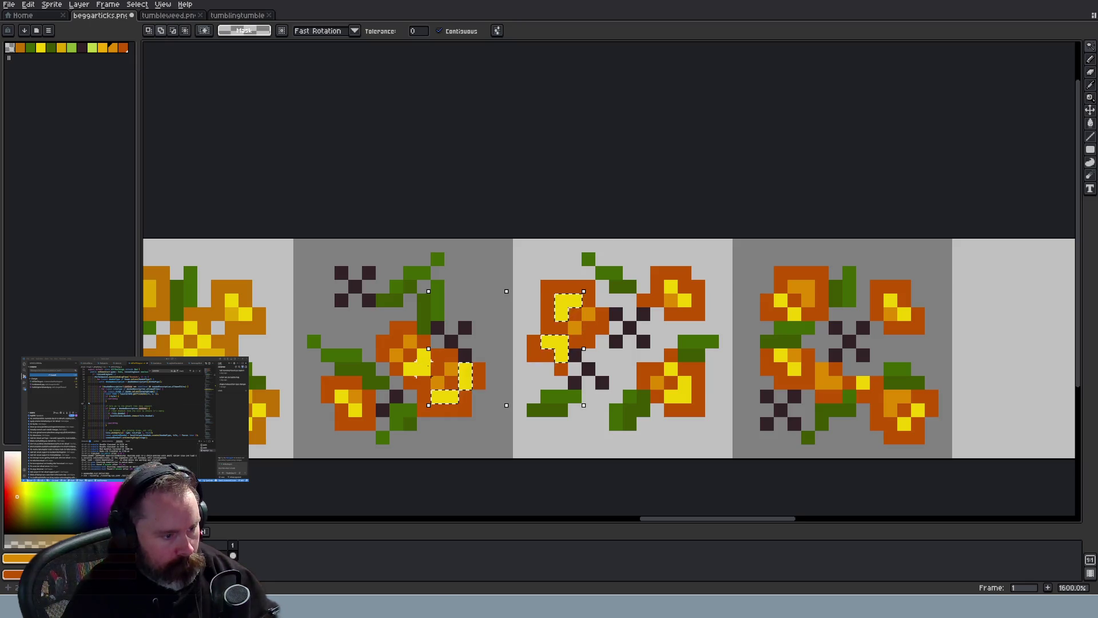
shift+click(354, 411)
shift+click(684, 395)
shift+click(680, 299)
shift+click(795, 311)
shift+click(788, 363)
shift+click(864, 383)
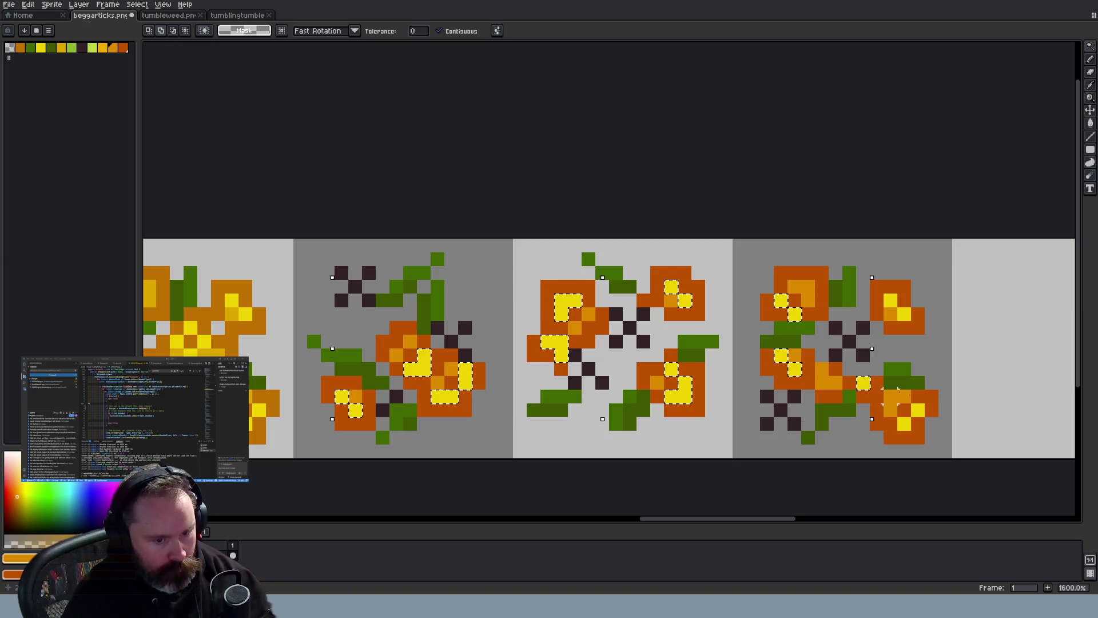
shift+click(918, 411)
shift+click(897, 301)
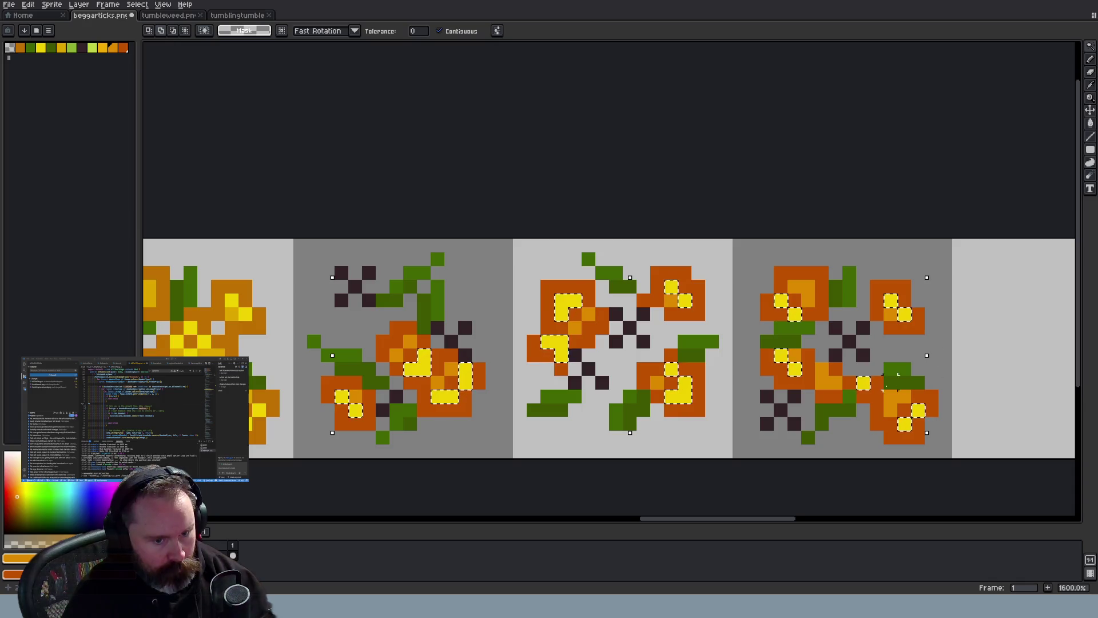
click(103, 47)
key(f)
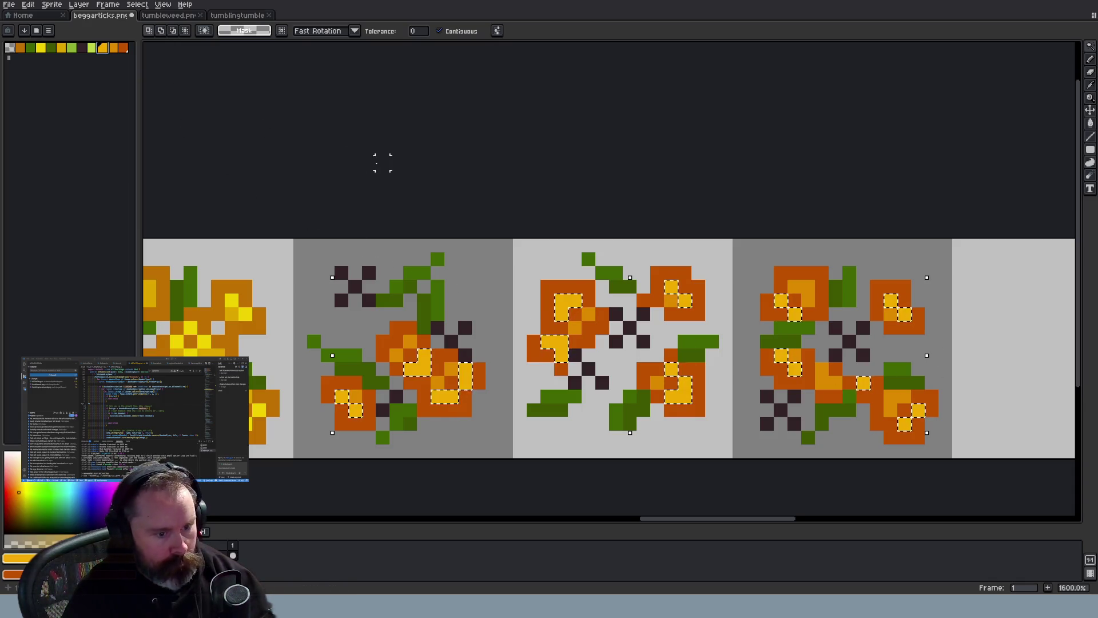
scroll(631, 169, down, 3)
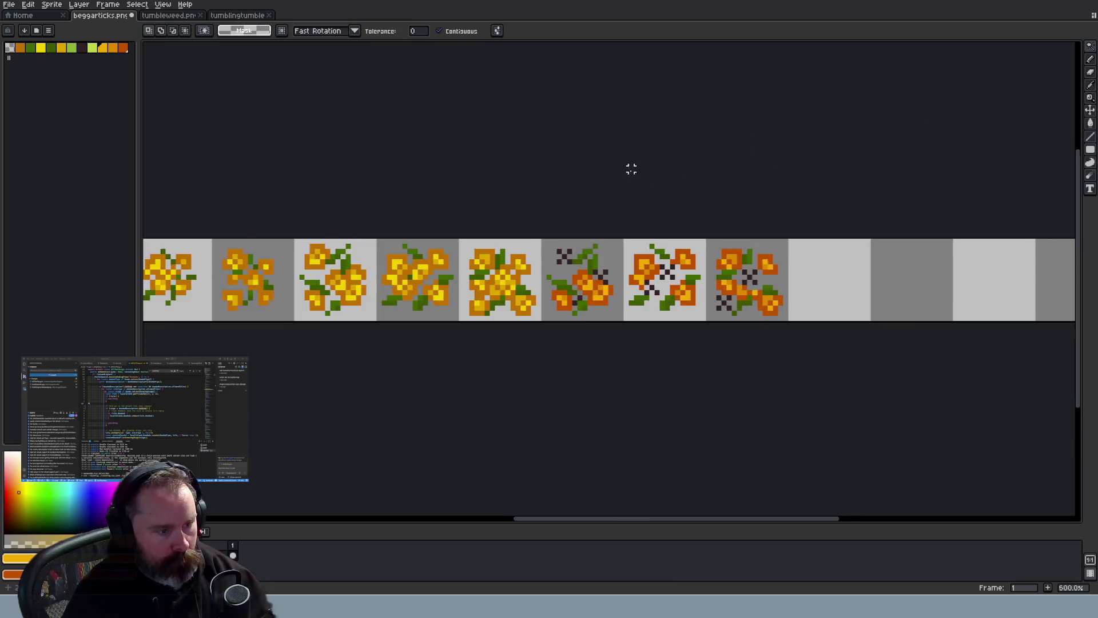
Lower the red-orange palette colour's red value from 197 to 186
scroll(580, 178, down, 3)
scroll(533, 216, down, 1)
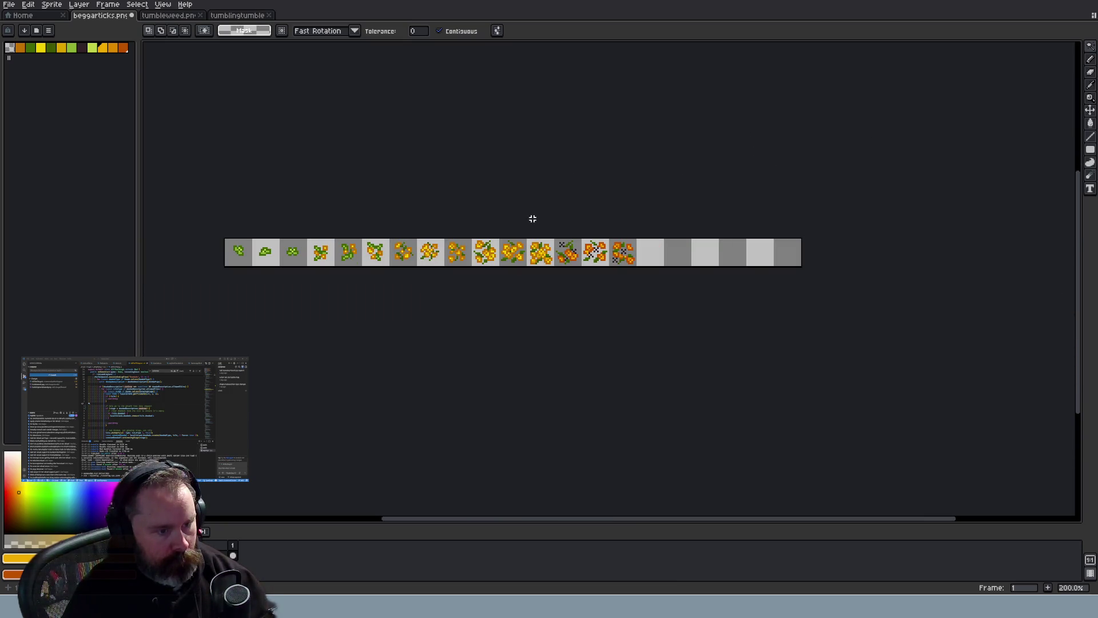
scroll(525, 219, up, 1)
scroll(525, 219, up, 1)
scroll(525, 218, down, 2)
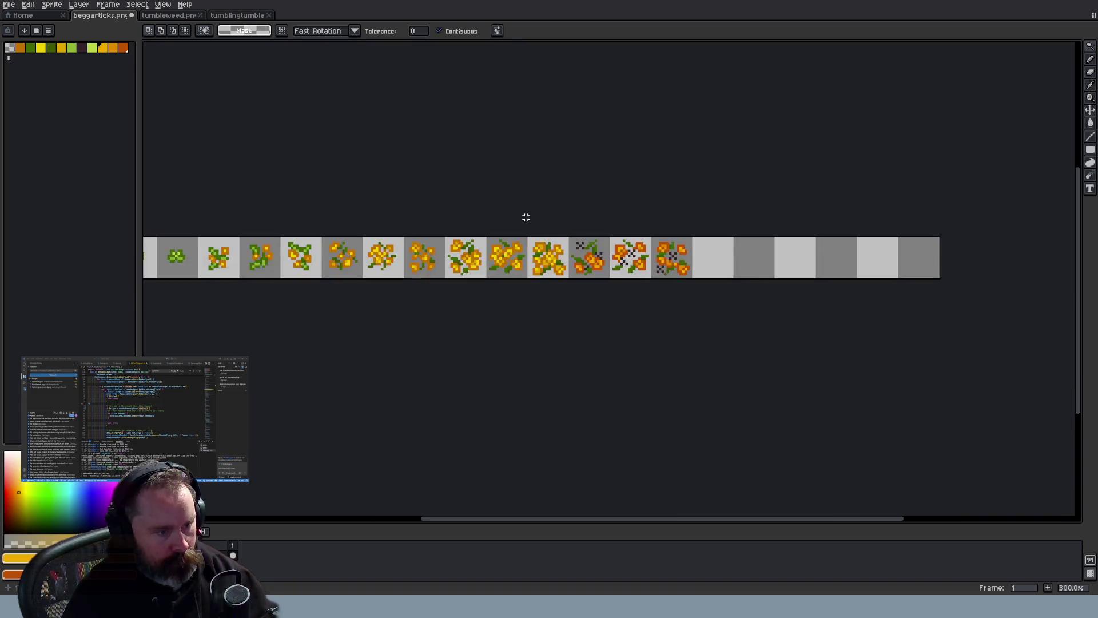
scroll(526, 218, up, 3)
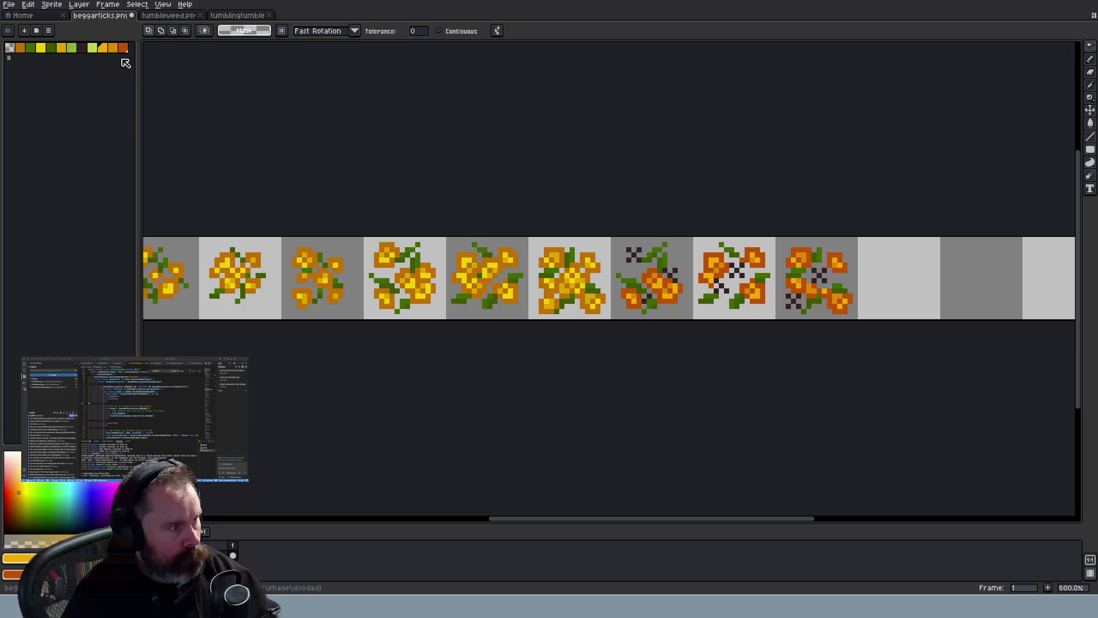
click(124, 48)
click(18, 559)
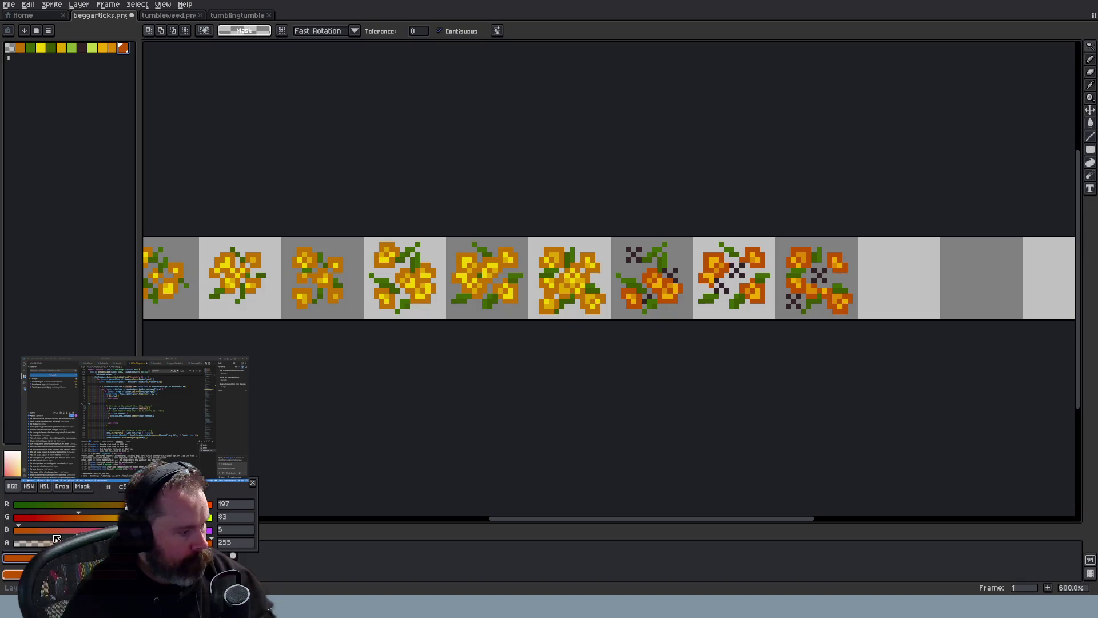
drag(166, 504, 158, 504)
key(Escape)
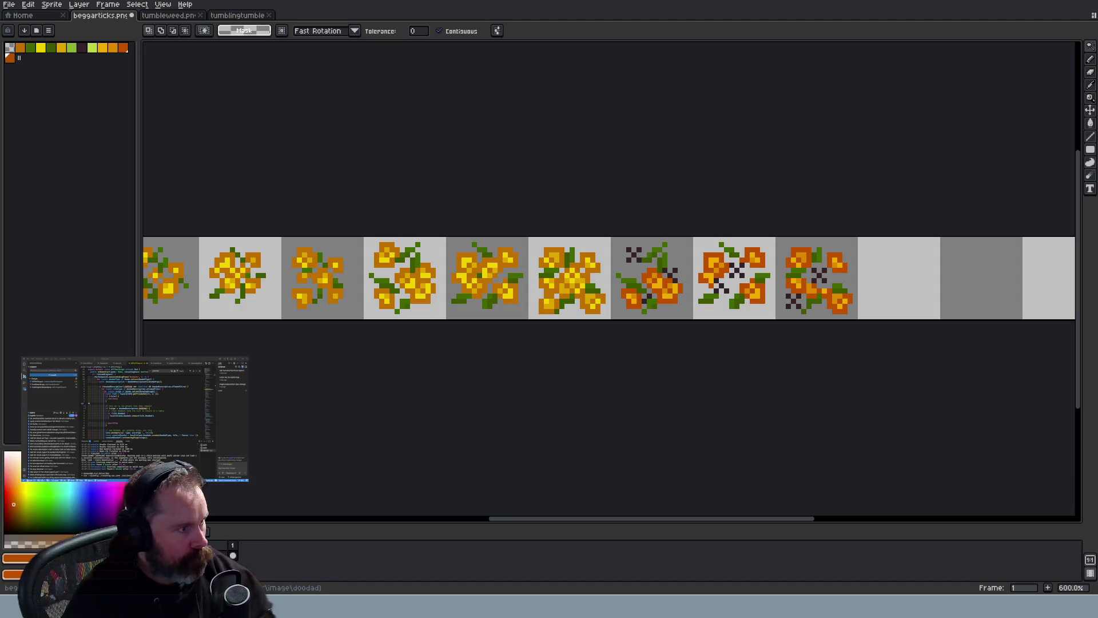
Remove the extra orange palette swatch, save the sprite, and switch to the game
click(124, 48)
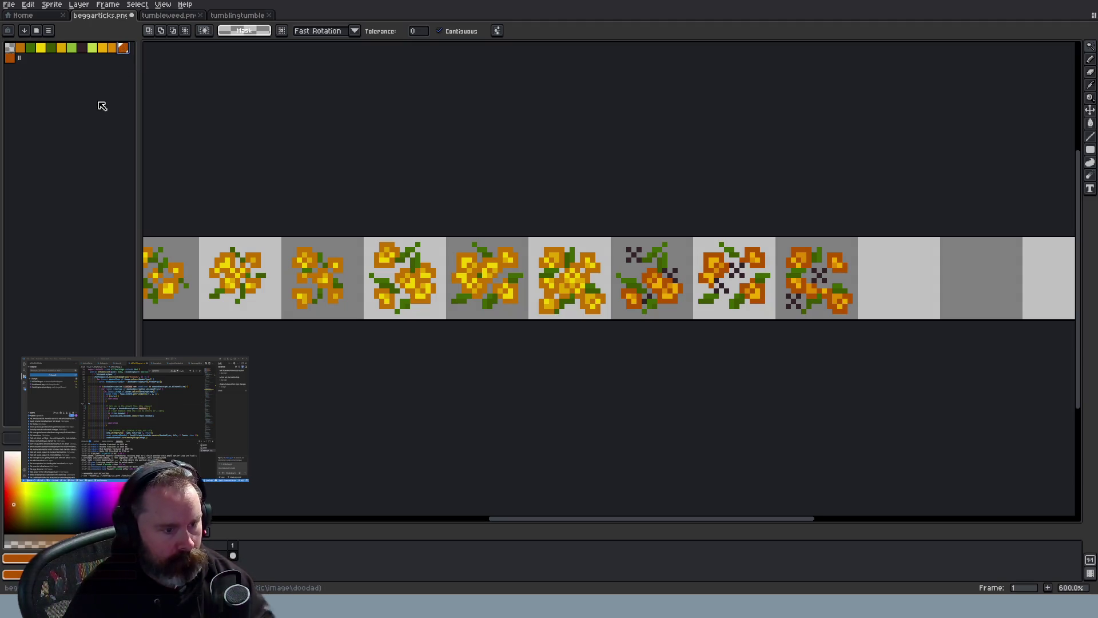
click(10, 57)
key(ctrl+z)
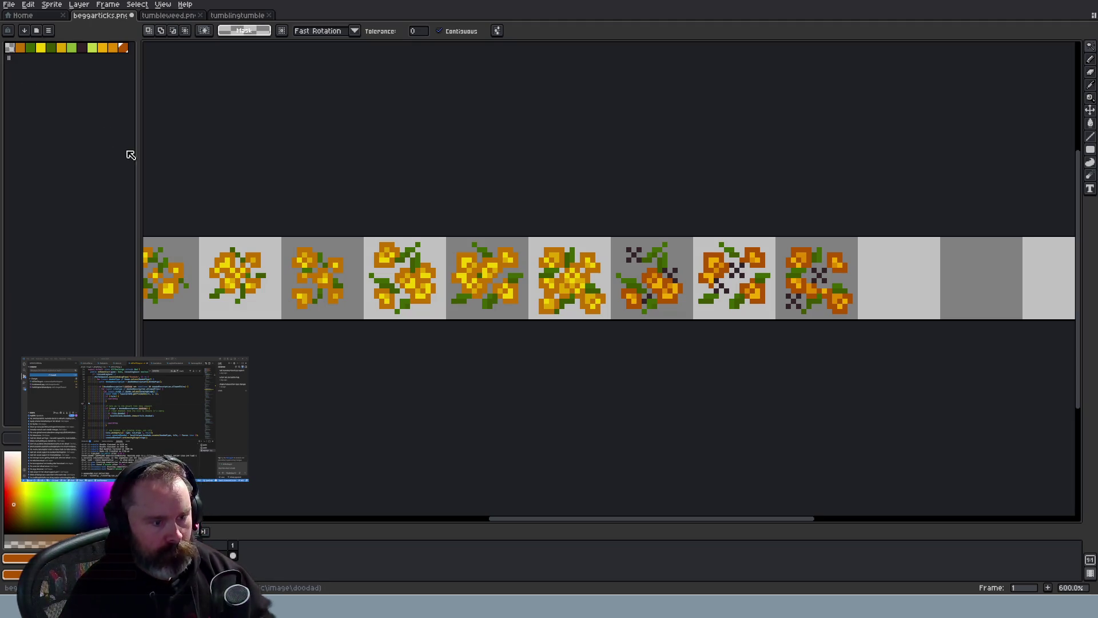
scroll(392, 184, down, 4)
key(ctrl+s)
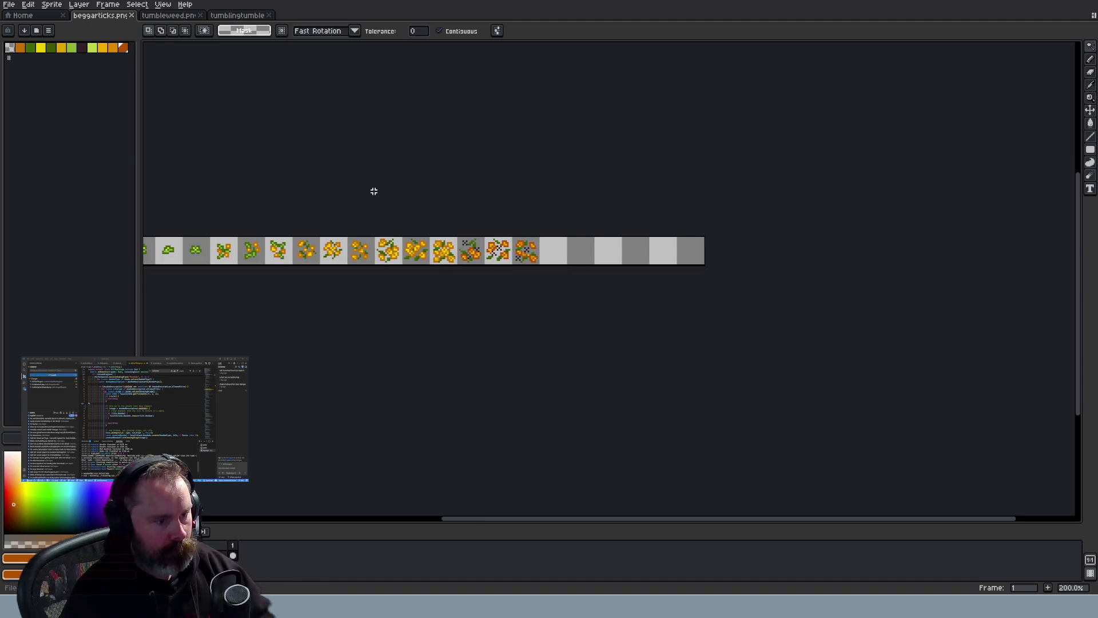
mouse_move(498, 523)
mouse_down()
mouse_move(421, 520)
mouse_move(422, 508)
mouse_up()
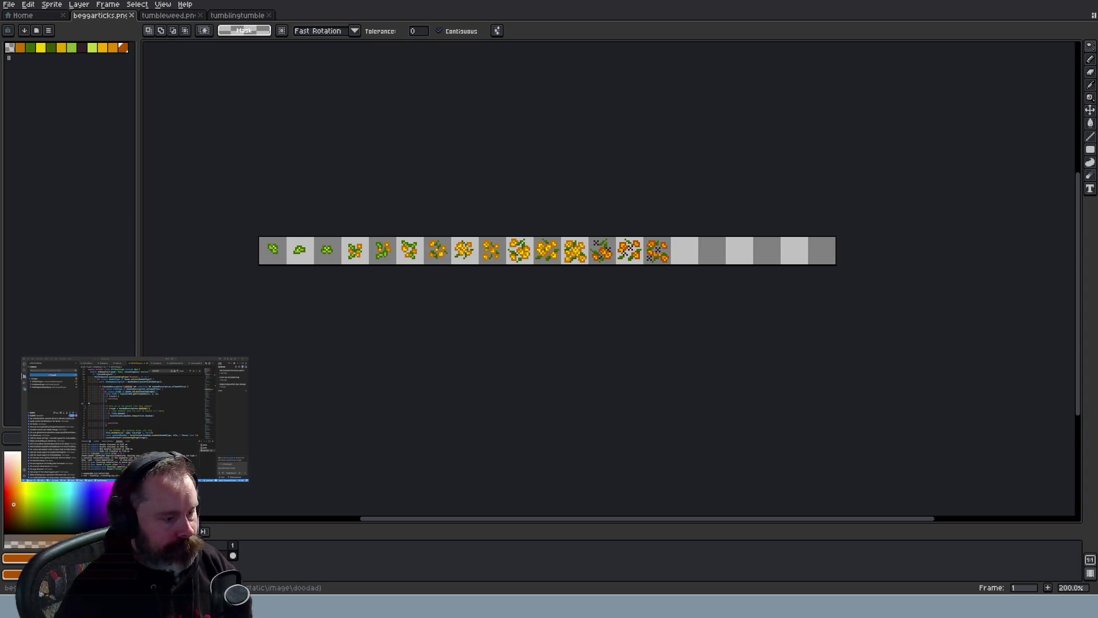
key(alt+Tab)
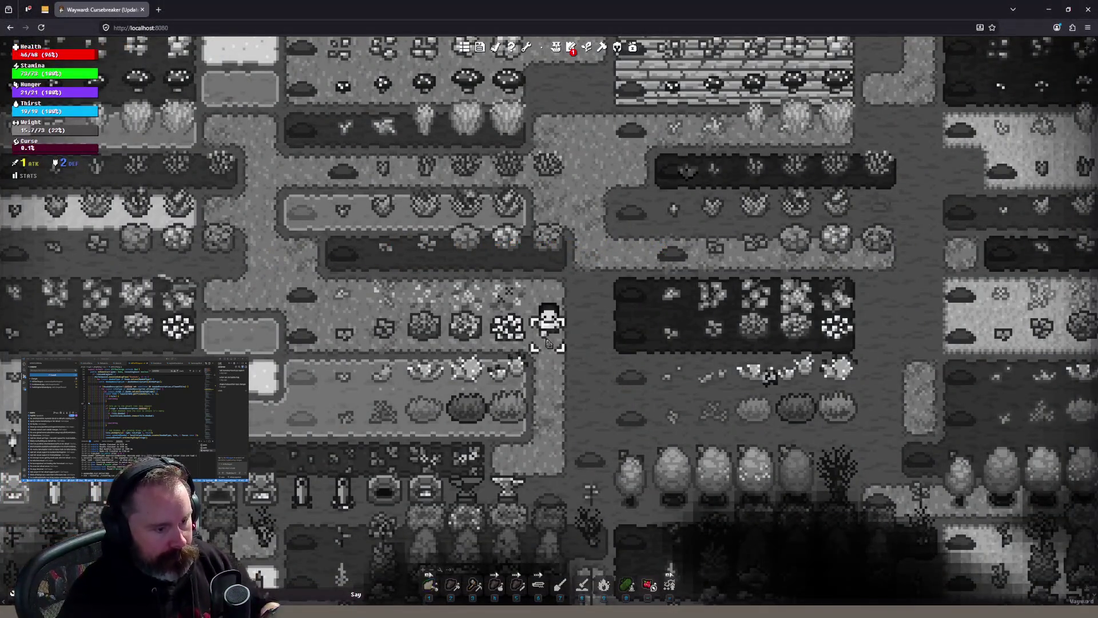
Walk the character south through Wayward's grayscale garden, then Alt+Tab back to the beggarticks strip
click(570, 425)
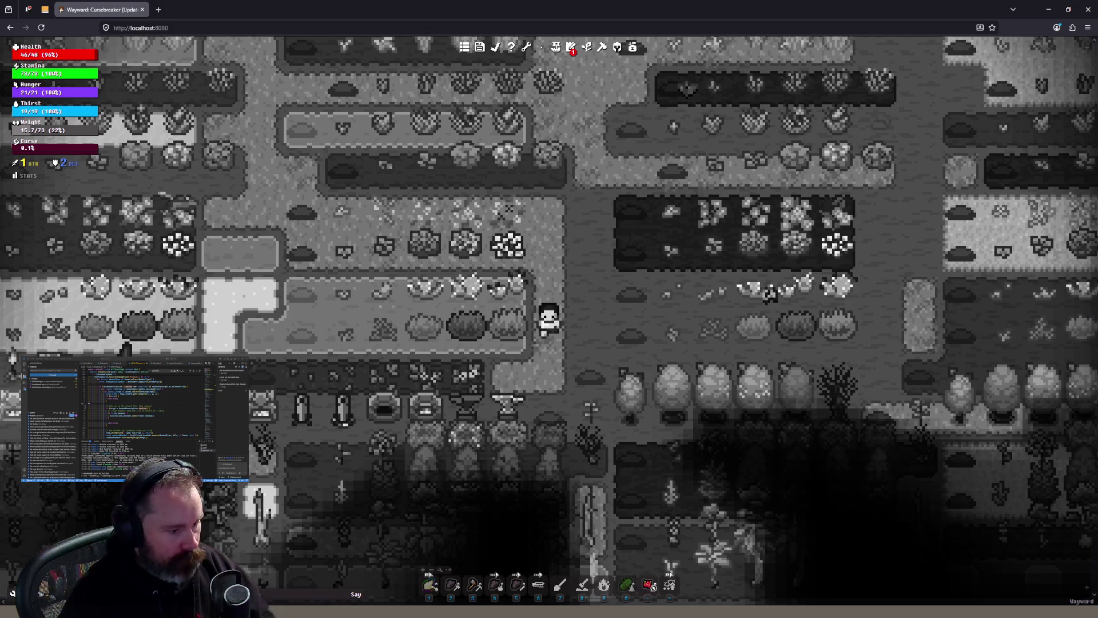
key(alt+Tab)
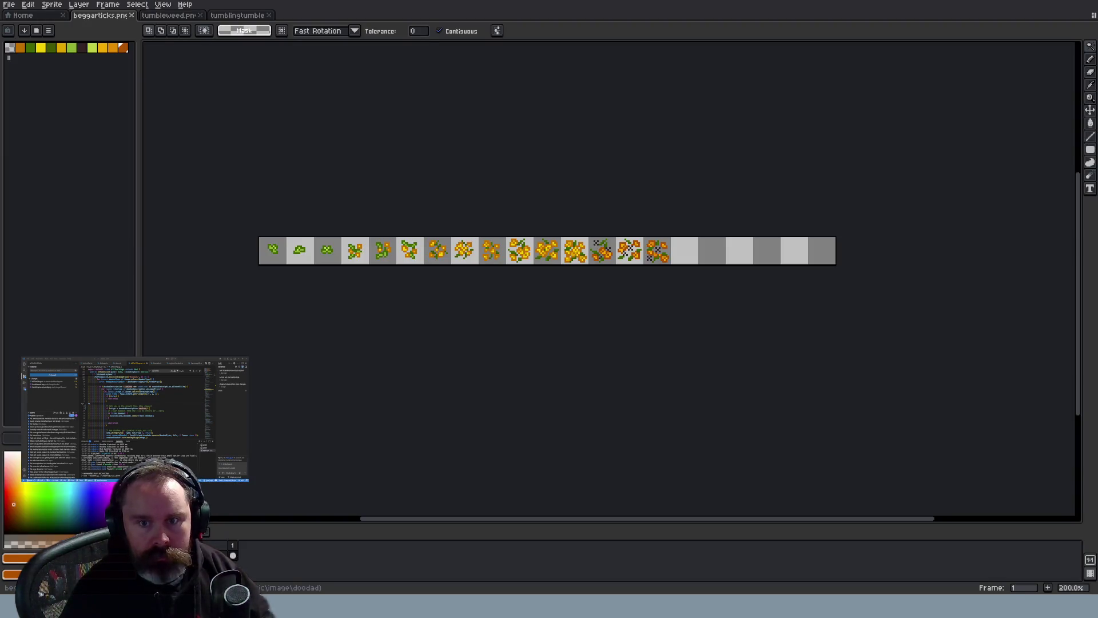
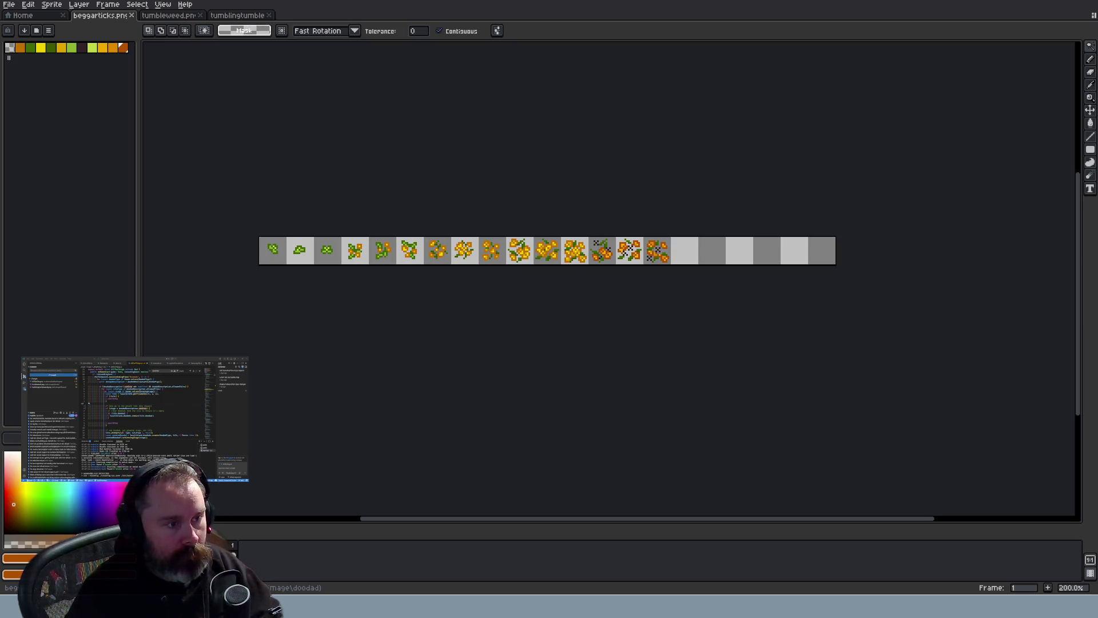
Zoom and pan across the poisonivy.png ivy growth frames
scroll(758, 289, up, 3)
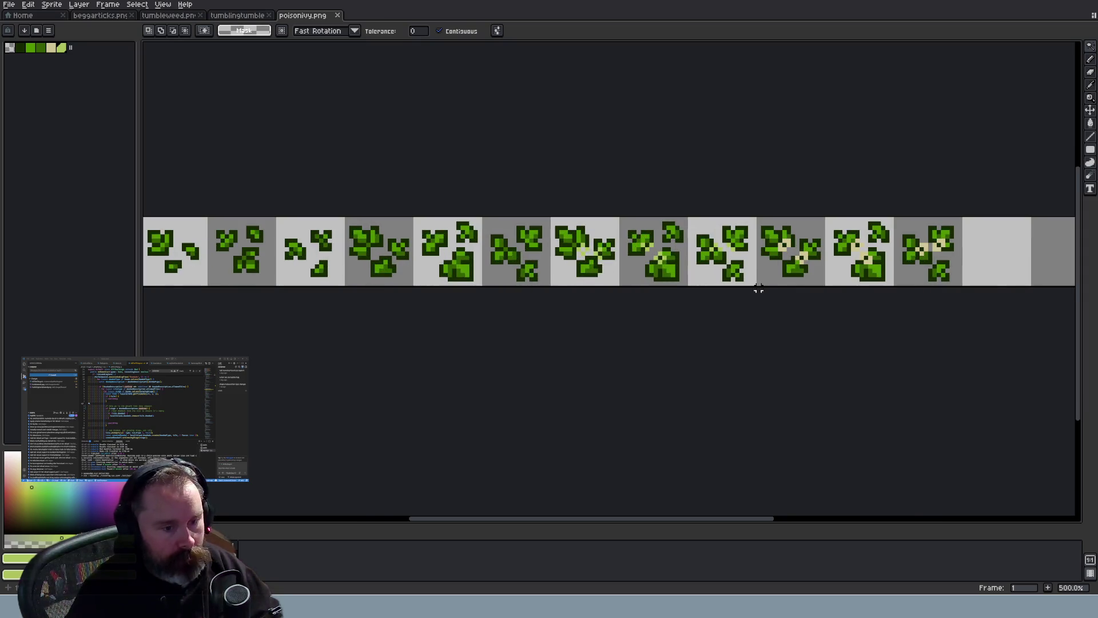
scroll(780, 366, up, 1)
drag(744, 518, 811, 518)
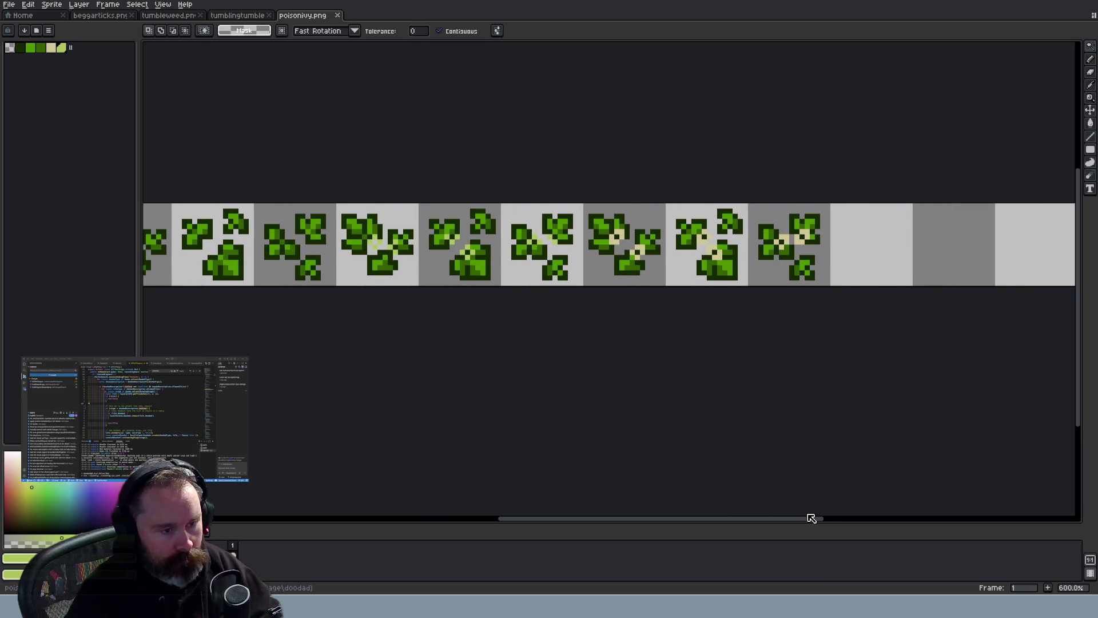
scroll(592, 317, down, 1)
scroll(591, 318, down, 2)
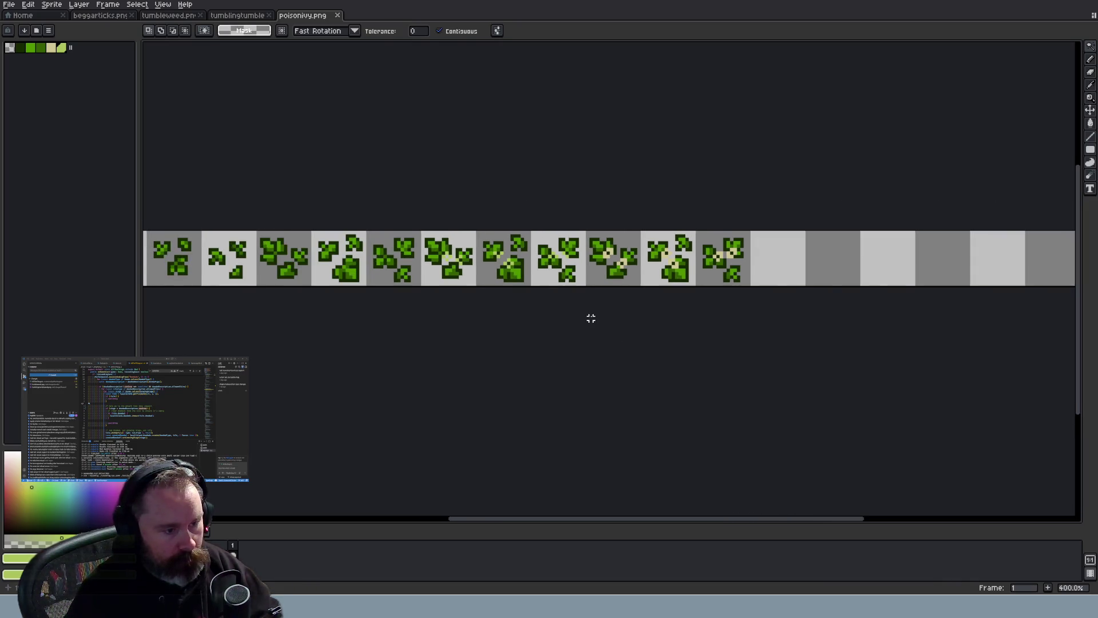
scroll(591, 318, up, 2)
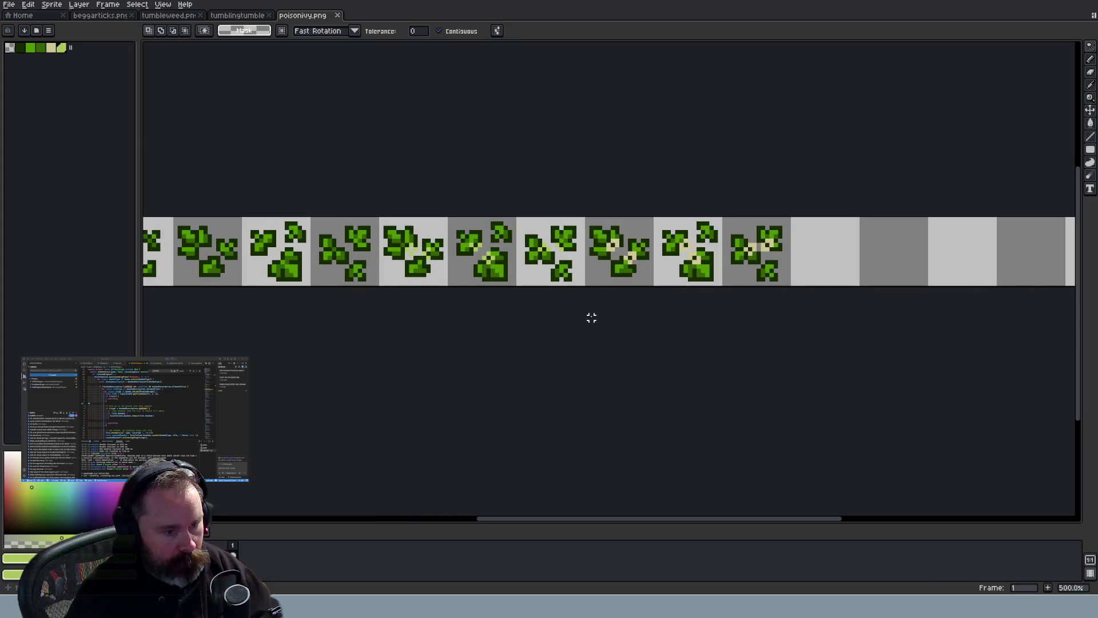
scroll(452, 246, up, 4)
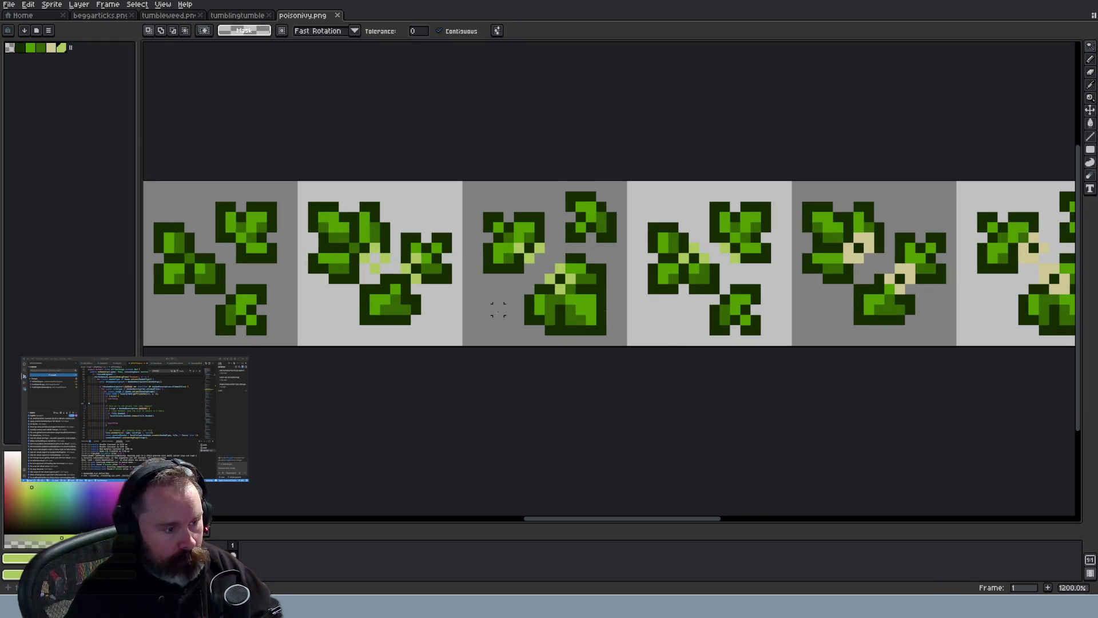
scroll(488, 310, down, 3)
scroll(490, 309, down, 1)
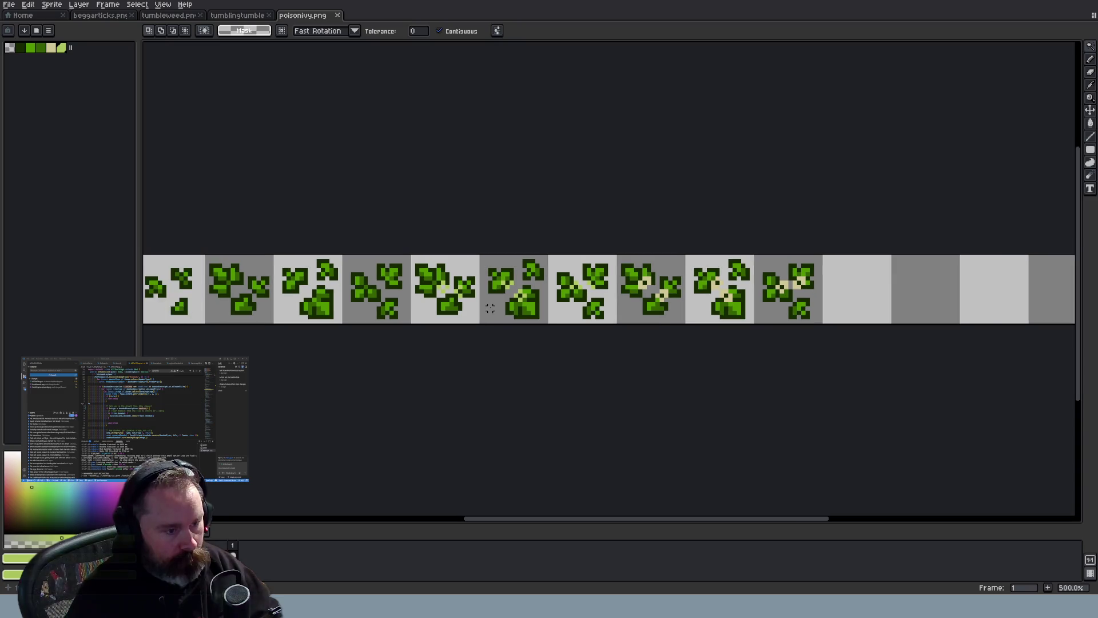
mouse_move(582, 519)
mouse_down()
mouse_move(539, 515)
mouse_move(547, 506)
mouse_up()
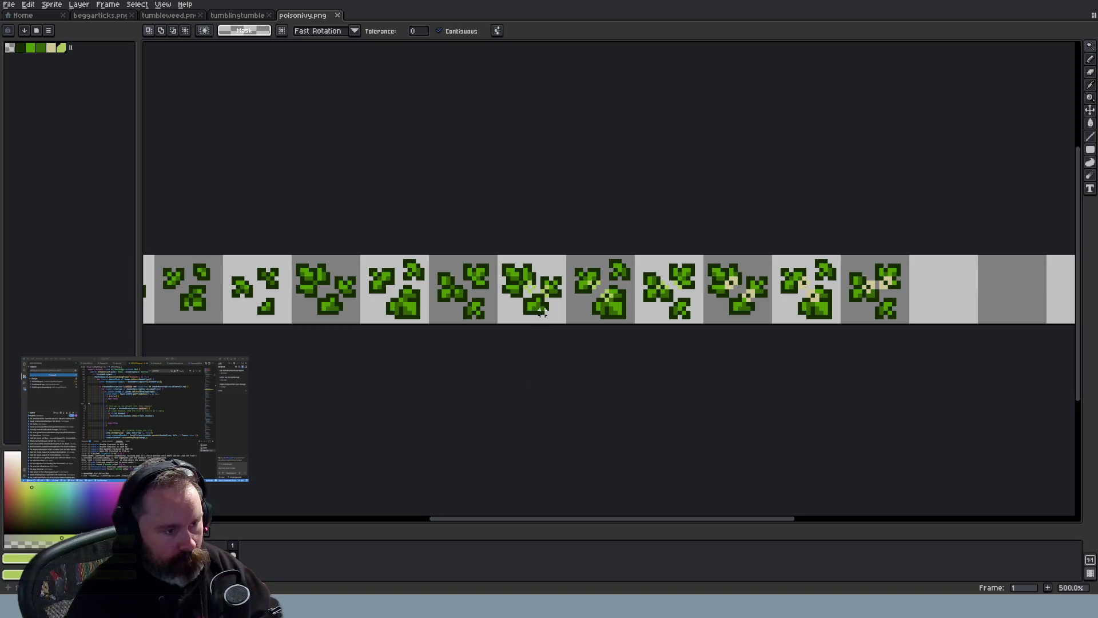
Flick through the tumbleweed and beggarticks sheets, then return to poisonivy.png
click(240, 20)
click(172, 22)
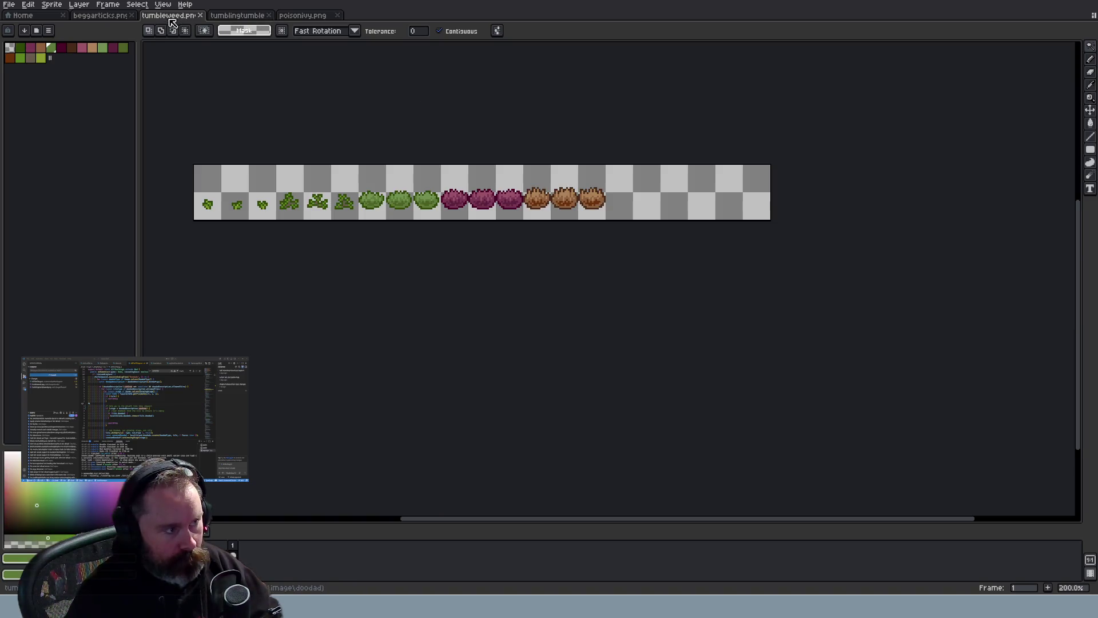
click(98, 19)
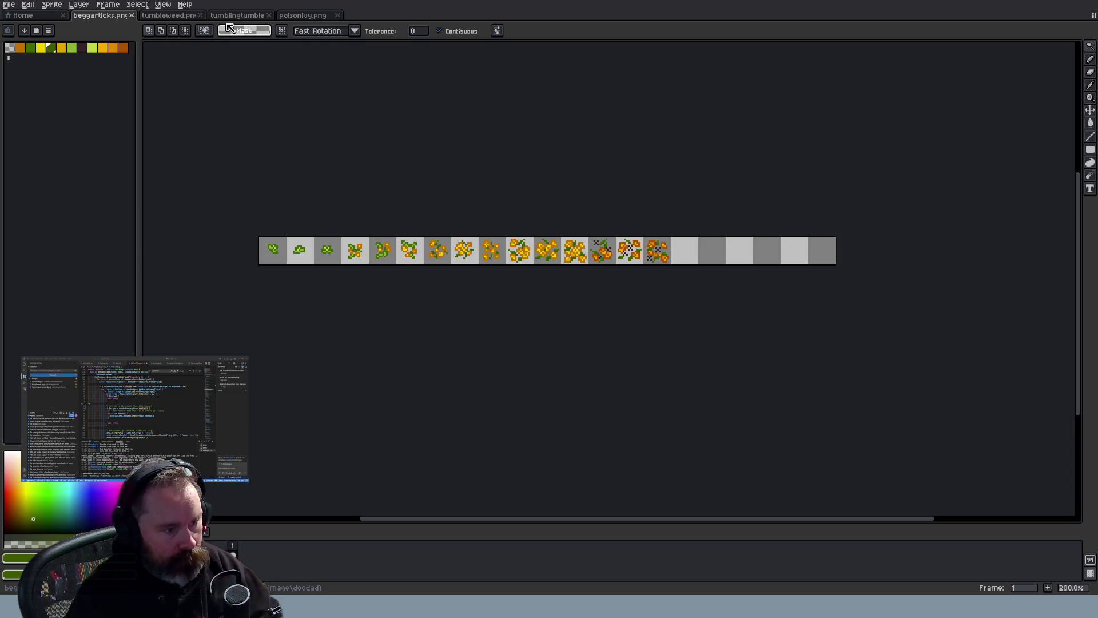
click(301, 17)
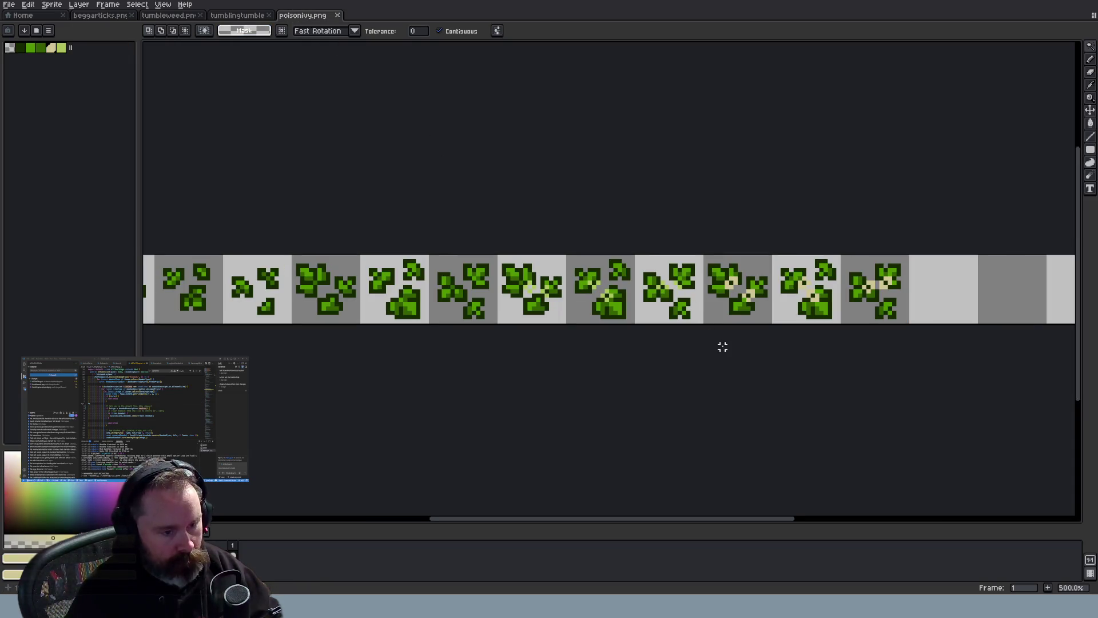
Look over poisonivy.png's frames again, then switch to the Wayward browser game
scroll(704, 337, up, 2)
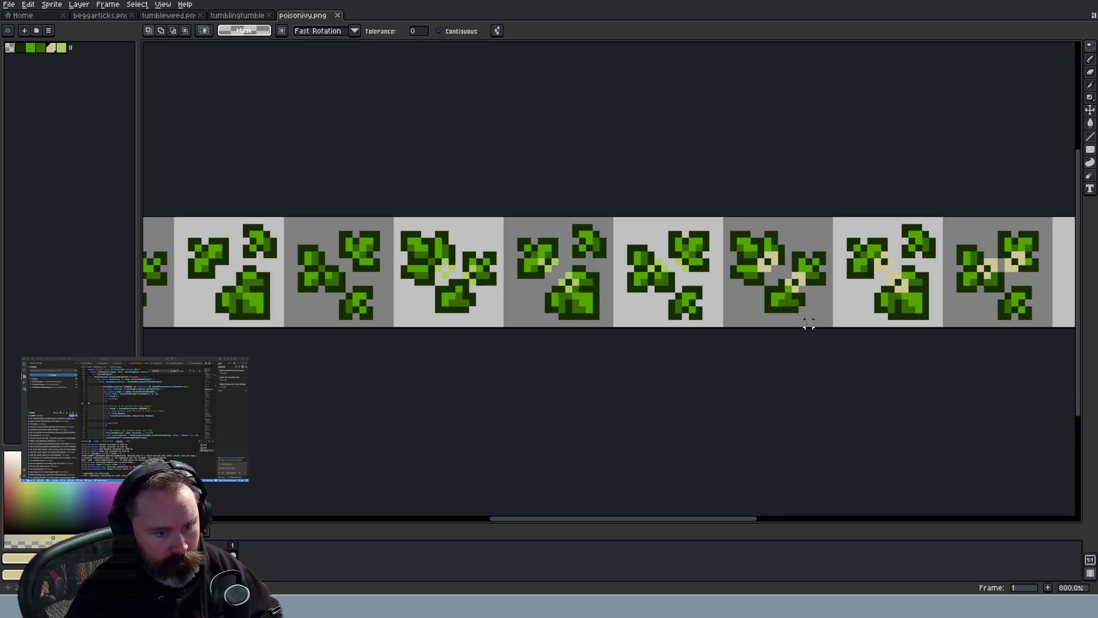
scroll(809, 324, down, 3)
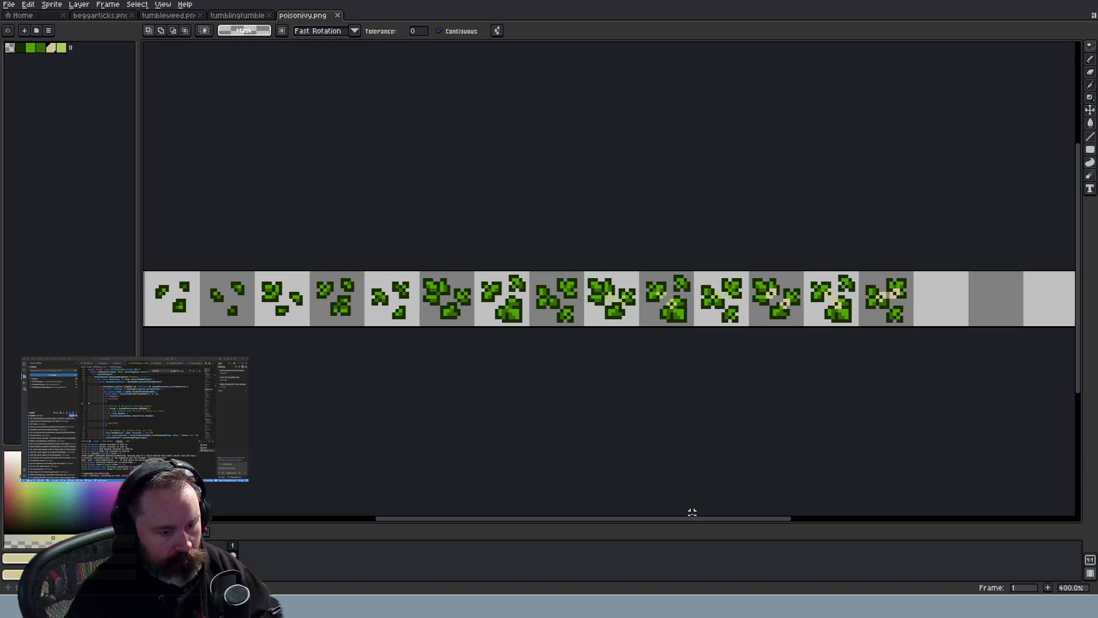
drag(698, 522, 726, 519)
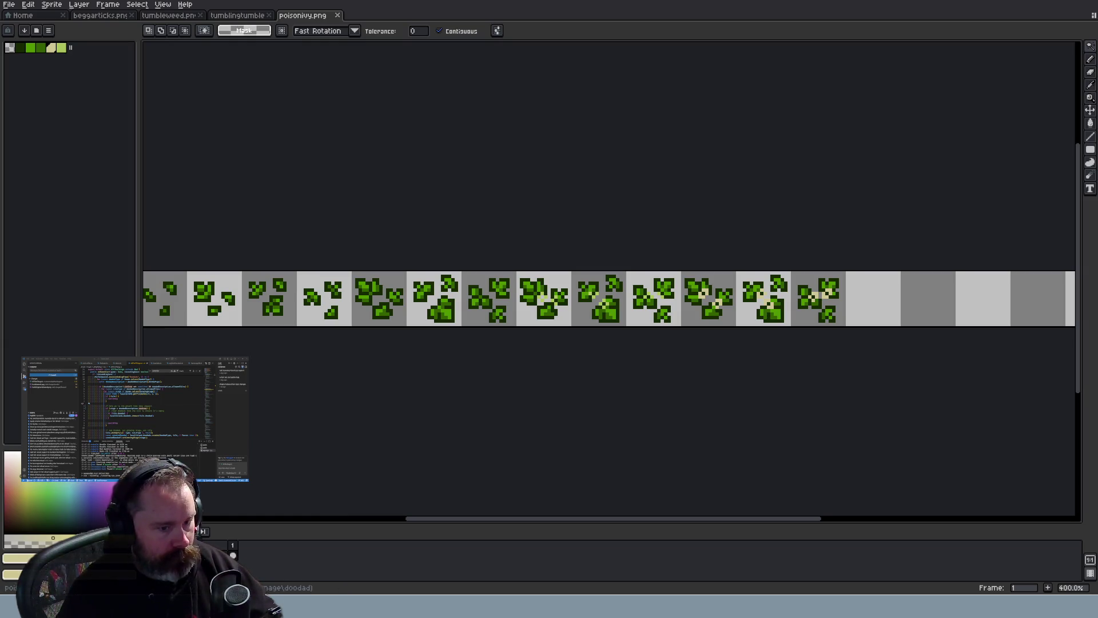
scroll(558, 286, up, 3)
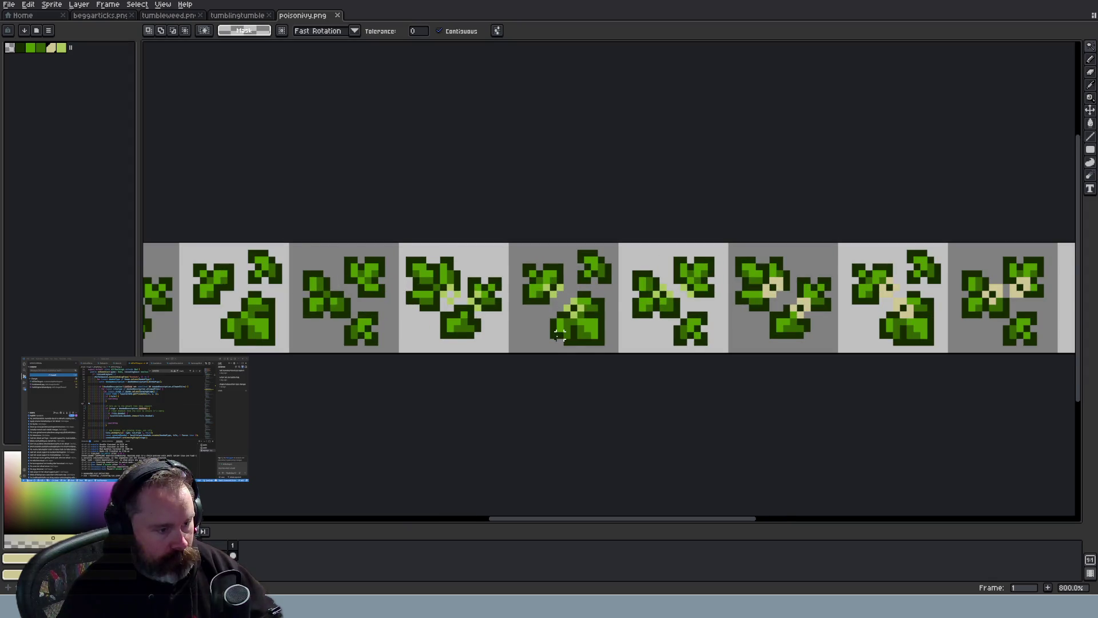
scroll(559, 334, down, 1)
scroll(559, 335, down, 1)
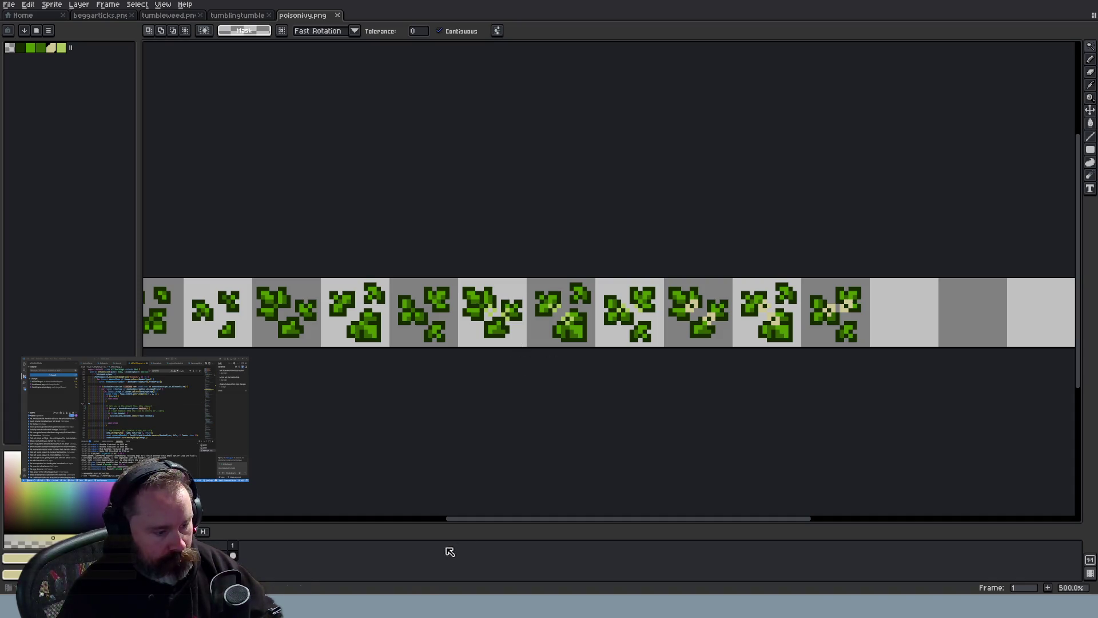
key(alt+Tab)
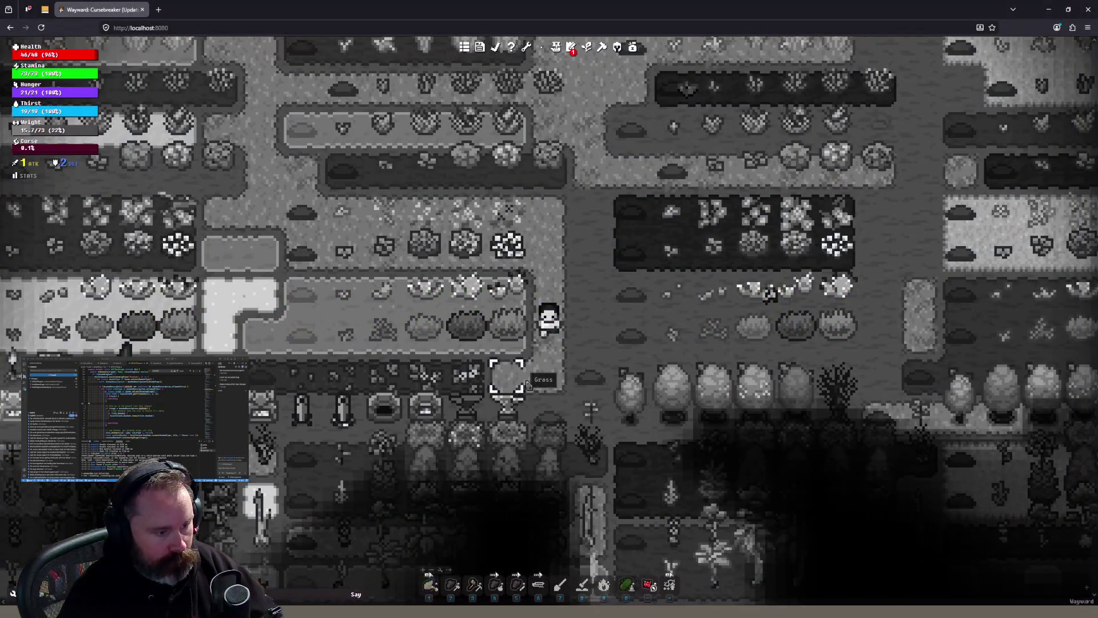
Walk the character two tiles down and one back up, then check the apple tree's growth stage
key(s)
key(s)
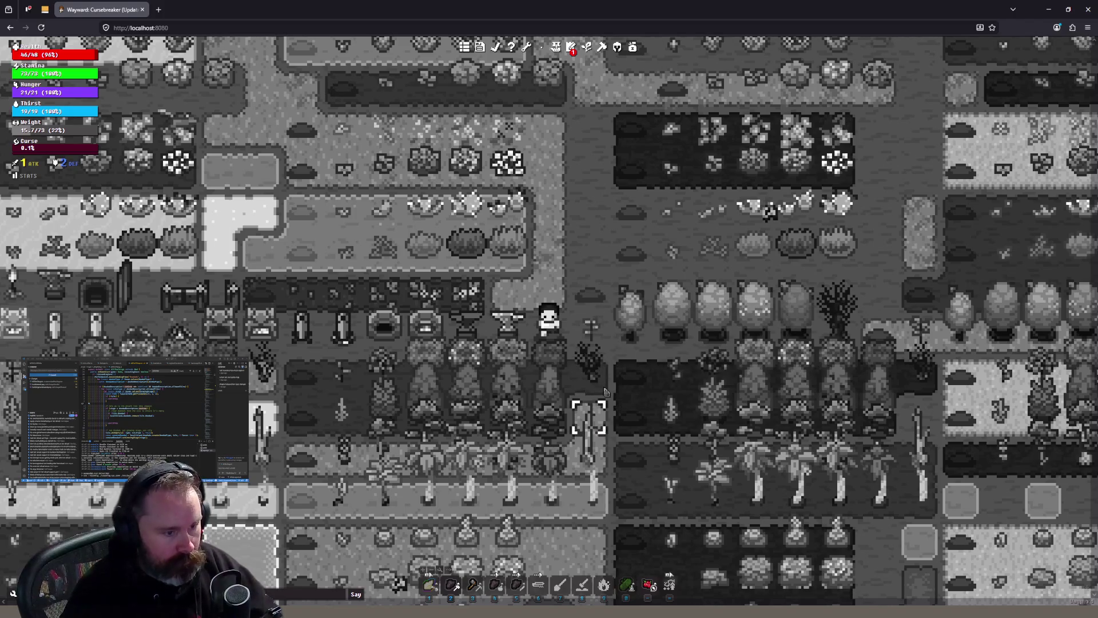
key(w)
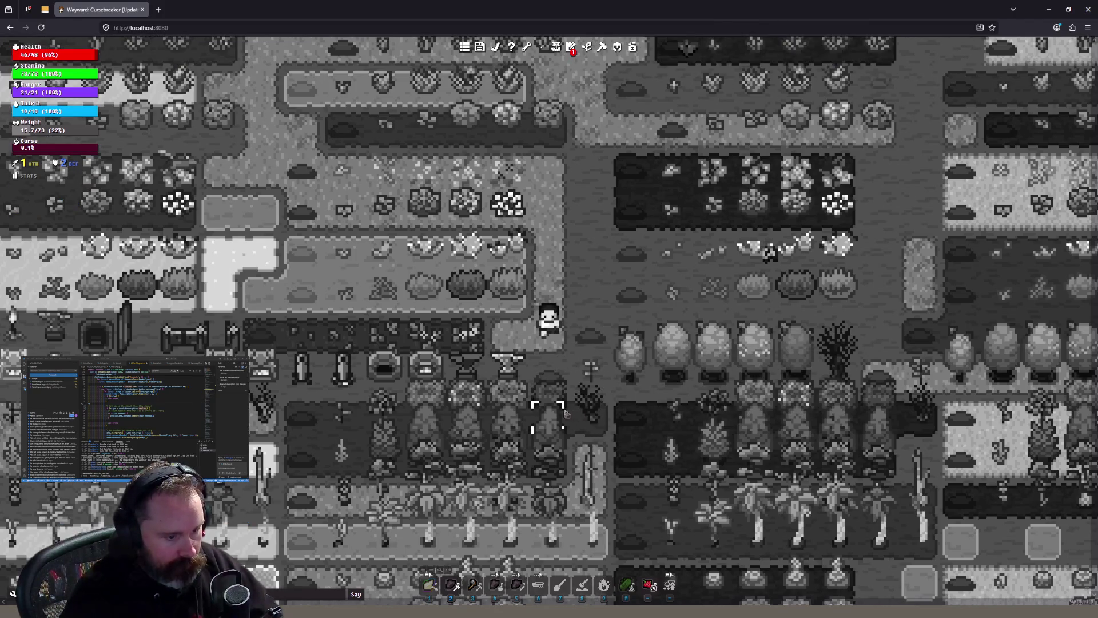
mouse_move(514, 410)
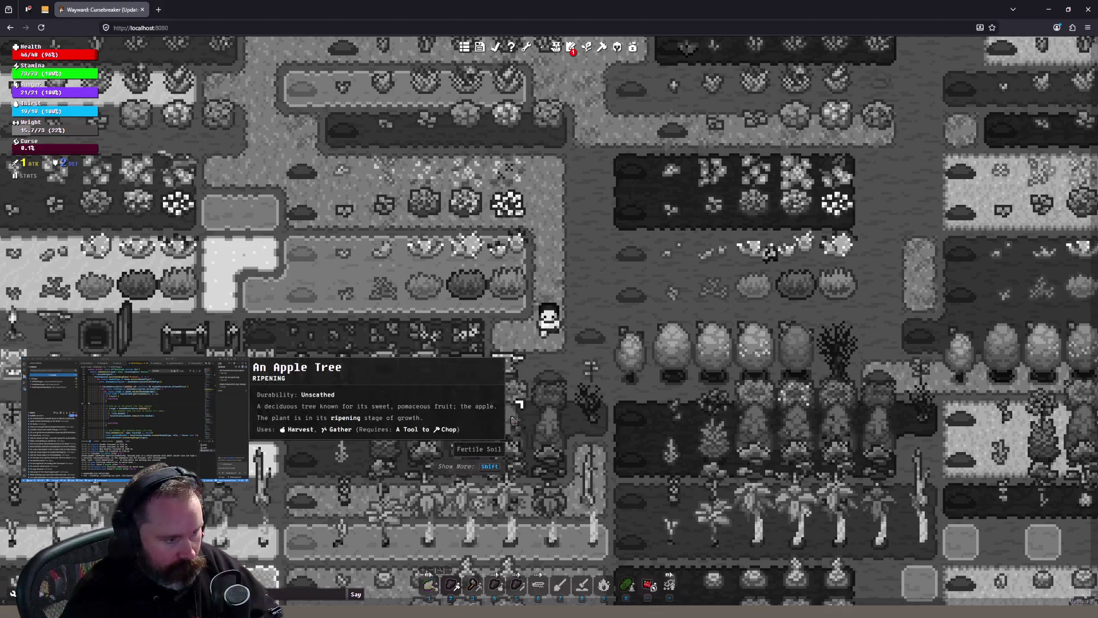
mouse_move(775, 255)
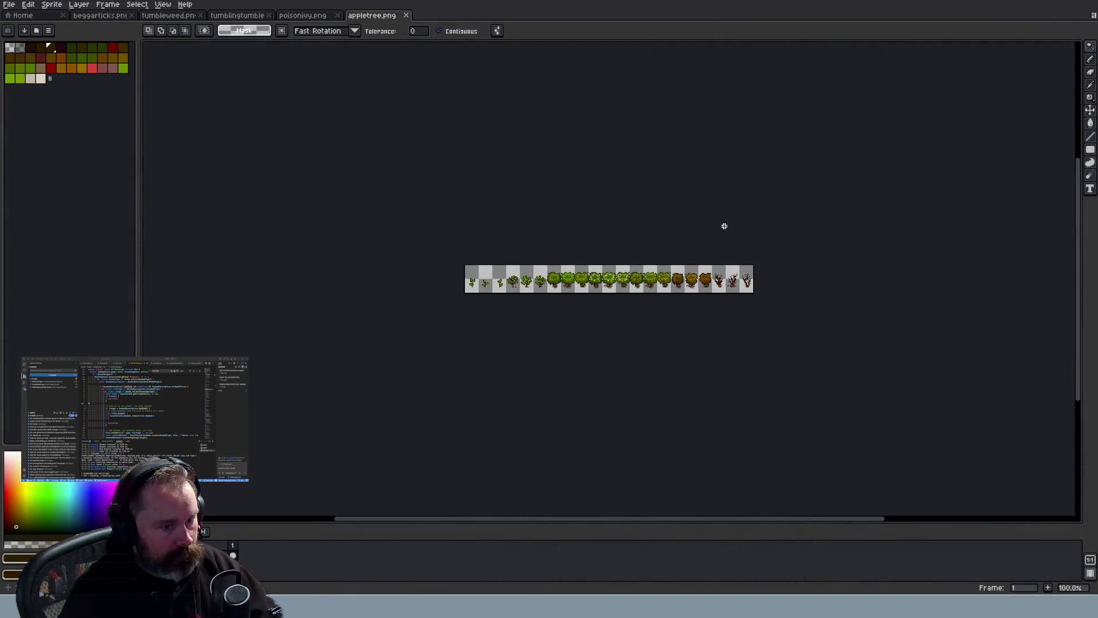
Zoom into the appletree.png frames, then pick the light grey swatch with the Pencil tool
scroll(682, 280, up, 5)
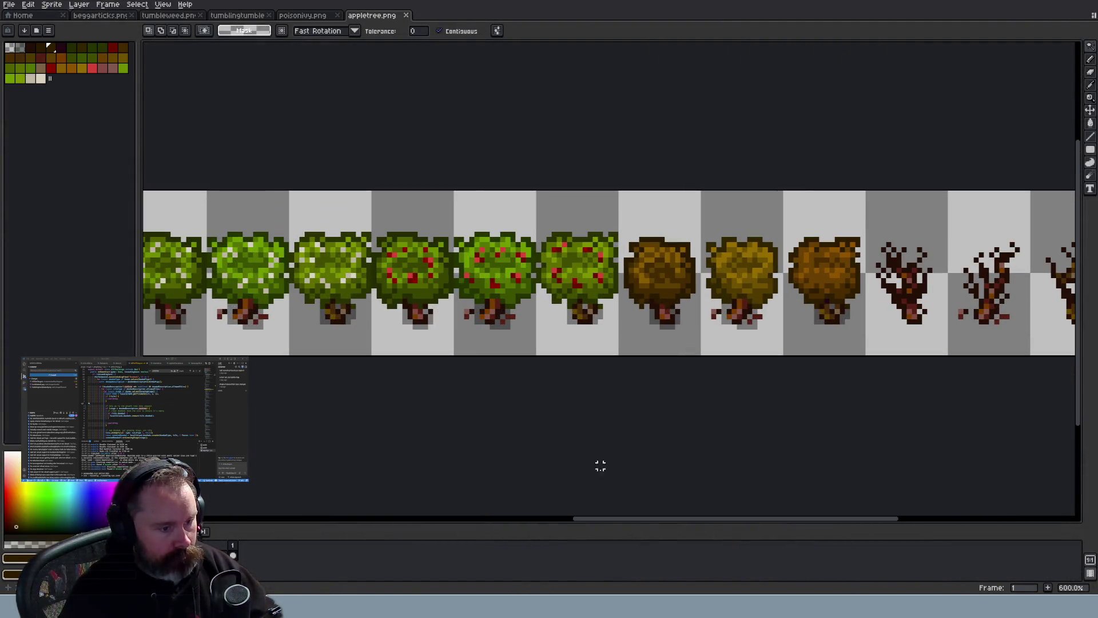
mouse_move(640, 524)
mouse_down()
mouse_move(588, 522)
mouse_move(603, 510)
mouse_up()
scroll(521, 277, up, 1)
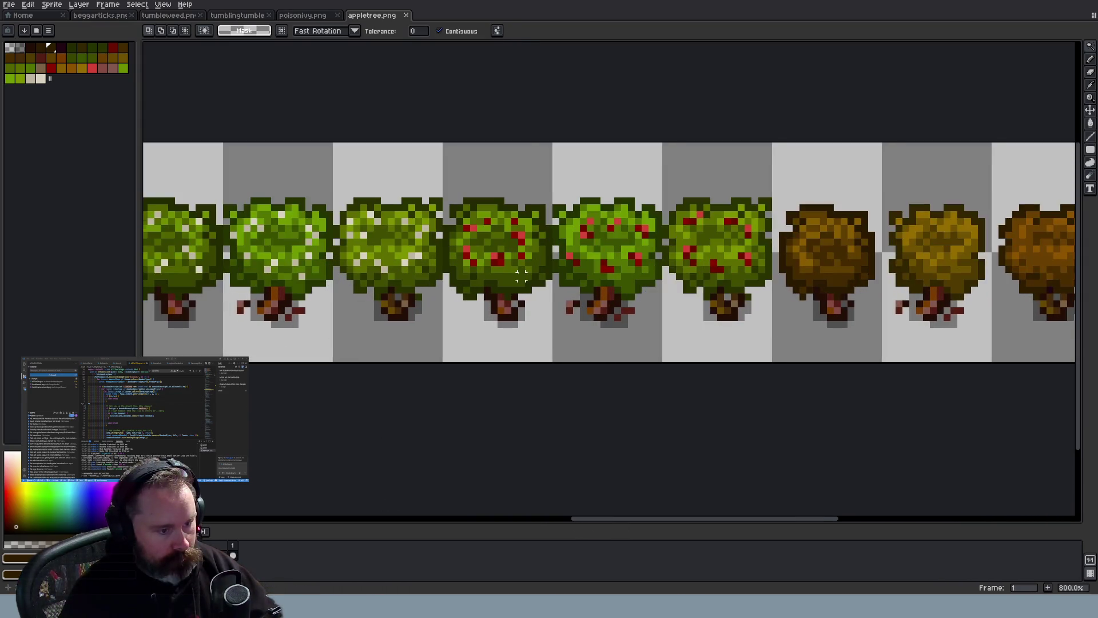
scroll(522, 277, up, 3)
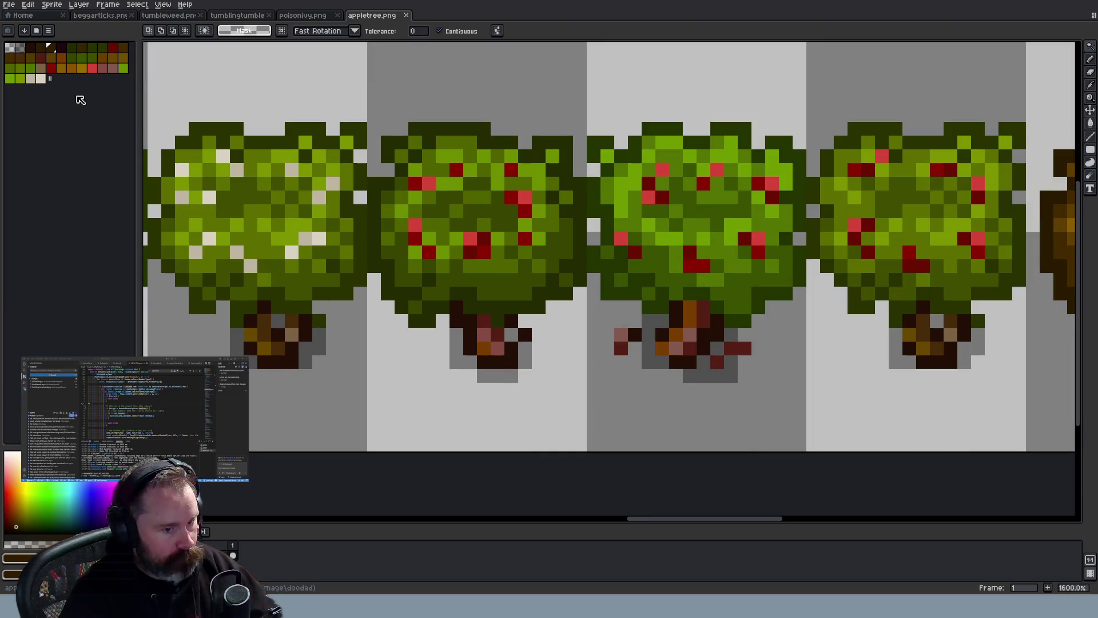
scroll(546, 209, down, 3)
scroll(546, 208, up, 2)
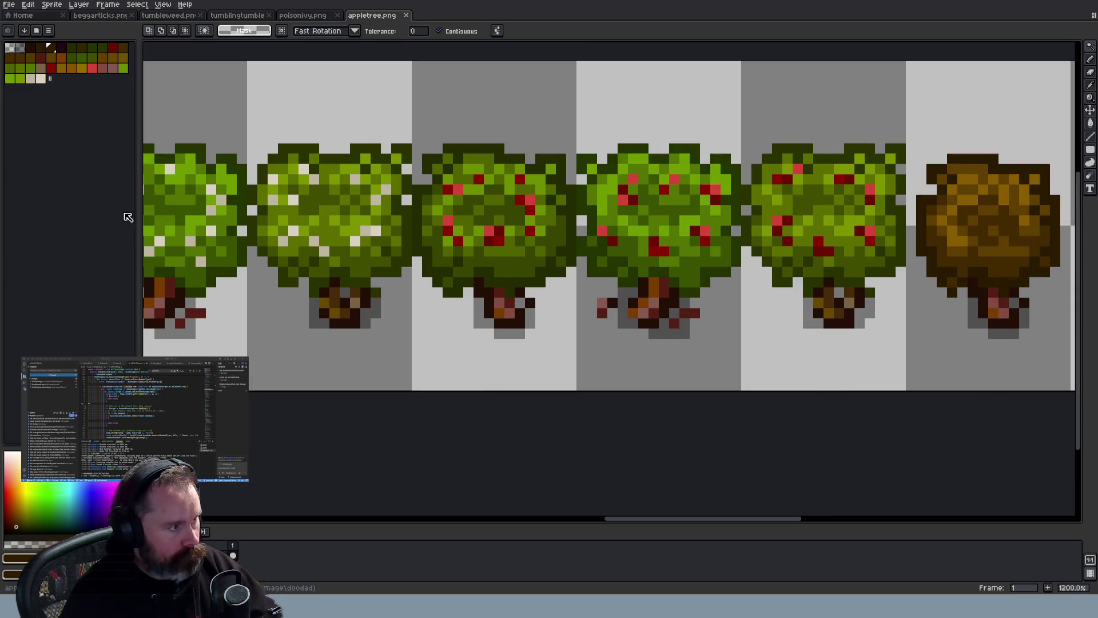
click(19, 49)
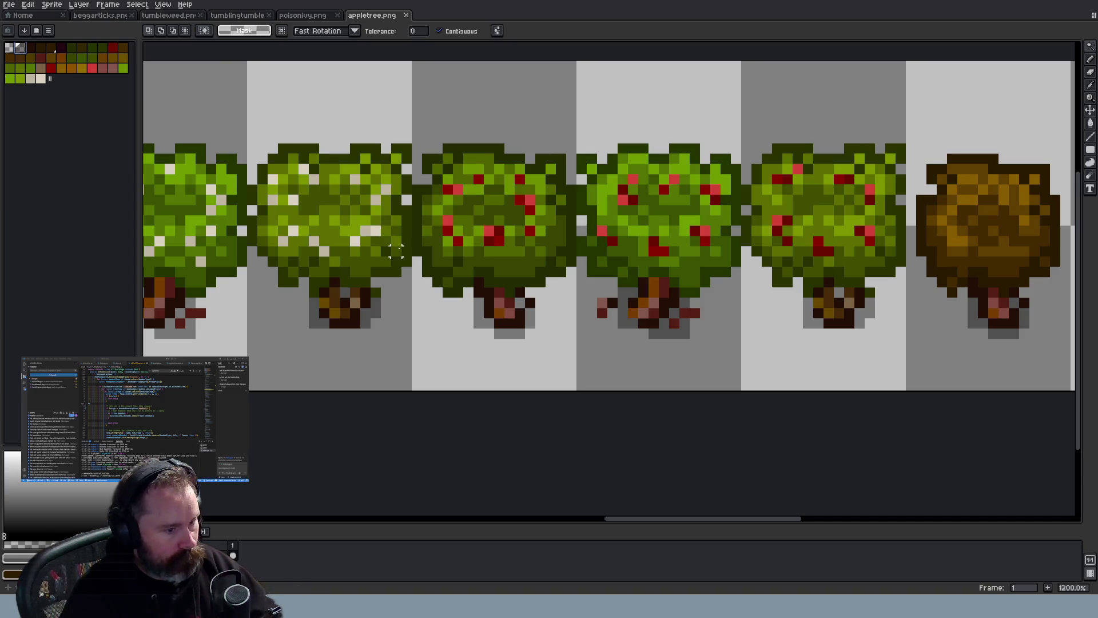
key(b)
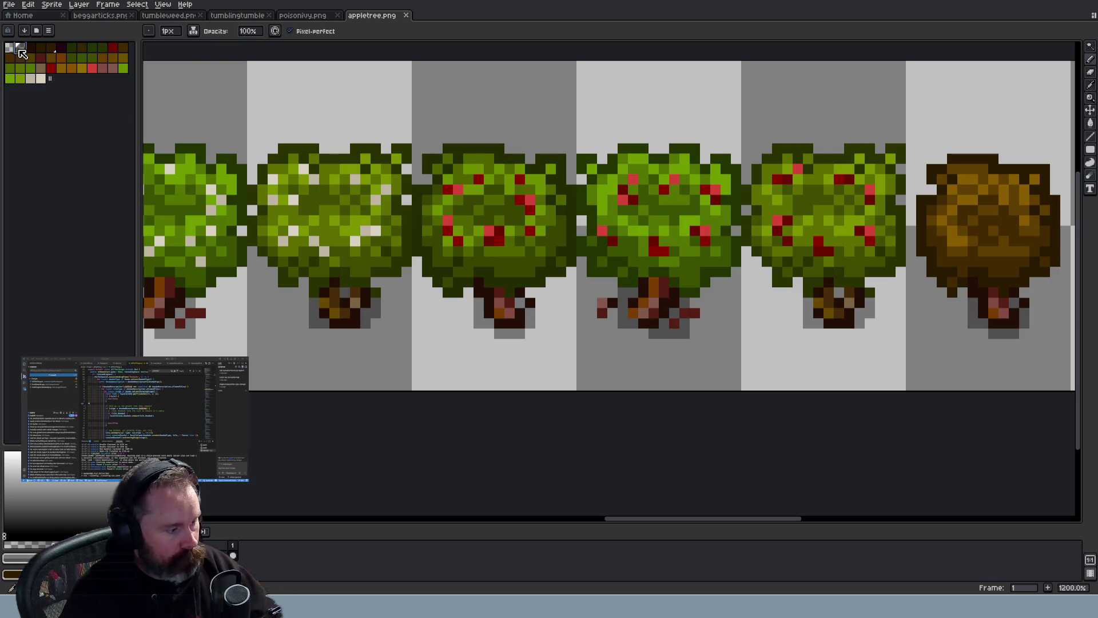
Raise the current colour's alpha to 163 and add it to the palette
click(19, 558)
drag(87, 542, 140, 542)
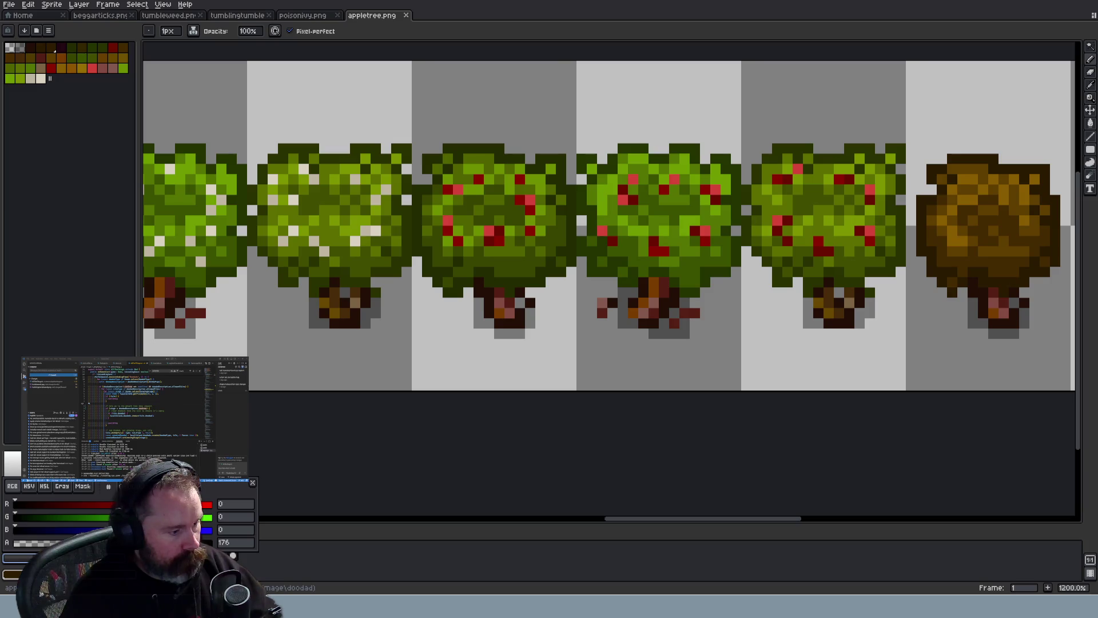
click(51, 78)
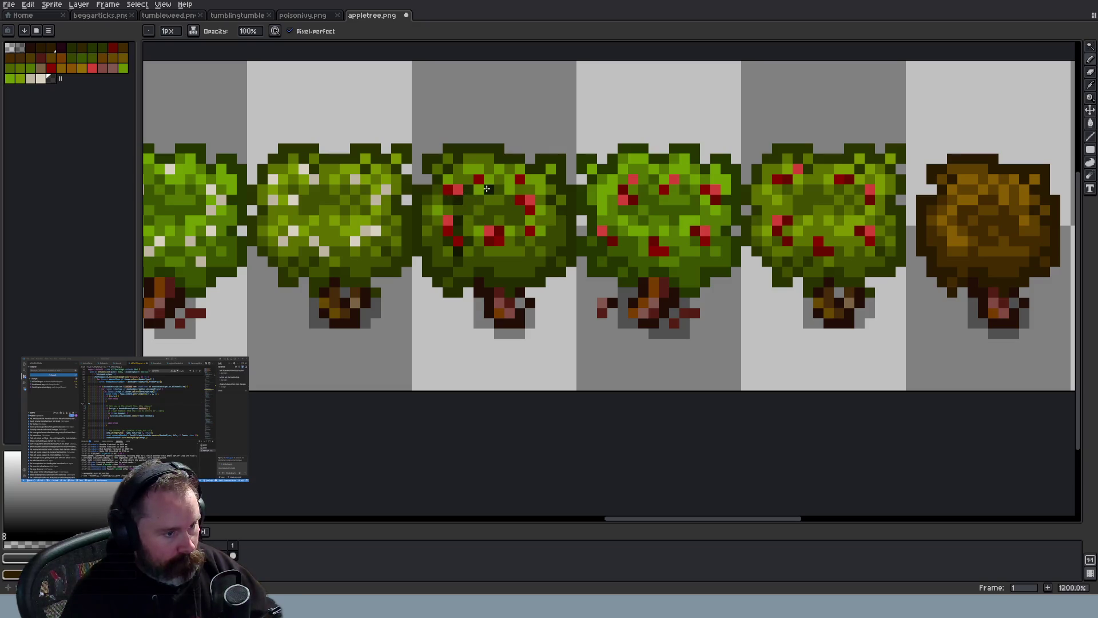
Paint dark shading beneath and around the red apples on the second tree
scroll(490, 181, down, 4)
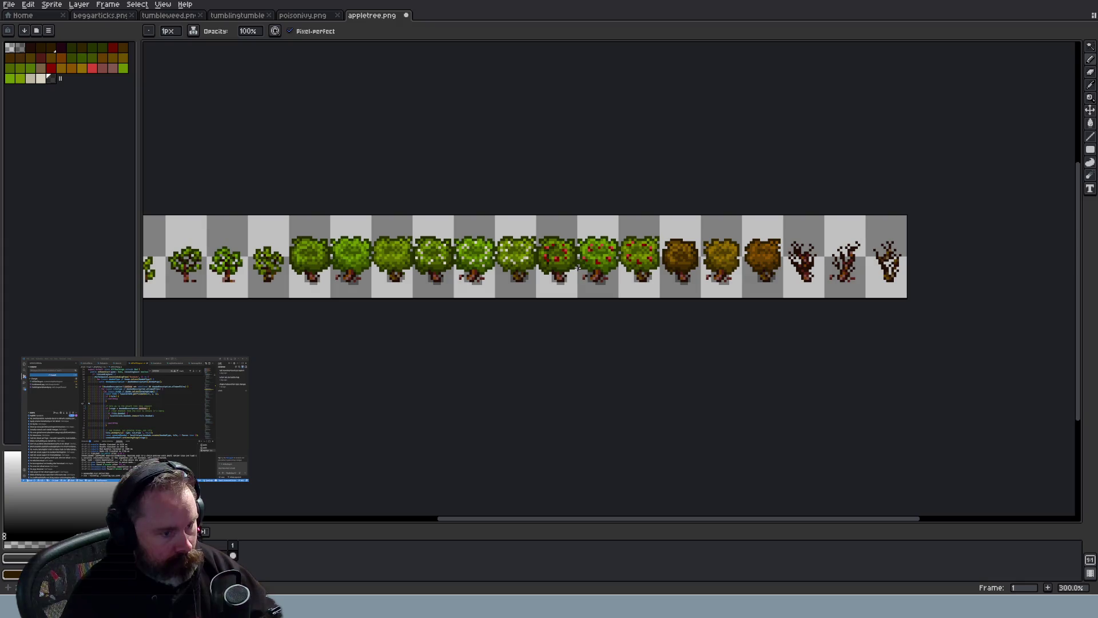
scroll(577, 270, up, 5)
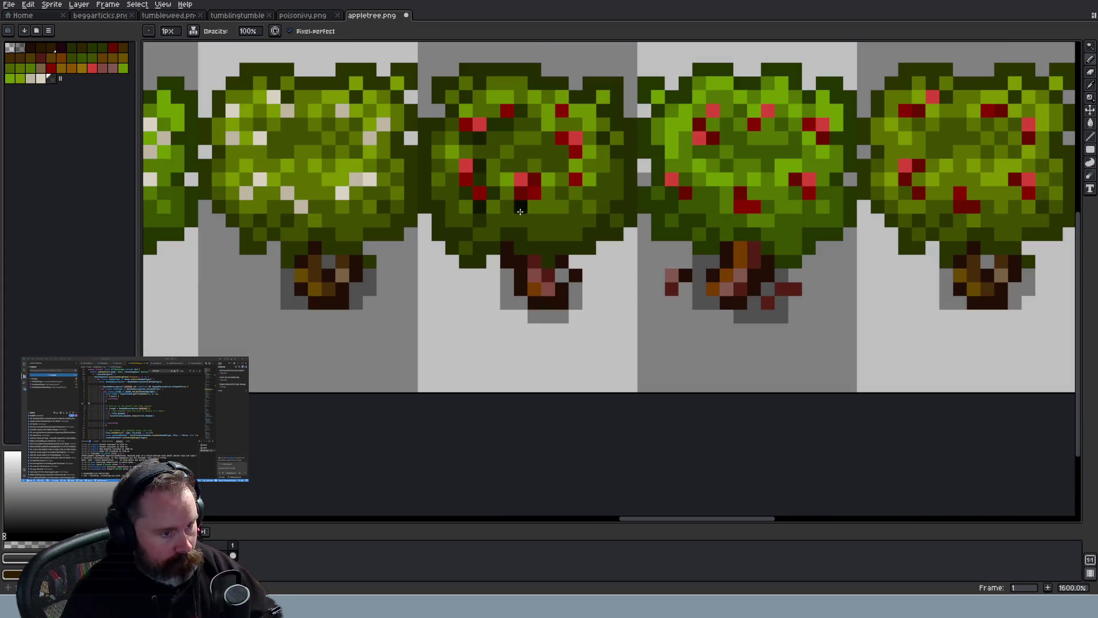
drag(520, 212, 549, 192)
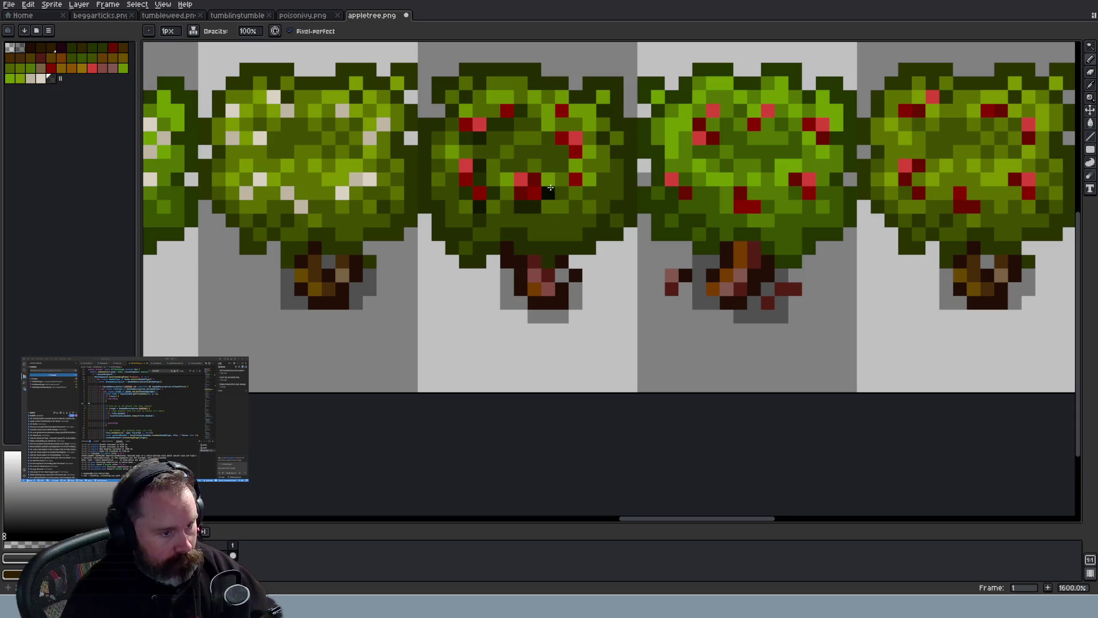
click(576, 193)
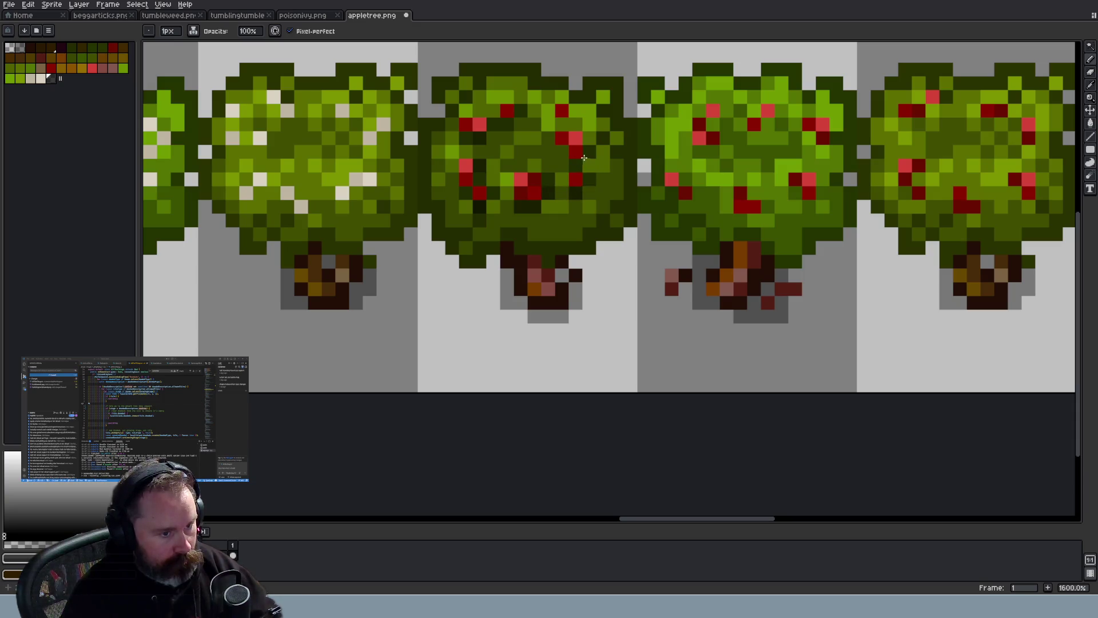
click(562, 152)
click(590, 137)
click(561, 123)
click(575, 110)
scroll(694, 212, down, 5)
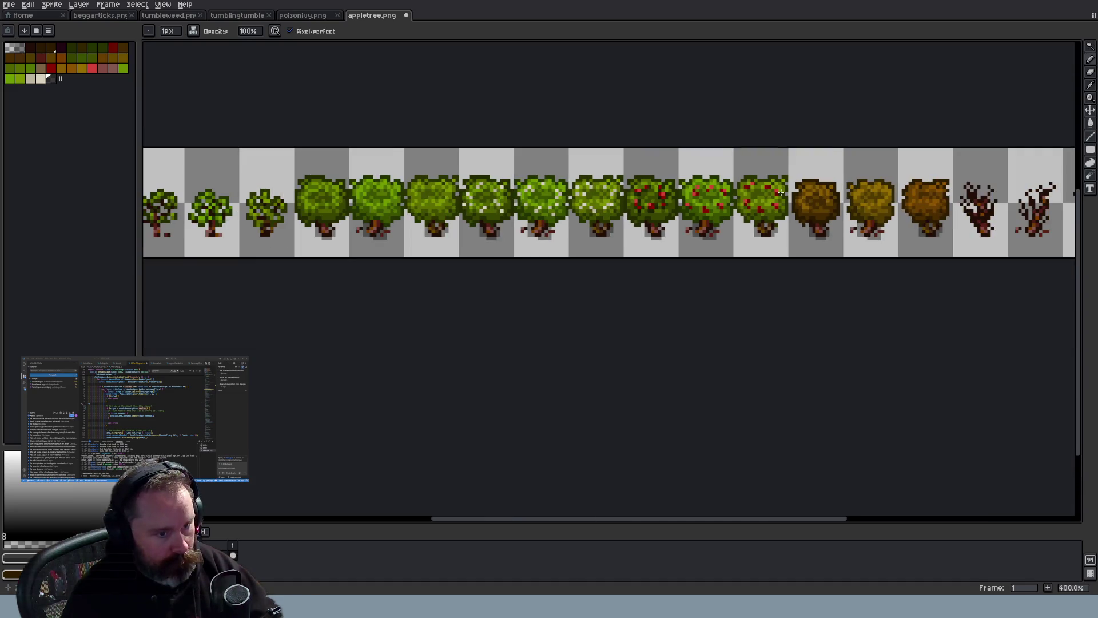
scroll(780, 192, up, 5)
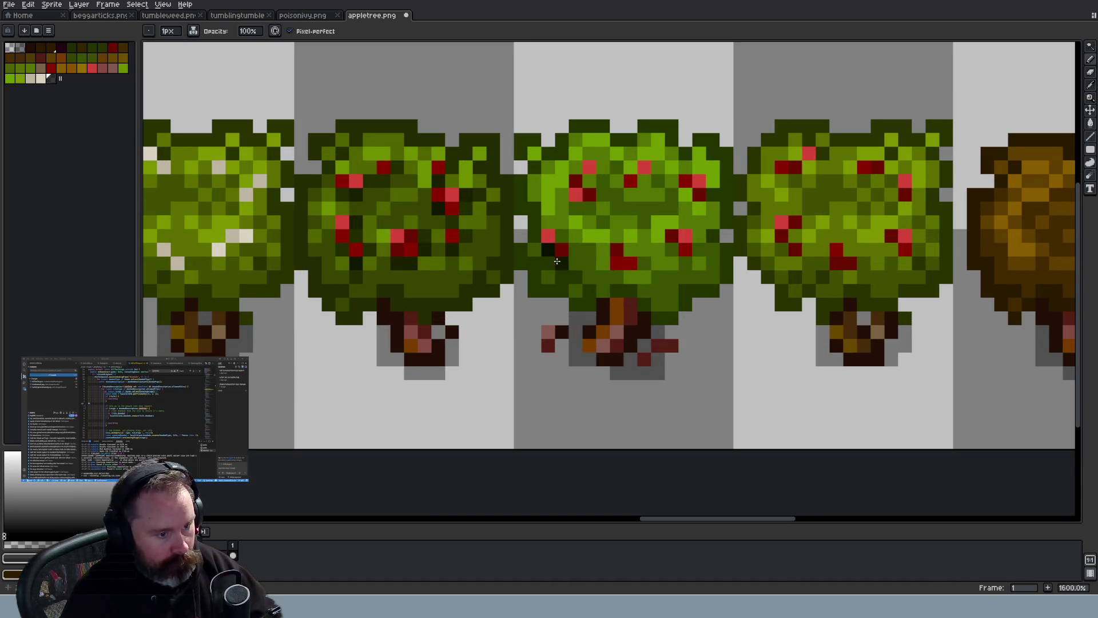
Add dark pixels to the middle tree: a diagonal, its right edge, and beside the lower apples
click(562, 235)
click(589, 208)
click(575, 207)
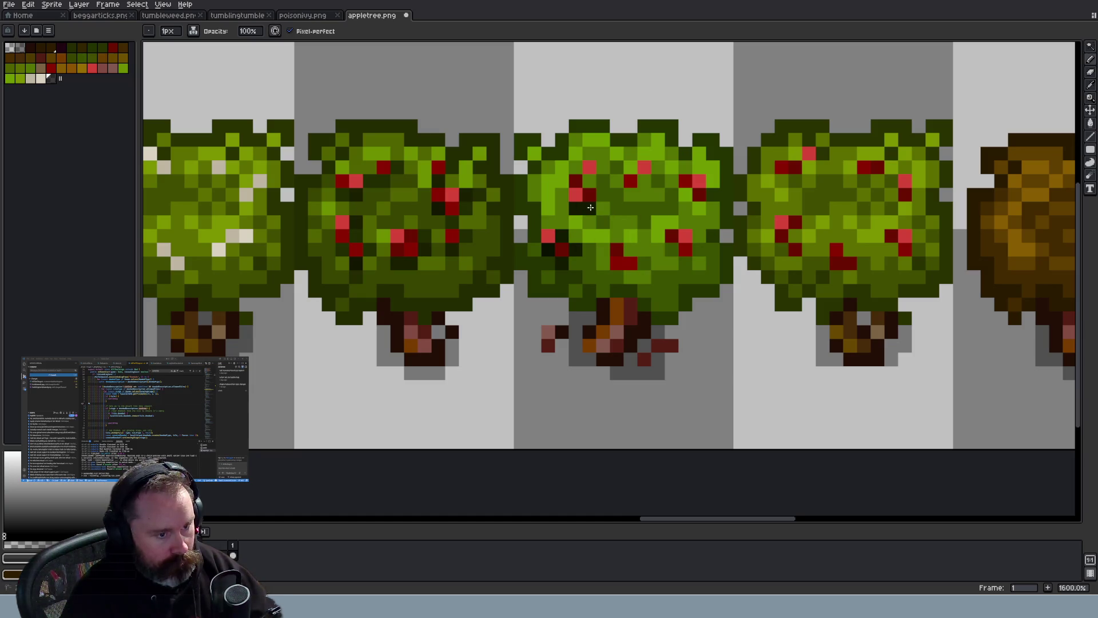
click(631, 194)
click(644, 181)
click(659, 172)
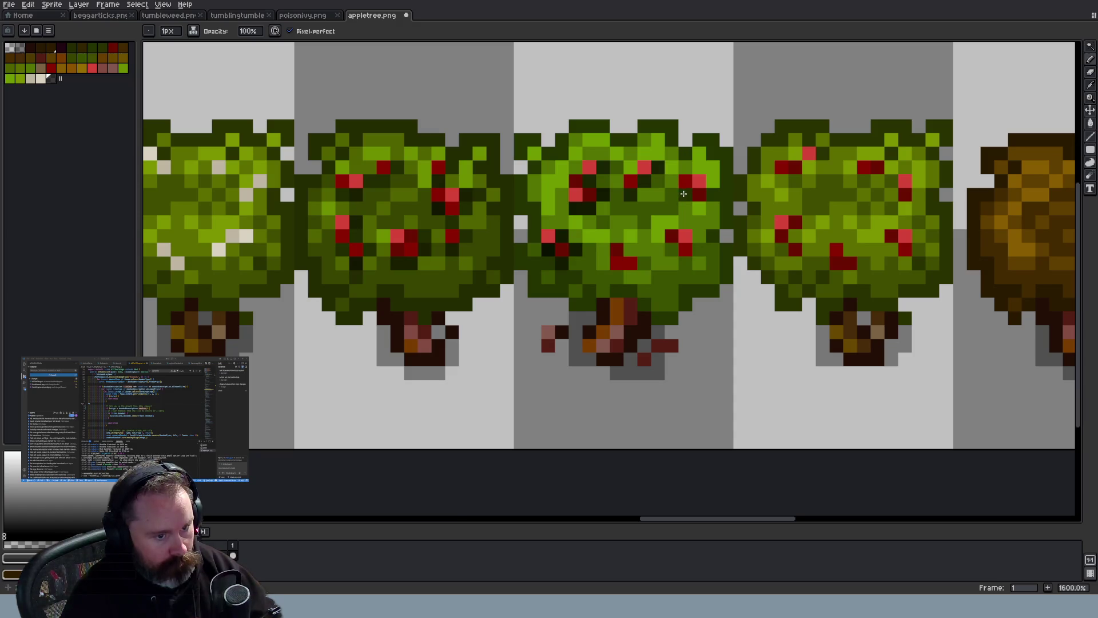
click(713, 194)
click(713, 180)
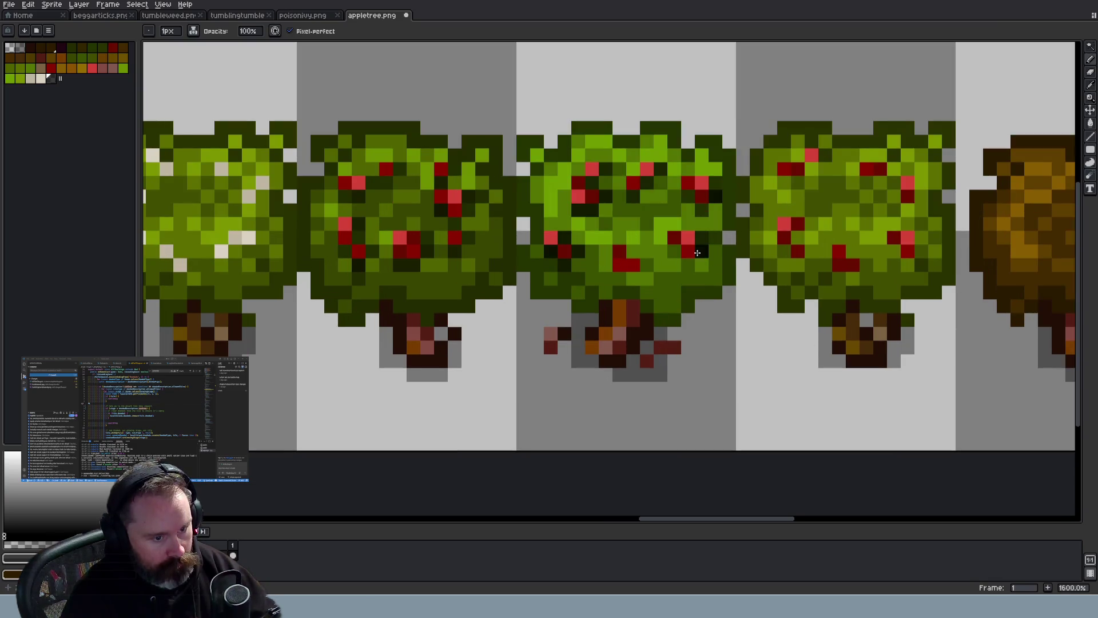
click(688, 265)
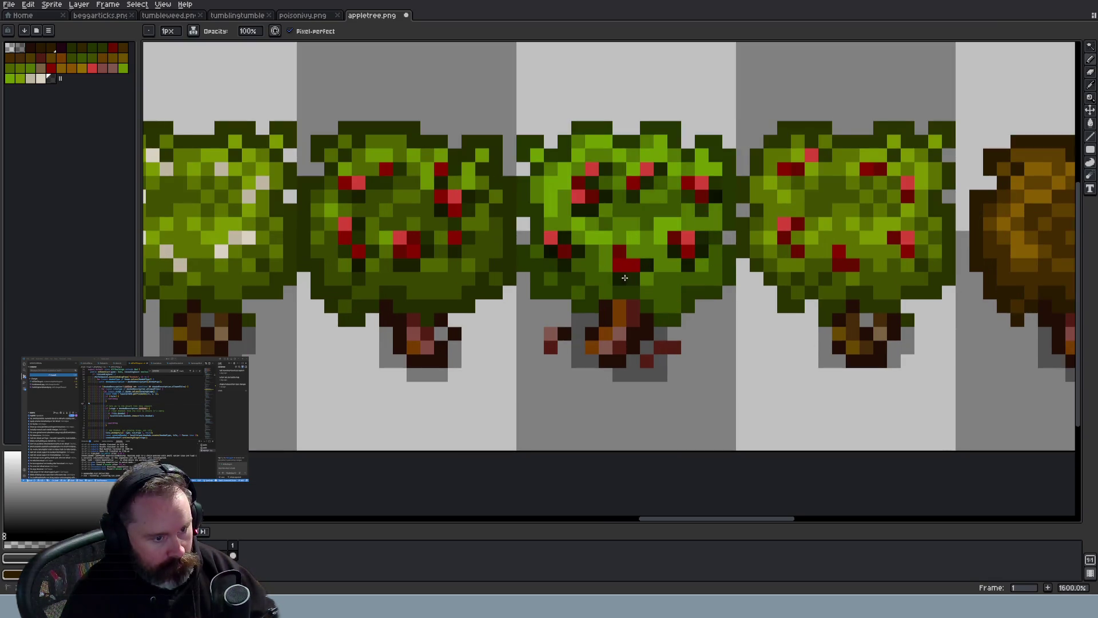
scroll(683, 317, down, 3)
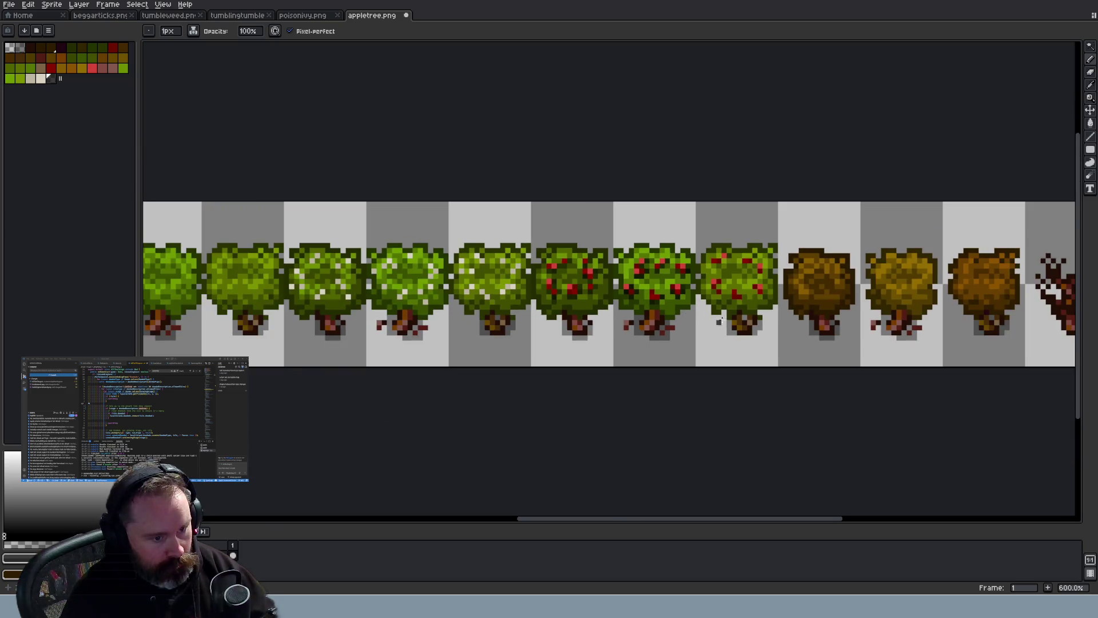
scroll(744, 324, down, 1)
scroll(800, 324, down, 1)
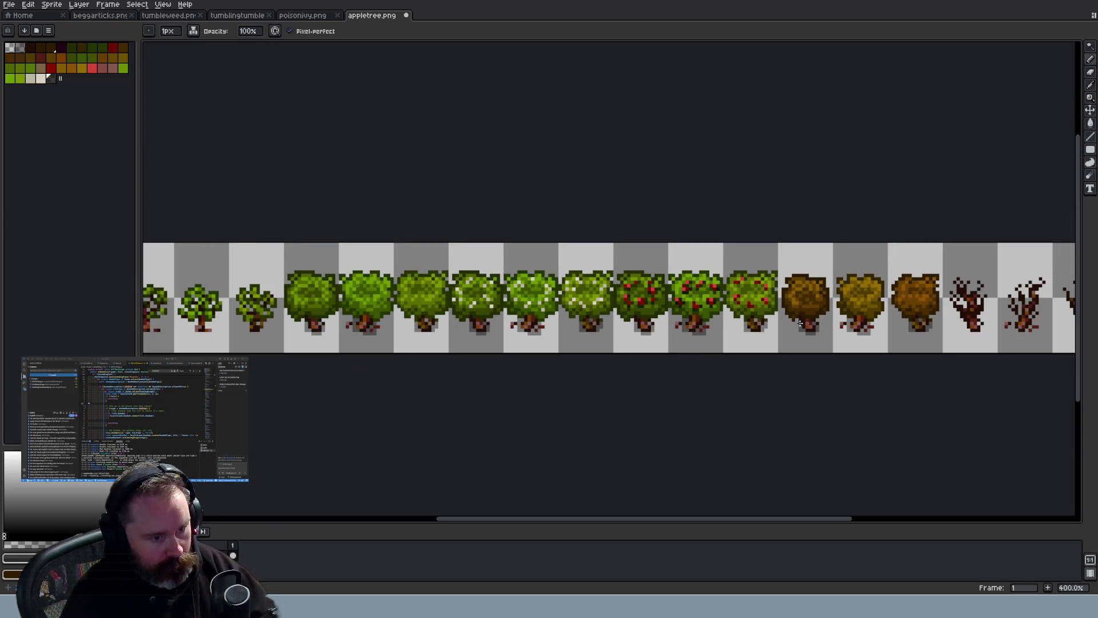
scroll(799, 323, up, 5)
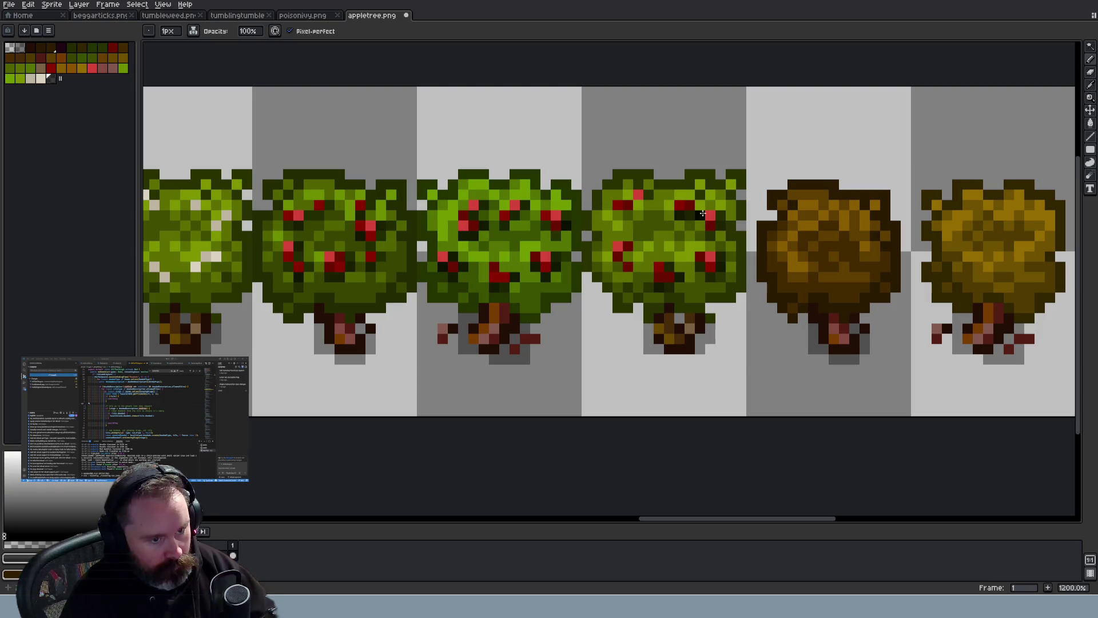
Undo the last two stray pencil strokes, including the one on the fourth tree
key(ctrl)
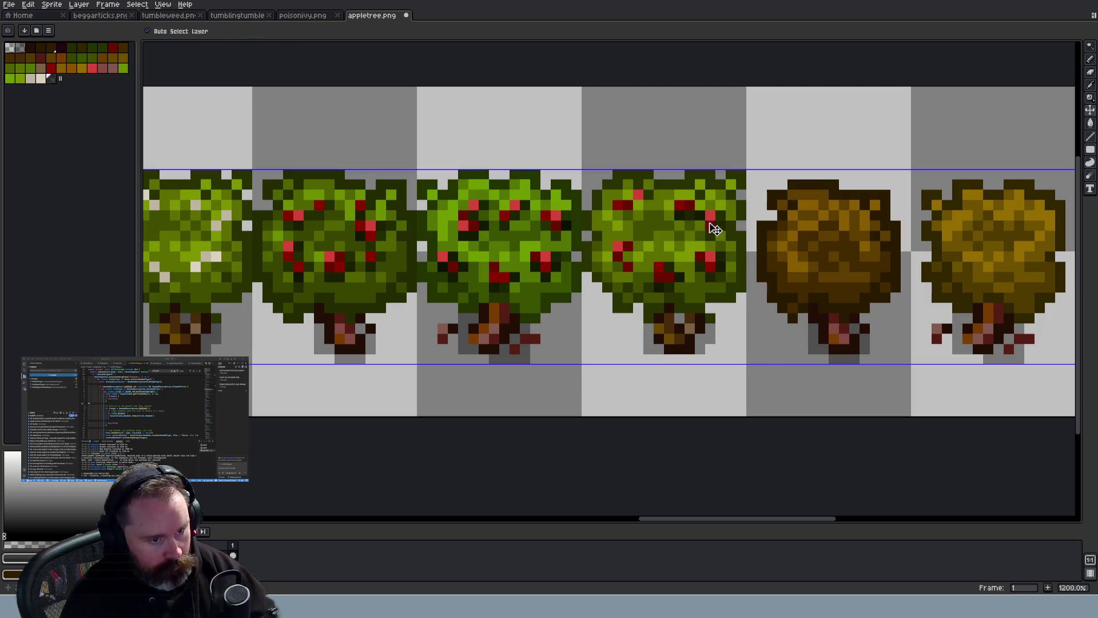
key(ctrl)
key(ctrl)
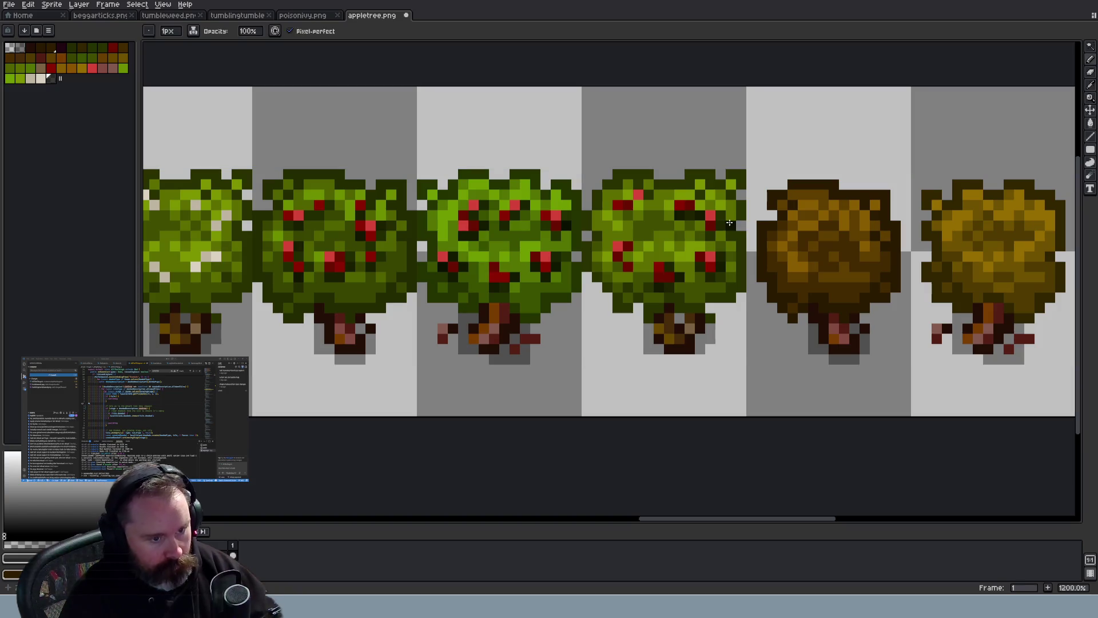
key(ctrl+z)
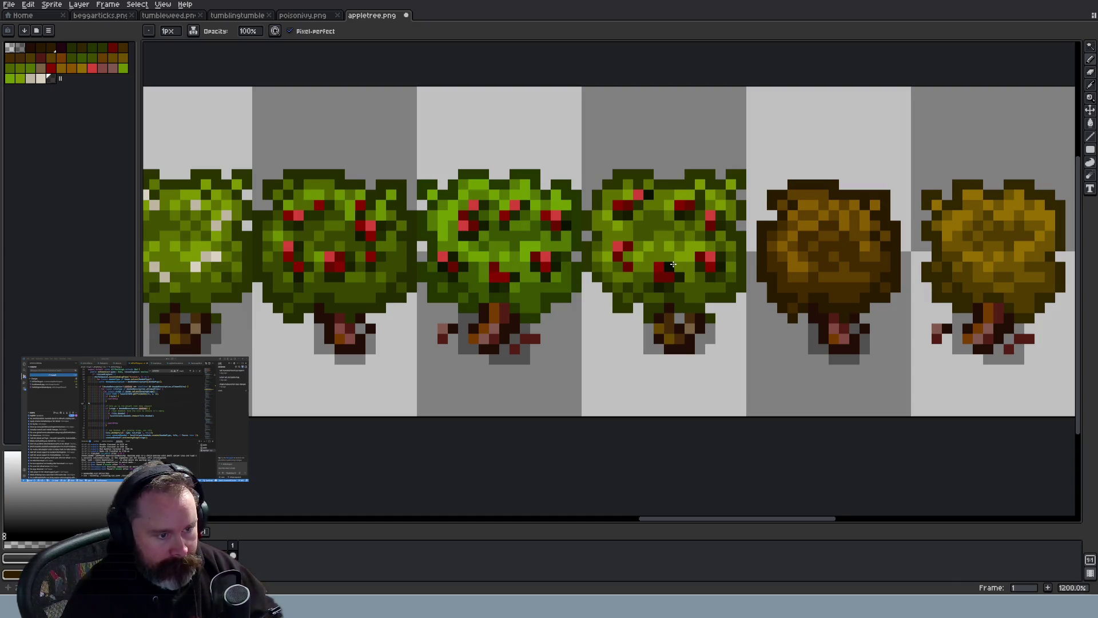
key(ctrl)
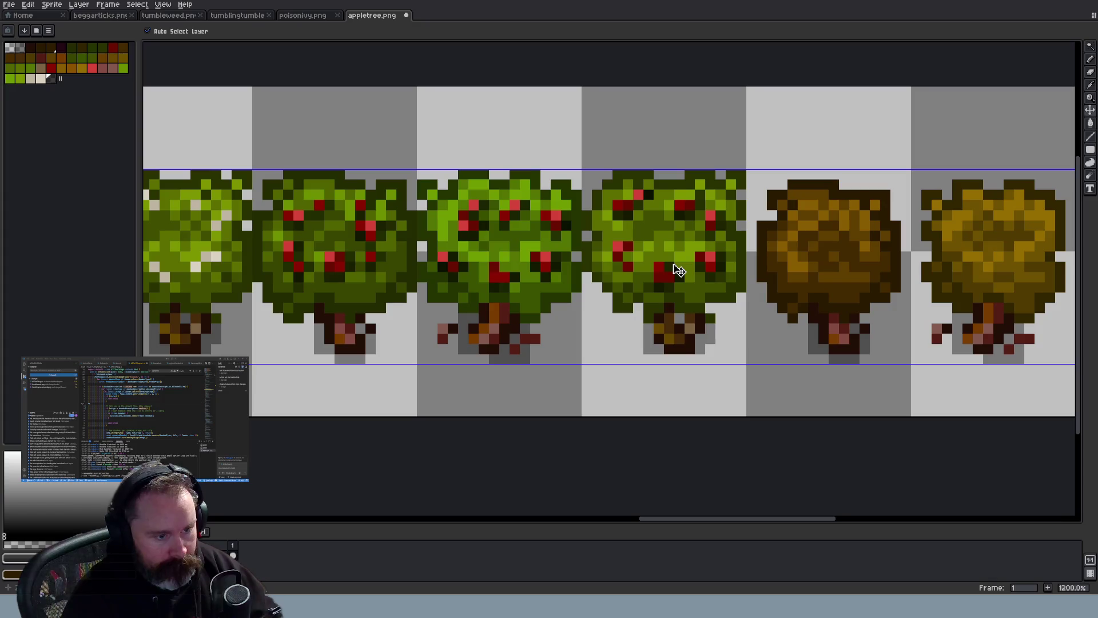
key(ctrl+z)
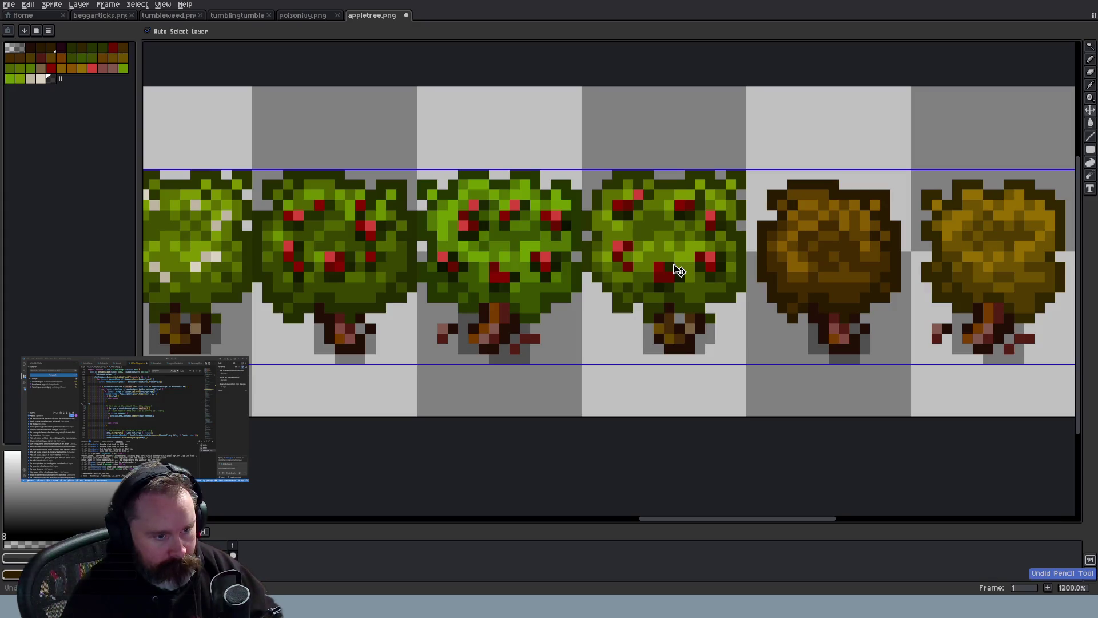
Inspect the shaded fruiting trees and save appletree.png
scroll(593, 241, up, 1)
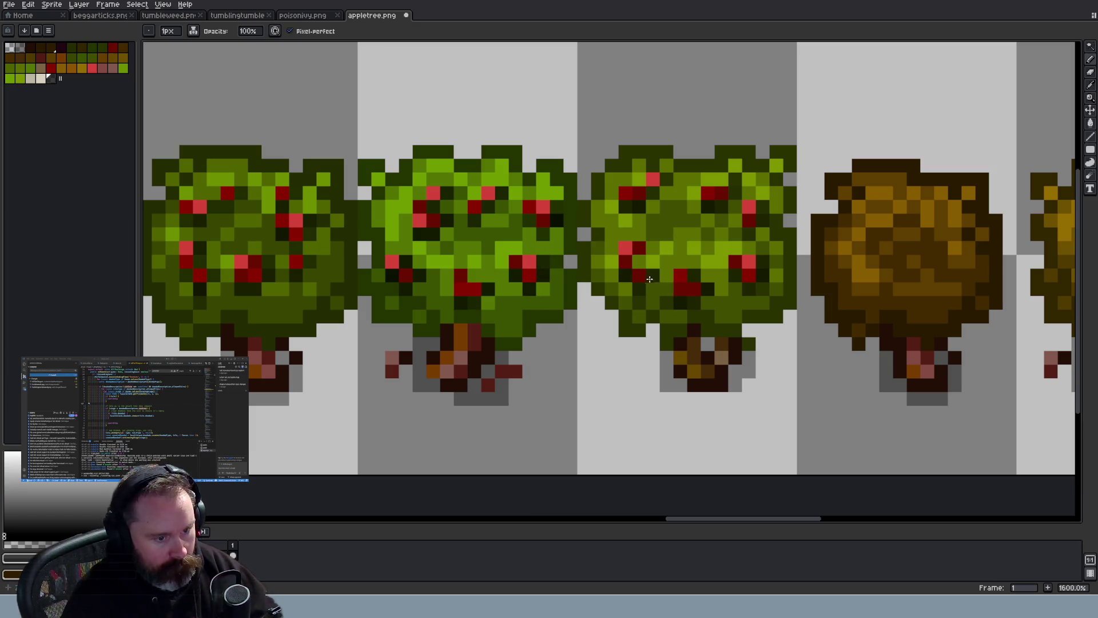
scroll(742, 322, down, 4)
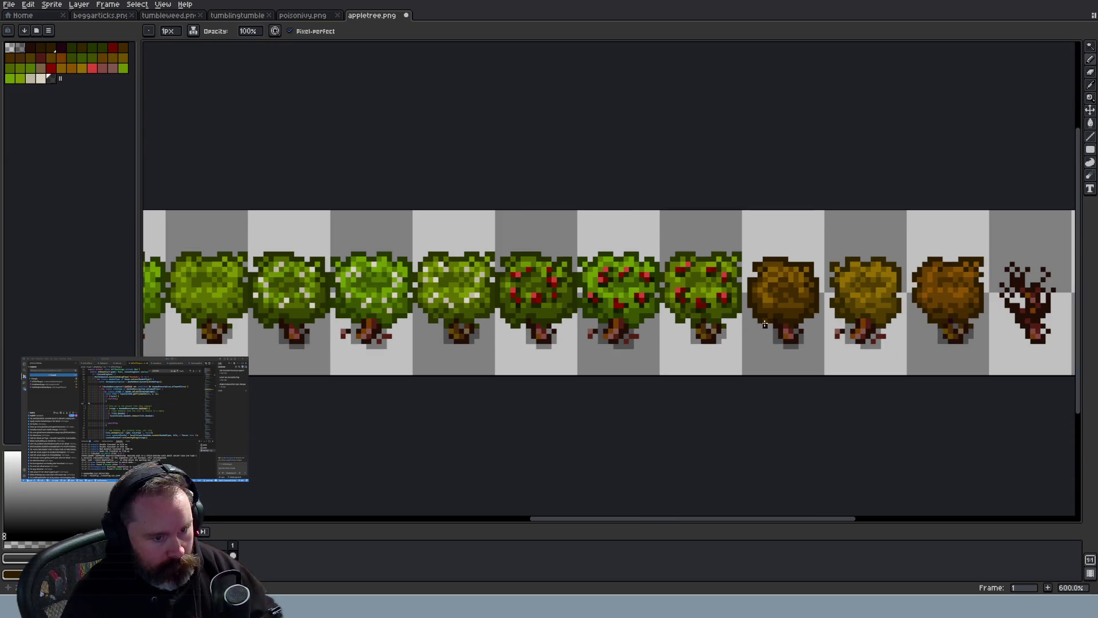
scroll(715, 295, up, 4)
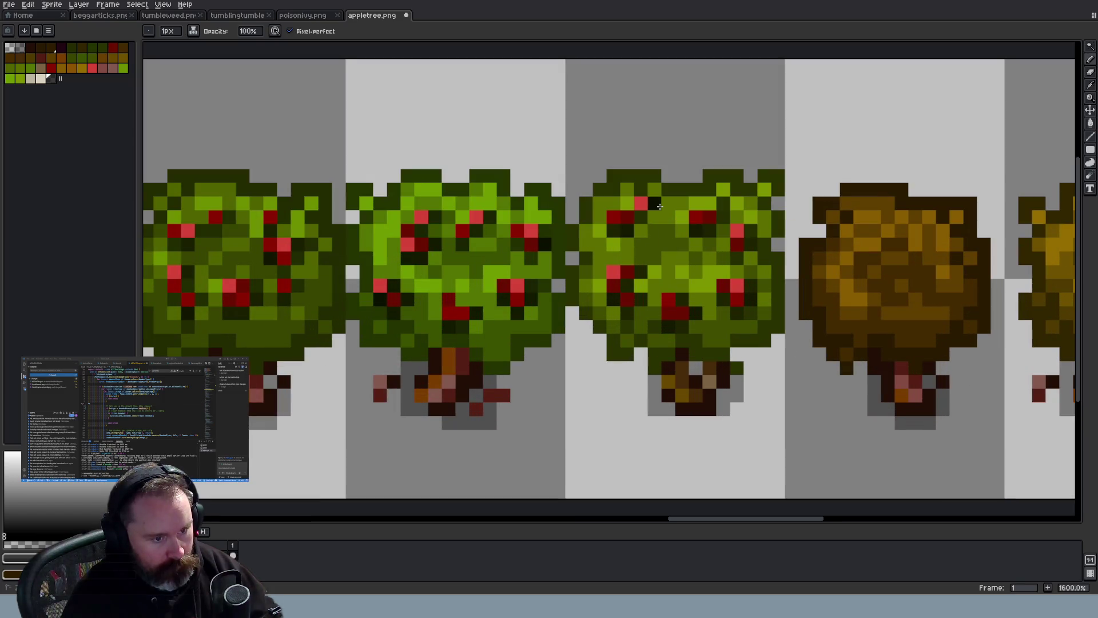
scroll(628, 245, up, 5)
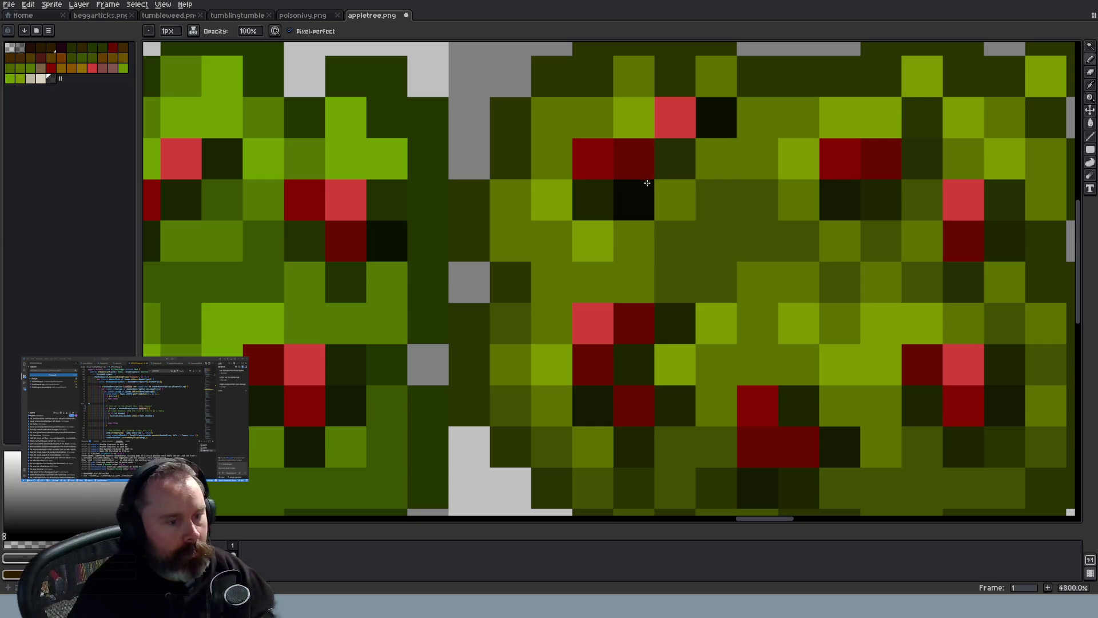
scroll(693, 177, down, 6)
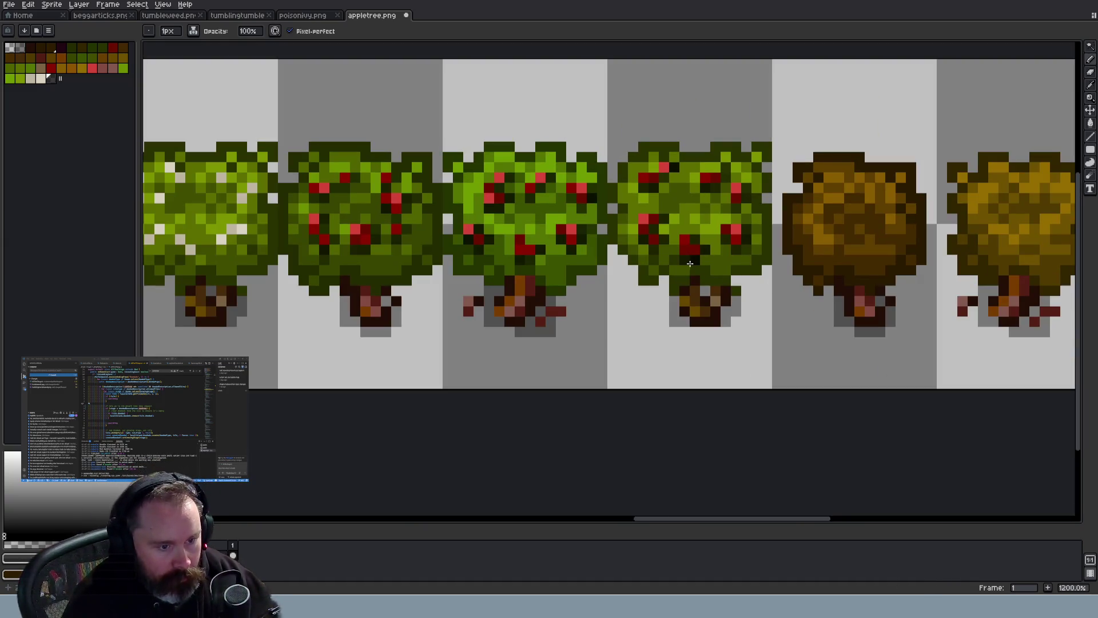
scroll(549, 260, down, 4)
scroll(543, 264, up, 2)
scroll(543, 263, up, 3)
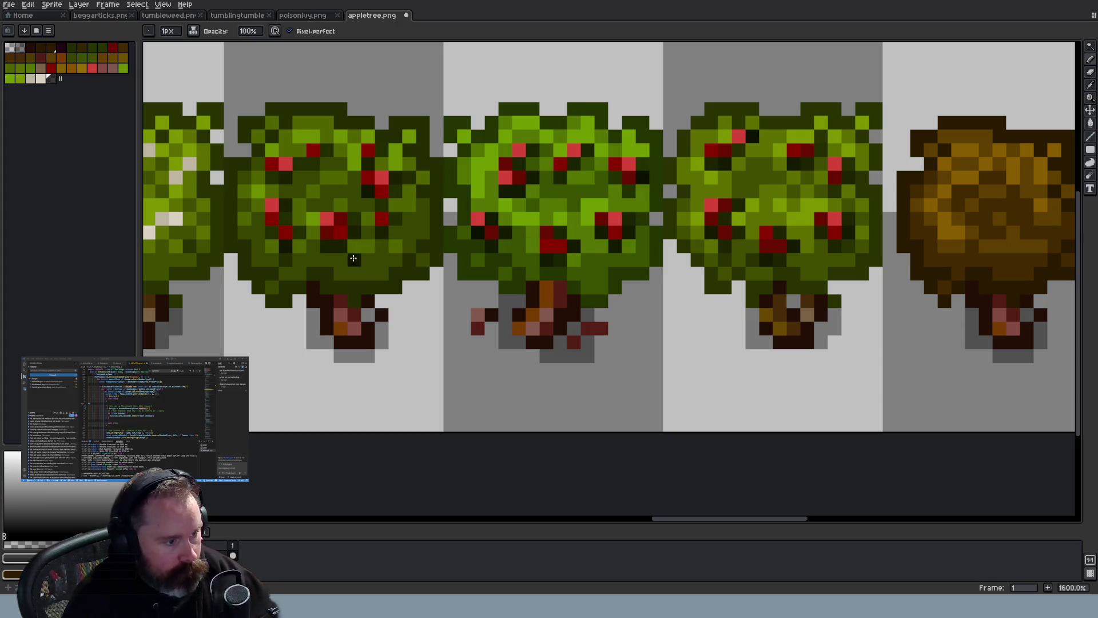
scroll(343, 223, down, 1)
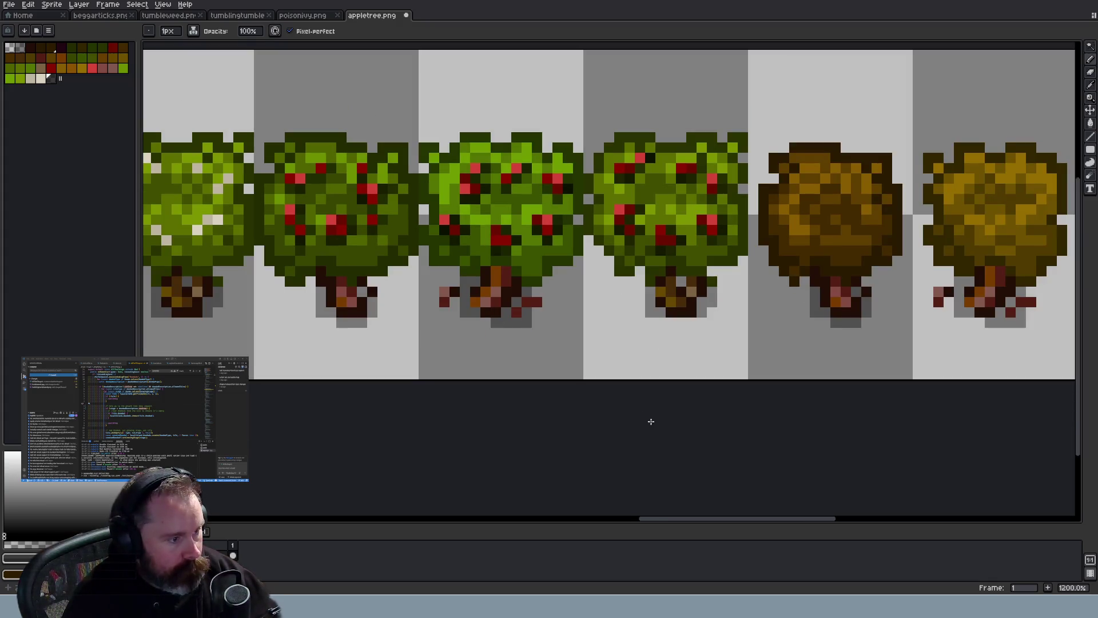
key(ctrl+s)
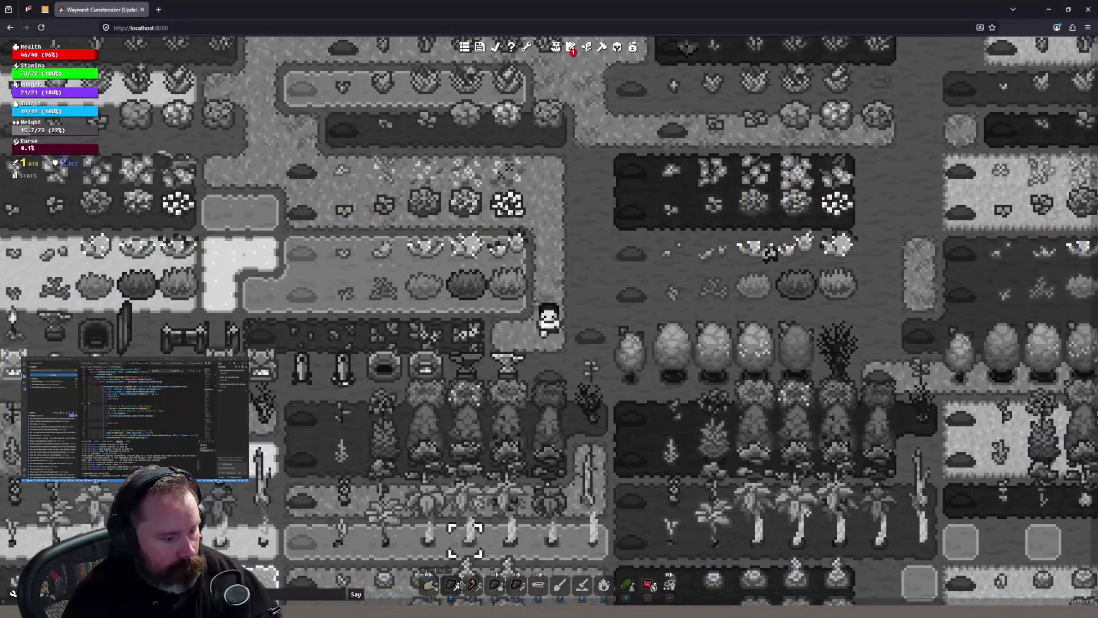
scroll(574, 330, down, 3)
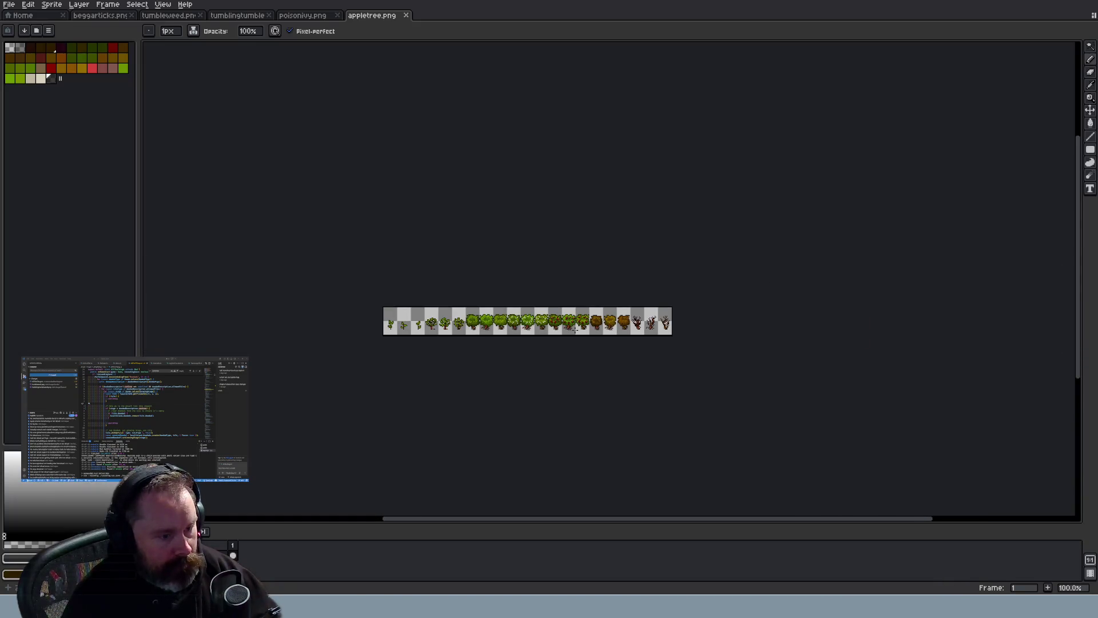
Inspect the apple frames, check the current colour's settings, and drag a palette swatch
scroll(578, 340, up, 2)
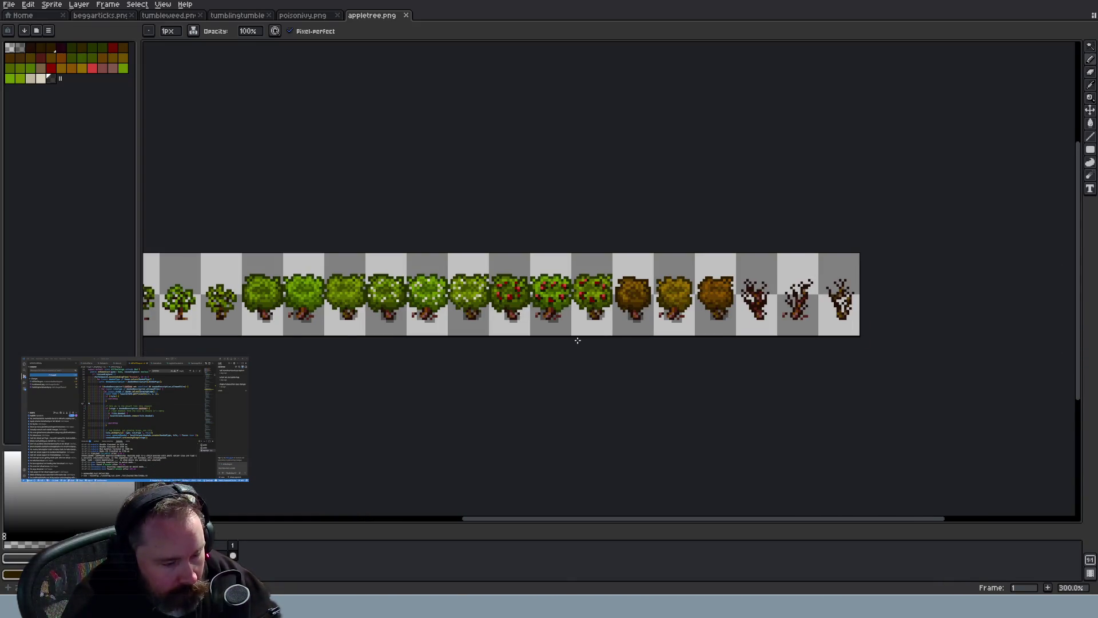
scroll(578, 340, up, 3)
scroll(578, 341, down, 4)
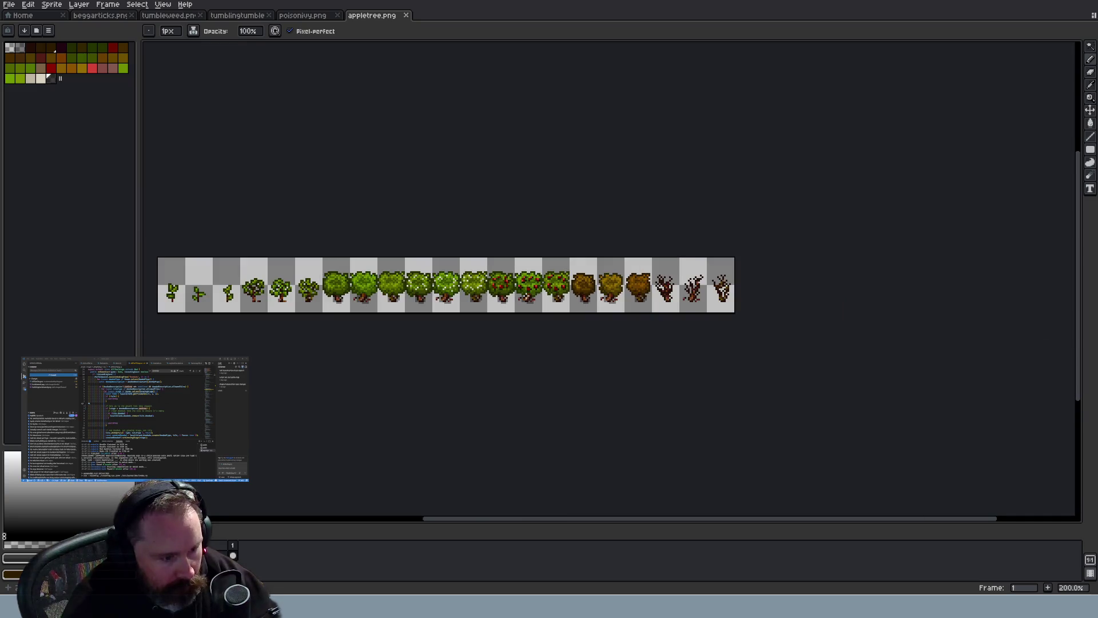
scroll(527, 319, down, 1)
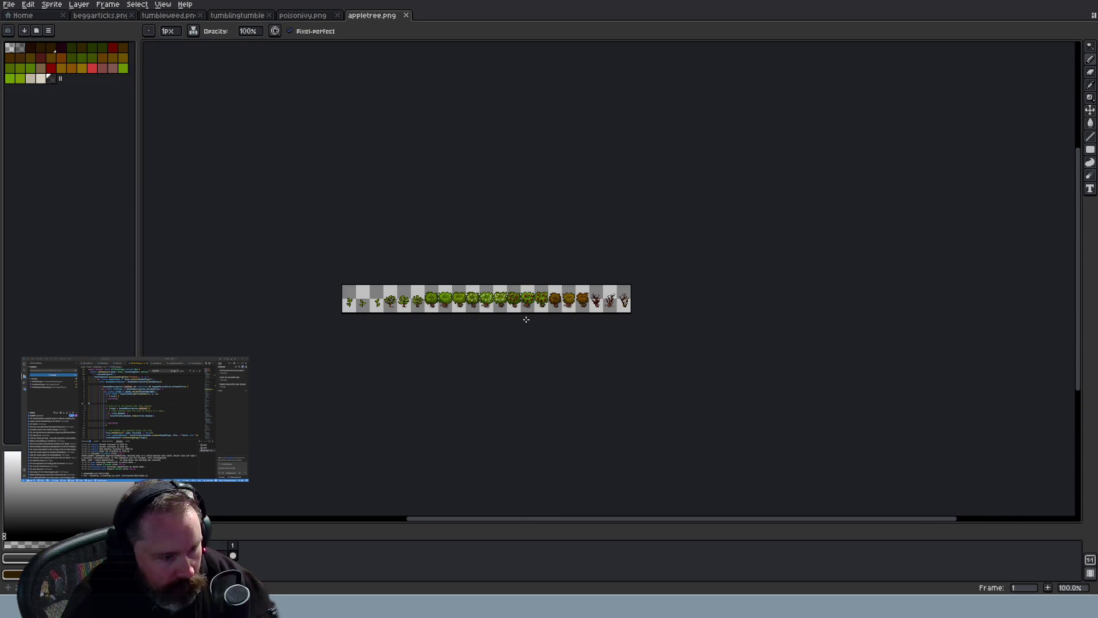
scroll(526, 319, up, 5)
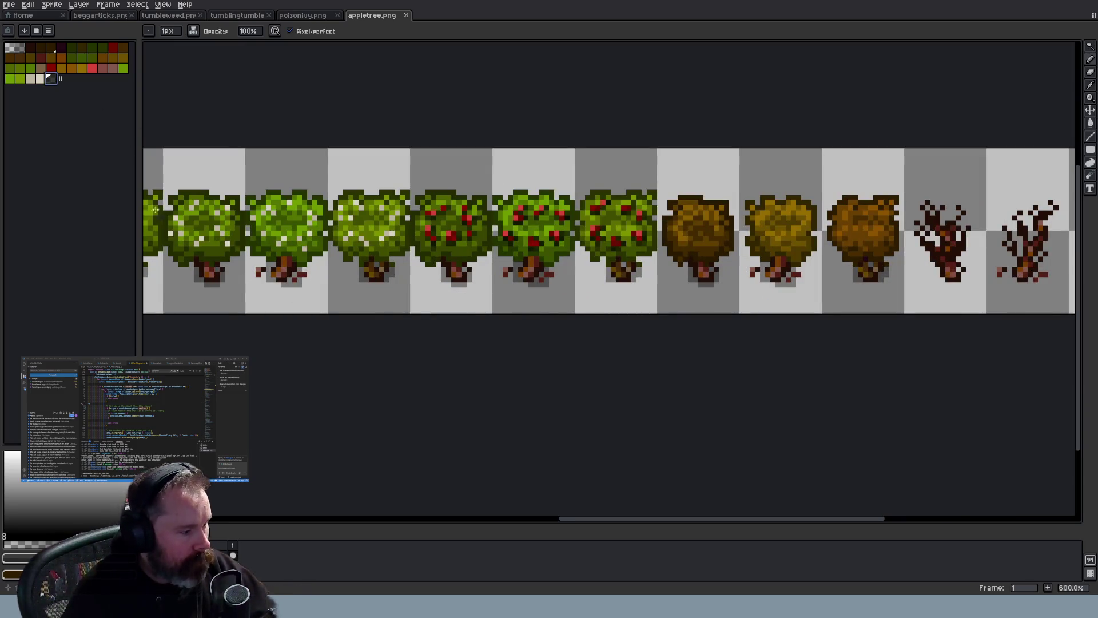
click(17, 557)
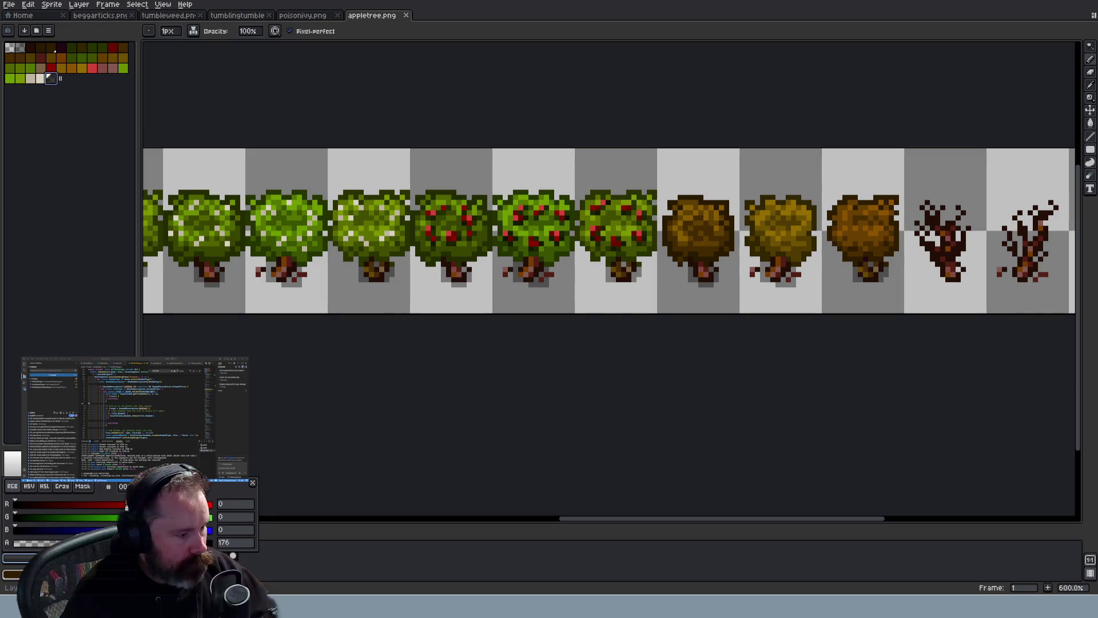
key(Escape)
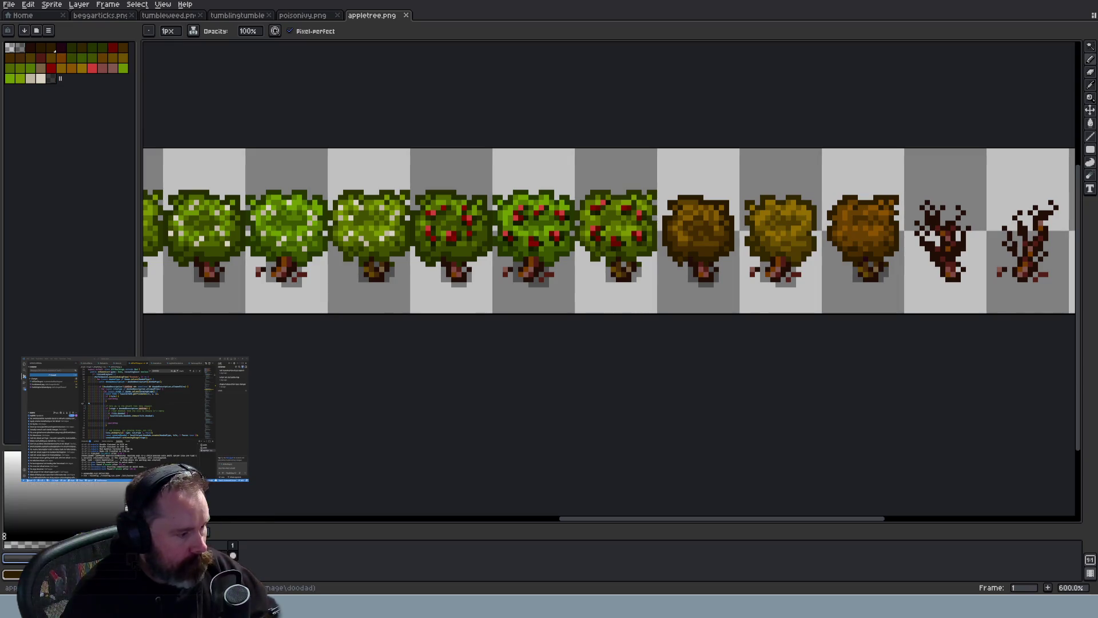
drag(70, 77, 57, 80)
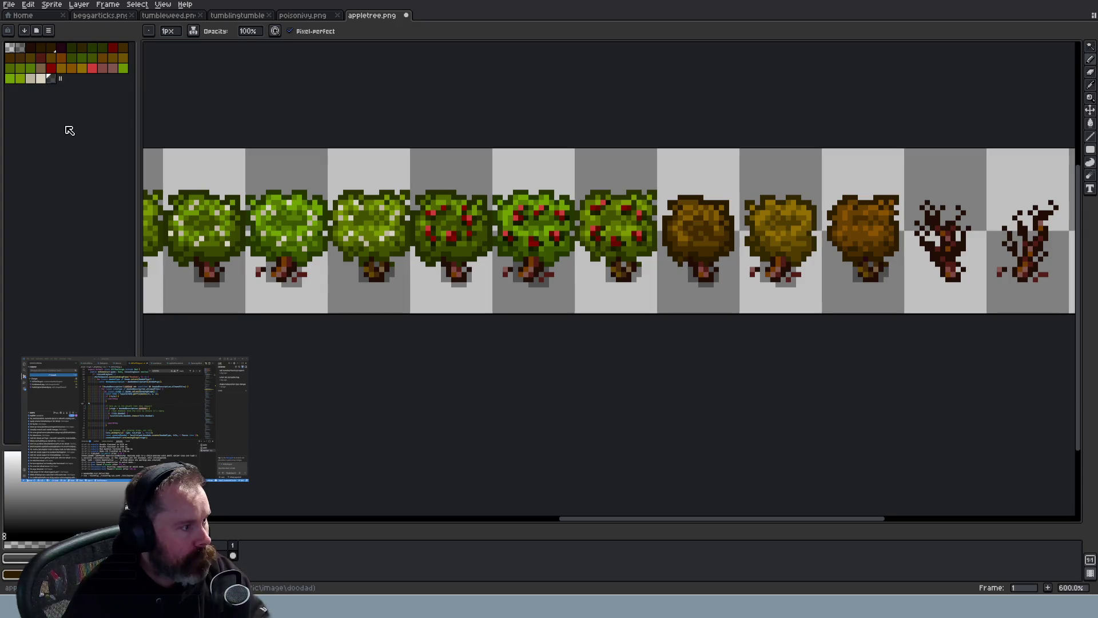
Undo the last stroke and colour addition, redo the colour, then pick dark green with the Pencil
key(ctrl+z)
key(m)
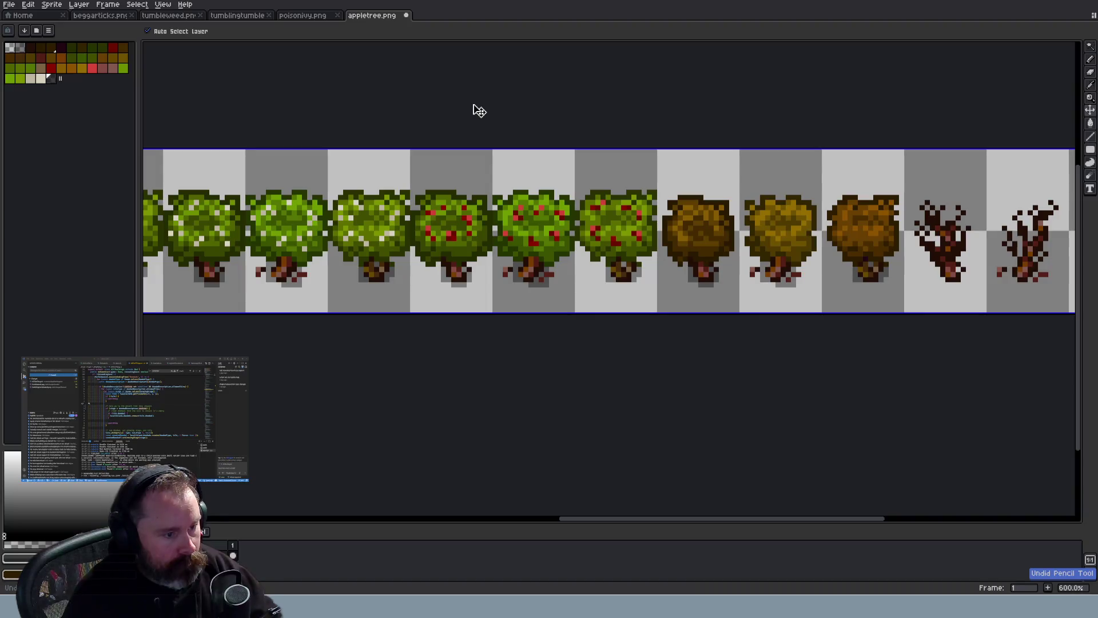
key(ctrl+z)
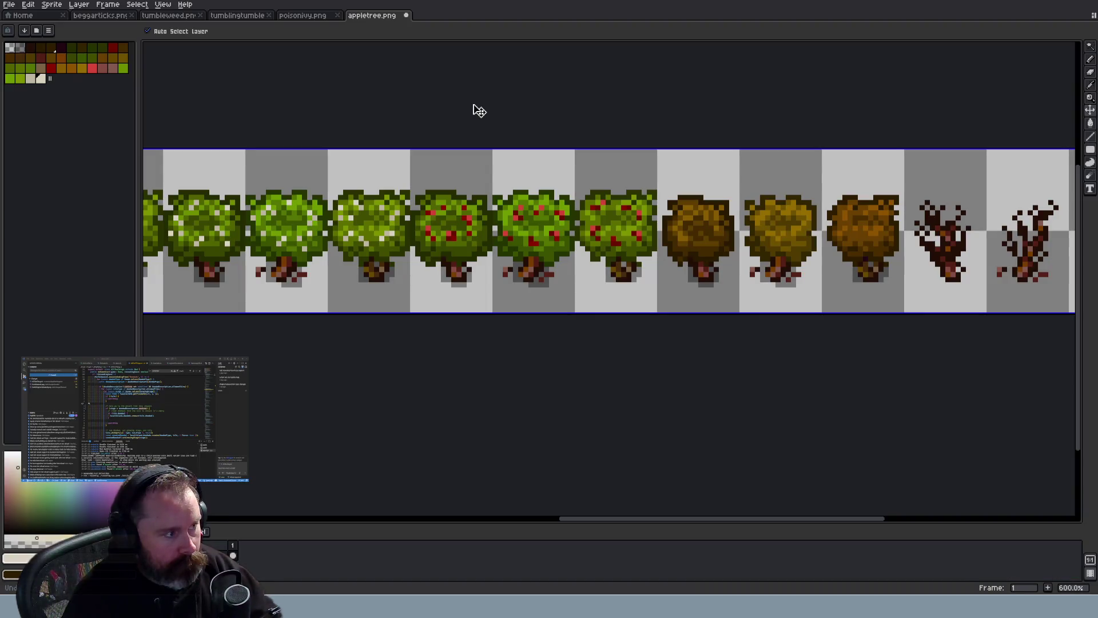
key(ctrl+y)
key(b)
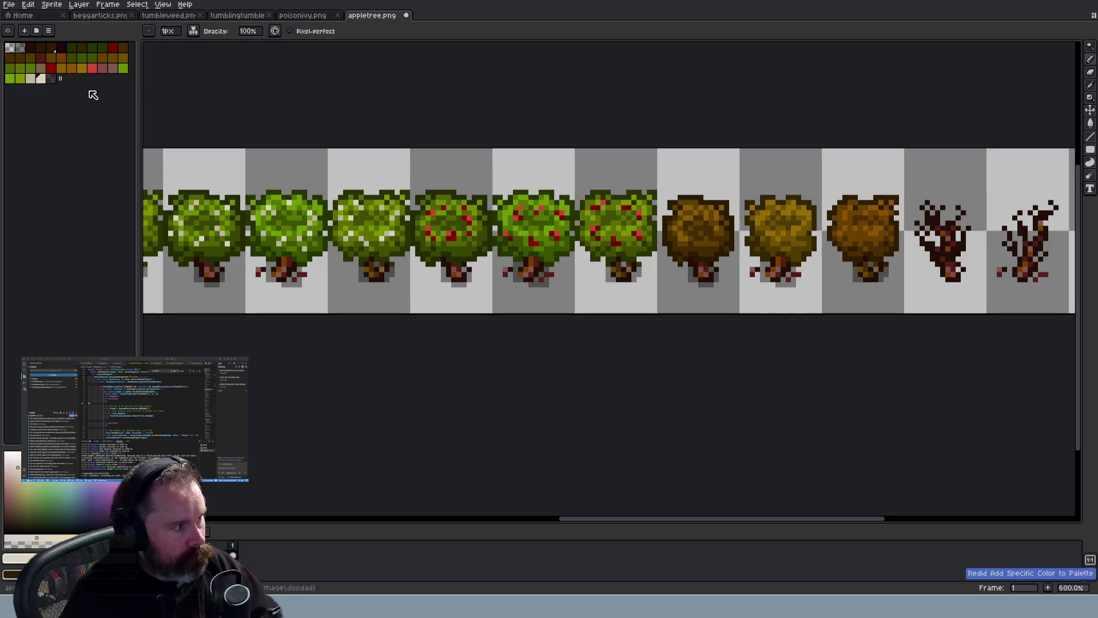
click(50, 79)
scroll(415, 223, up, 5)
Shade the left and middle tree canopies with dark green pixels
click(428, 213)
click(468, 213)
click(447, 193)
click(448, 173)
click(468, 173)
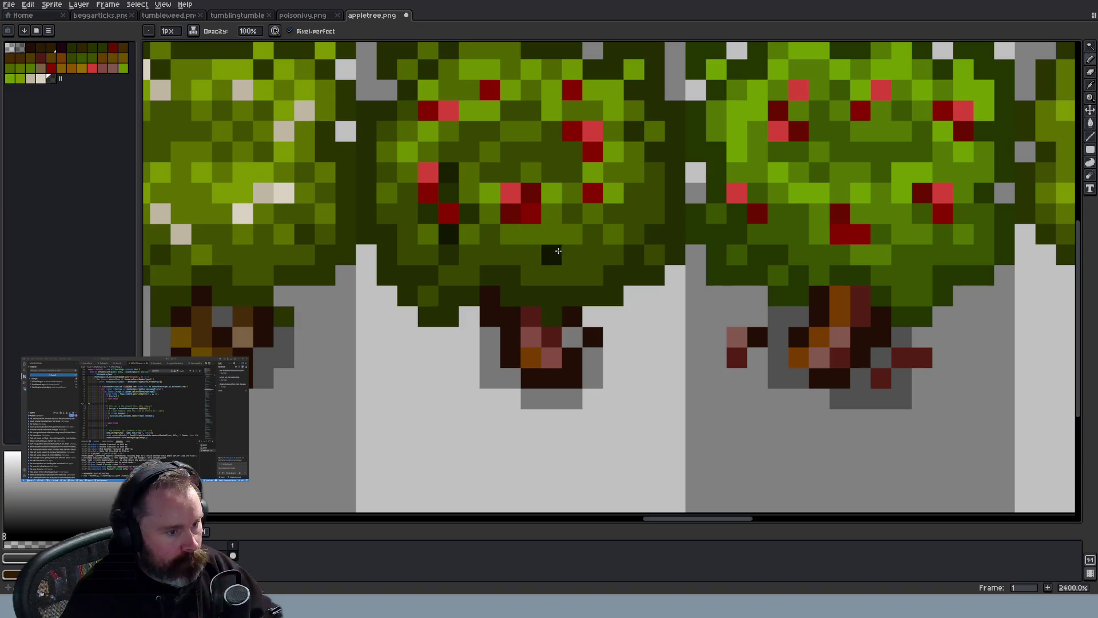
click(510, 233)
click(531, 233)
click(551, 212)
click(593, 213)
click(614, 193)
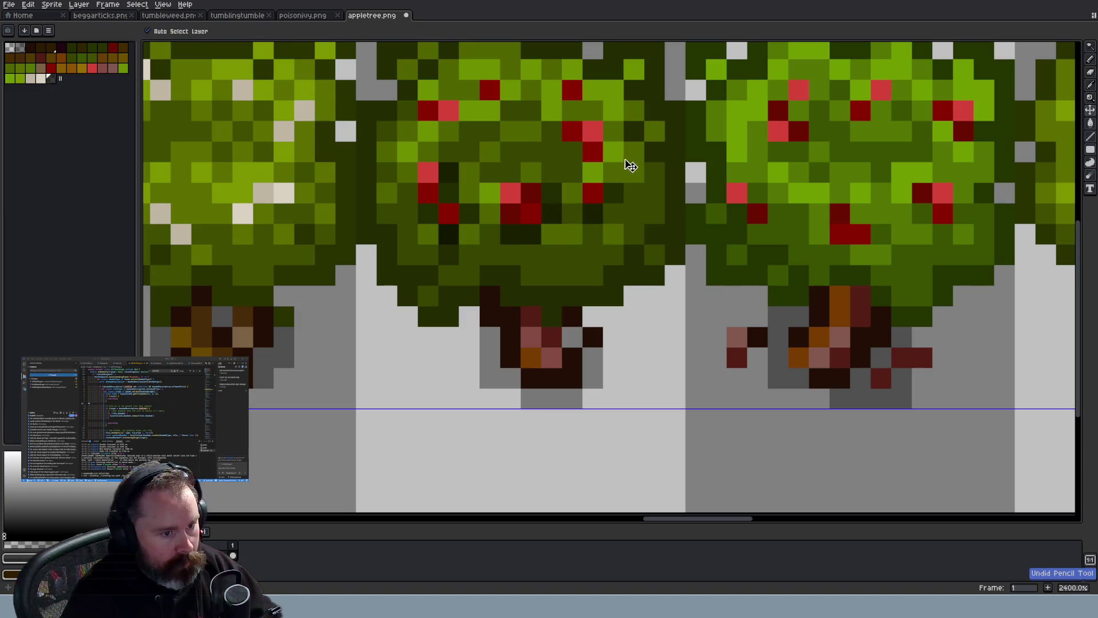
Darken more leaf pixels near the canopy top and on its left side
click(611, 133)
click(572, 151)
click(573, 110)
click(593, 90)
click(449, 132)
click(428, 132)
scroll(468, 115, down, 5)
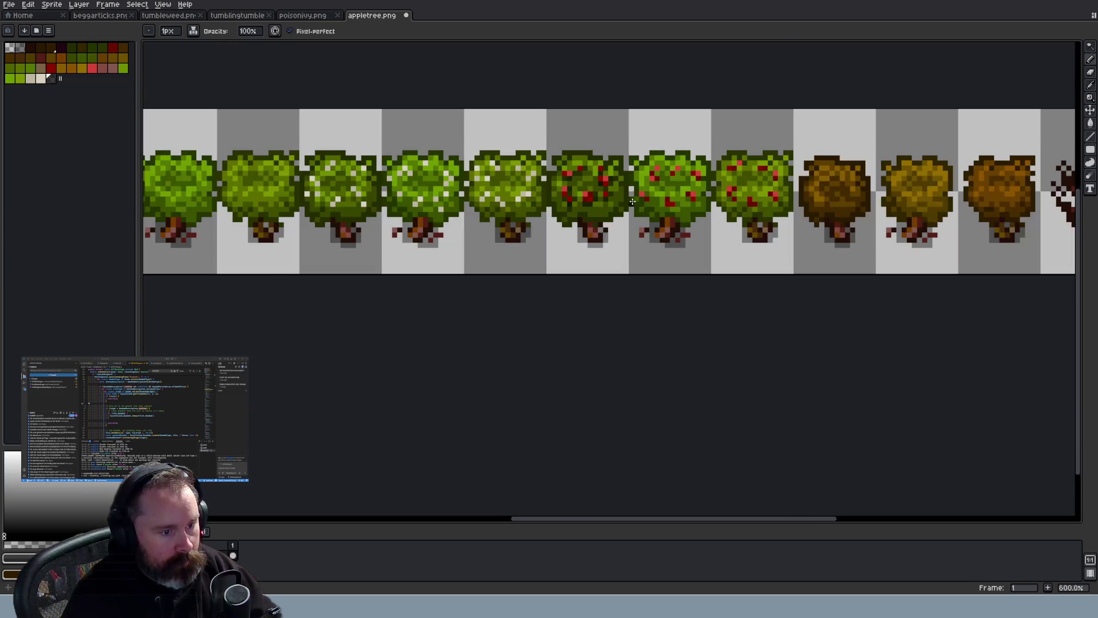
scroll(517, 177, up, 3)
Add dark shading pixels lower in the apple tree canopy and near its bottom
click(532, 177)
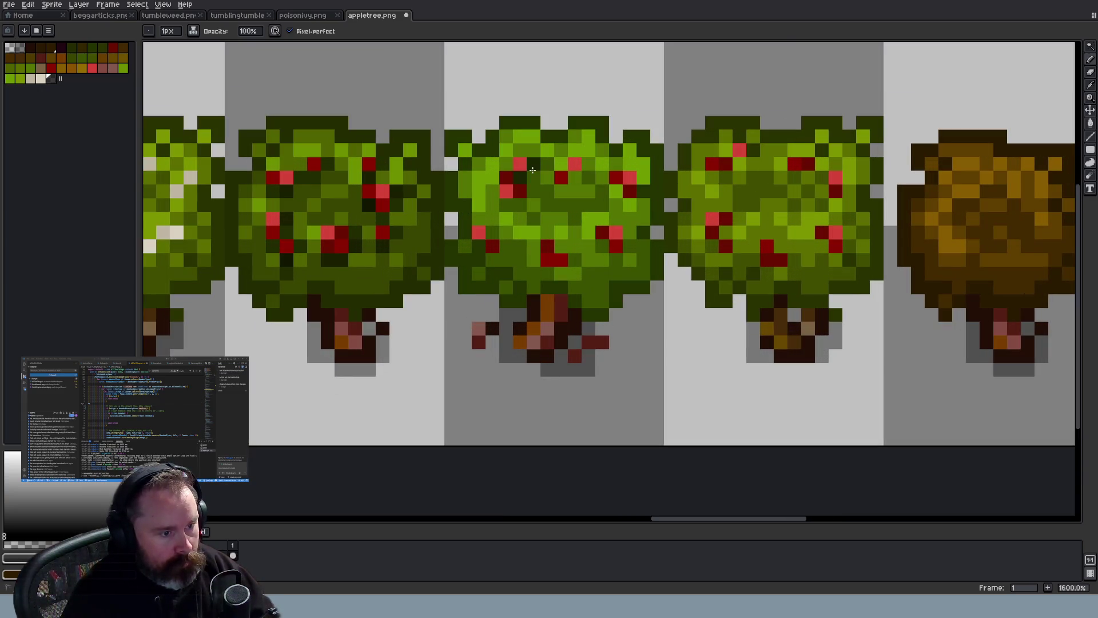
click(506, 204)
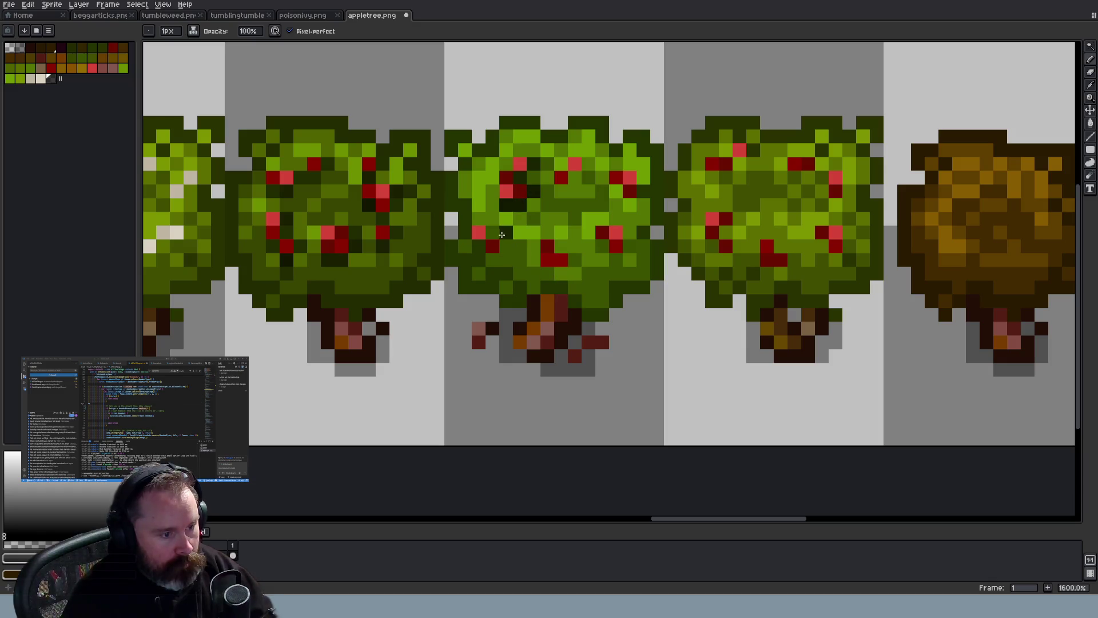
click(496, 257)
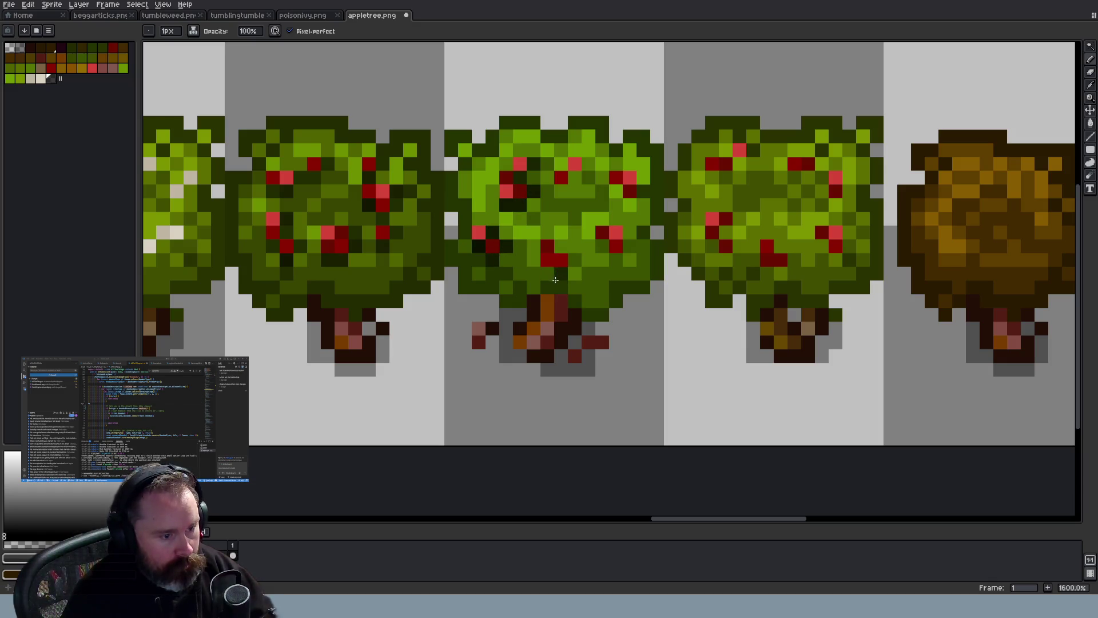
click(561, 246)
click(602, 246)
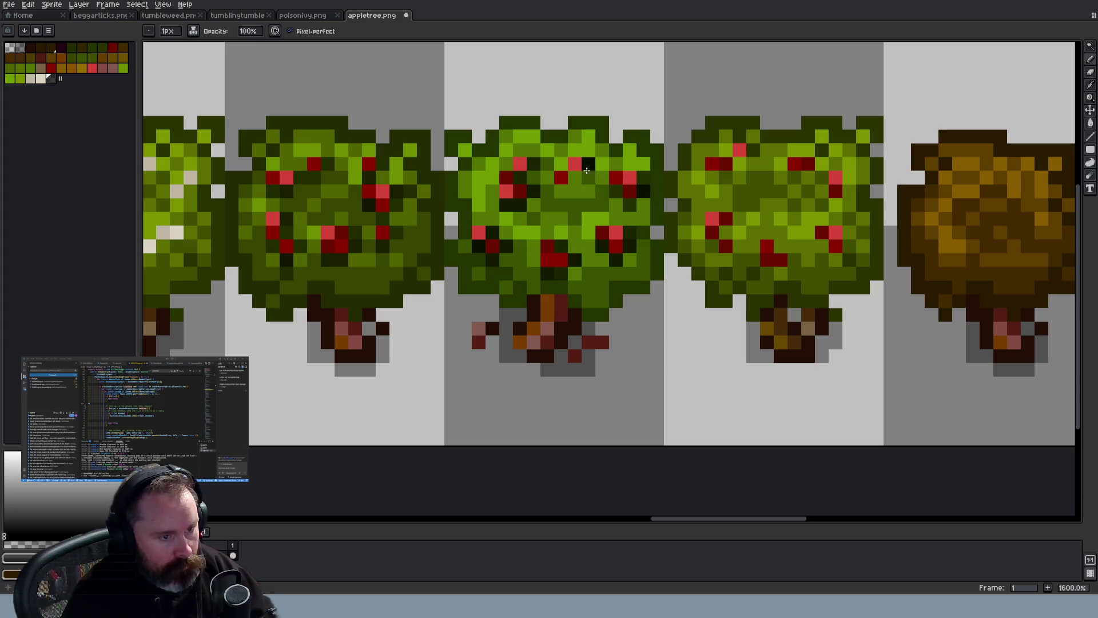
scroll(663, 243, down, 1)
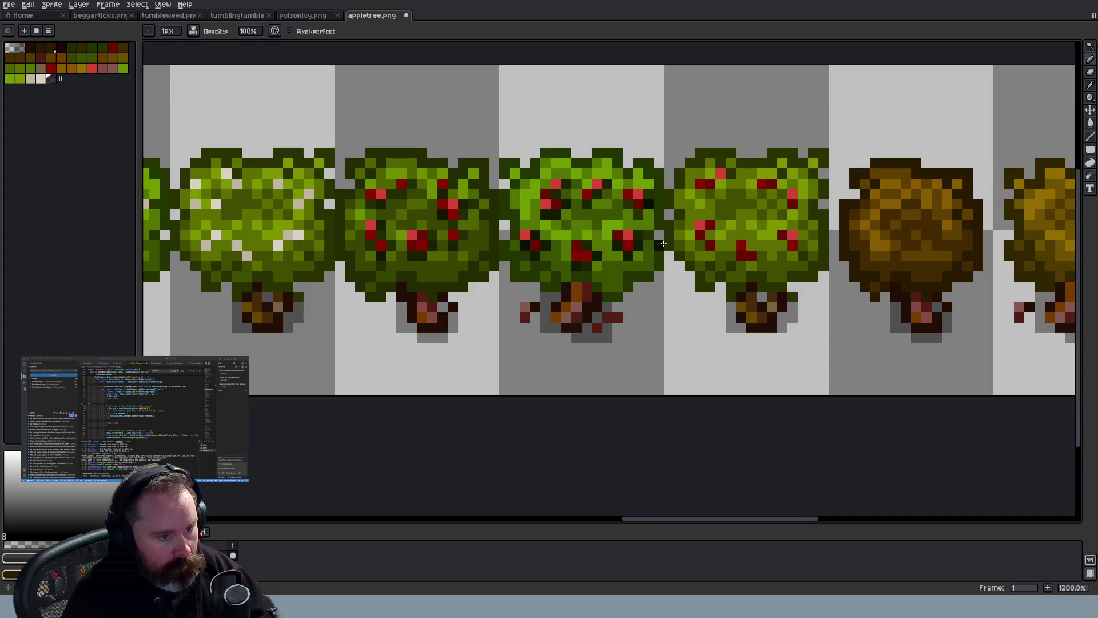
scroll(663, 243, down, 2)
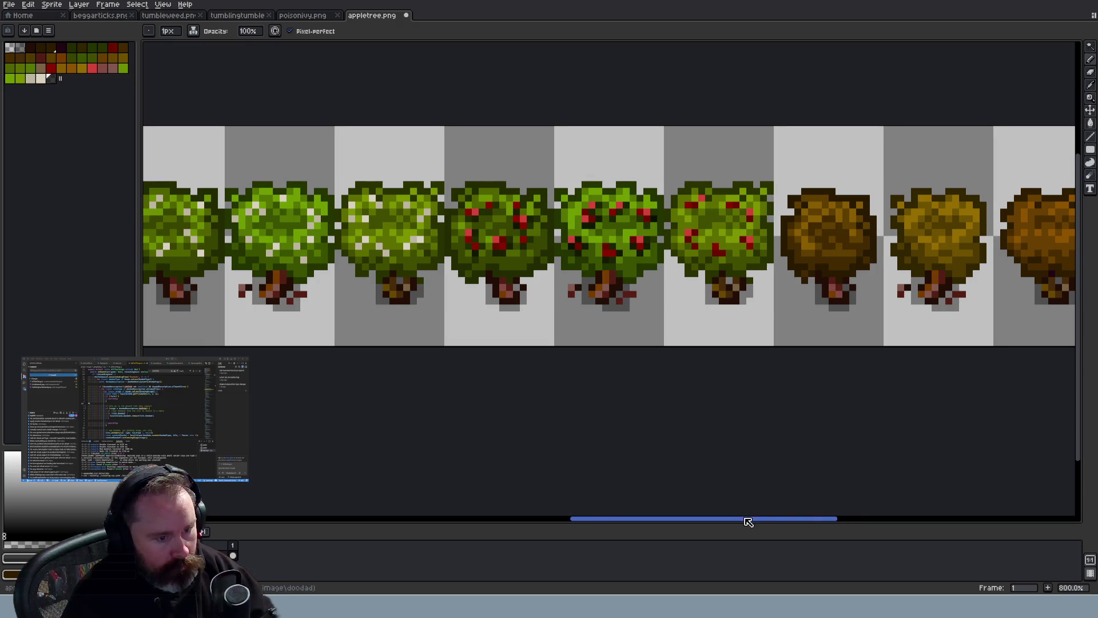
drag(747, 519, 772, 496)
scroll(664, 260, up, 2)
scroll(664, 260, up, 2)
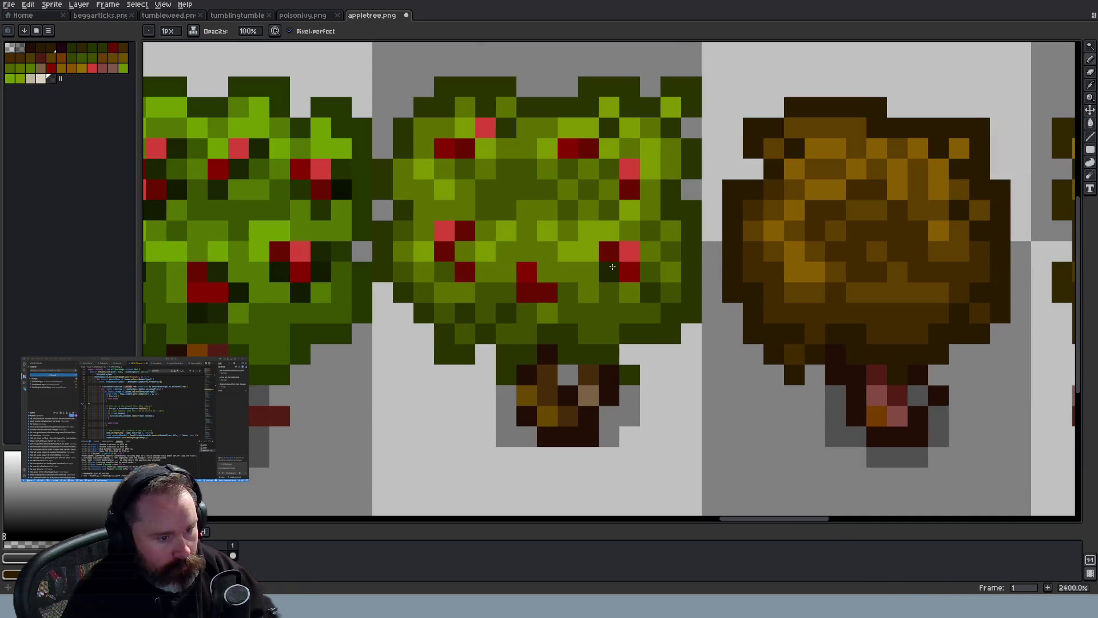
Paint near-black pixels beside the red apples and into the lower foliage
click(650, 190)
click(651, 169)
drag(568, 168, 596, 157)
click(610, 148)
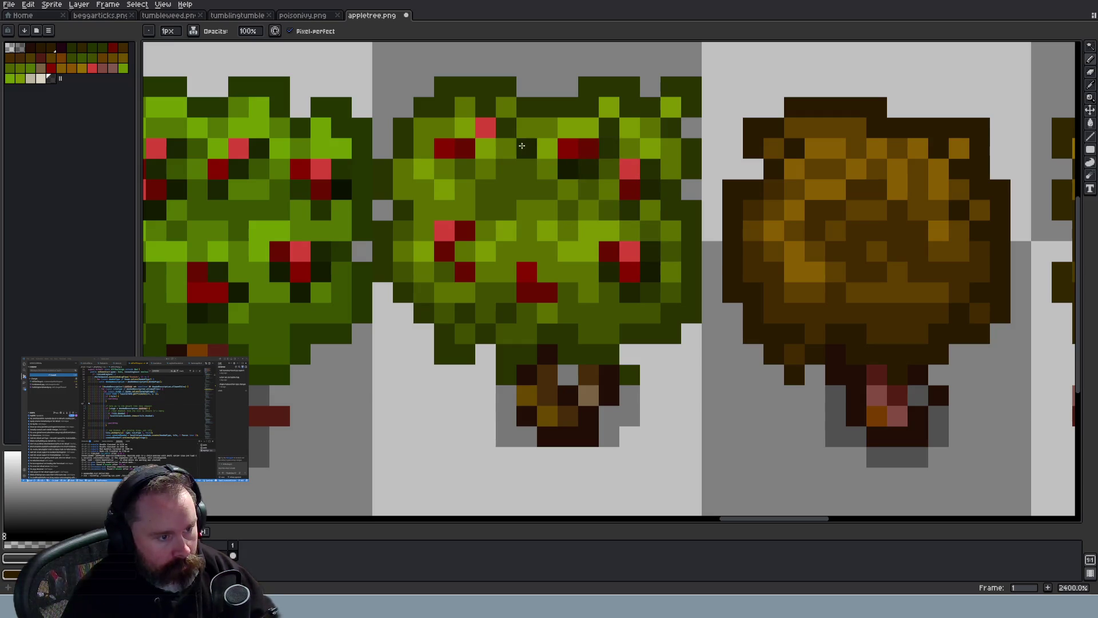
click(506, 127)
click(486, 147)
click(444, 168)
click(465, 250)
click(486, 230)
click(465, 291)
click(527, 313)
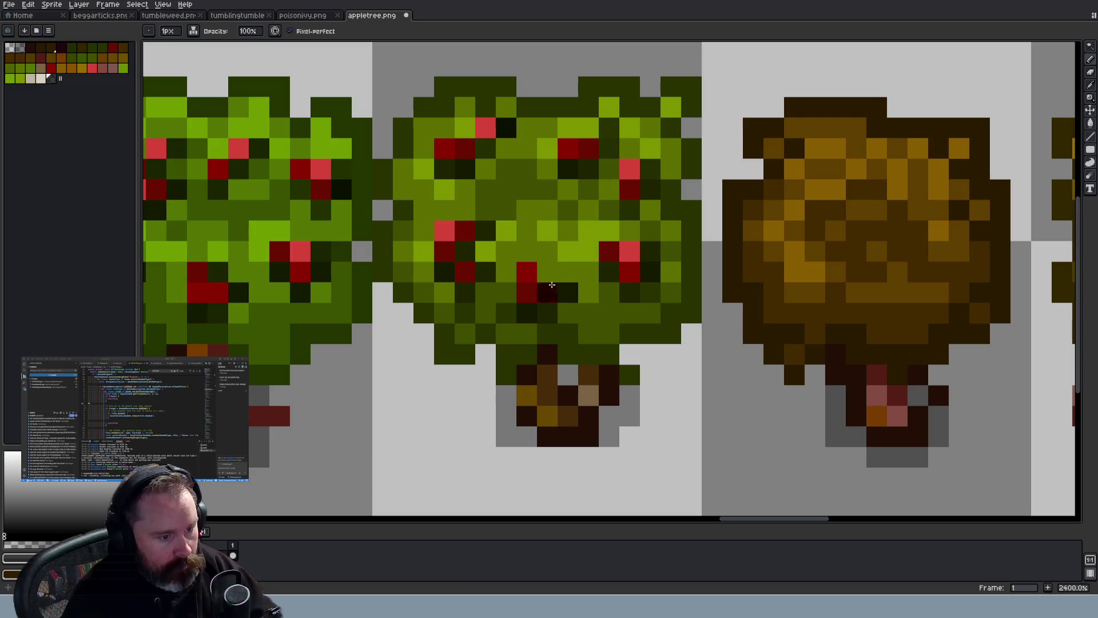
scroll(657, 328, down, 9)
scroll(657, 328, down, 2)
scroll(657, 284, up, 1)
Save appletree.png, switch to poisonivy.png, and bring up the web browser
key(ctrl+s)
scroll(657, 275, down, 1)
scroll(657, 259, up, 2)
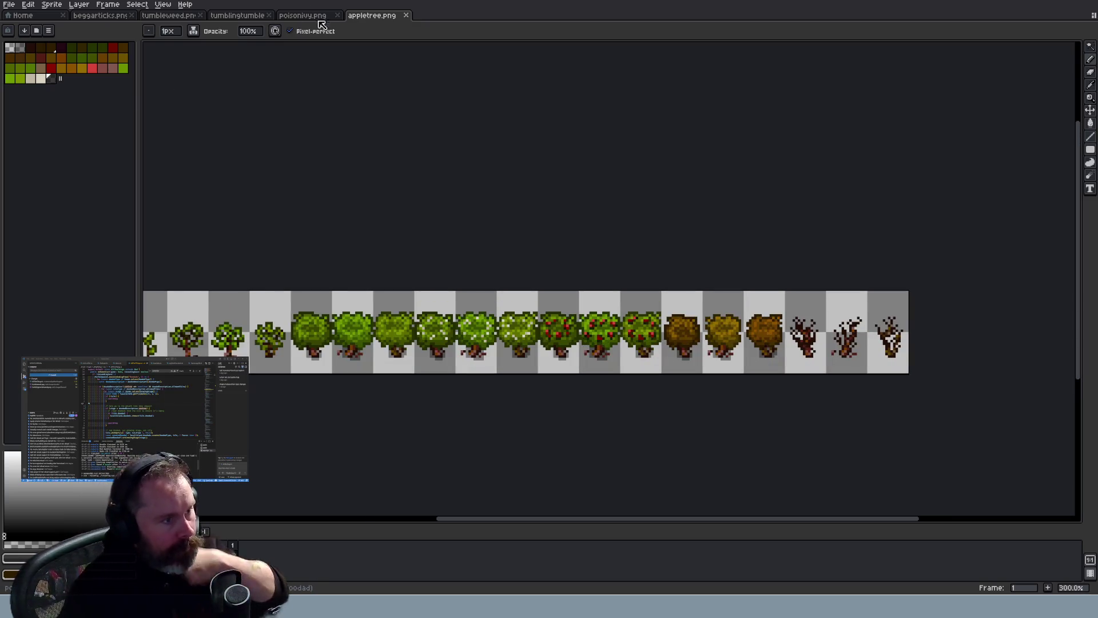
click(311, 16)
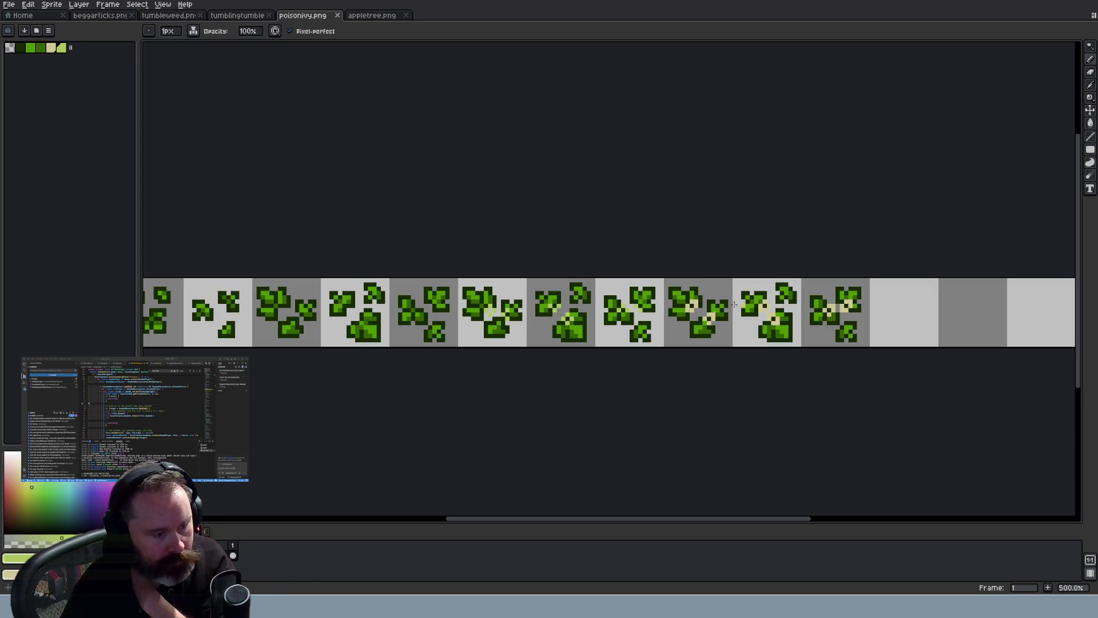
key(alt+Tab)
Search Google in a new tab for 'poison ivy flower' and show the image results
click(166, 13)
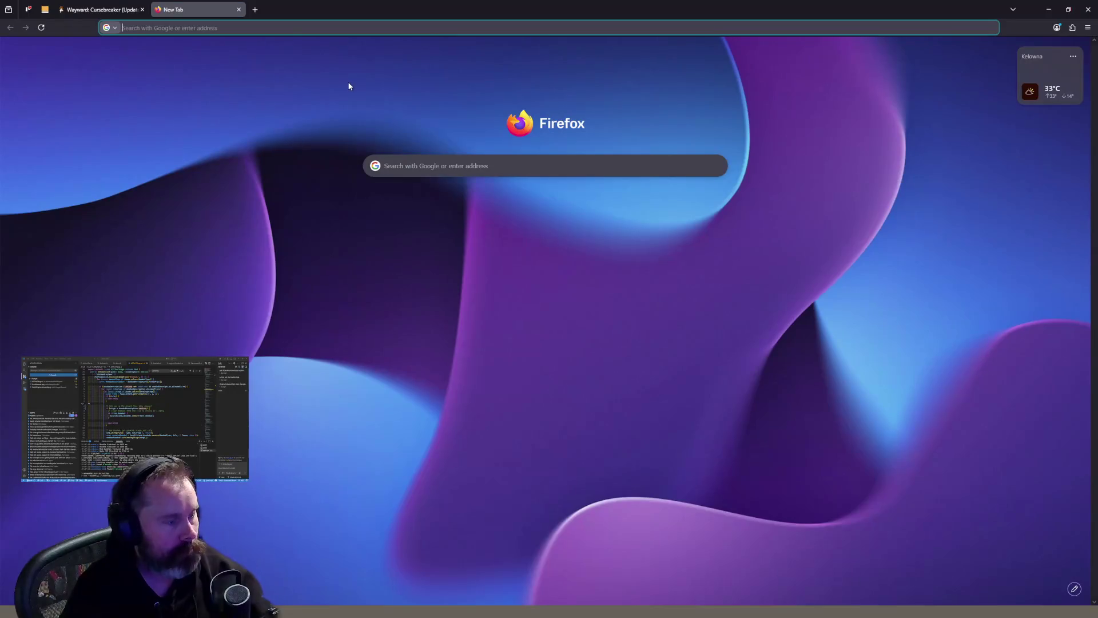
text(poison)
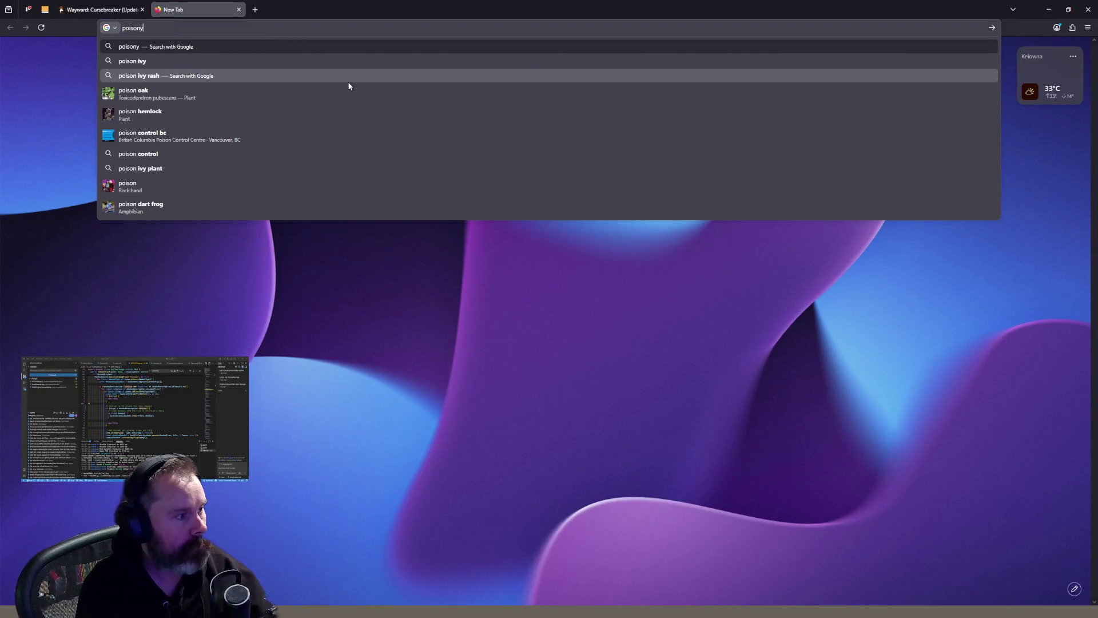
text( ivy flower)
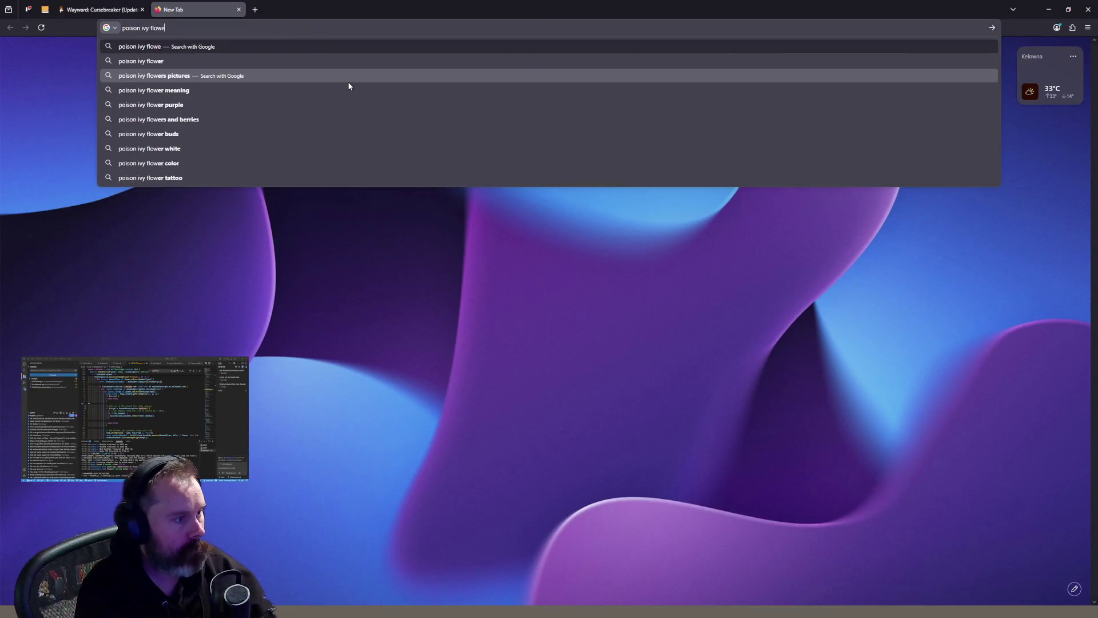
key(Return)
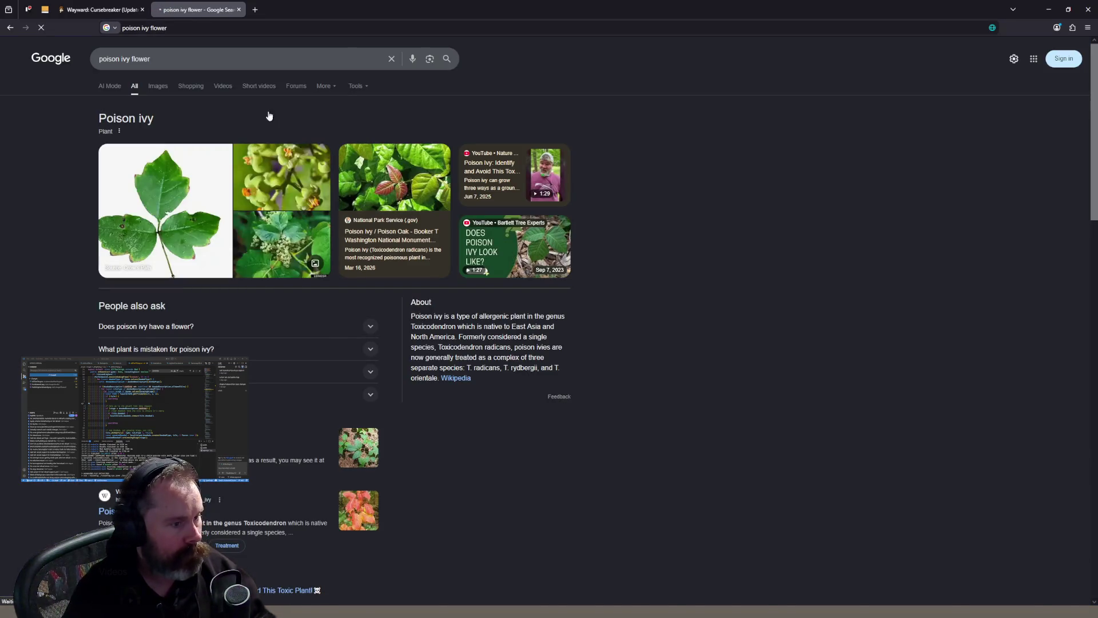
click(156, 86)
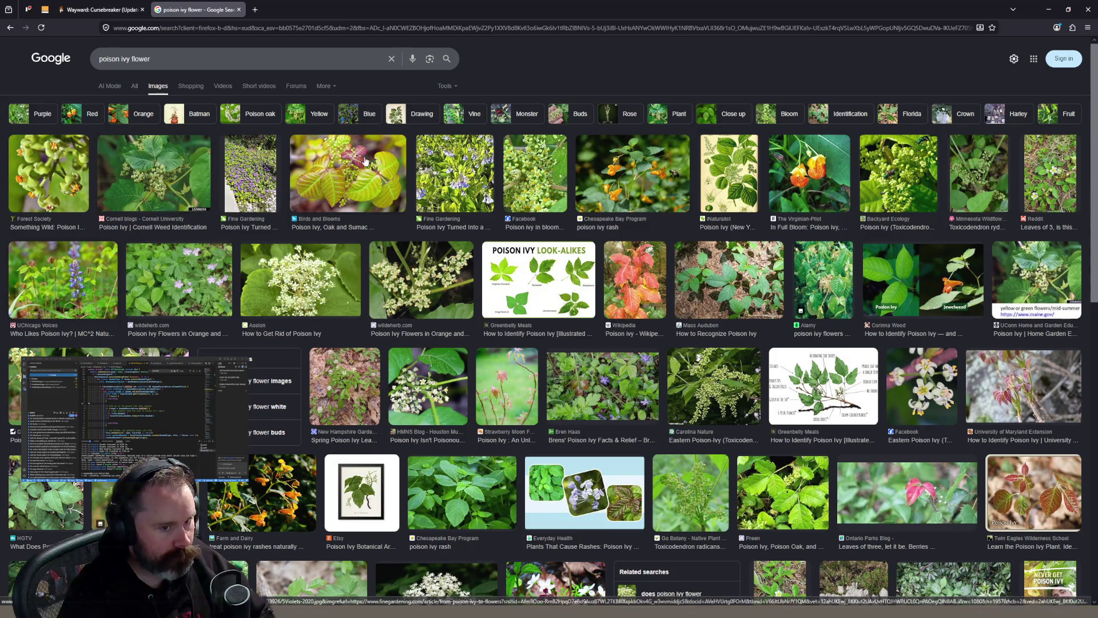
Preview reference photos: bluebell, orange jewelweed, poison ivy in bloom, violets, Cornell and look-alikes guide
click(467, 188)
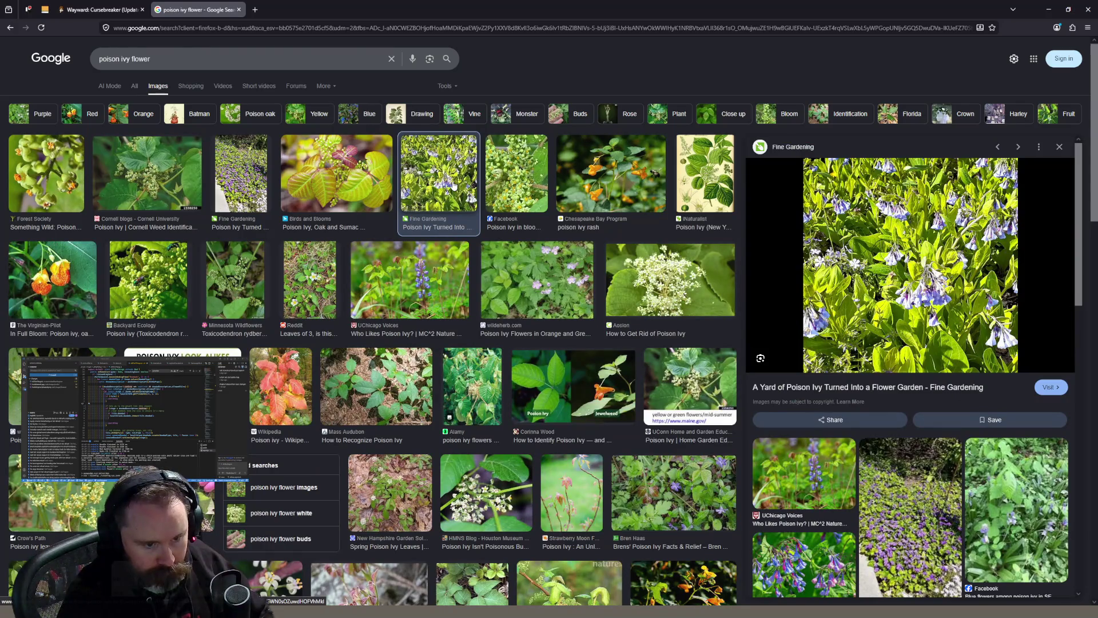
click(613, 182)
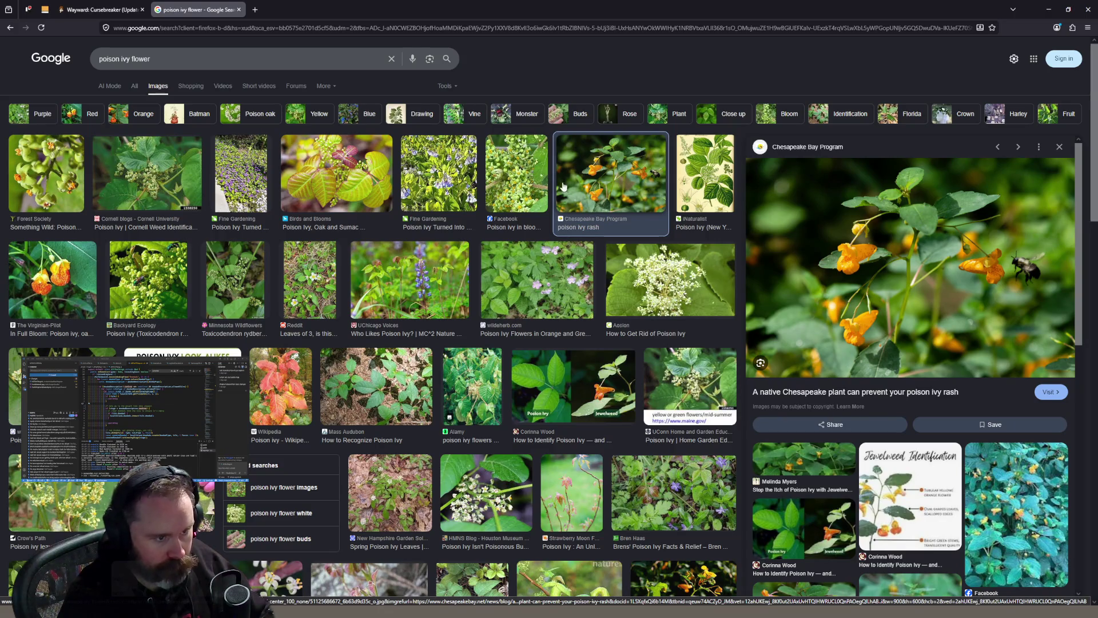
click(516, 183)
click(234, 184)
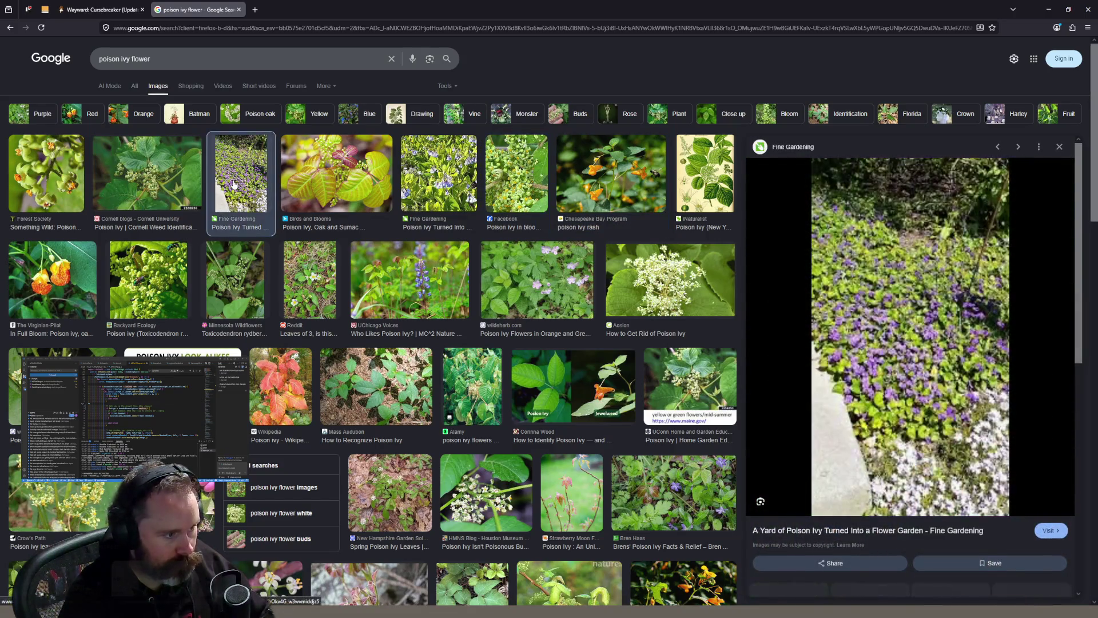
click(153, 189)
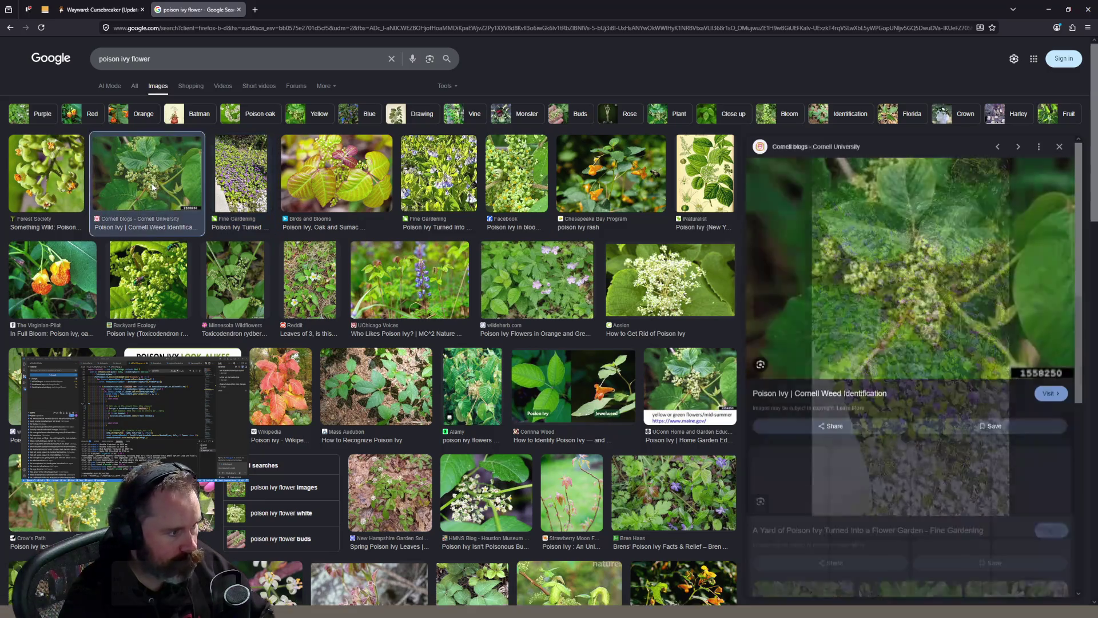
click(201, 348)
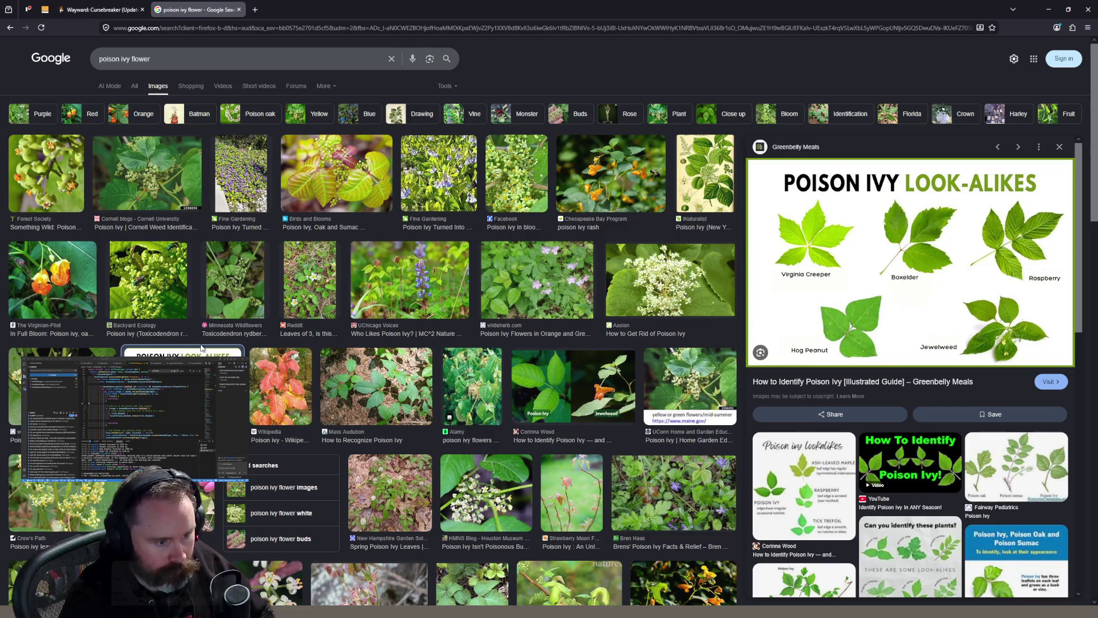
scroll(201, 349, down, 2)
scroll(248, 319, up, 2)
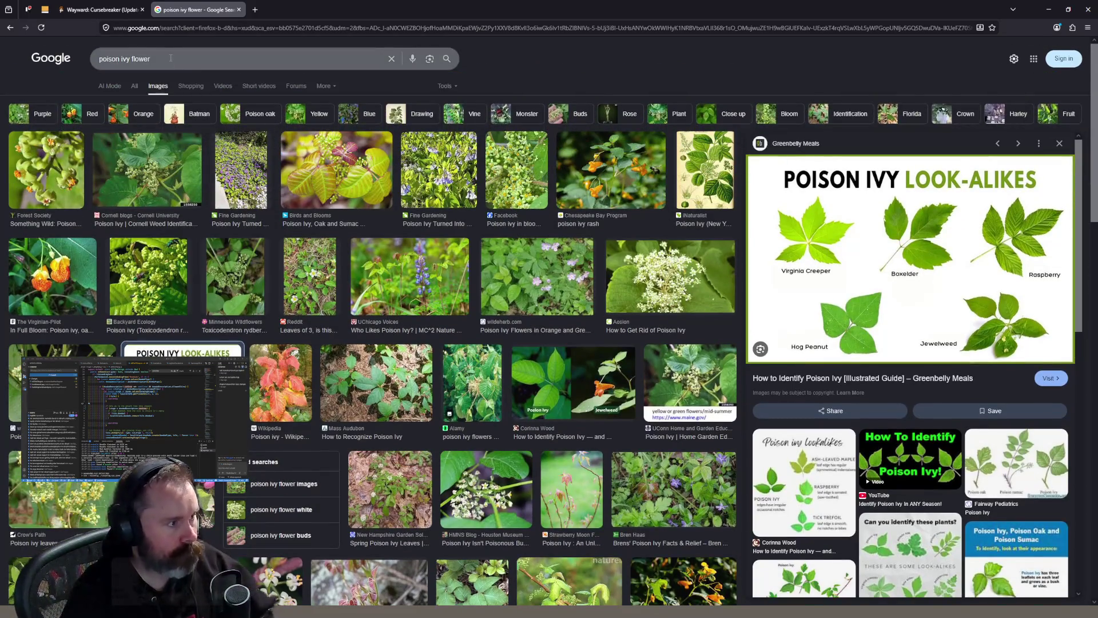
click(171, 58)
Search 'poison ivy flower color', read that the flowers are pale greenish-cream, and return to Aseprite
text(color)
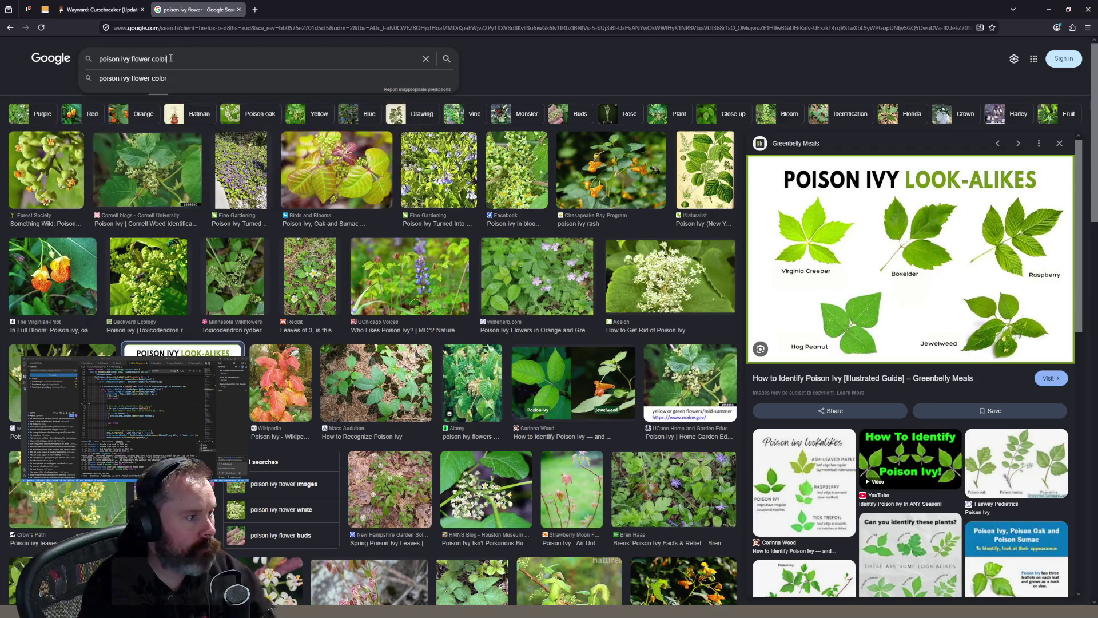
key(Return)
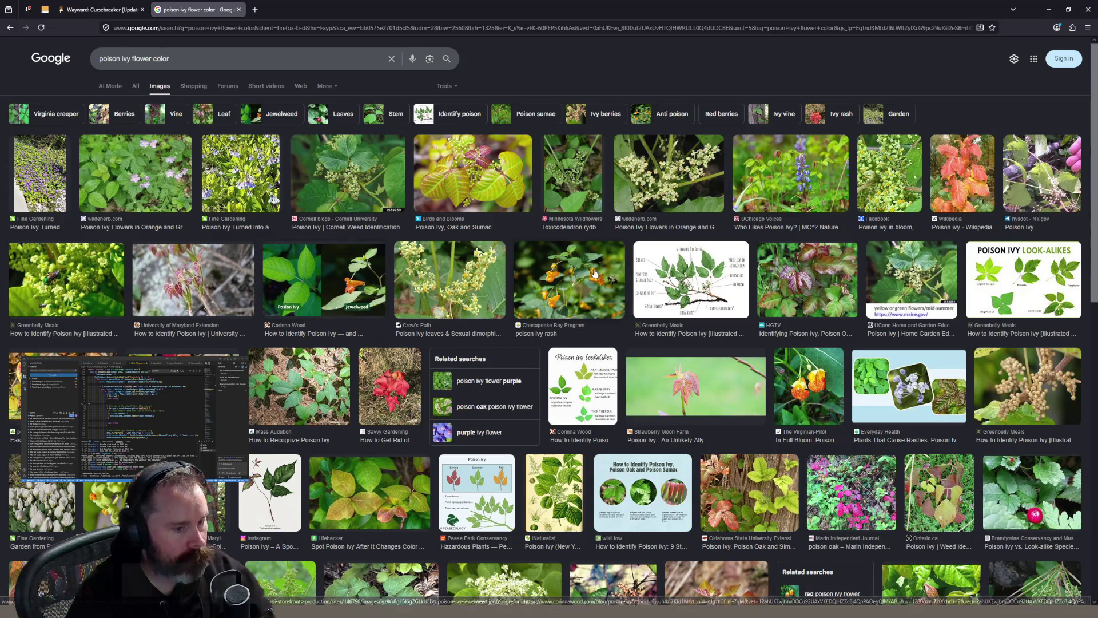
click(135, 87)
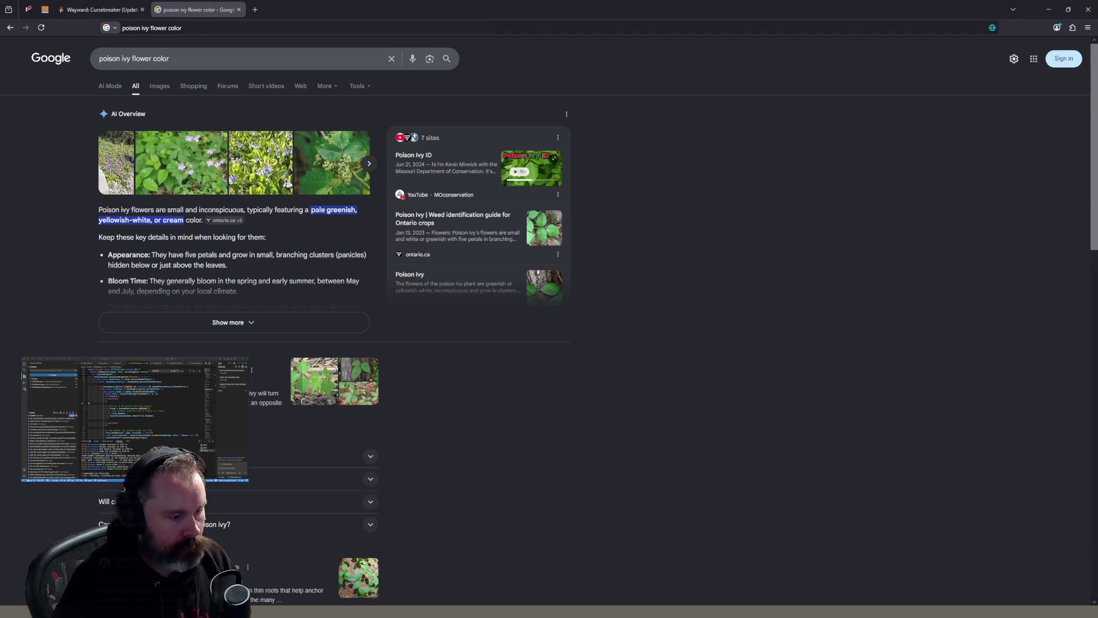
key(alt+Tab)
scroll(616, 313, up, 1)
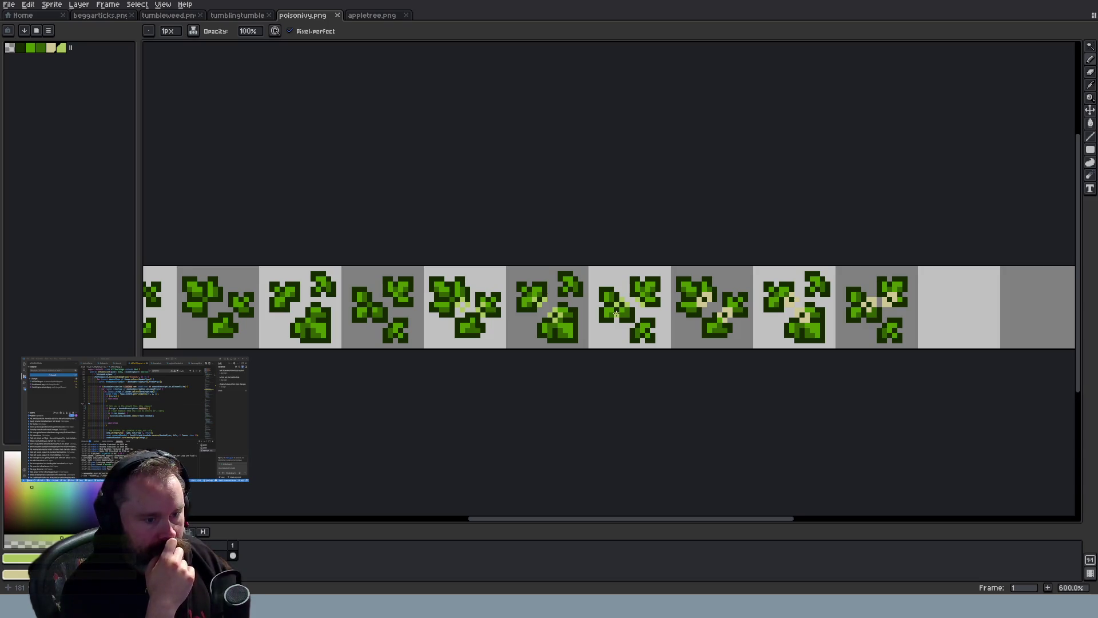
scroll(511, 317, up, 3)
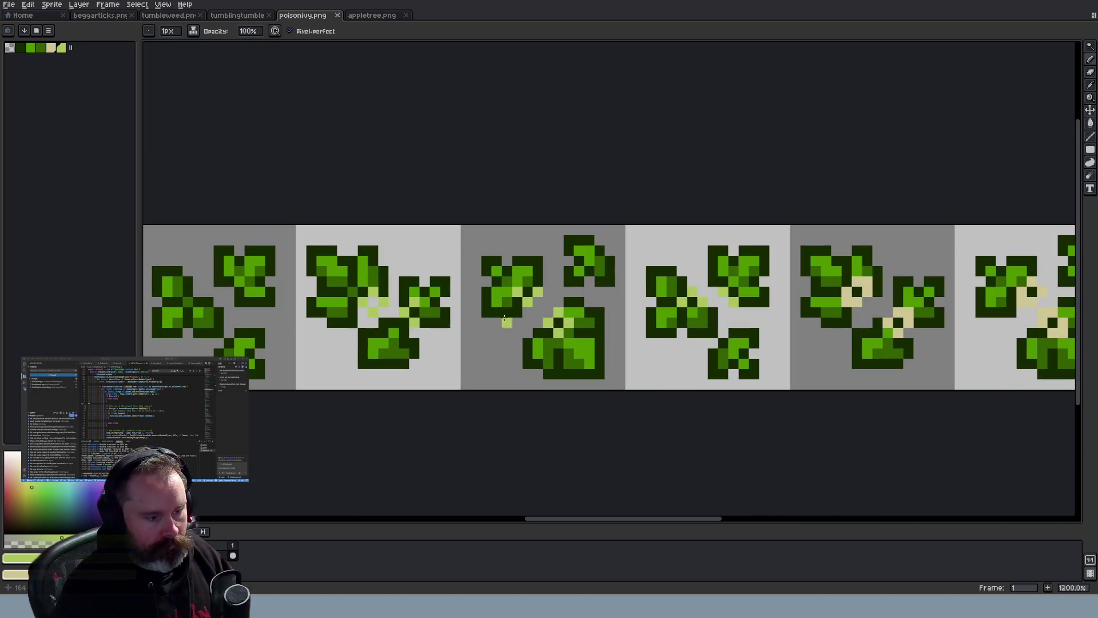
scroll(486, 294, down, 3)
scroll(388, 302, up, 4)
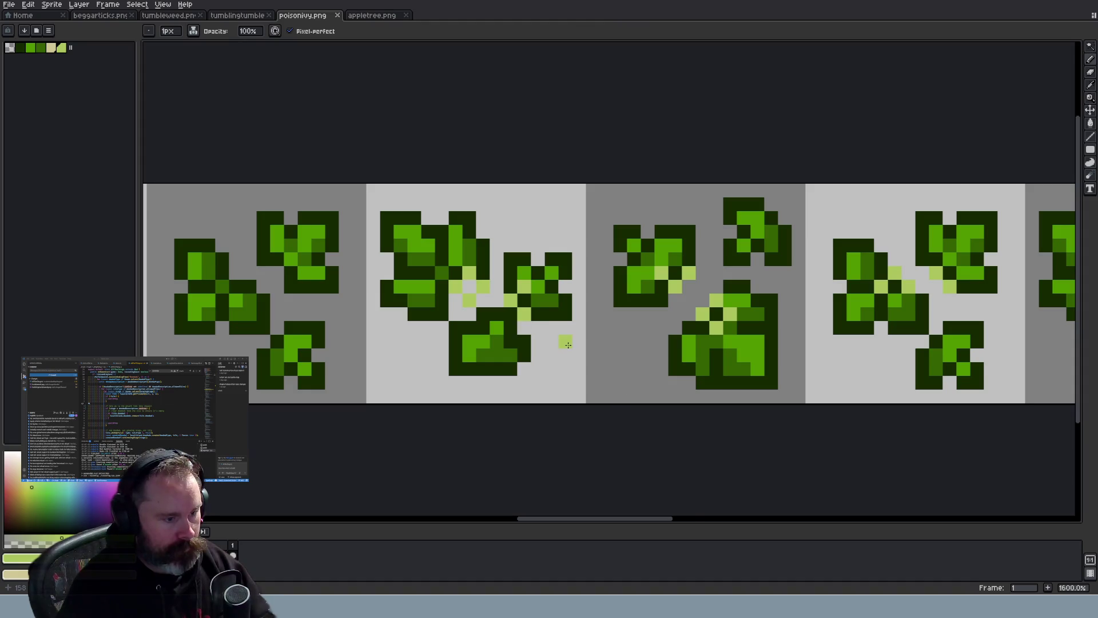
scroll(568, 345, down, 4)
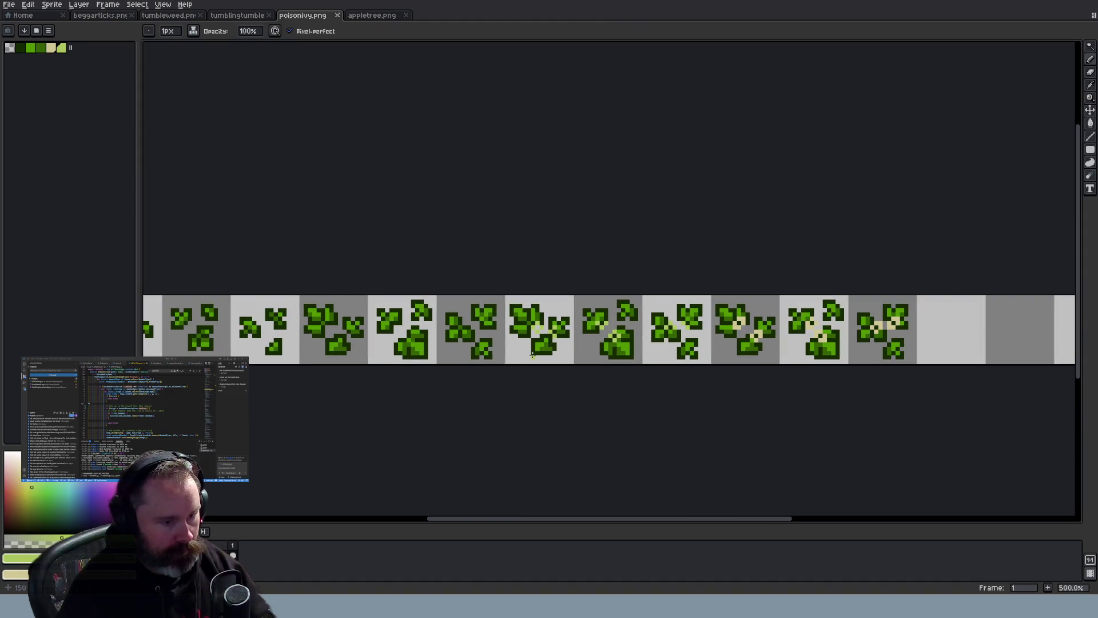
scroll(618, 388, up, 1)
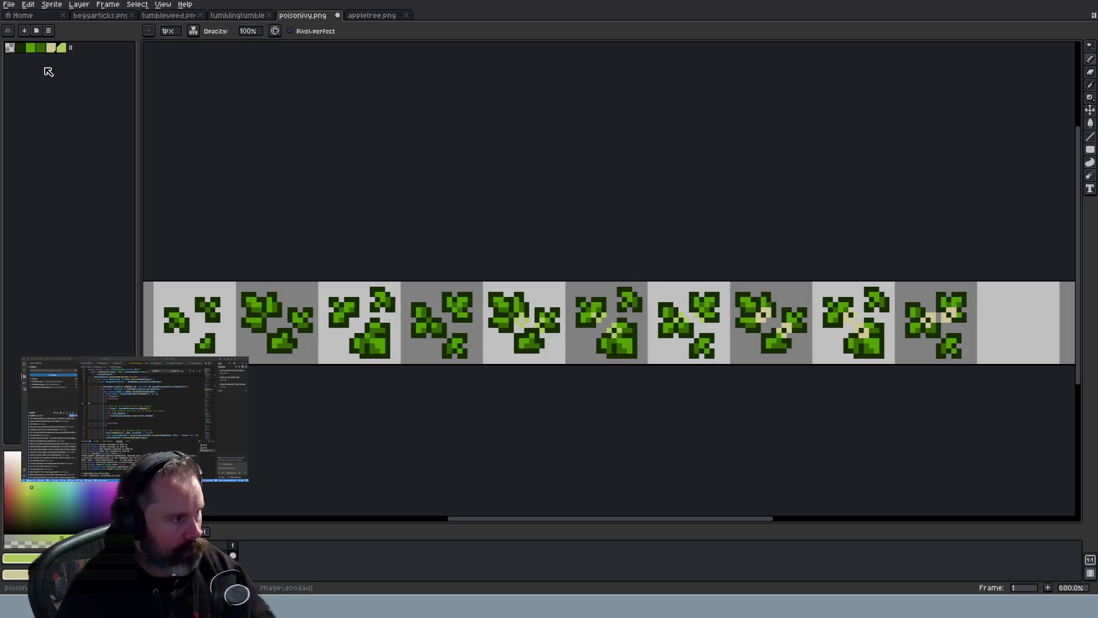
Select the second leaf tile and move the selection over to the fifth tile
click(1091, 46)
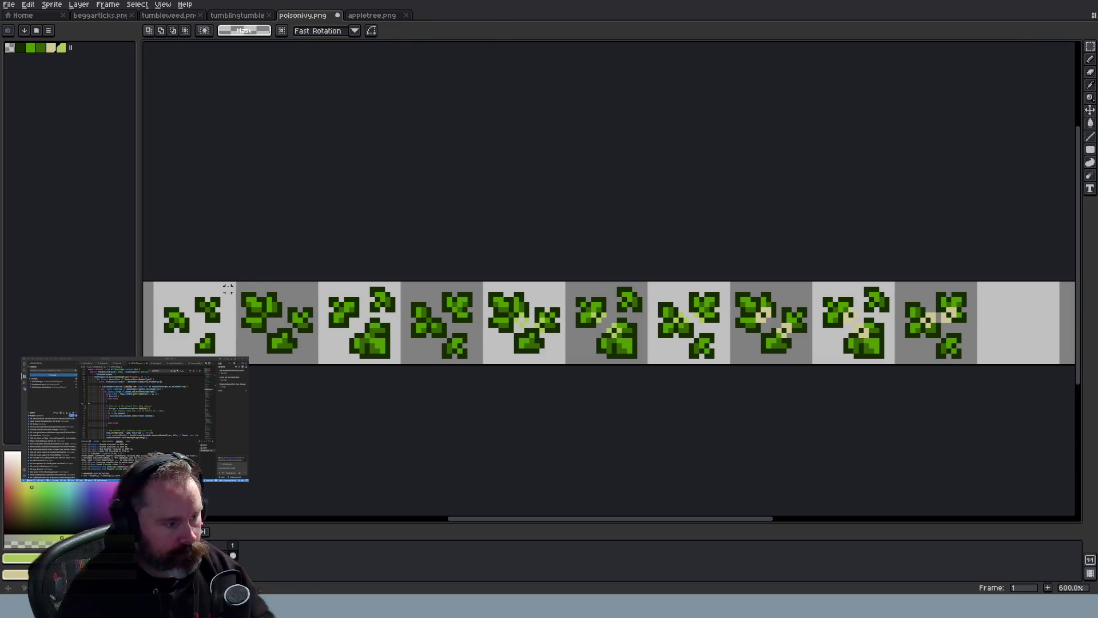
drag(239, 274, 314, 385)
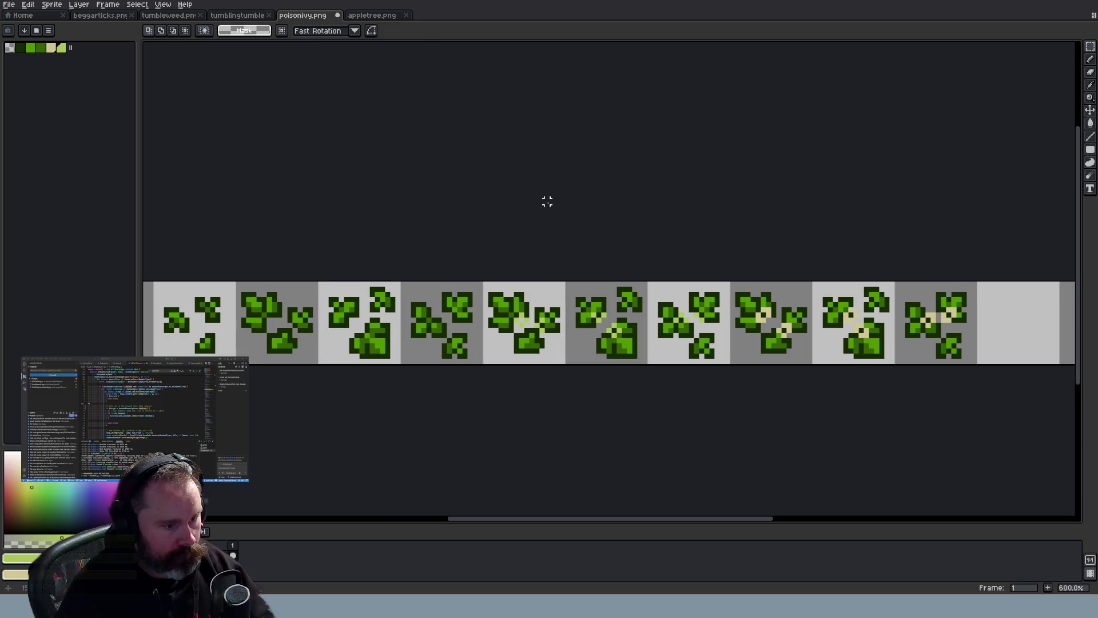
drag(295, 338, 547, 335)
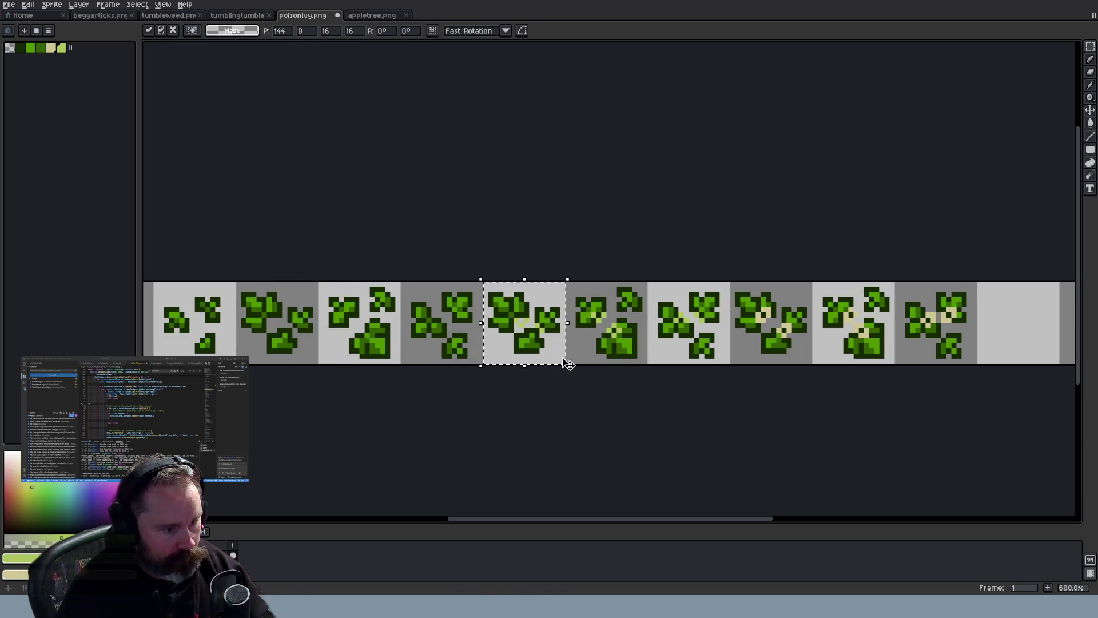
key(ctrl+d)
key(b)
Paint over the four stray light-green pixels on the leaf tile
scroll(516, 319, up, 4)
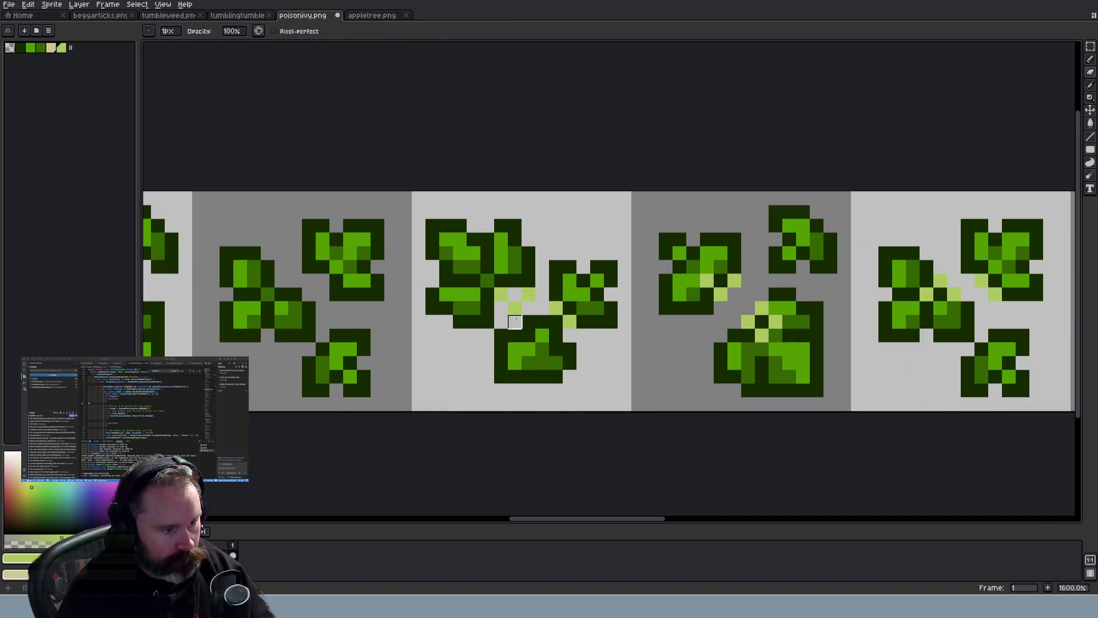
click(529, 294)
click(515, 309)
click(556, 309)
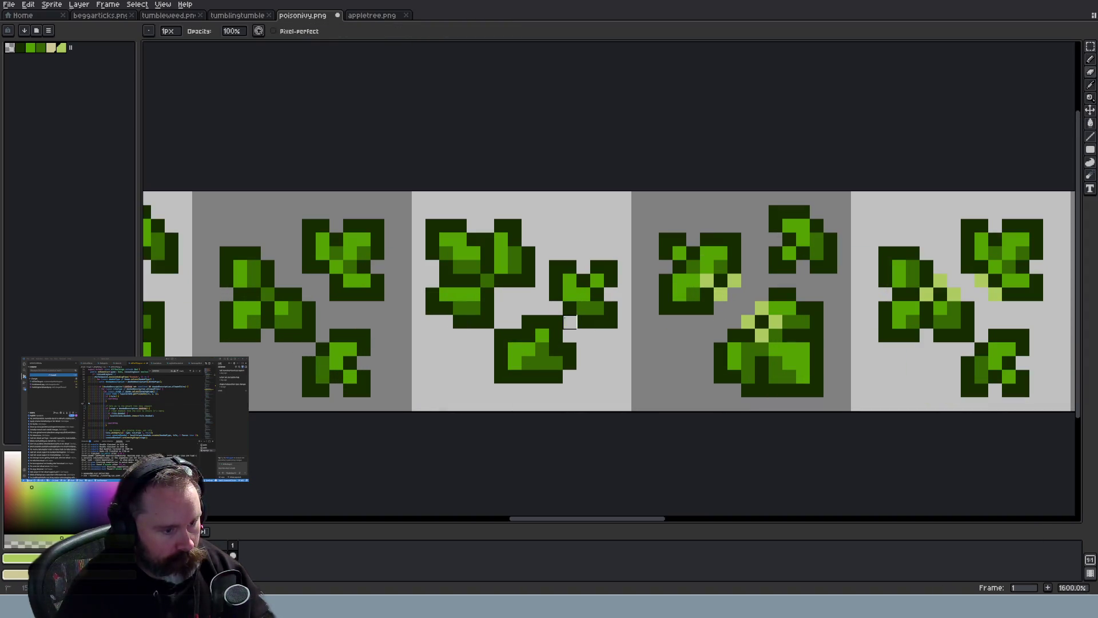
click(570, 322)
scroll(599, 376, down, 3)
scroll(599, 377, down, 1)
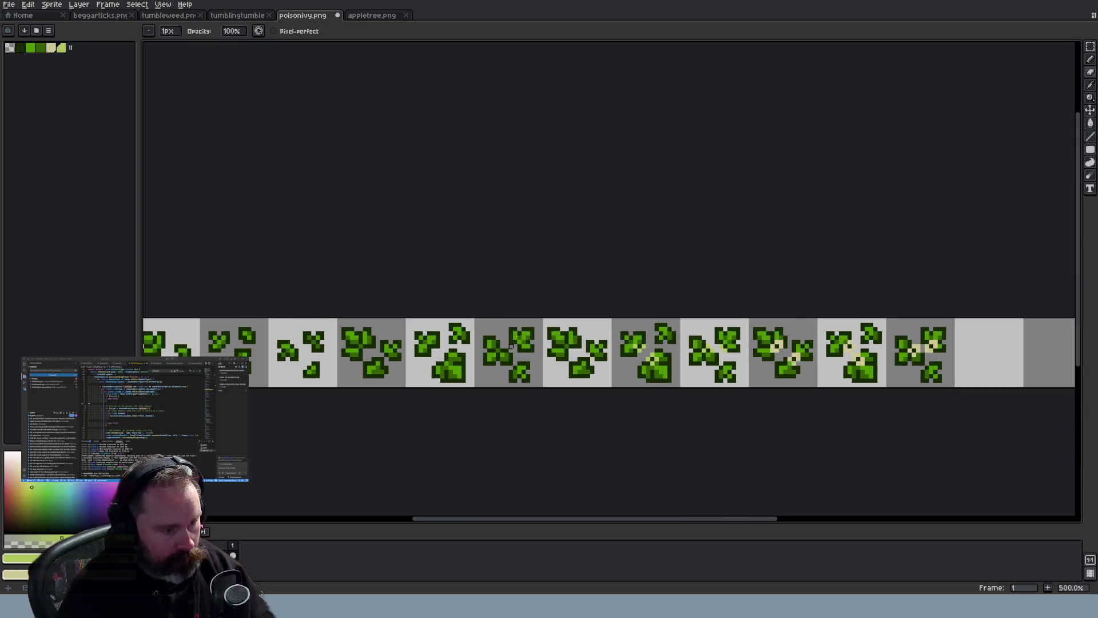
Select the fifth leaf tile and commit it in its moved position
click(1090, 46)
mouse_move(409, 316)
mouse_down()
mouse_move(441, 332)
mouse_move(471, 393)
mouse_move(667, 373)
mouse_up()
key(Return)
scroll(719, 412, up, 5)
key(b)
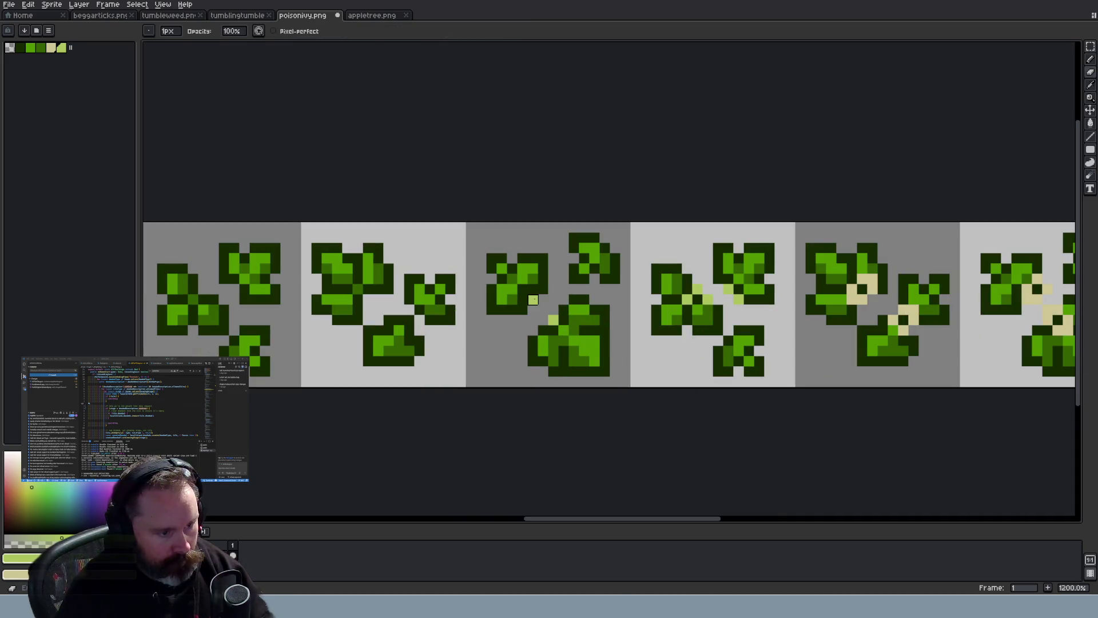
scroll(589, 369, down, 4)
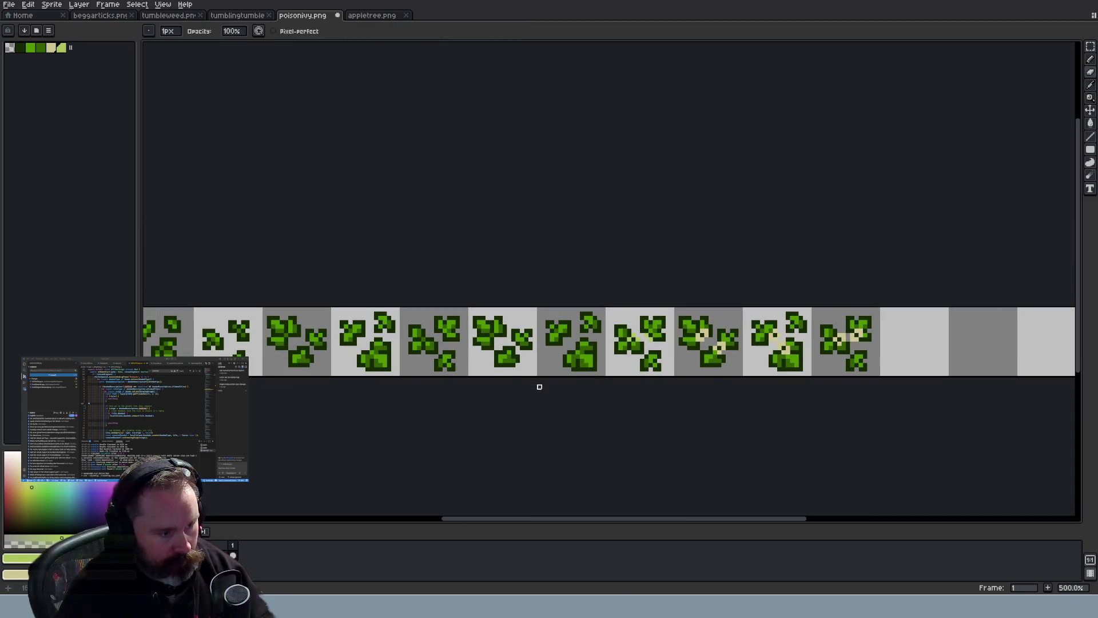
Magic-wand select a leaf tile and move it onto a later leaf tile
key(w)
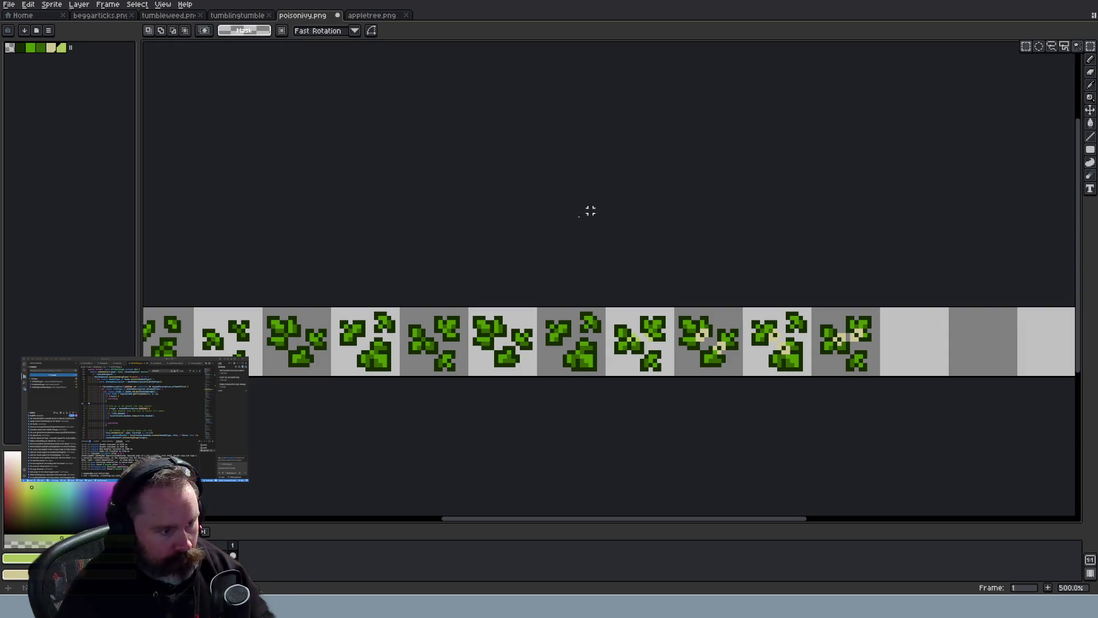
click(409, 313)
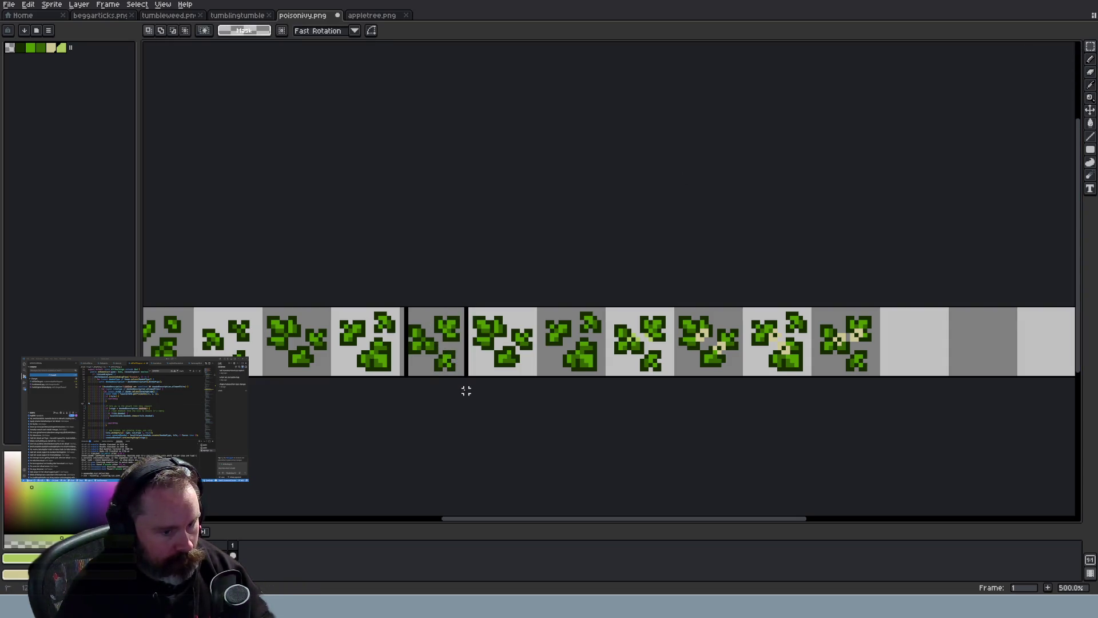
scroll(648, 361, up, 1)
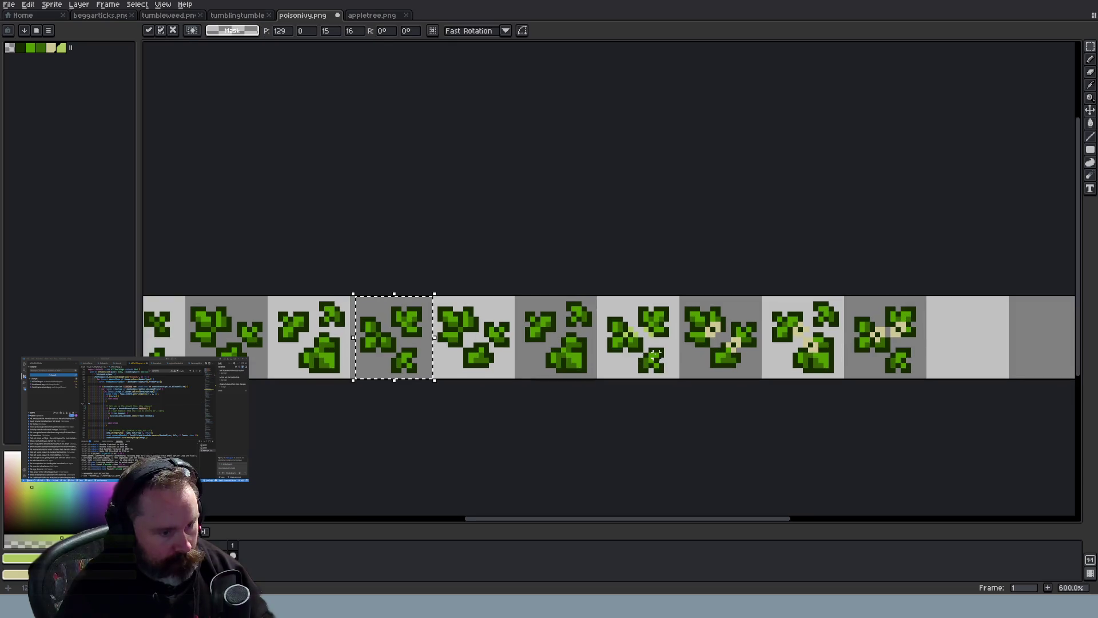
click(652, 360)
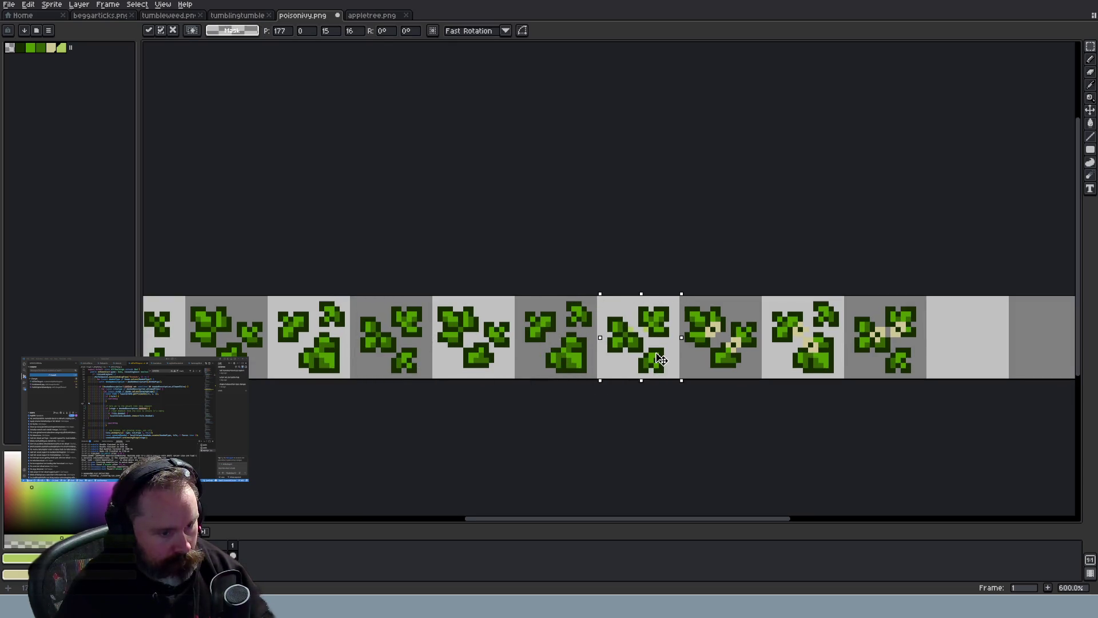
key(ctrl+d)
scroll(721, 386, up, 3)
Paint a single light-green pixel onto a leaf with the pencil
key(b)
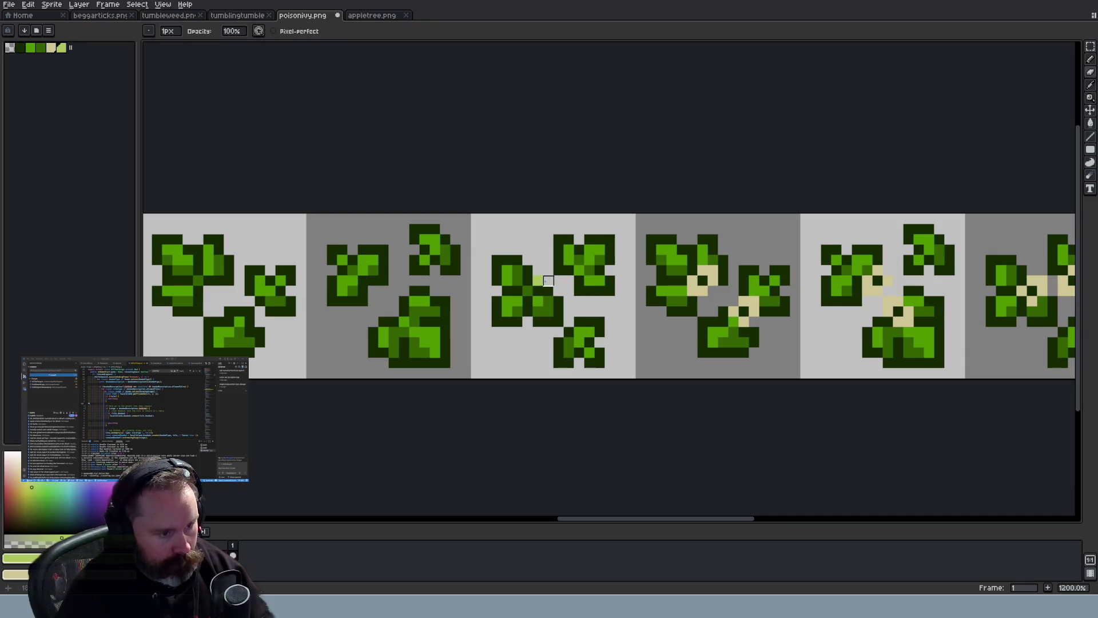
scroll(401, 289, down, 4)
scroll(349, 292, up, 4)
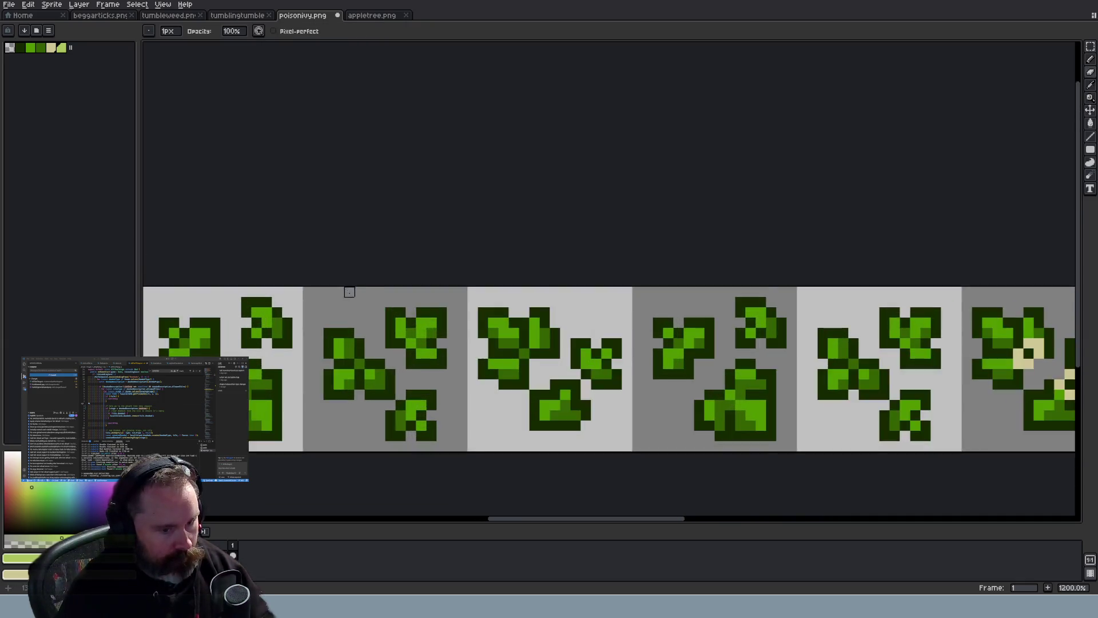
scroll(349, 291, down, 4)
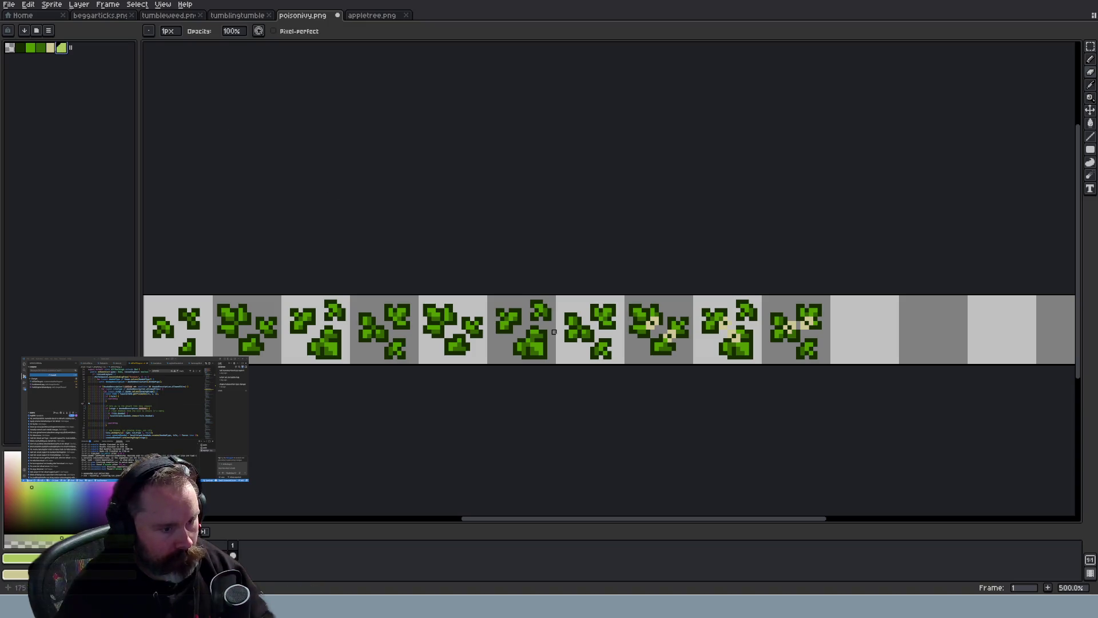
scroll(515, 338, up, 4)
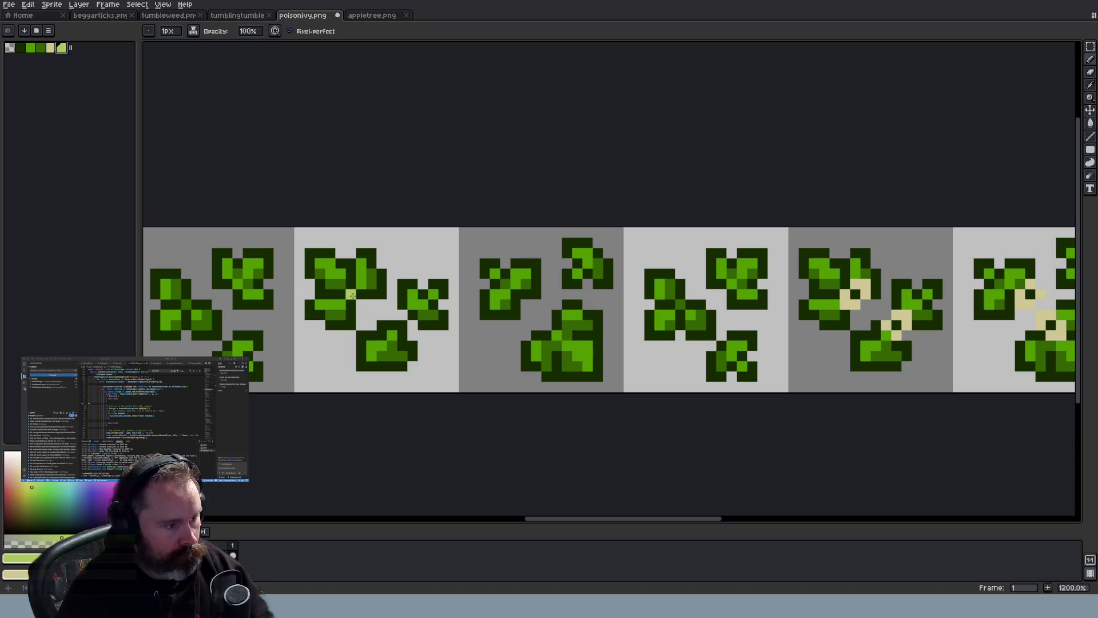
click(368, 303)
scroll(369, 309, down, 4)
scroll(372, 318, up, 2)
scroll(377, 324, up, 3)
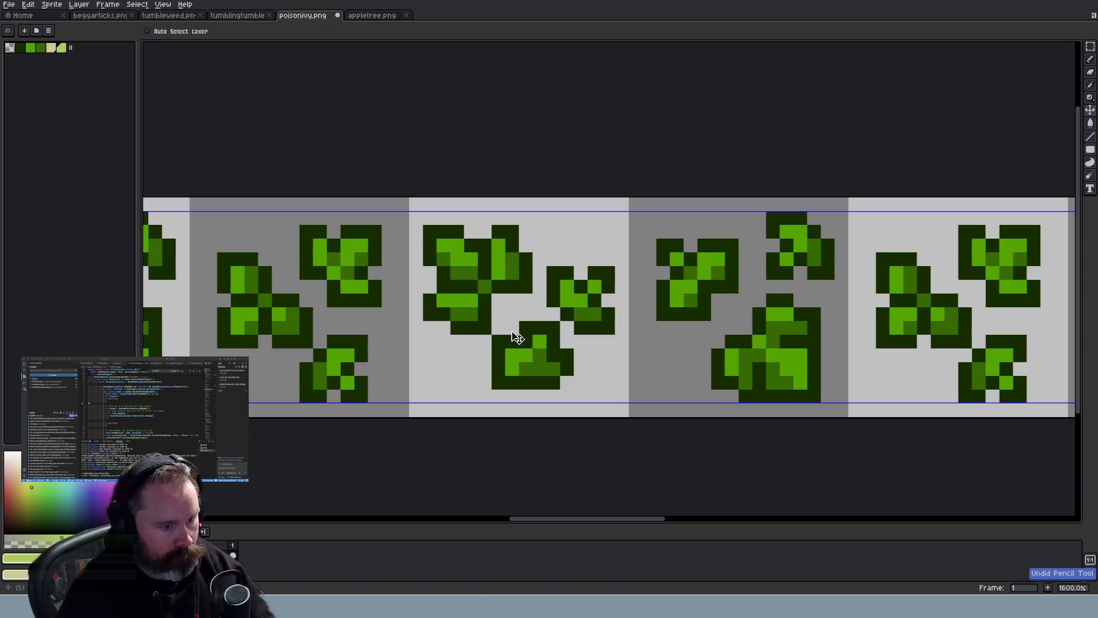
scroll(791, 339, down, 3)
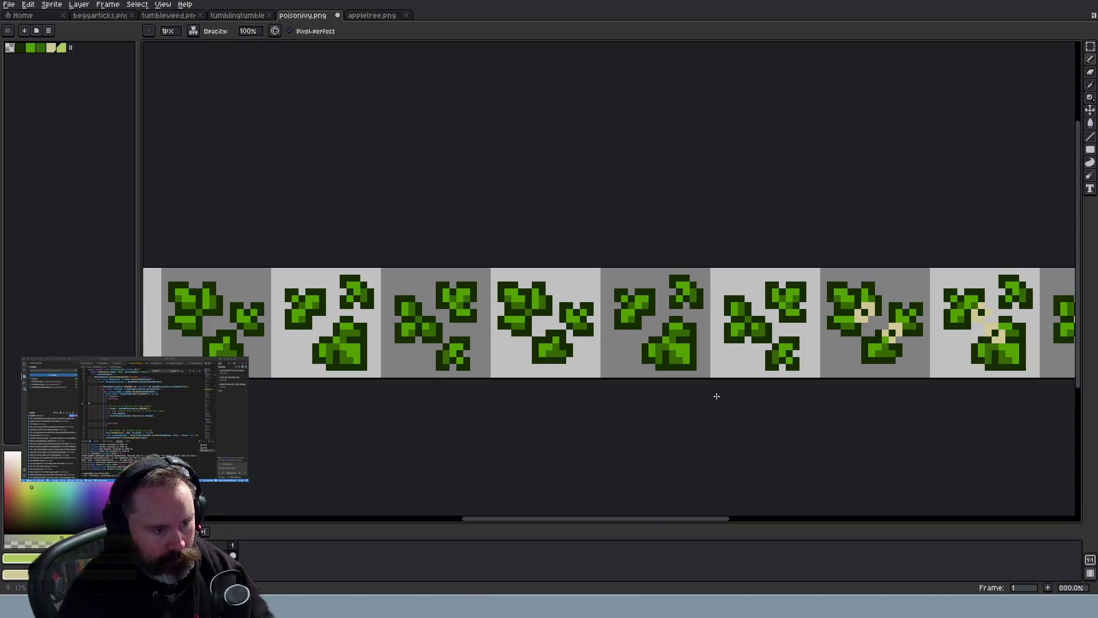
drag(725, 522, 772, 522)
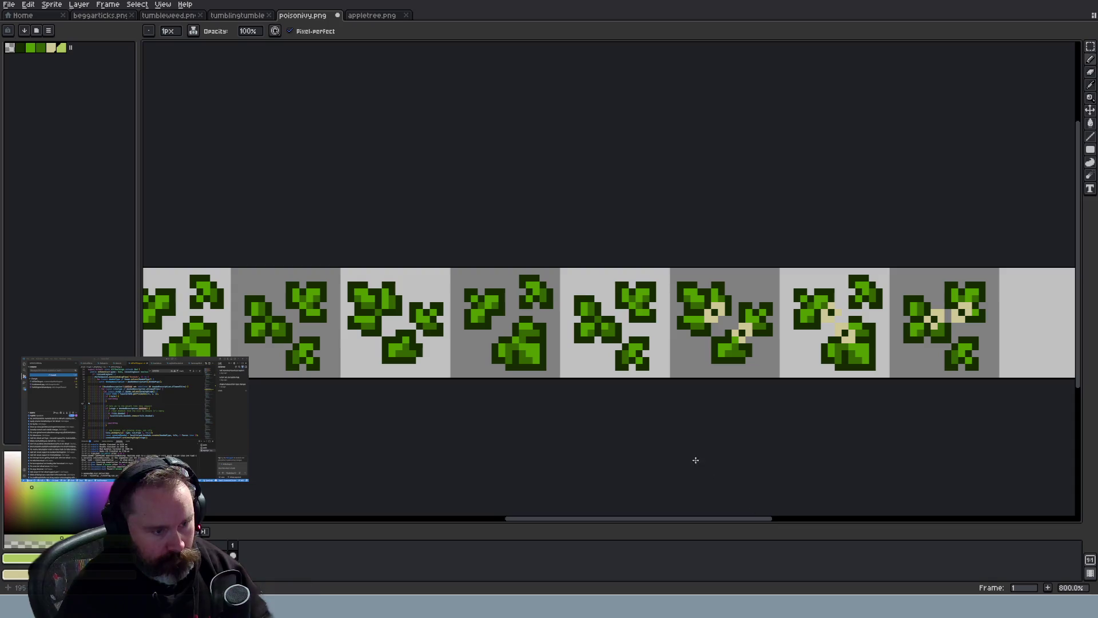
scroll(573, 312, up, 1)
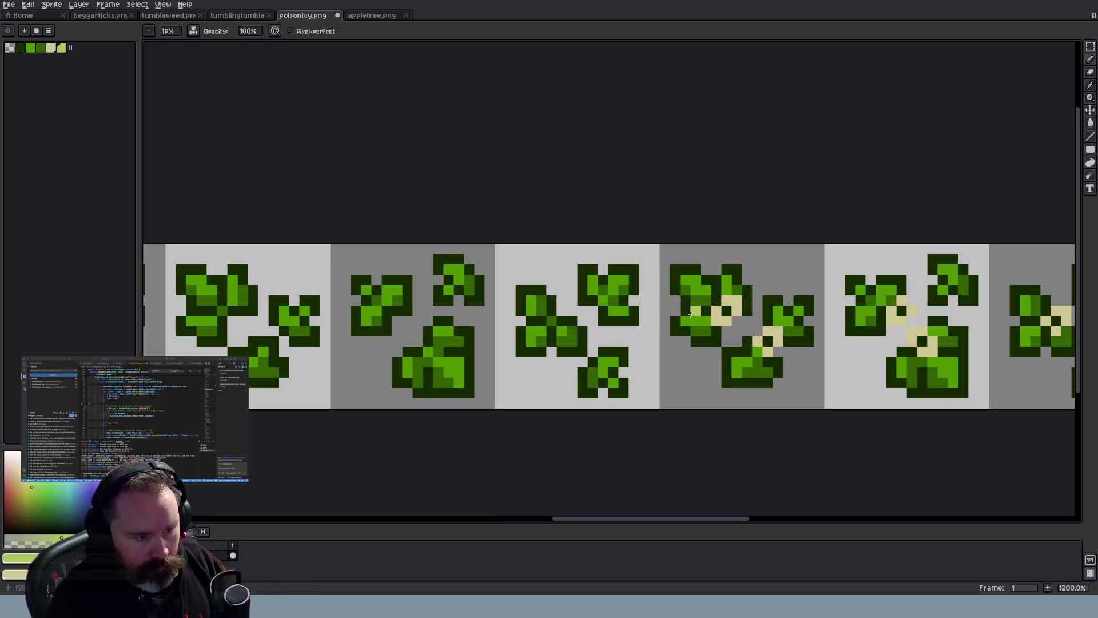
Add pale highlight pixels to the third leaf tile, undoing the last misplaced one
click(551, 309)
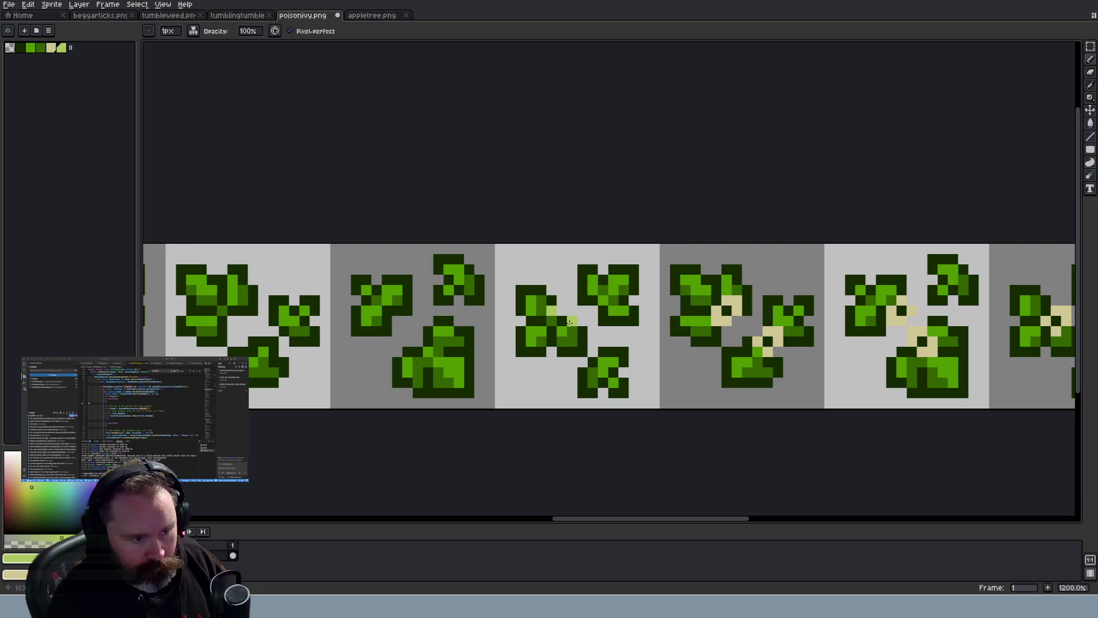
click(551, 321)
click(540, 321)
click(550, 331)
scroll(640, 361, down, 1)
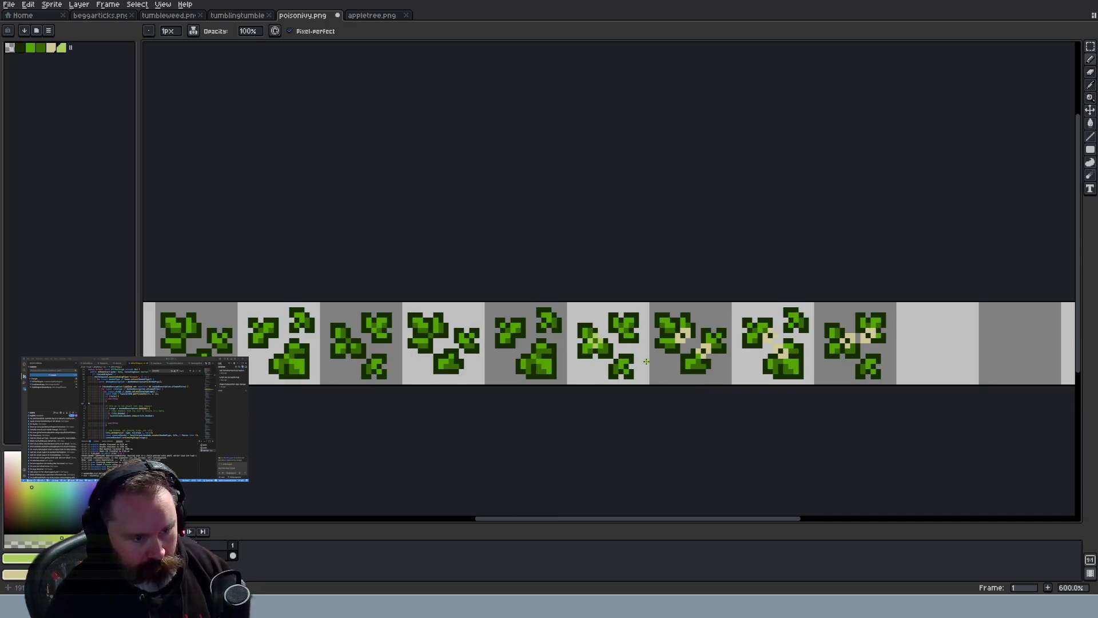
scroll(649, 362, up, 2)
key(ctrl+z)
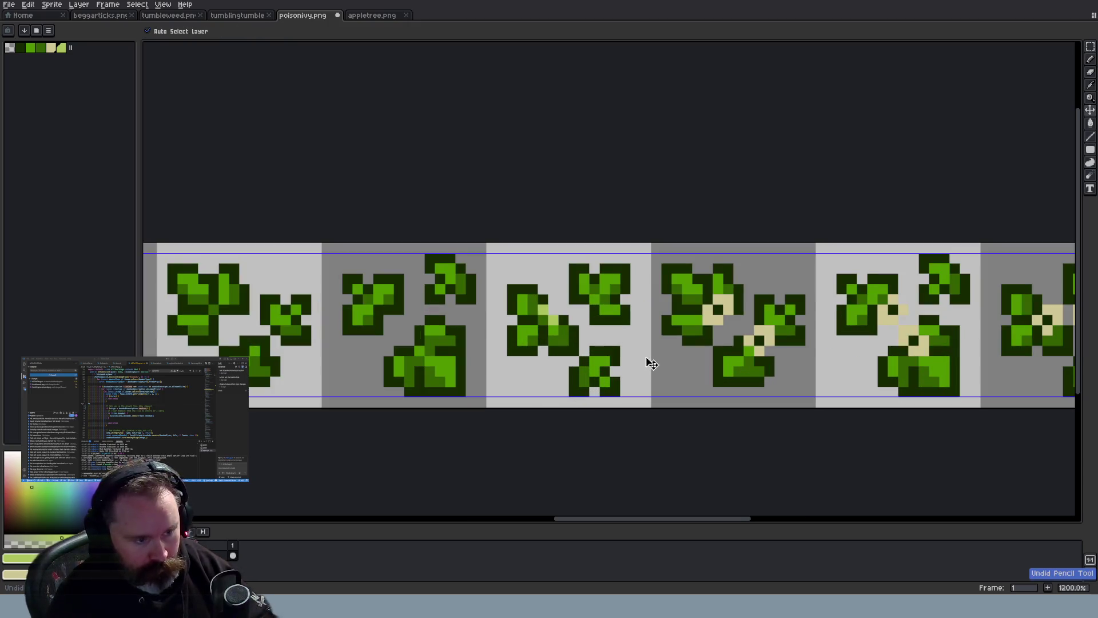
key(b)
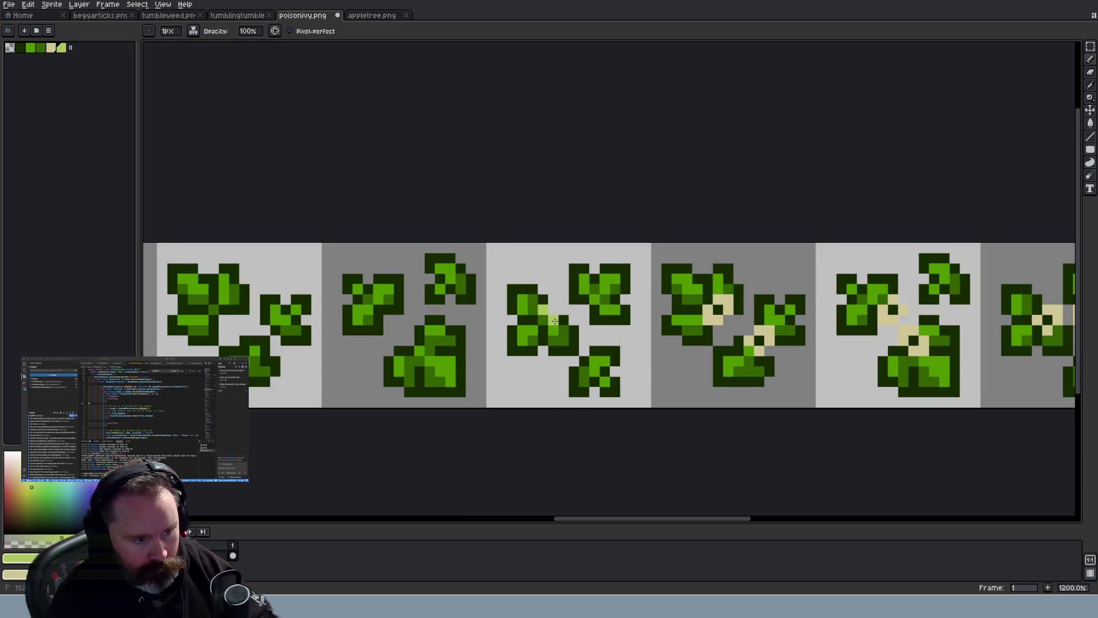
scroll(627, 340, down, 3)
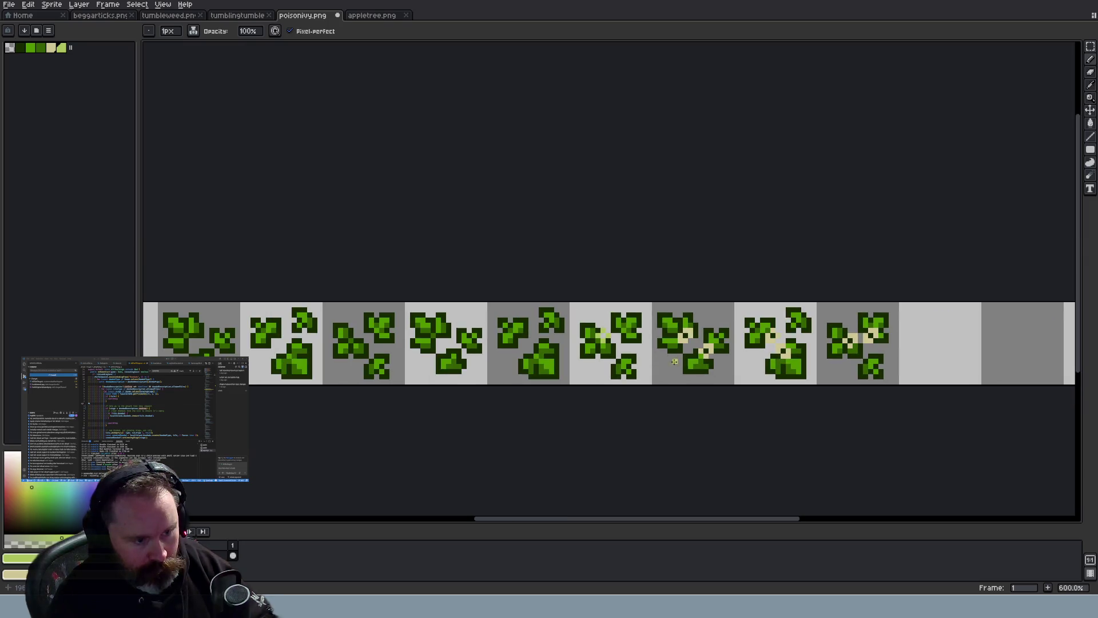
scroll(681, 360, up, 1)
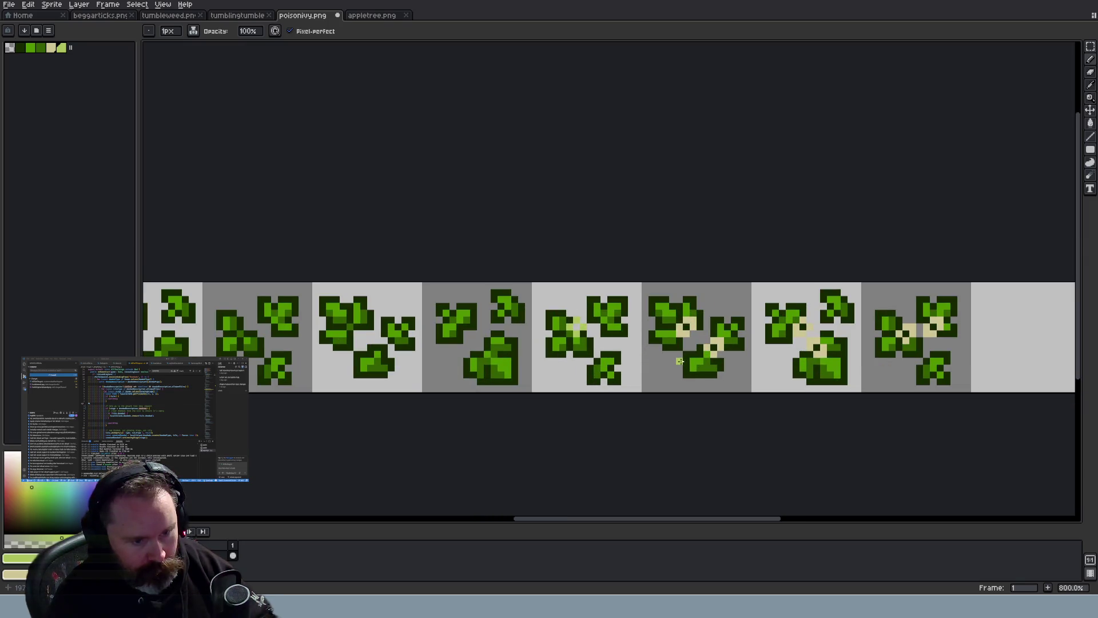
scroll(679, 361, up, 1)
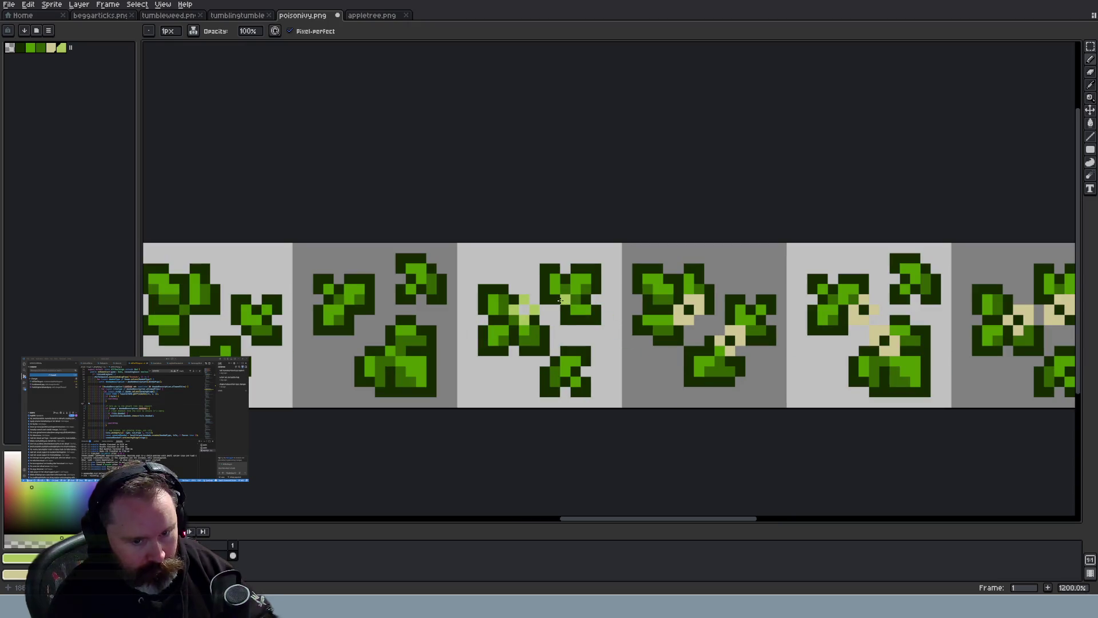
scroll(619, 316, down, 1)
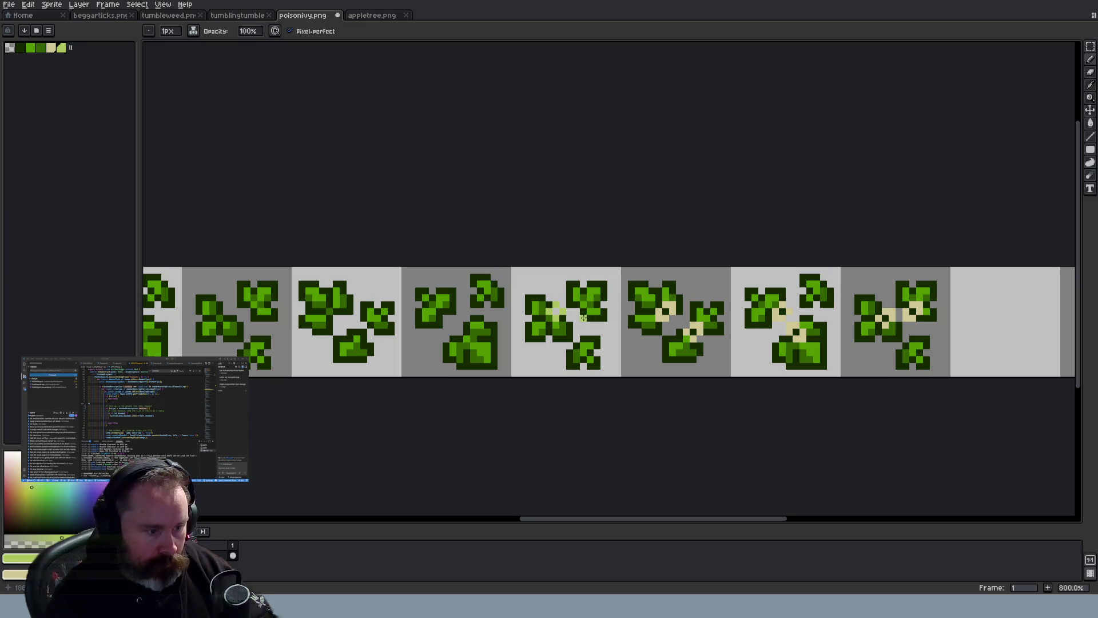
Undo the stray pencil strokes on the middle ivy frame
key(v)
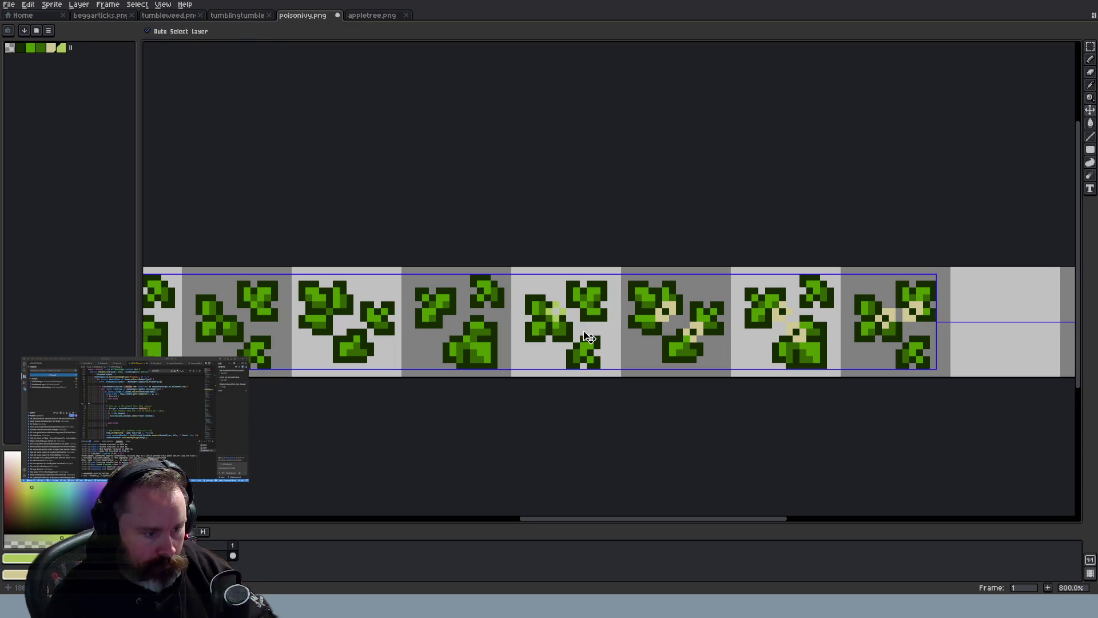
key(ctrl+z)
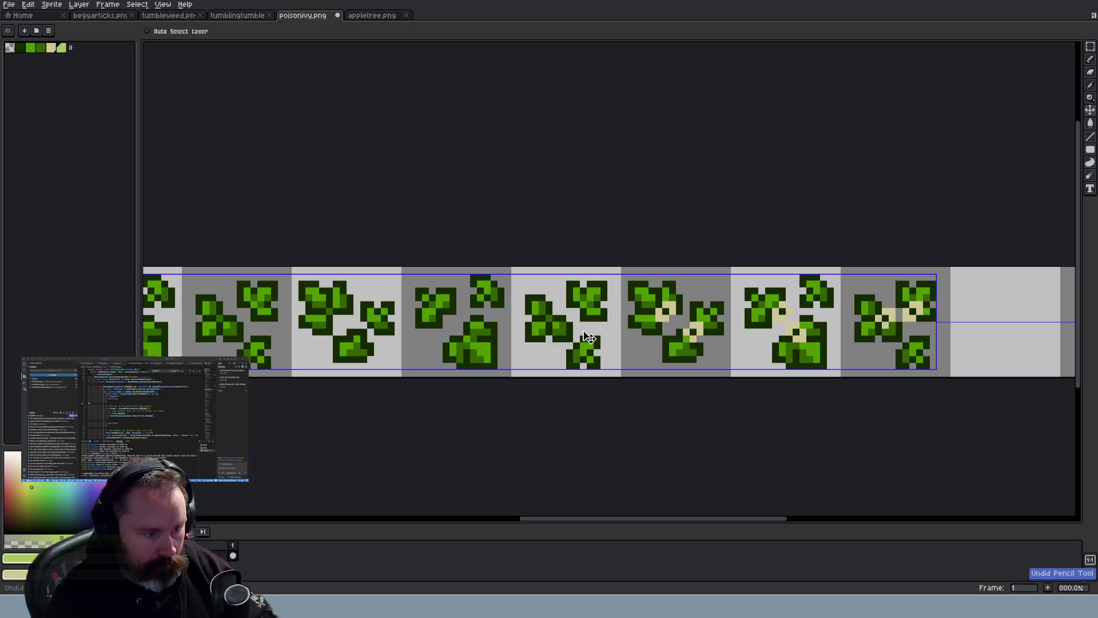
key(b)
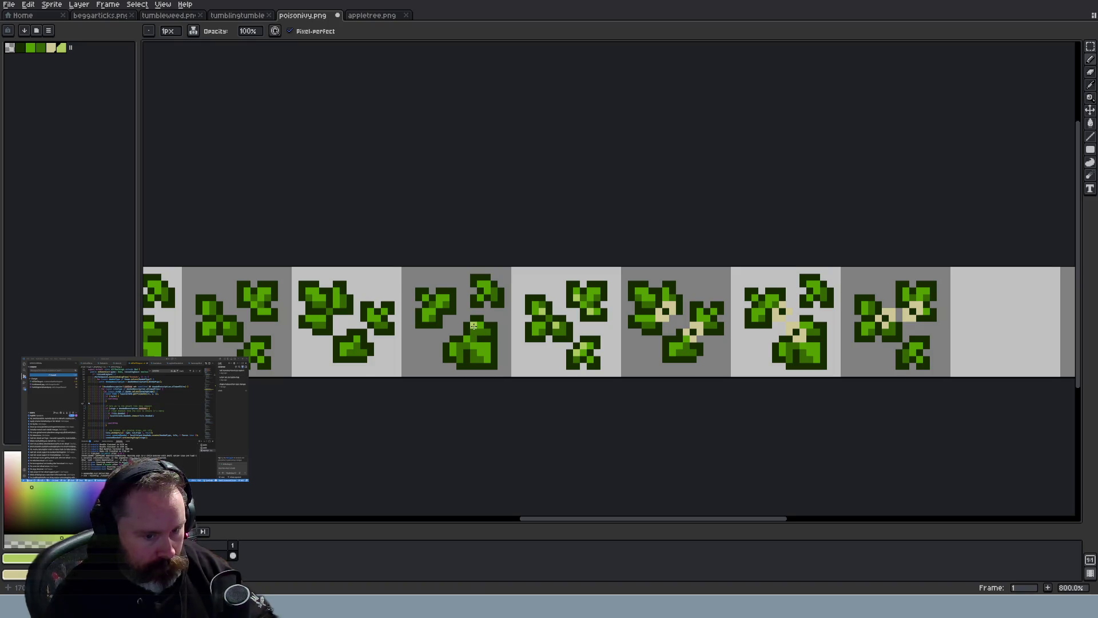
key(ctrl+z)
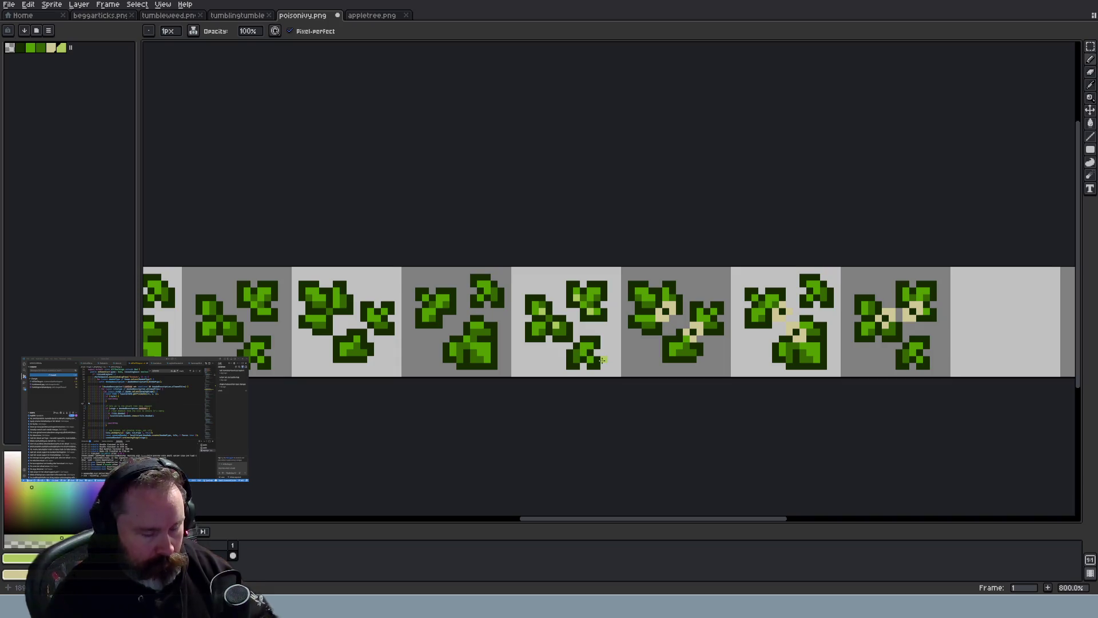
Lighten a few pixels on the lower leaf of the middle ivy frame
scroll(597, 353, up, 2)
scroll(596, 354, down, 2)
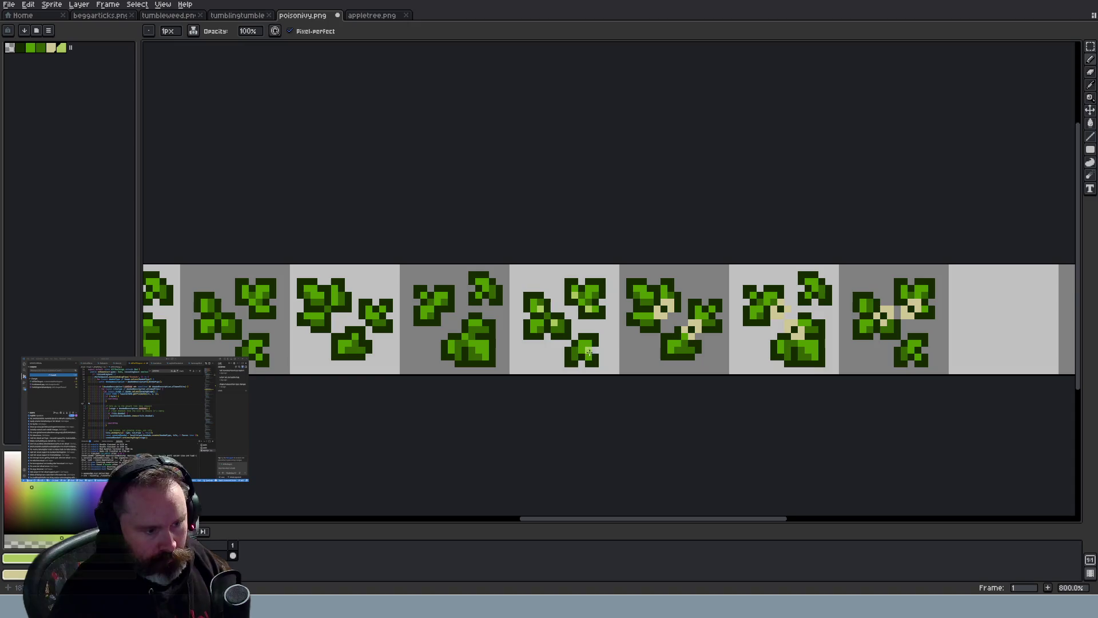
click(580, 347)
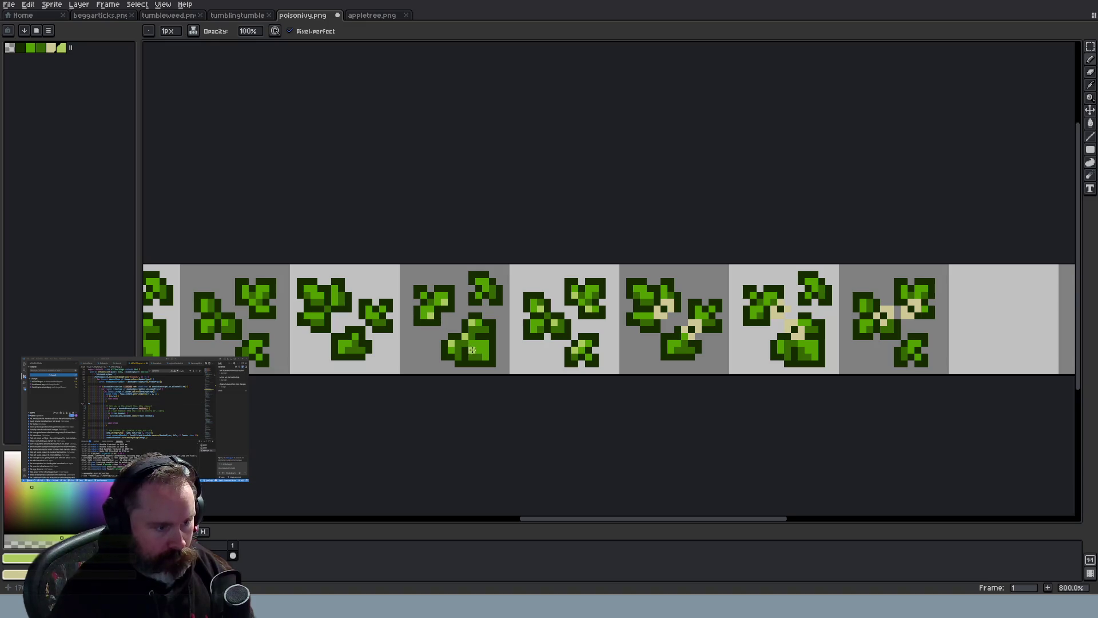
scroll(475, 344, down, 1)
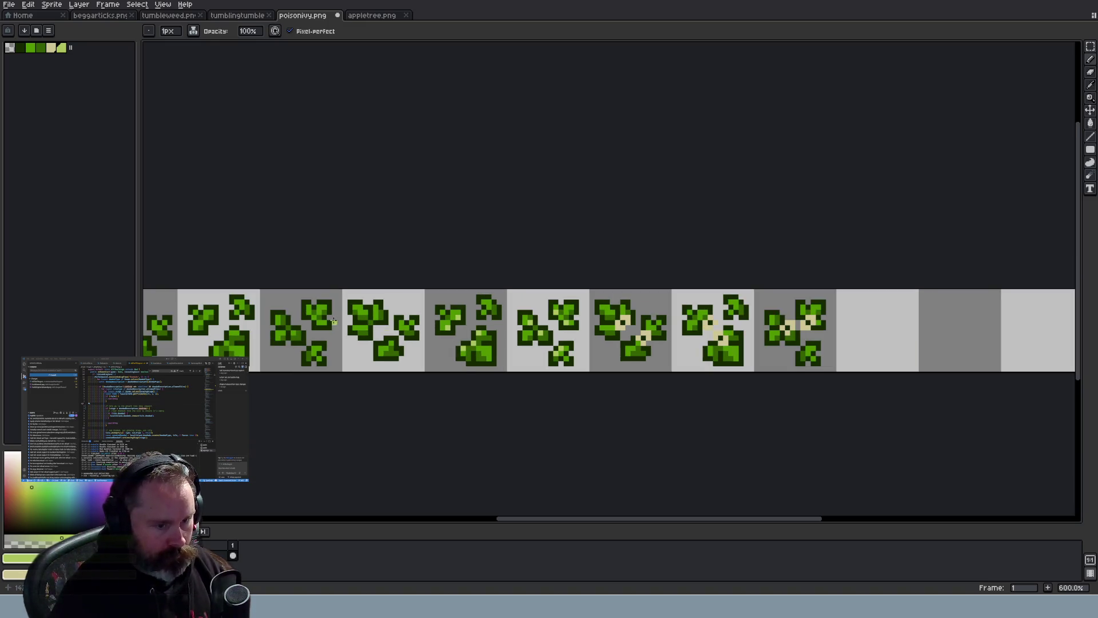
scroll(355, 335, up, 1)
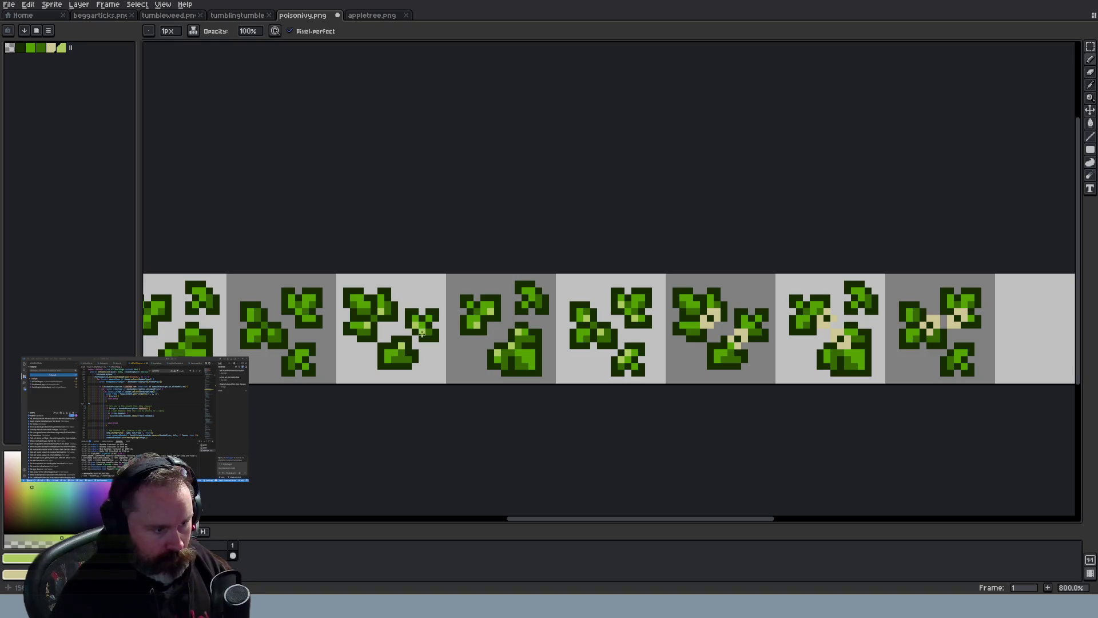
scroll(462, 380, down, 1)
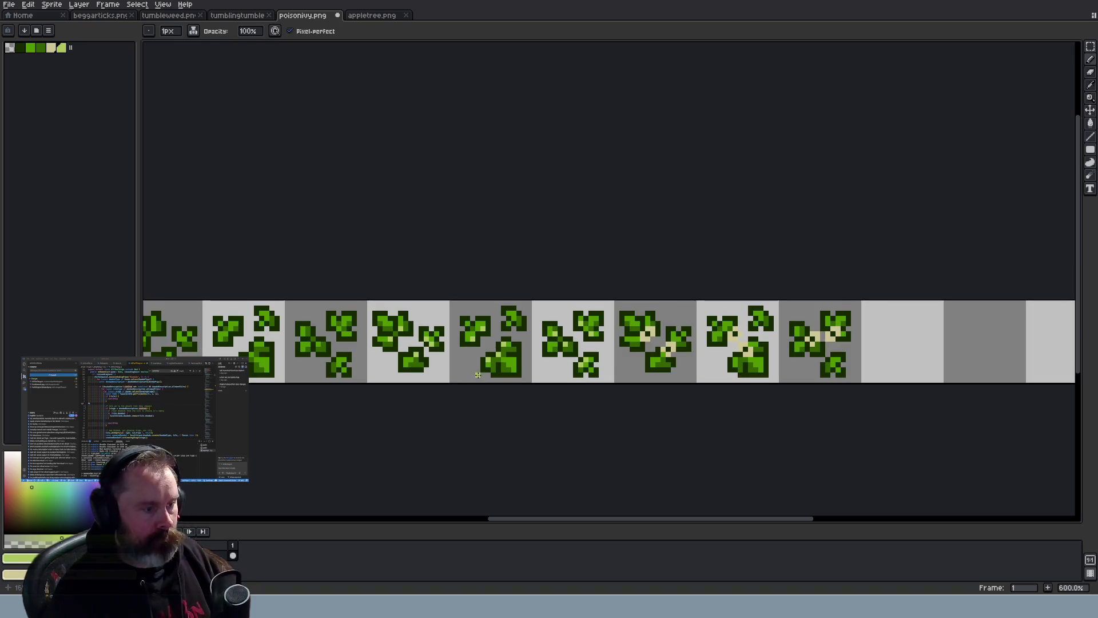
scroll(478, 375, down, 3)
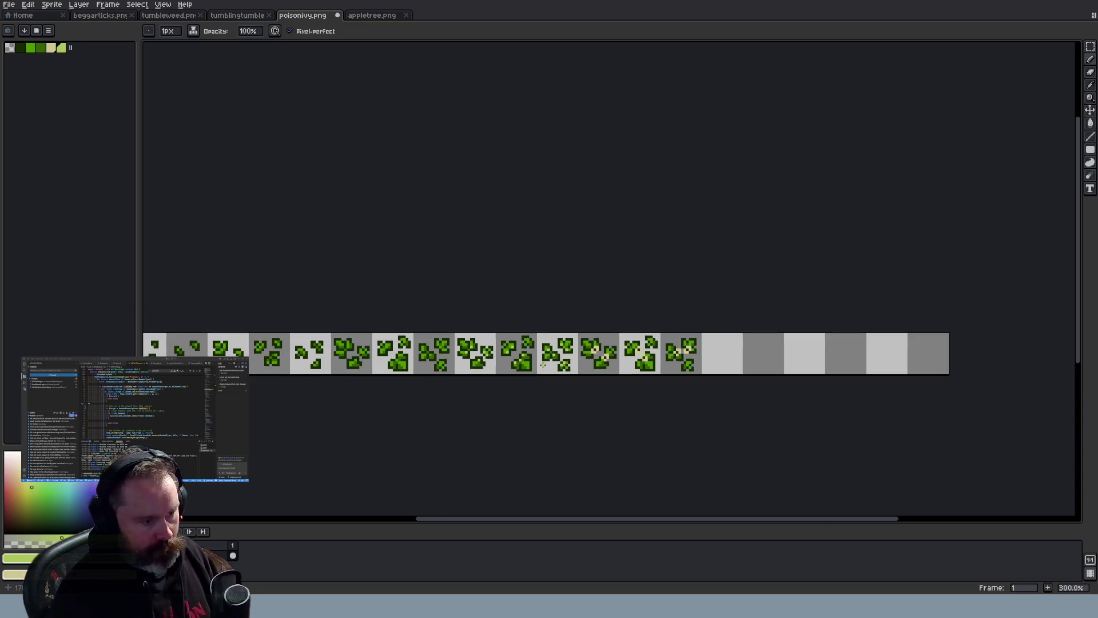
scroll(526, 368, up, 2)
scroll(526, 369, up, 1)
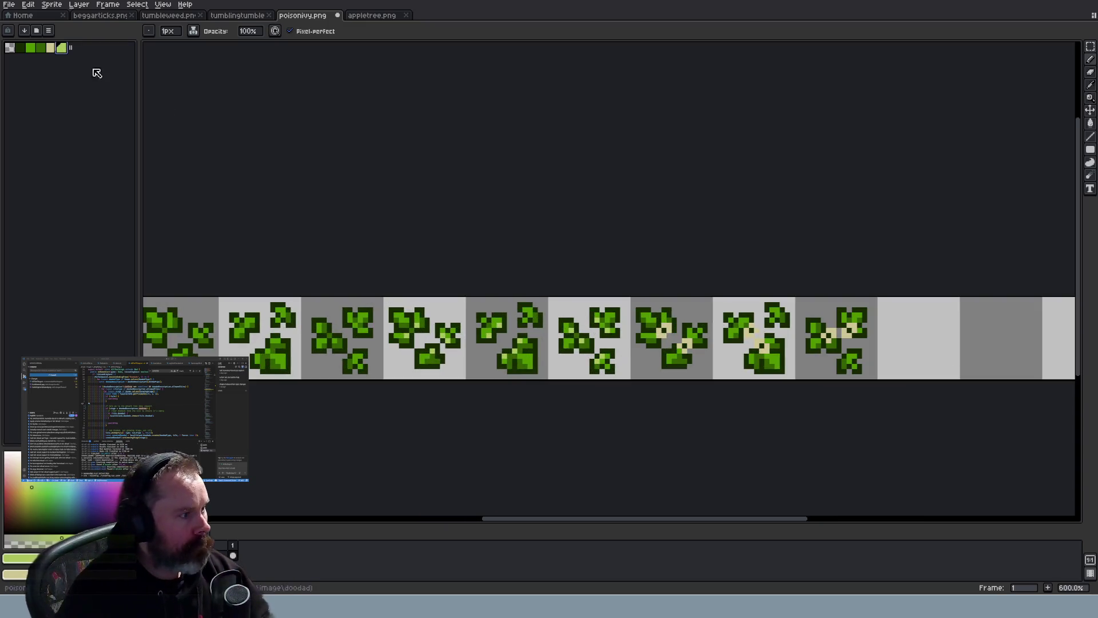
Raise the drawing colour's green to 209 (RGB 169, 209, 98) and append it to the palette
click(14, 558)
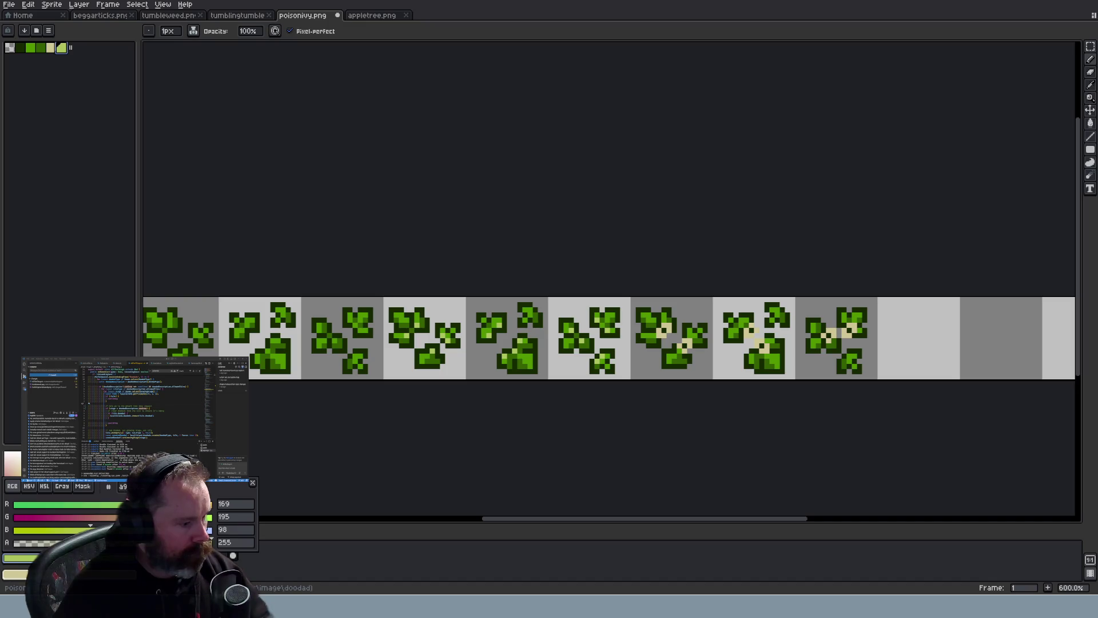
drag(165, 517, 180, 517)
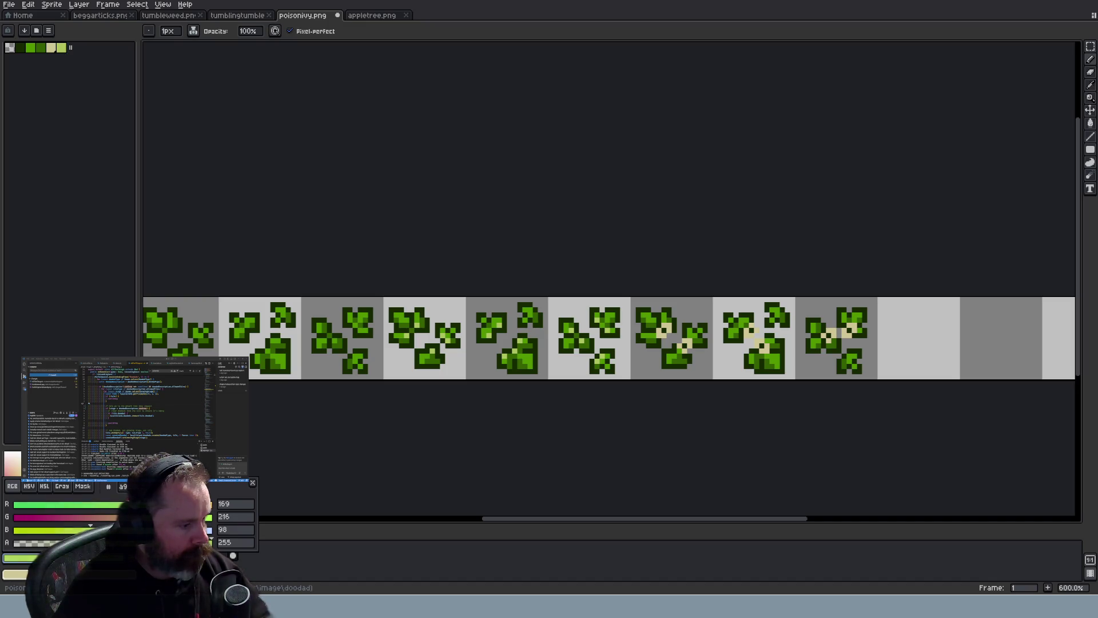
click(73, 48)
scroll(381, 336, up, 1)
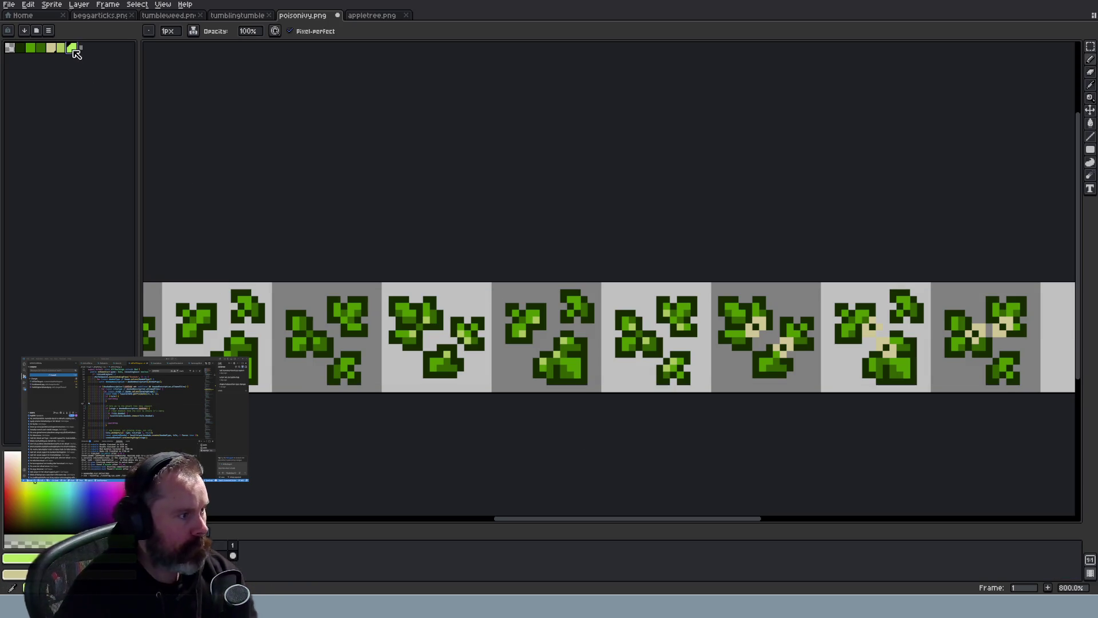
click(14, 559)
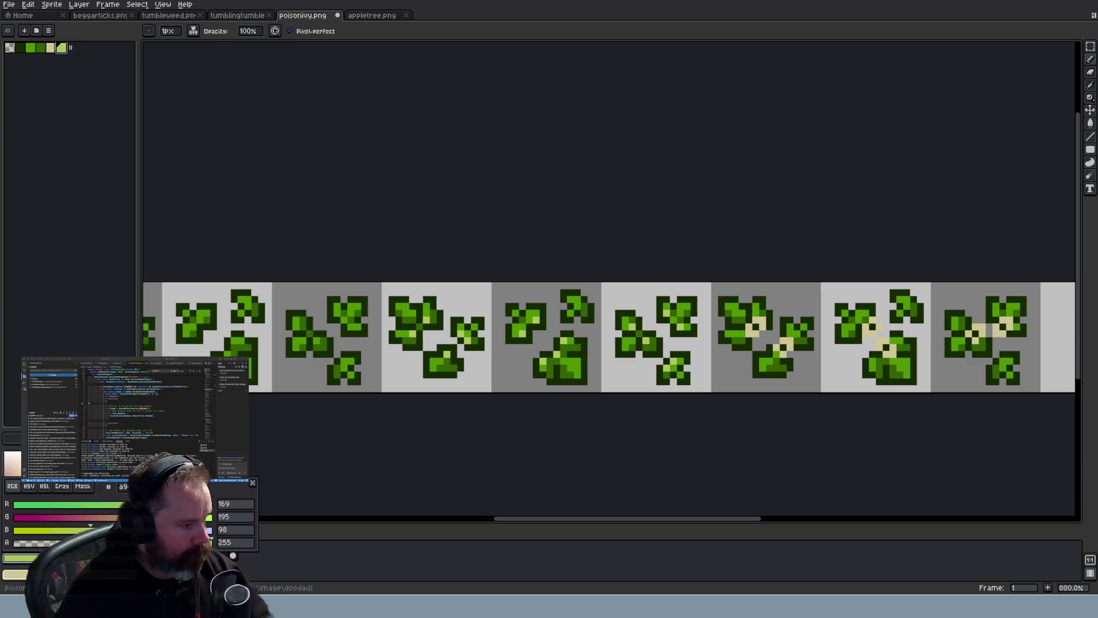
drag(165, 516, 176, 516)
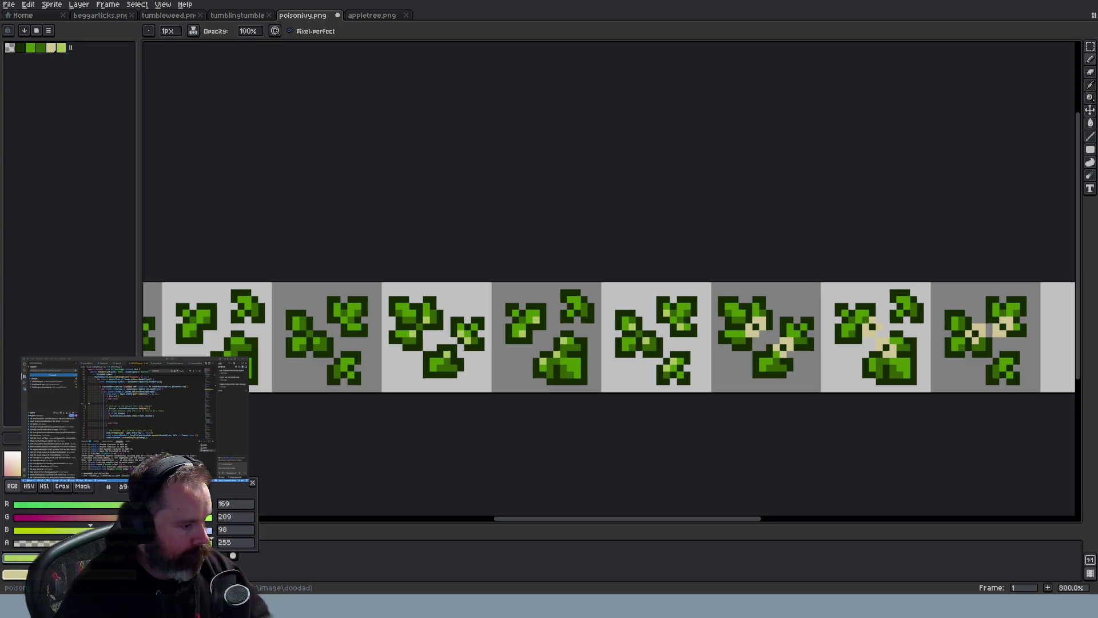
click(72, 48)
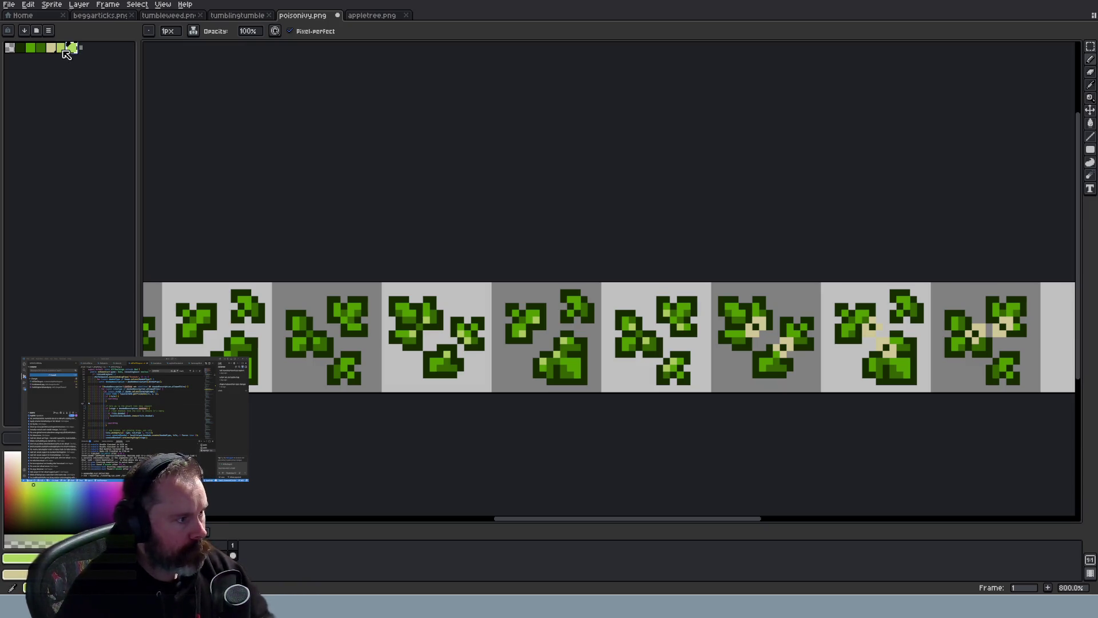
key(ctrl+z)
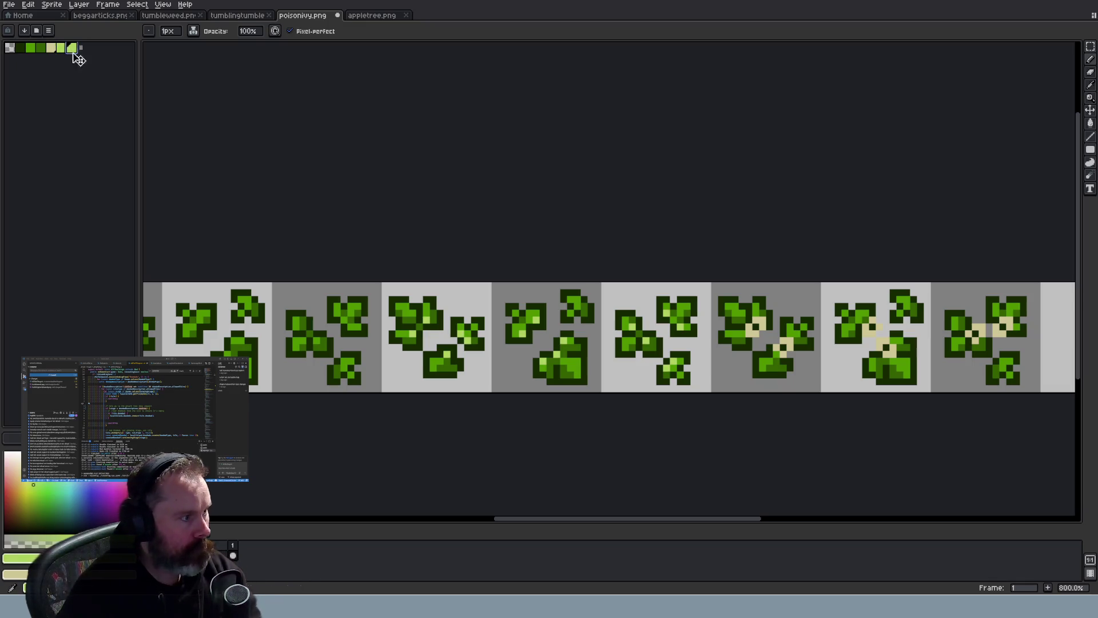
Pick the beige stem colour and paint a stem stroke onto the flowering ivy
scroll(664, 452, down, 3)
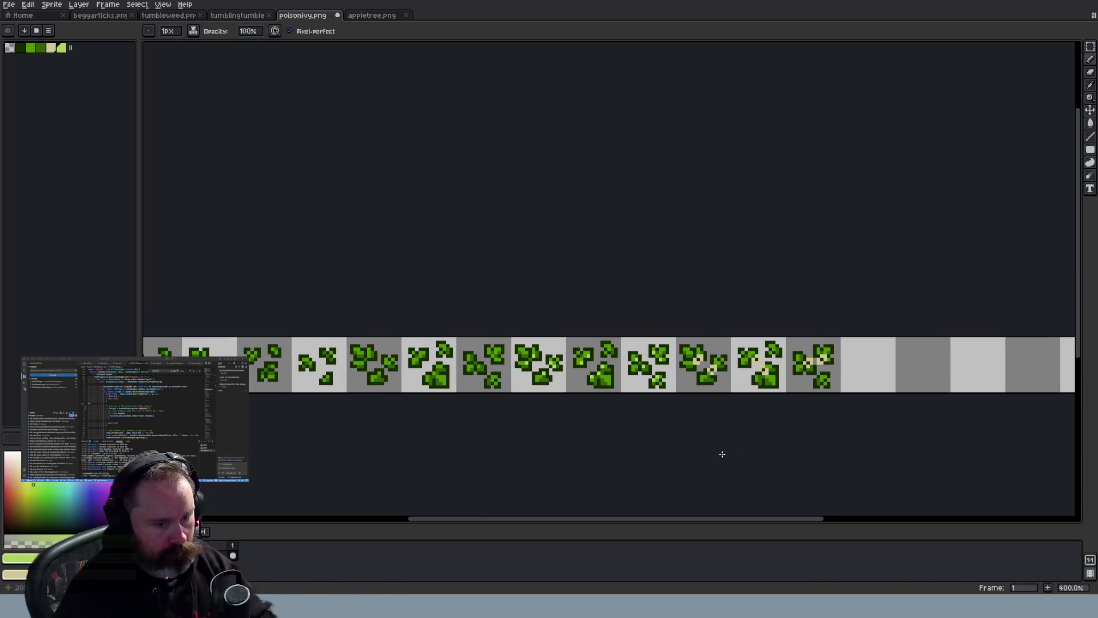
scroll(832, 455, up, 7)
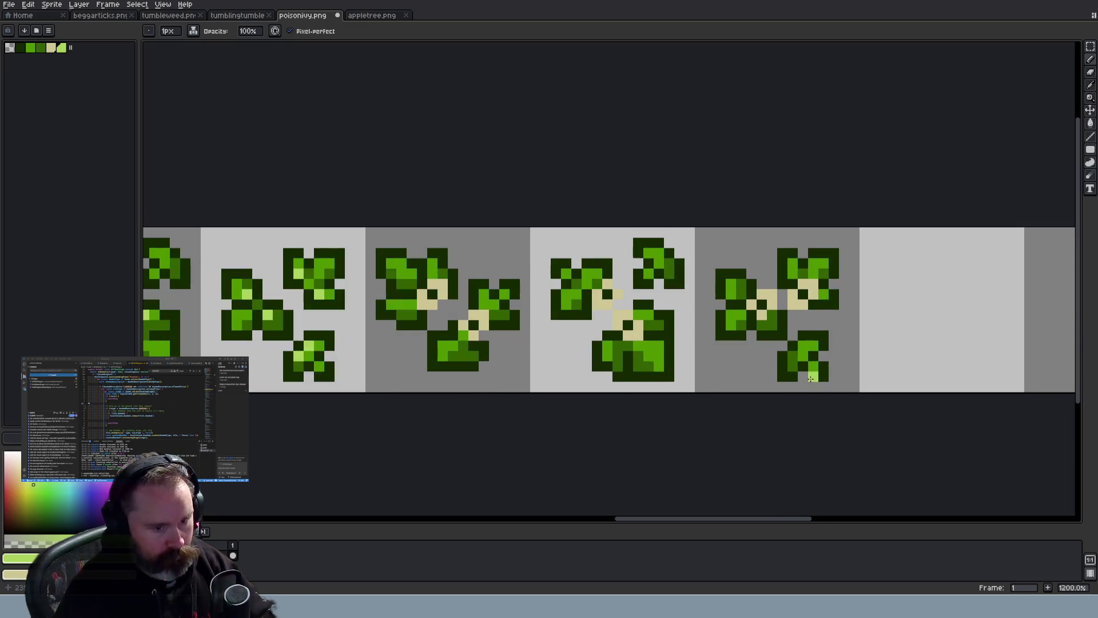
alt+click(804, 271)
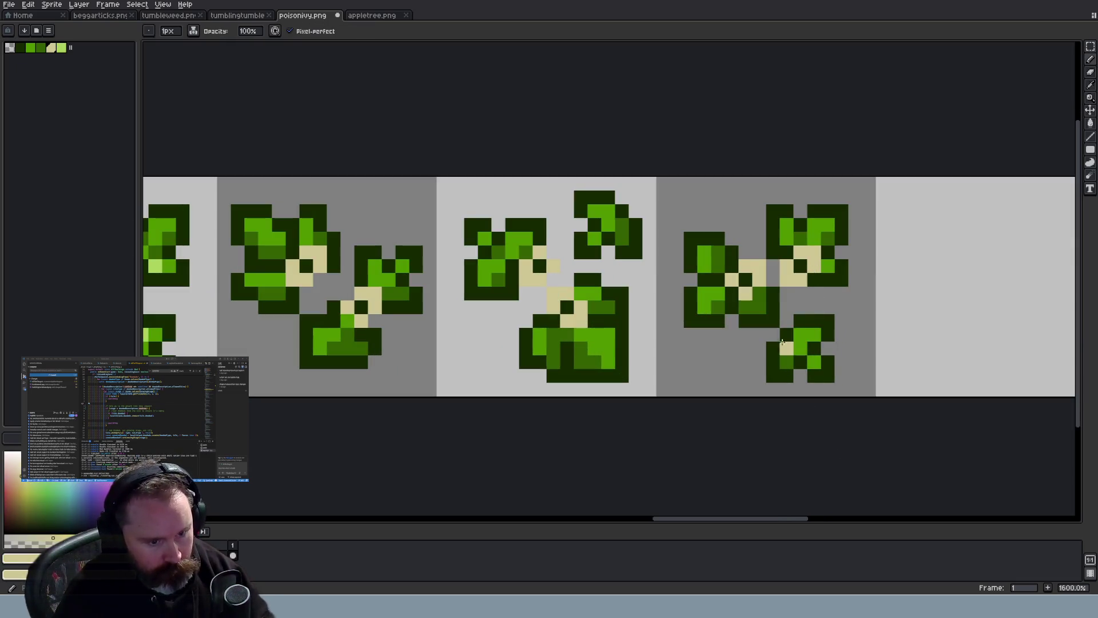
mouse_move(786, 346)
mouse_down()
mouse_move(807, 332)
mouse_move(773, 334)
mouse_move(787, 319)
mouse_up()
scroll(825, 410, down, 2)
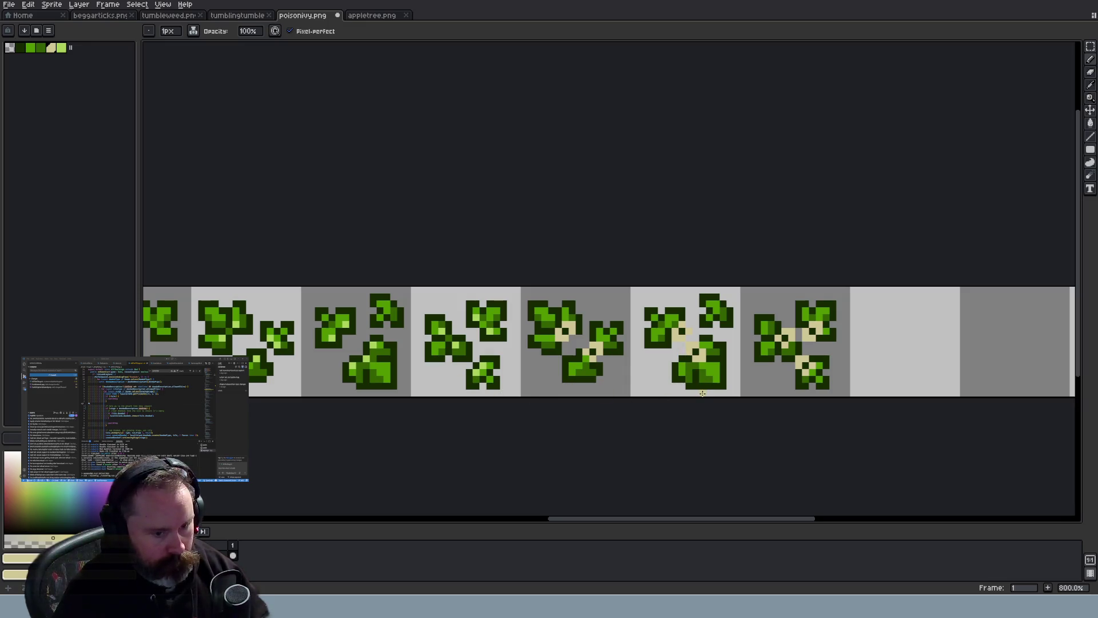
scroll(704, 389, up, 3)
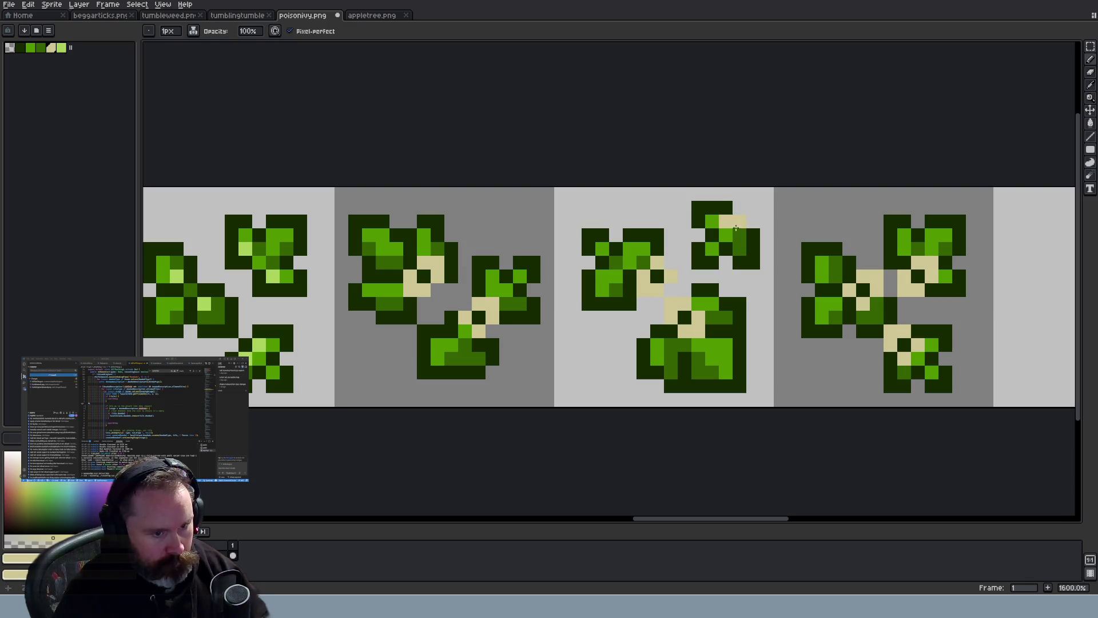
scroll(746, 219, down, 6)
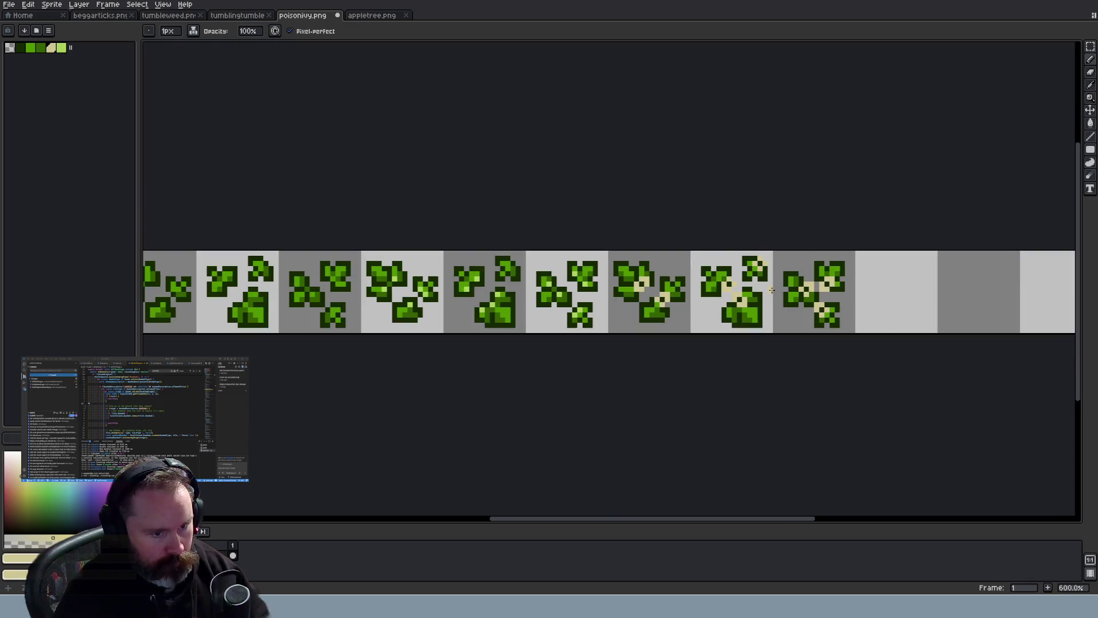
scroll(533, 301, up, 6)
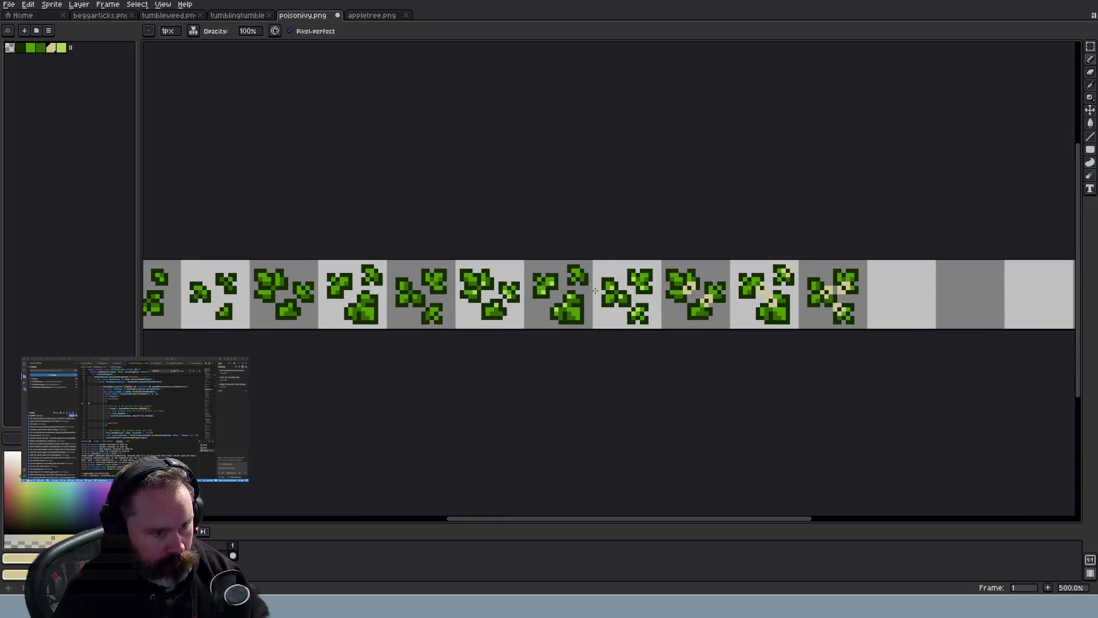
Sample the light green back from a leaf and save poisonivy.png
key(alt)
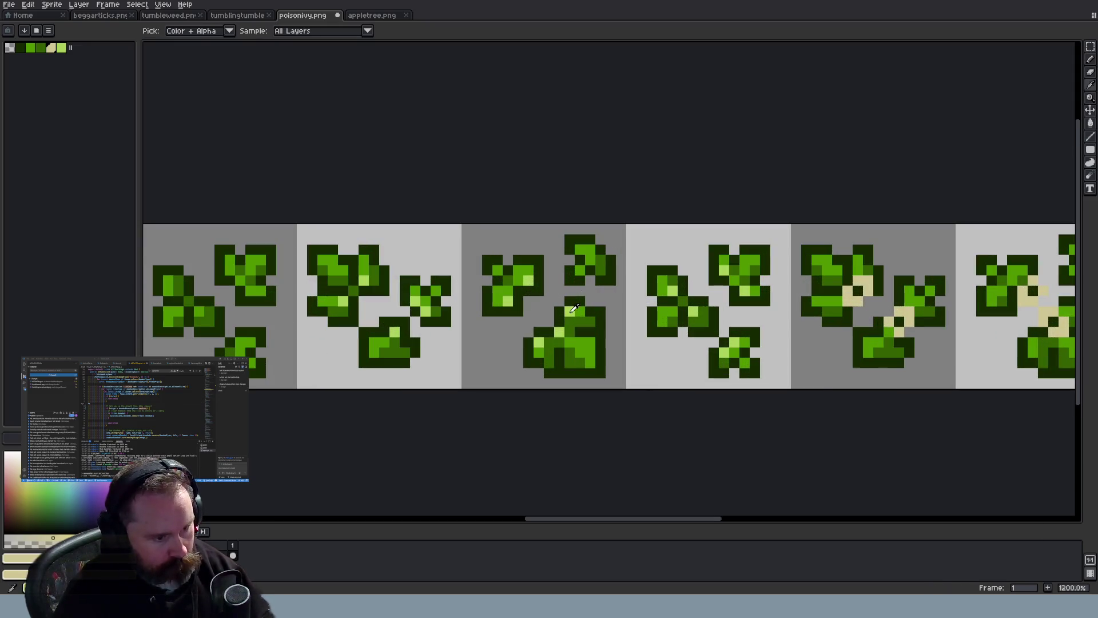
alt+click(574, 306)
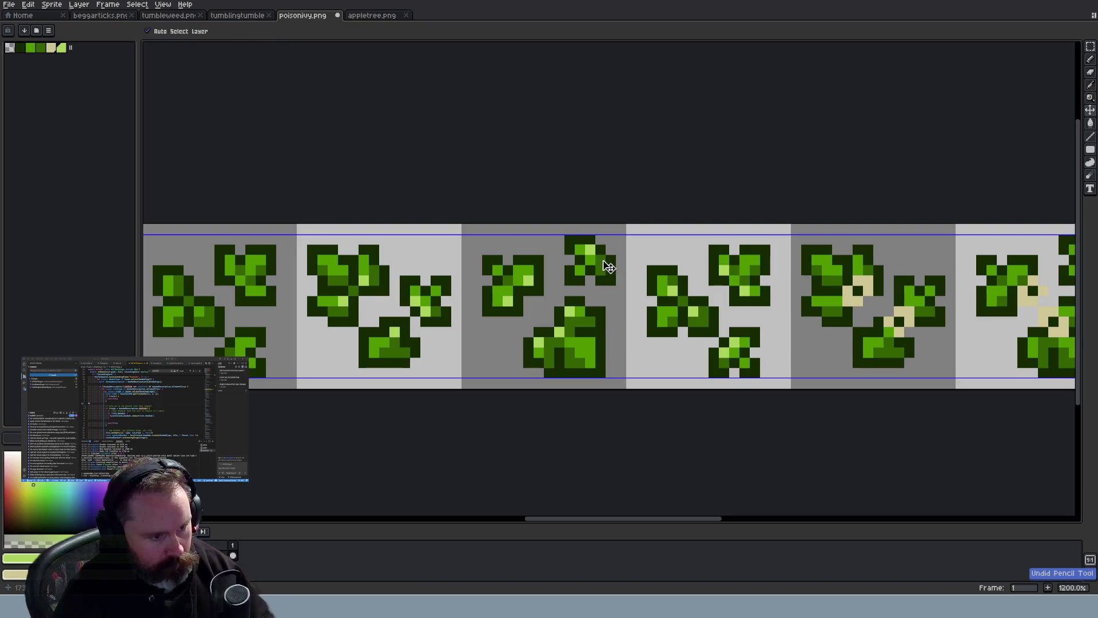
scroll(684, 332, down, 7)
scroll(684, 332, up, 2)
key(ctrl+s)
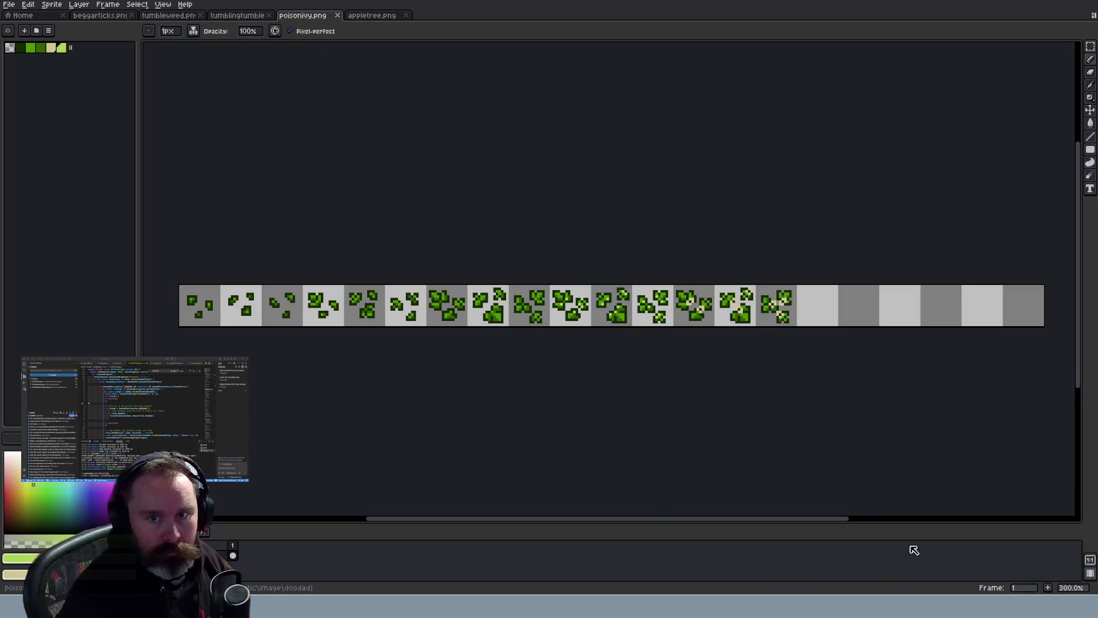
Close tumblingtumbleweed, browse the tumbleweed, beggarticks and poison ivy sheets, ending on appletree.png
click(379, 20)
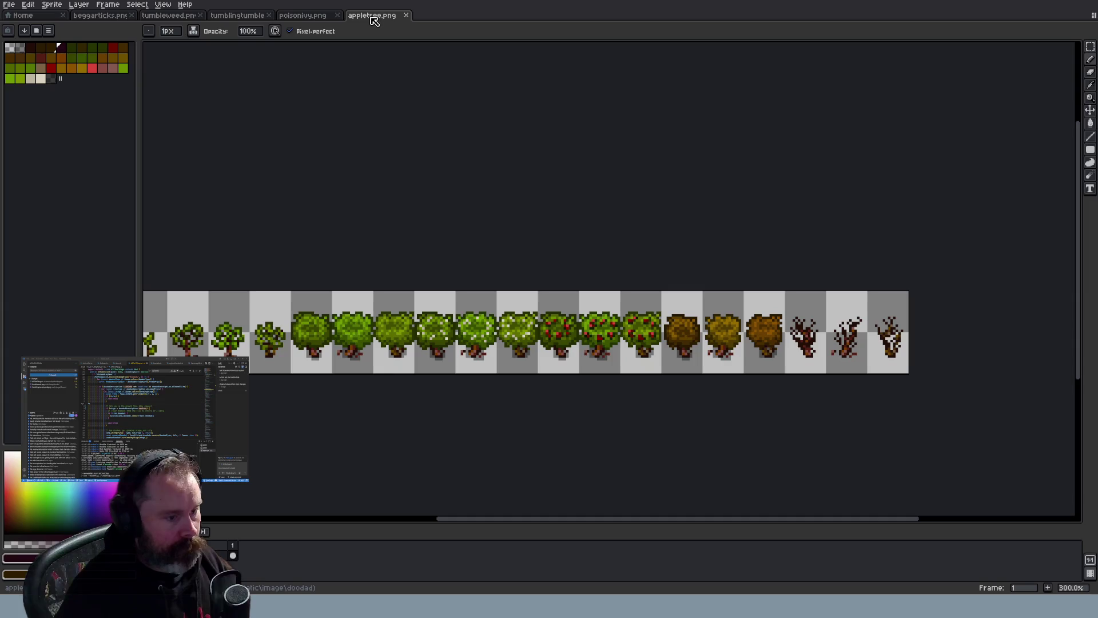
click(308, 18)
click(232, 16)
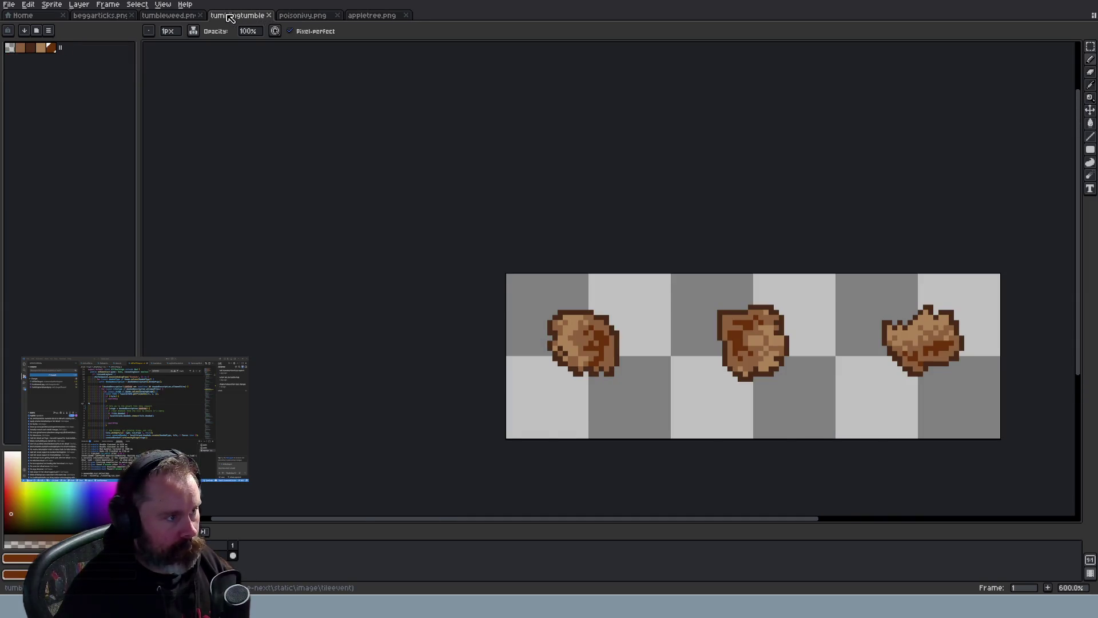
middle_click(228, 16)
click(169, 15)
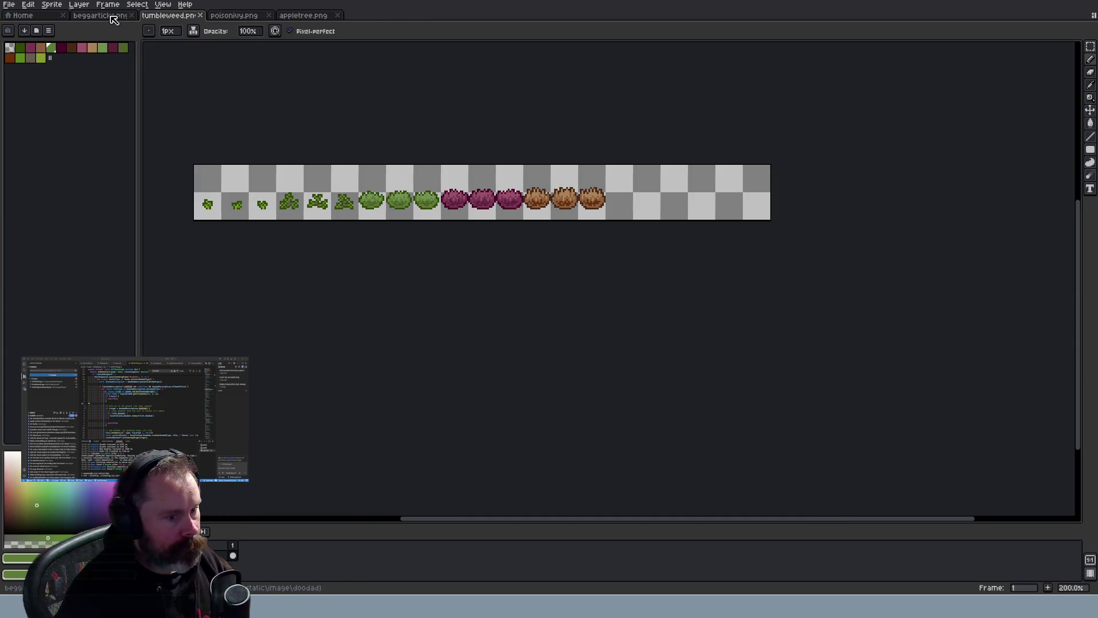
click(114, 20)
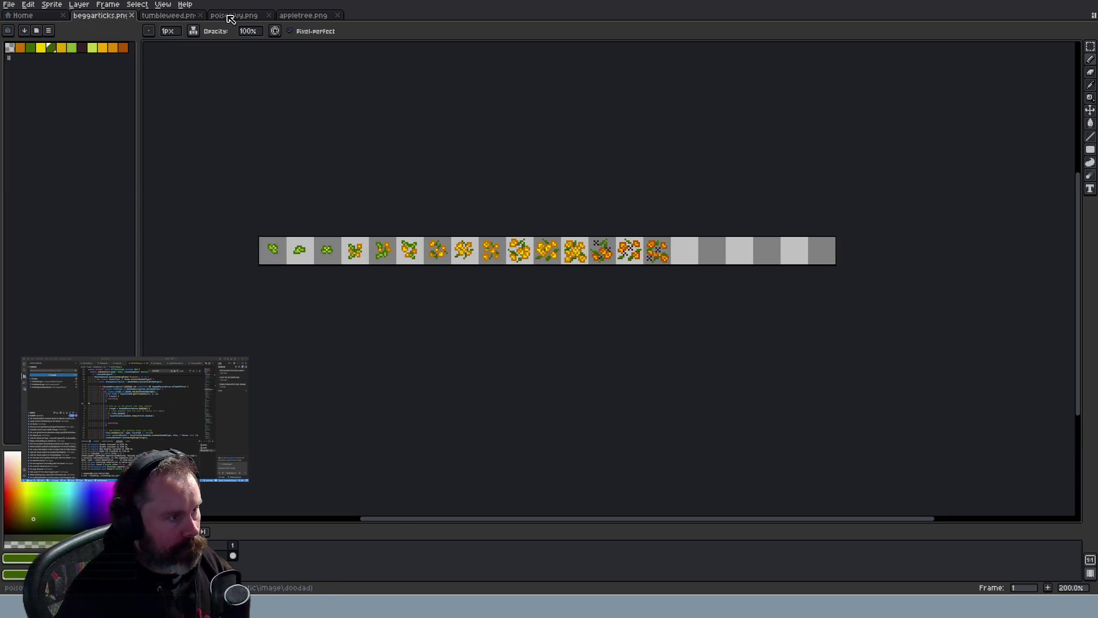
click(230, 19)
click(297, 19)
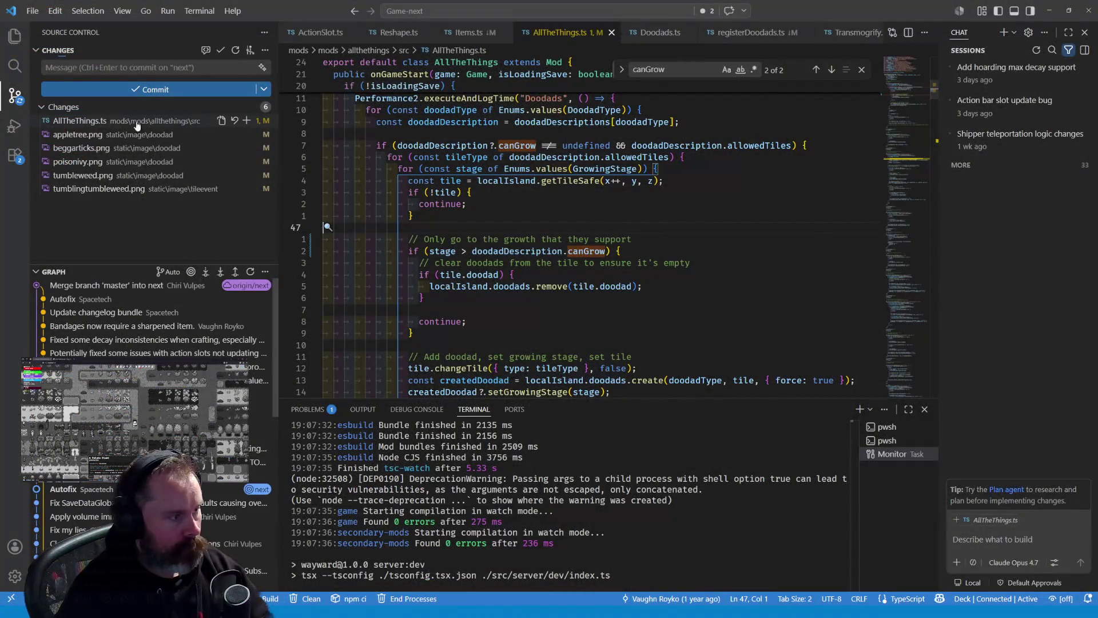
Stage AllTheThings.ts and commit it as 'Fix All The Things adding extra stages for plants'
click(122, 69)
text(Fix All The Things adding extra stages for plants)
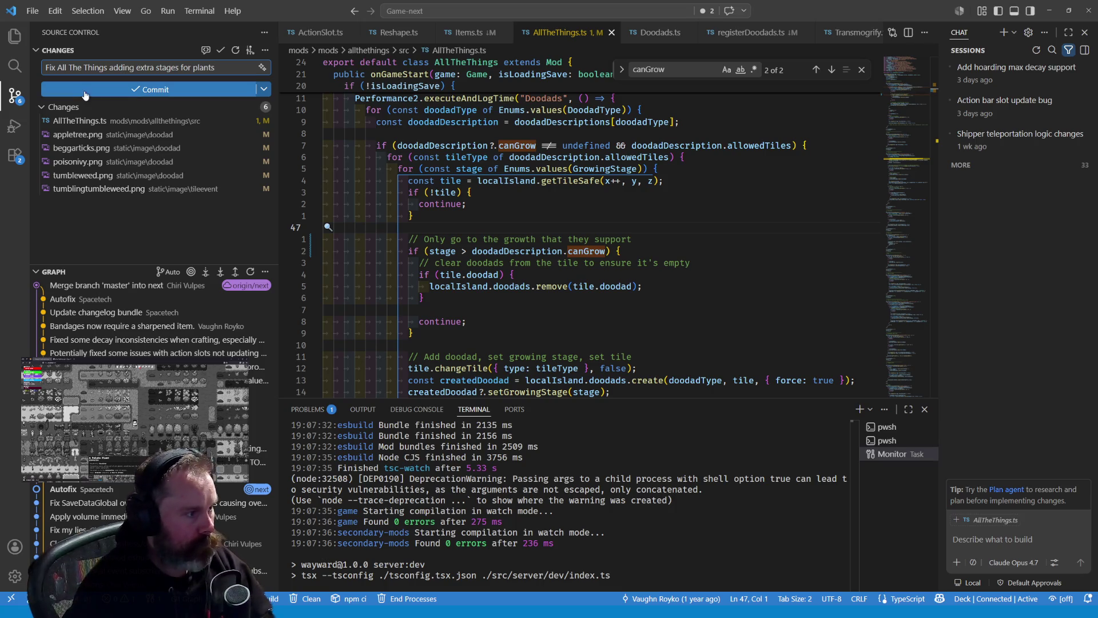
click(156, 122)
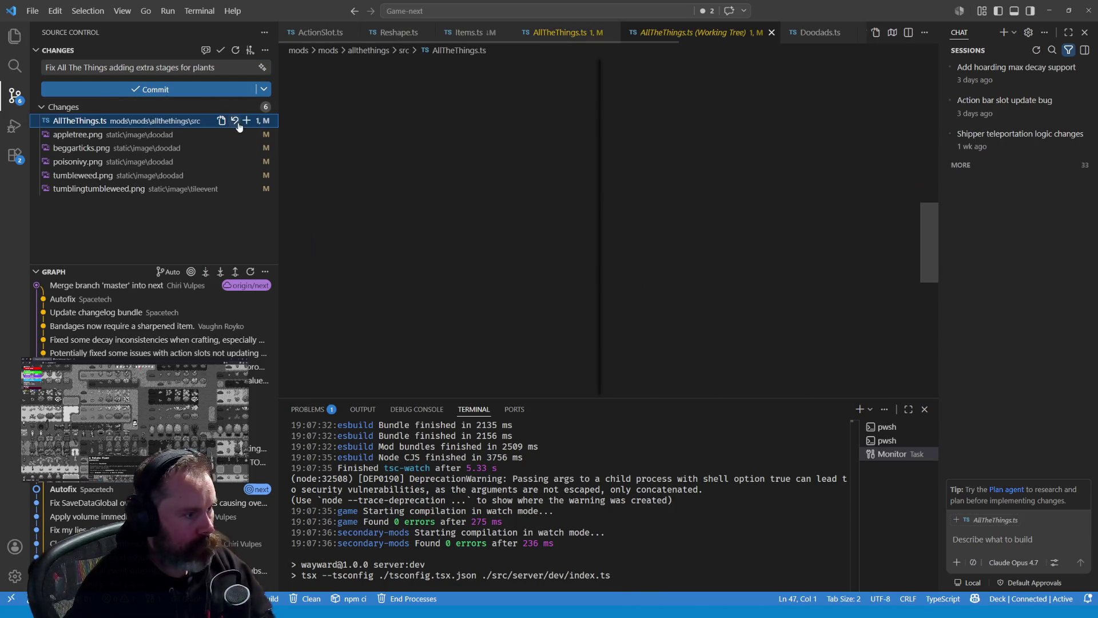
click(247, 121)
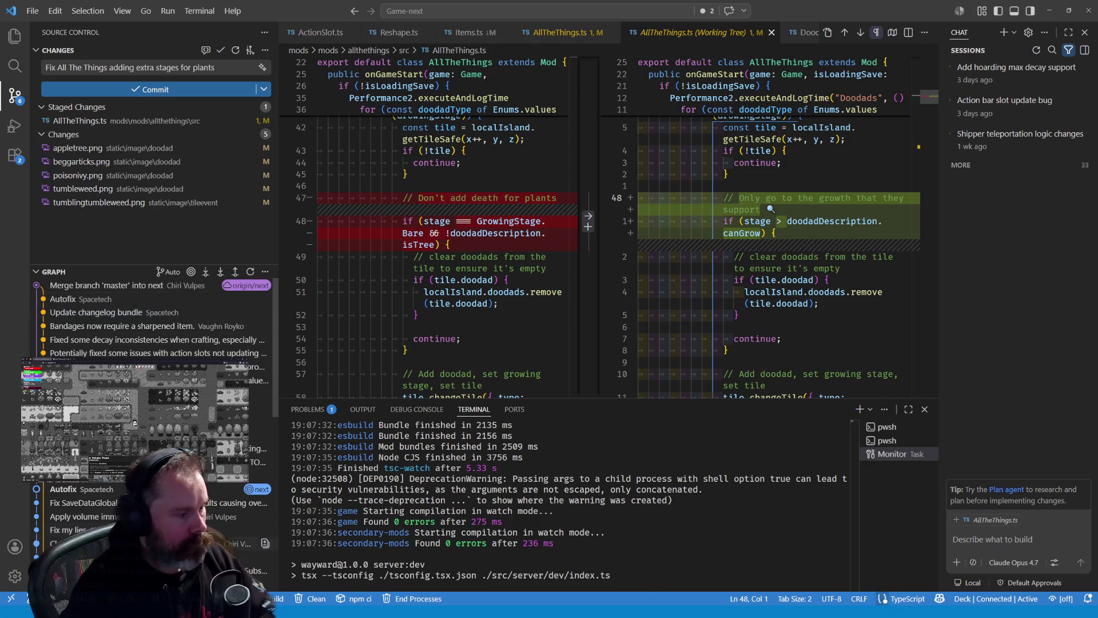
click(195, 91)
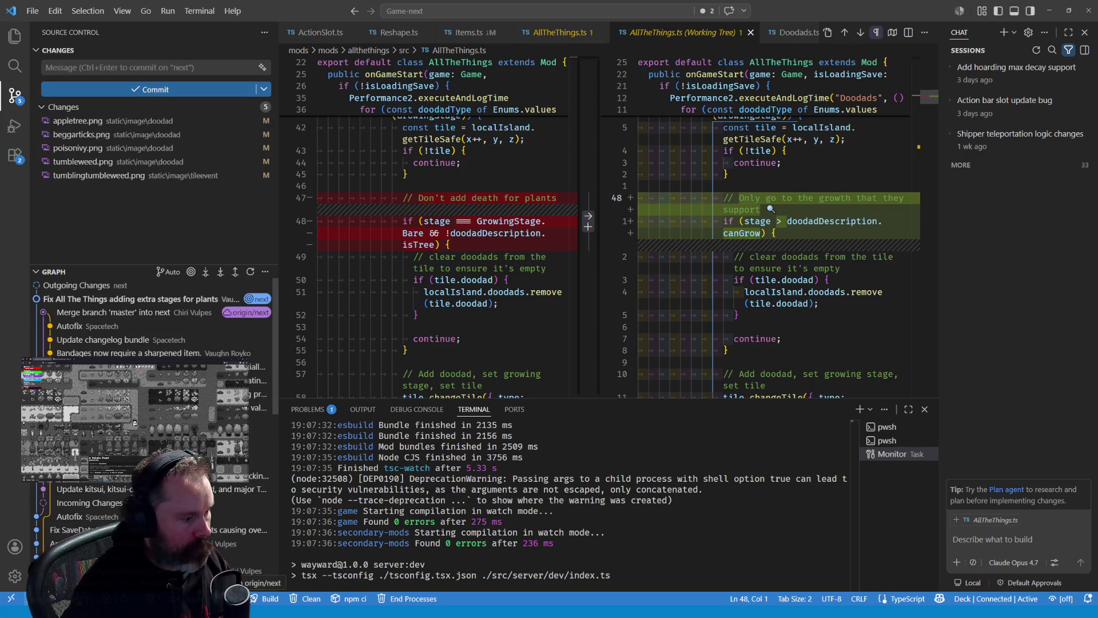
mouse_move(252, 447)
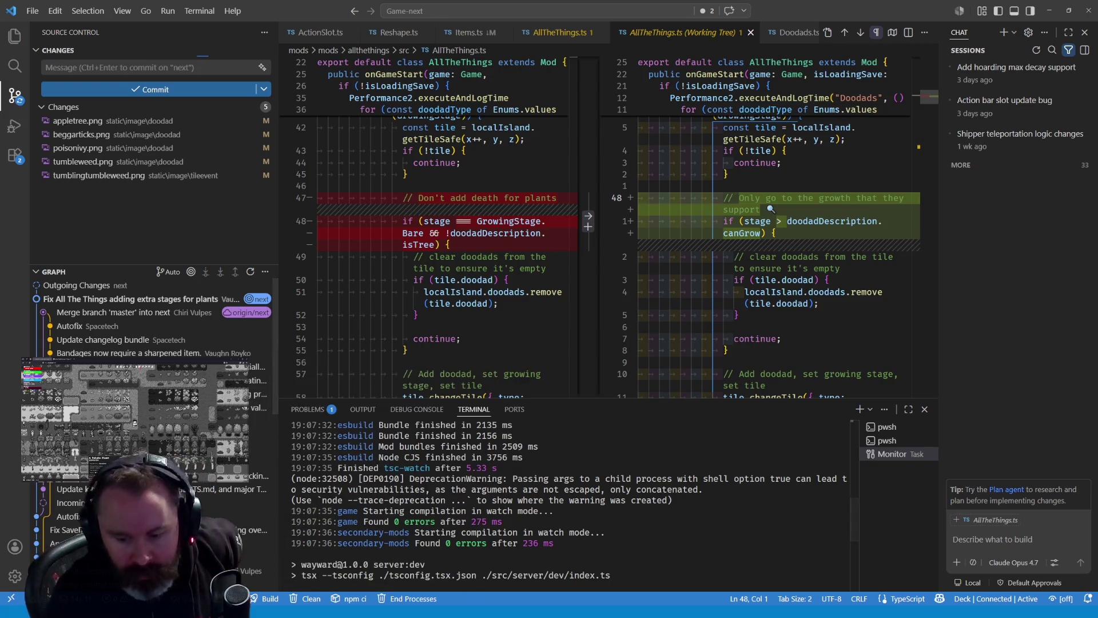
key(ctrl+z)
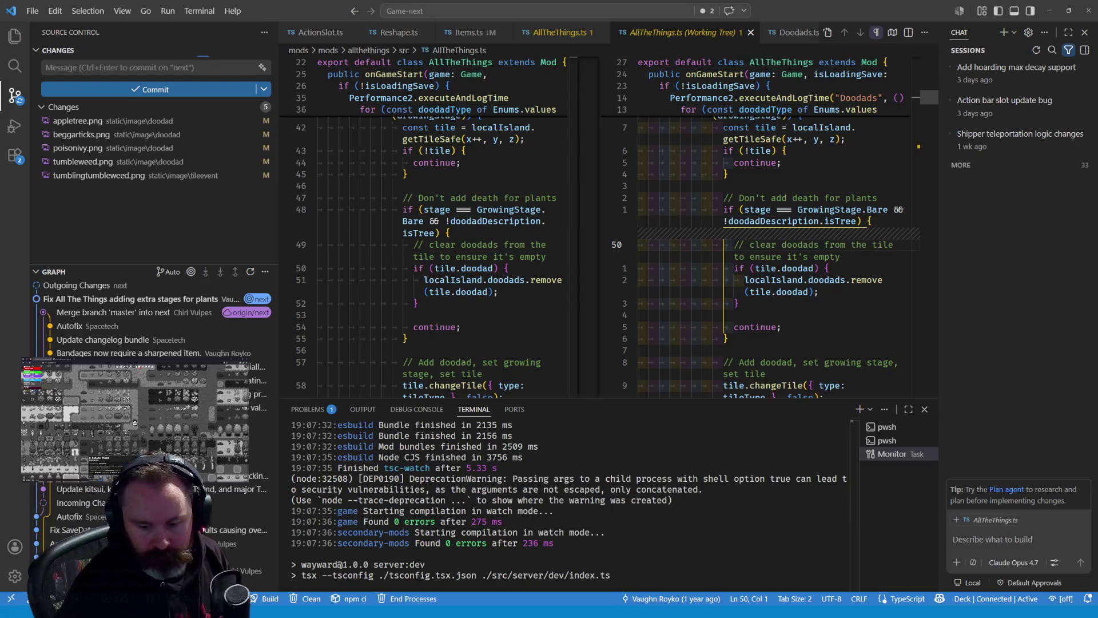
key(alt+Tab)
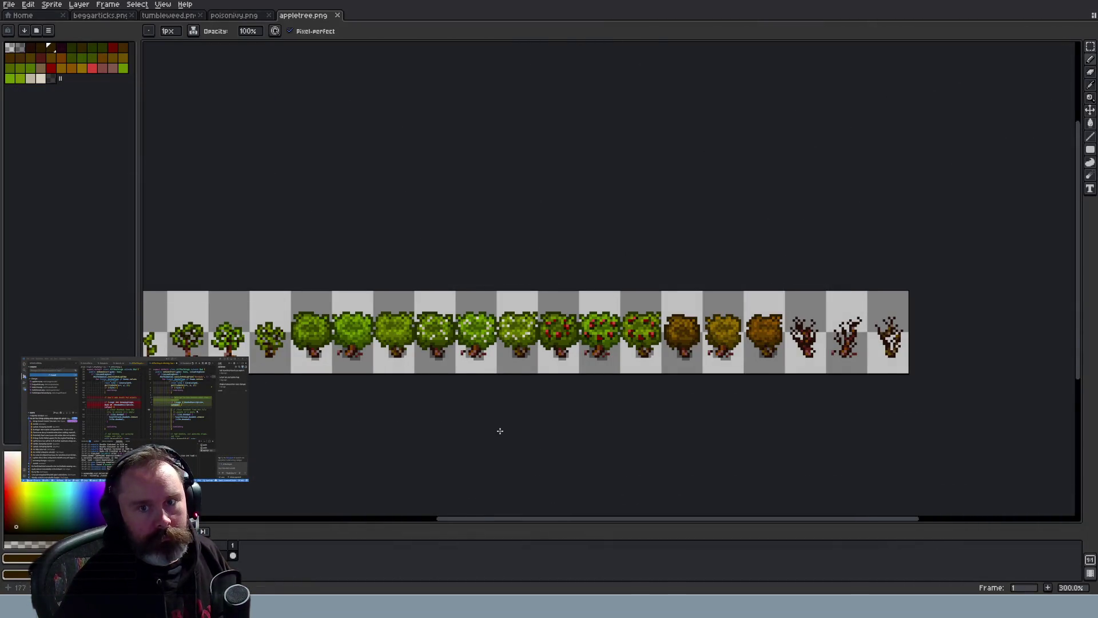
Zoom the appletree.png canvas to 500%, then bring the Wayward browser game forward
scroll(500, 431, up, 2)
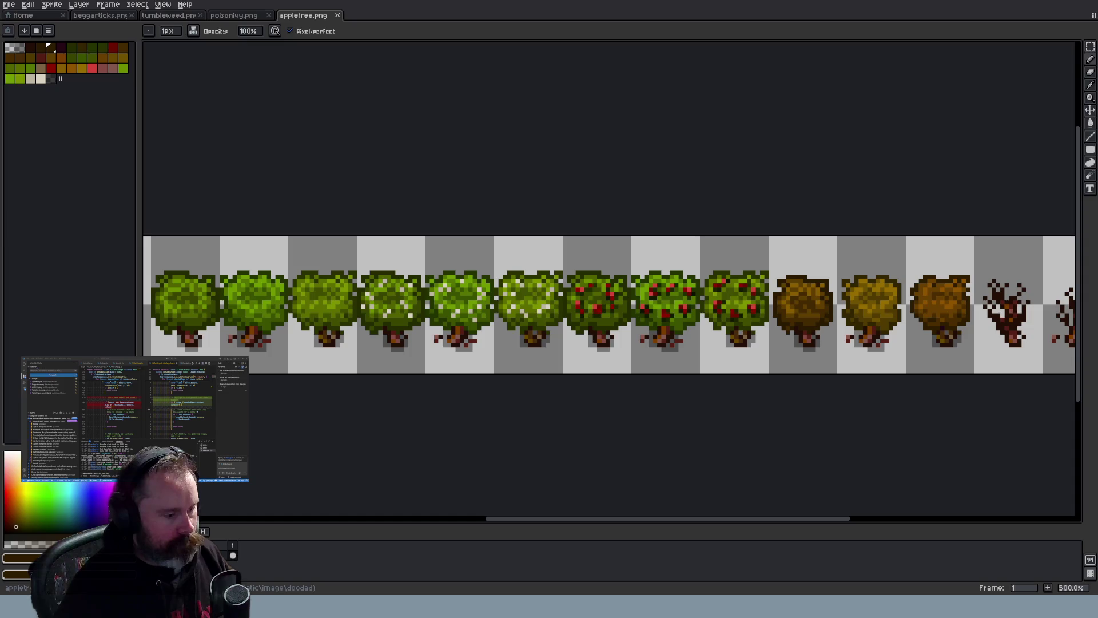
key(alt+Tab)
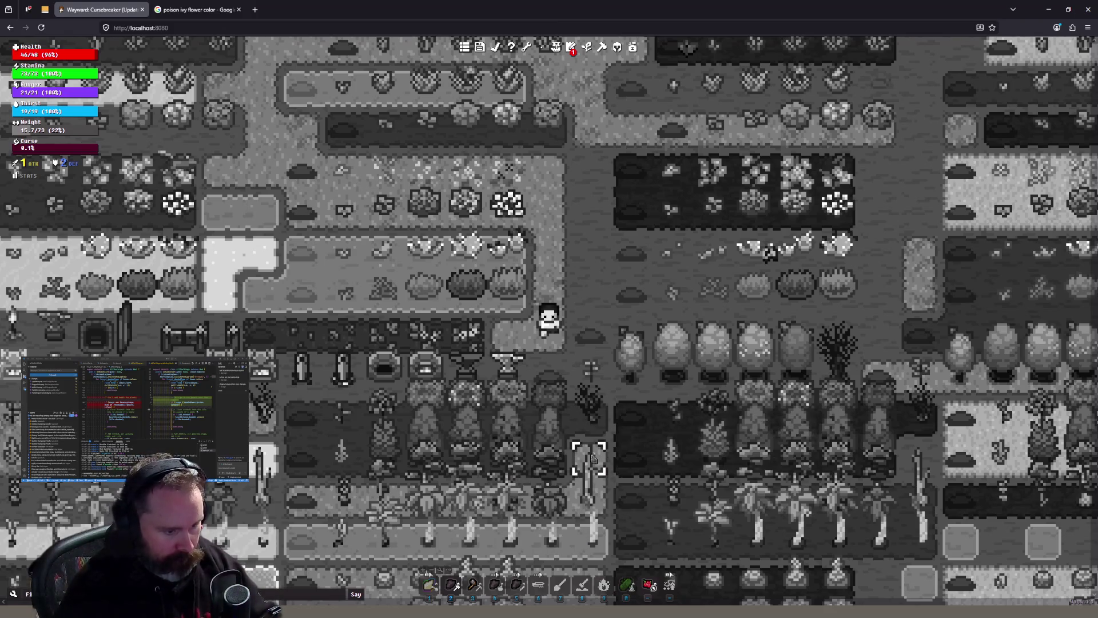
Walk the Wayward character south past the crop fields and trees, reading tile tooltips, then return to Aseprite
key(s)
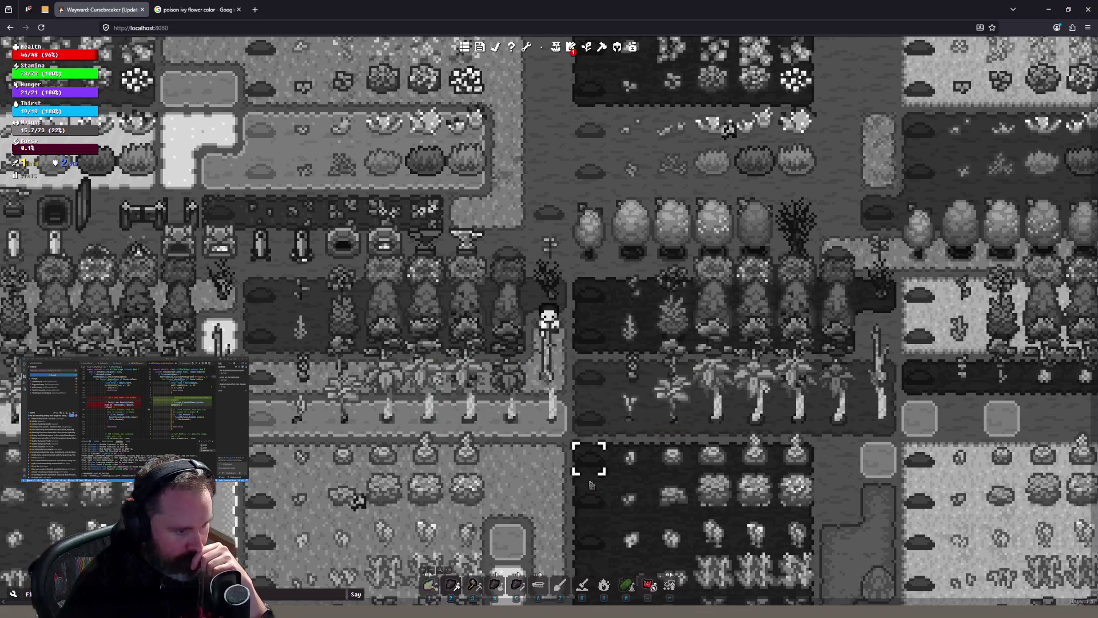
mouse_move(592, 485)
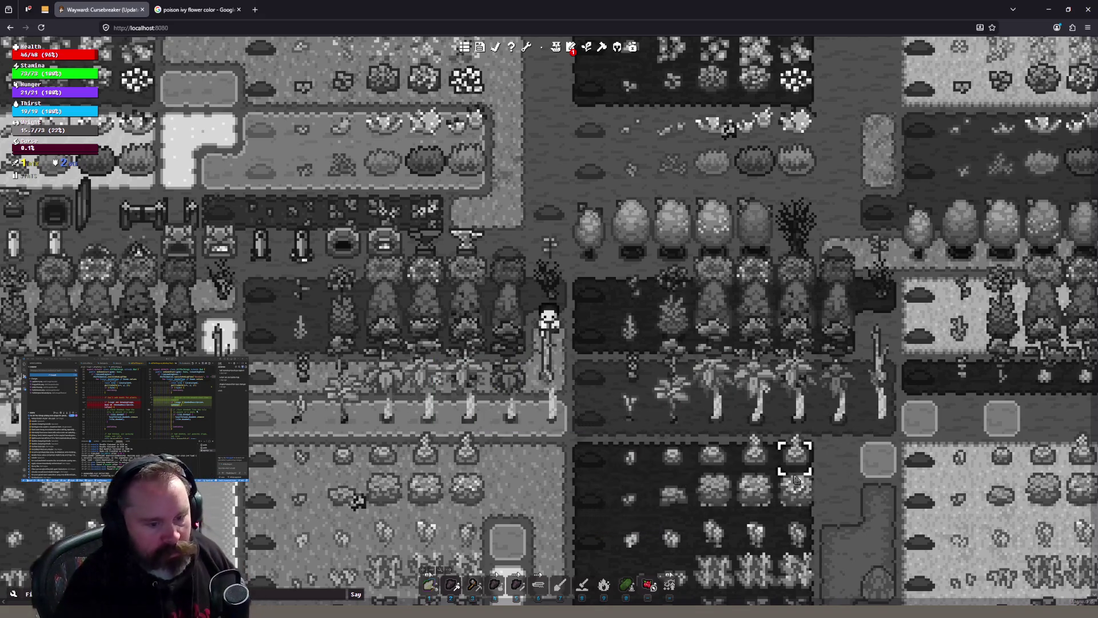
mouse_move(767, 454)
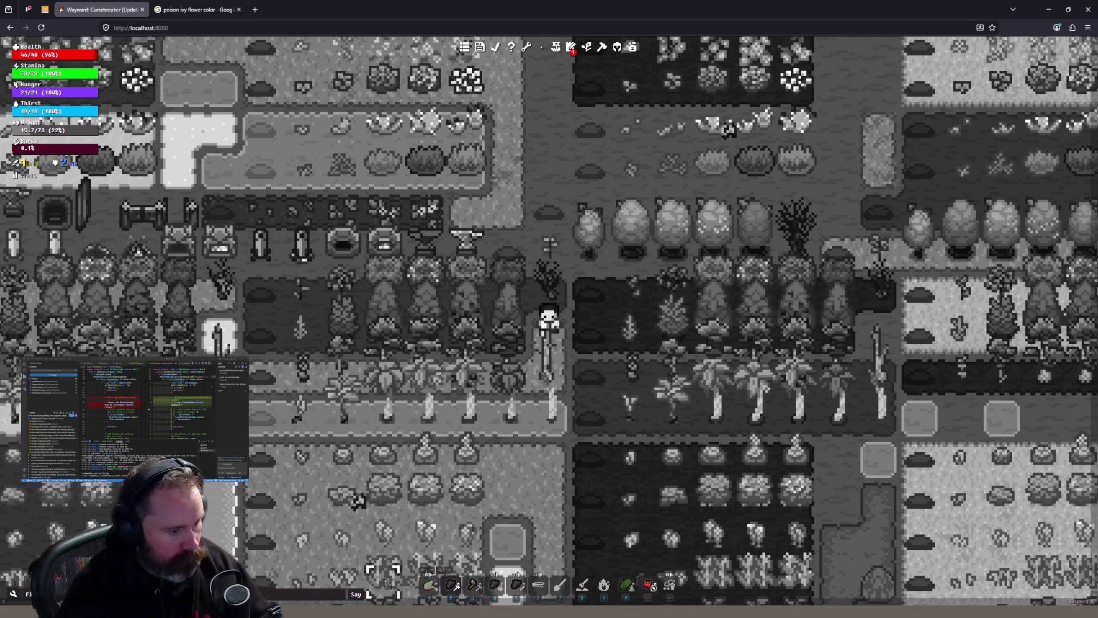
mouse_move(1070, 239)
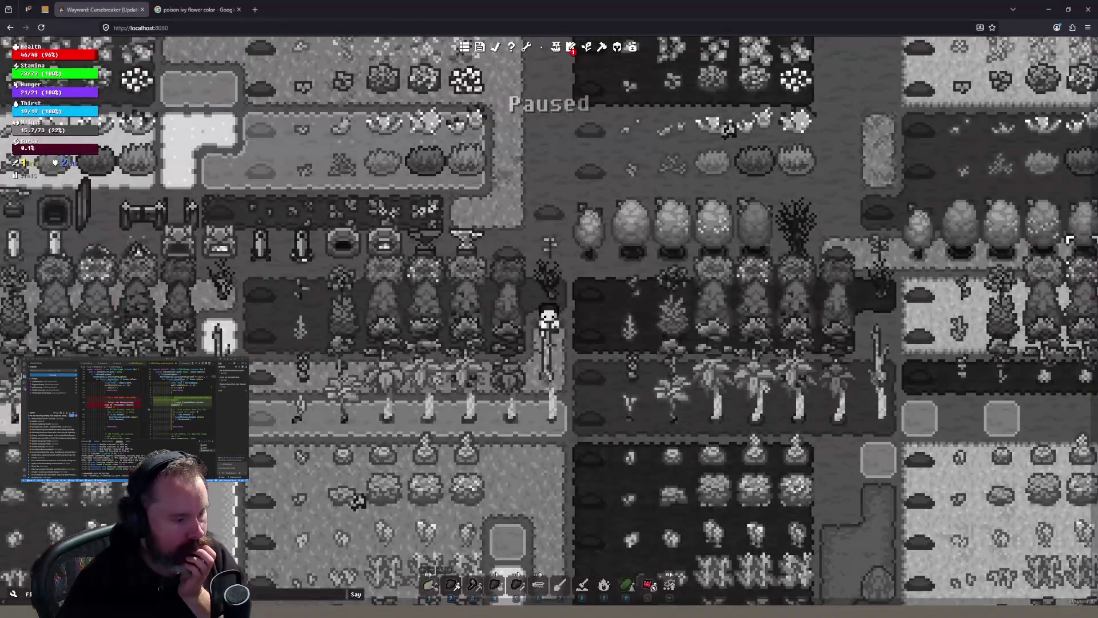
key(alt+Tab)
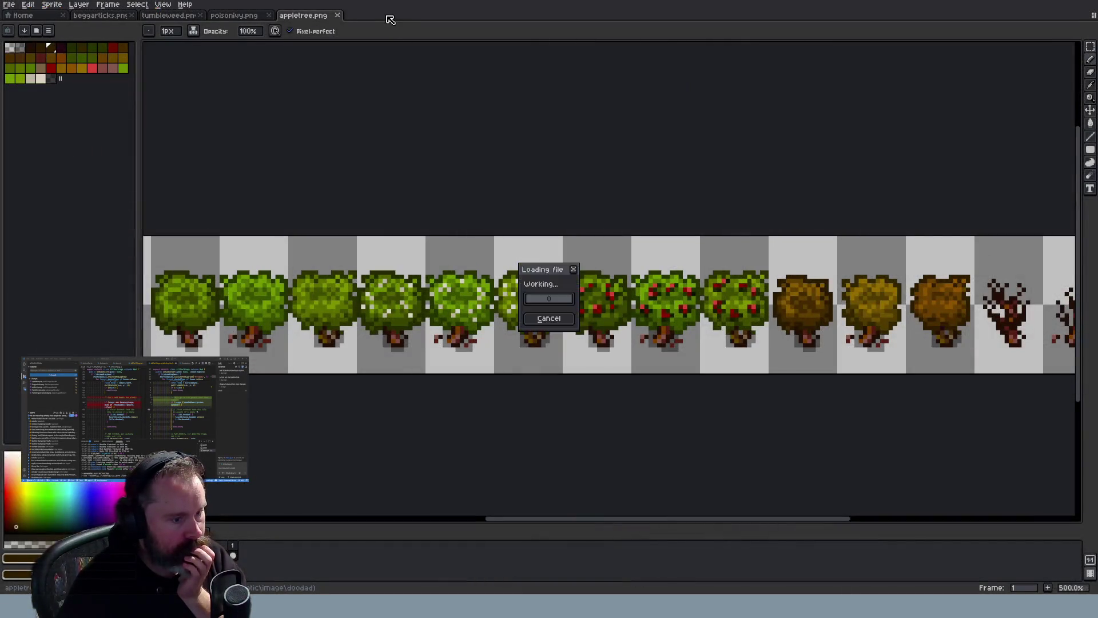
Bring up the coconuttree.png sprite sheet and zoom in on it
click(375, 16)
scroll(591, 195, up, 4)
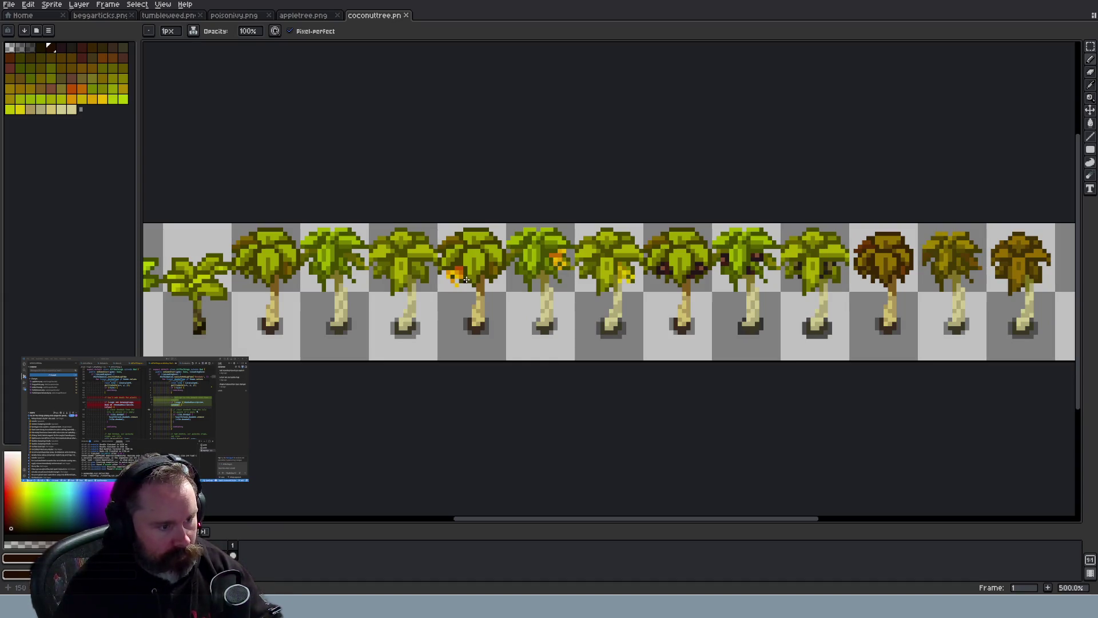
scroll(635, 375, up, 2)
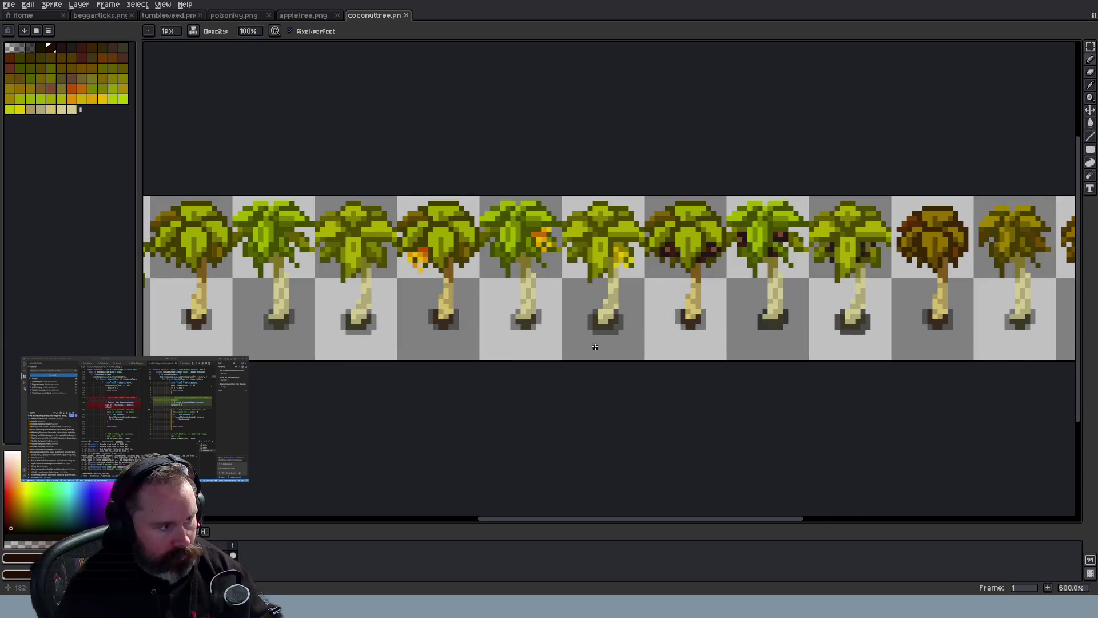
Make the plain yellow palette swatch the drawing colour, then bring up the Sprite menu
click(103, 101)
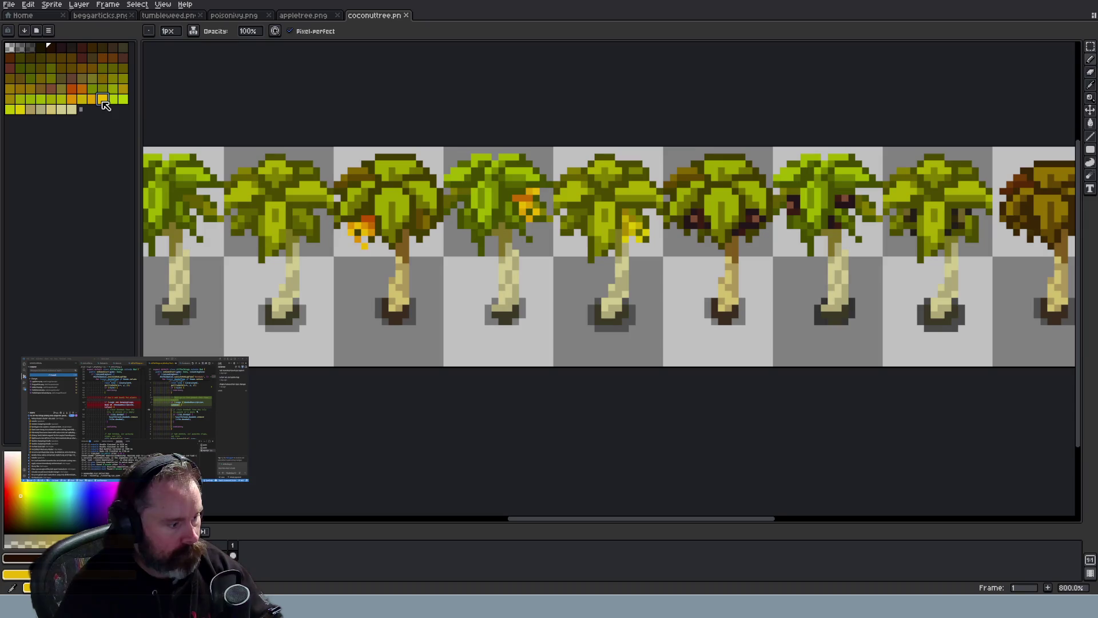
scroll(387, 257, down, 3)
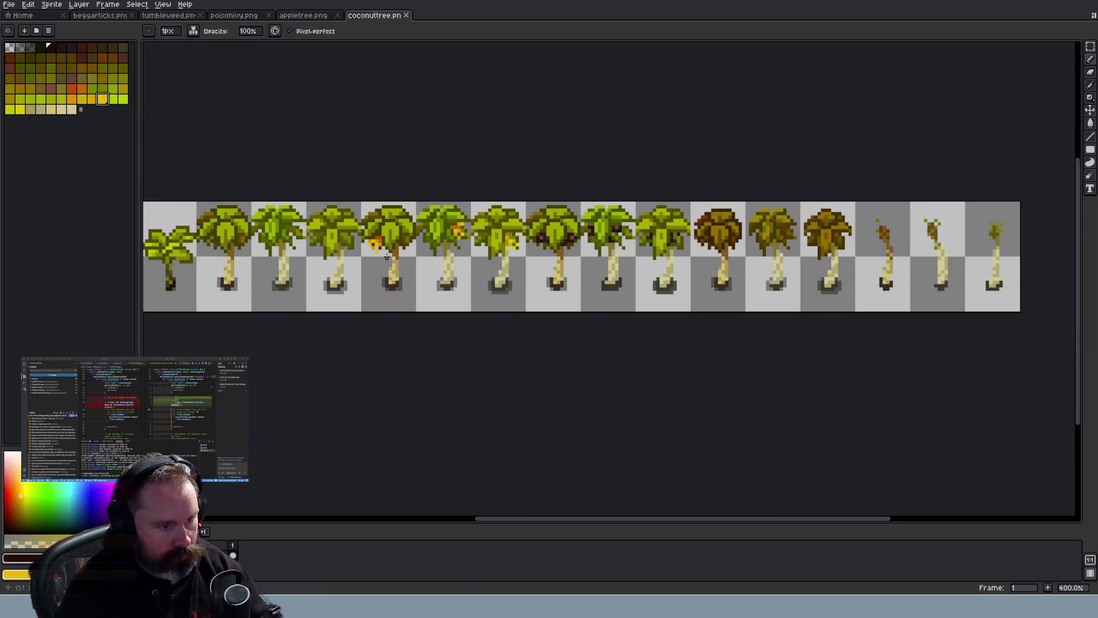
scroll(387, 257, down, 3)
scroll(387, 257, up, 3)
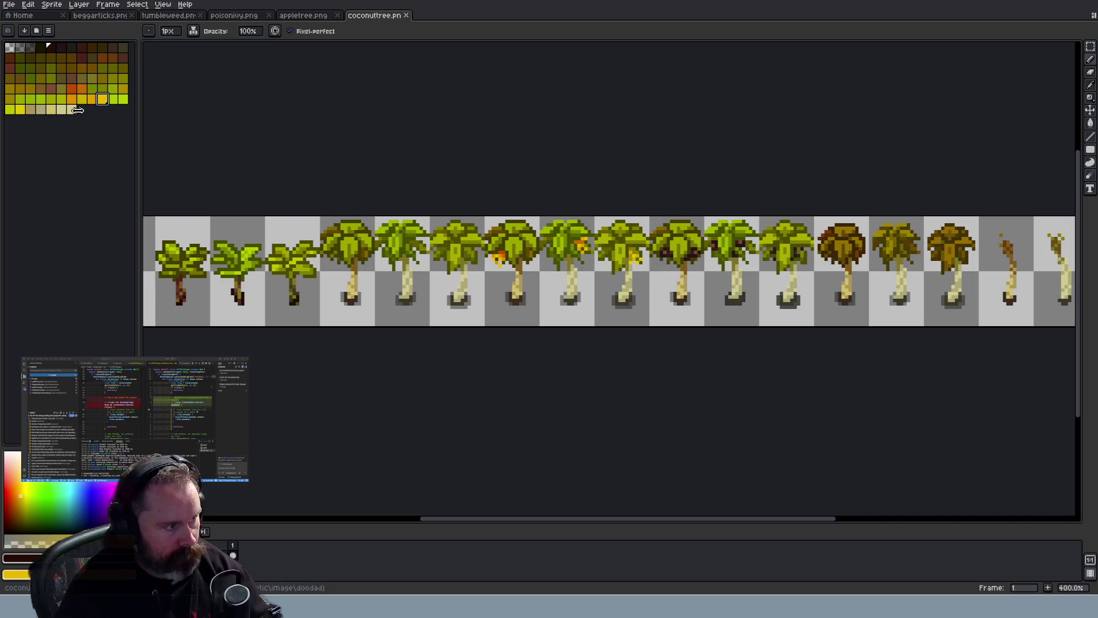
scroll(480, 261, up, 3)
click(103, 102)
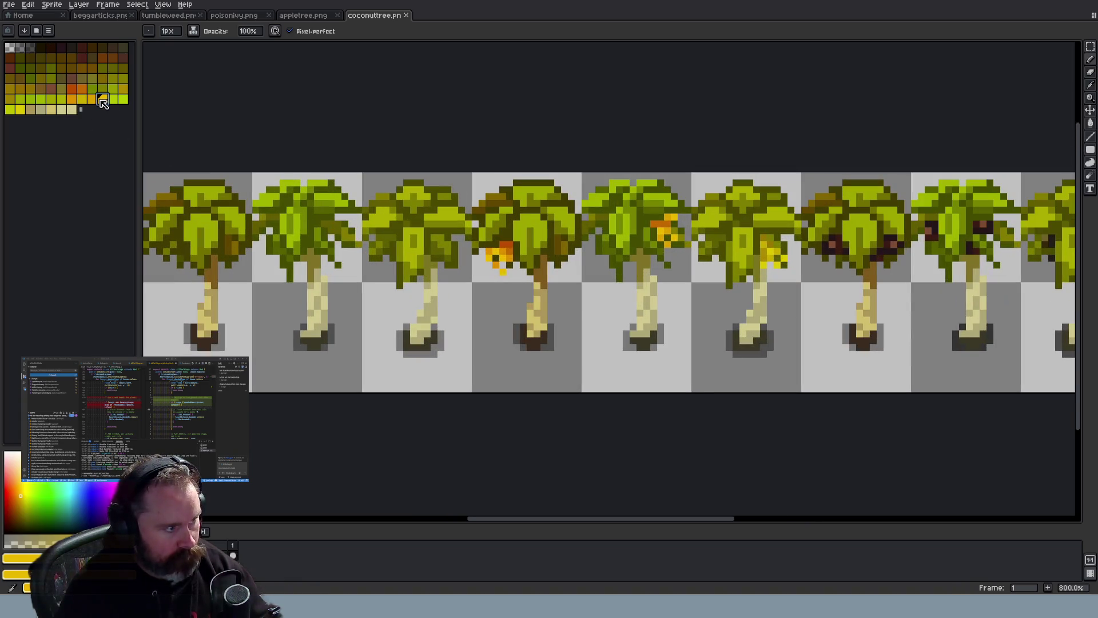
click(20, 108)
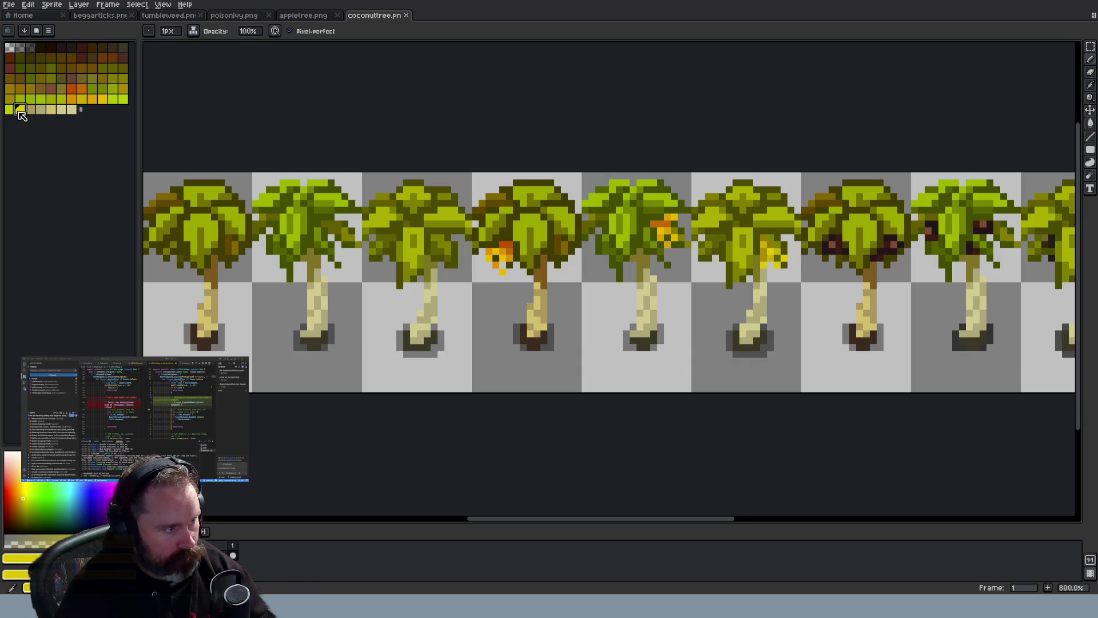
click(52, 5)
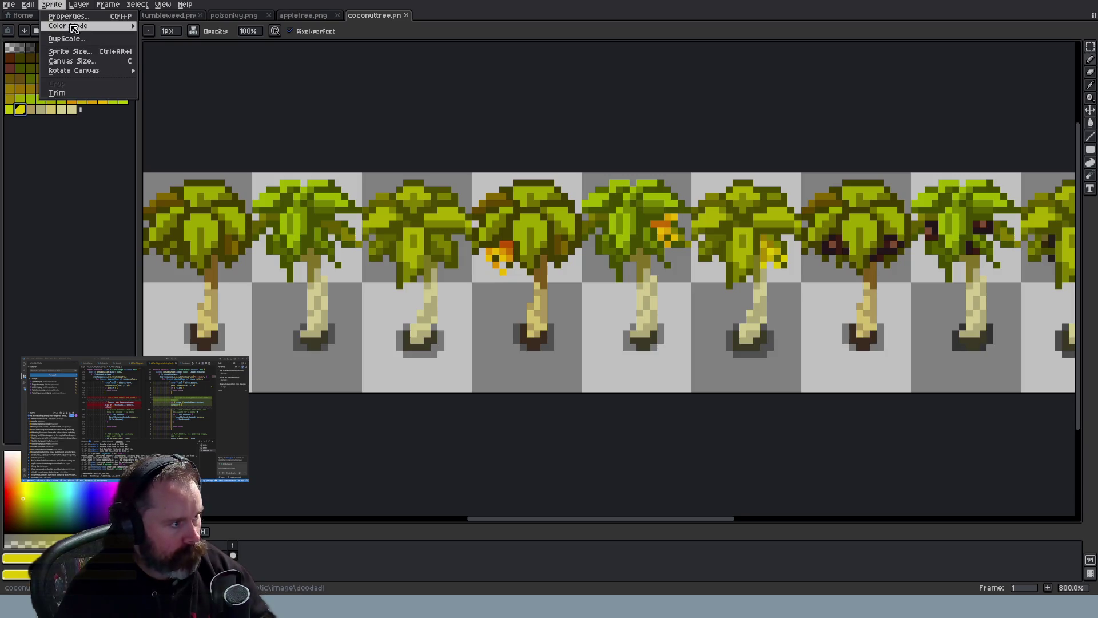
Convert the sprite to indexed colour and try a hot pink palette entry, then undo it
mouse_move(73, 29)
click(162, 45)
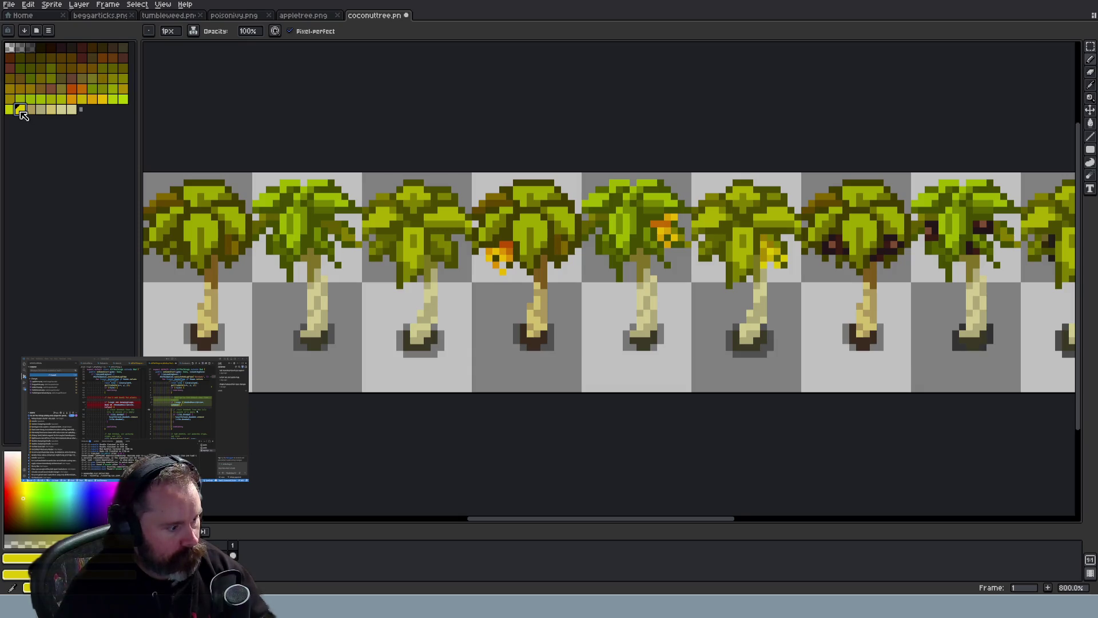
click(123, 492)
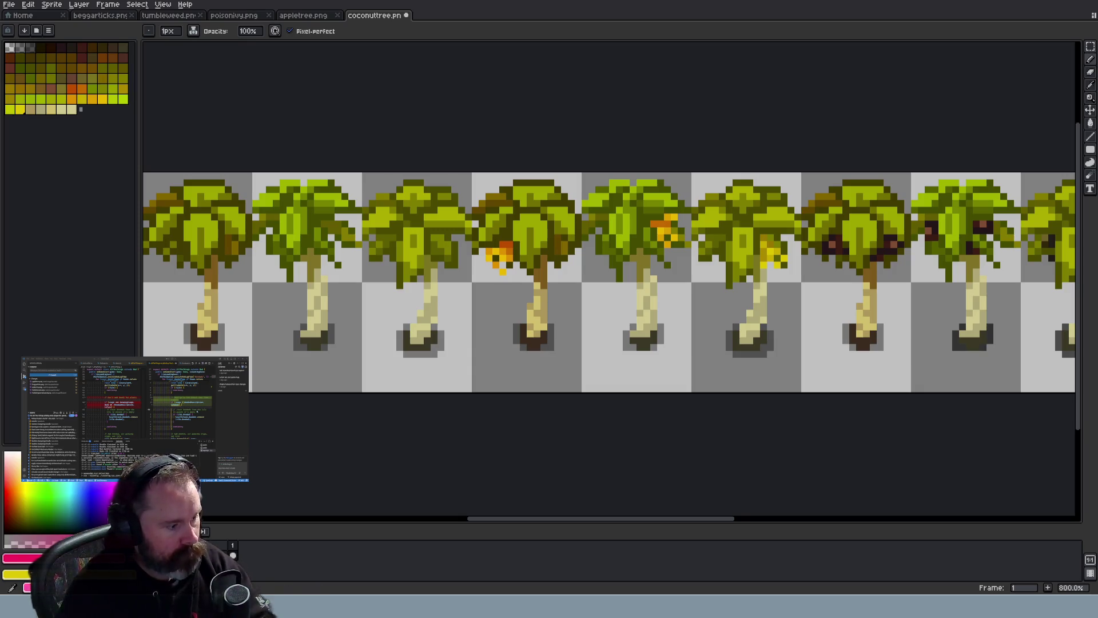
click(81, 109)
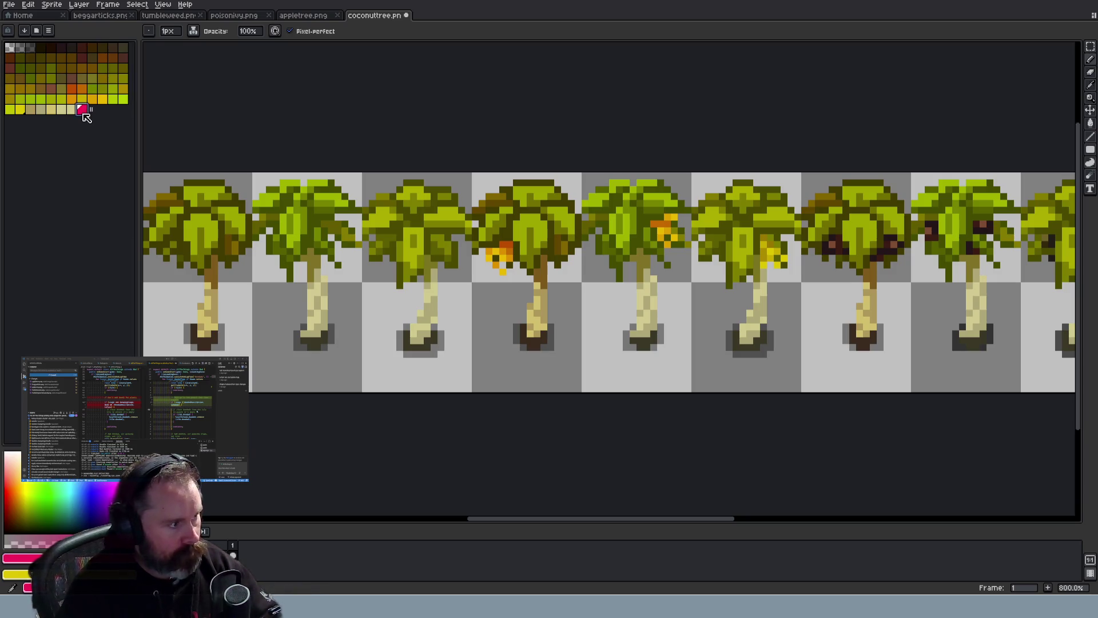
drag(82, 110, 20, 109)
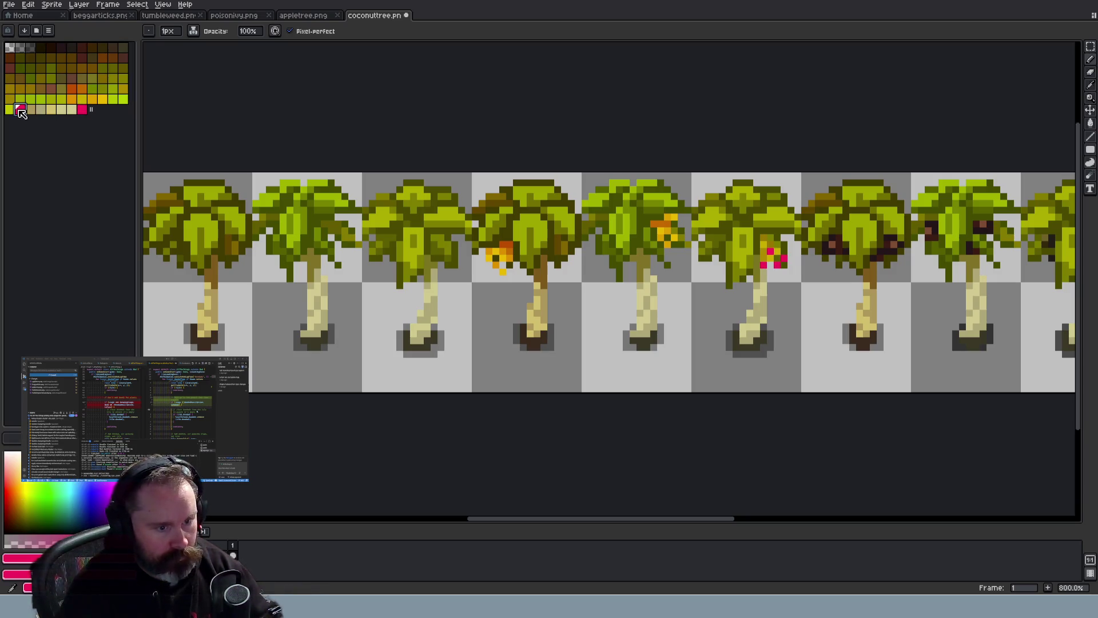
key(ctrl+z)
key(ctrl+z)
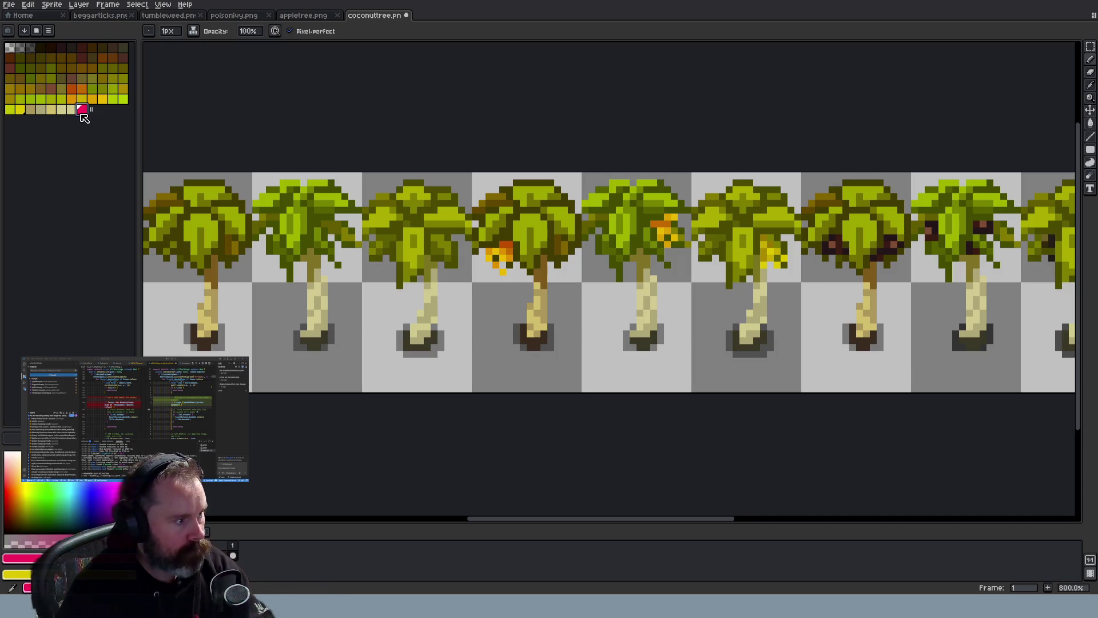
click(52, 4)
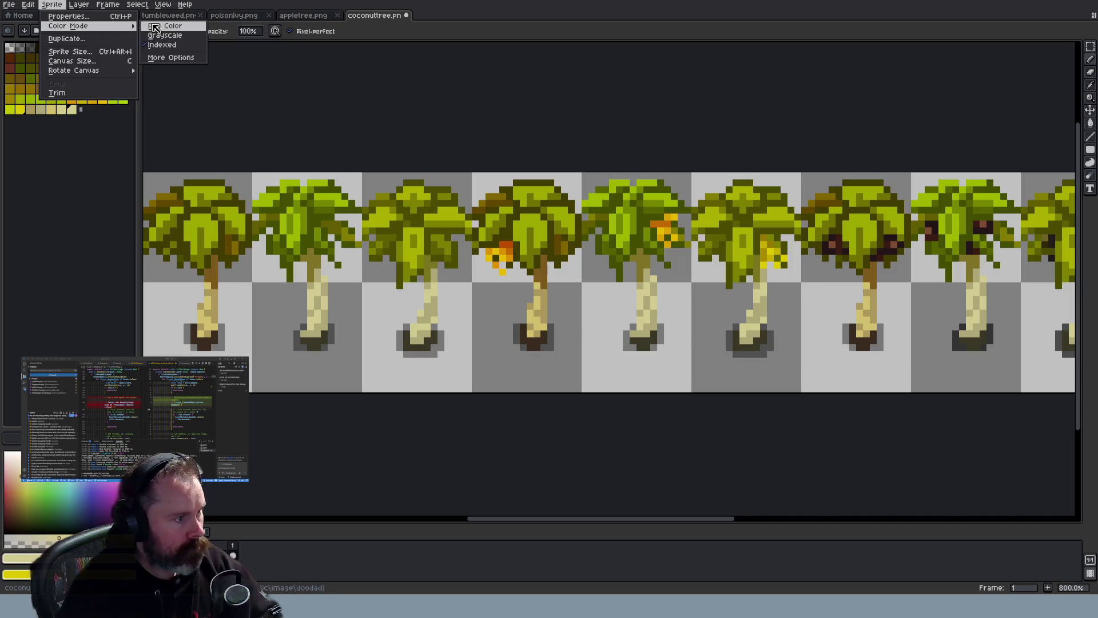
click(161, 80)
Brighten the yellow swatch by raising its HSL lightness, reaching HSL 46/100/52
click(20, 110)
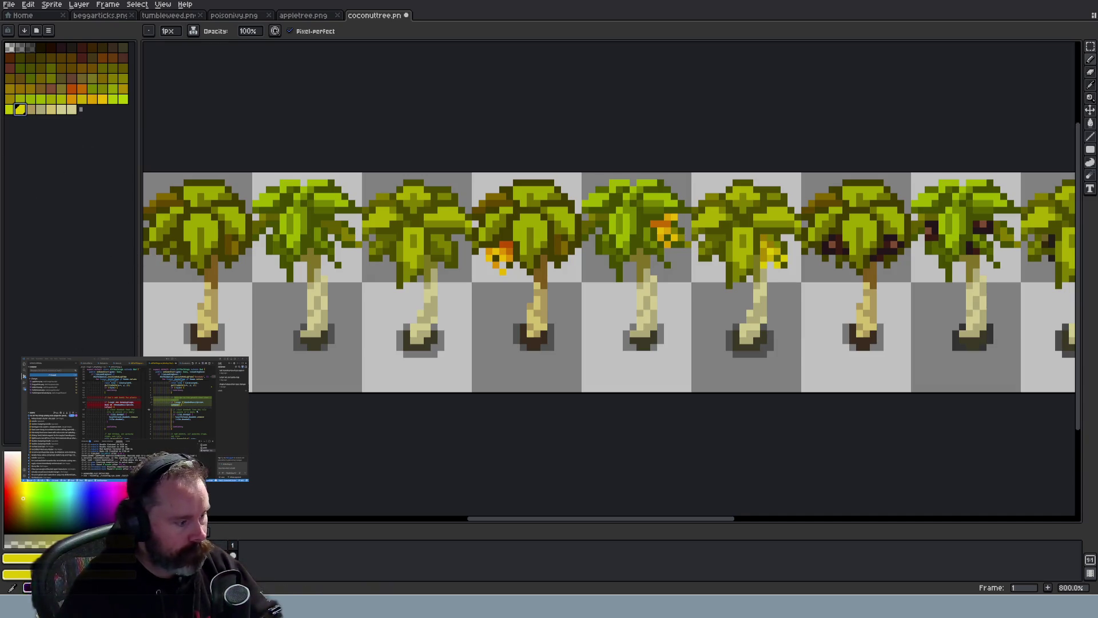
click(17, 557)
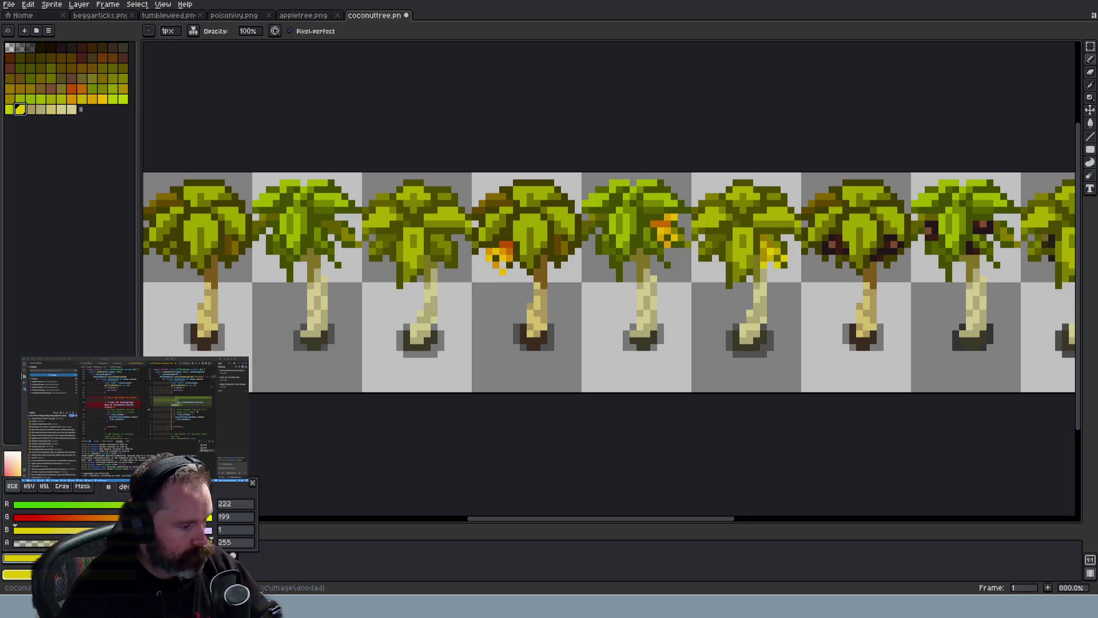
key(Escape)
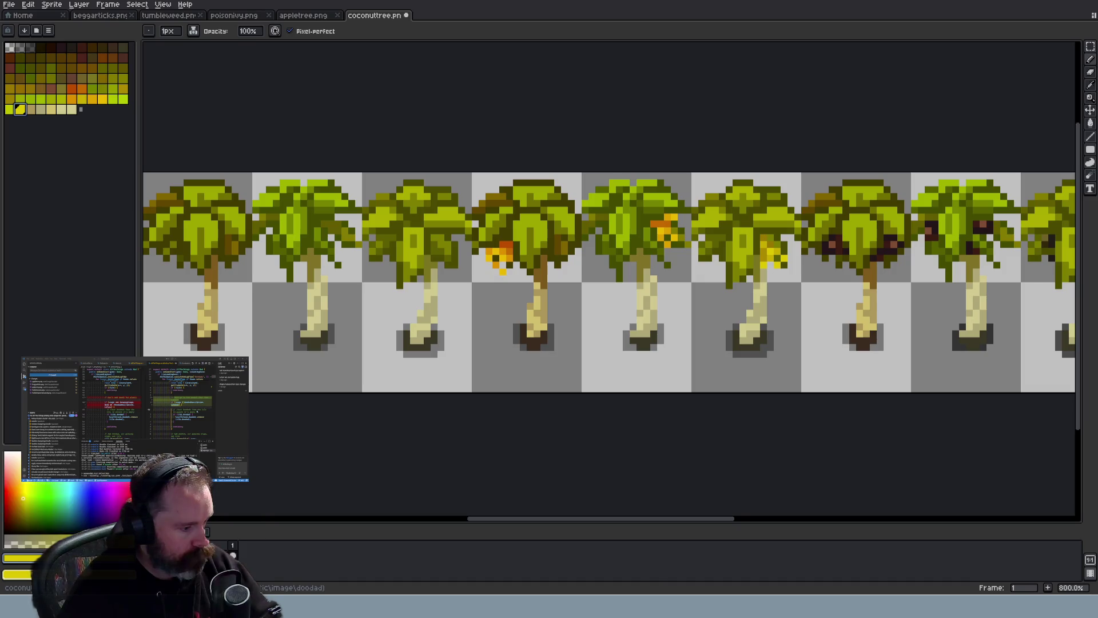
click(17, 558)
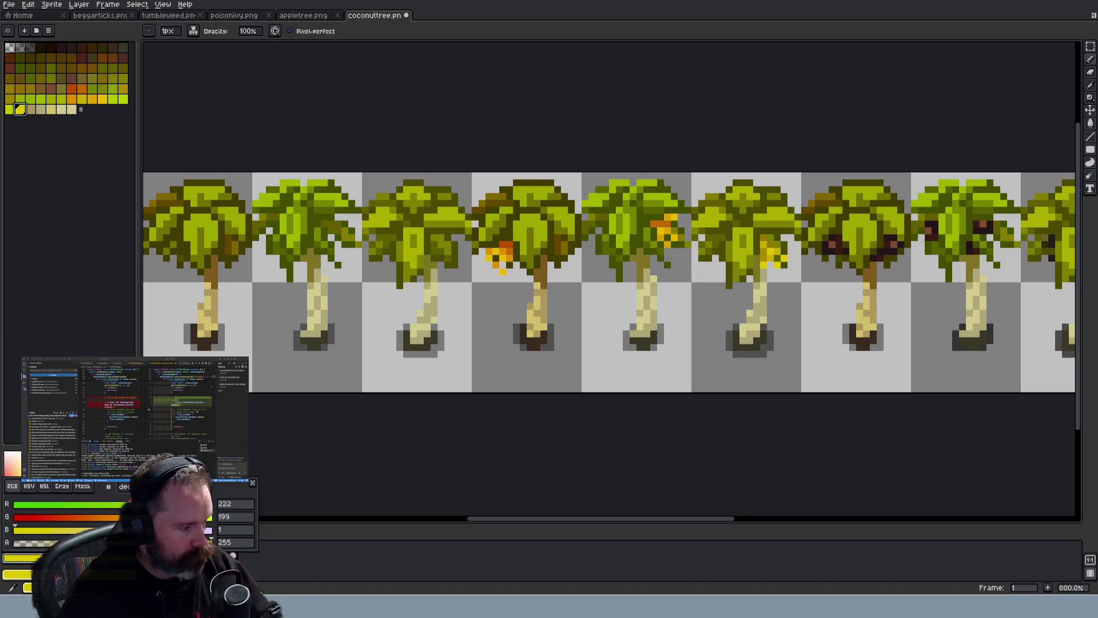
click(45, 486)
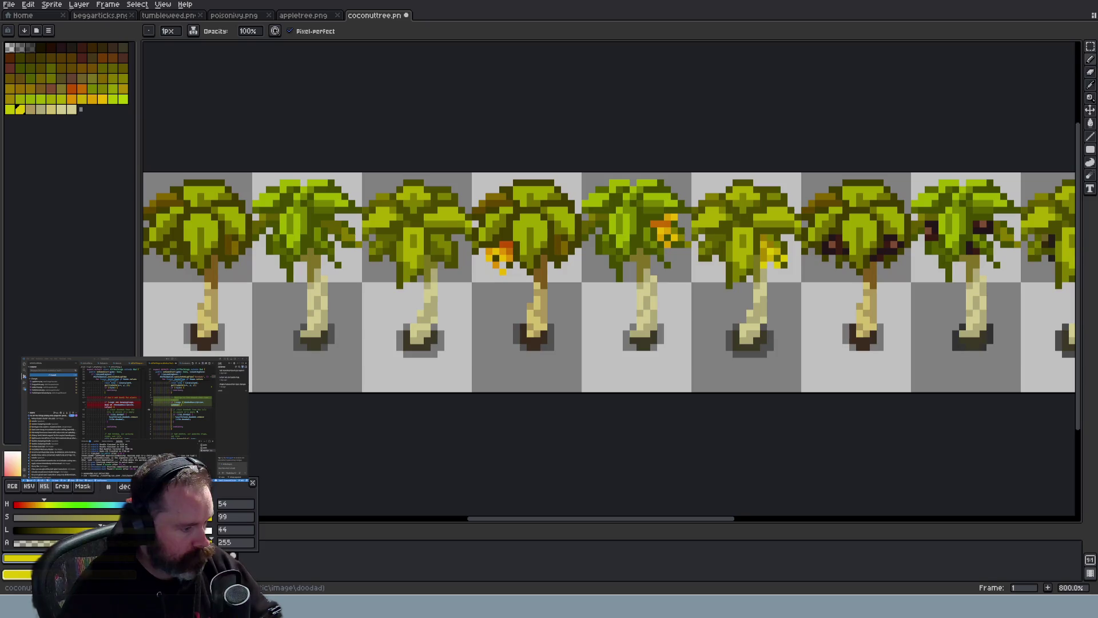
drag(103, 529, 115, 529)
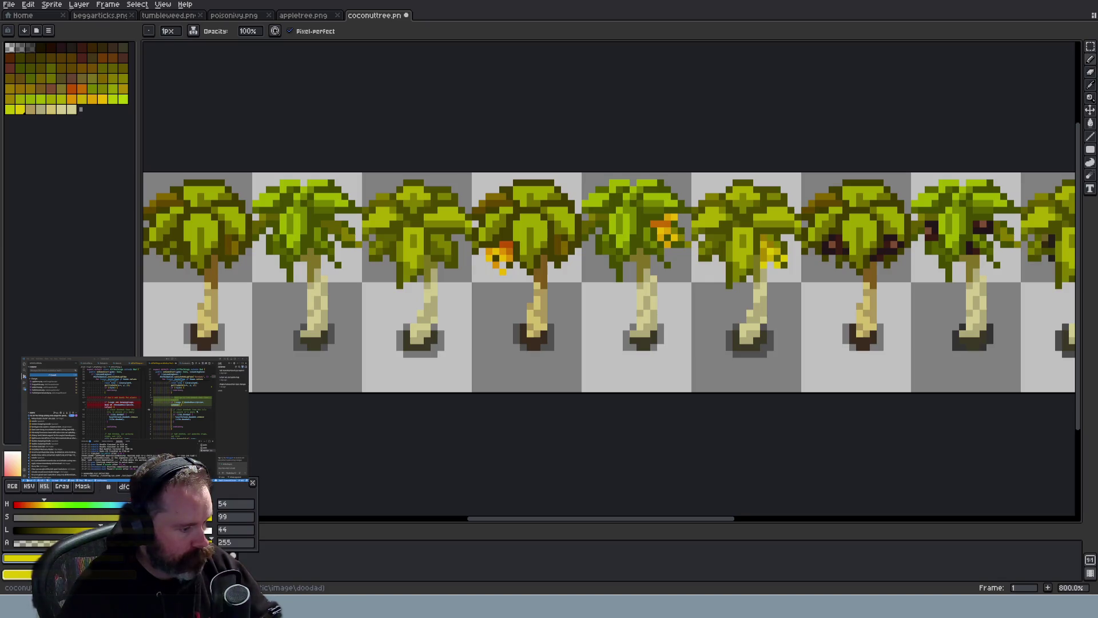
drag(100, 530, 113, 530)
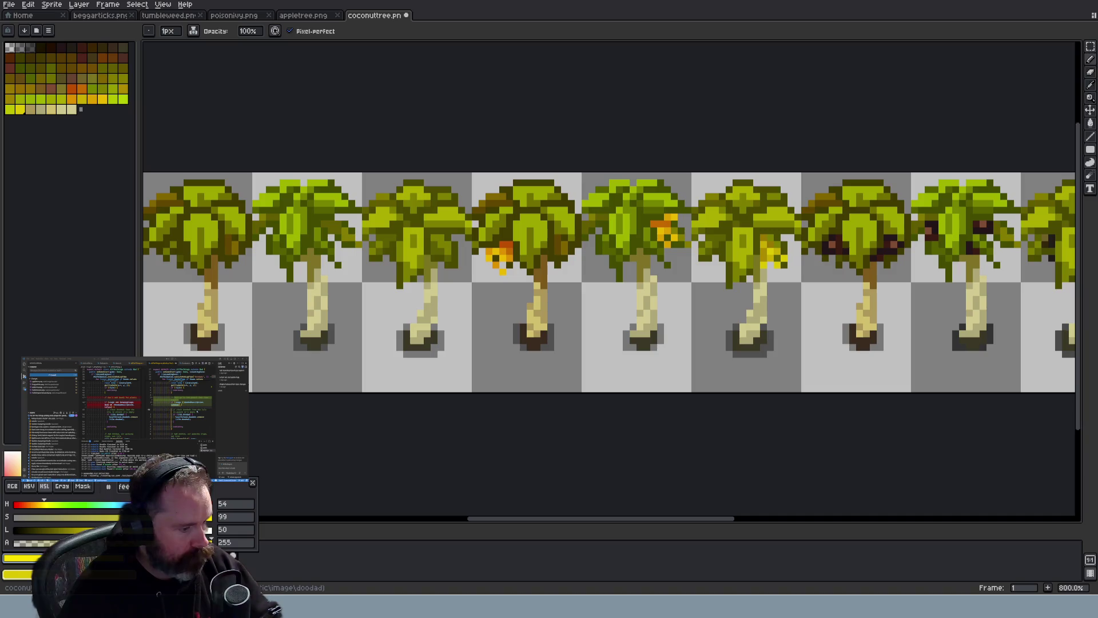
key(Escape)
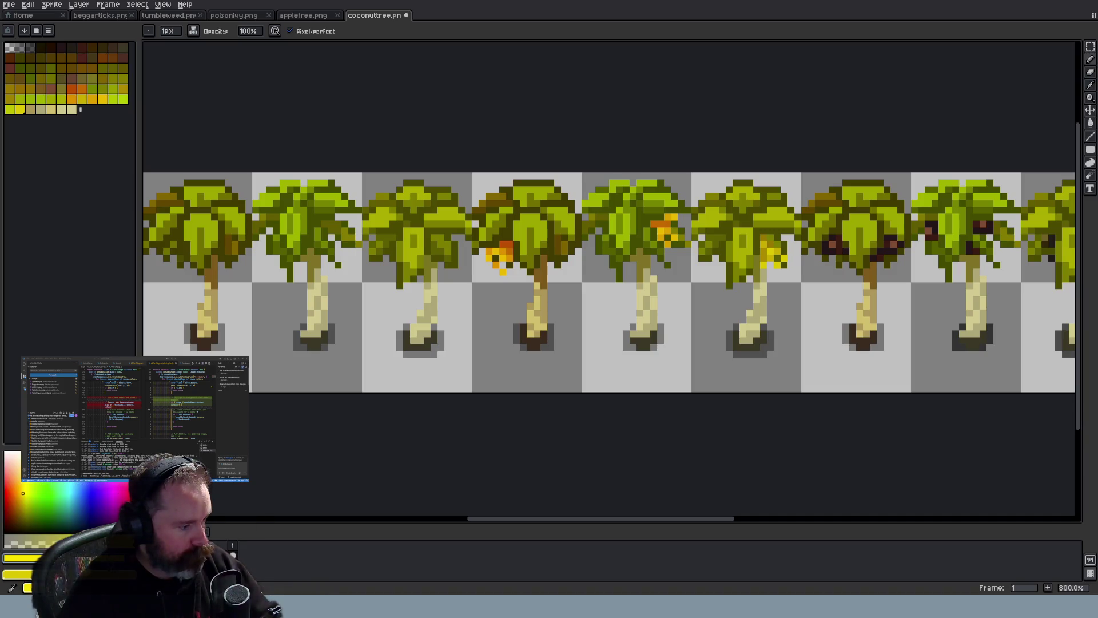
Delete the trailing yellow palette swatch and inspect the orange colour's HSL and gray values
click(20, 110)
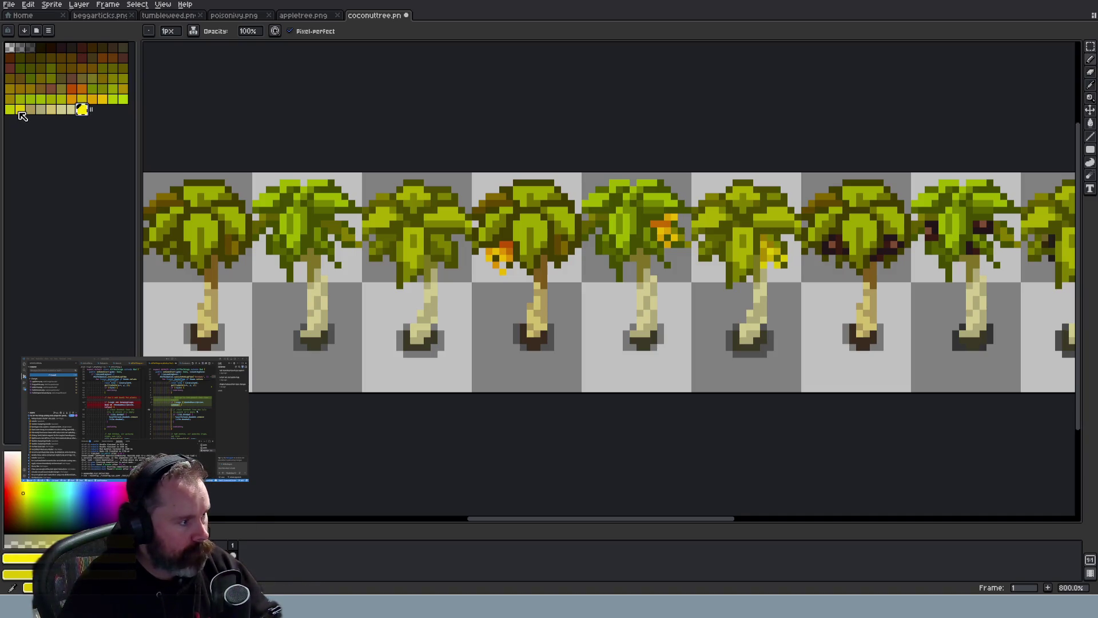
click(84, 109)
key(Delete)
click(103, 99)
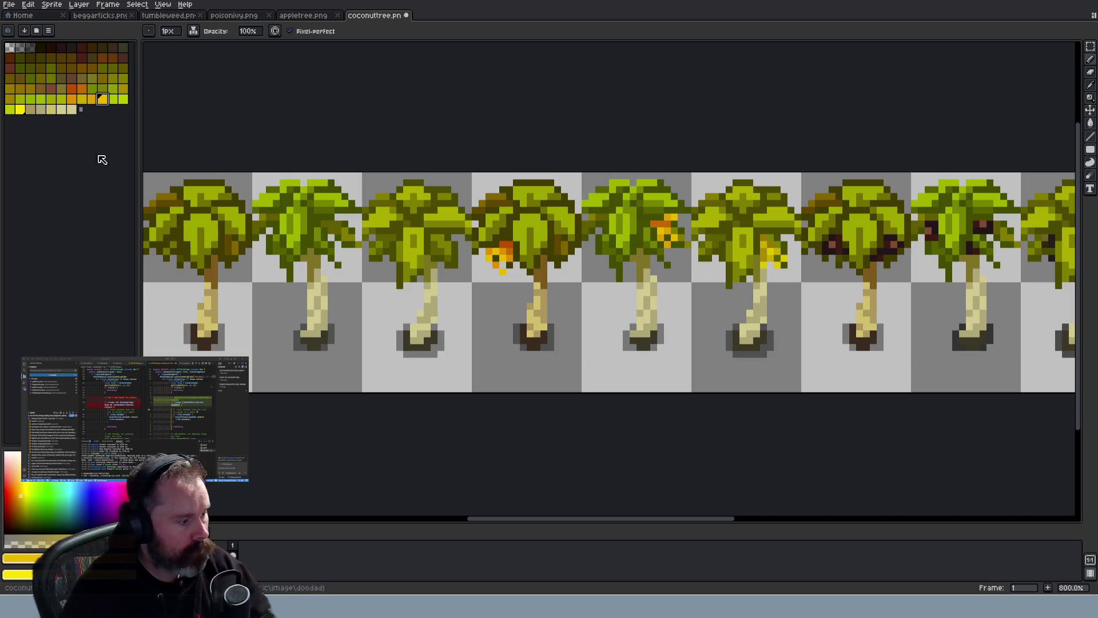
click(15, 558)
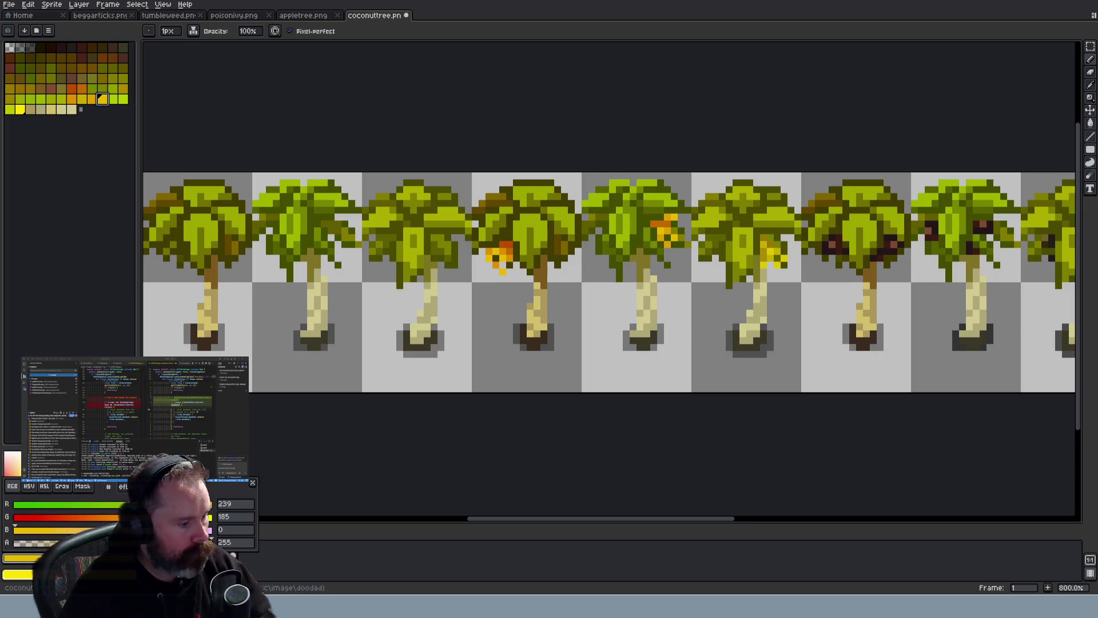
click(63, 488)
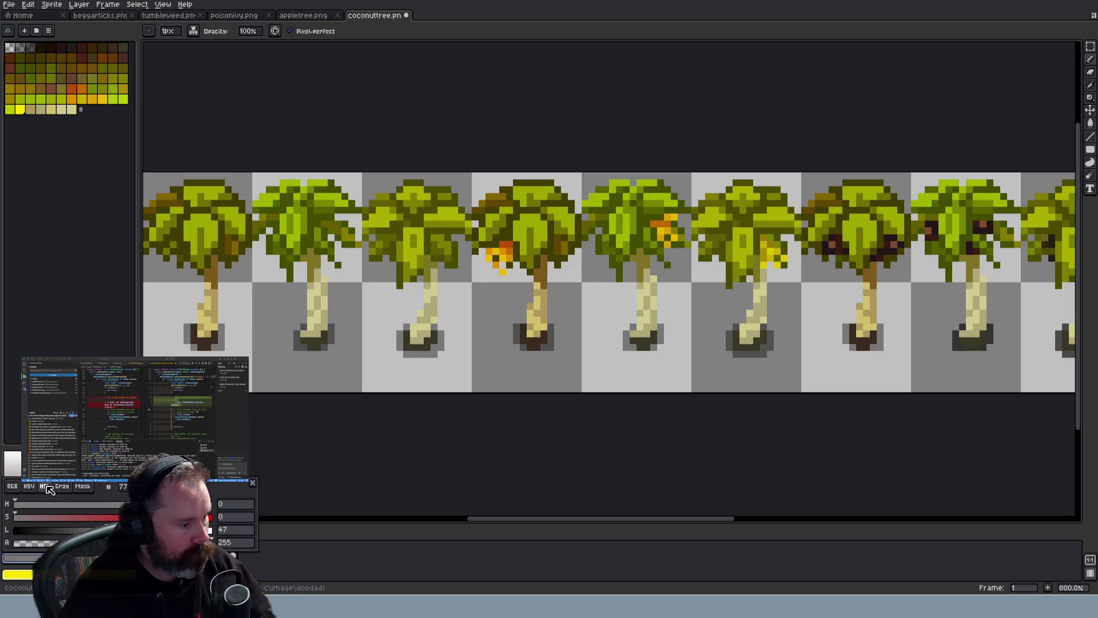
click(63, 487)
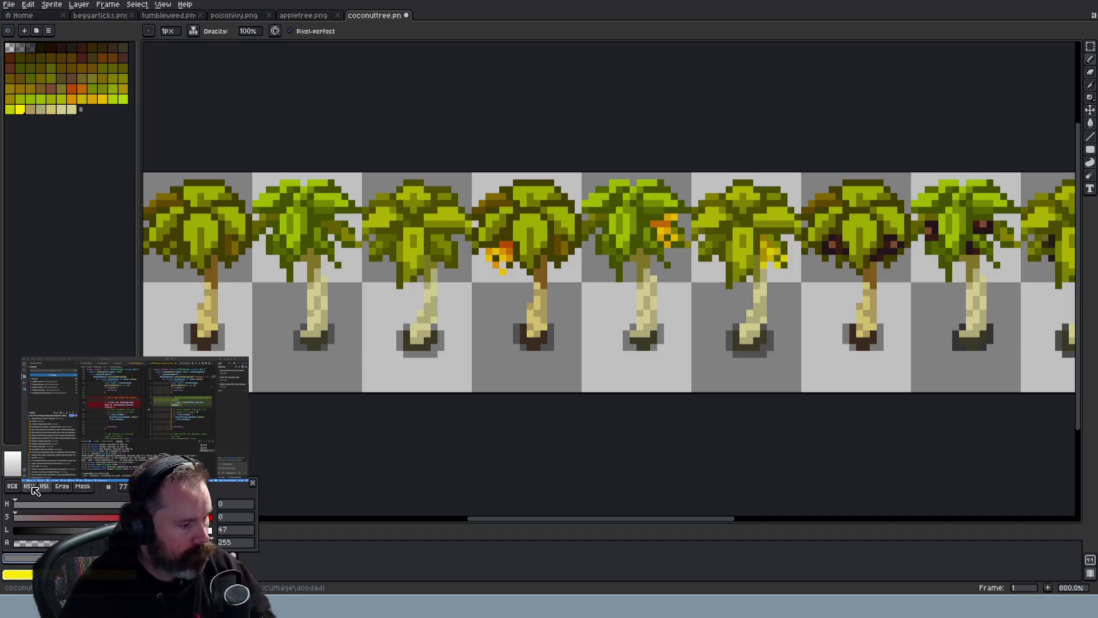
click(252, 483)
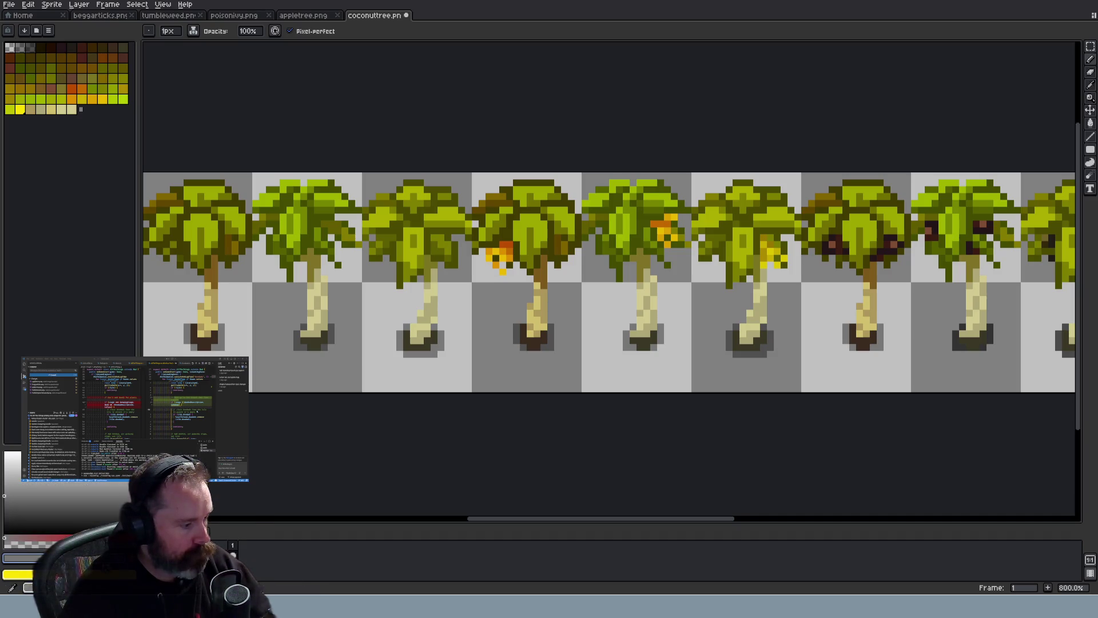
Add the new yellow swatch at the palette end and resize the palette to drop the trailing one
click(102, 98)
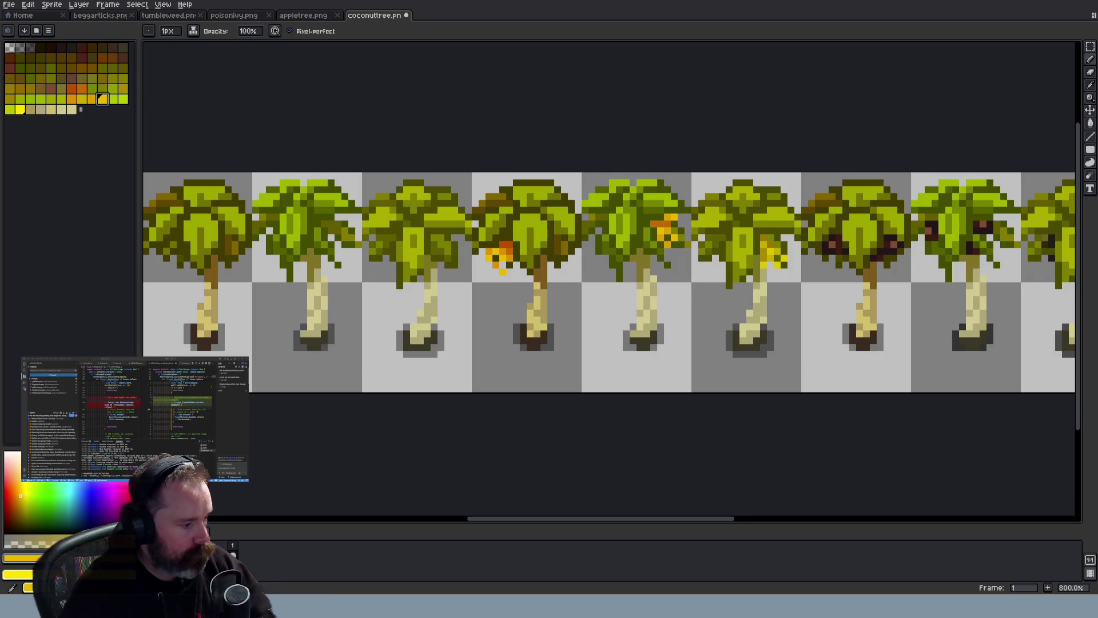
click(17, 558)
click(42, 487)
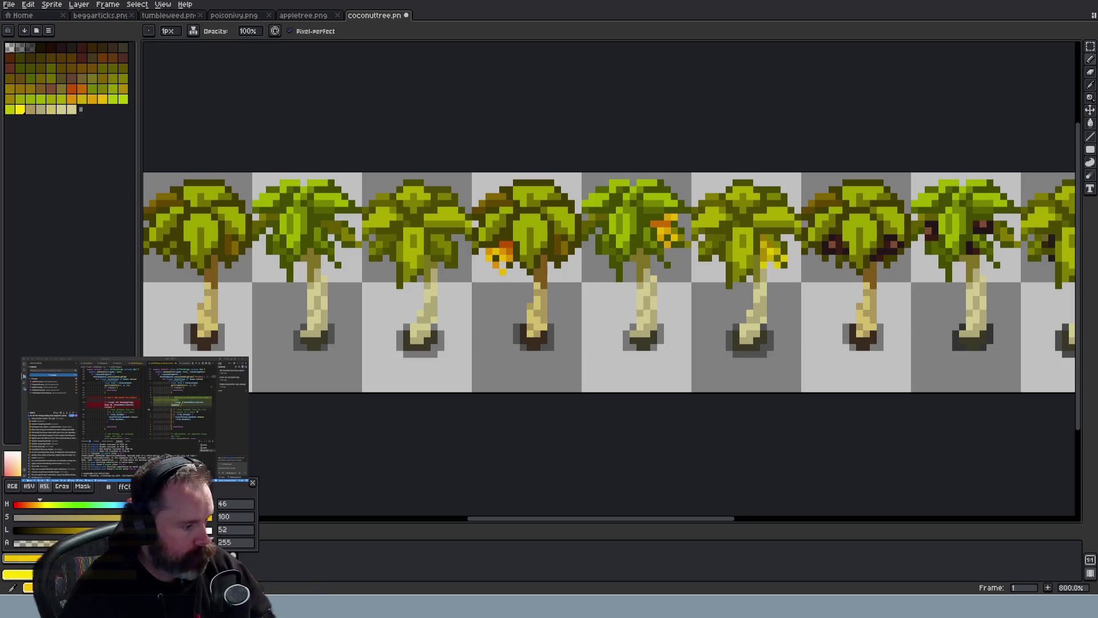
click(252, 482)
drag(81, 109, 90, 112)
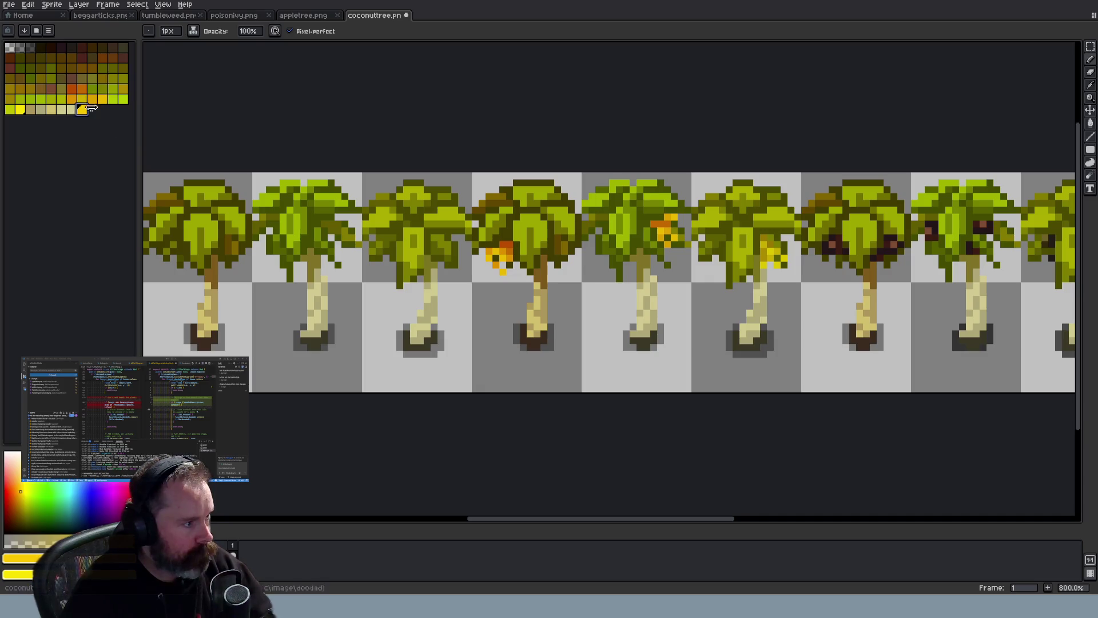
drag(90, 109, 80, 112)
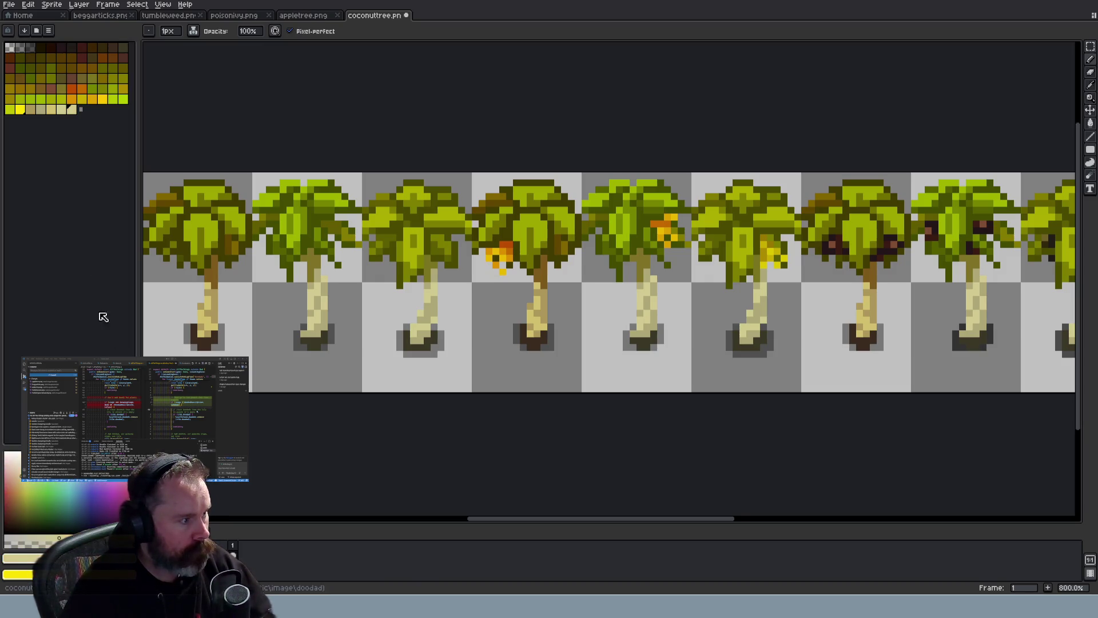
Add a pink-red swatch at the palette end, then undo the pasted palette colours
scroll(495, 333, down, 2)
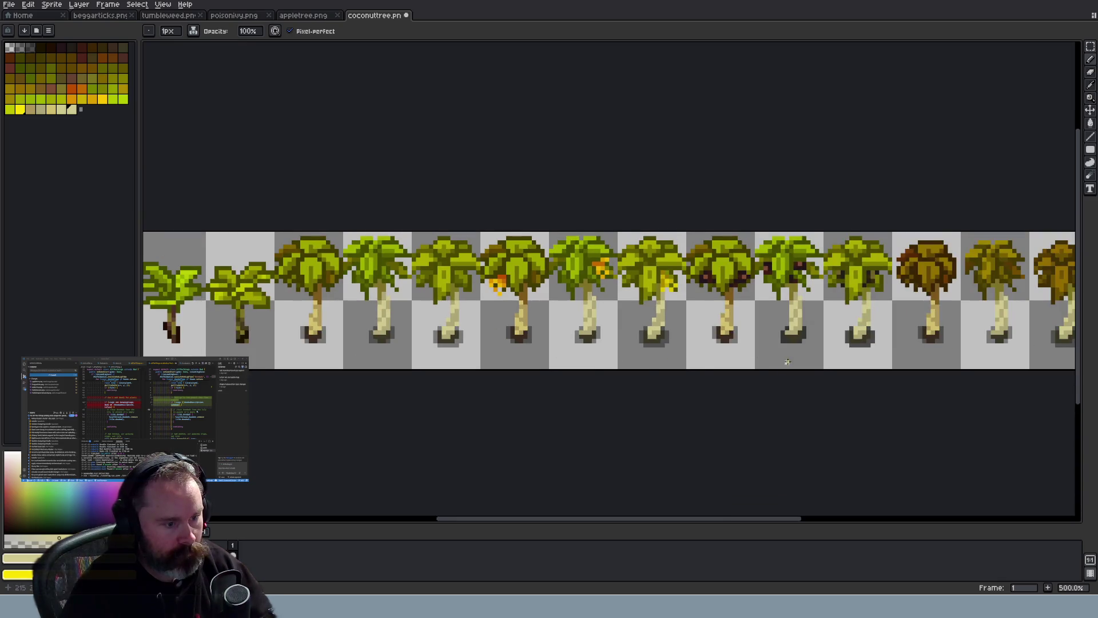
scroll(787, 358, down, 1)
scroll(787, 358, up, 3)
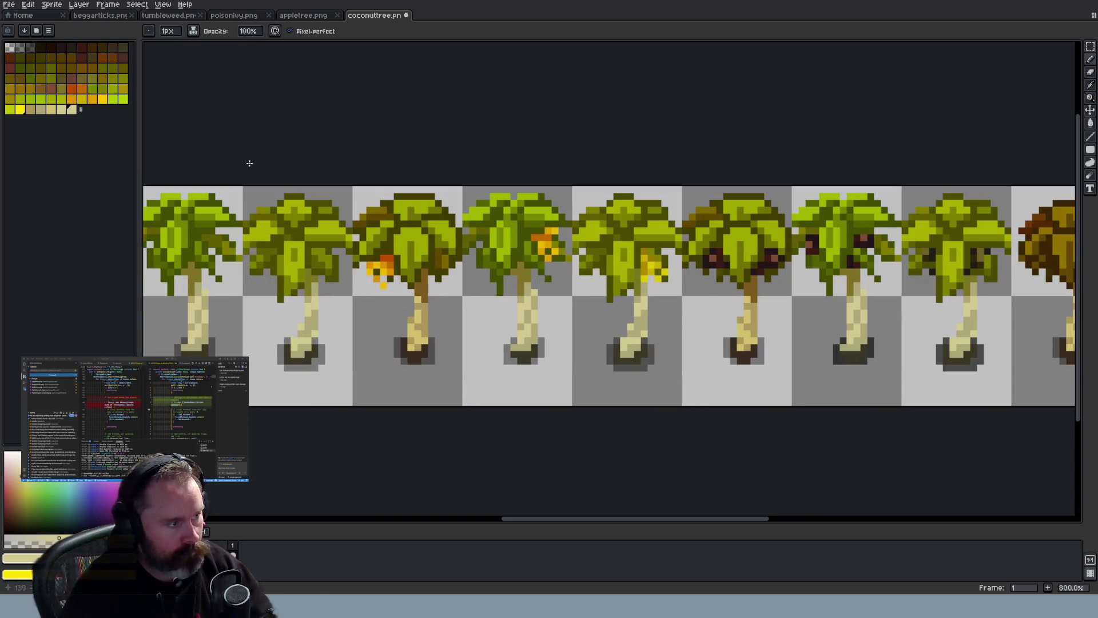
click(92, 98)
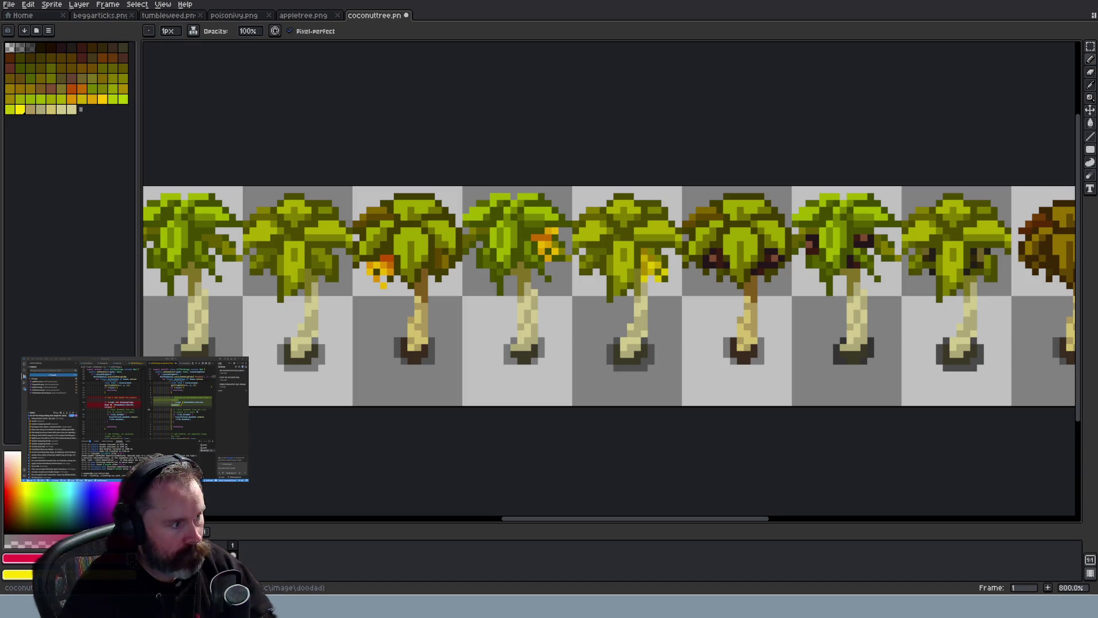
drag(80, 109, 90, 114)
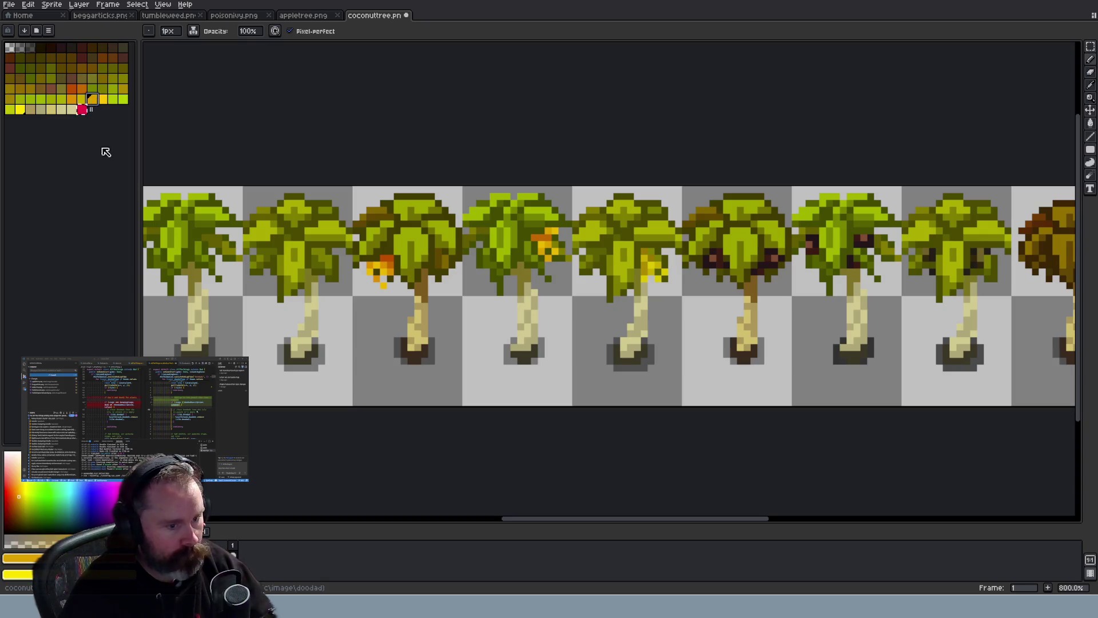
scroll(398, 319, down, 2)
scroll(398, 320, down, 3)
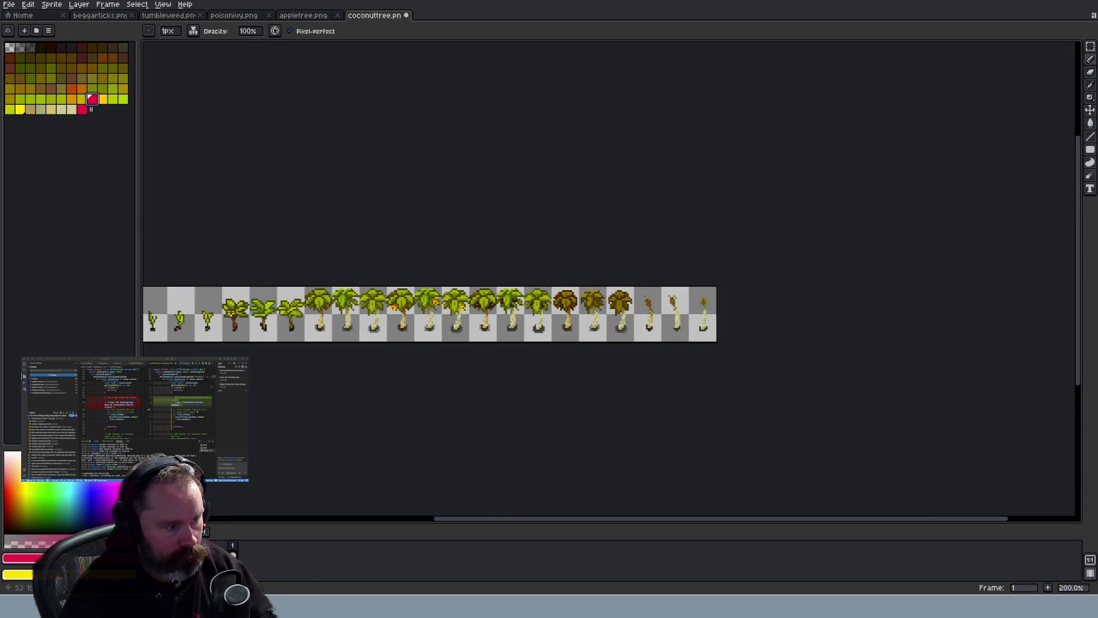
mouse_move(495, 522)
mouse_down()
mouse_move(368, 519)
mouse_move(452, 520)
mouse_up()
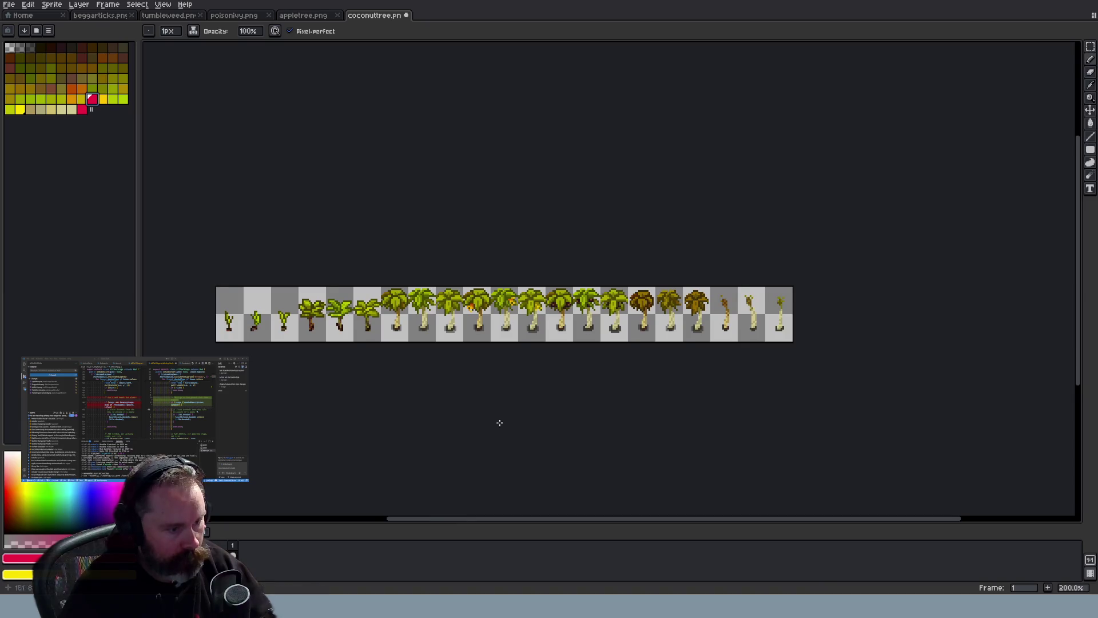
scroll(489, 320, up, 3)
key(v)
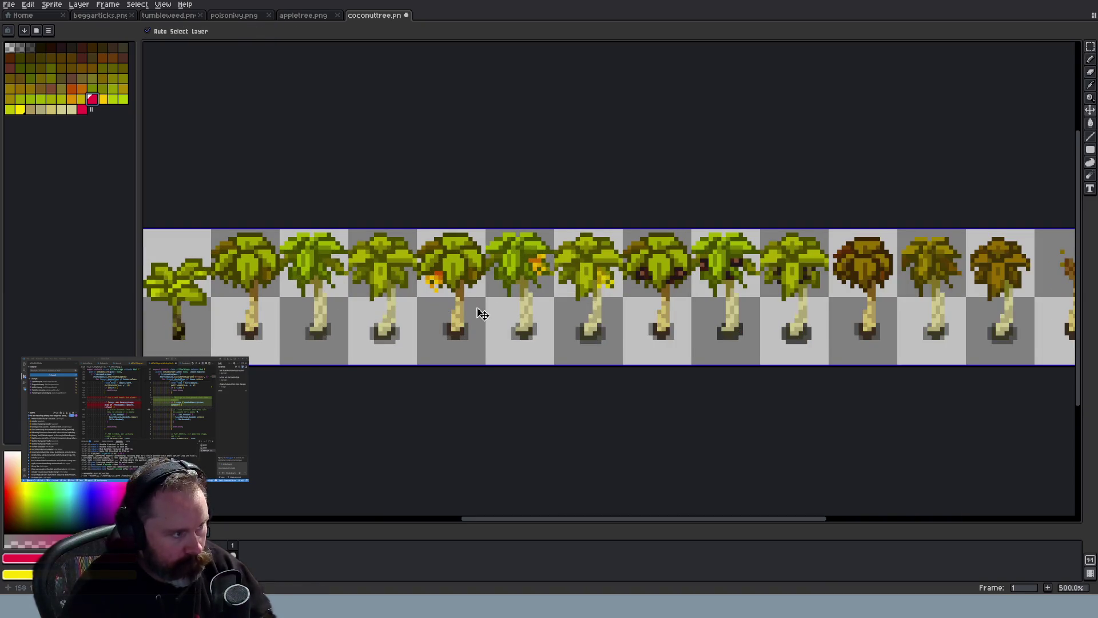
key(ctrl+z)
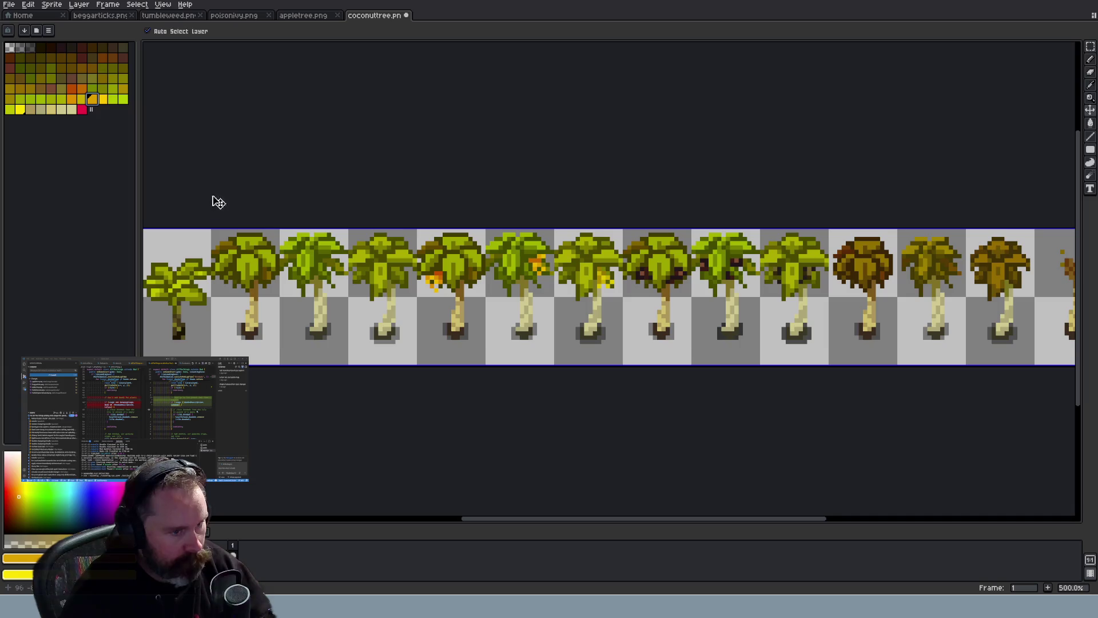
key(b)
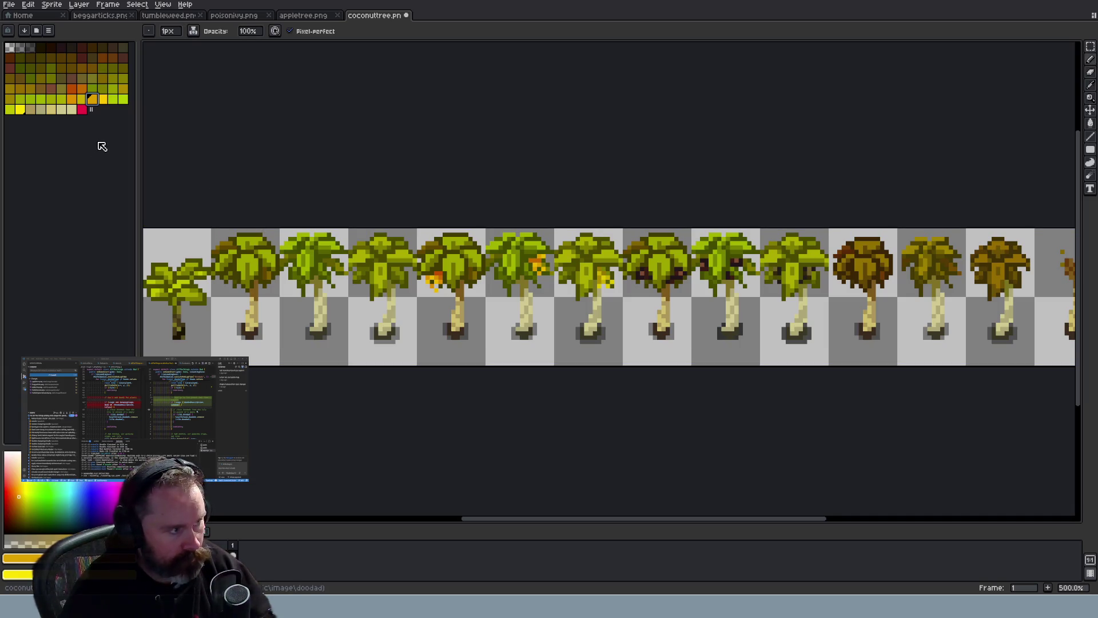
Try recolouring the orange and yellow swatches red, undo back to the earlier palette, and open the Sprite menu
click(83, 100)
click(84, 101)
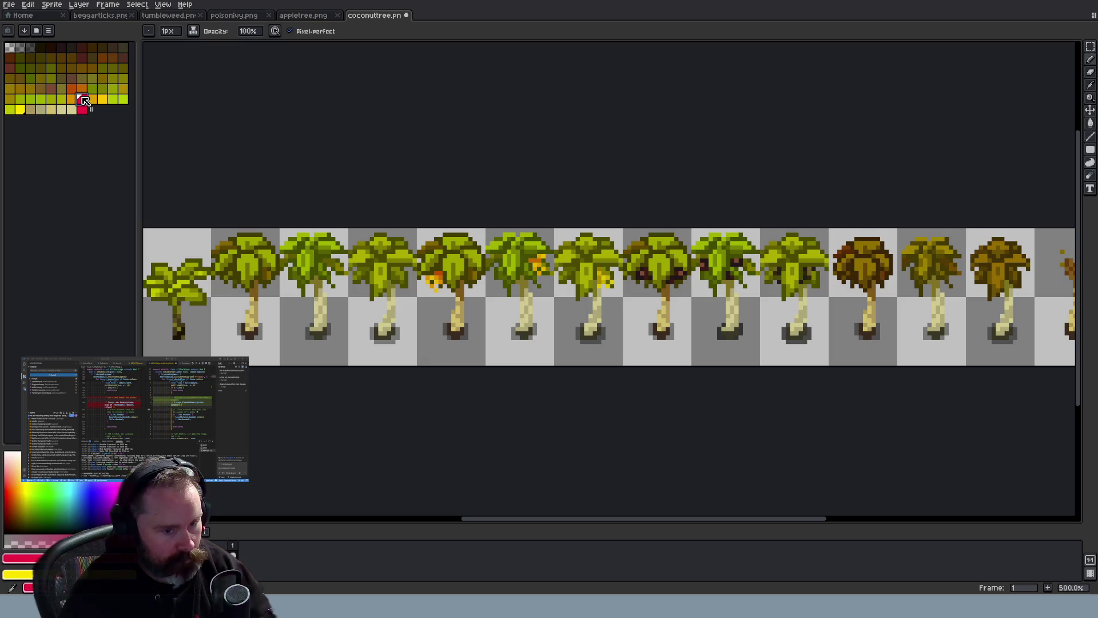
click(76, 100)
click(76, 101)
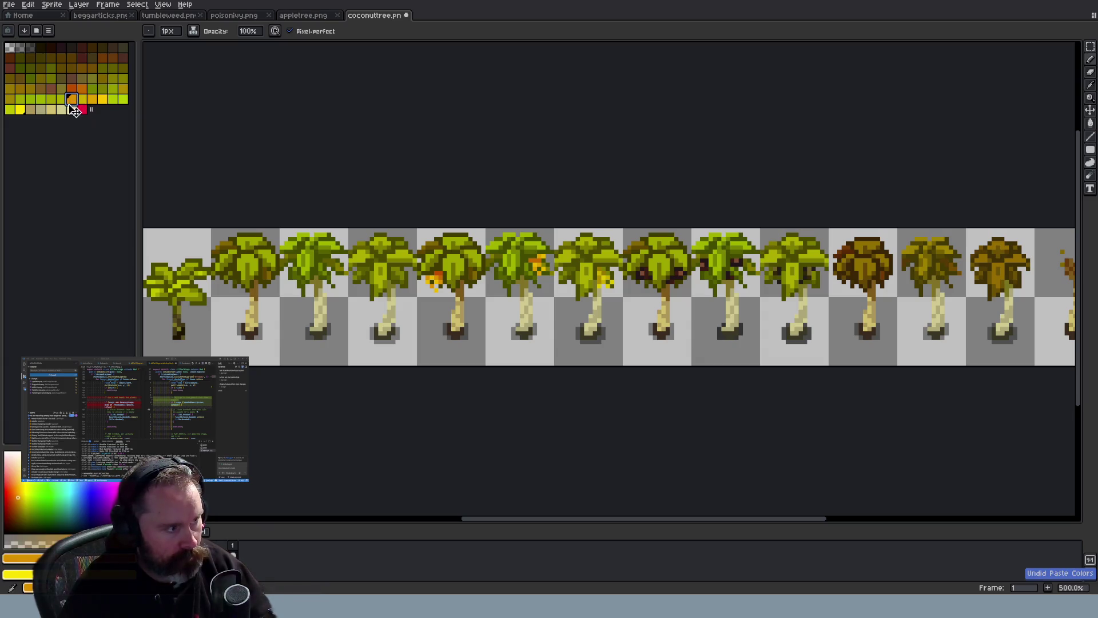
click(21, 110)
key(ctrl+v)
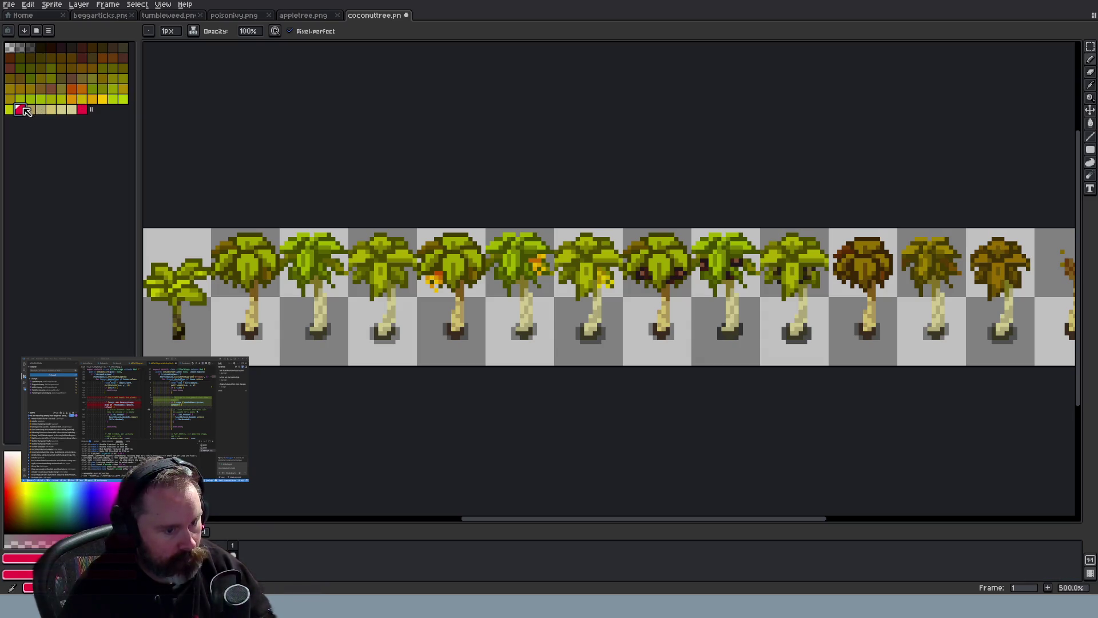
key(ctrl+z)
click(72, 109)
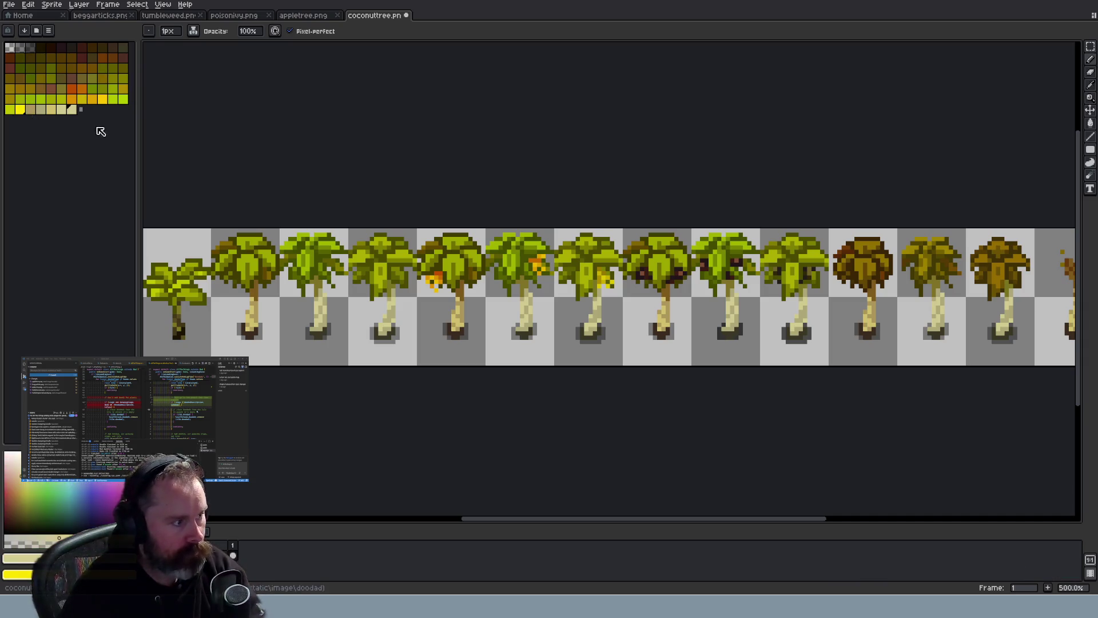
click(51, 4)
Convert the sprite to indexed colour, undoing the red recolour so the orange accents remain
mouse_move(68, 26)
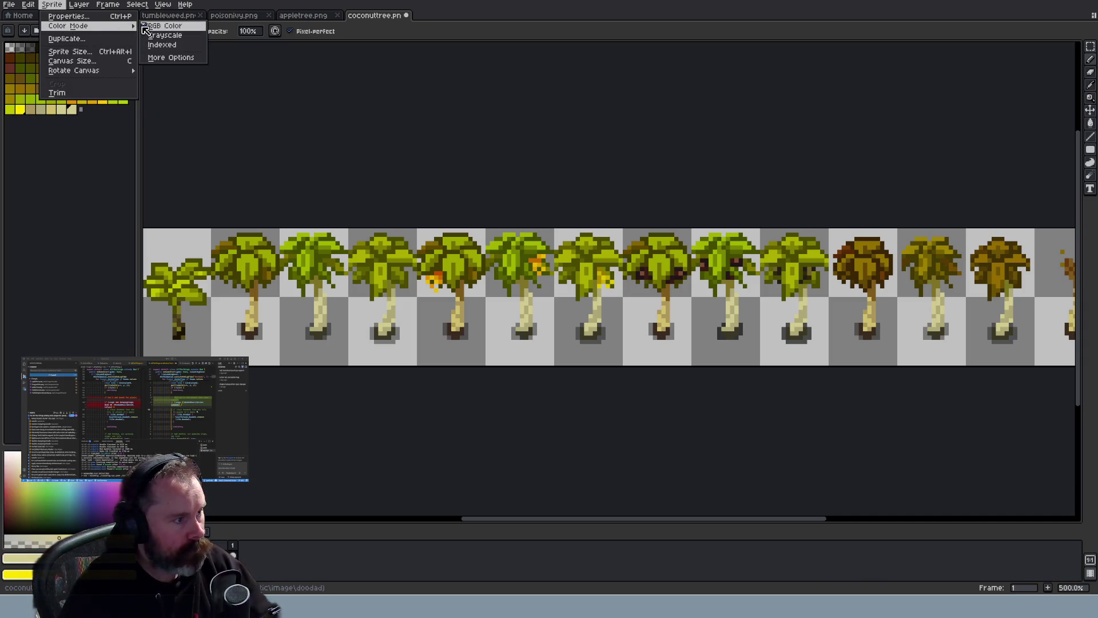
click(161, 45)
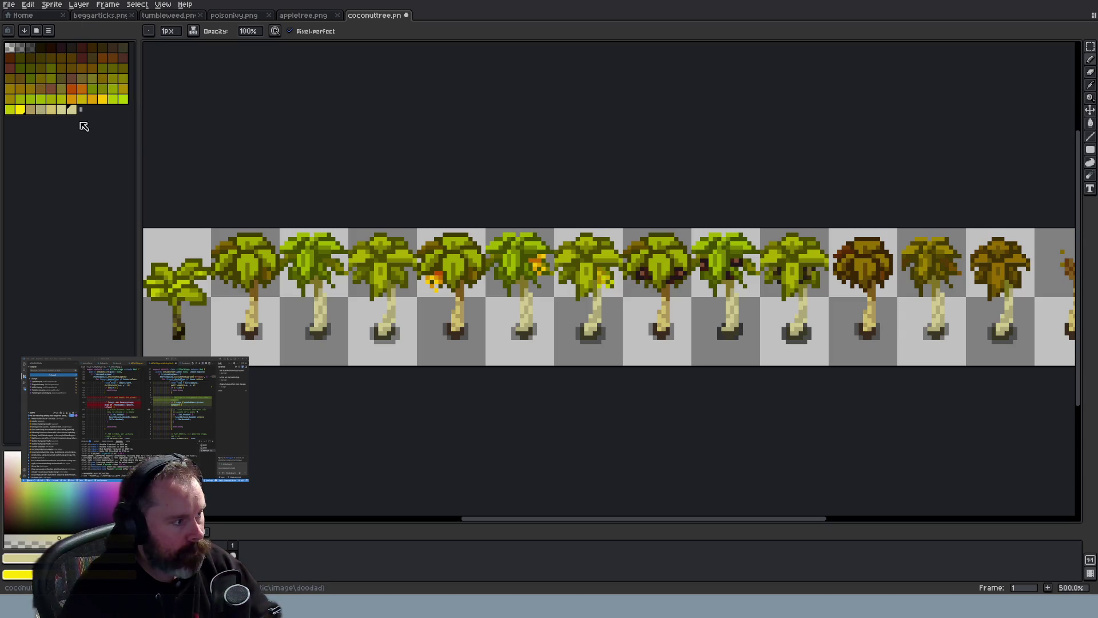
key(ctrl+y)
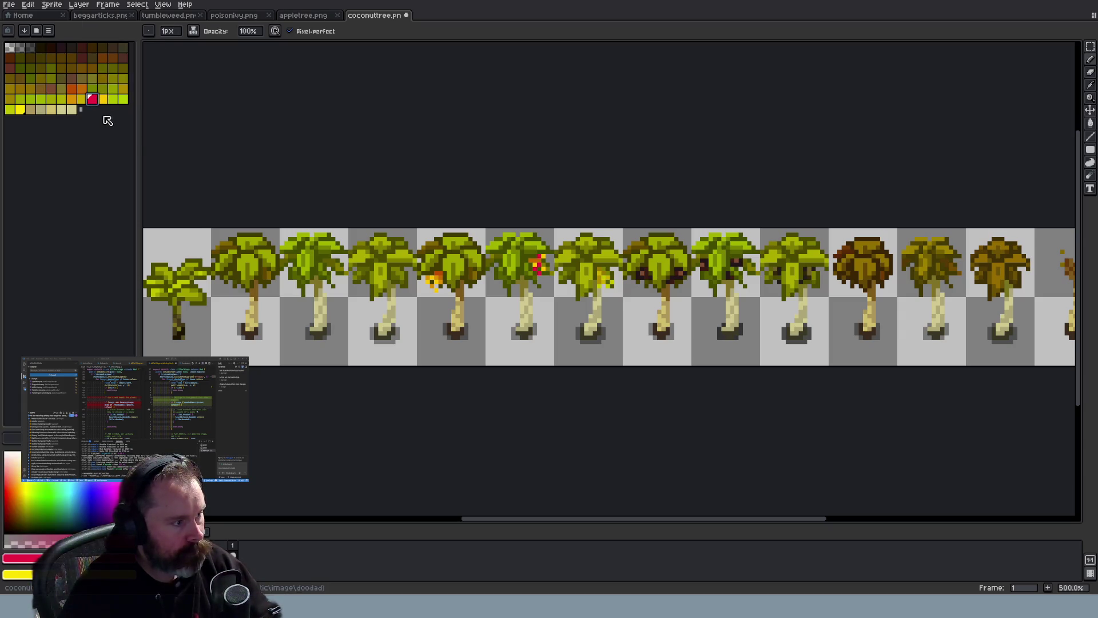
key(ctrl+z)
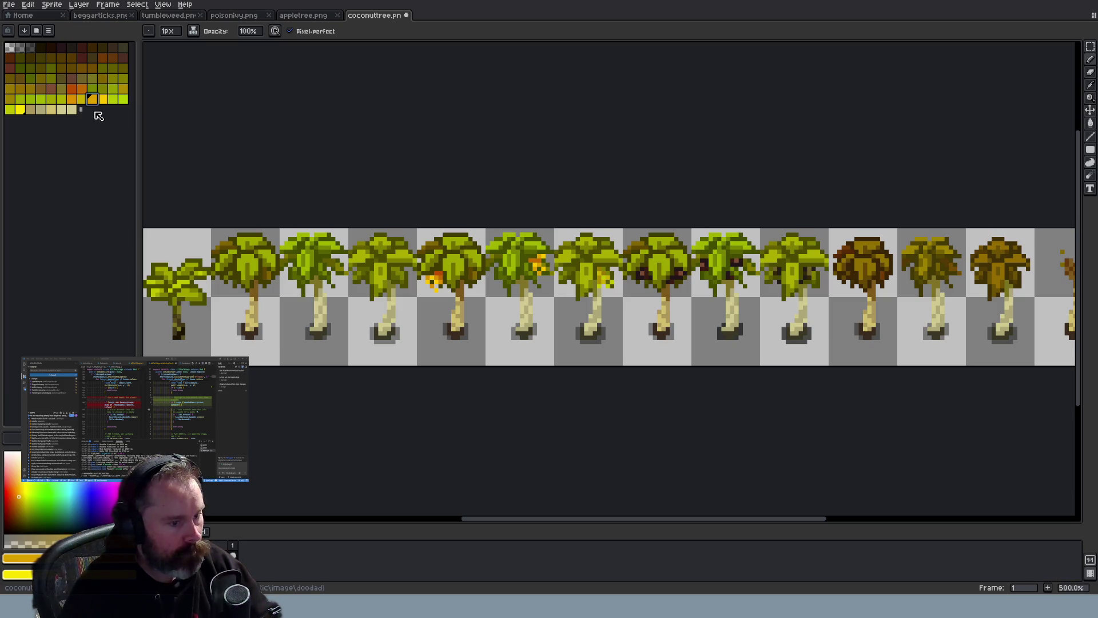
click(101, 99)
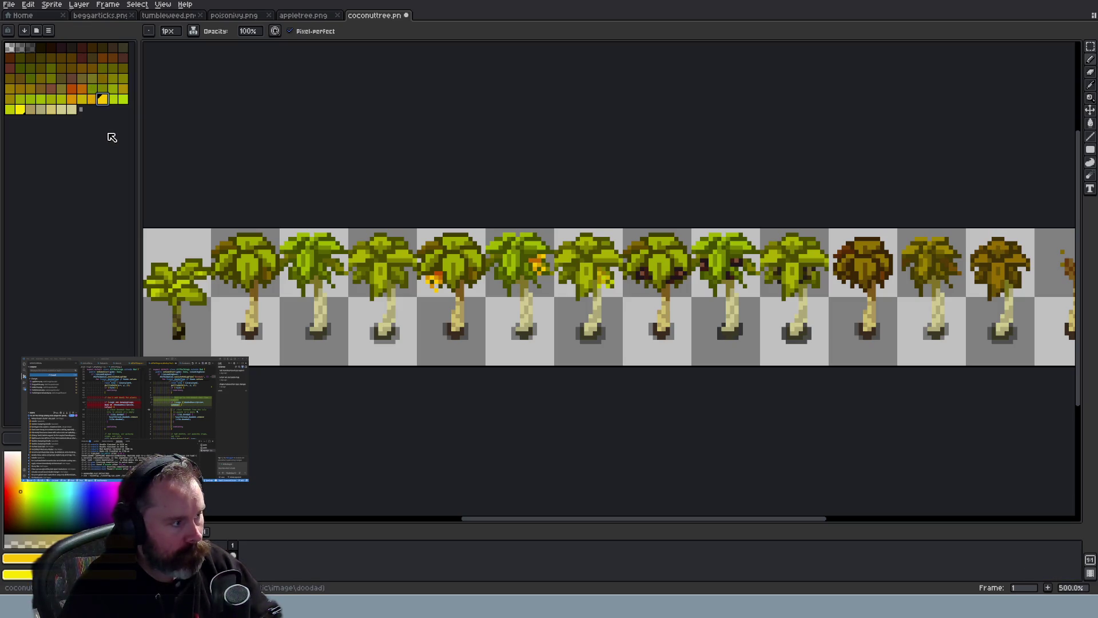
click(92, 98)
key(ctrl+v)
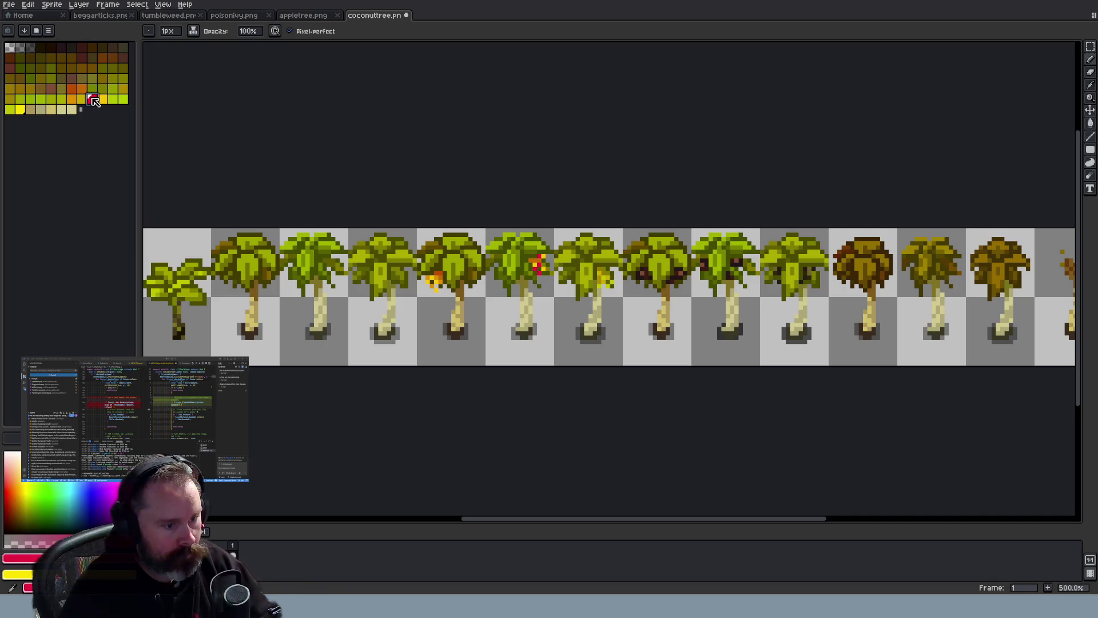
key(ctrl+z)
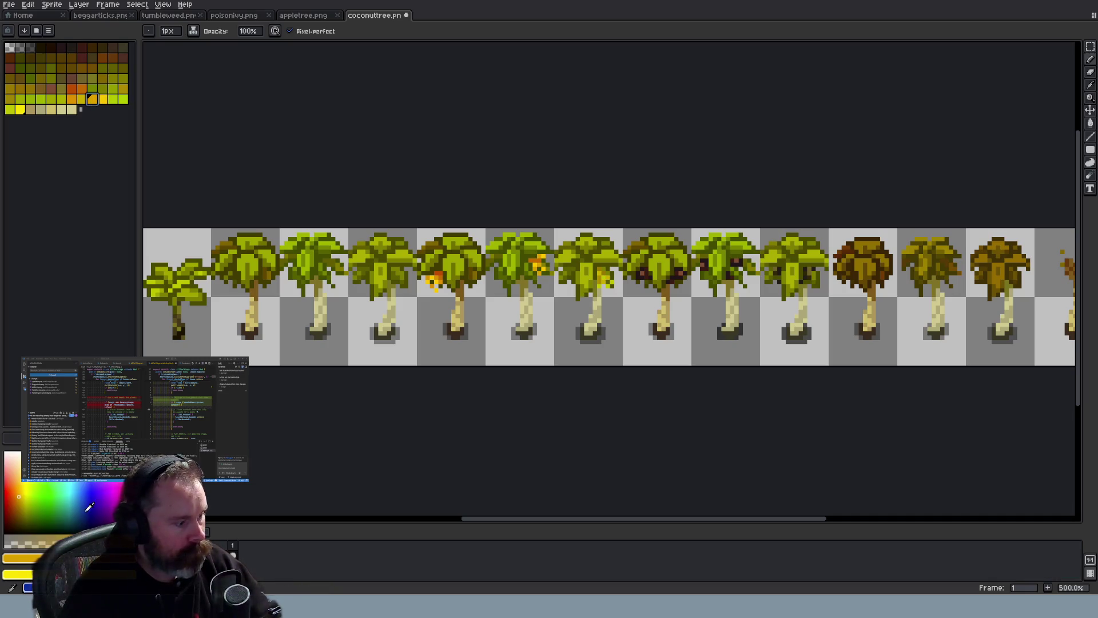
Lighten the orange from L 45 to 49, add it as a swatch, and move it beside the oranges
click(15, 557)
click(57, 485)
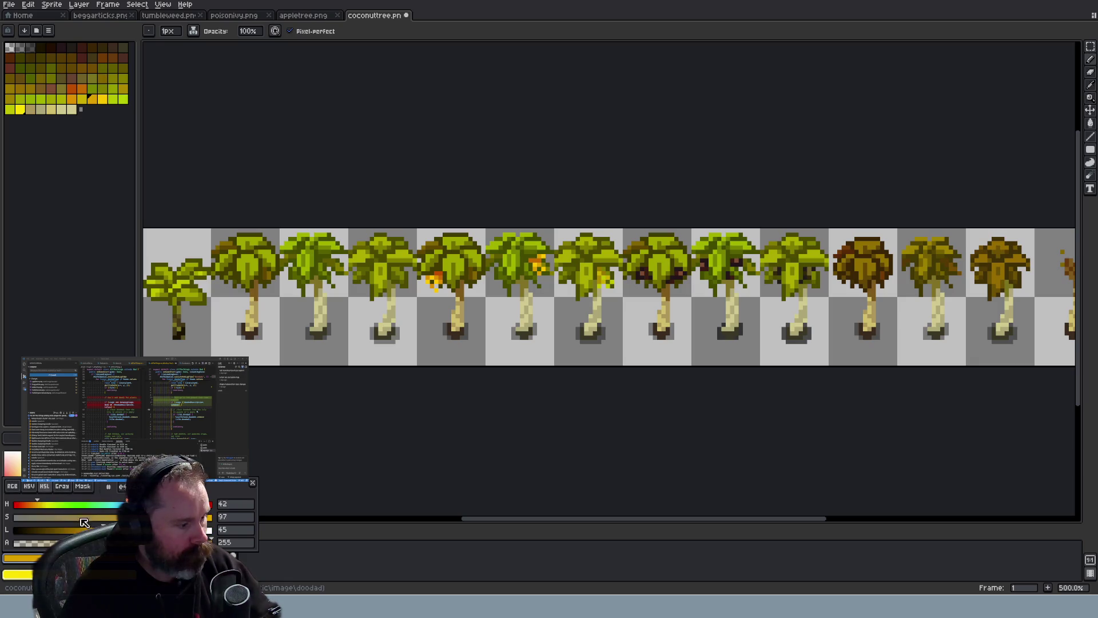
drag(103, 530, 111, 529)
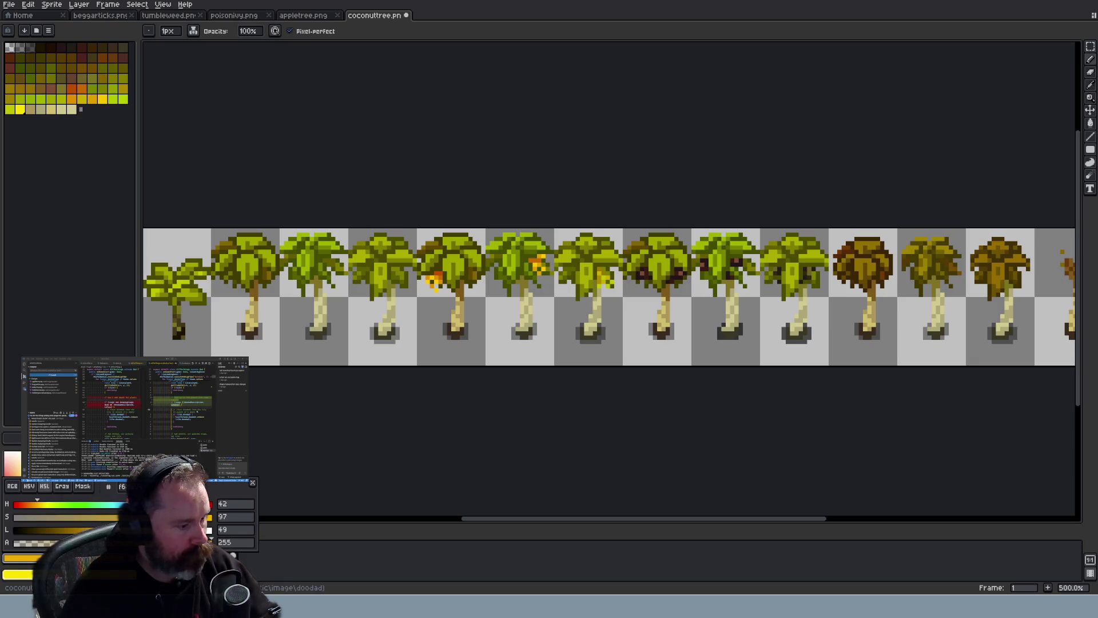
click(81, 109)
click(81, 109)
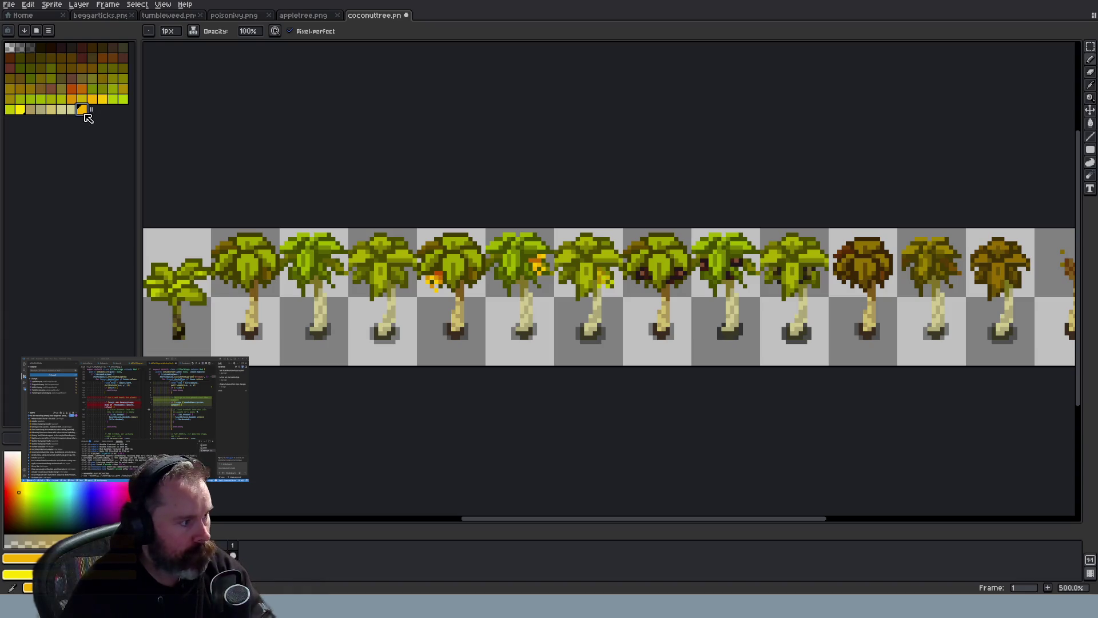
drag(82, 108, 71, 98)
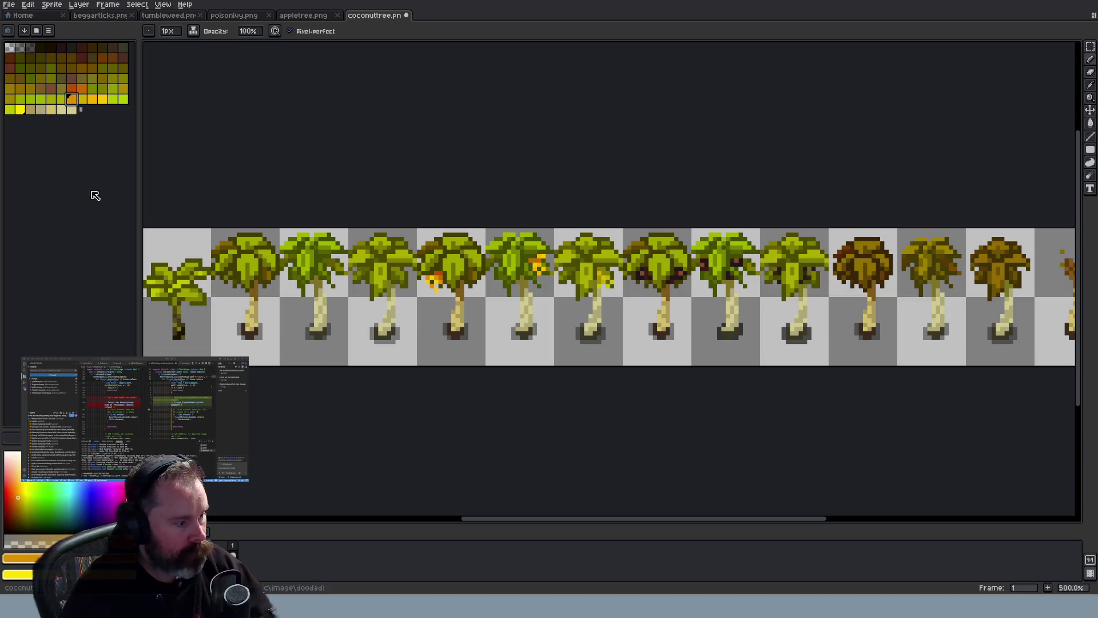
Add a second orange lightened from L 45 to 49 (RGB 228, 146, 3) at the palette end
click(14, 558)
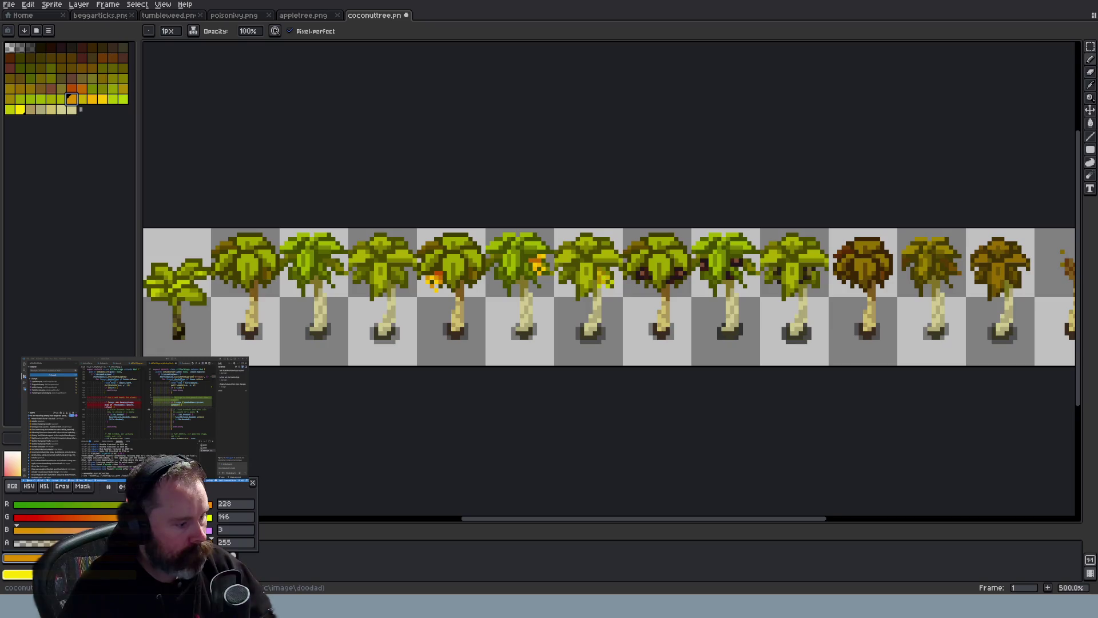
click(45, 486)
drag(103, 529, 111, 529)
click(81, 109)
click(72, 100)
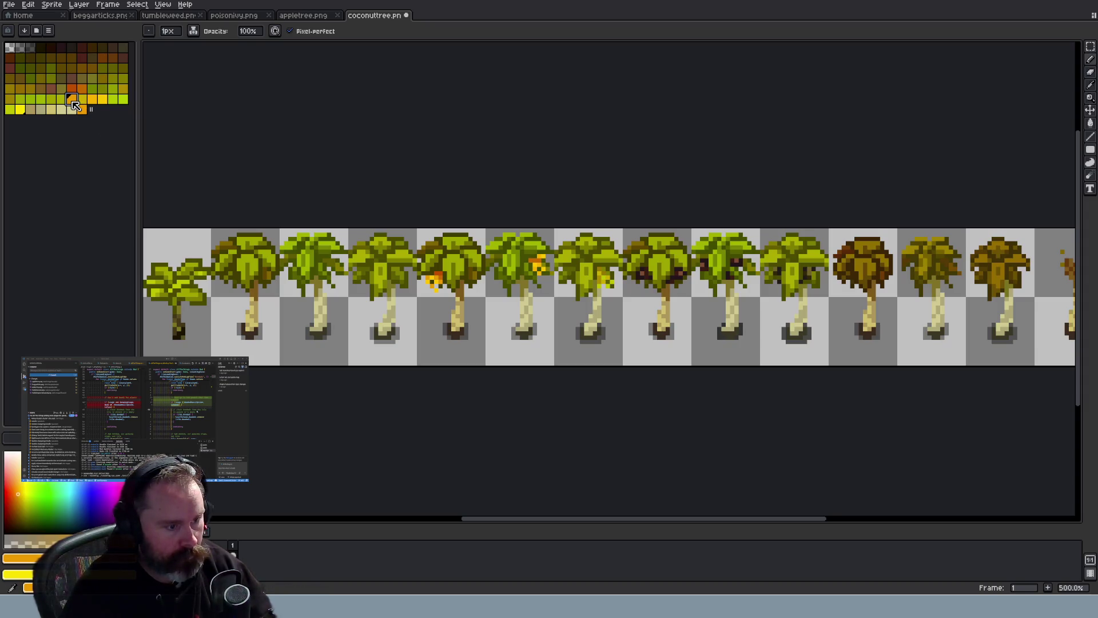
Add hot pink as a palette swatch and delete the extra orange swatch at the end
scroll(317, 248, down, 4)
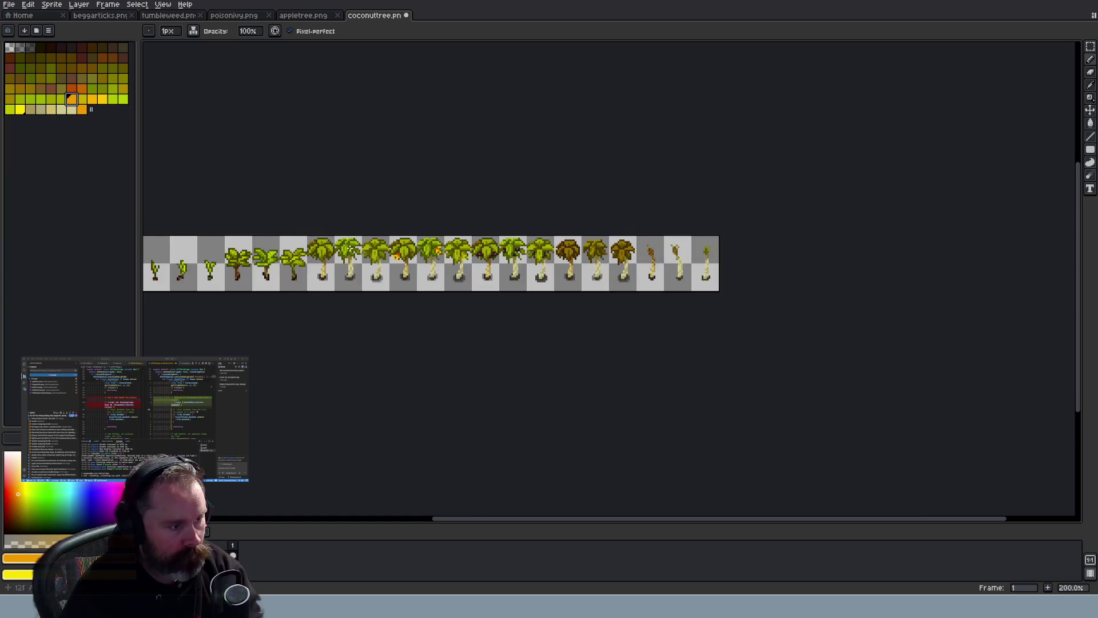
scroll(313, 249, up, 6)
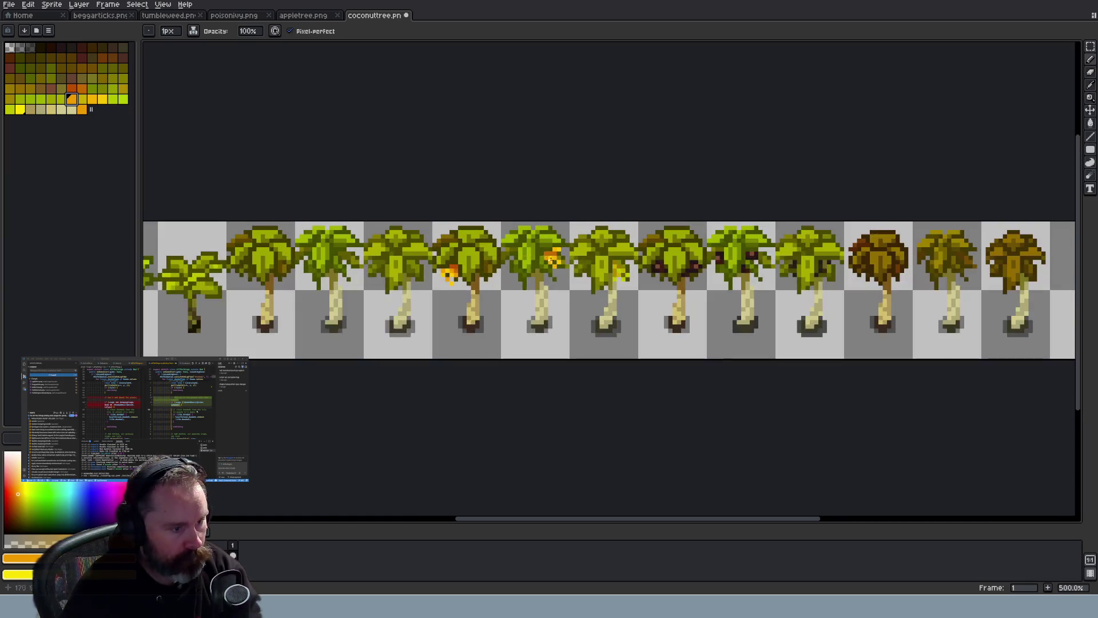
scroll(571, 261, up, 2)
click(82, 110)
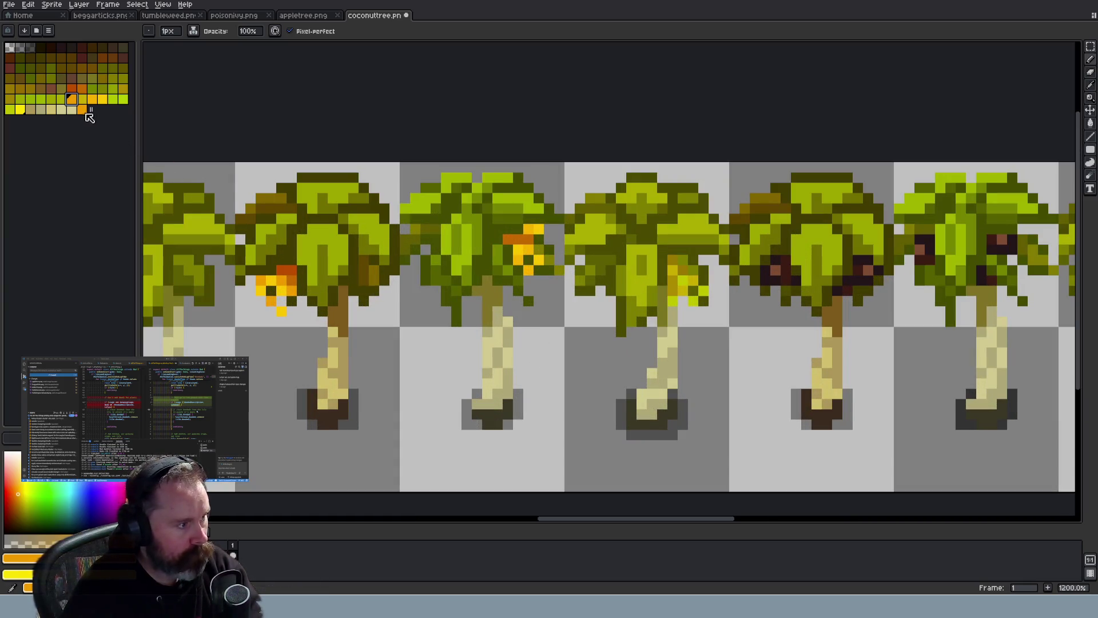
click(120, 492)
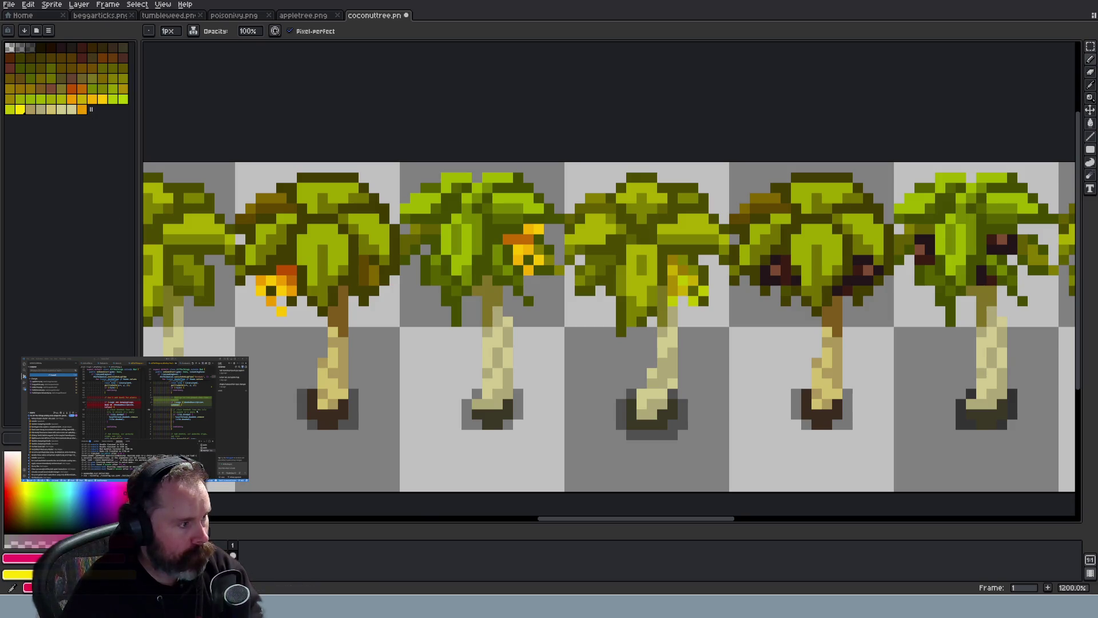
click(92, 109)
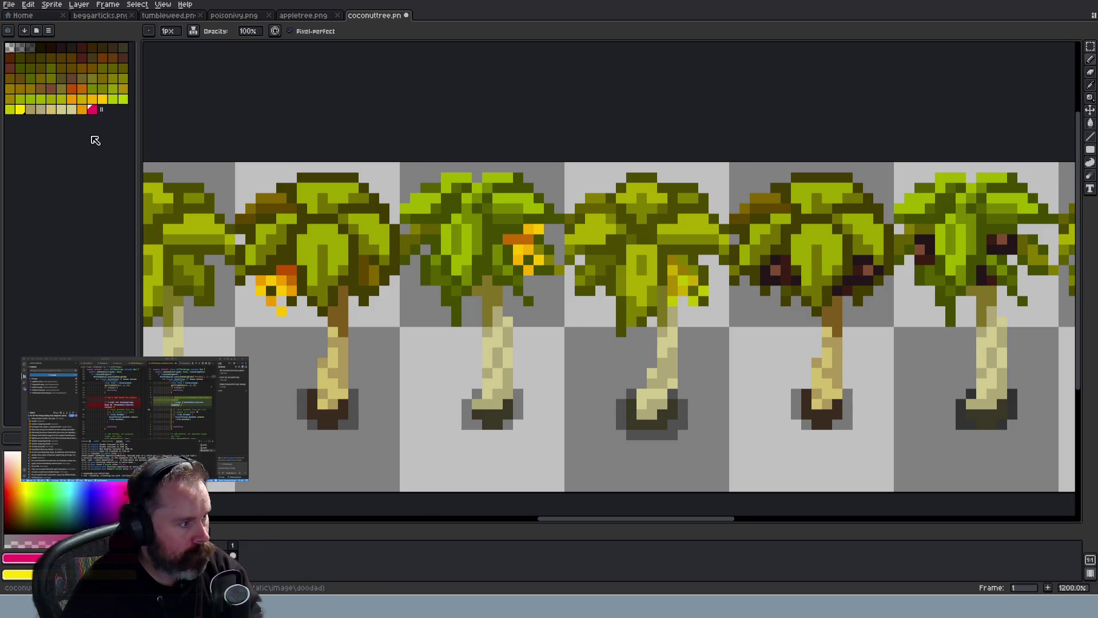
click(83, 109)
key(Delete)
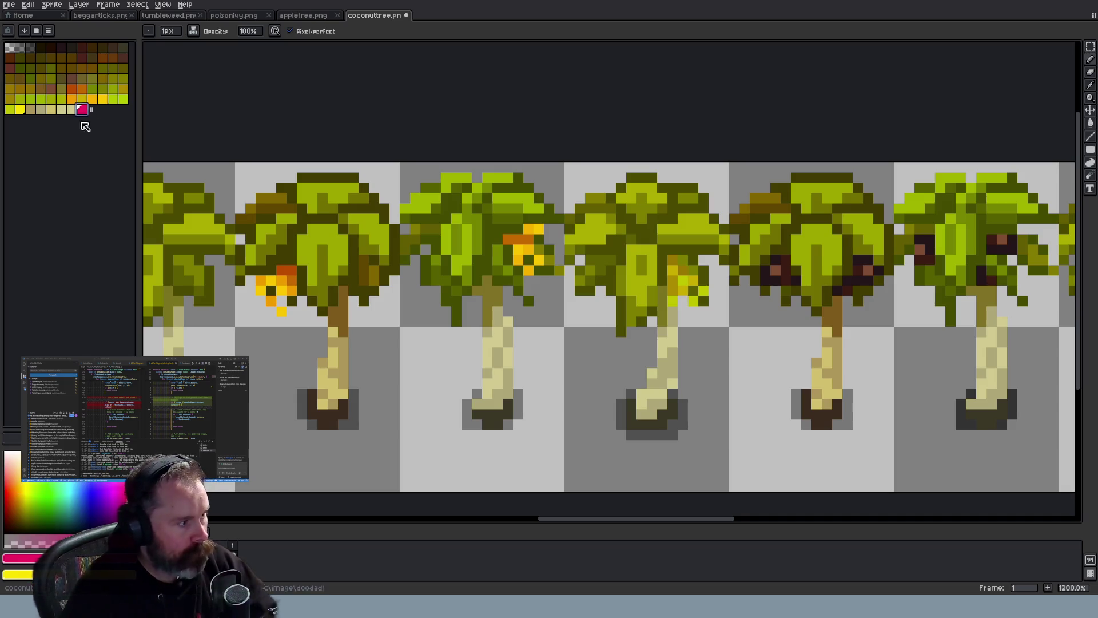
Try placing the pink swatch in other palette slots, undoing each change so the tree stays orange
click(22, 109)
scroll(229, 226, down, 4)
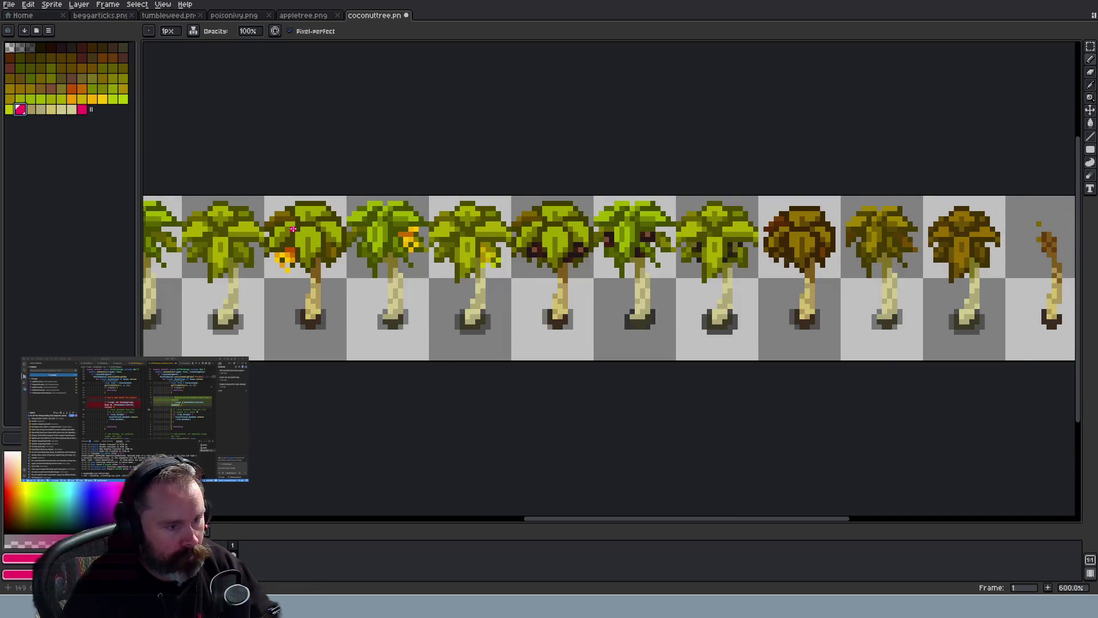
mouse_move(537, 518)
mouse_down()
mouse_move(406, 520)
mouse_move(478, 521)
mouse_up()
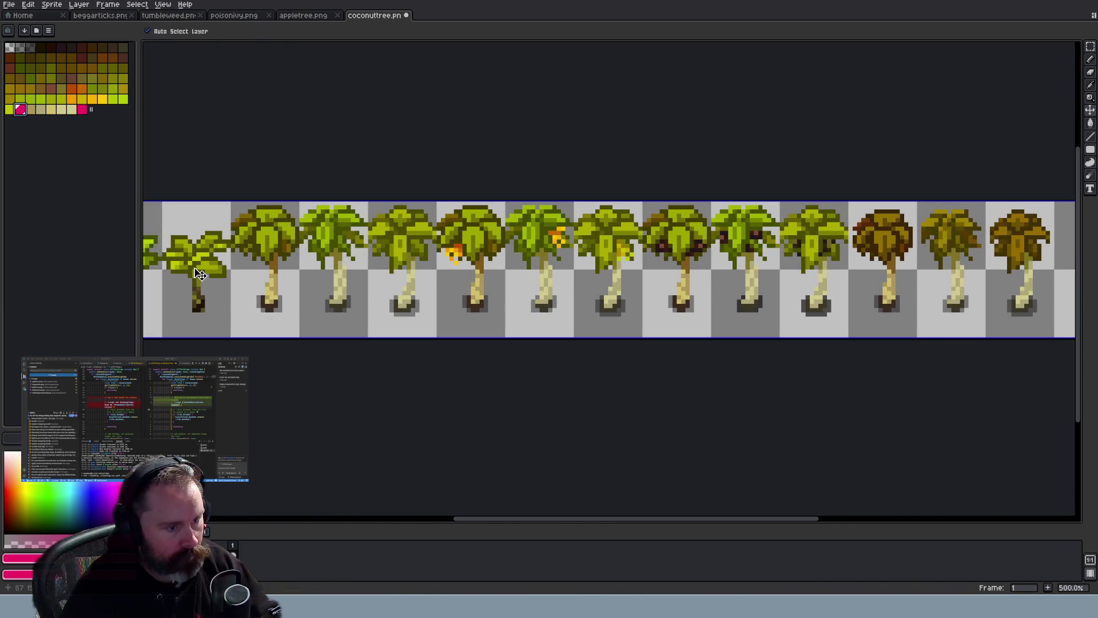
key(ctrl+z)
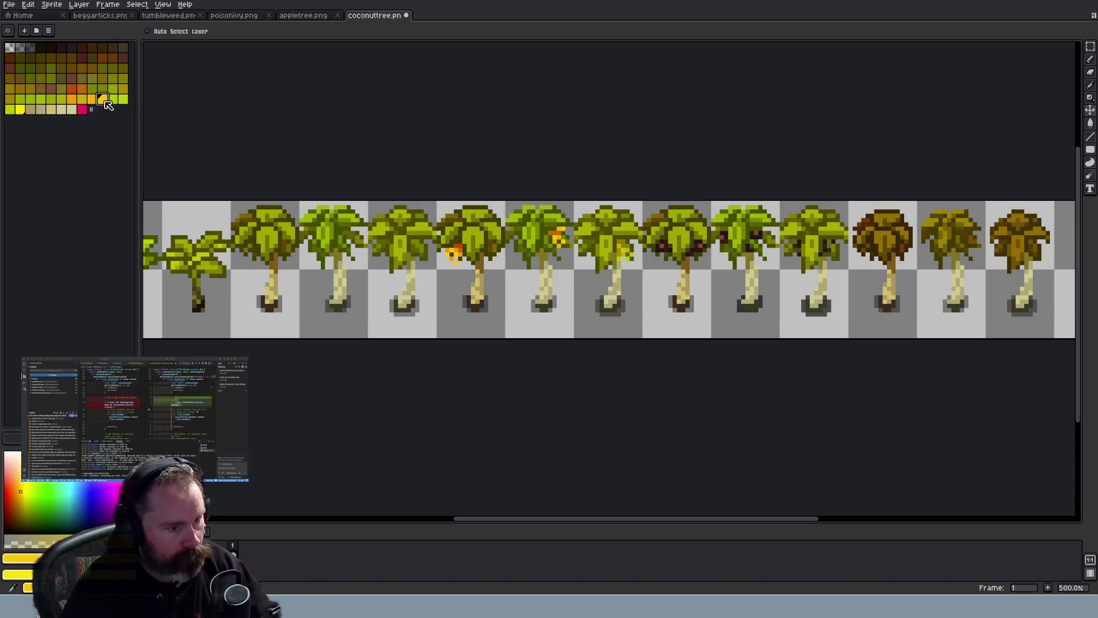
key(ctrl+y)
drag(102, 99, 73, 102)
key(ctrl+z)
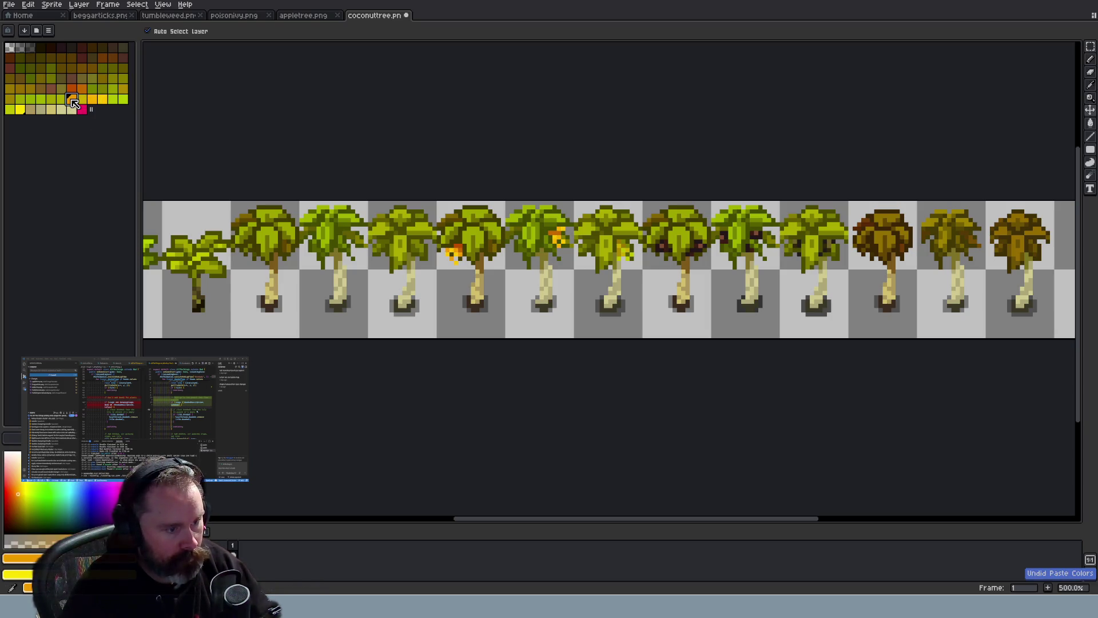
click(76, 89)
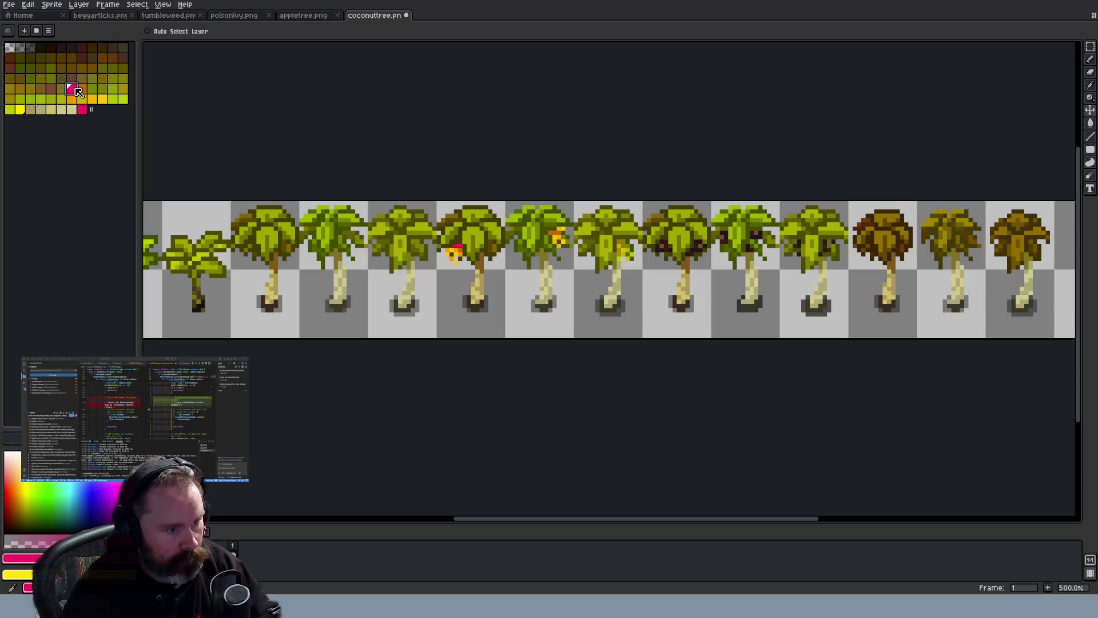
drag(76, 91, 125, 93)
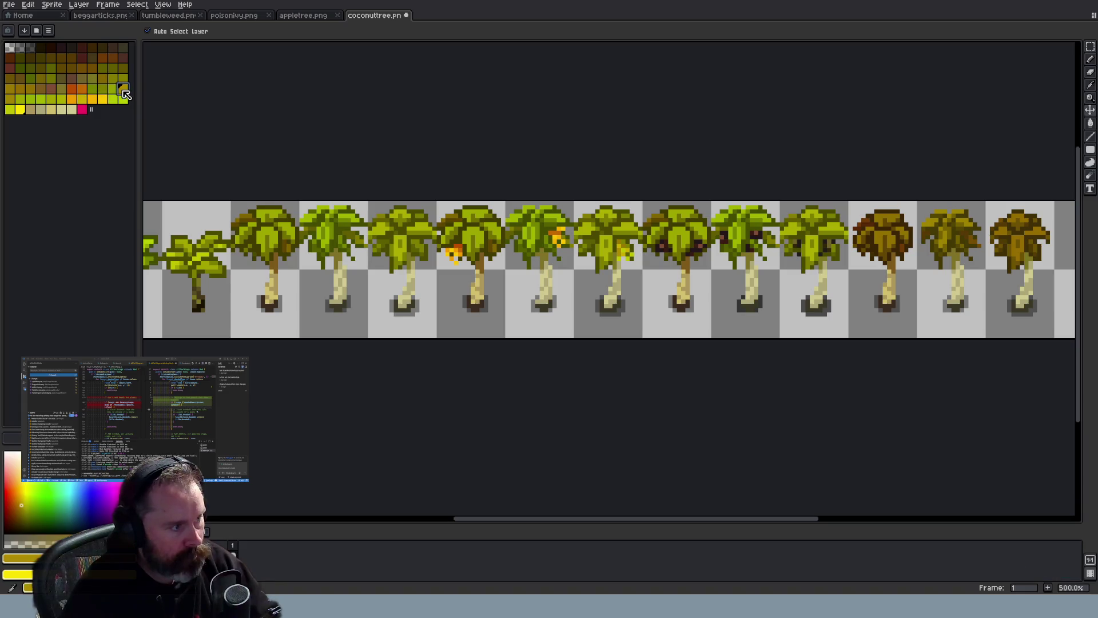
key(ctrl+z)
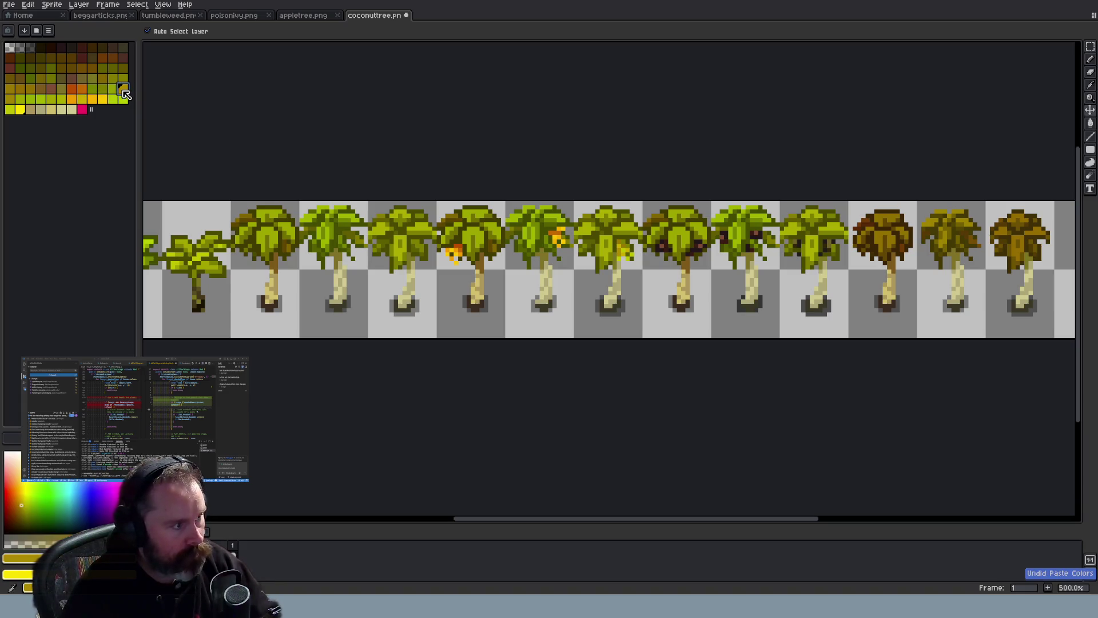
With the pencil active, lighten the orange-brown from L 39 to 43 and add it to the palette
key(b)
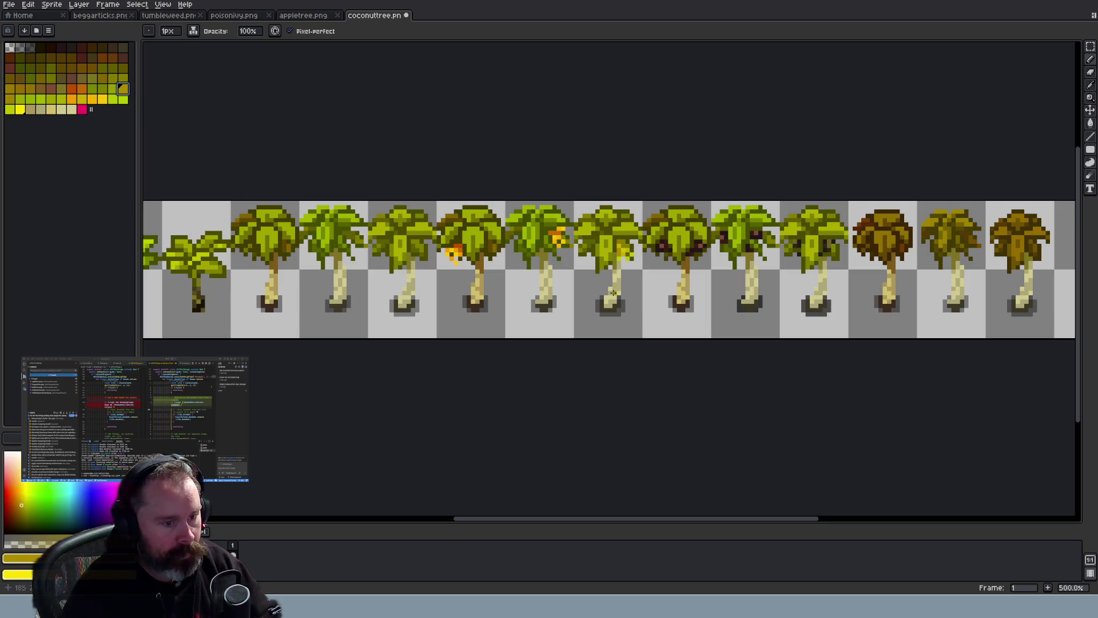
scroll(613, 293, up, 4)
scroll(567, 262, down, 4)
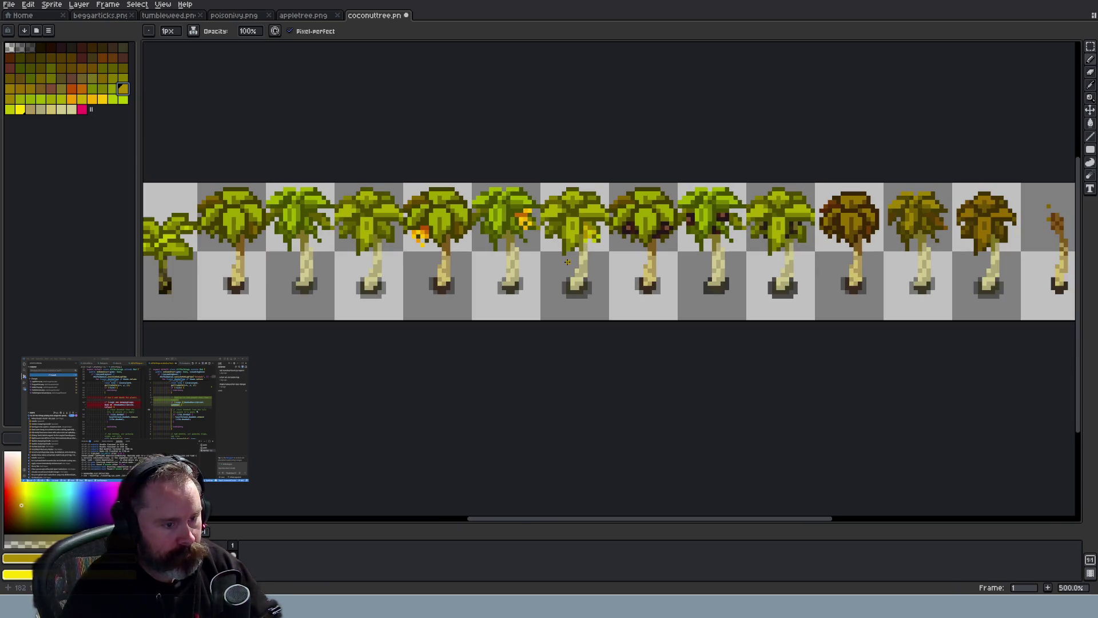
scroll(568, 262, up, 5)
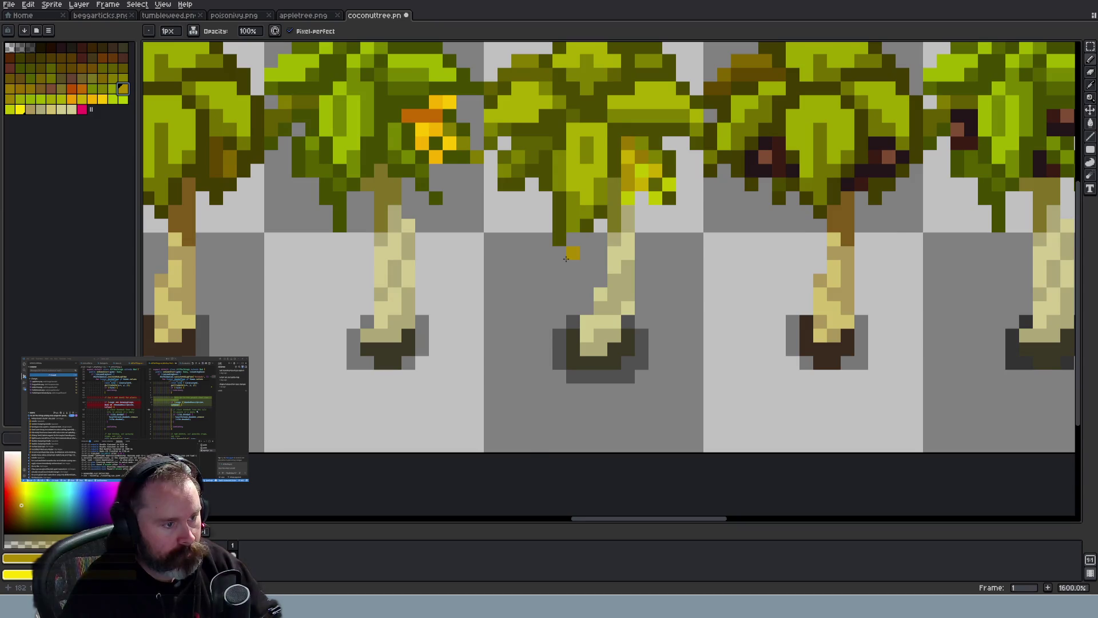
scroll(566, 258, down, 4)
scroll(565, 258, up, 1)
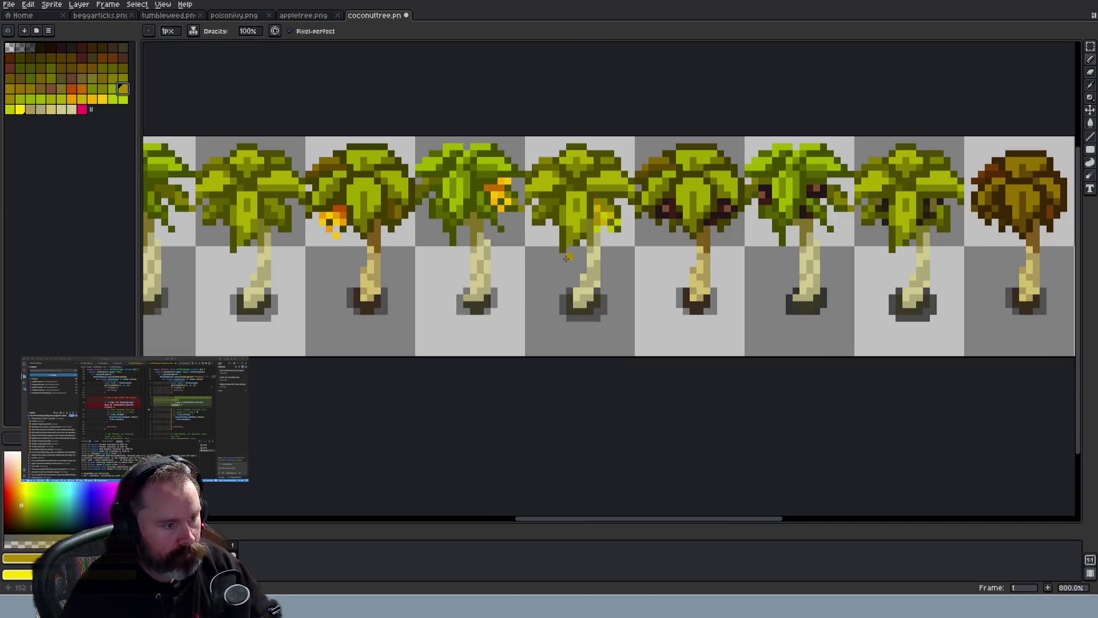
scroll(548, 251, up, 2)
click(72, 90)
click(16, 558)
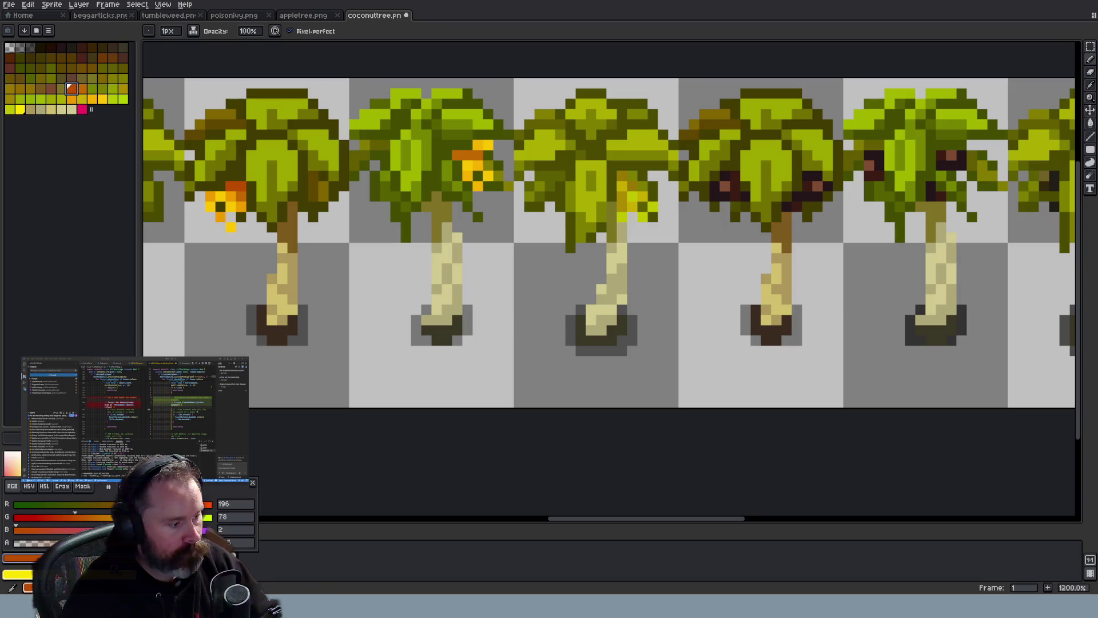
click(48, 487)
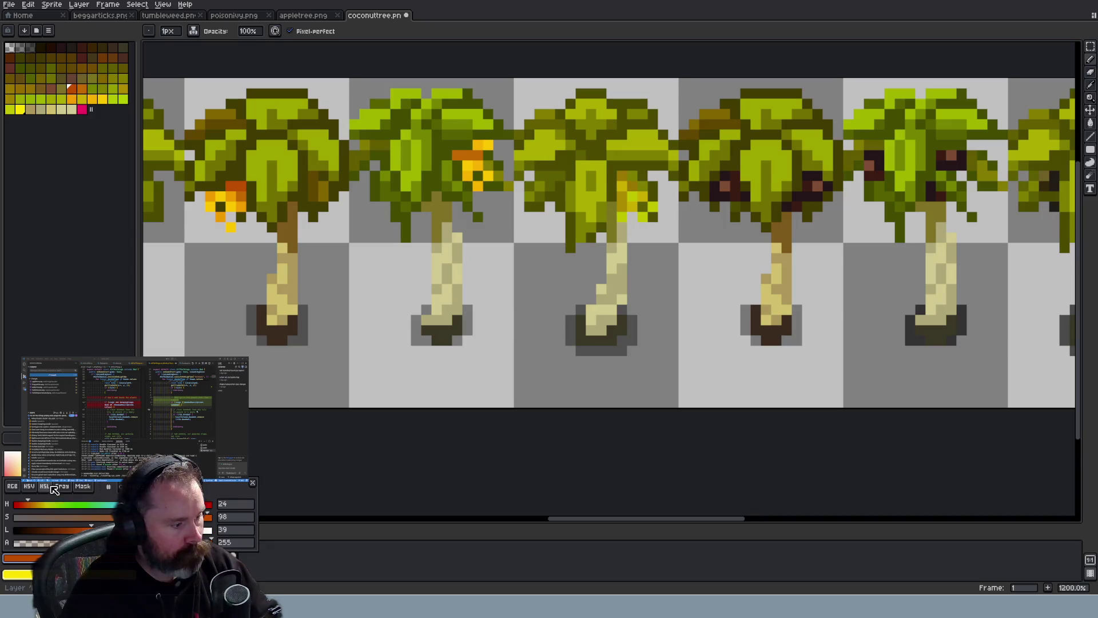
drag(91, 529, 99, 529)
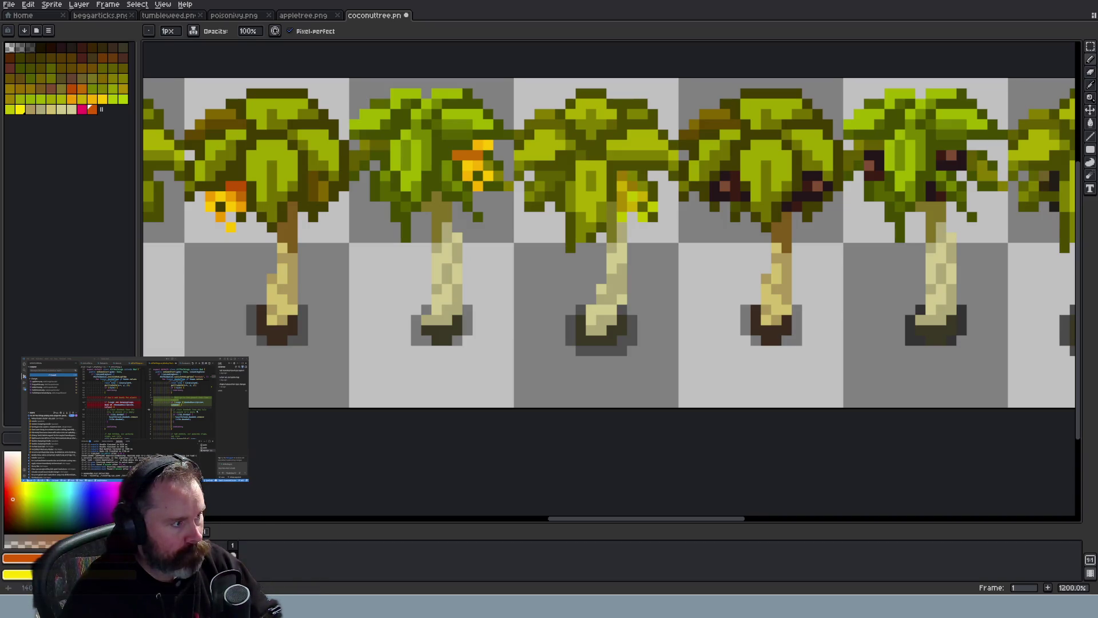
click(83, 109)
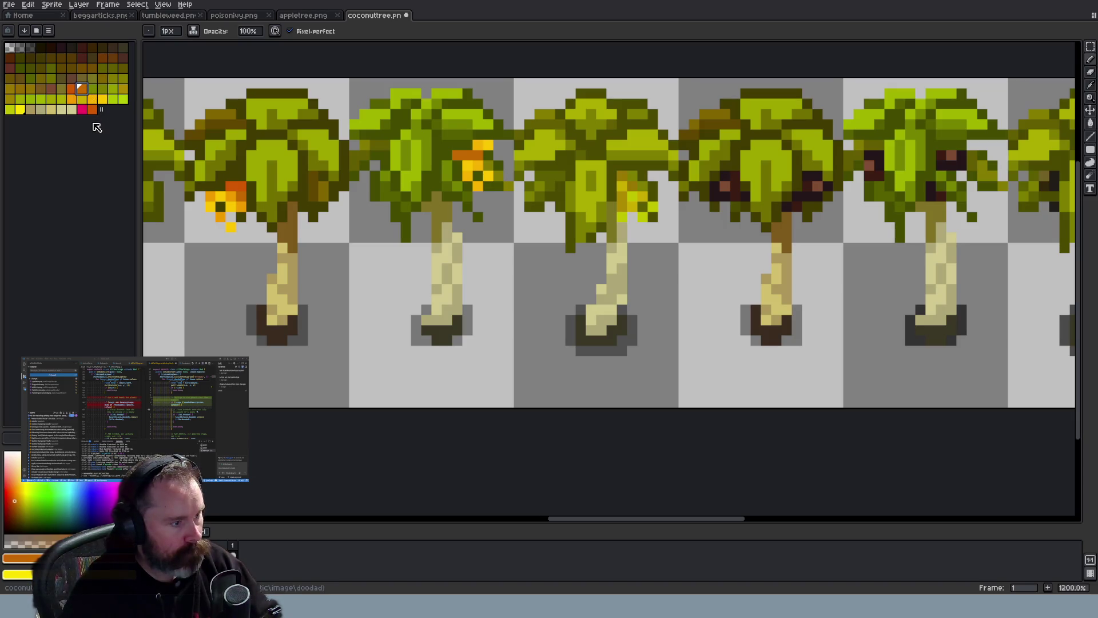
Eyedrop the darker orange and a flower's yellow-orange from the tree frames for painting
scroll(244, 209, down, 3)
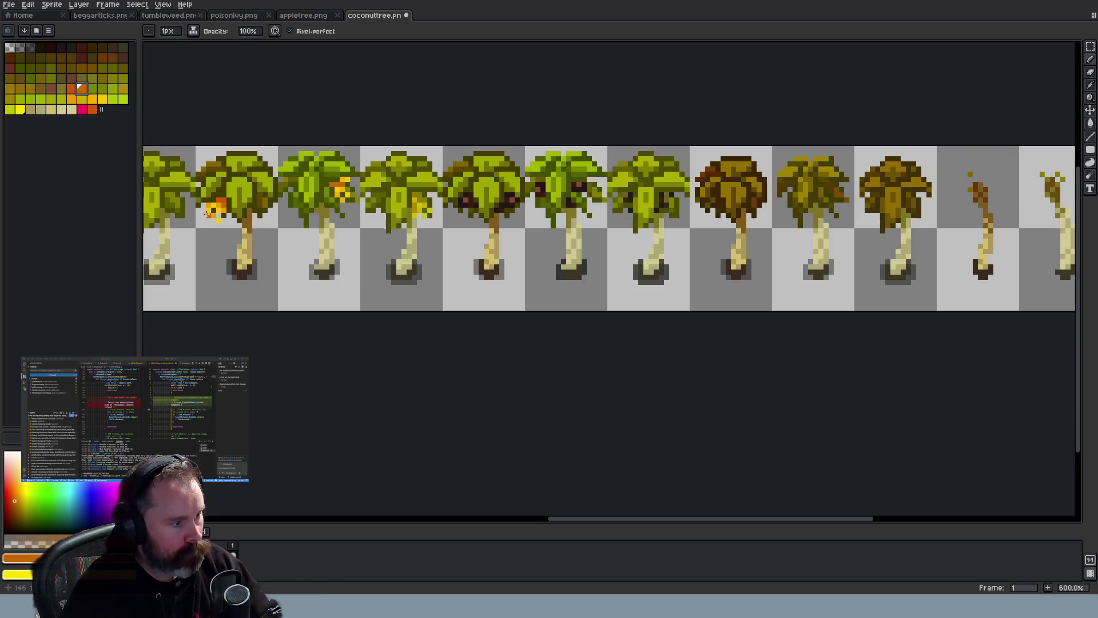
scroll(244, 209, up, 3)
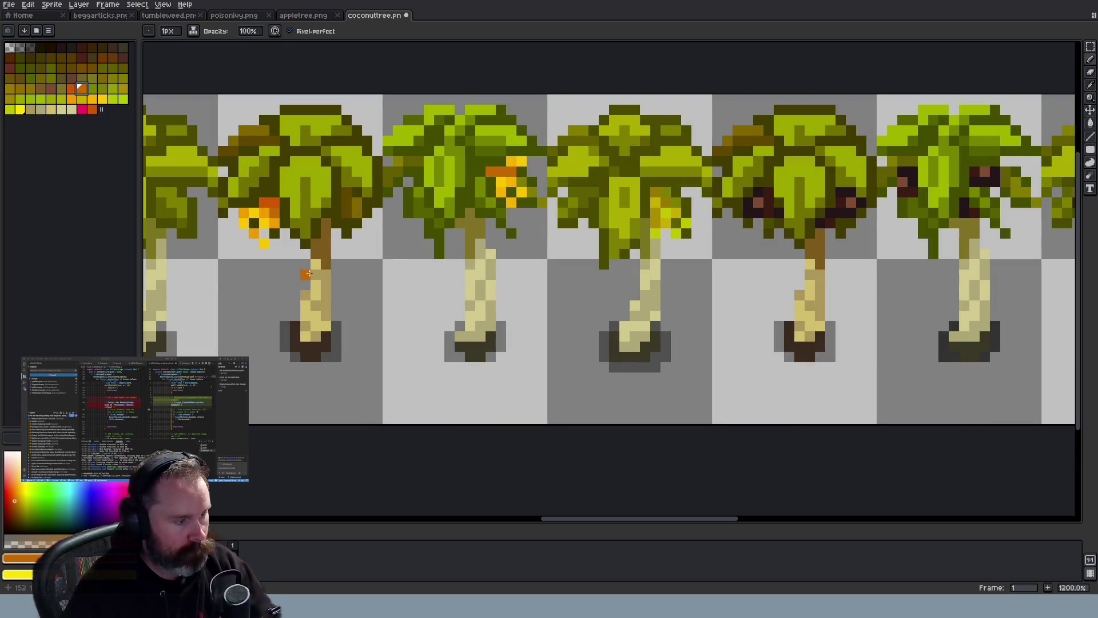
alt+click(493, 173)
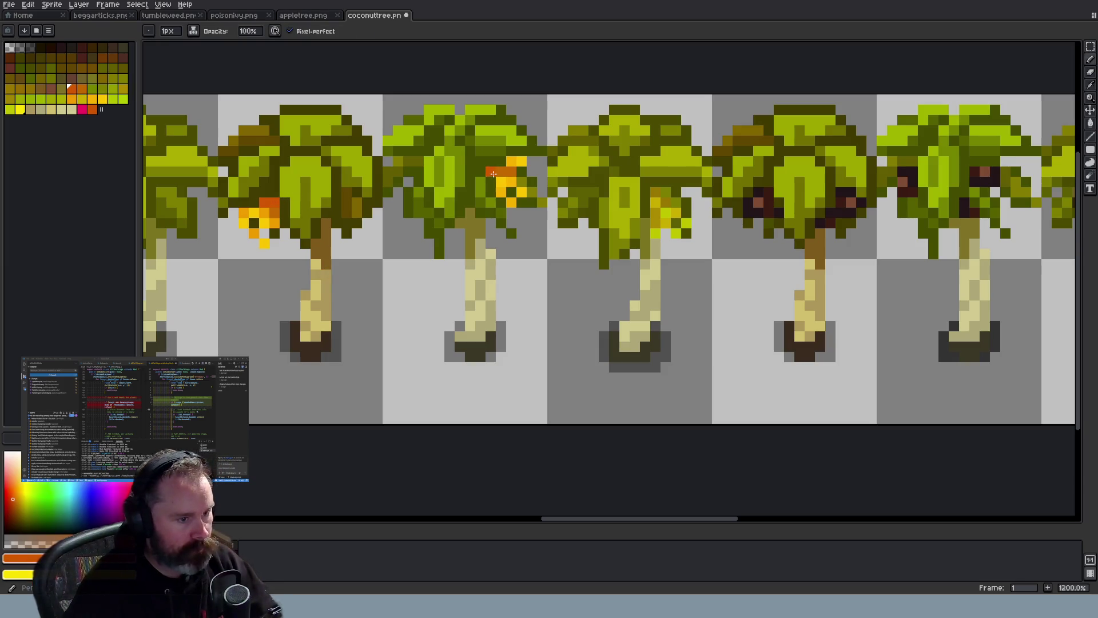
key(alt)
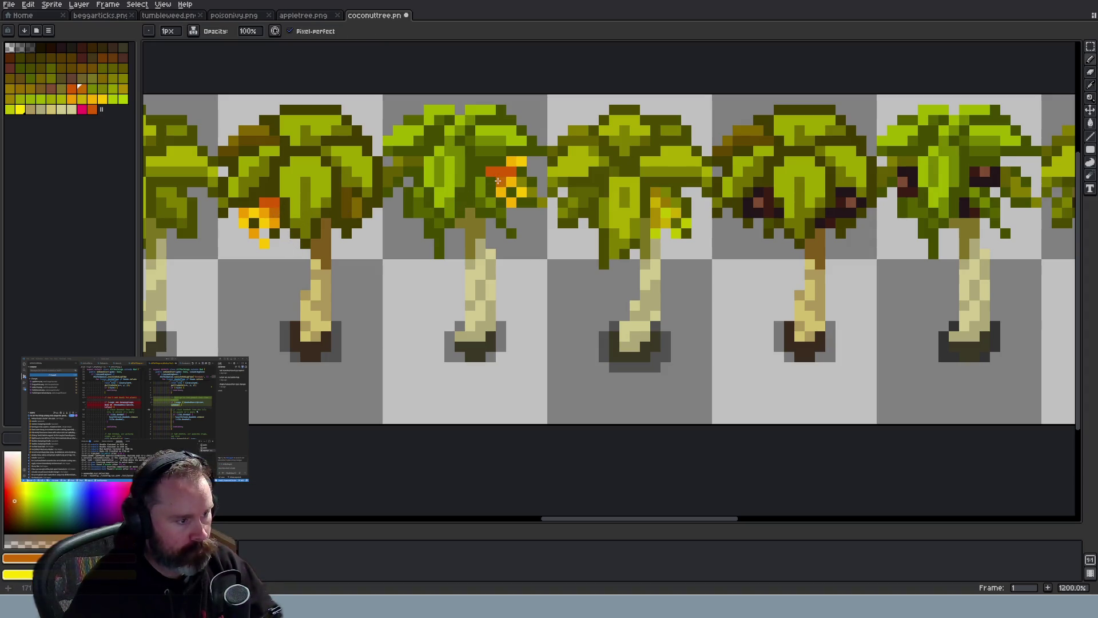
alt+click(277, 225)
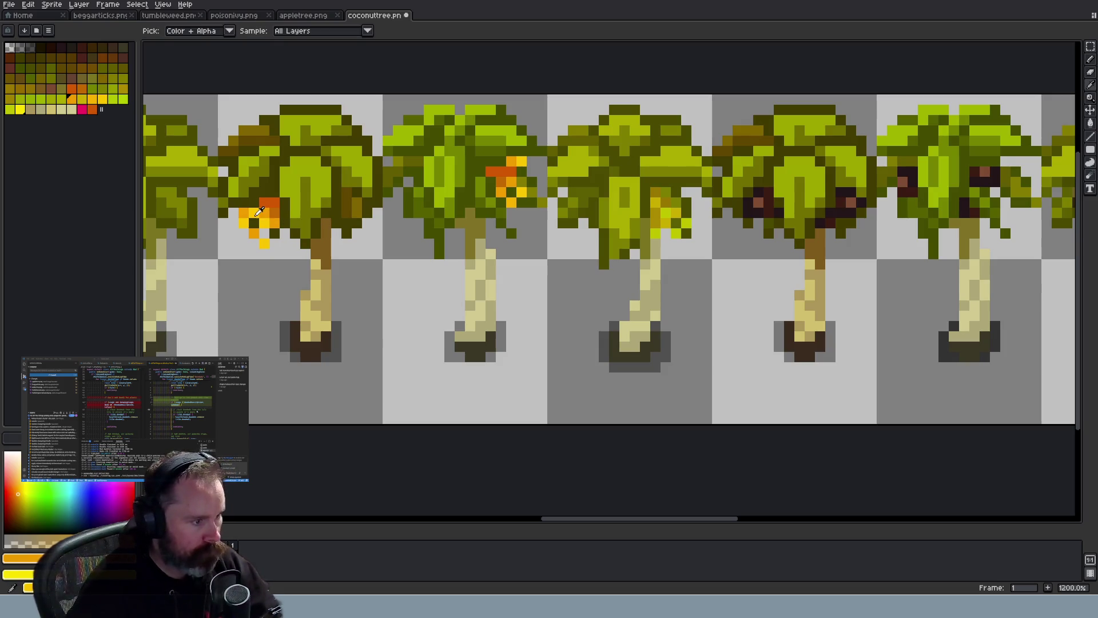
Eyedrop orange from the second tree's flower and place an orange pixel on the third tree
alt+click(260, 212)
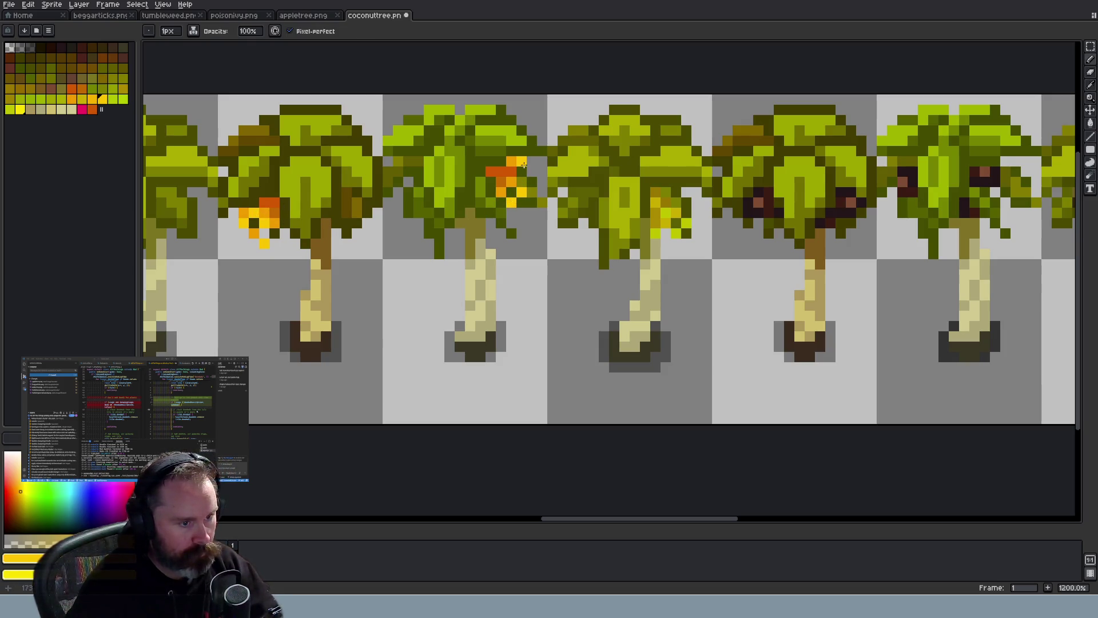
scroll(555, 182, down, 3)
scroll(681, 227, up, 3)
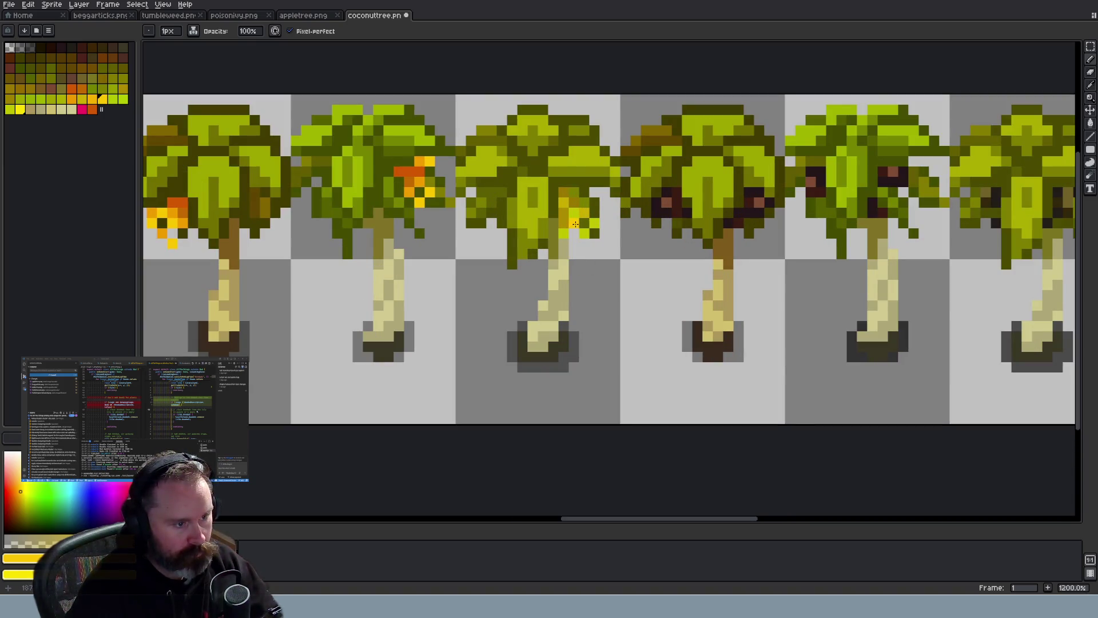
scroll(575, 224, down, 4)
scroll(563, 227, up, 4)
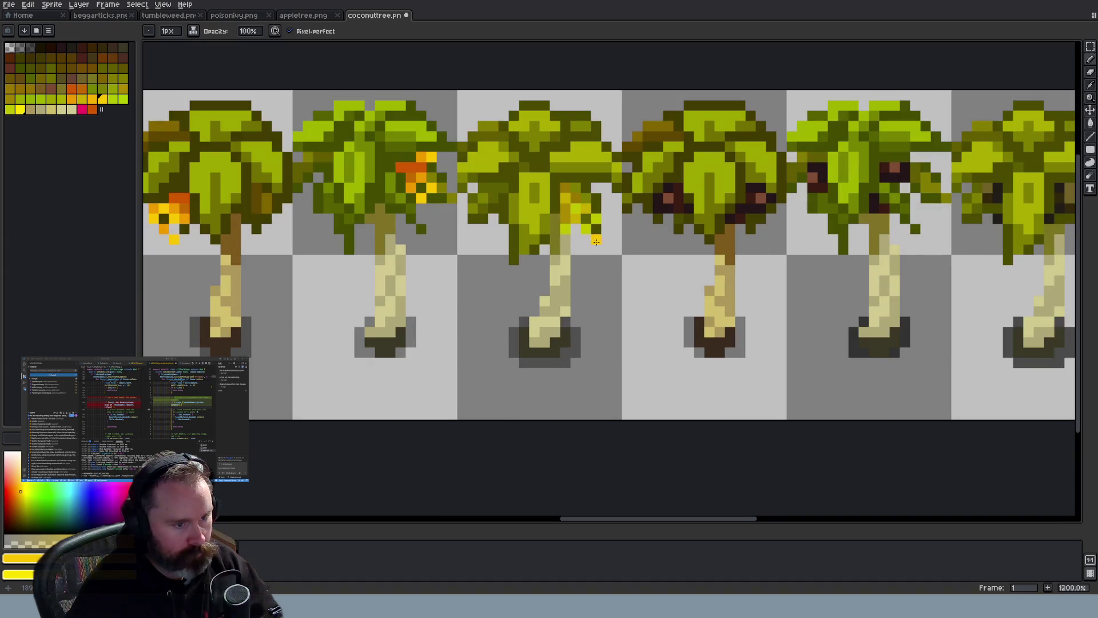
scroll(572, 223, down, 2)
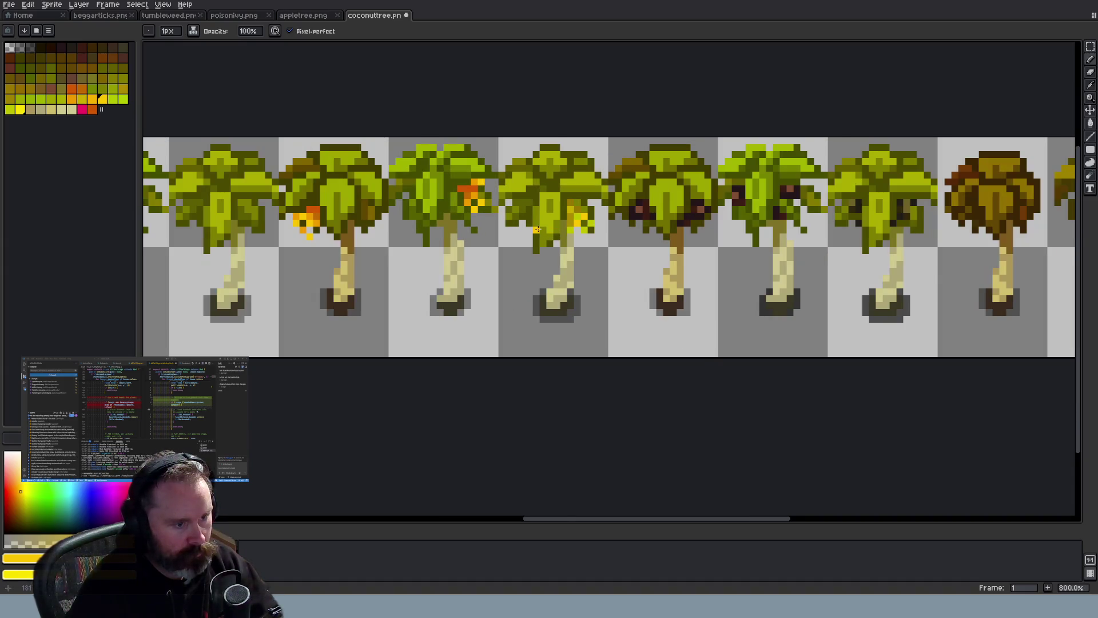
scroll(514, 189, up, 2)
key(alt)
alt+click(438, 165)
click(583, 190)
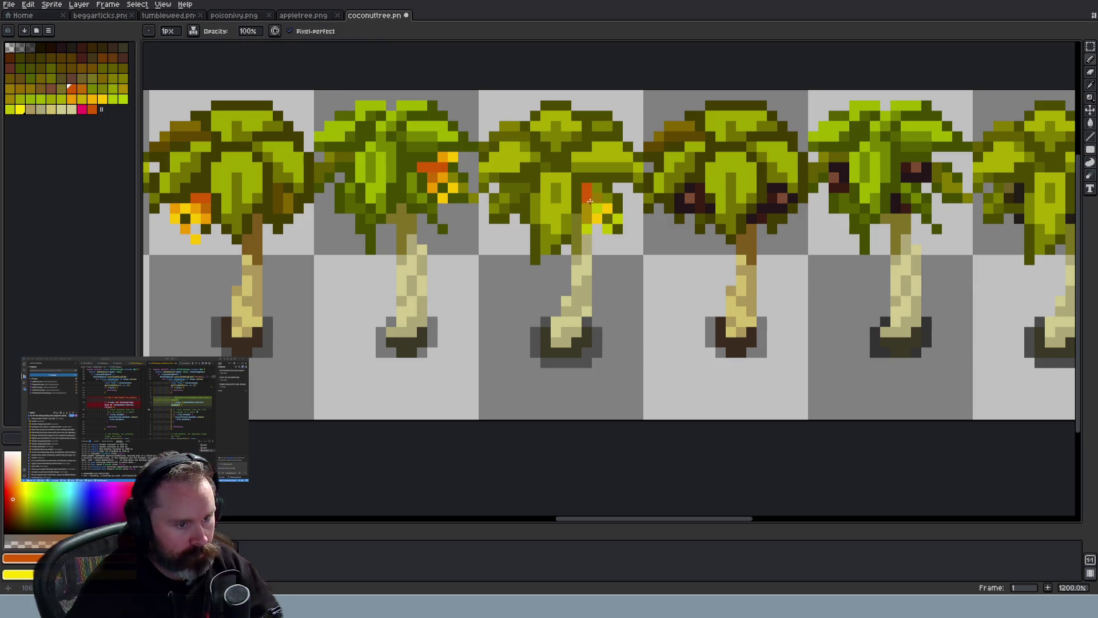
Add more orange and yellow pixels sampled from the second tree to the third tree's flower cluster
key(alt)
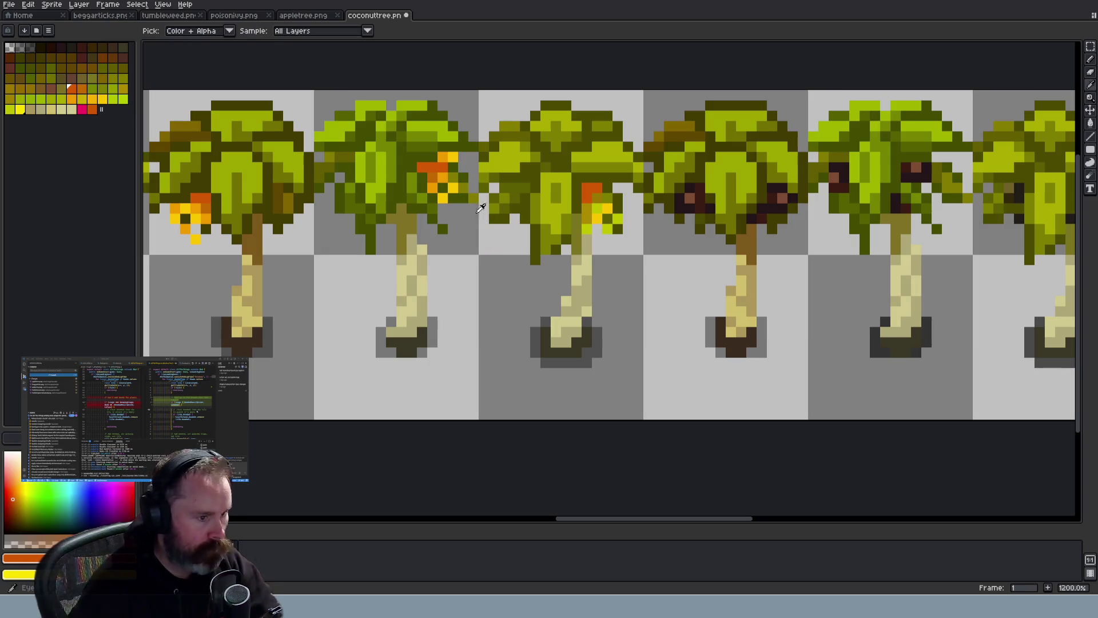
alt+click(459, 182)
alt+click(444, 170)
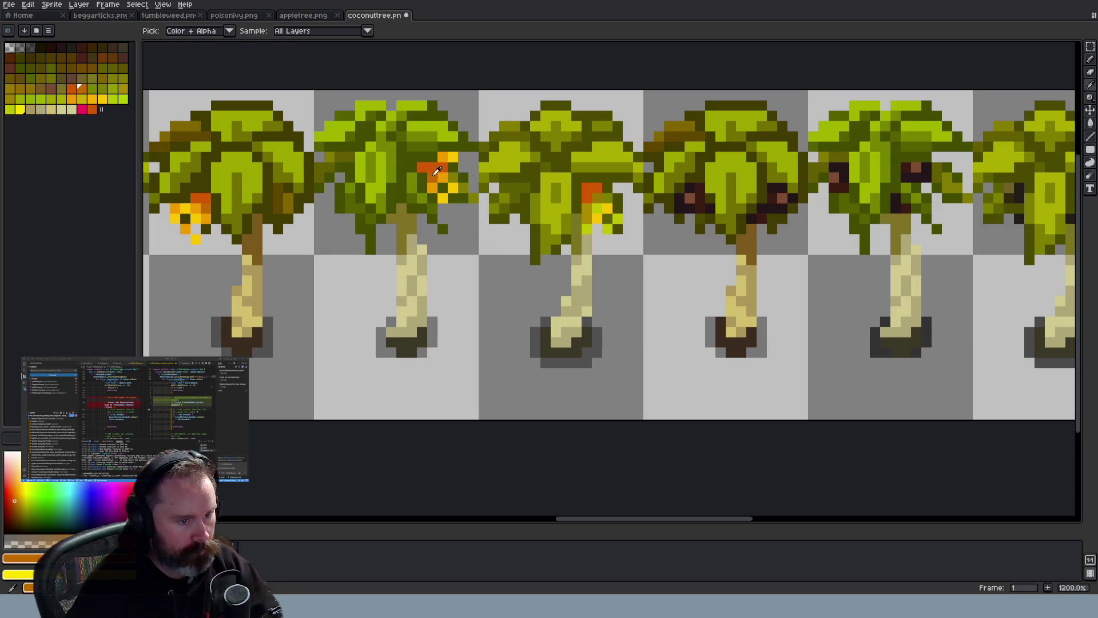
click(586, 208)
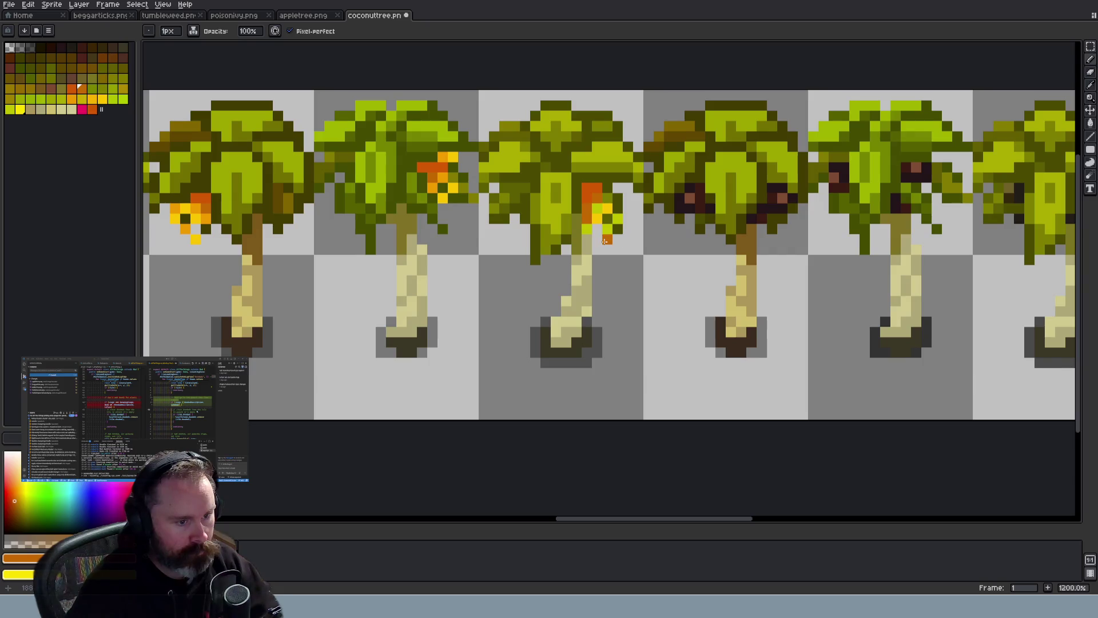
key(alt)
alt+click(467, 180)
click(585, 219)
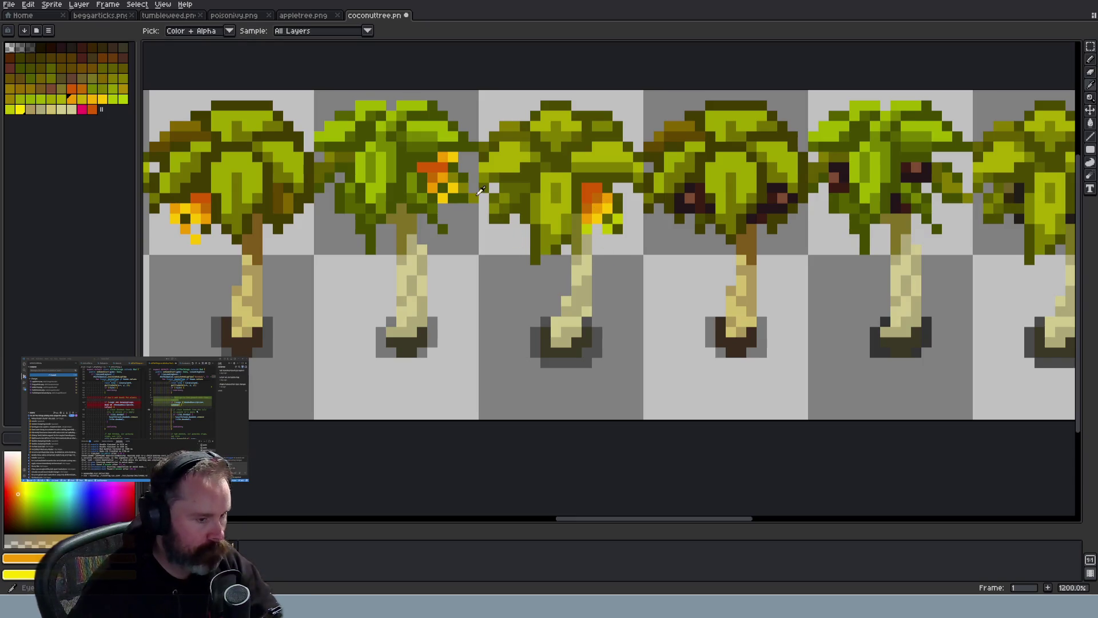
alt+click(462, 182)
click(588, 229)
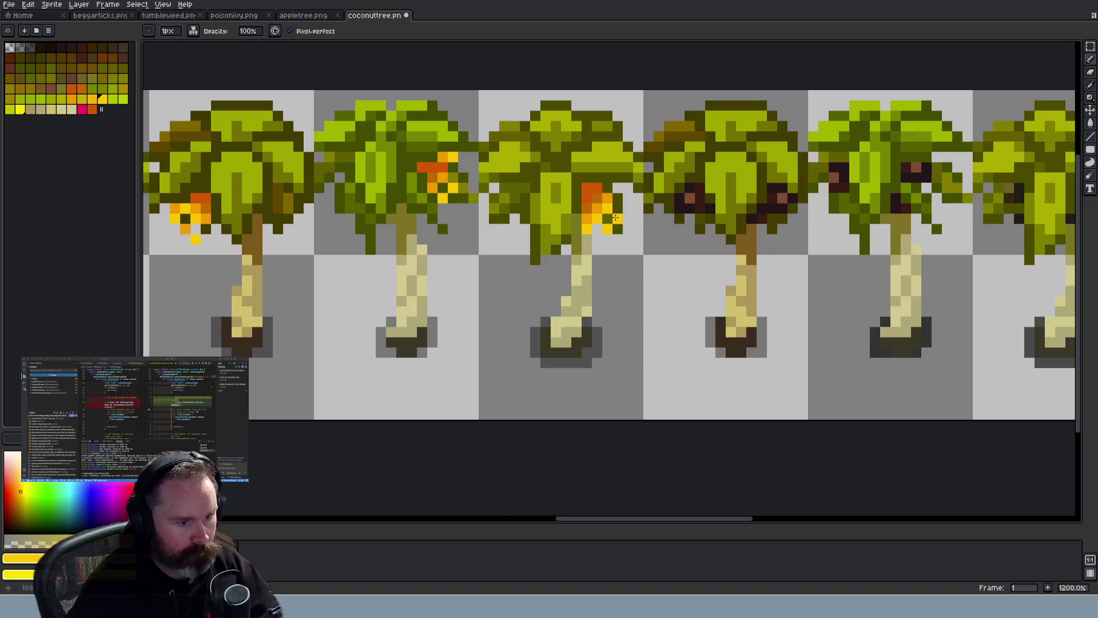
scroll(615, 218, down, 4)
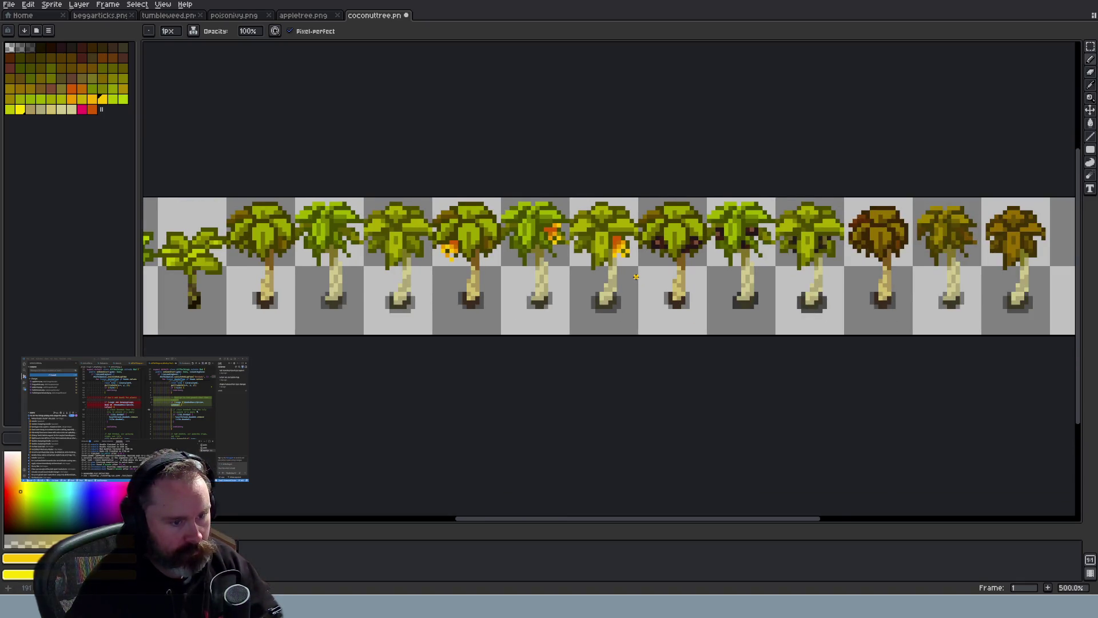
Save coconuttree.png with Ctrl+S
scroll(635, 277, down, 3)
scroll(635, 277, up, 1)
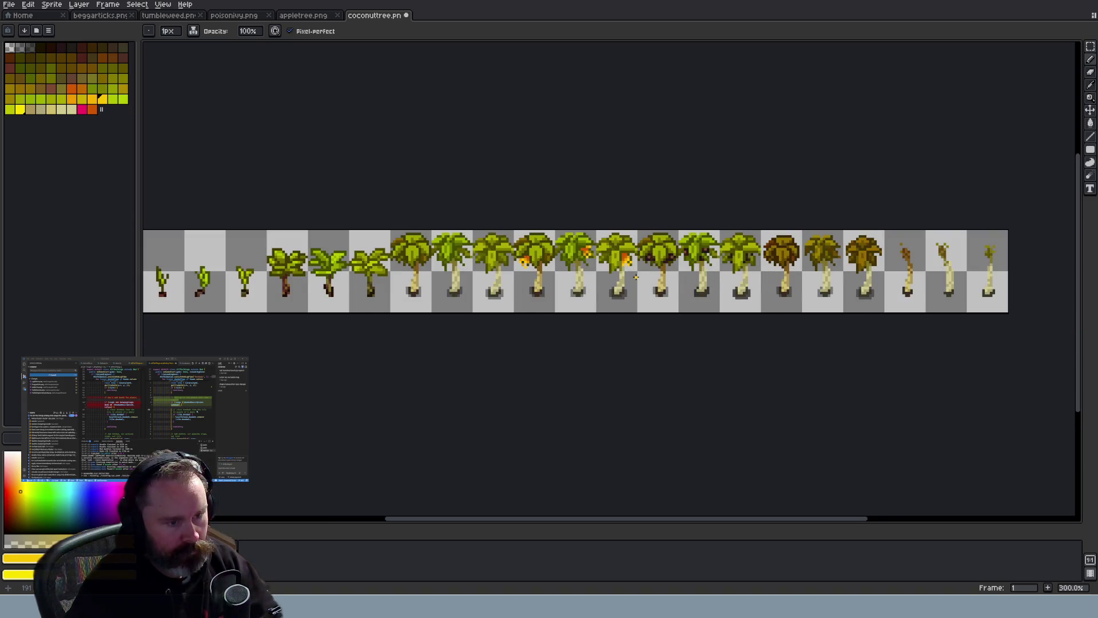
scroll(635, 277, down, 1)
scroll(635, 277, down, 1)
scroll(635, 277, up, 2)
key(ctrl+s)
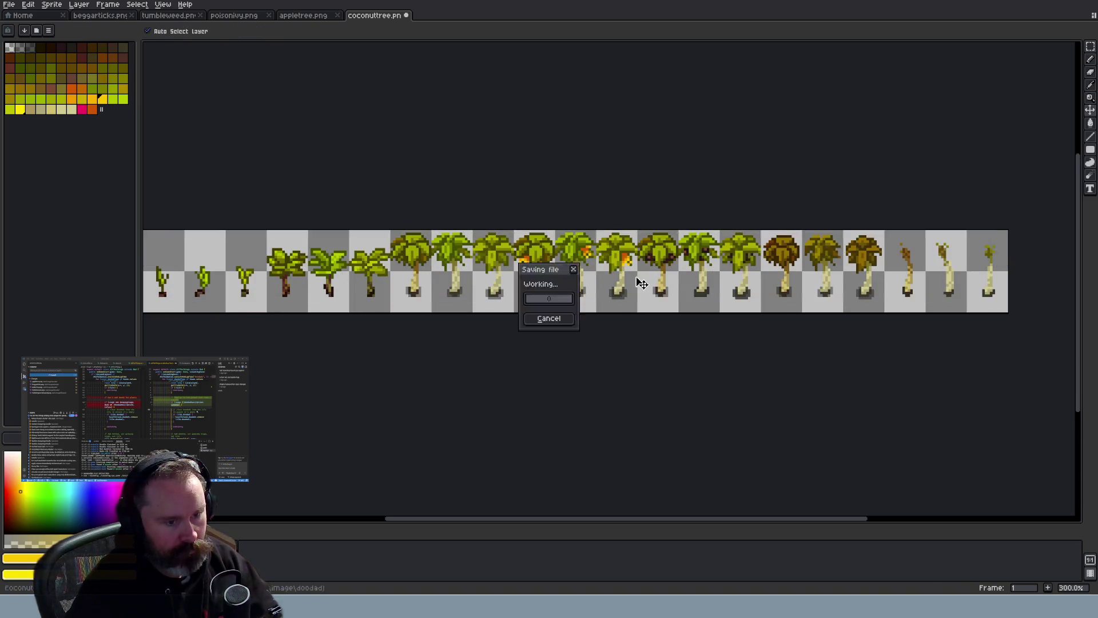
Switch to Firefox and open a blank new tab
scroll(640, 281, down, 1)
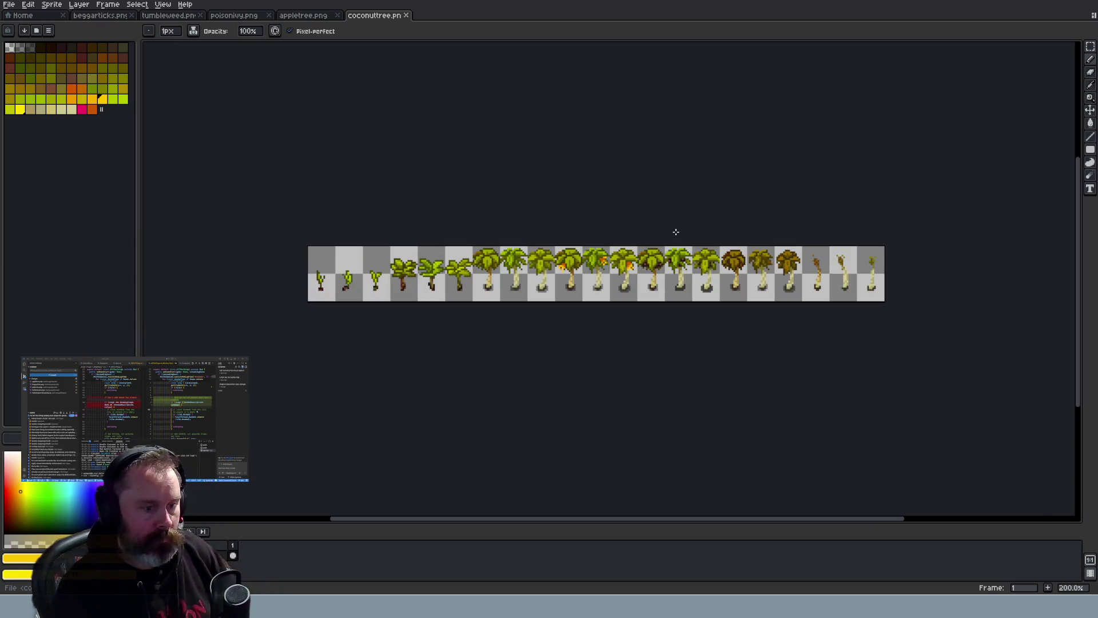
scroll(674, 232, up, 1)
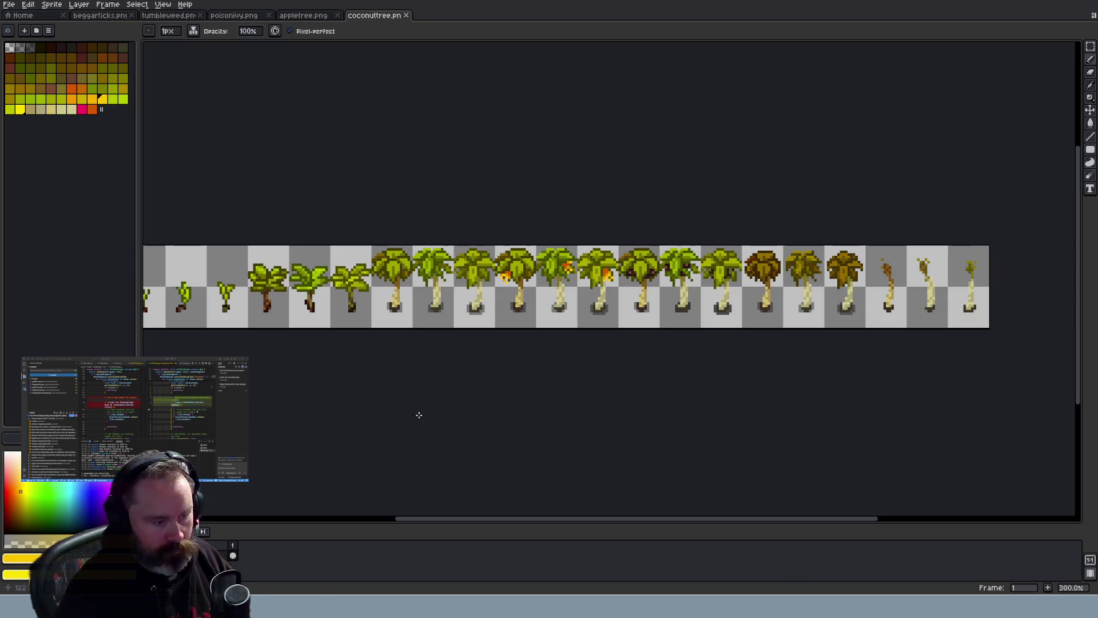
key(alt+Tab)
key(ctrl+t)
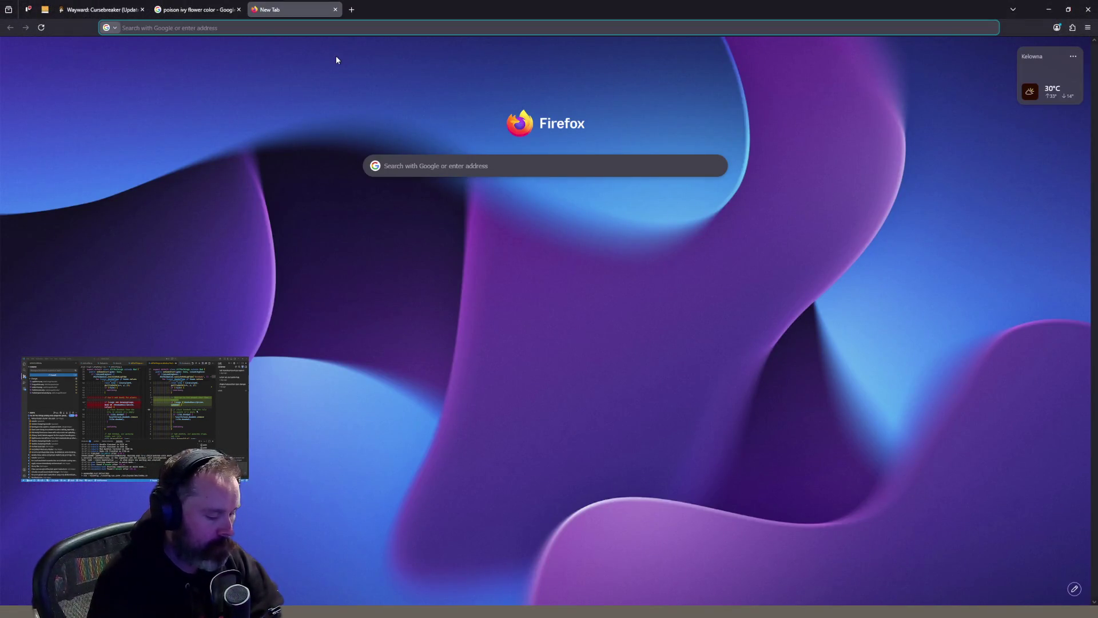
Search Google Images for 'growing coconut' as reference, then return to Aseprite
text(grow)
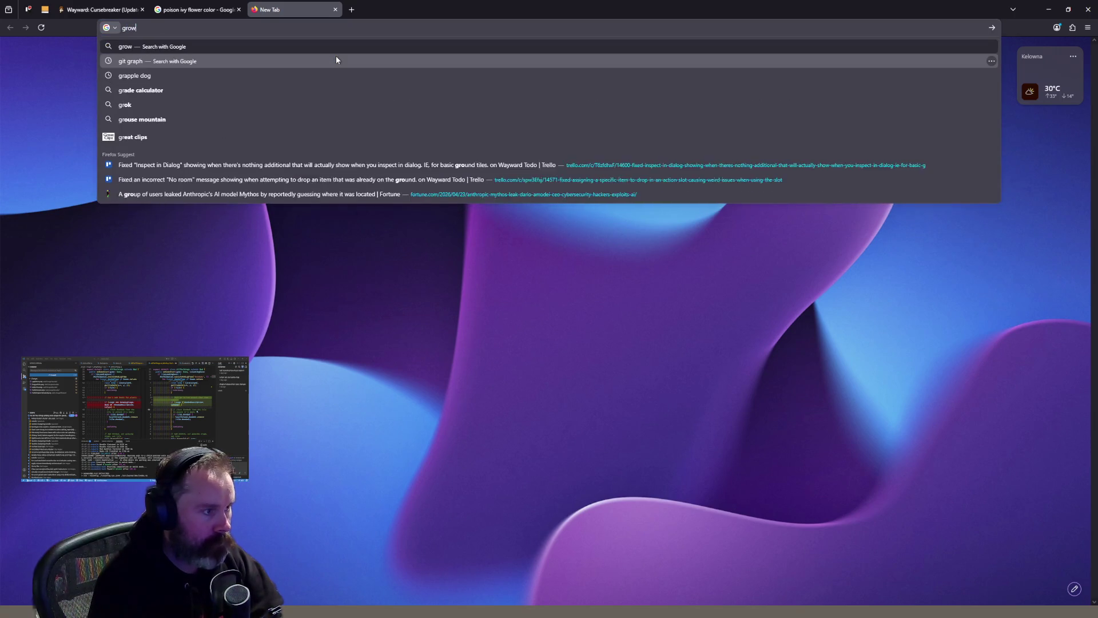
text(ing coconut)
key(Return)
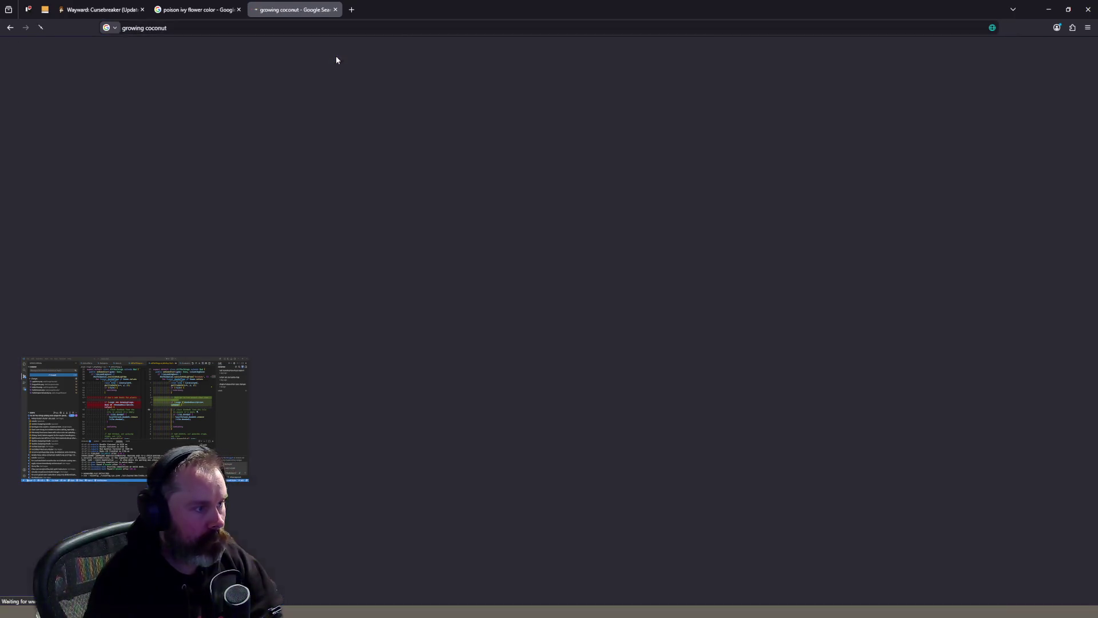
click(159, 86)
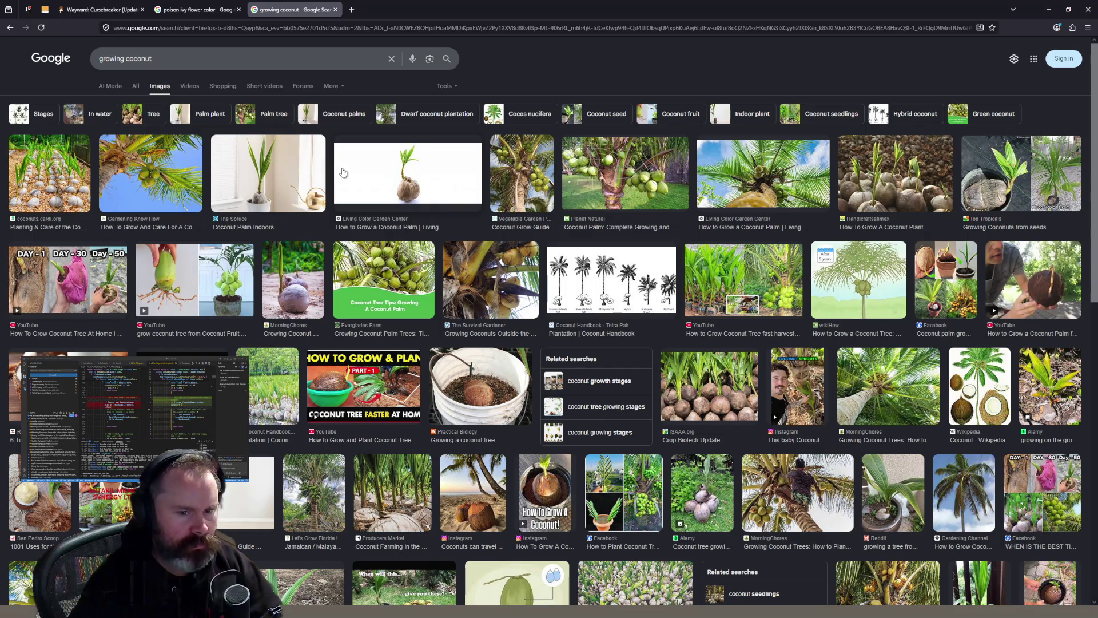
scroll(399, 414, down, 3)
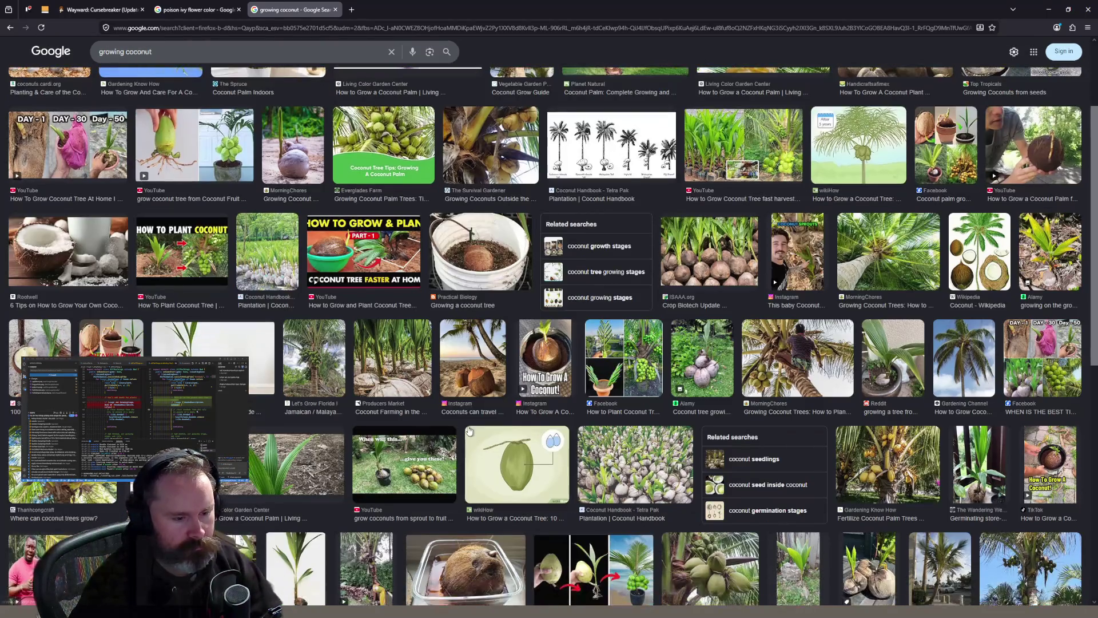
key(alt+Tab)
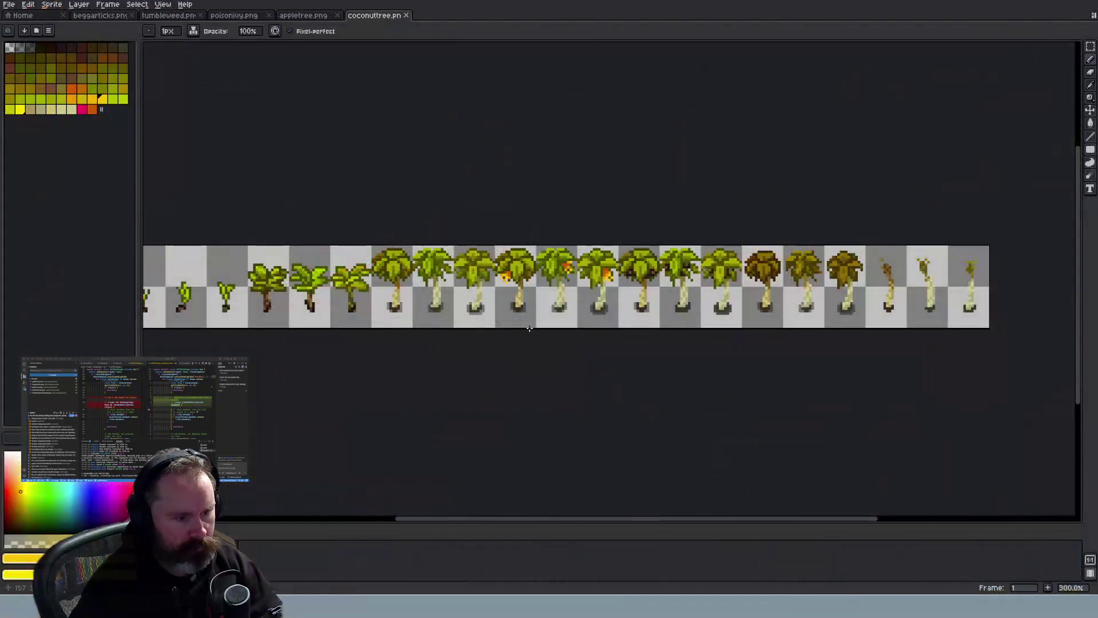
scroll(532, 293, up, 1)
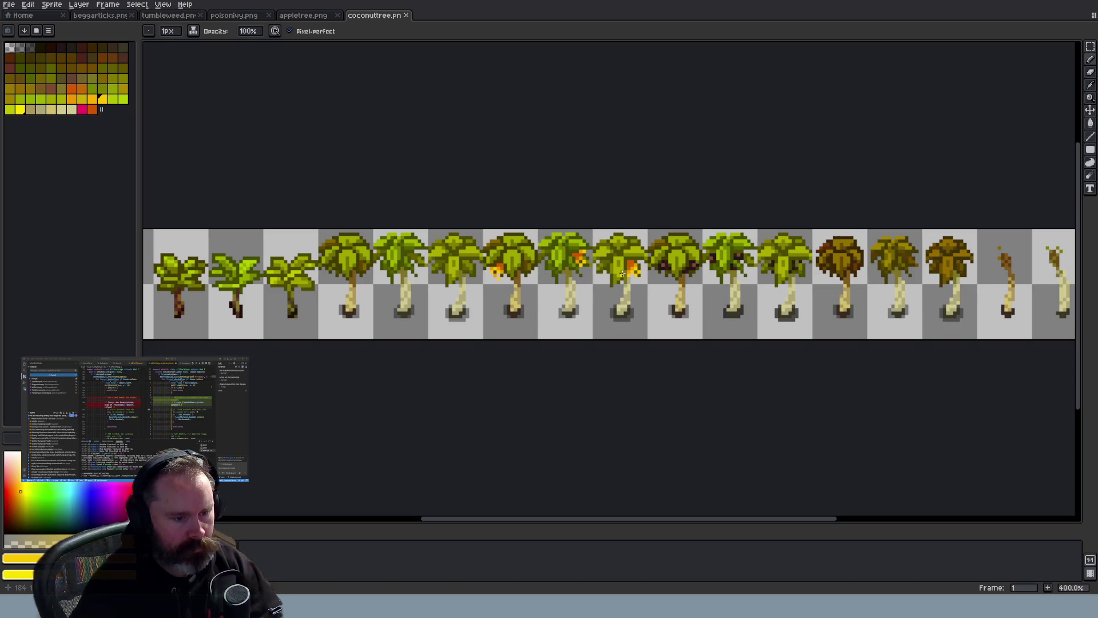
scroll(673, 302, down, 4)
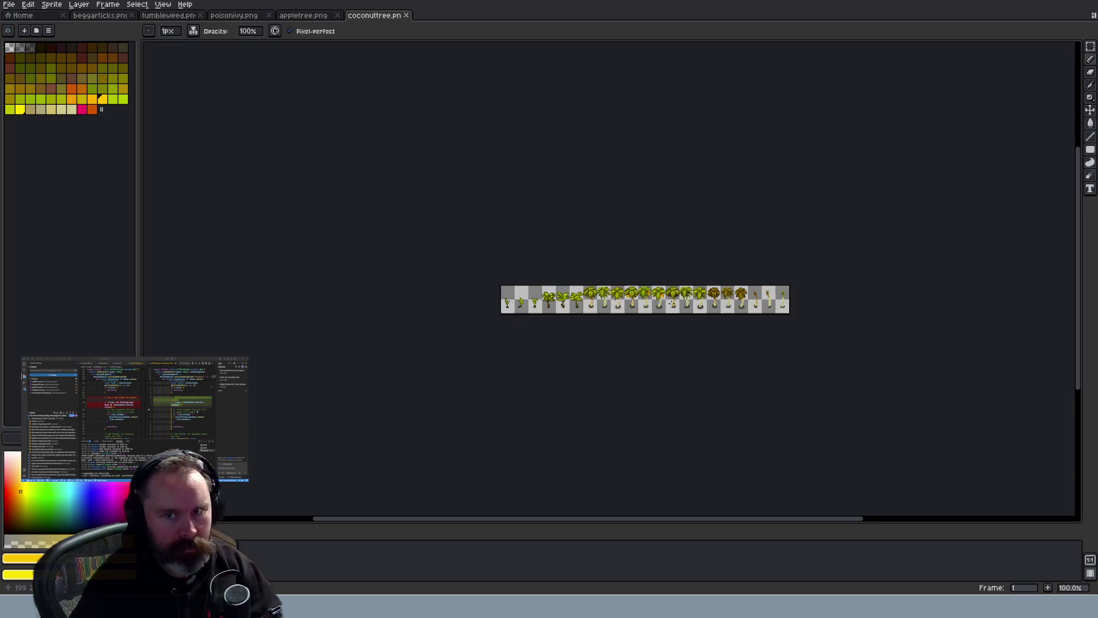
scroll(672, 289, up, 4)
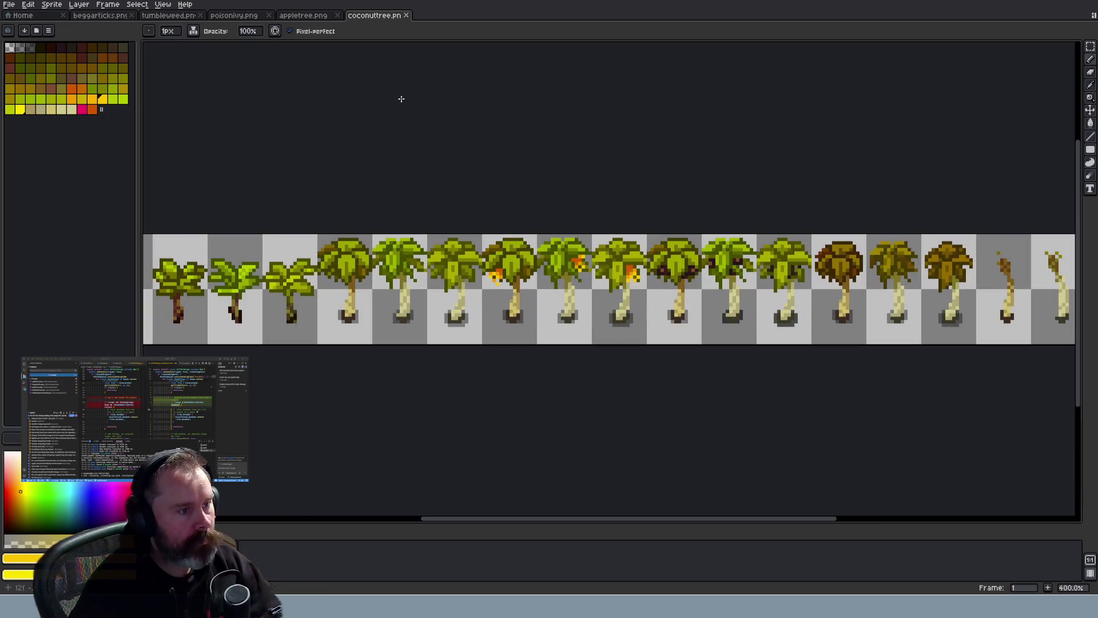
middle_click(383, 21)
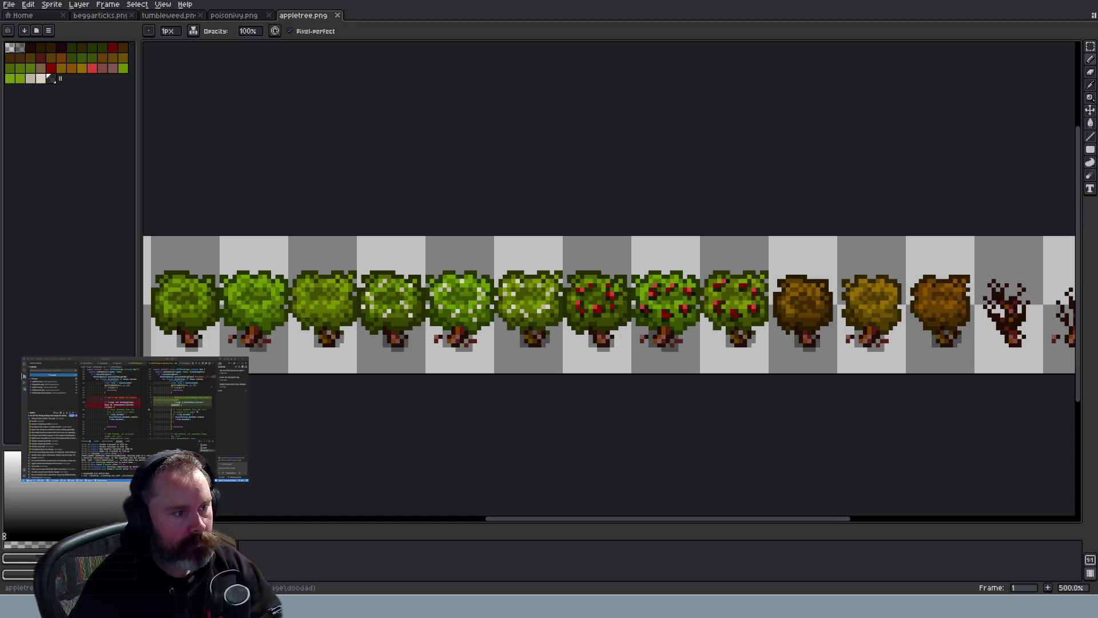
key(ctrl+shift+t)
scroll(609, 292, up, 5)
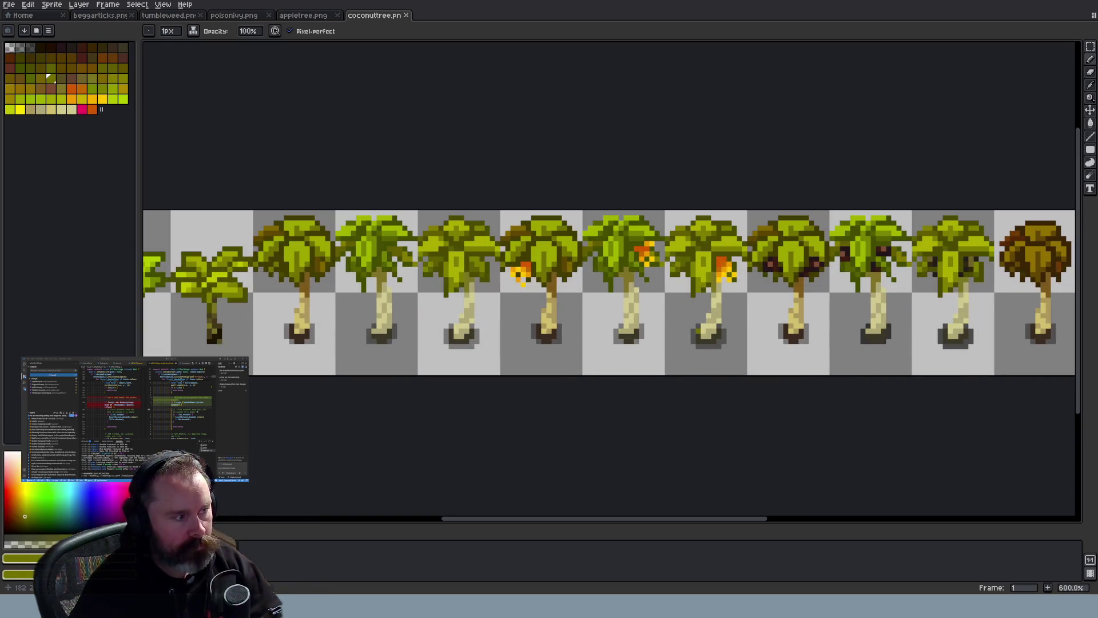
scroll(696, 331, up, 1)
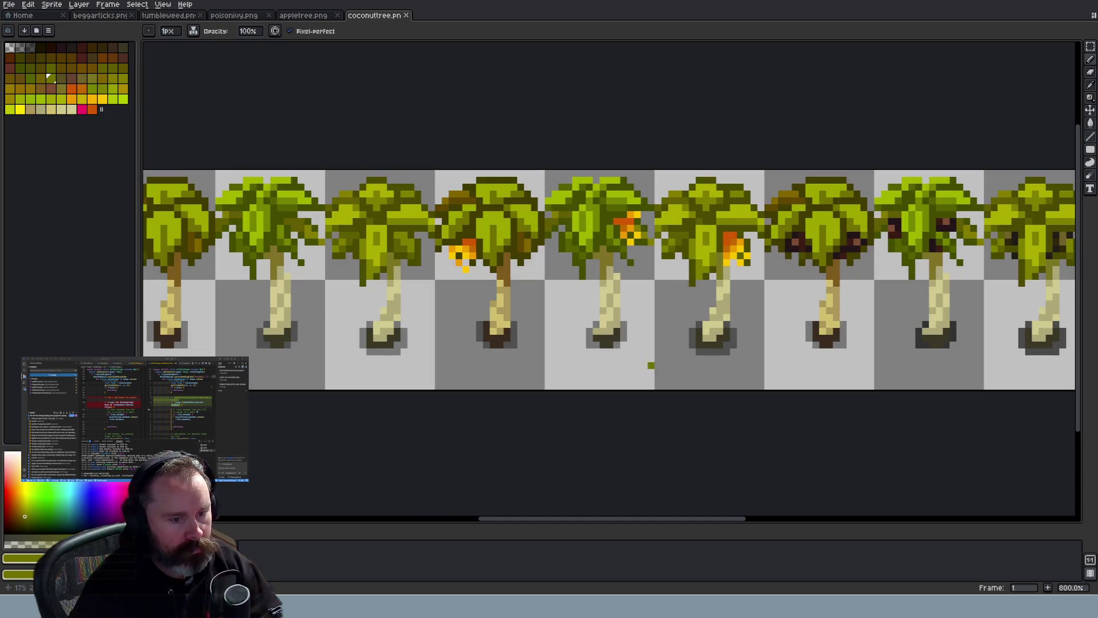
scroll(666, 352, down, 2)
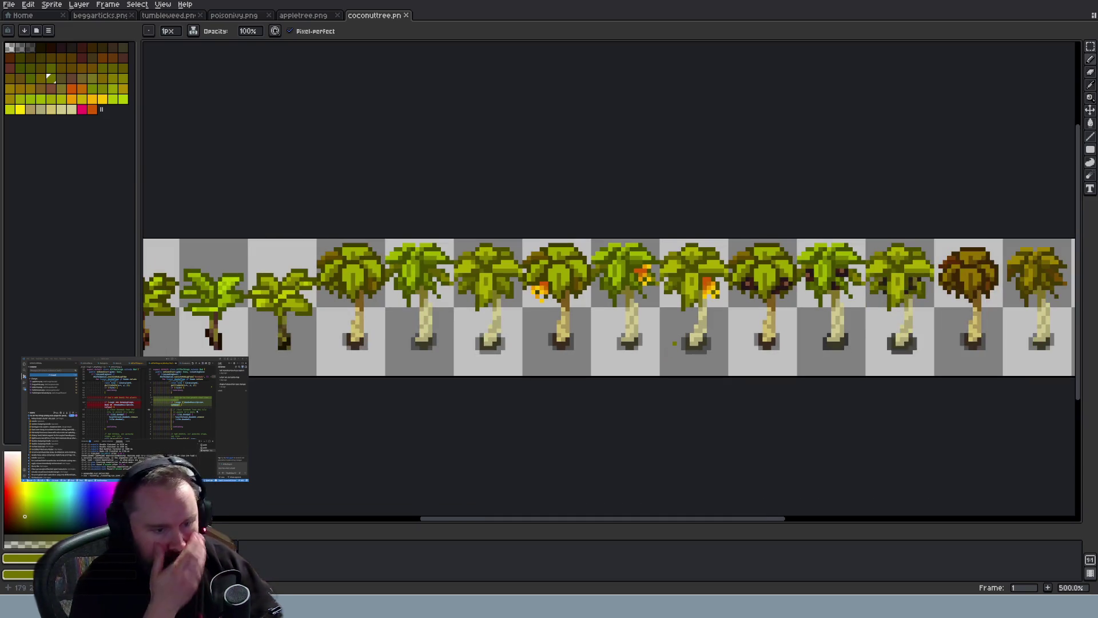
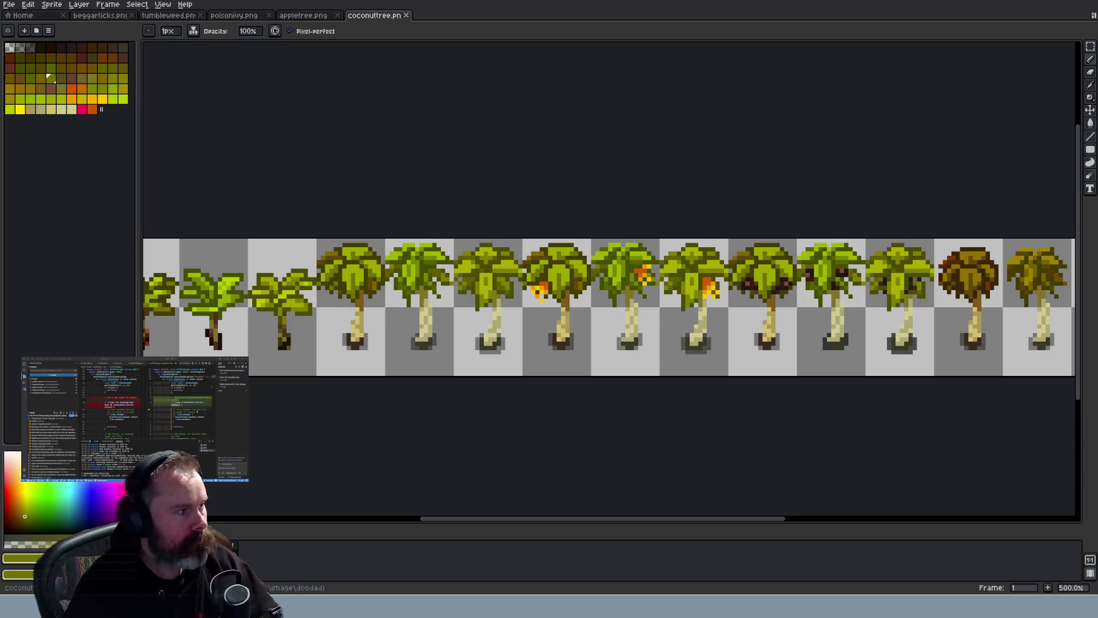
Move the three dark-fruited tree frames 48 px left with a marquee selection and transform
click(1091, 48)
mouse_move(932, 223)
mouse_down()
mouse_move(918, 280)
mouse_move(812, 385)
mouse_move(732, 416)
mouse_up()
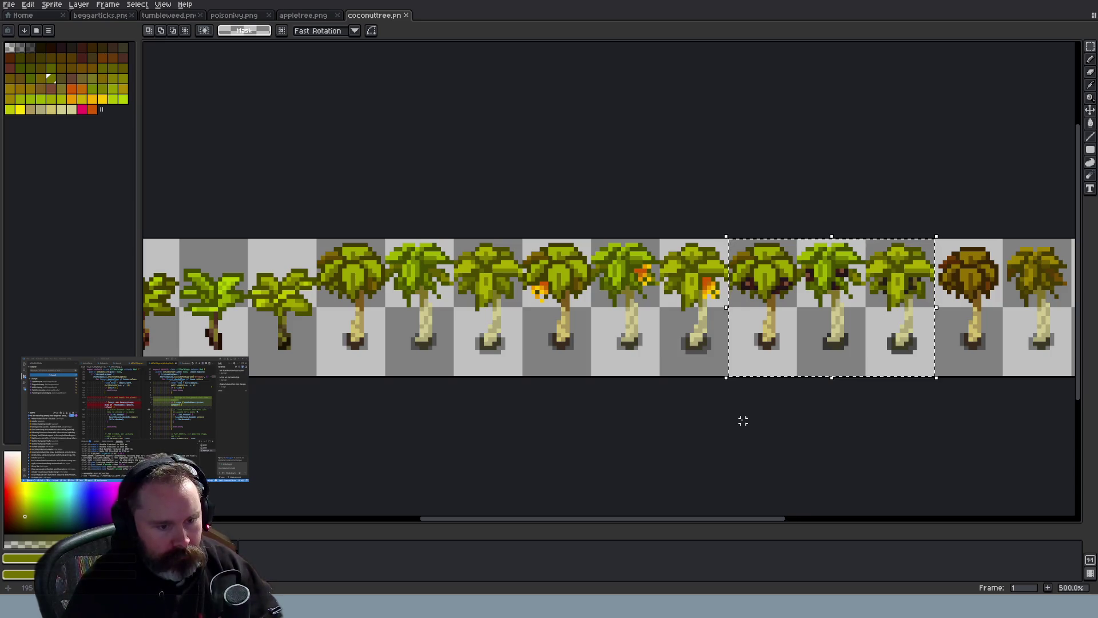
key(ctrl+t)
drag(784, 280, 577, 282)
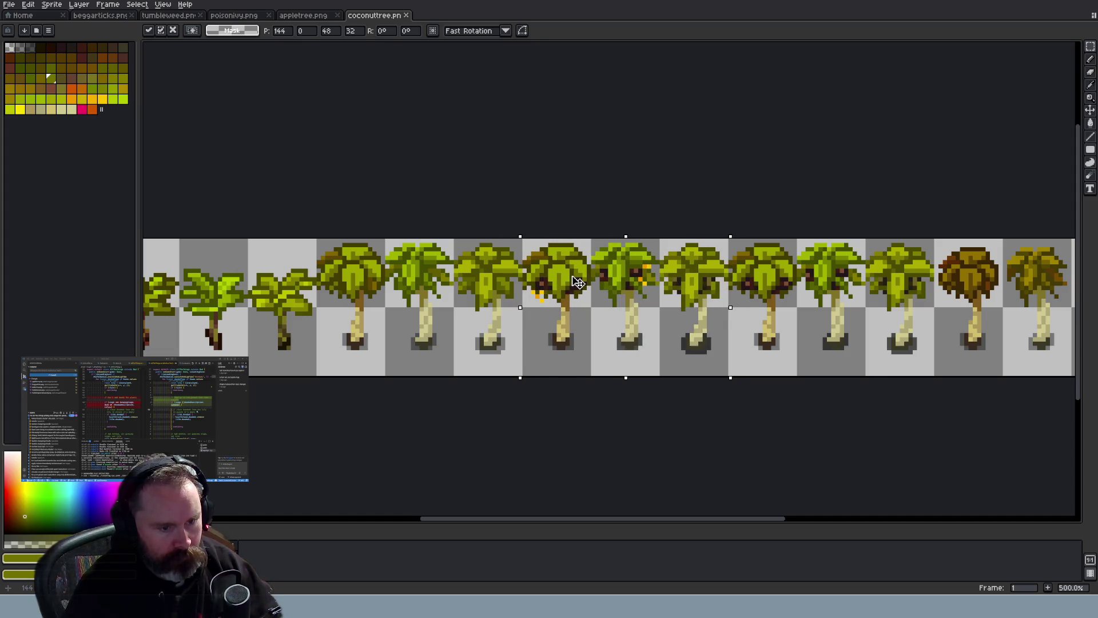
scroll(616, 283, down, 3)
scroll(641, 303, up, 3)
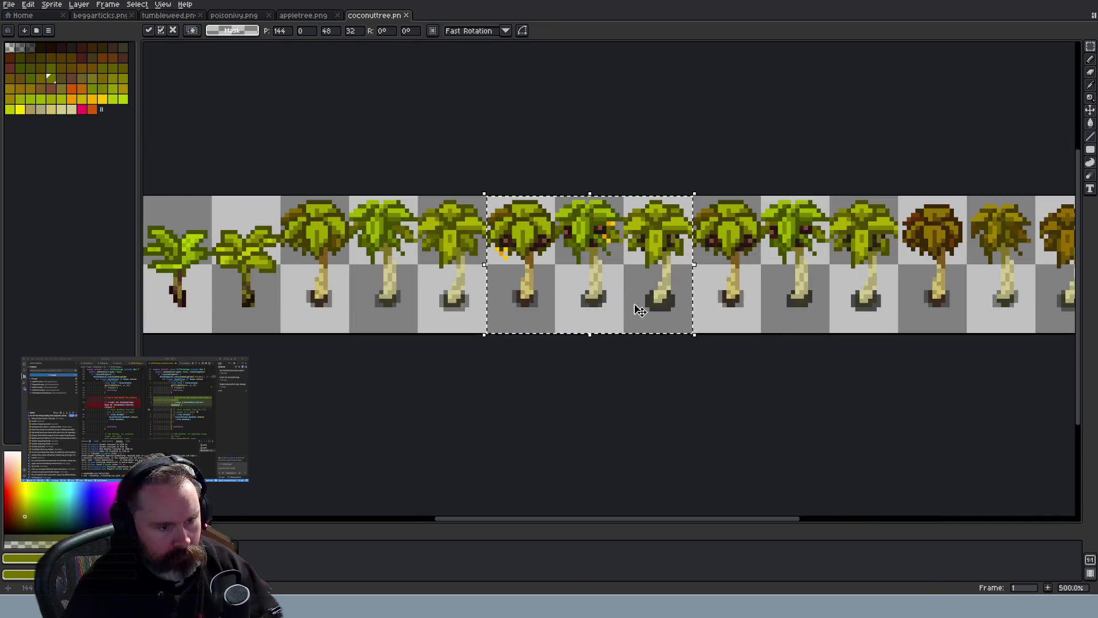
key(Return)
Cut the three fruit-bearing frames, paste them back and commit them in place
drag(690, 189, 488, 362)
key(ctrl+x)
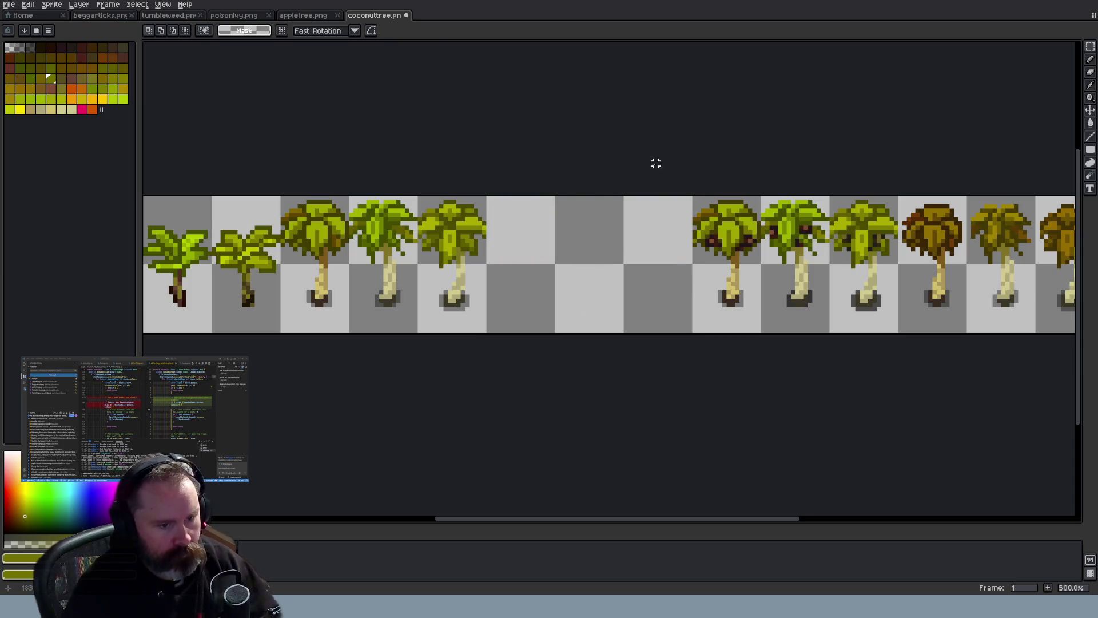
key(ctrl+v)
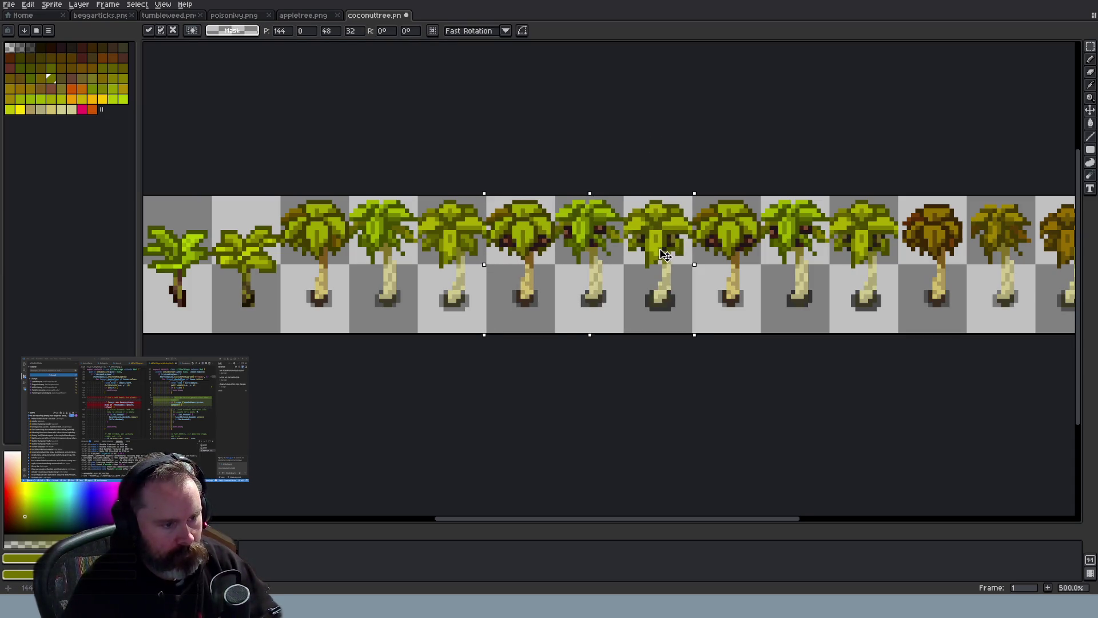
key(Return)
scroll(678, 172, down, 2)
scroll(672, 184, up, 6)
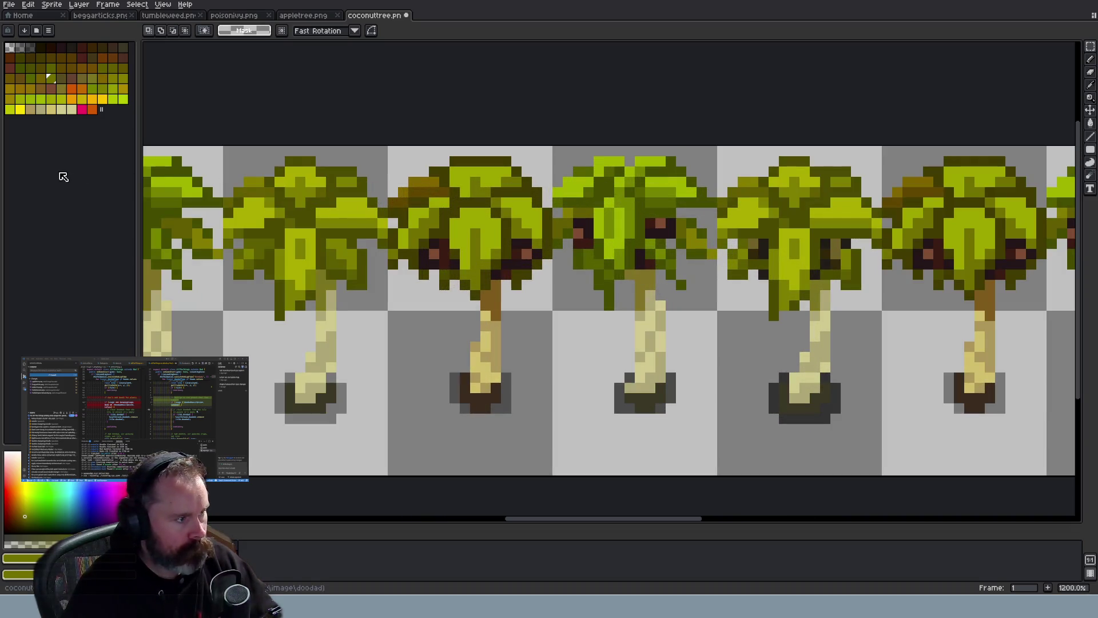
Delete the pink and orange swatches from the end of the palette
click(61, 15)
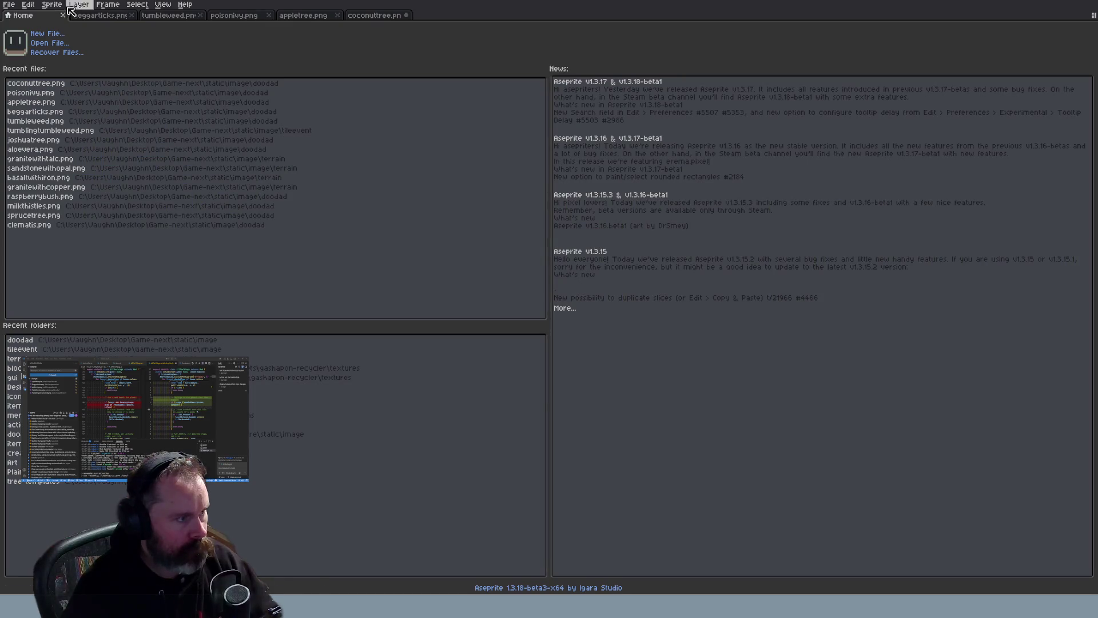
click(376, 15)
click(79, 5)
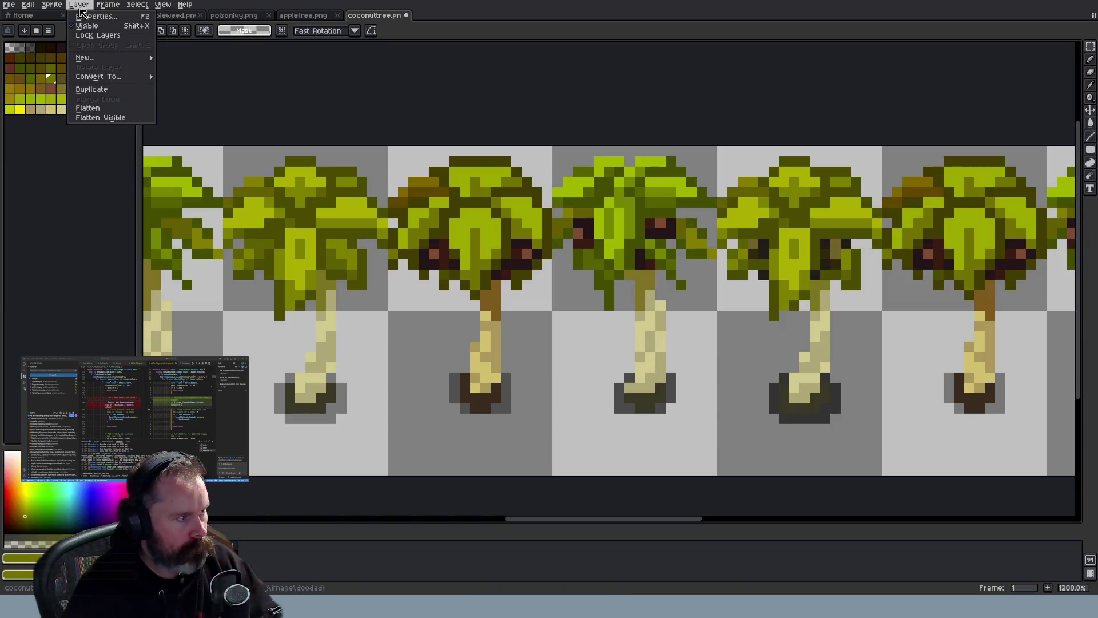
mouse_move(51, 5)
mouse_move(86, 26)
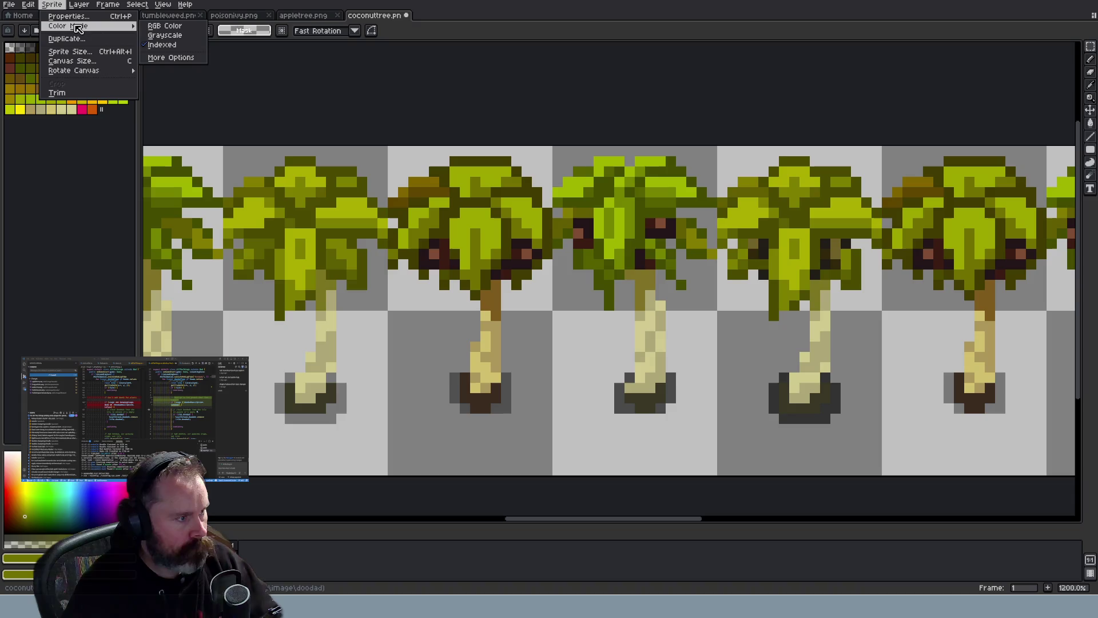
click(165, 26)
scroll(239, 139, down, 1)
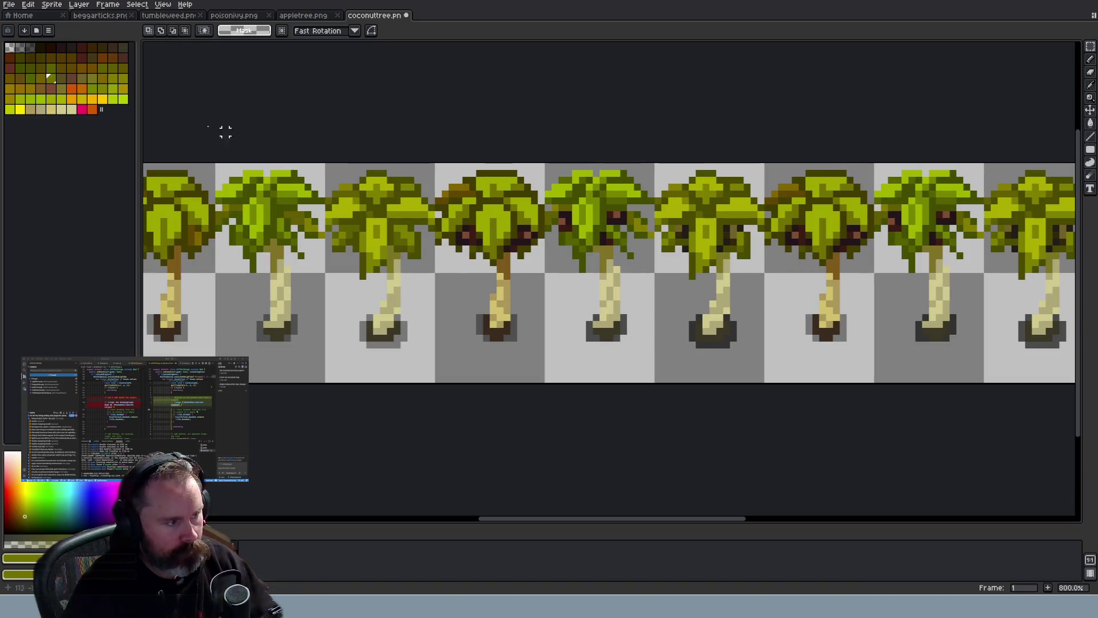
drag(82, 109, 92, 109)
key(Delete)
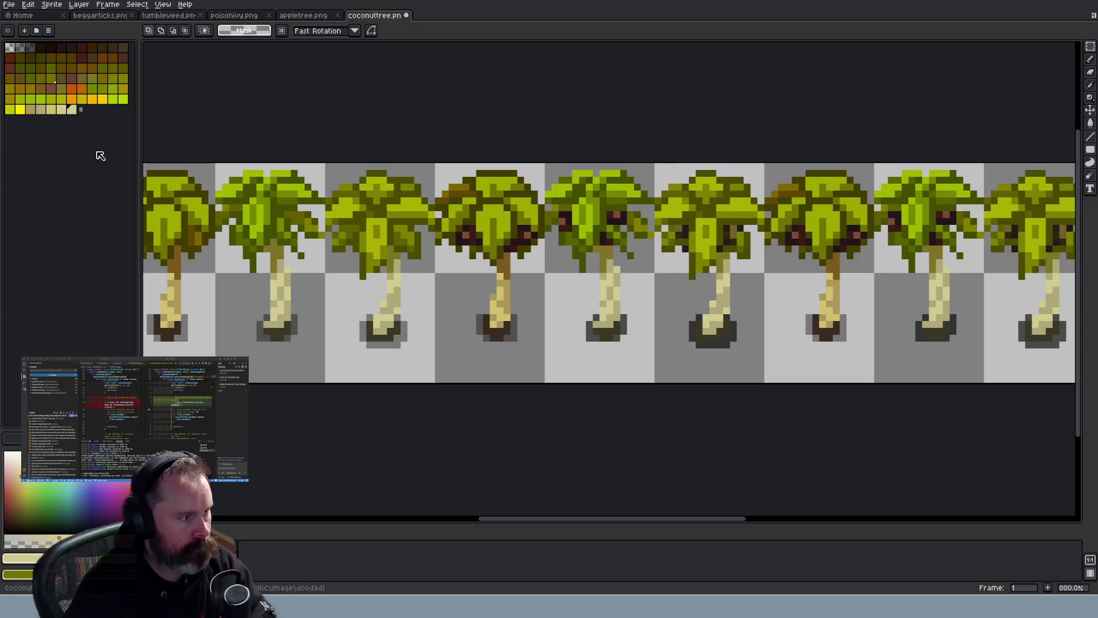
scroll(505, 247, down, 1)
scroll(505, 247, up, 3)
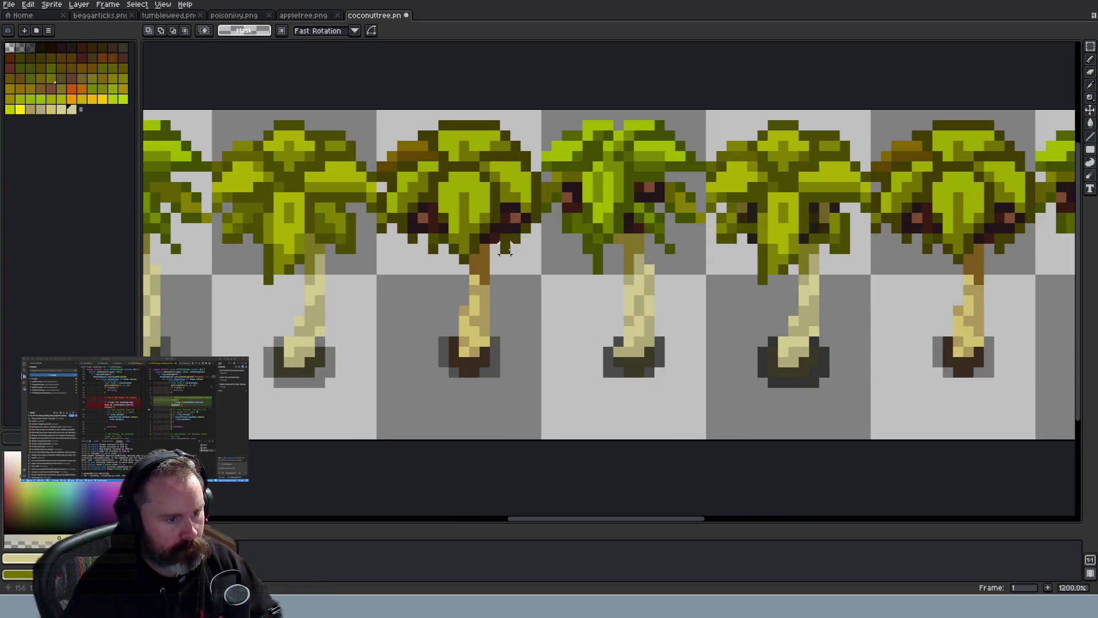
Sample the dark coconut colour from a tree with the eyedropper and inspect its values
key(i)
click(516, 202)
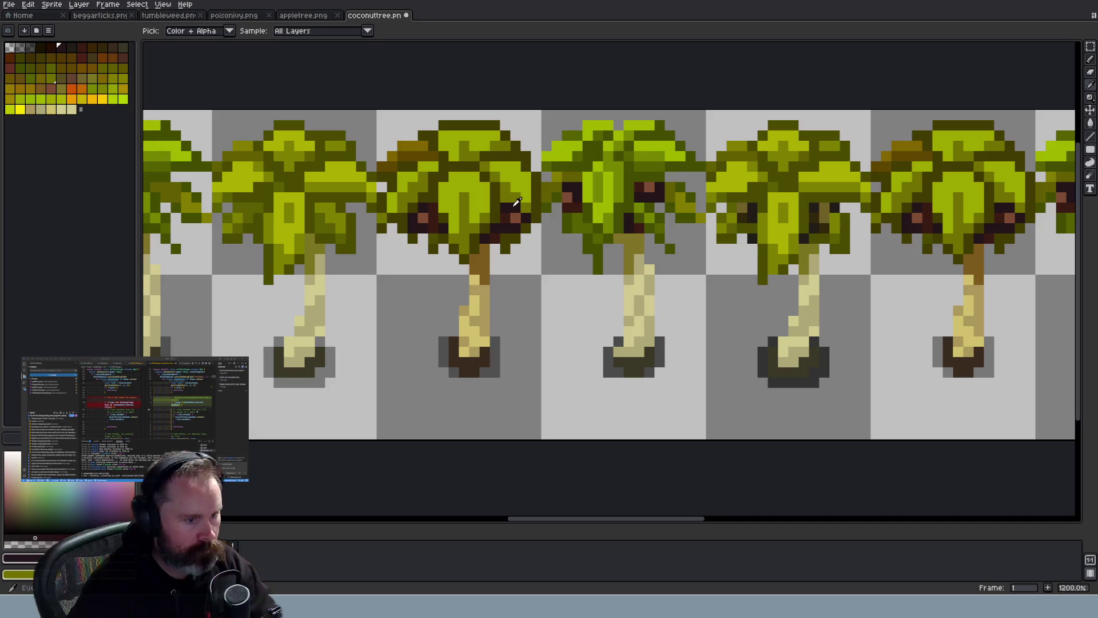
click(23, 558)
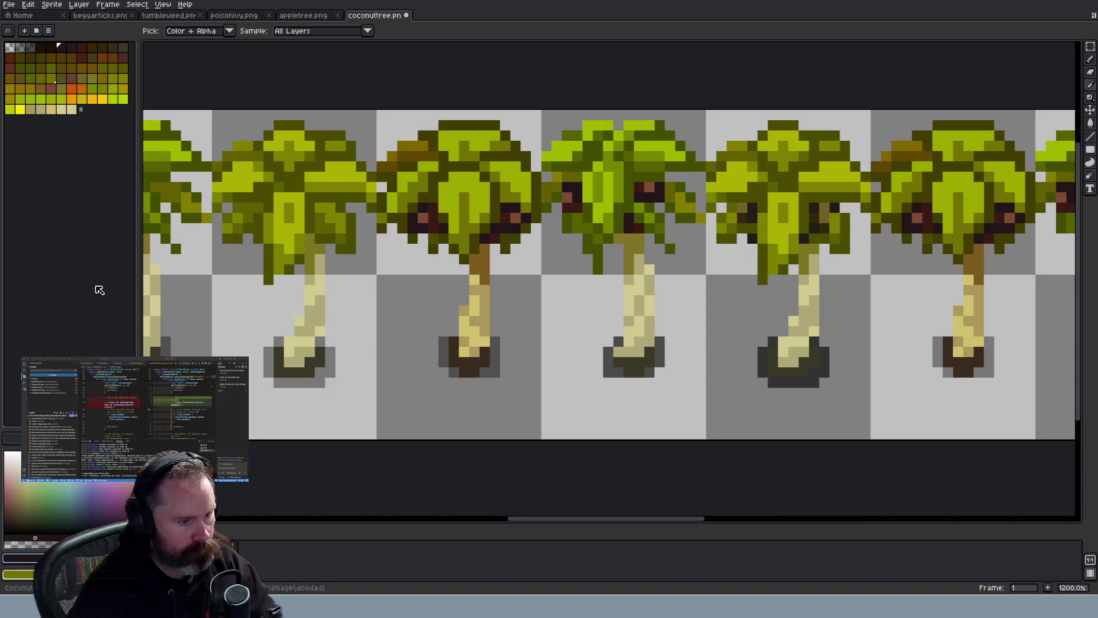
scroll(364, 292, down, 6)
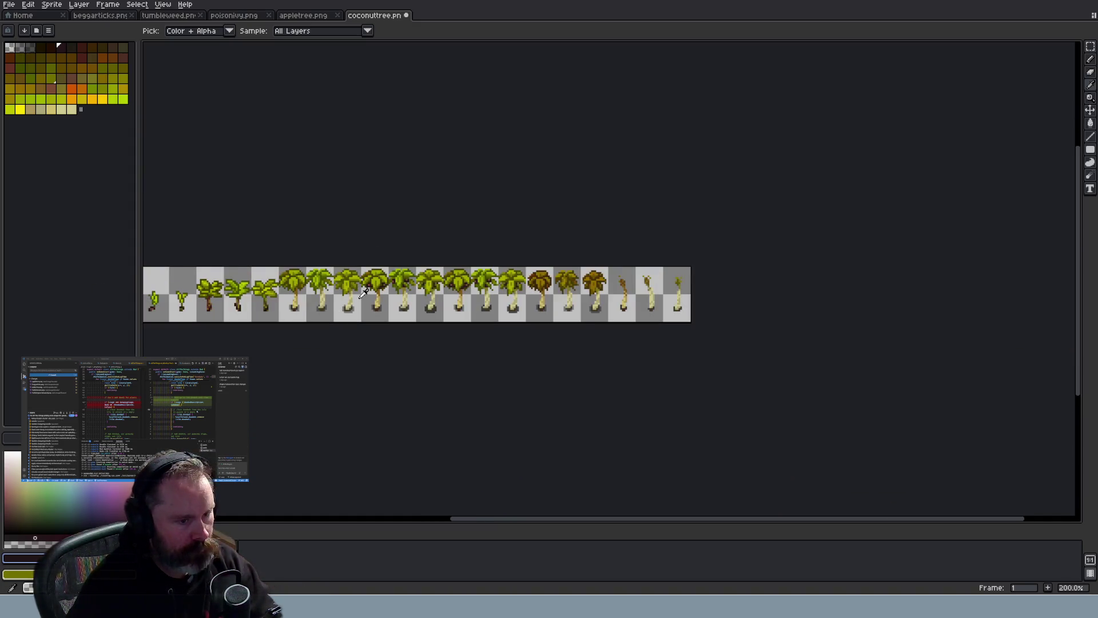
scroll(363, 293, up, 1)
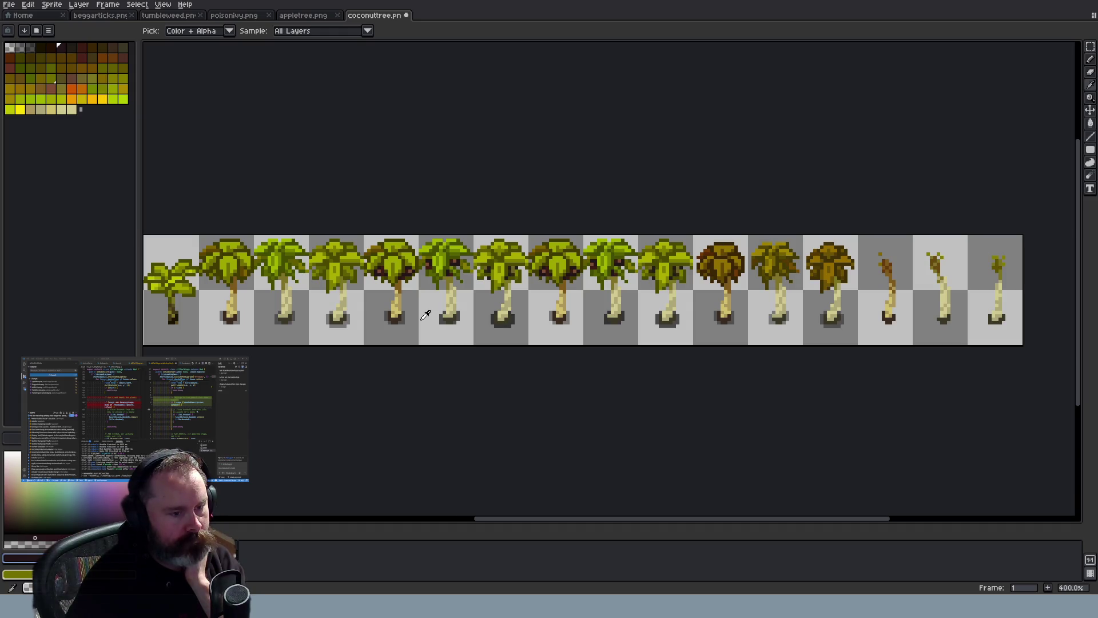
scroll(443, 294, up, 5)
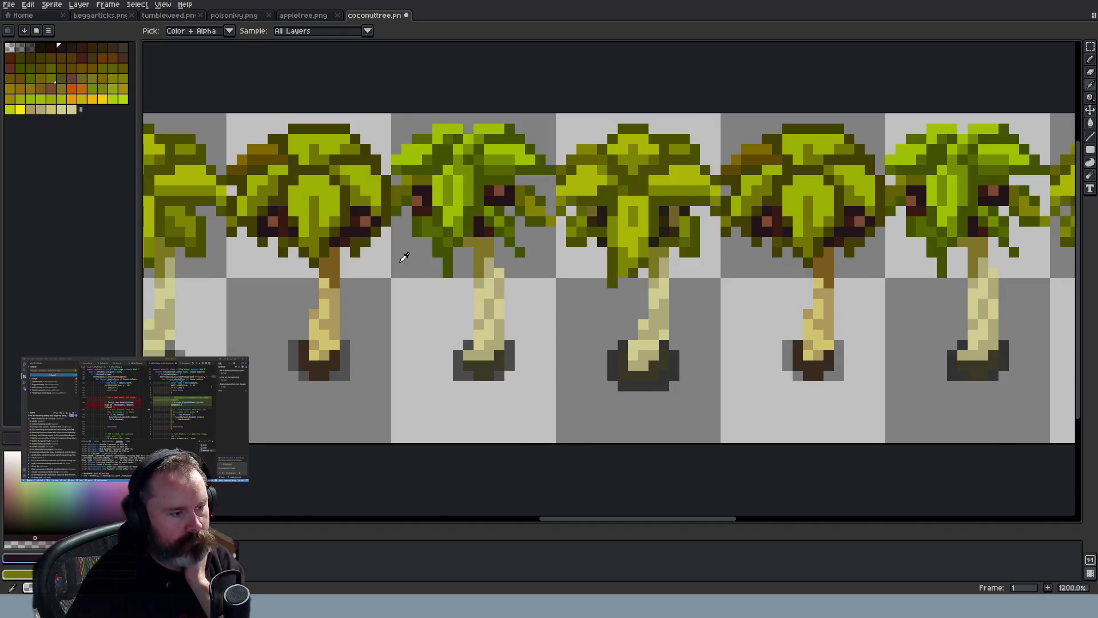
scroll(404, 257, down, 3)
scroll(257, 269, up, 4)
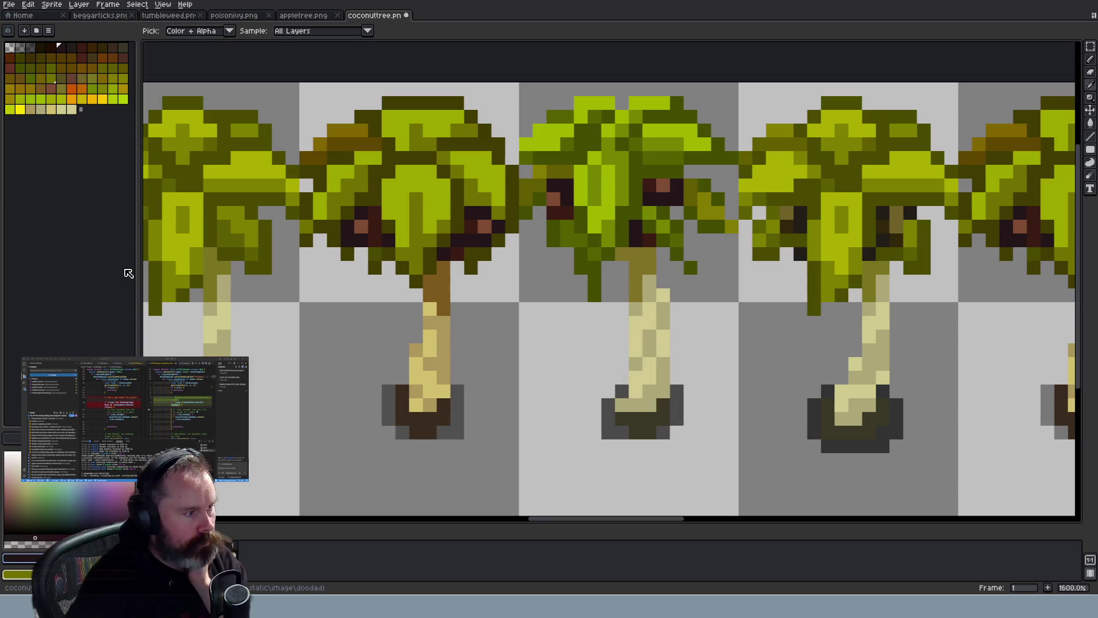
Choose the lime green colour and add it as a new palette swatch
click(122, 99)
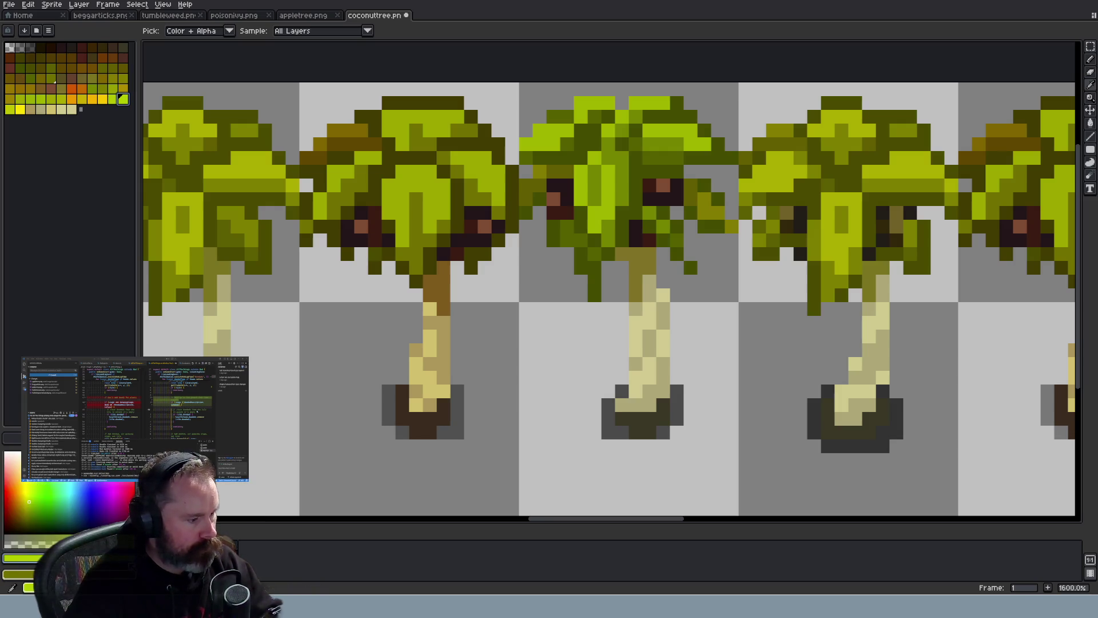
click(17, 557)
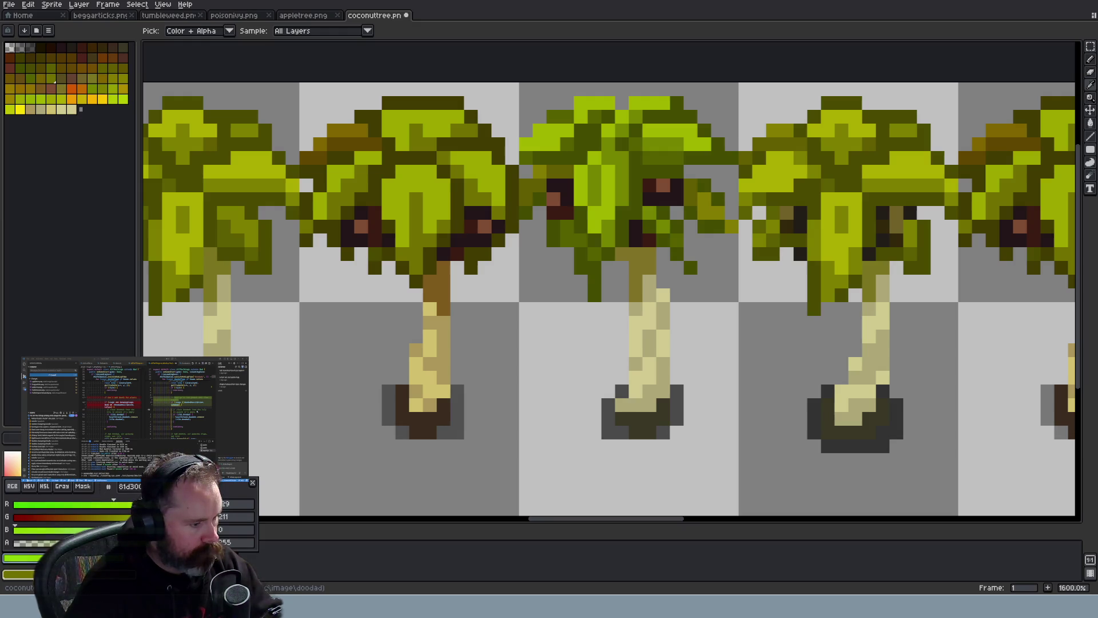
click(91, 174)
Paint the coconuts on the first two trees with the new lime green
click(86, 108)
key(b)
click(484, 227)
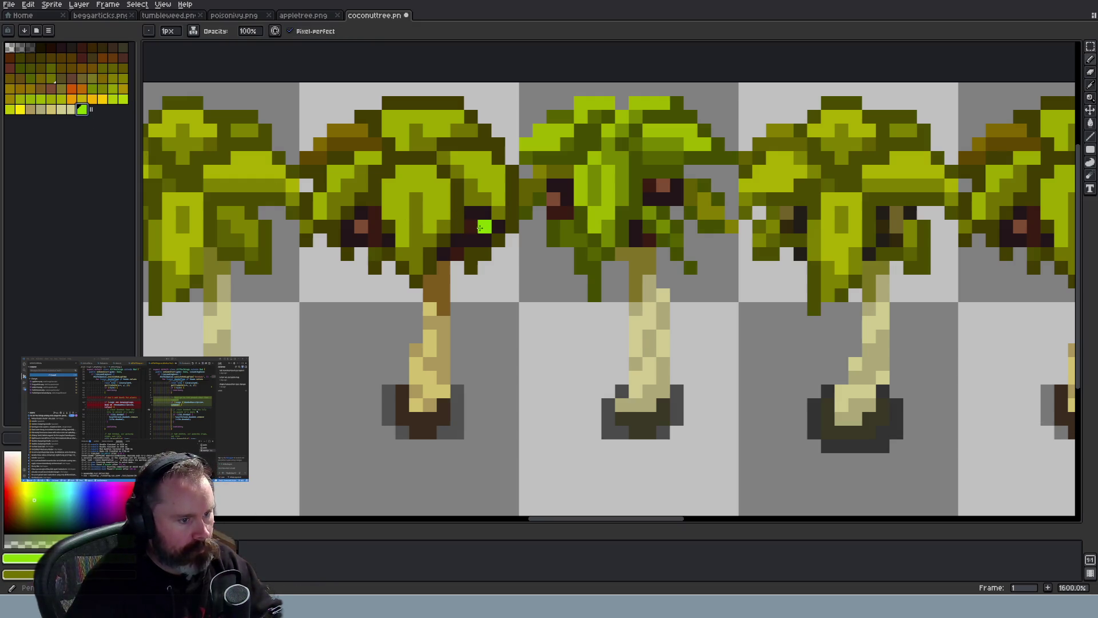
click(361, 227)
scroll(362, 227, down, 7)
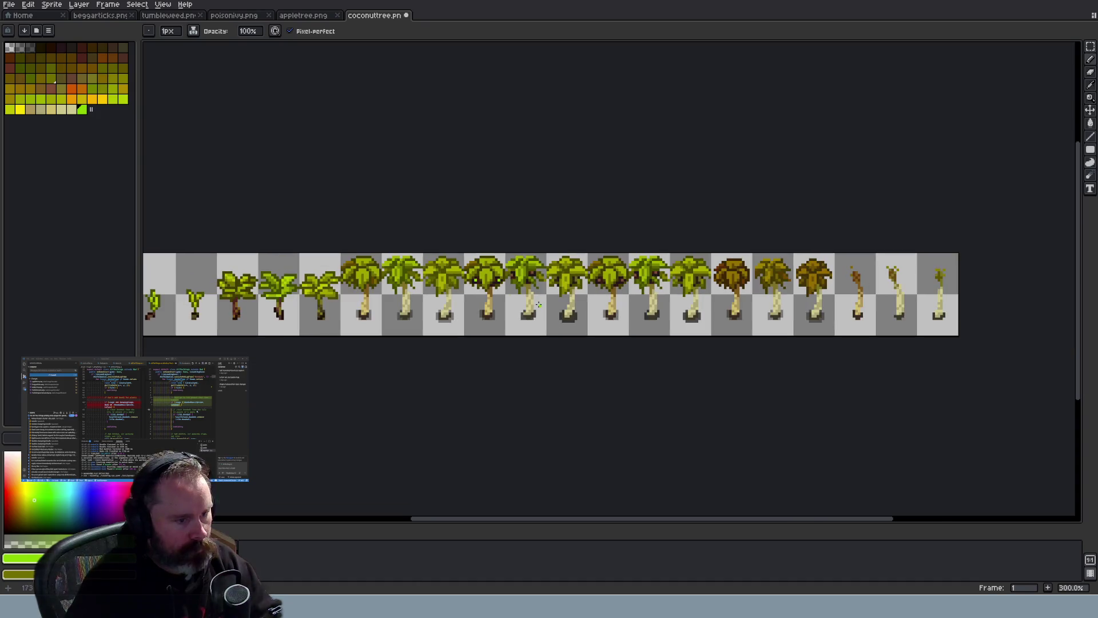
scroll(525, 269, up, 4)
scroll(526, 269, up, 3)
click(526, 224)
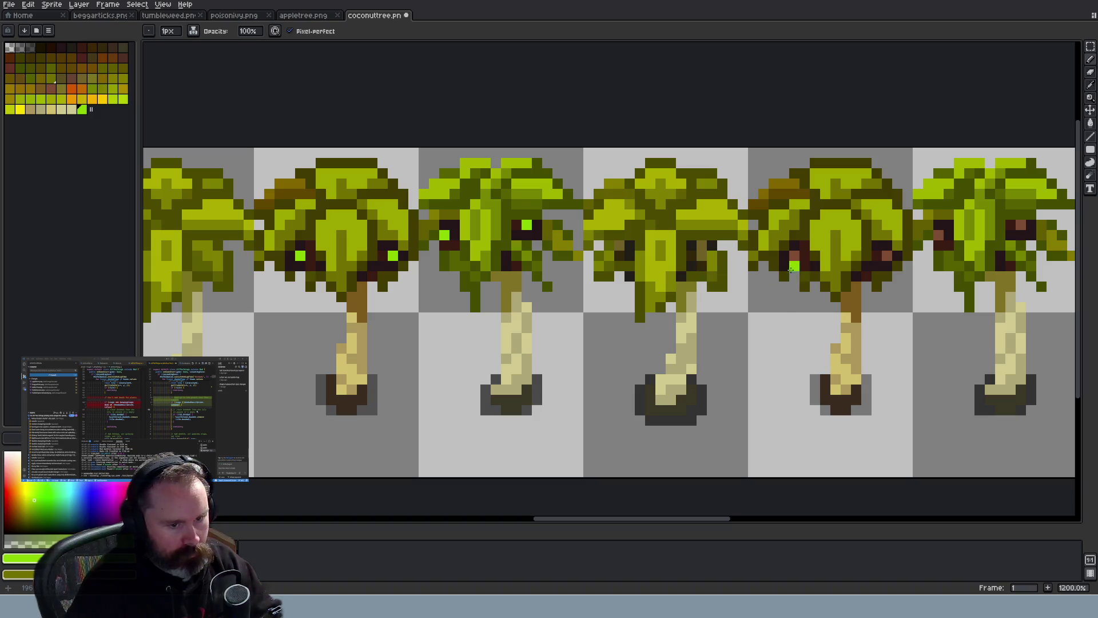
Paint the third tree's coconut lime green, undoing one misplaced pixel
scroll(783, 309, down, 4)
scroll(783, 313, up, 2)
scroll(731, 274, up, 3)
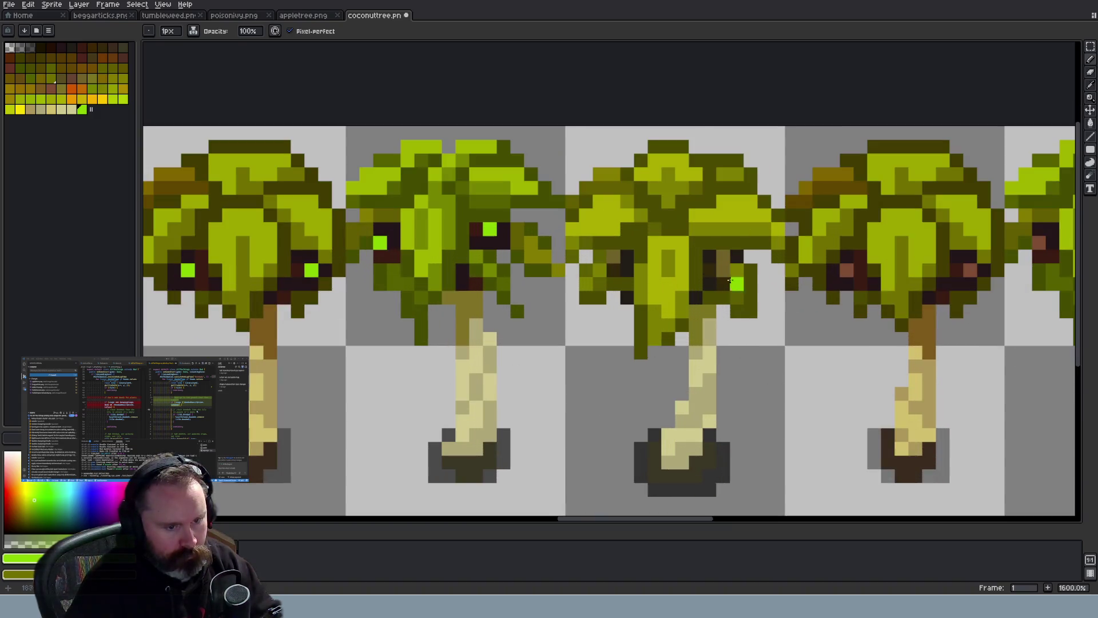
click(613, 256)
key(ctrl+z)
drag(723, 270, 722, 261)
scroll(793, 329, down, 5)
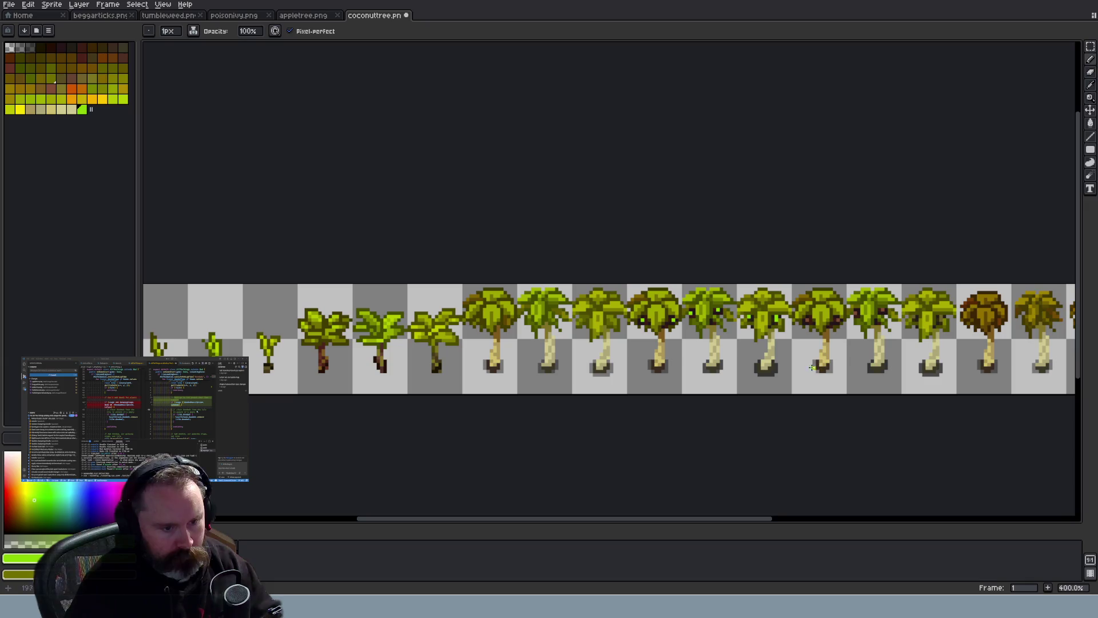
scroll(813, 368, down, 1)
scroll(728, 317, up, 8)
scroll(297, 390, down, 3)
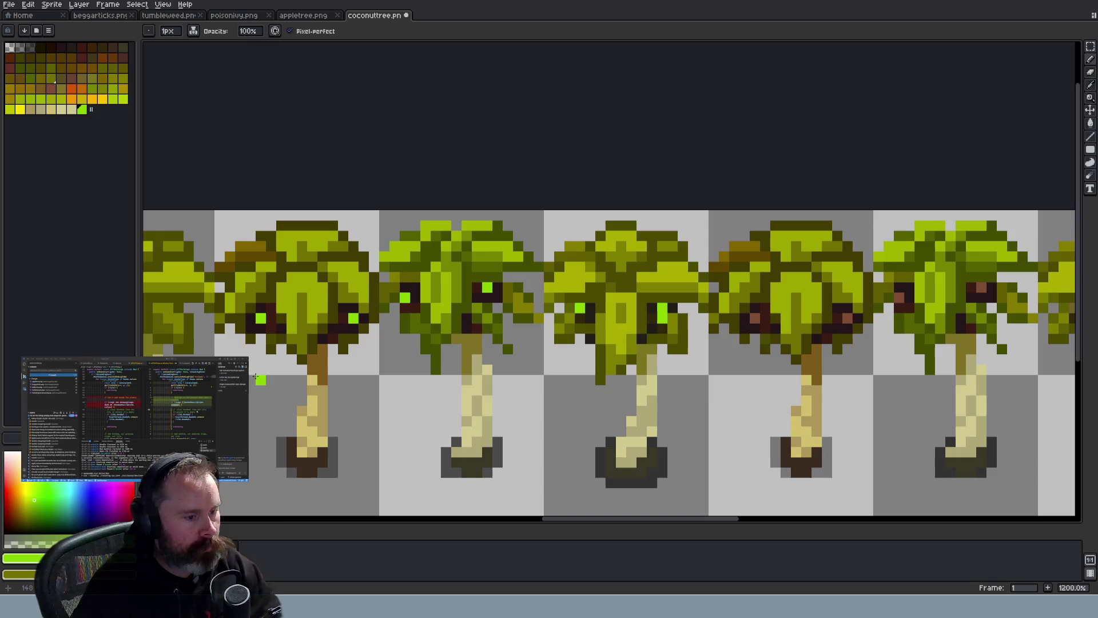
Darken the leaf green to 698f00 in the colour editor using HSL lightness
click(17, 557)
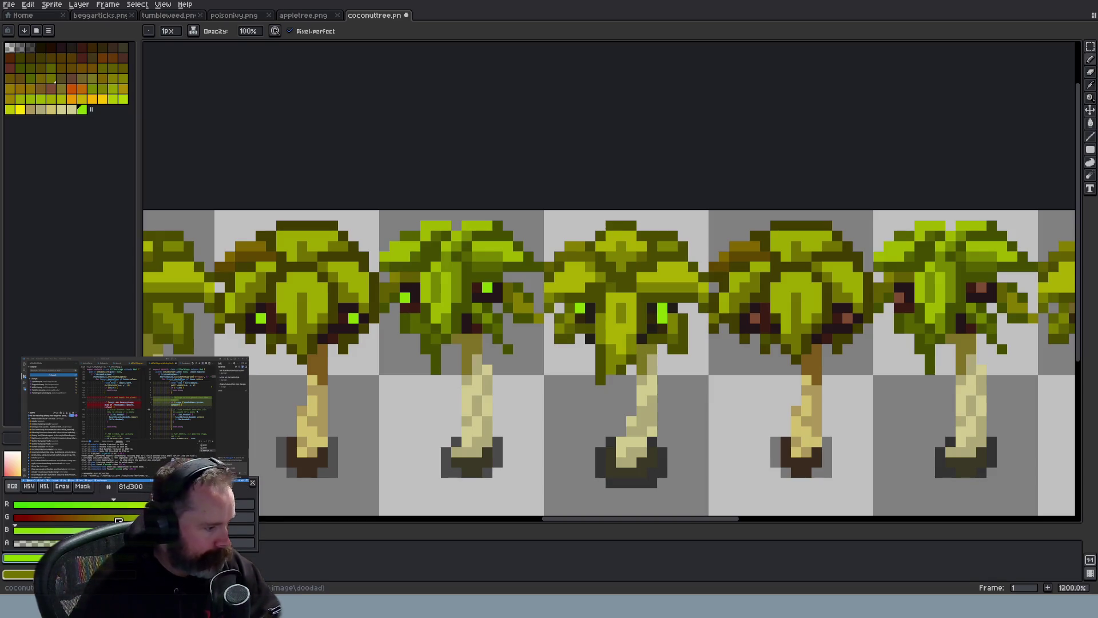
mouse_move(180, 518)
mouse_down()
mouse_move(92, 519)
mouse_move(166, 518)
mouse_up()
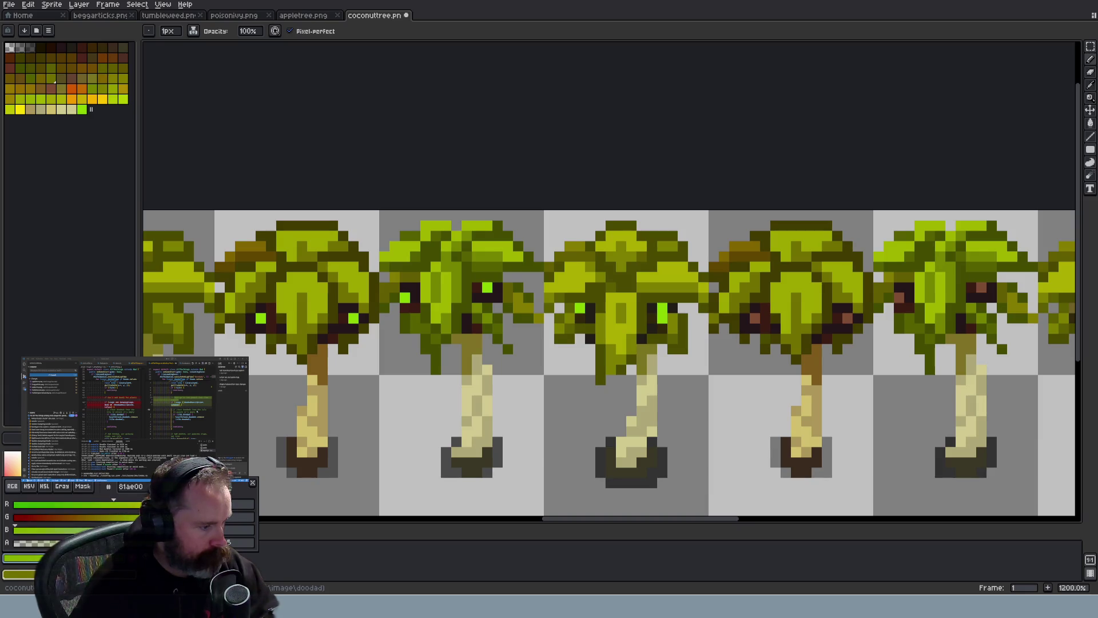
click(45, 486)
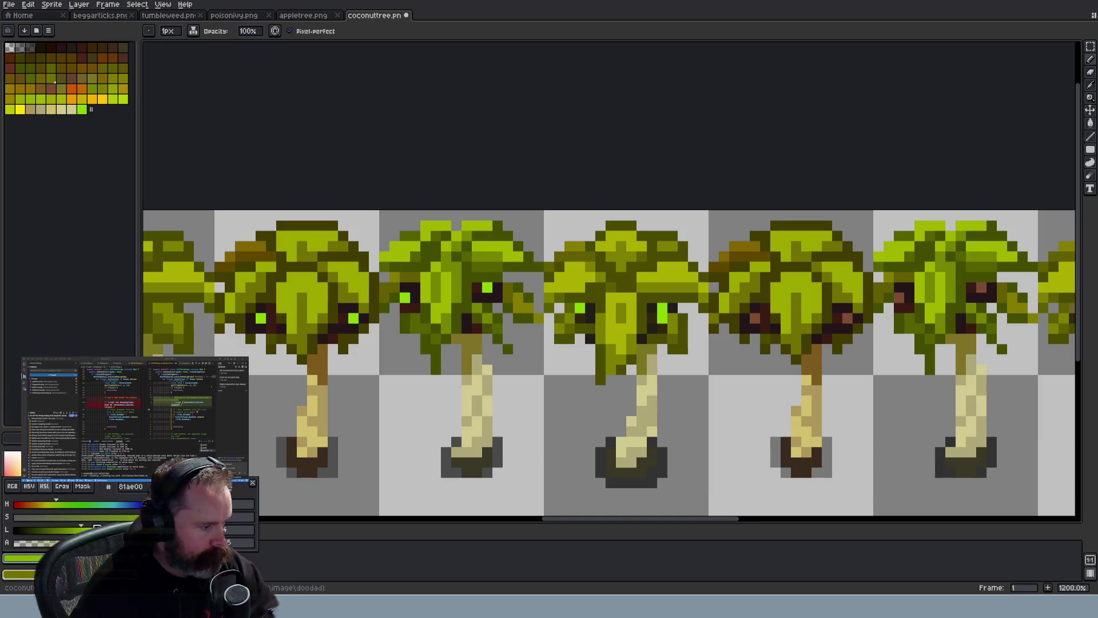
drag(83, 527, 73, 527)
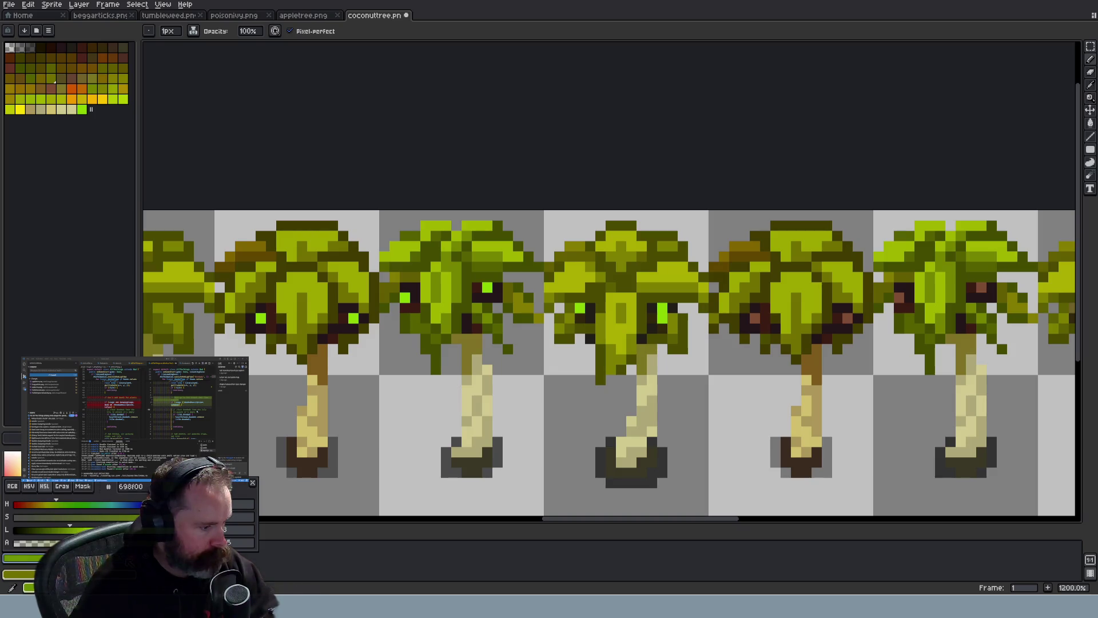
key(Escape)
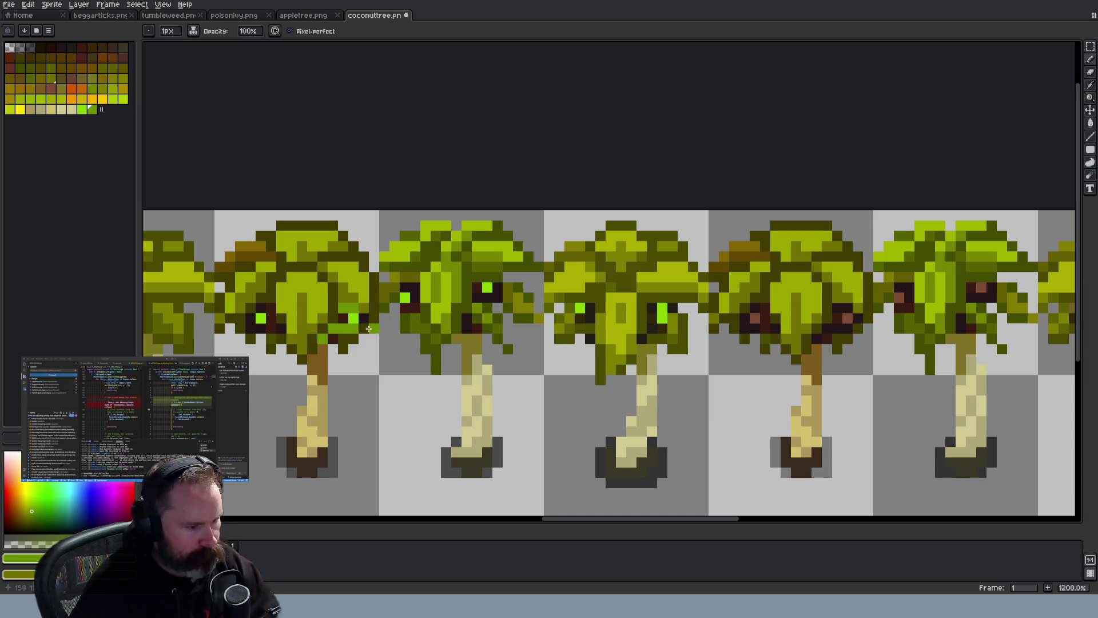
Undo the last pencil stroke, darken the green to 4f6b00 and select it
key(ctrl+z)
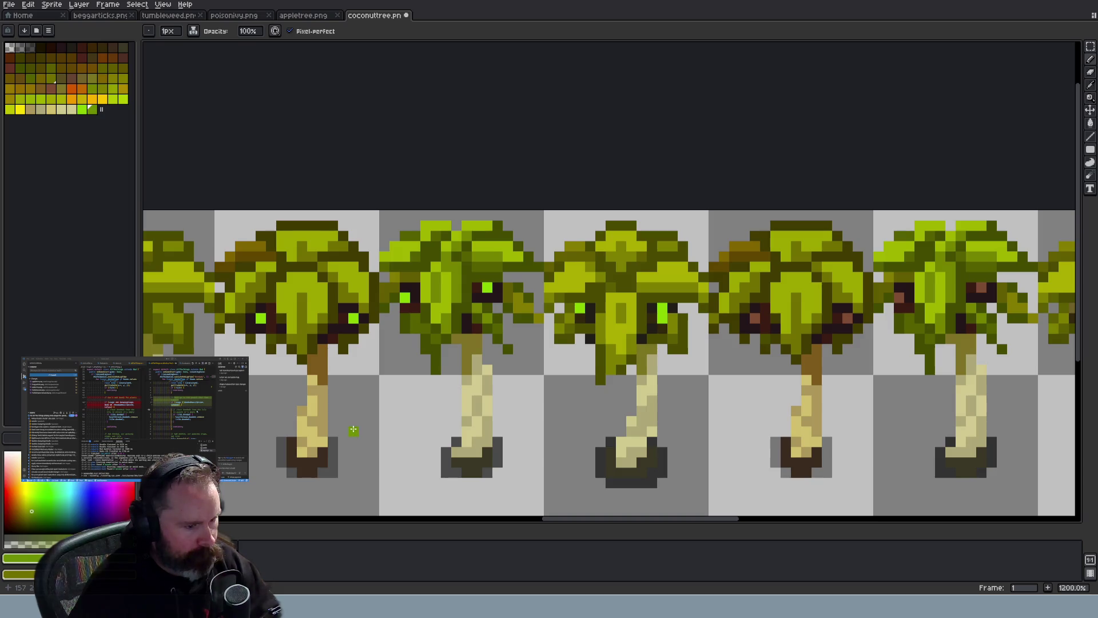
click(23, 558)
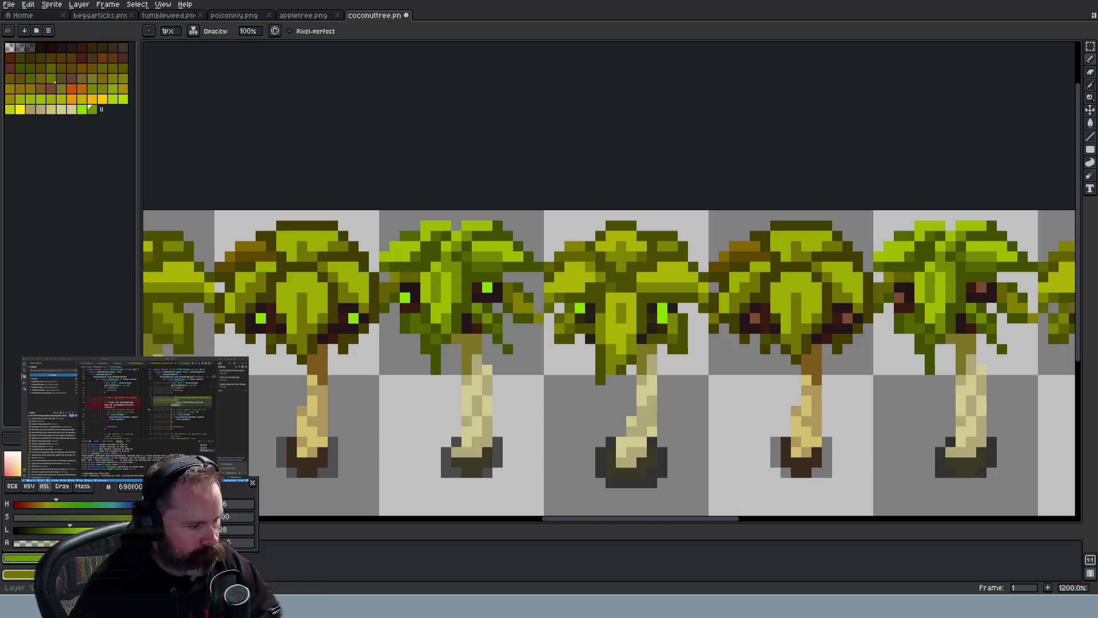
drag(68, 526, 58, 525)
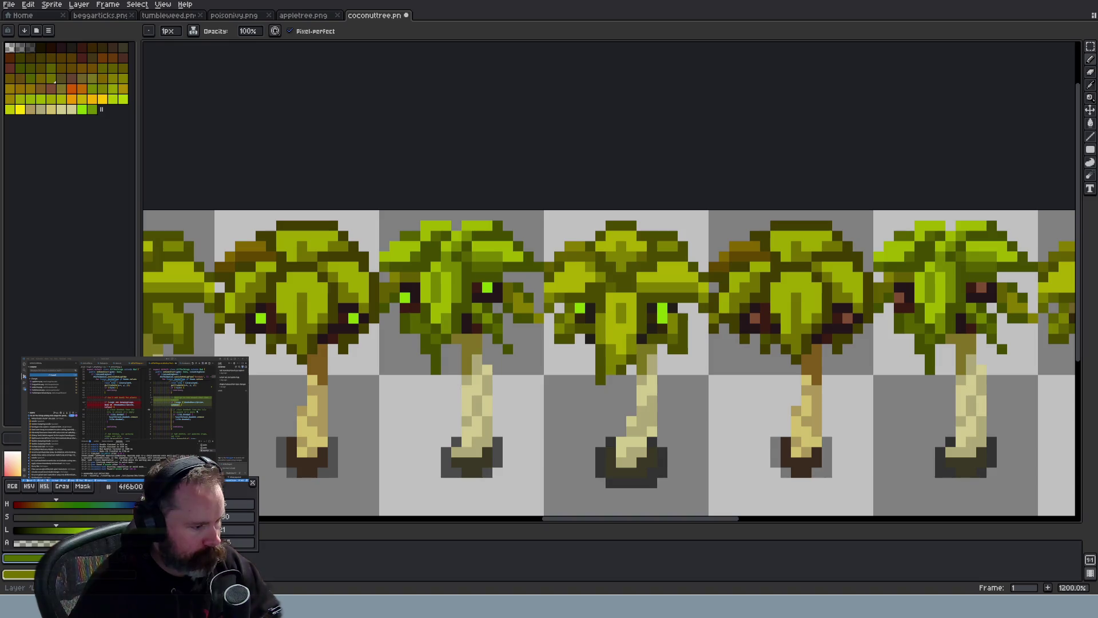
key(Escape)
click(93, 110)
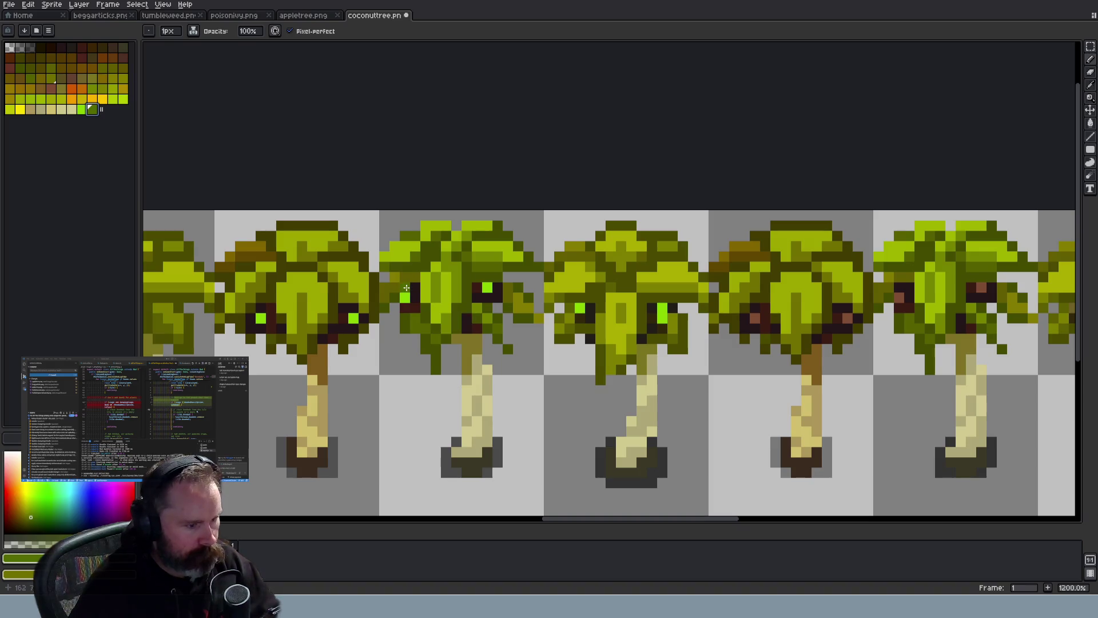
scroll(424, 340, down, 4)
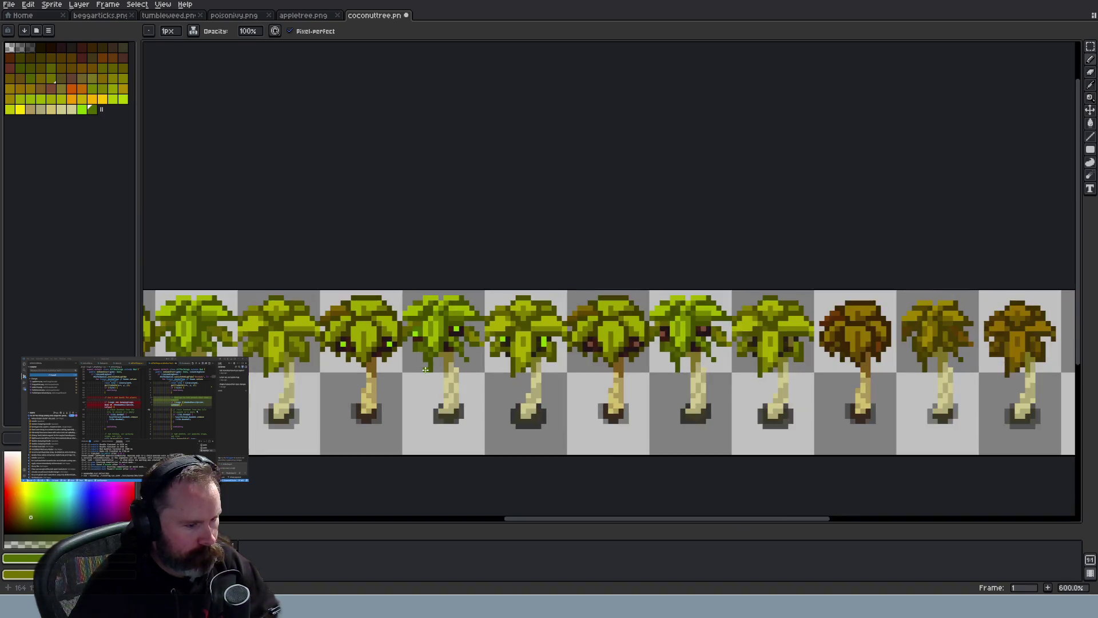
Repaint the dark pixels around the first tree's eyes in leaf green
scroll(384, 318, up, 5)
click(360, 300)
click(357, 341)
click(343, 327)
click(329, 340)
click(267, 326)
click(247, 326)
click(233, 327)
click(233, 313)
click(246, 300)
click(275, 326)
scroll(517, 288, down, 2)
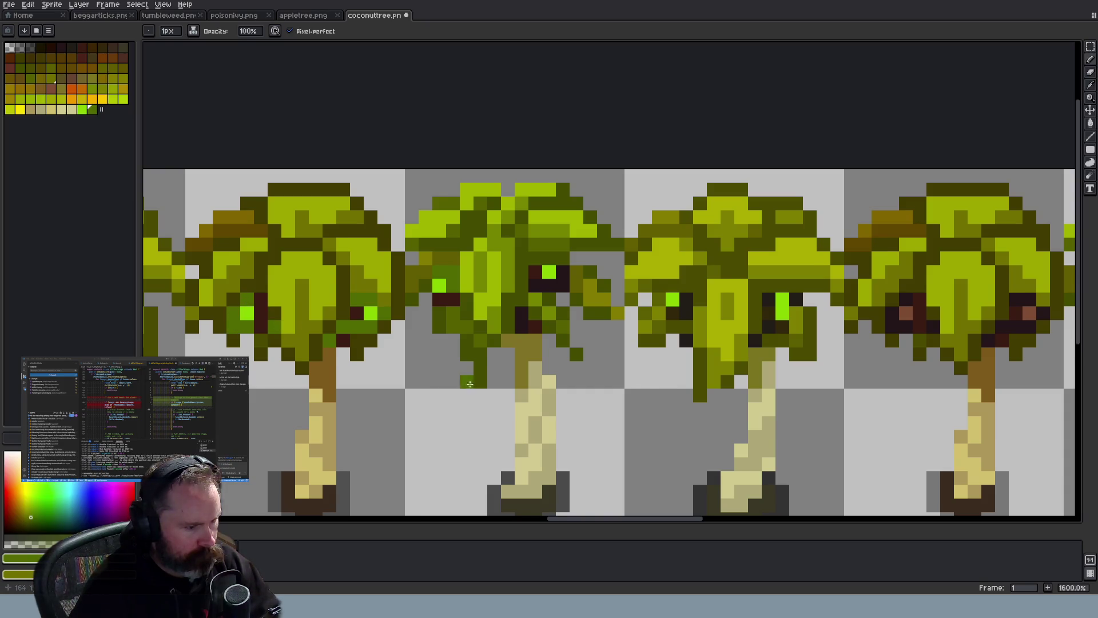
scroll(516, 288, up, 2)
Paint the dark pixels beside and under the second tree's eyes green, undoing a stray pixel
click(539, 289)
click(539, 274)
click(497, 315)
click(567, 343)
key(ctrl+z)
Repaint the dark pixels around both of the third tree's eyes green
click(745, 302)
click(772, 302)
click(759, 317)
click(758, 317)
click(745, 330)
click(732, 343)
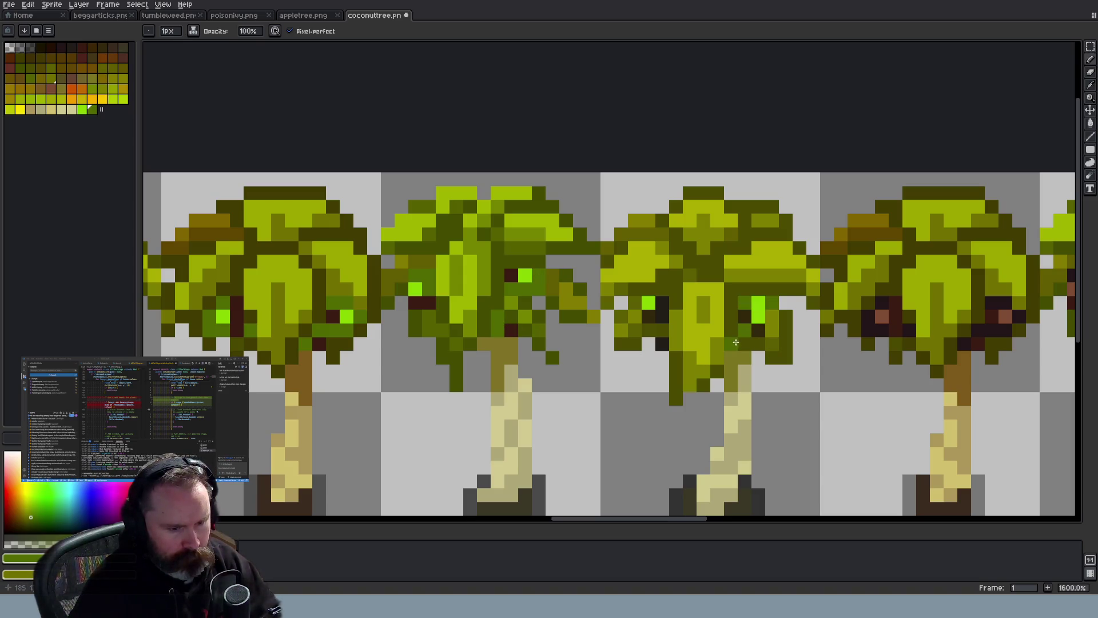
click(662, 315)
click(662, 302)
click(662, 329)
click(663, 343)
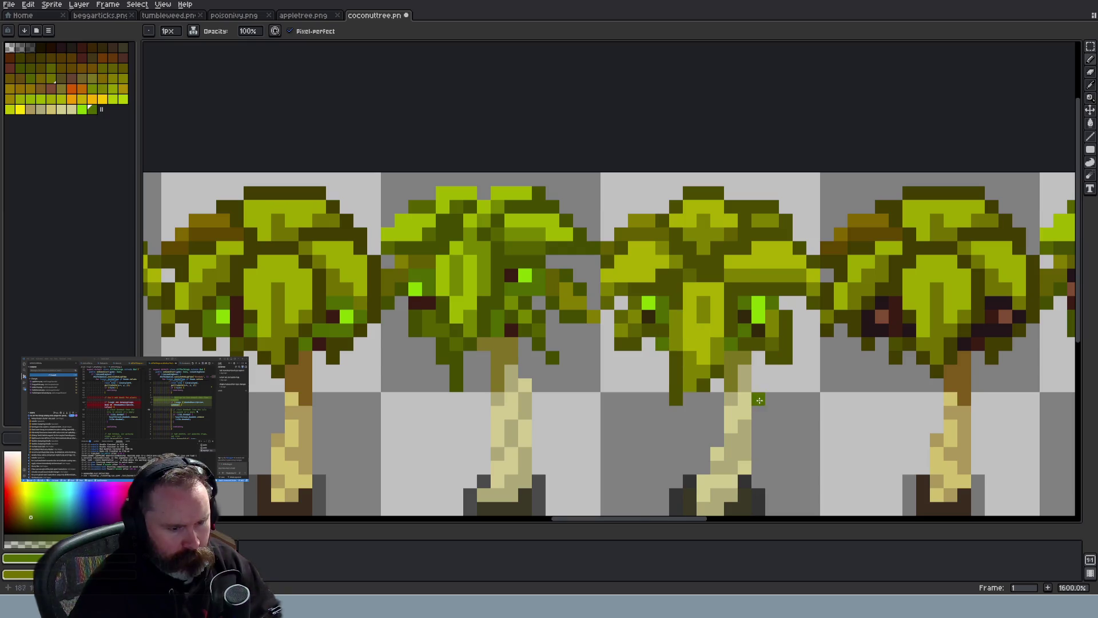
scroll(761, 403, down, 4)
scroll(760, 403, down, 2)
scroll(658, 387, up, 6)
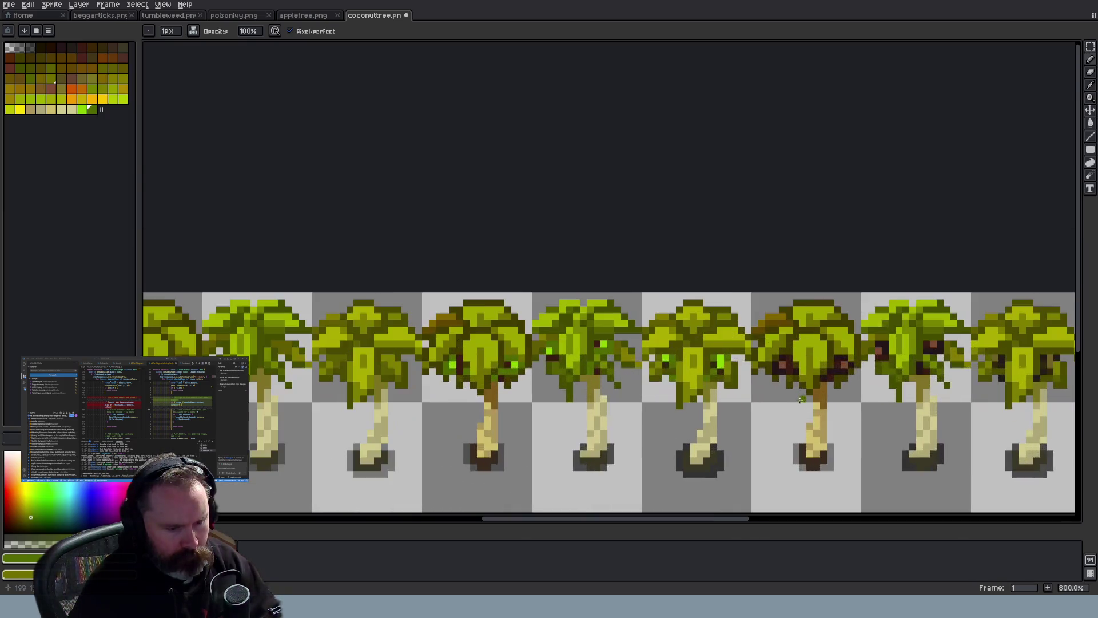
scroll(658, 387, up, 1)
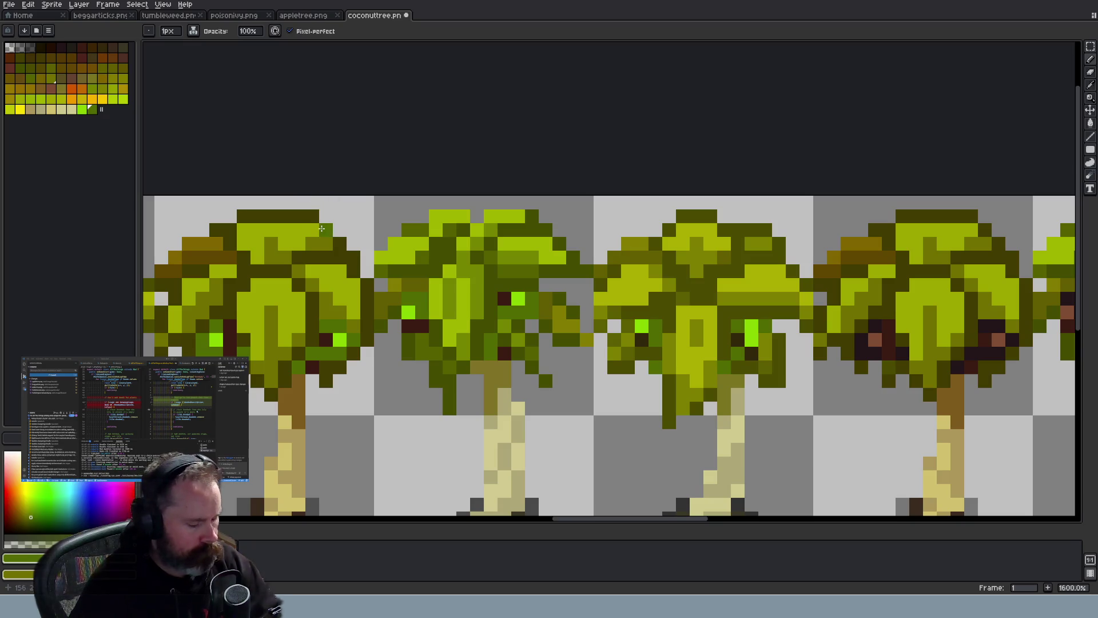
Sample the eye green, darken it via the green channel and HSL lightness, and save it as a swatch
alt+click(420, 322)
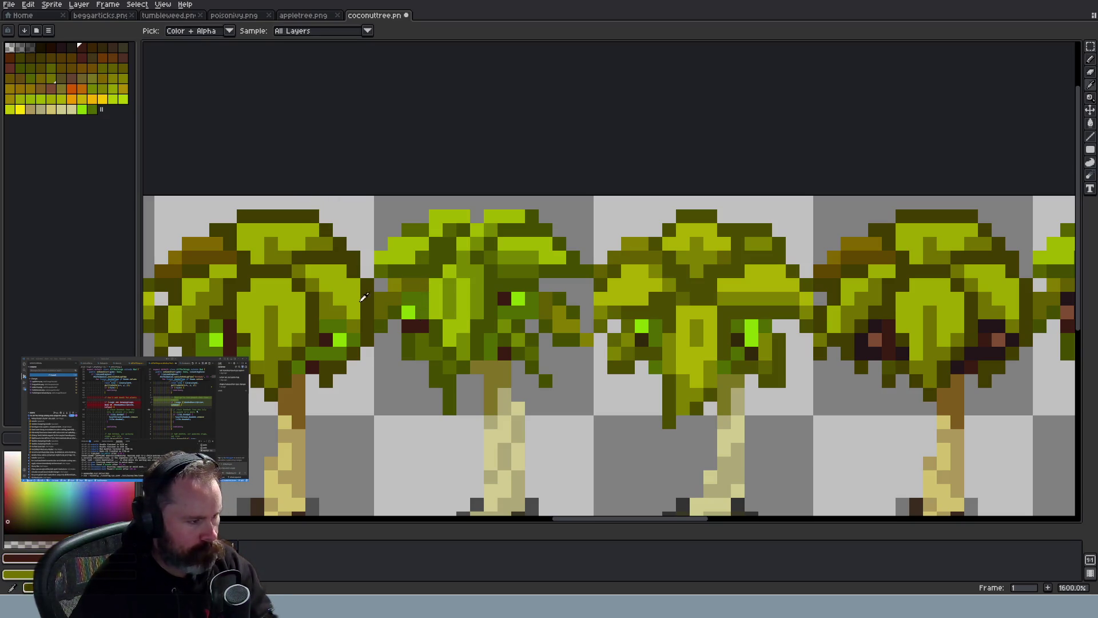
alt+click(409, 312)
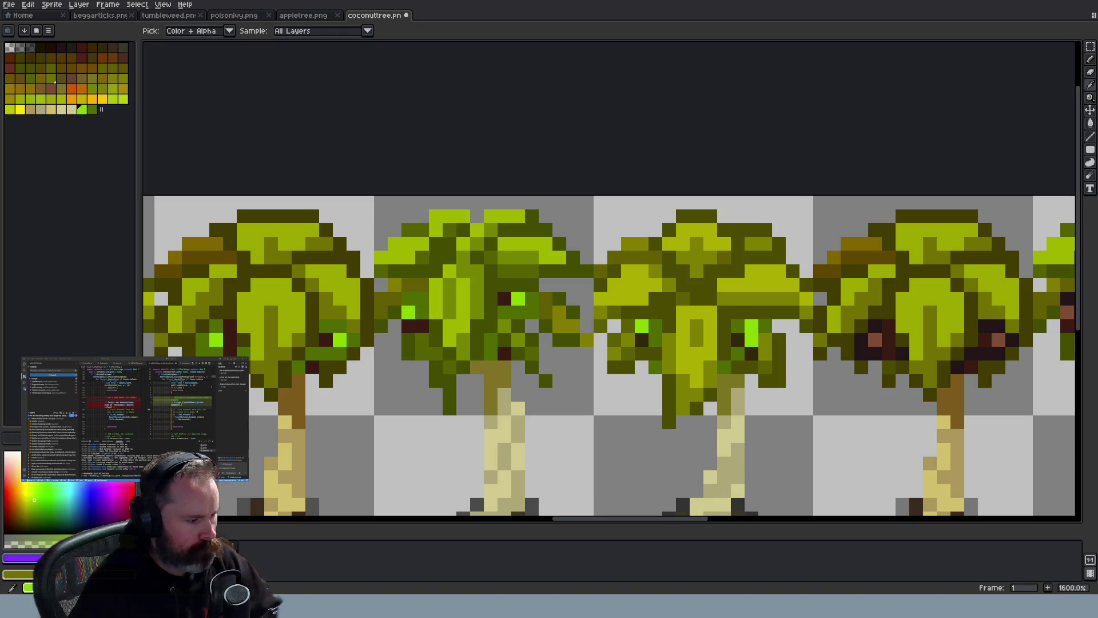
click(23, 557)
drag(177, 517, 157, 516)
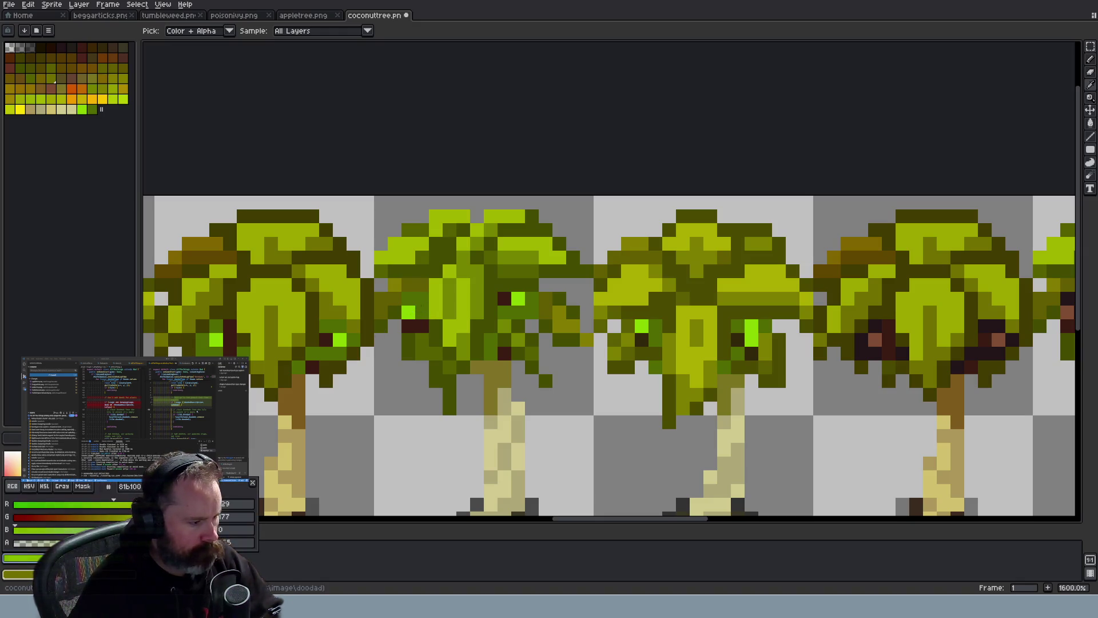
click(44, 486)
drag(76, 529, 60, 529)
click(104, 110)
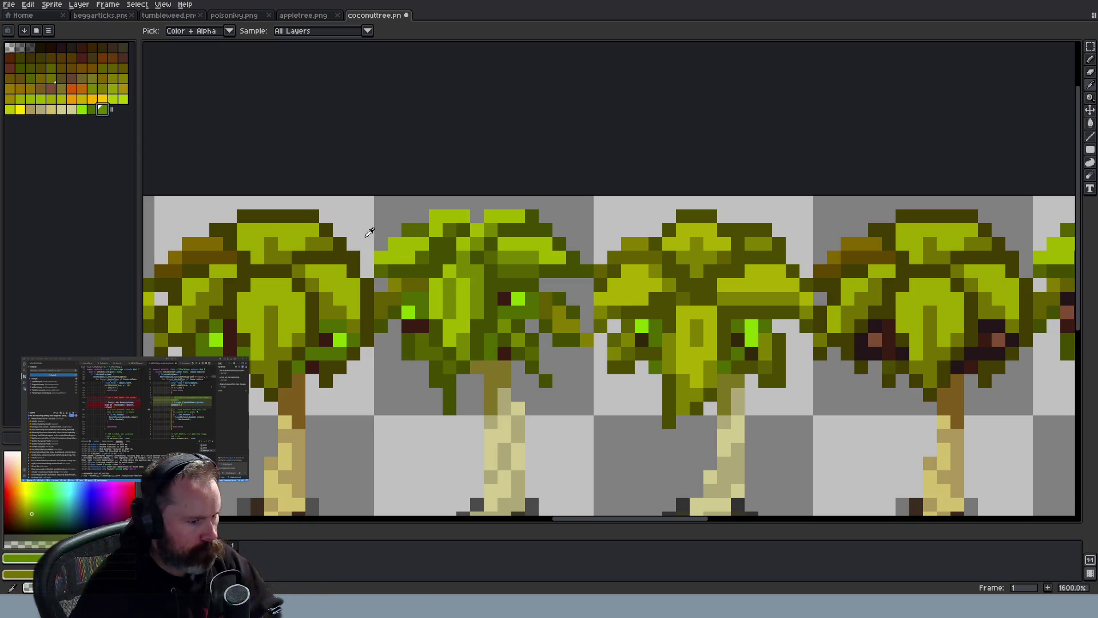
Repaint the remaining dark brown pixels on the first and third trees with the darker green
click(504, 298)
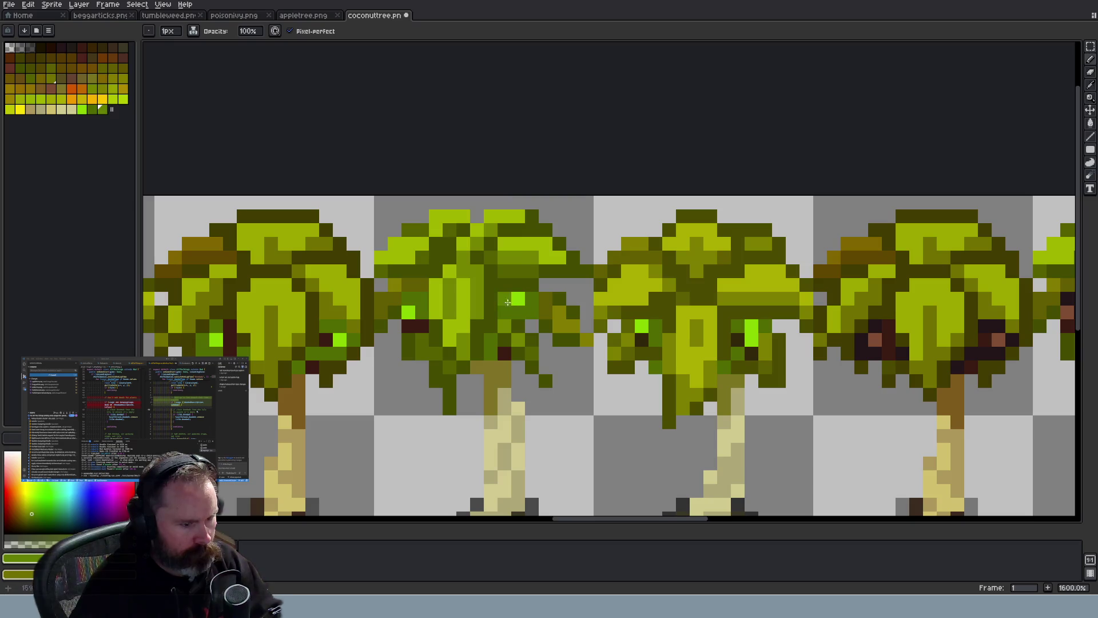
click(505, 354)
click(422, 326)
click(408, 326)
click(326, 340)
click(230, 328)
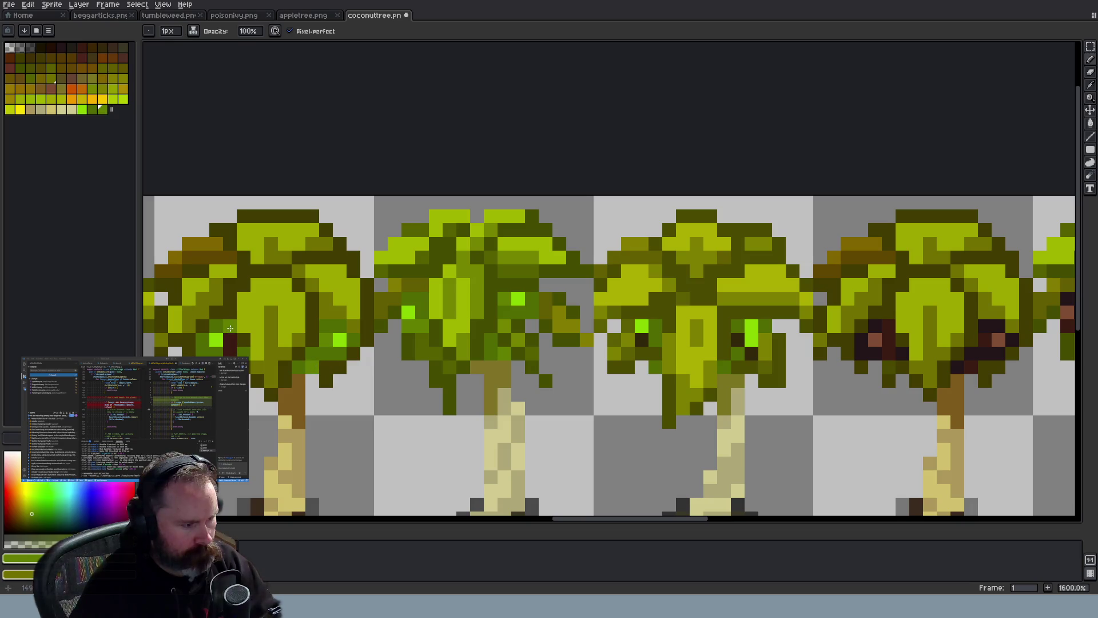
click(739, 341)
click(642, 340)
scroll(788, 436, down, 6)
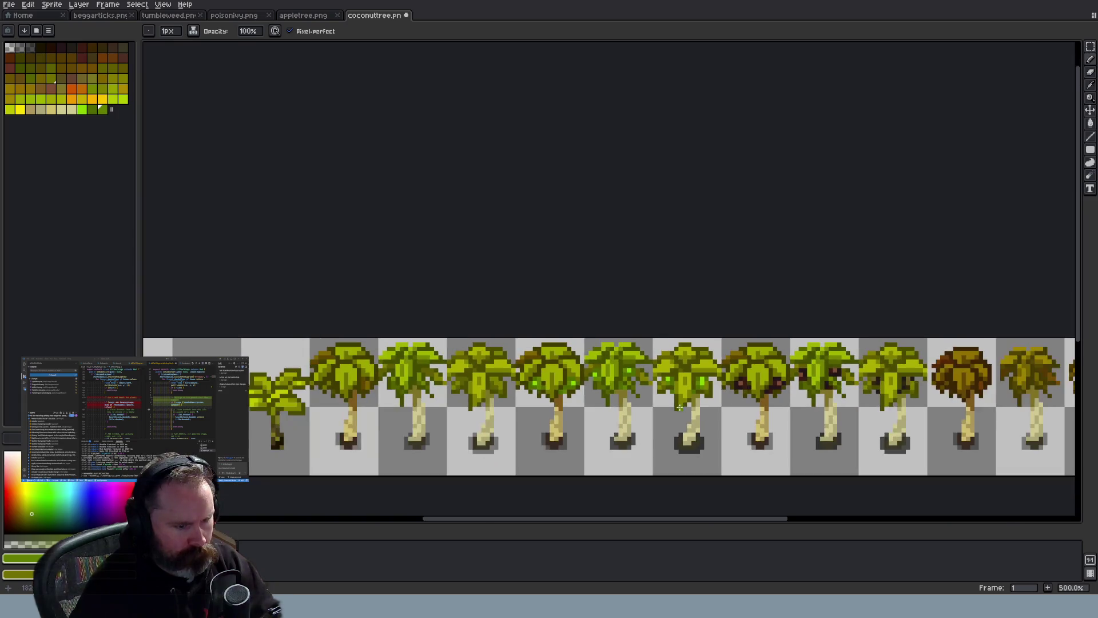
scroll(678, 407, up, 3)
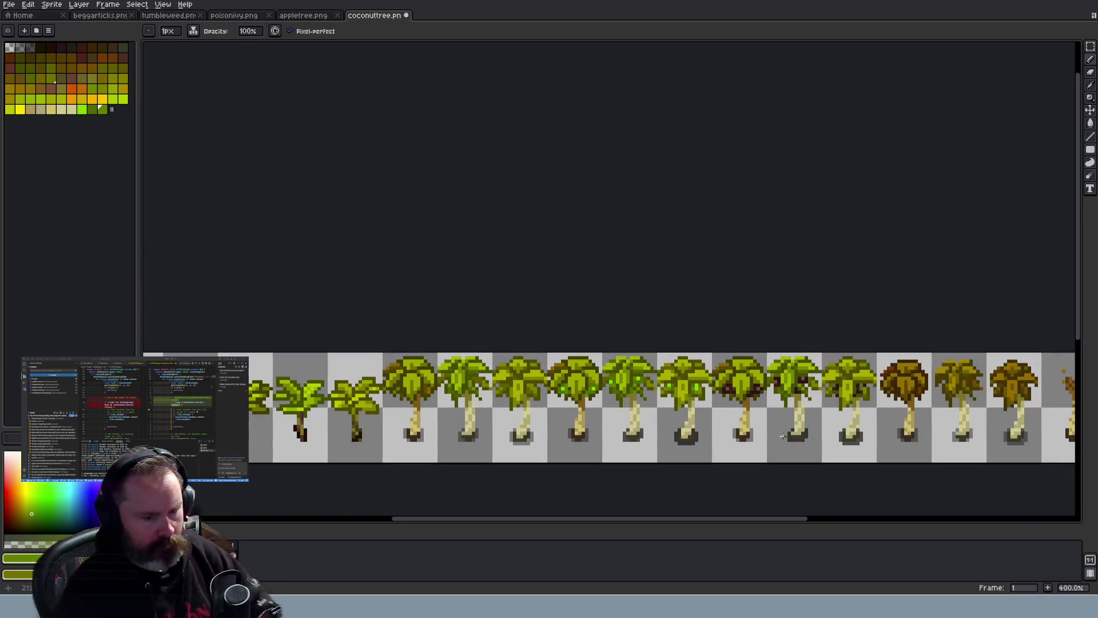
scroll(678, 406, up, 3)
scroll(634, 379, down, 6)
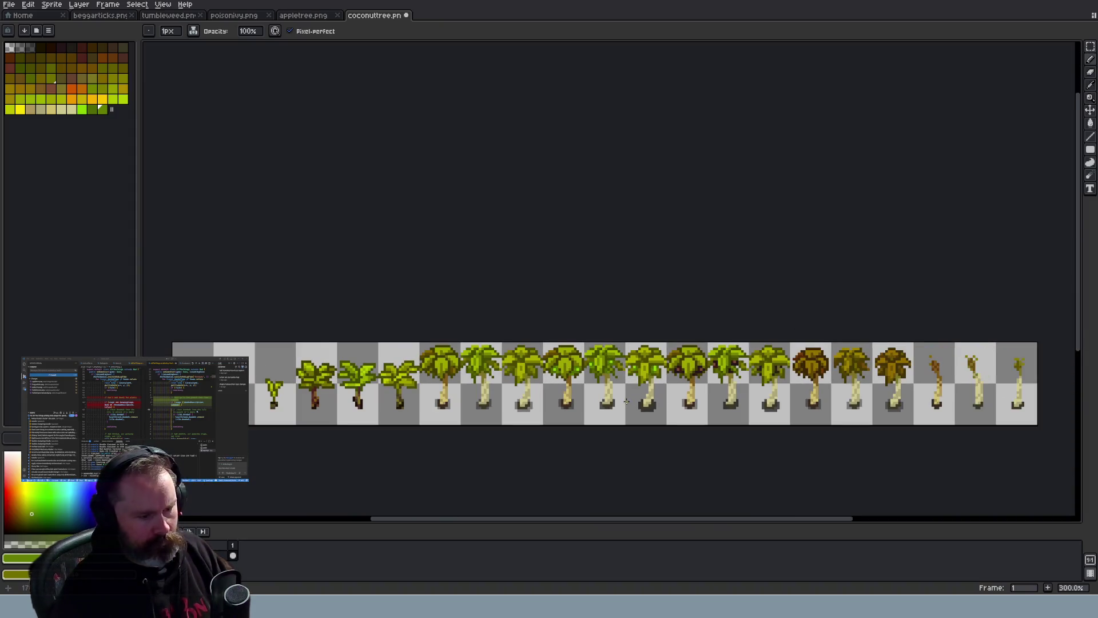
scroll(606, 383, up, 4)
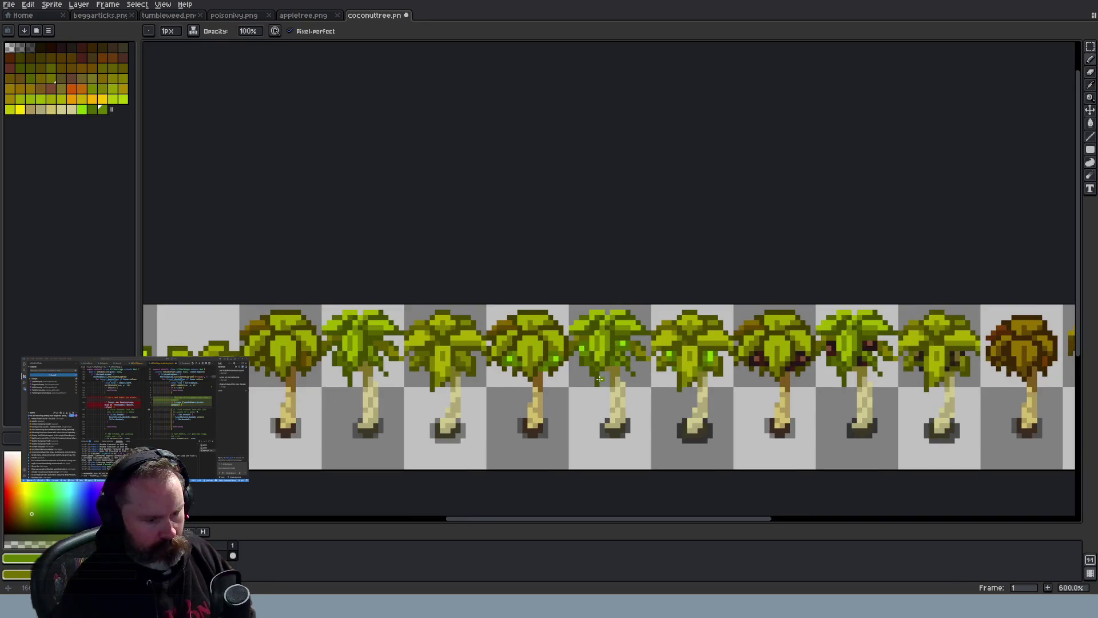
scroll(600, 378, up, 2)
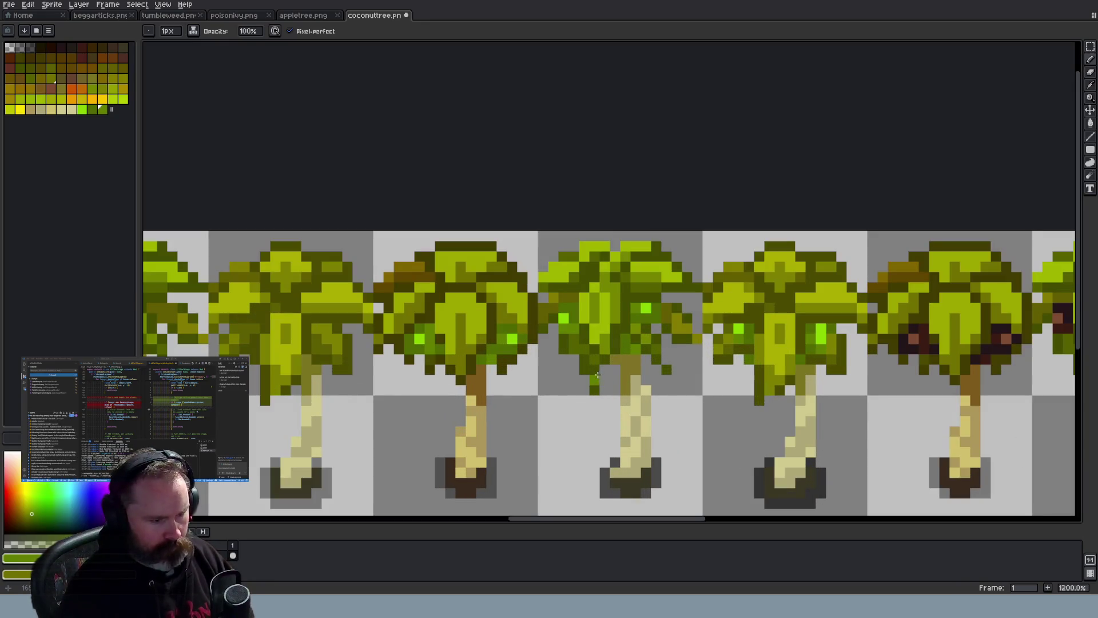
scroll(598, 376, down, 3)
scroll(597, 374, up, 1)
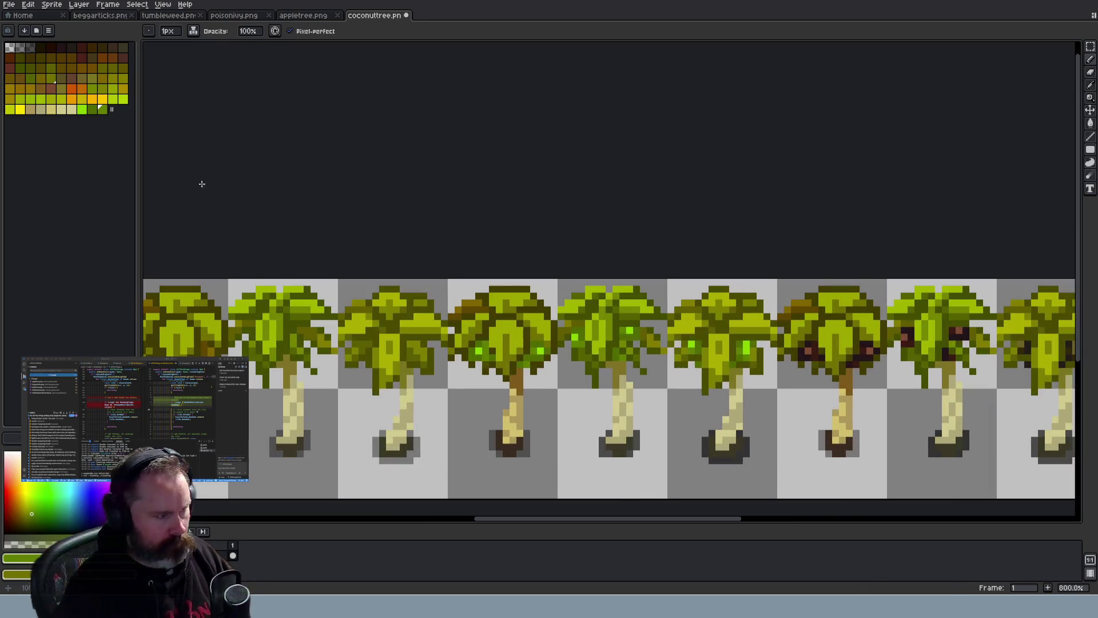
Lower the lime coconut green's green channel to soften it to 81bc00
click(83, 110)
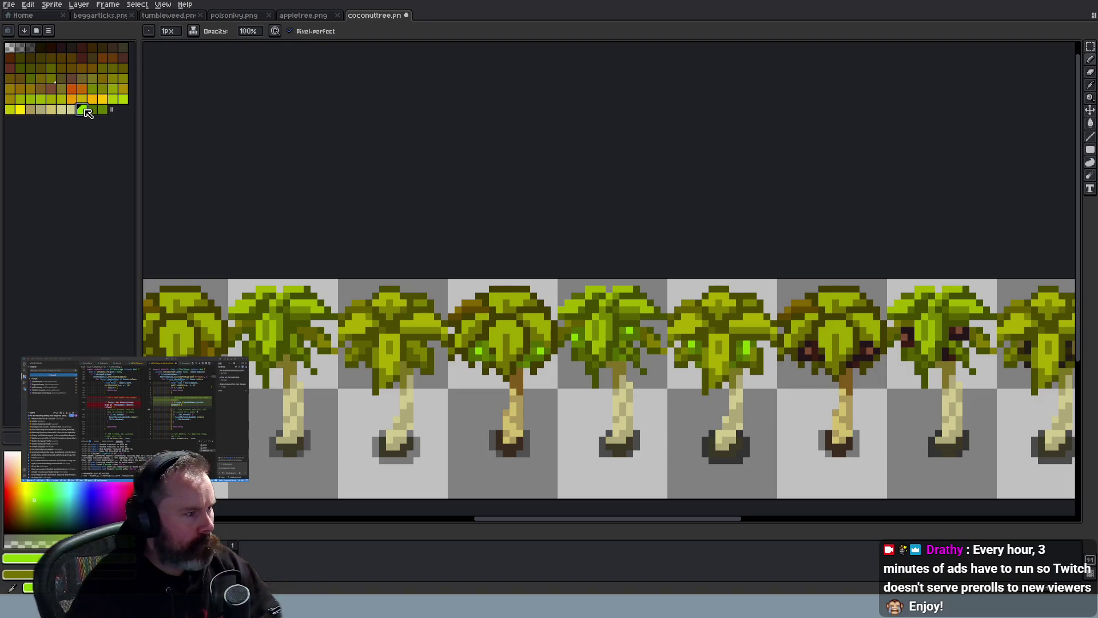
click(17, 558)
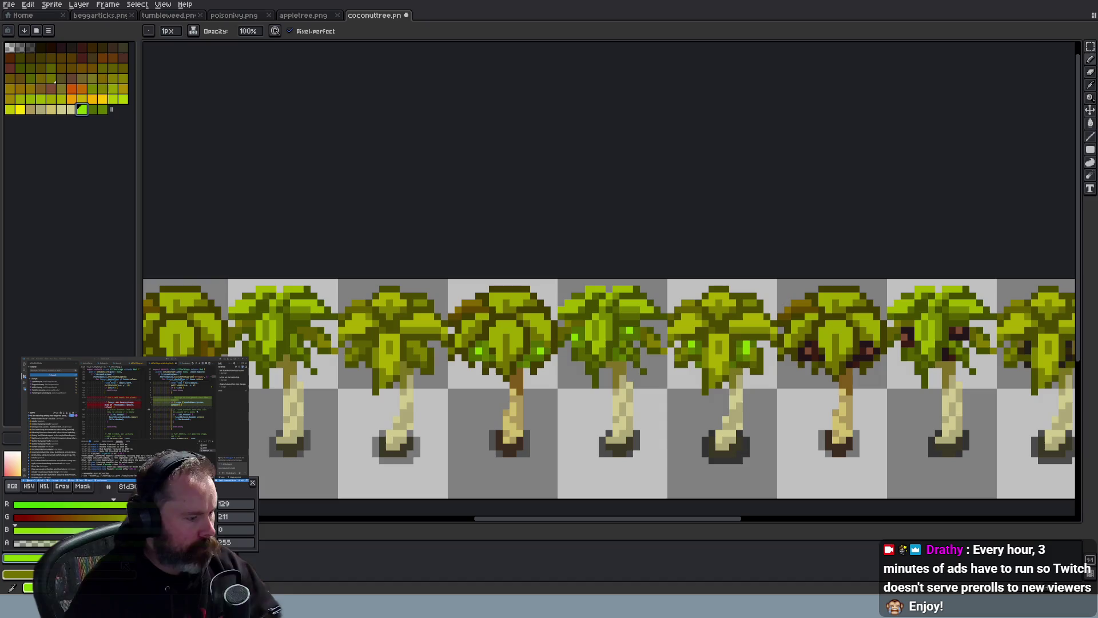
drag(173, 517, 163, 517)
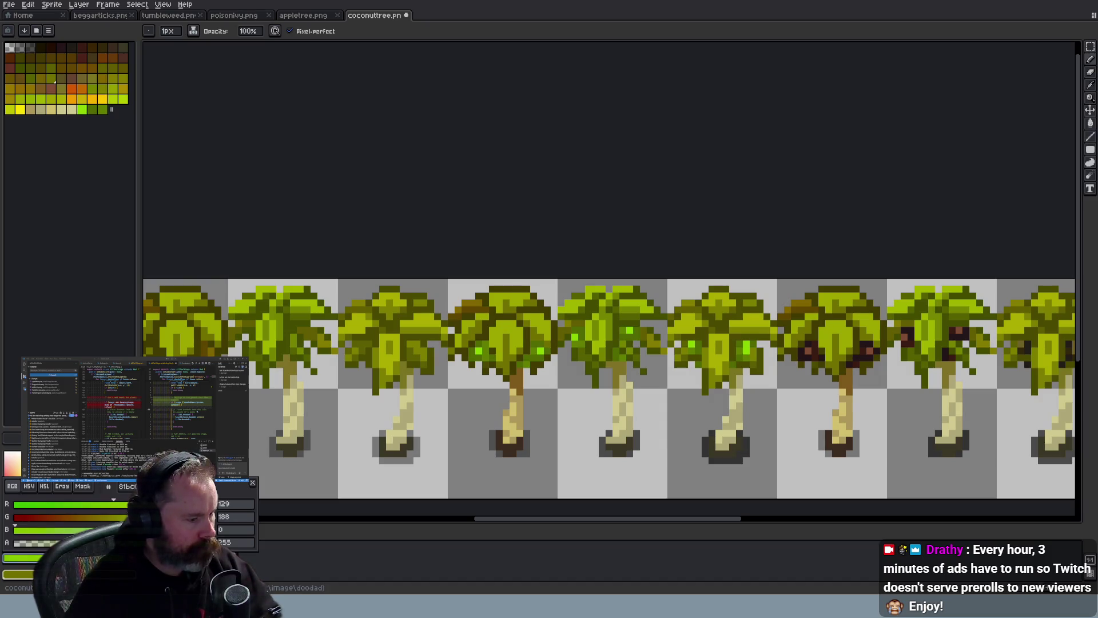
key(Escape)
click(16, 587)
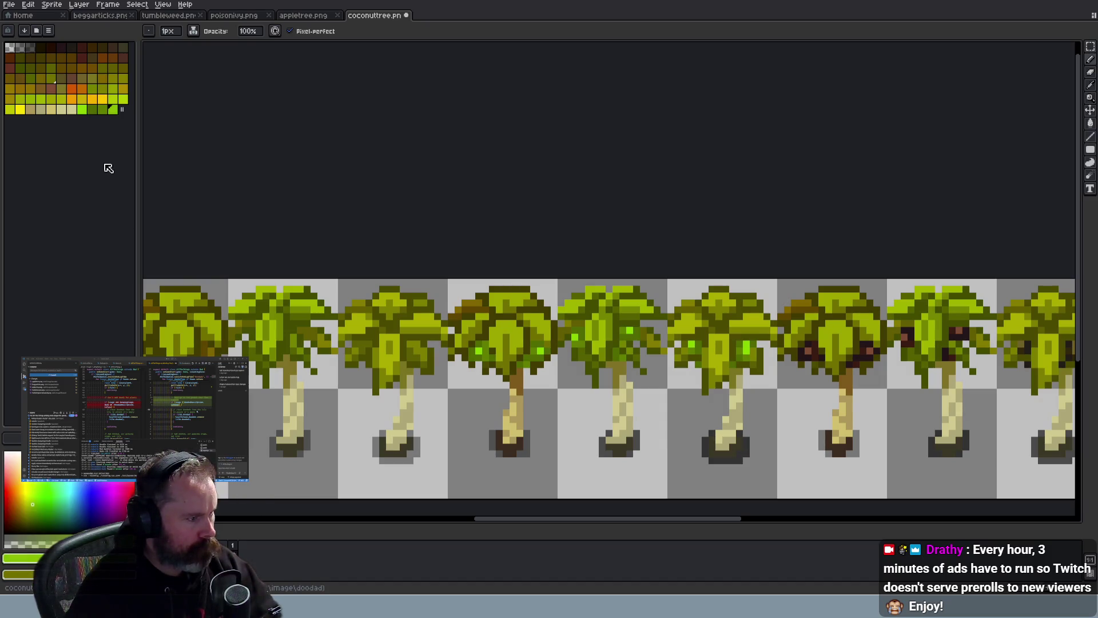
Delete the unneeded last green swatch and save coconuttree.png
click(83, 110)
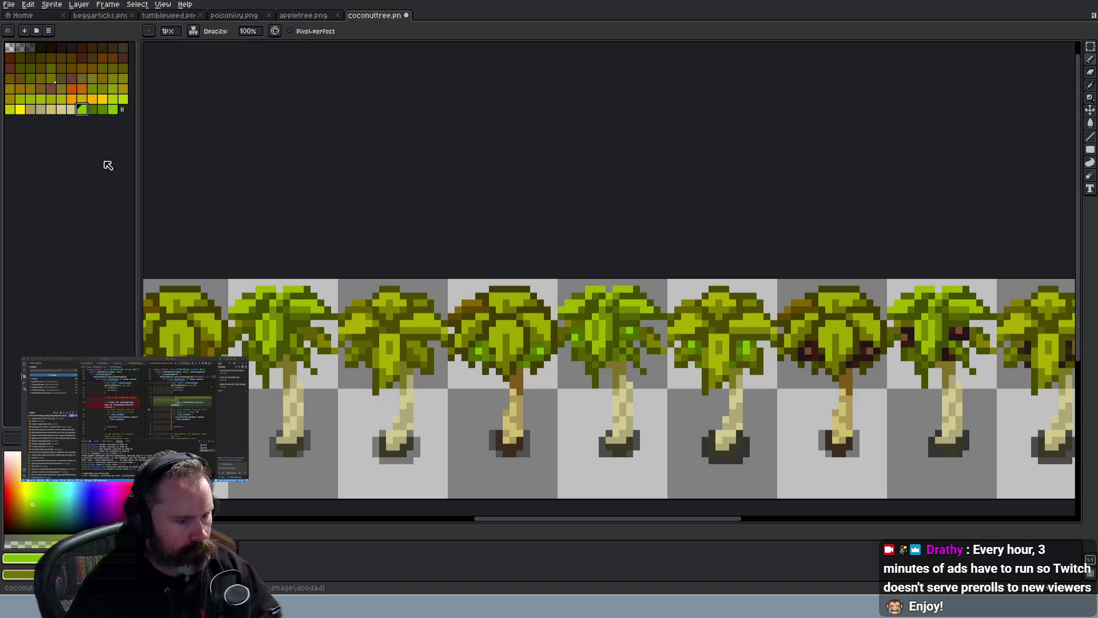
click(114, 109)
key(Delete)
scroll(540, 226, down, 5)
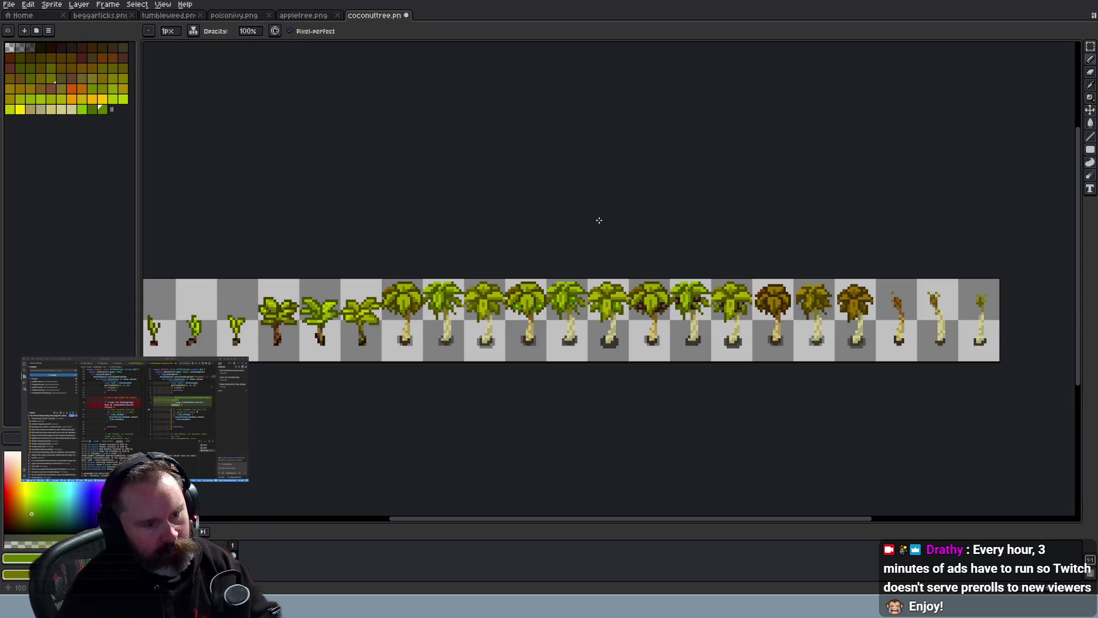
key(ctrl+s)
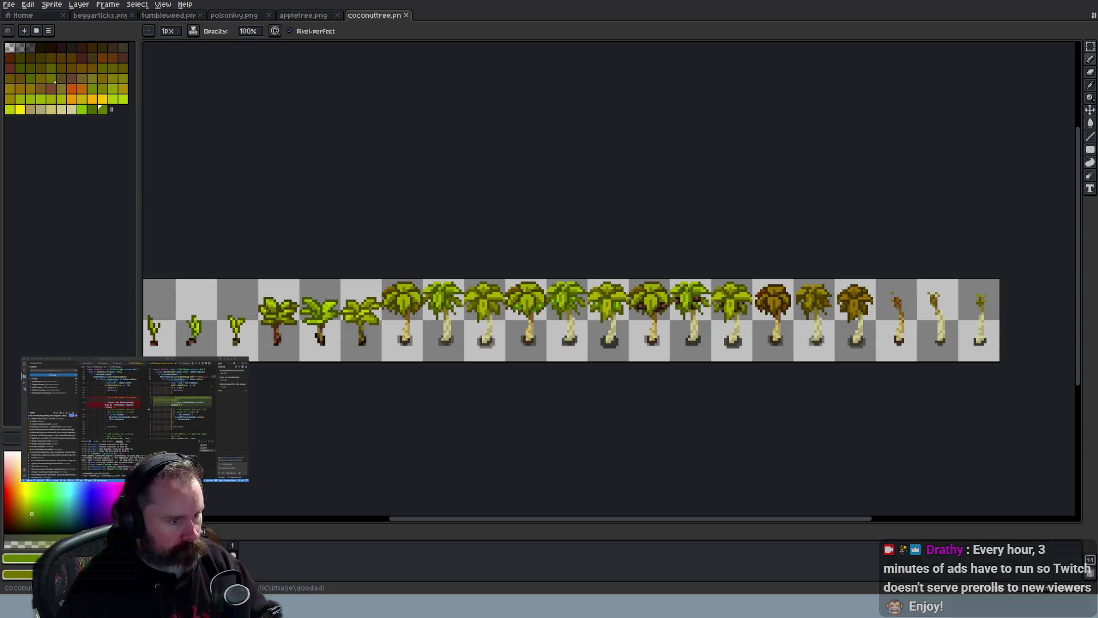
Switch to Firefox and reopen the closed 'growing coconut' image results tab
key(alt+Tab)
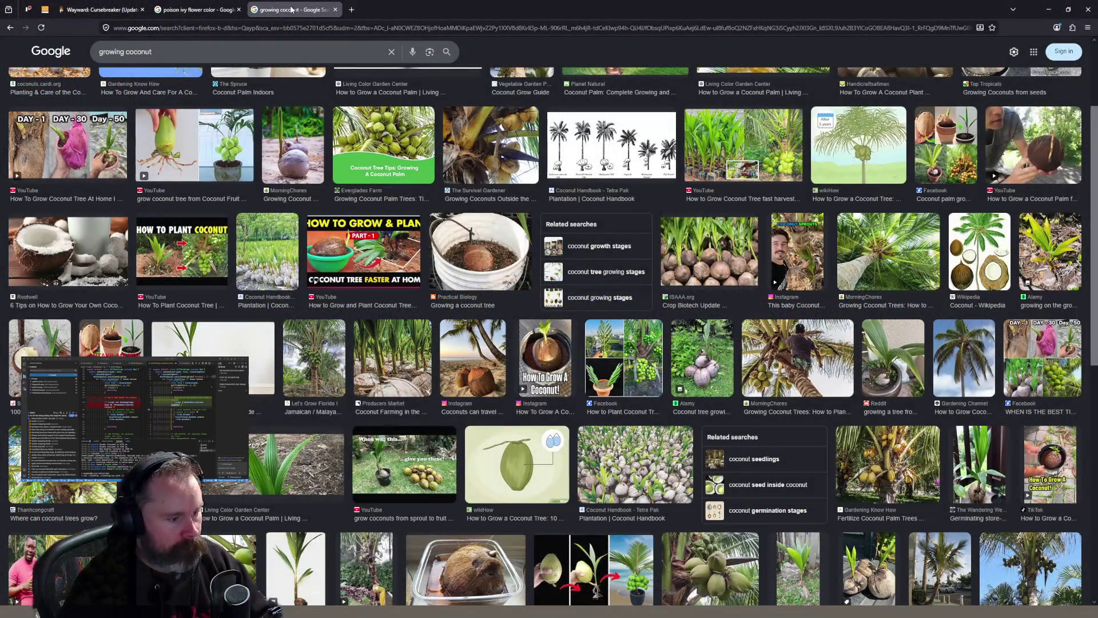
middle_click(291, 10)
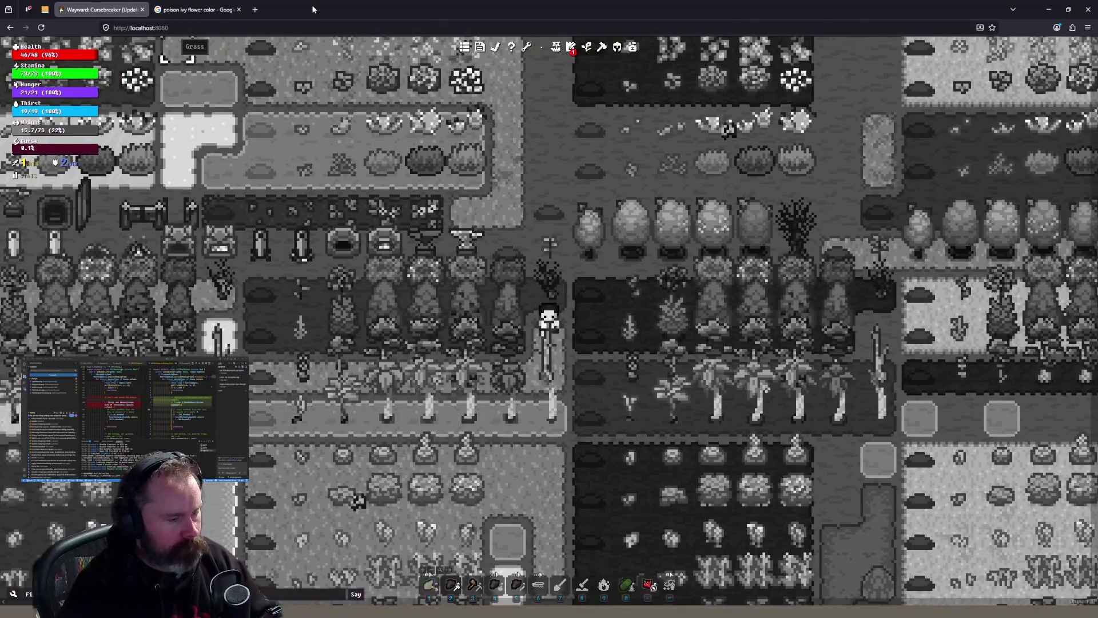
key(ctrl+shift+t)
Preview the Life Cycle Of A Coconut and baby coconut bunch images
scroll(517, 175, down, 2)
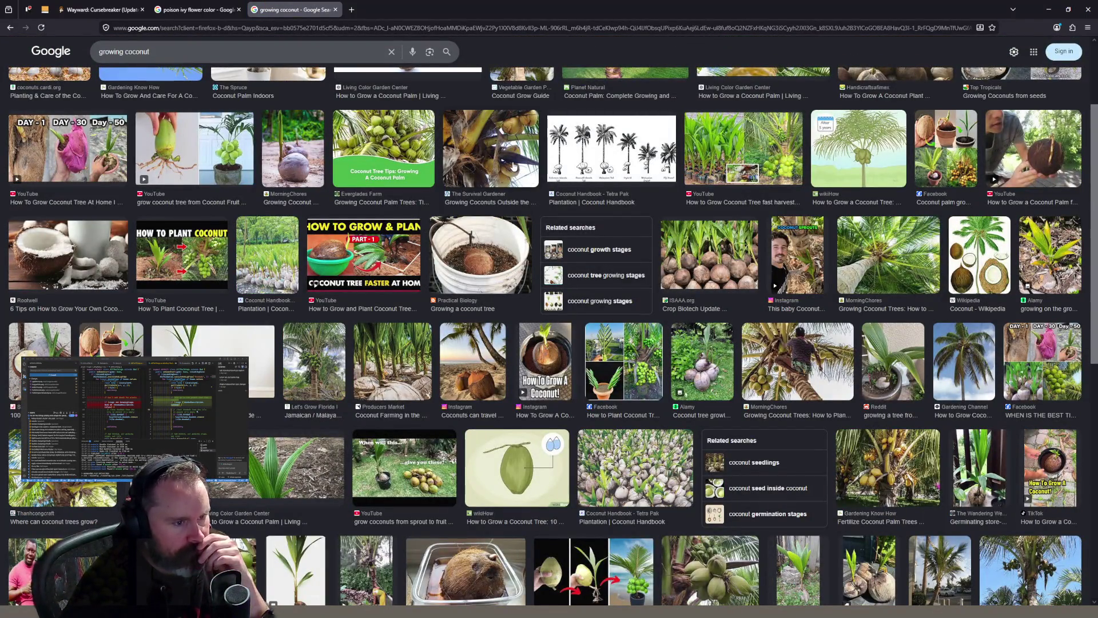
scroll(513, 166, down, 5)
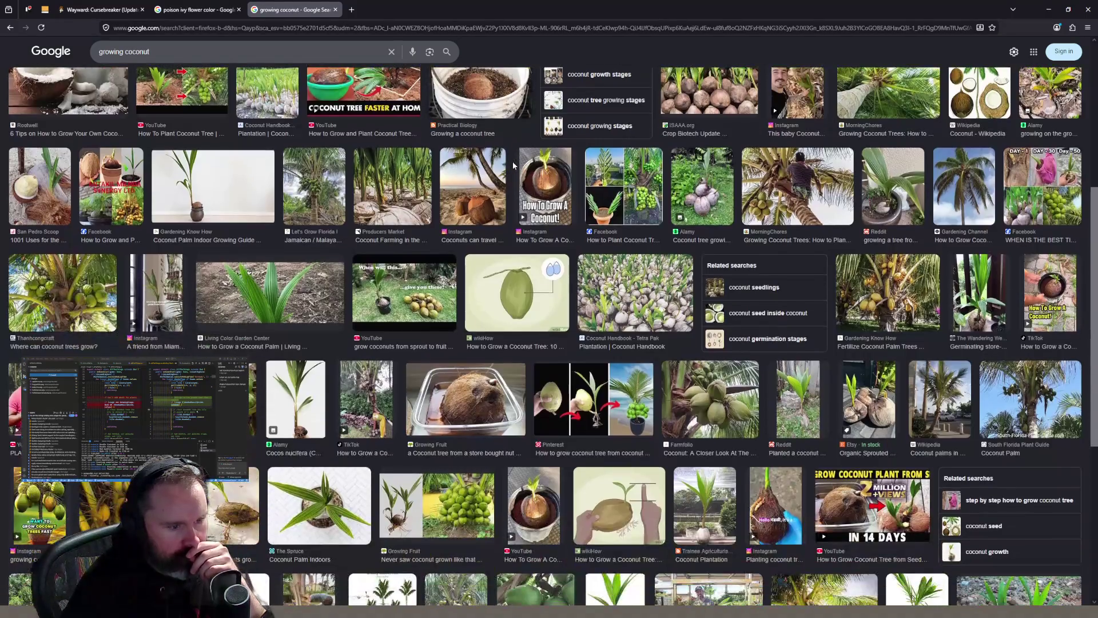
scroll(435, 217, down, 2)
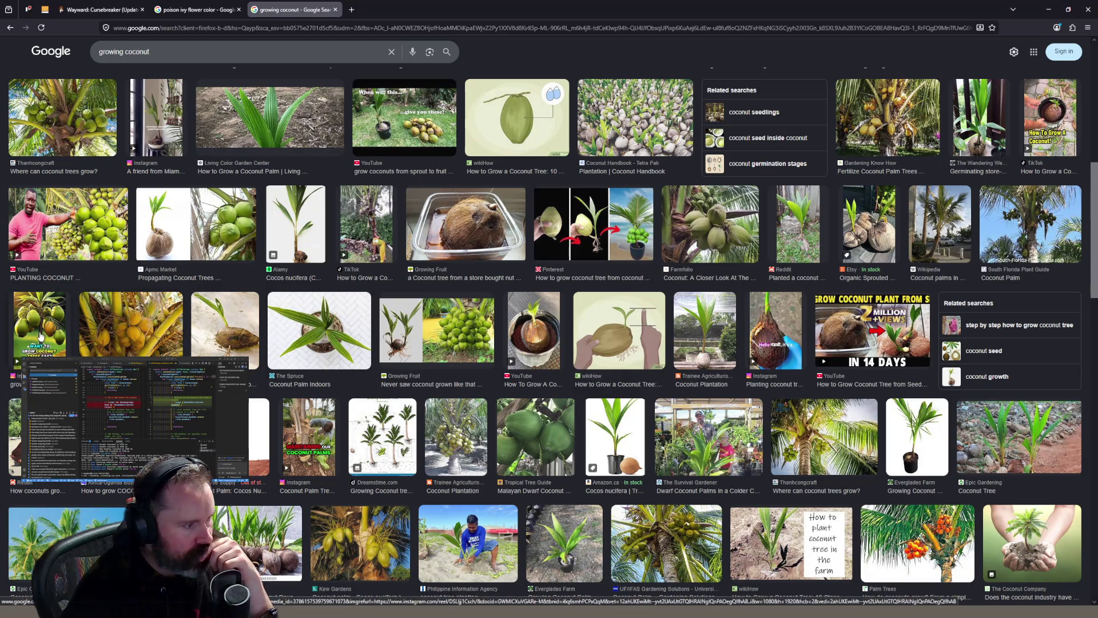
click(88, 335)
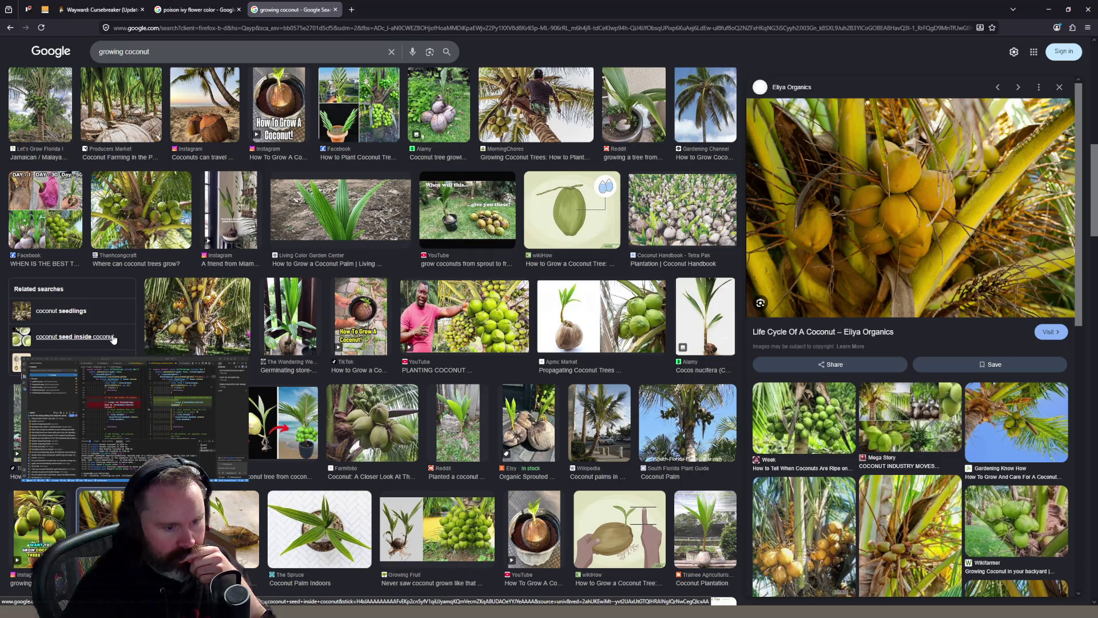
click(946, 534)
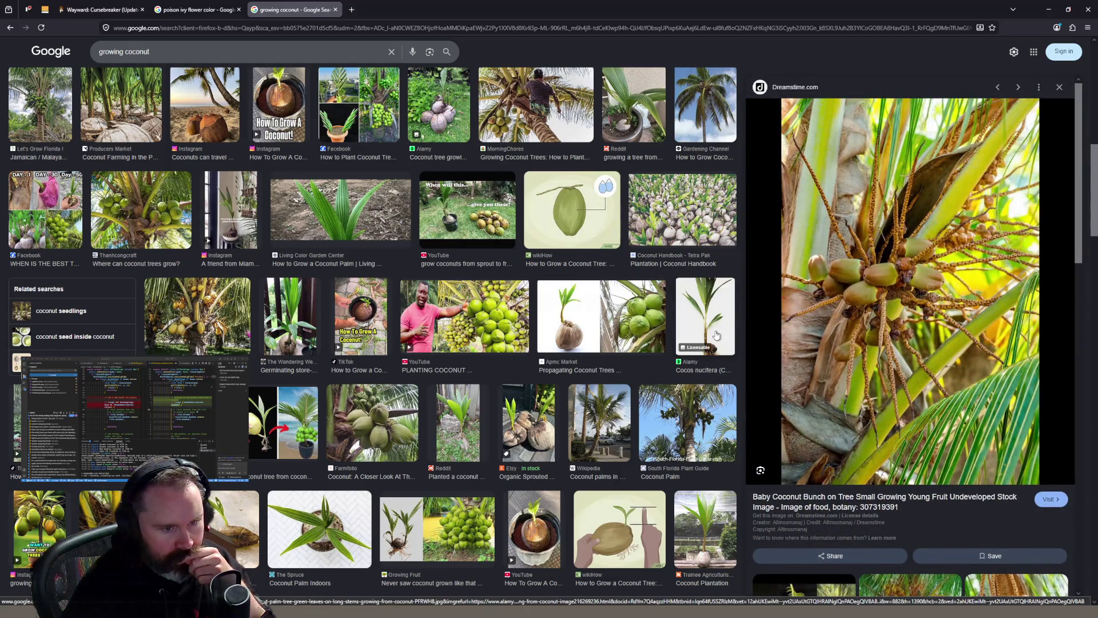
Preview the Coconut Grow Guide image and the PLANTING COCONUT video result
scroll(716, 335, up, 4)
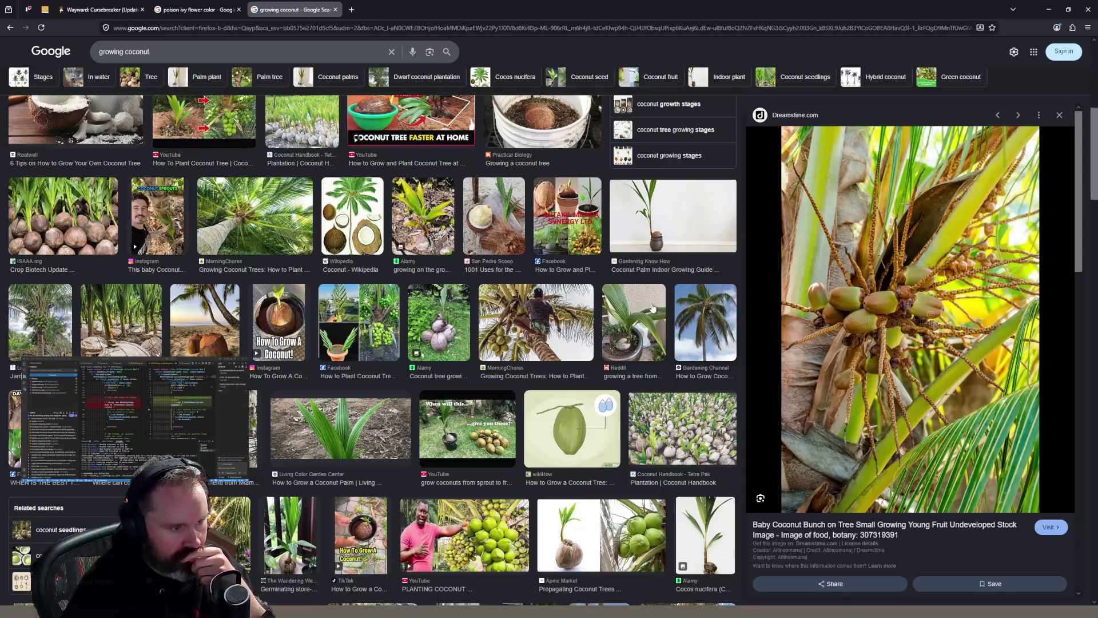
scroll(653, 308, up, 2)
scroll(653, 307, up, 4)
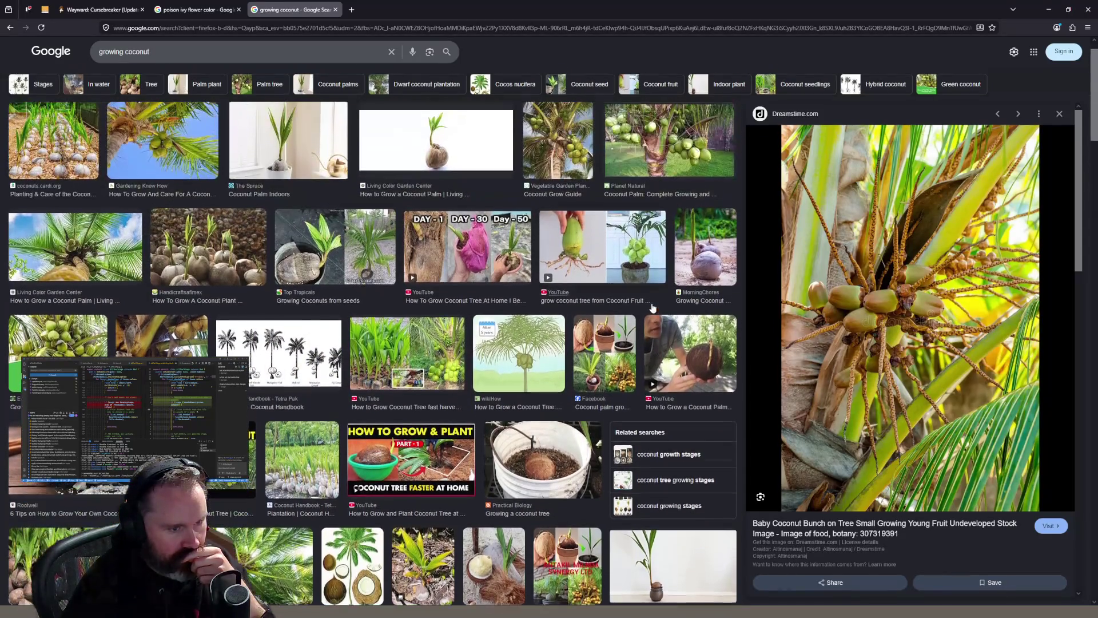
click(554, 154)
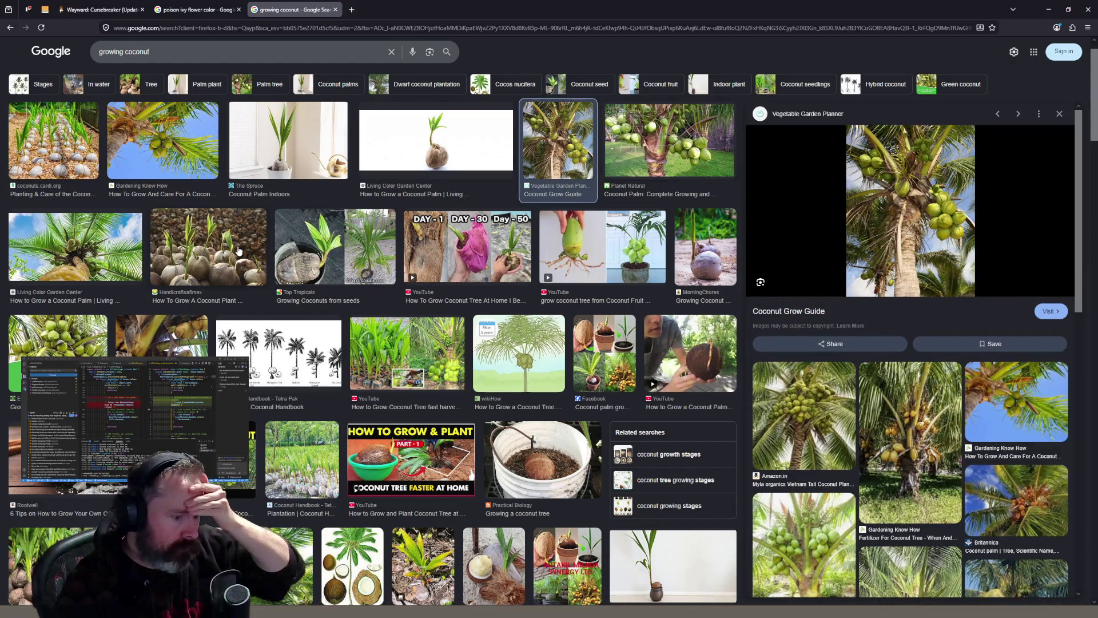
scroll(485, 352, down, 6)
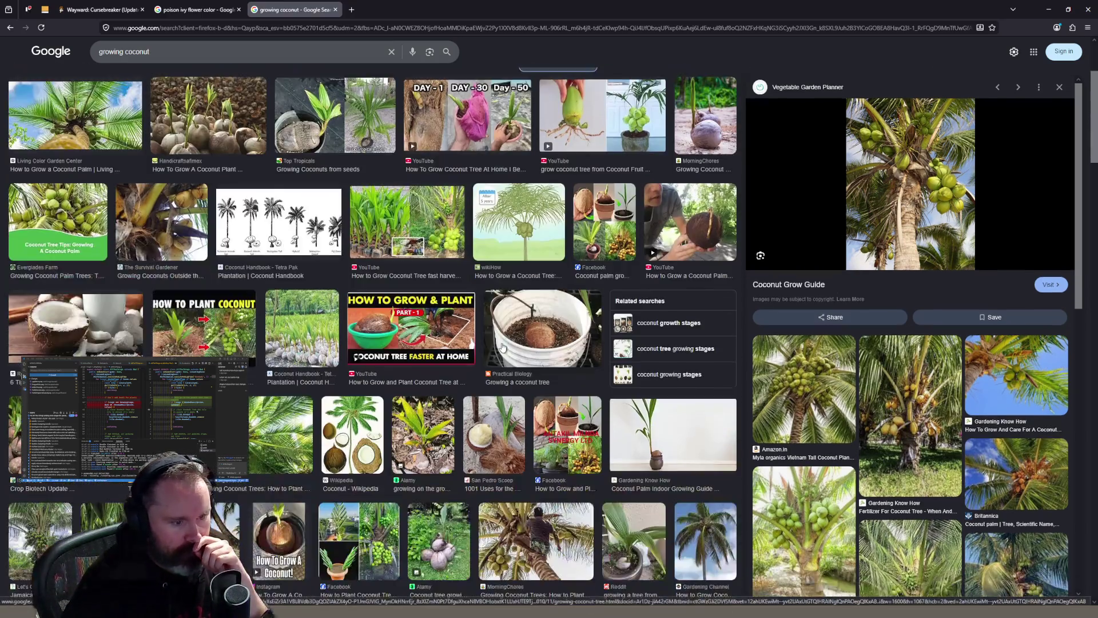
scroll(502, 347, down, 1)
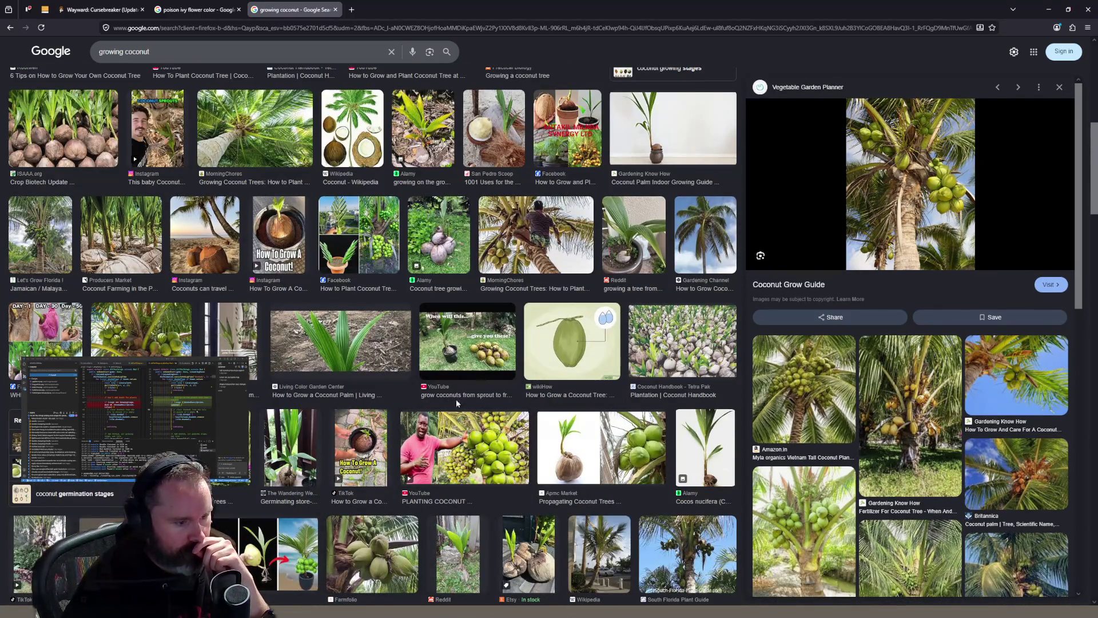
click(466, 461)
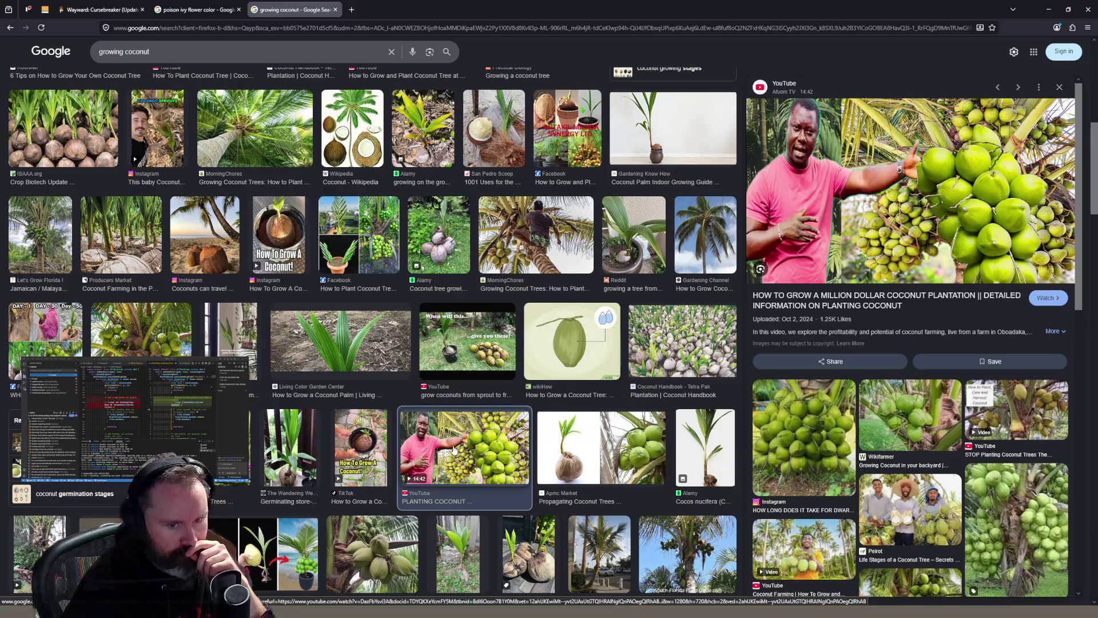
Start editing the search query by typing 'fully grown'
scroll(455, 450, down, 1)
scroll(455, 450, down, 5)
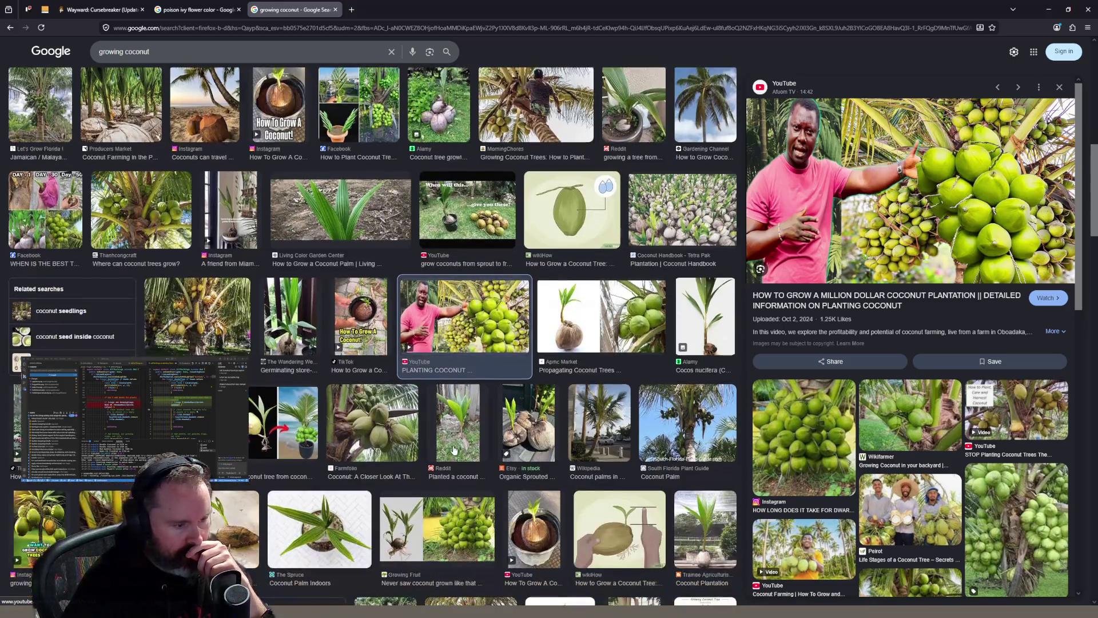
scroll(454, 450, up, 7)
scroll(454, 450, up, 3)
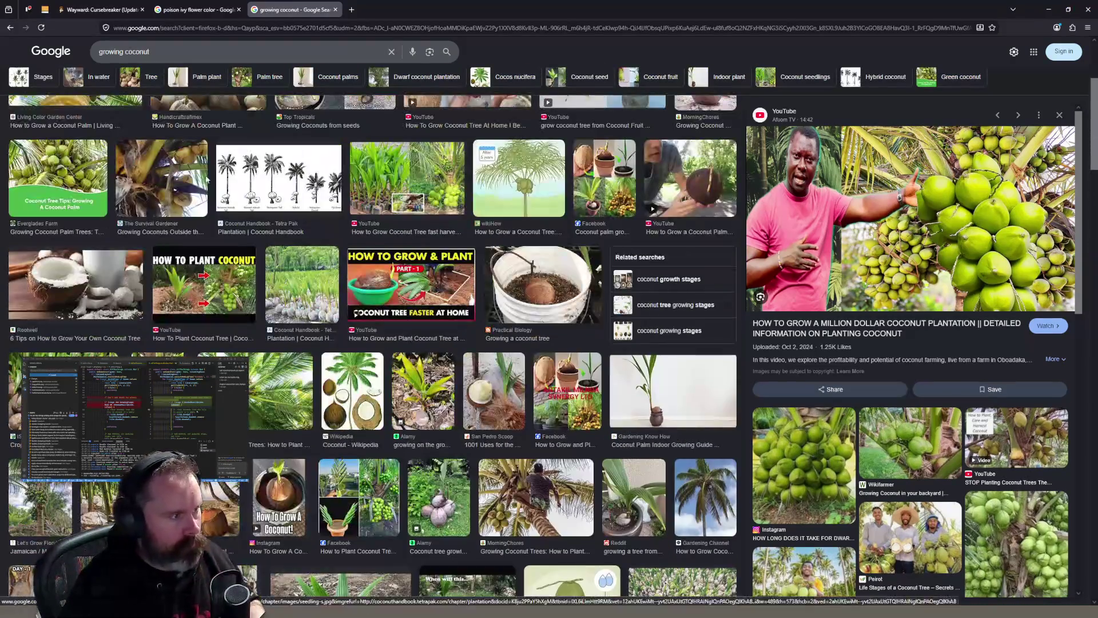
click(204, 51)
text(fully grow)
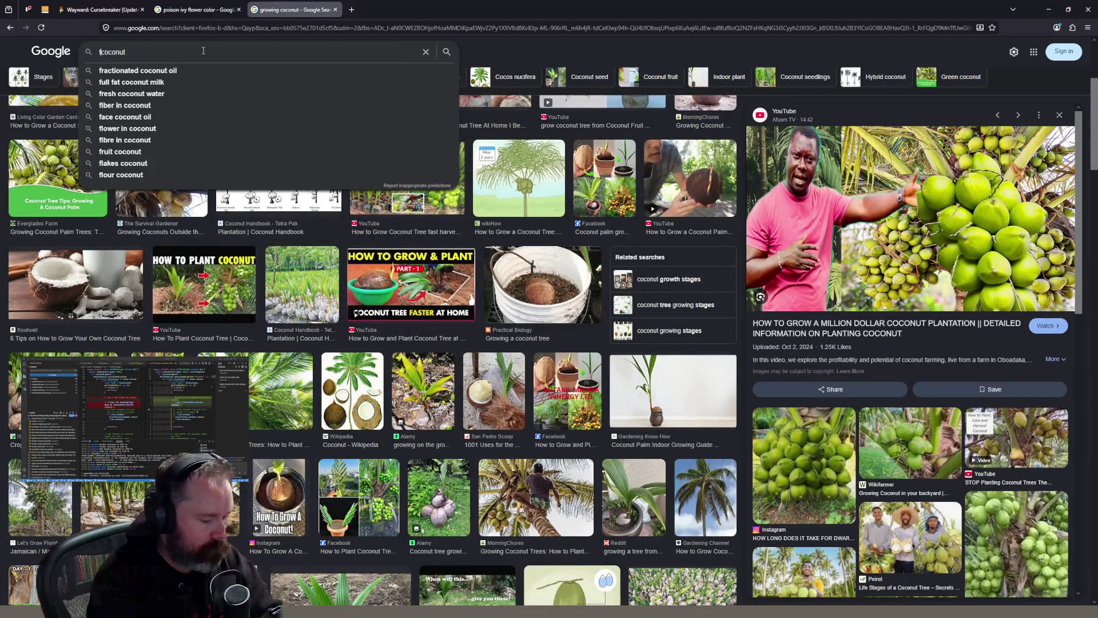
text(n)
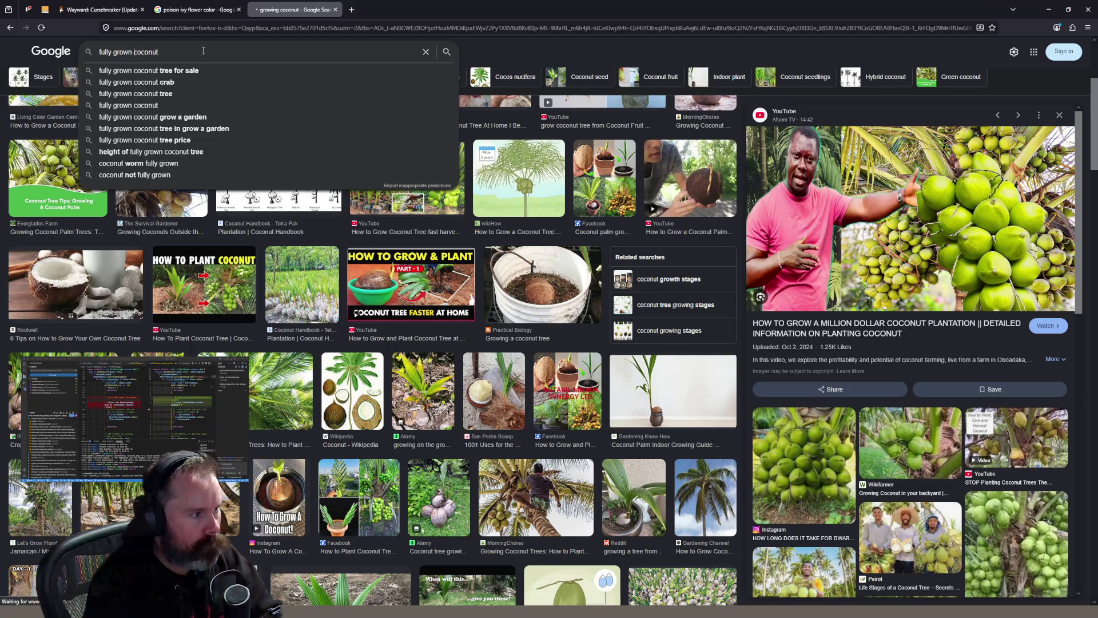
Search 'fully grown coconut', preview the Trees.com coconut palm image, and return to Aseprite
key(Return)
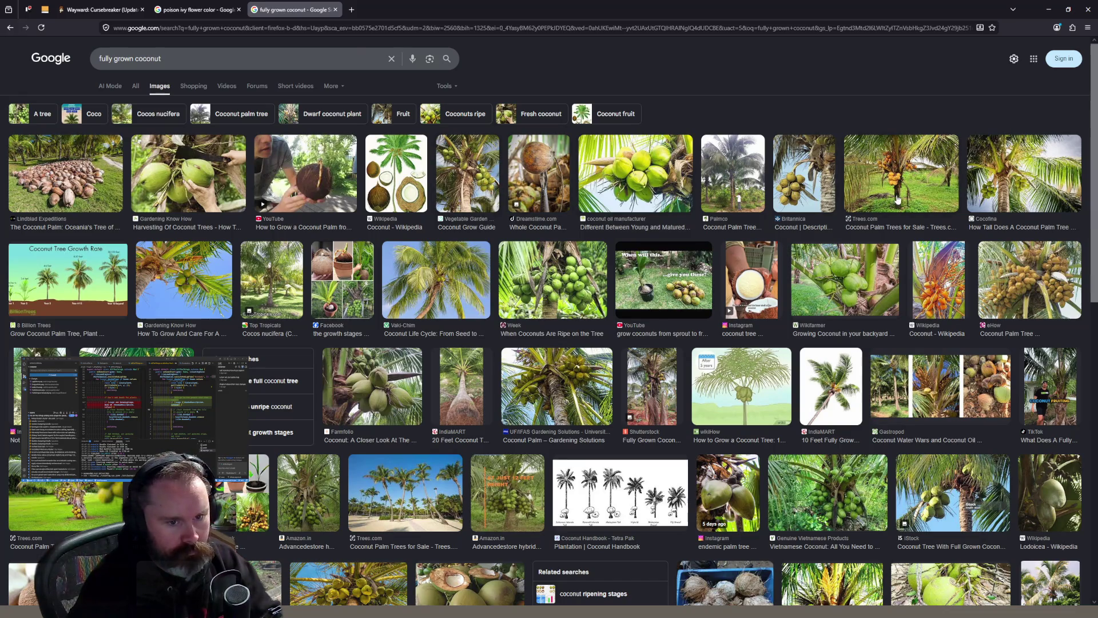
click(928, 192)
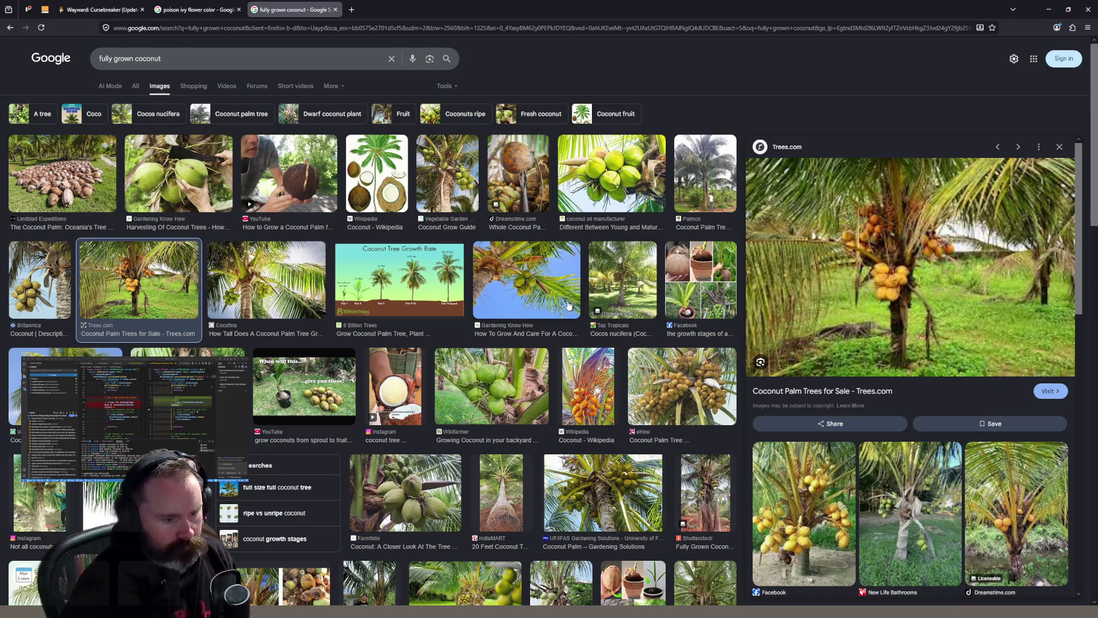
scroll(572, 304, down, 2)
scroll(568, 305, down, 2)
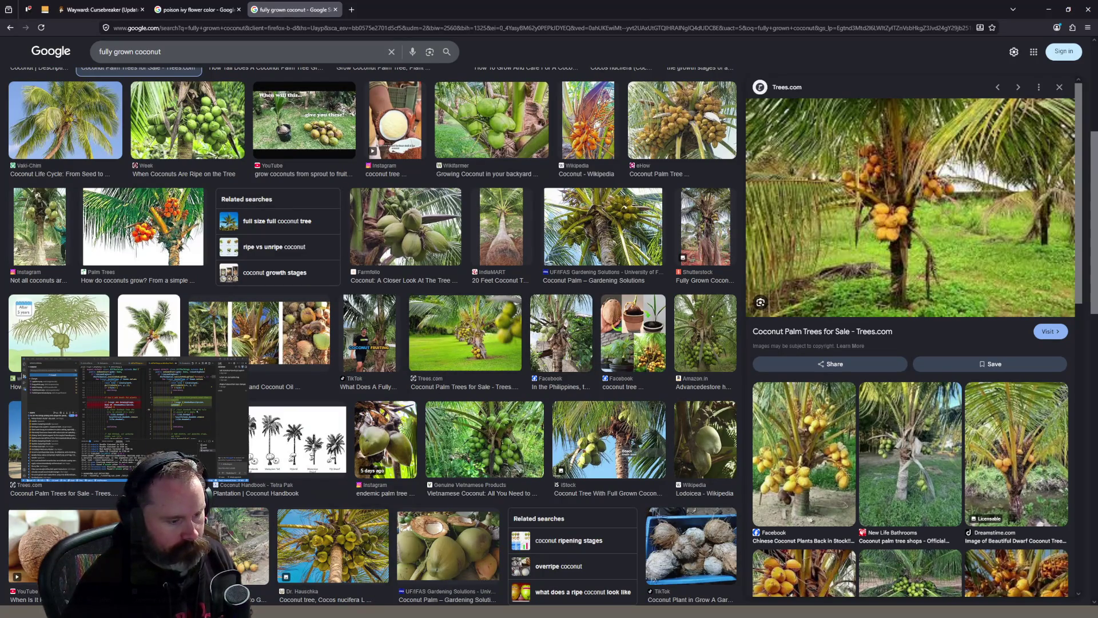
key(alt+Tab)
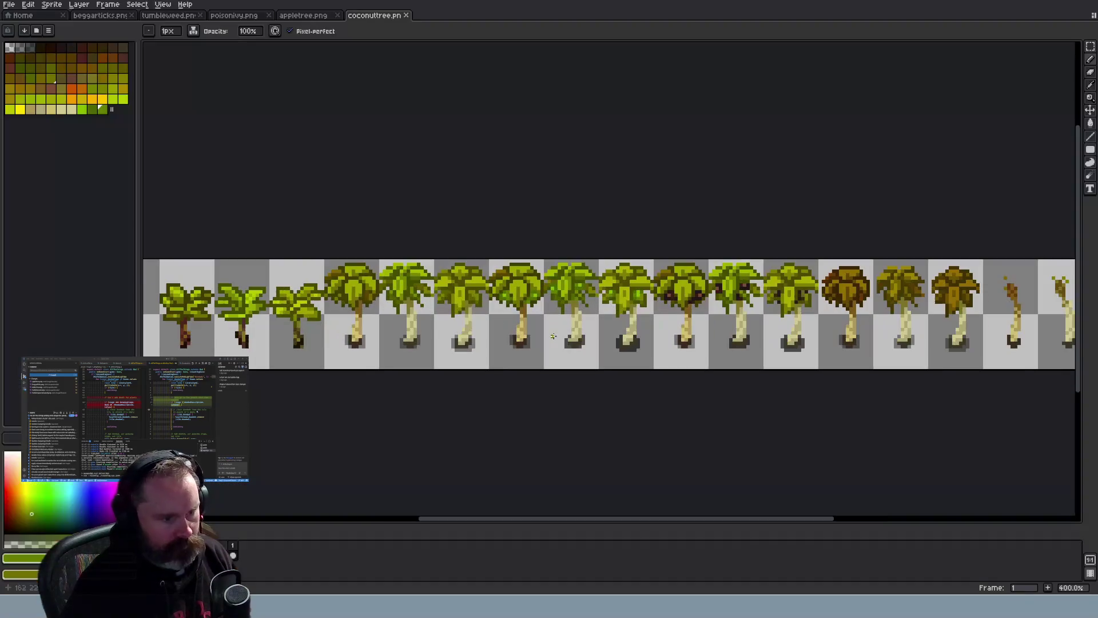
Darken the bright green to HSL lightness 31 and add it as a new palette swatch
scroll(538, 319, up, 1)
scroll(538, 320, down, 1)
scroll(538, 320, down, 2)
scroll(538, 319, up, 3)
scroll(538, 319, up, 4)
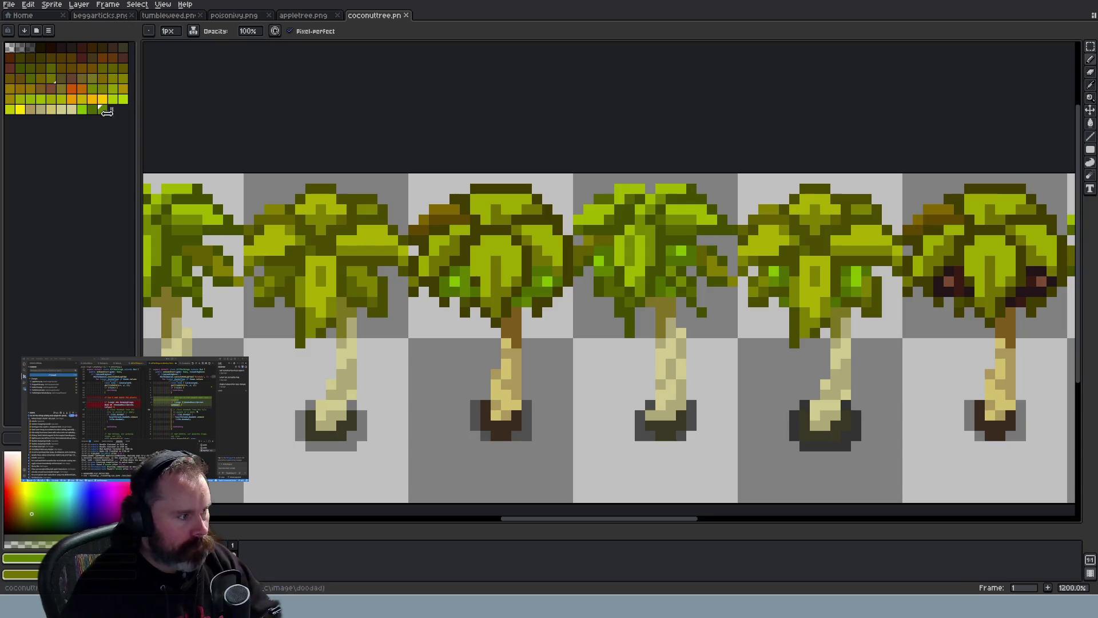
click(83, 110)
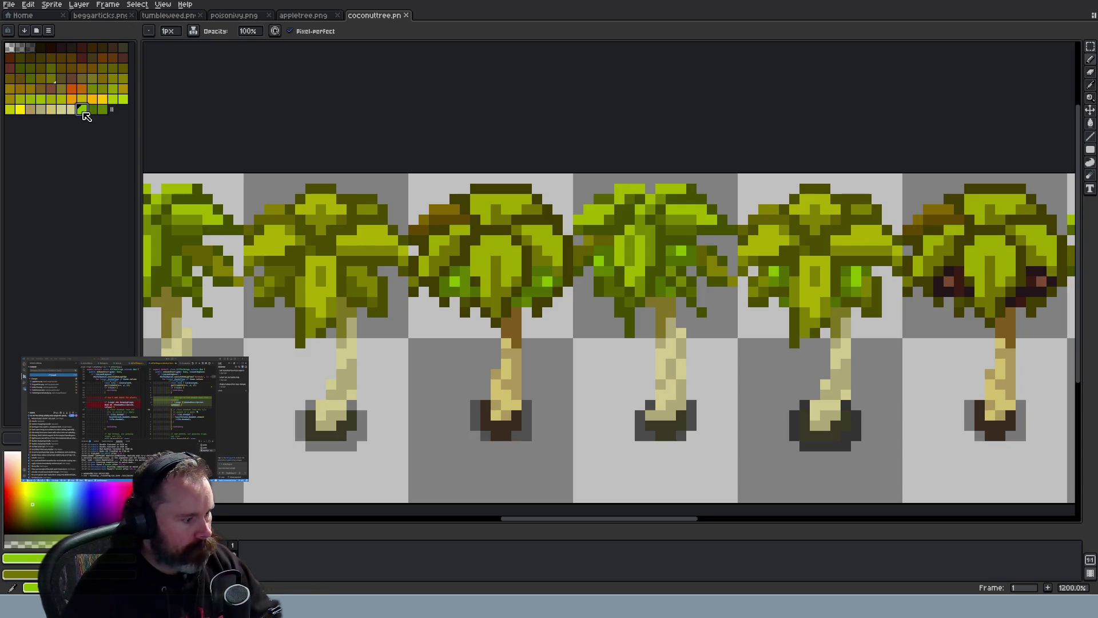
click(22, 558)
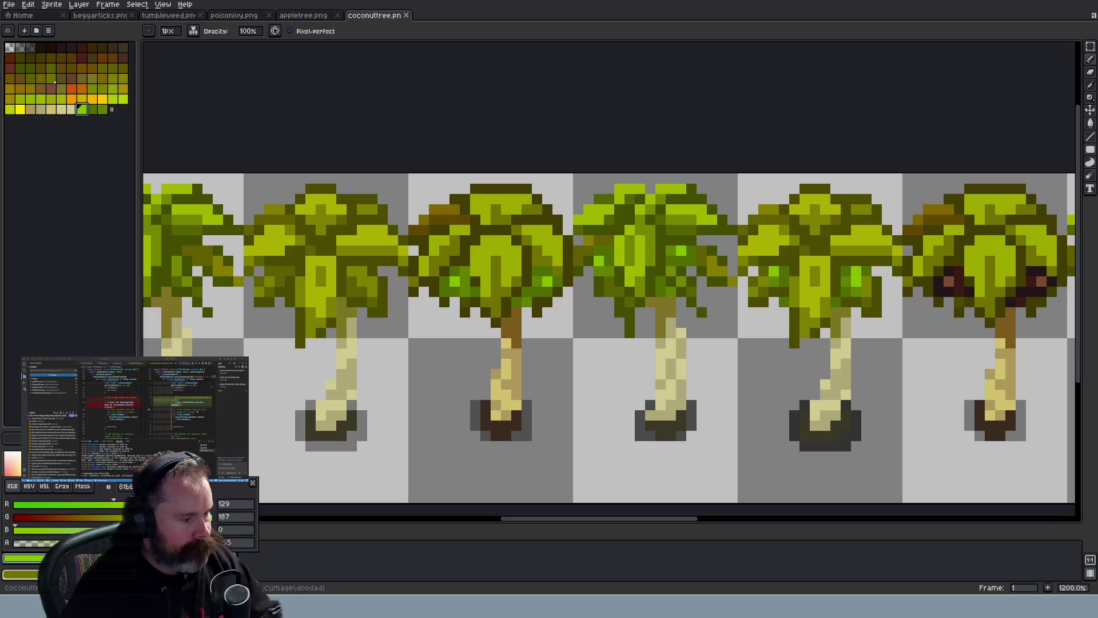
click(44, 486)
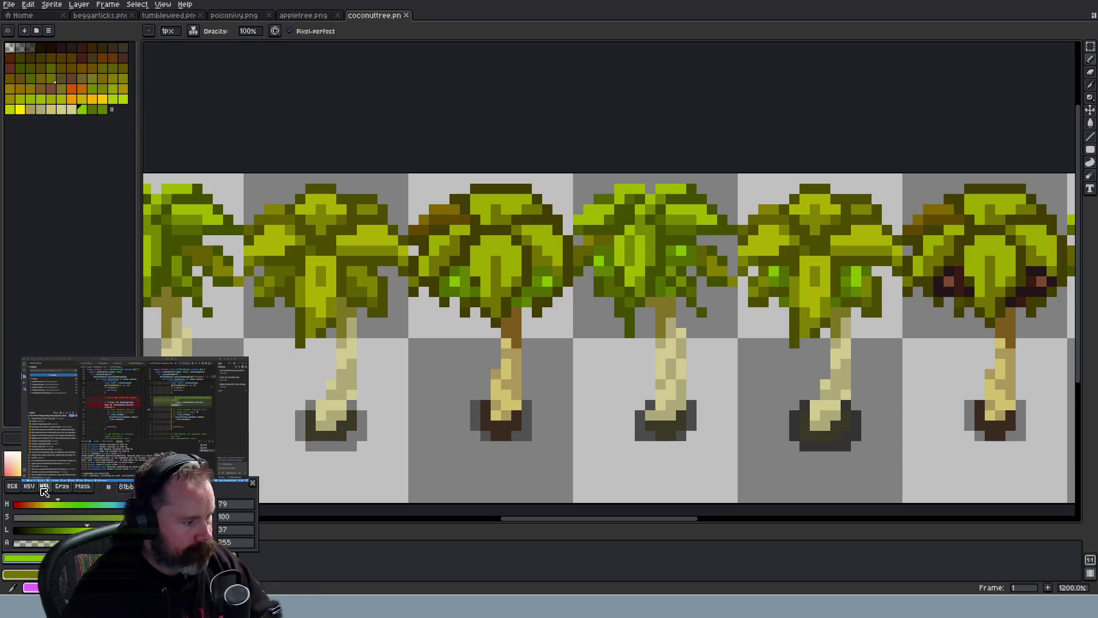
drag(88, 527, 80, 530)
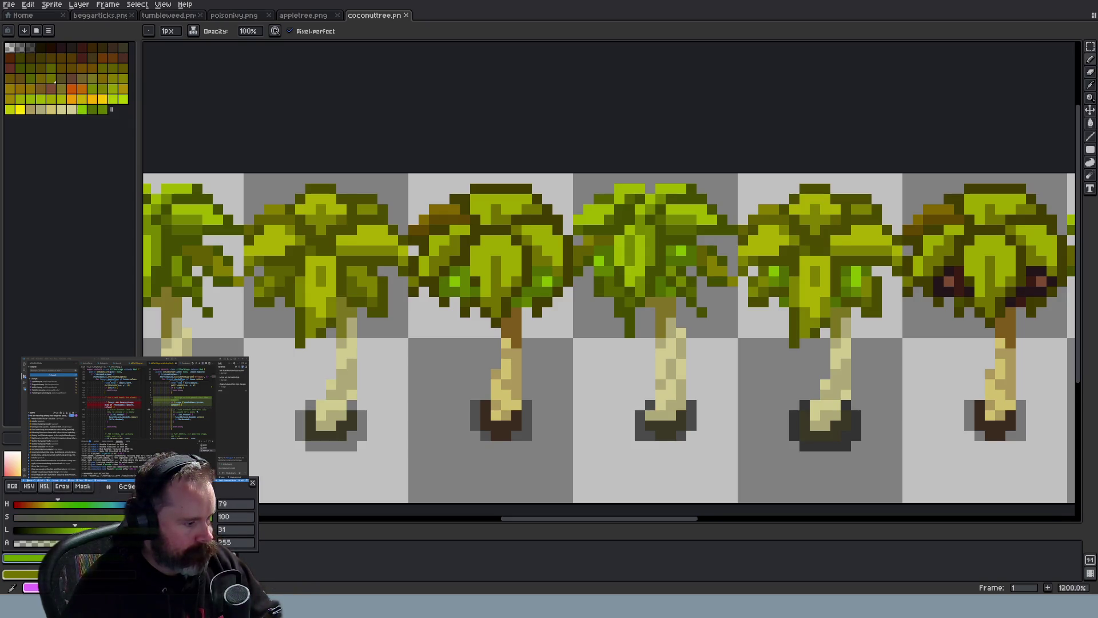
click(112, 109)
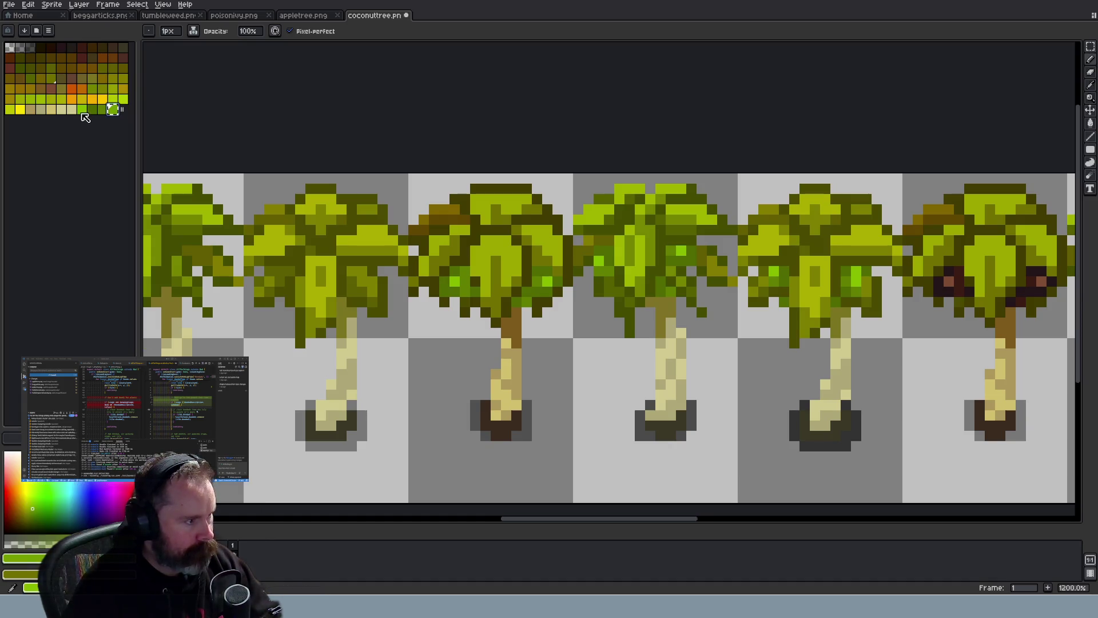
Remove the last palette colour, inspect a green swatch in HSL, then restore the swatch
scroll(523, 262, down, 5)
scroll(523, 262, down, 1)
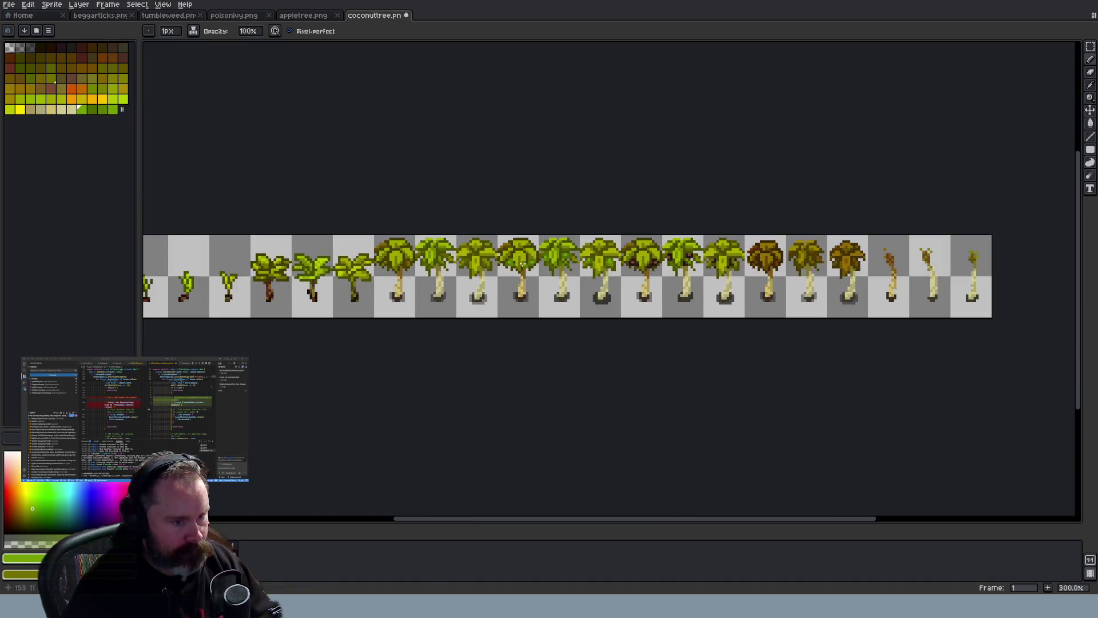
scroll(508, 279, up, 2)
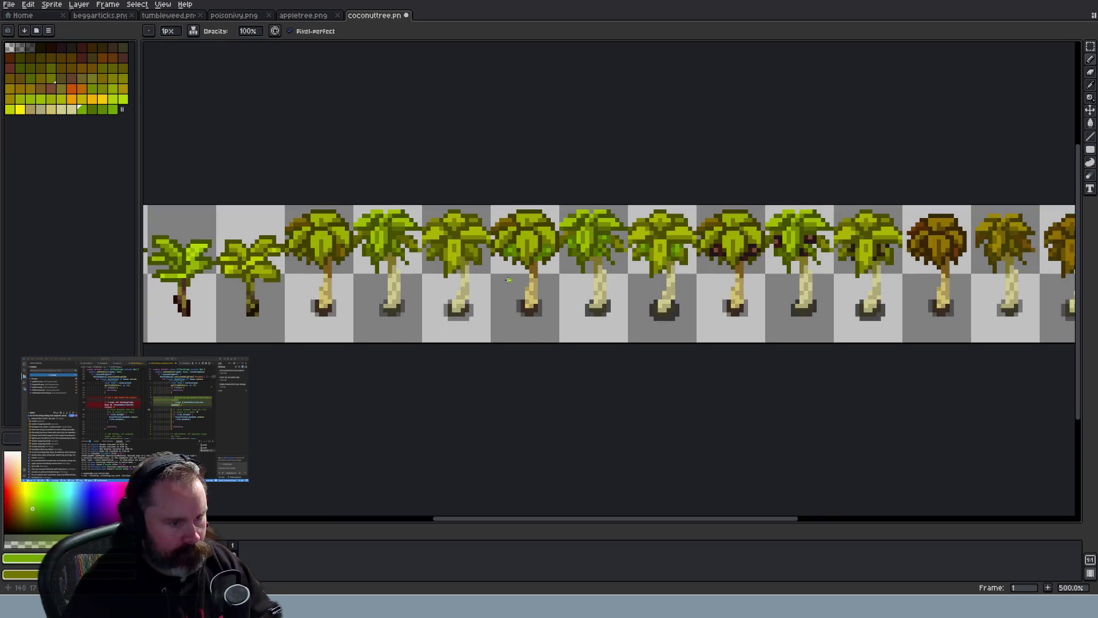
scroll(508, 280, down, 1)
scroll(508, 279, up, 1)
scroll(508, 280, up, 2)
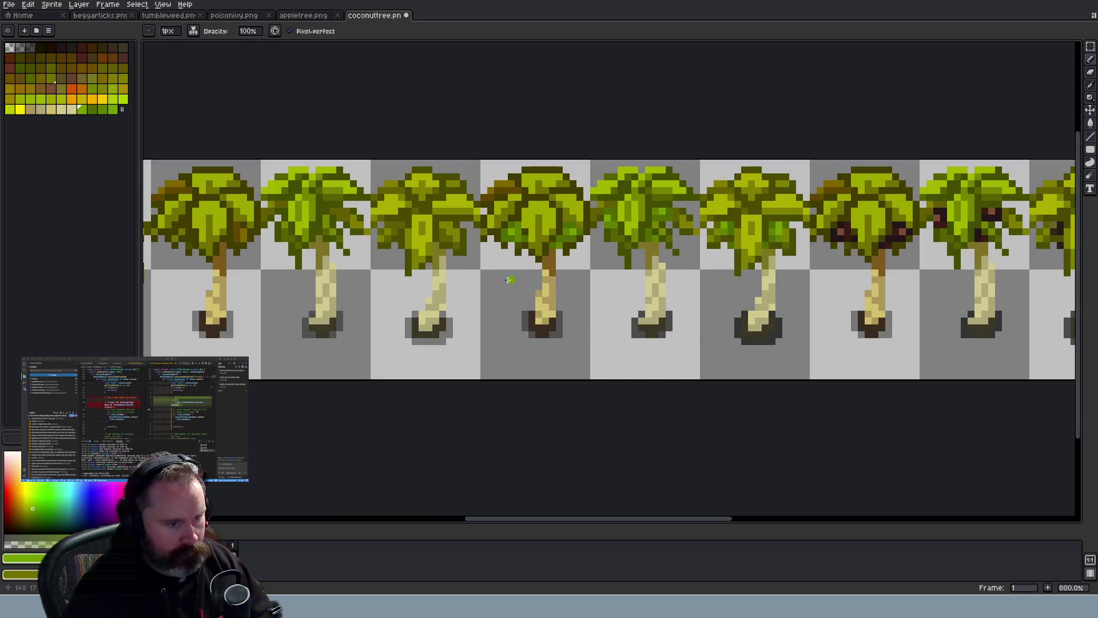
drag(121, 109, 111, 108)
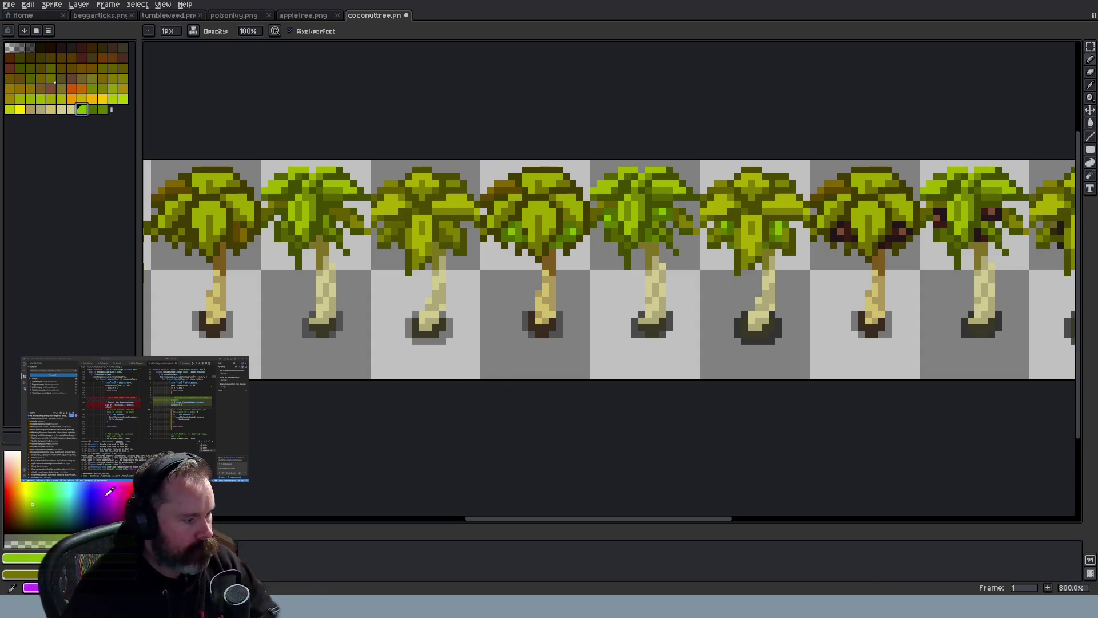
double_click(82, 109)
click(45, 486)
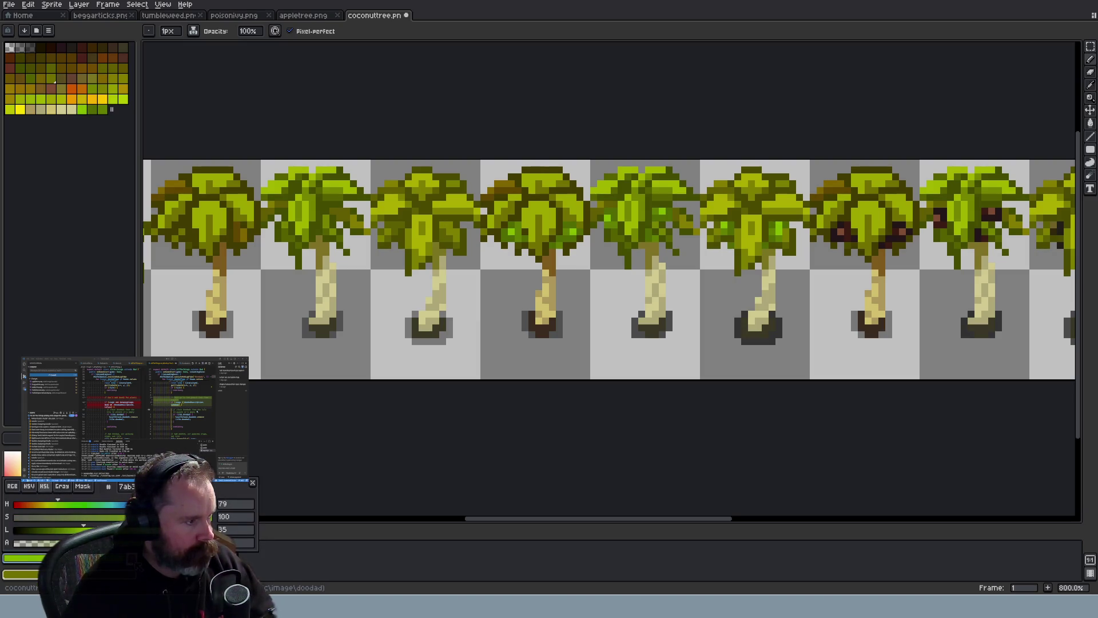
key(Escape)
mouse_move(111, 108)
mouse_down()
mouse_move(122, 109)
mouse_move(111, 108)
mouse_up()
Pick the brighter green, switch to the Move tool, and undo the last pencil stroke
scroll(517, 326, down, 4)
scroll(804, 332, up, 2)
scroll(804, 330, up, 1)
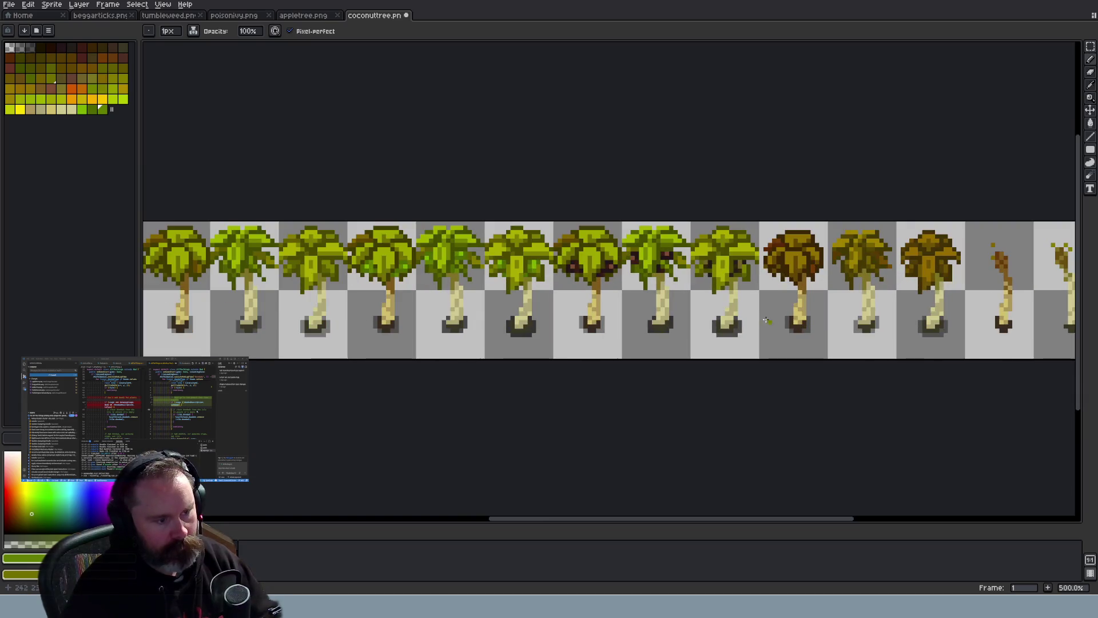
click(93, 110)
scroll(360, 273, up, 2)
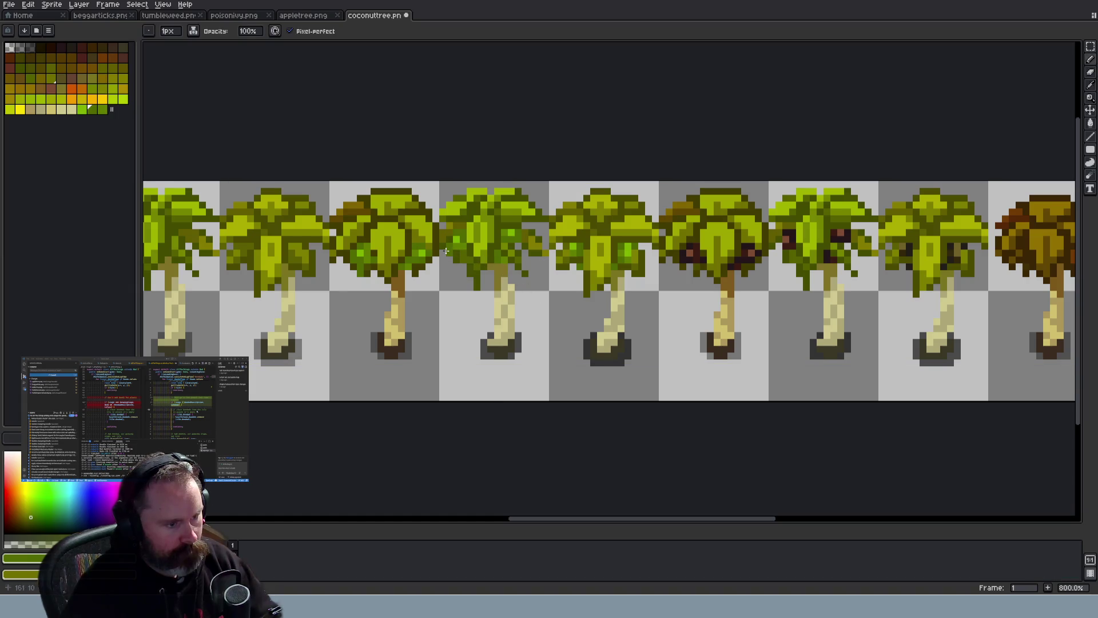
scroll(525, 309, down, 3)
scroll(527, 308, up, 5)
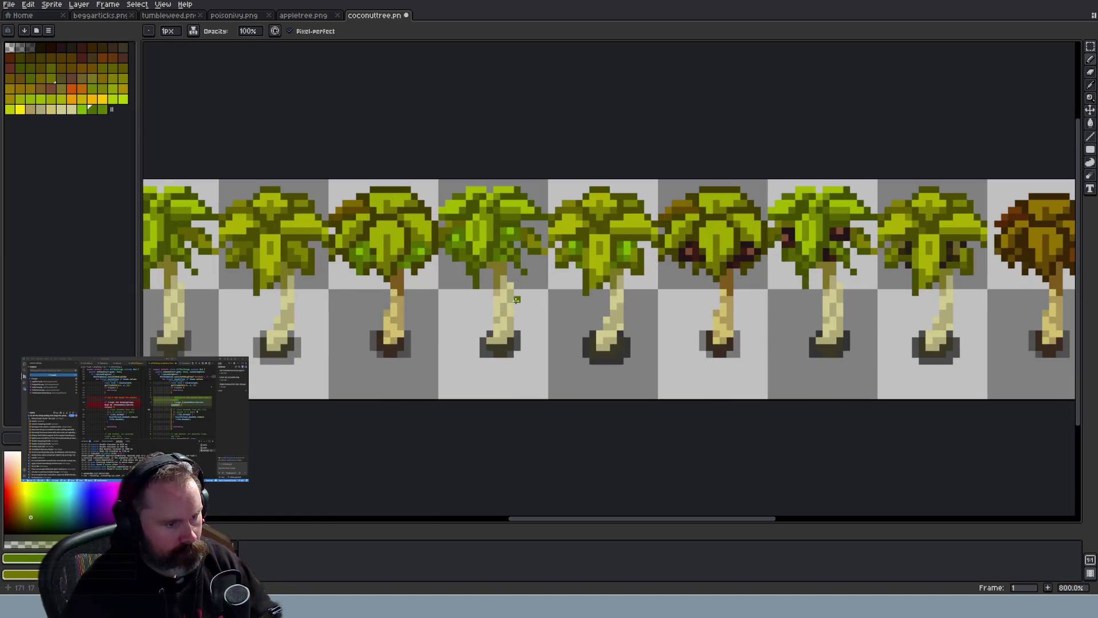
key(v)
key(ctrl+z)
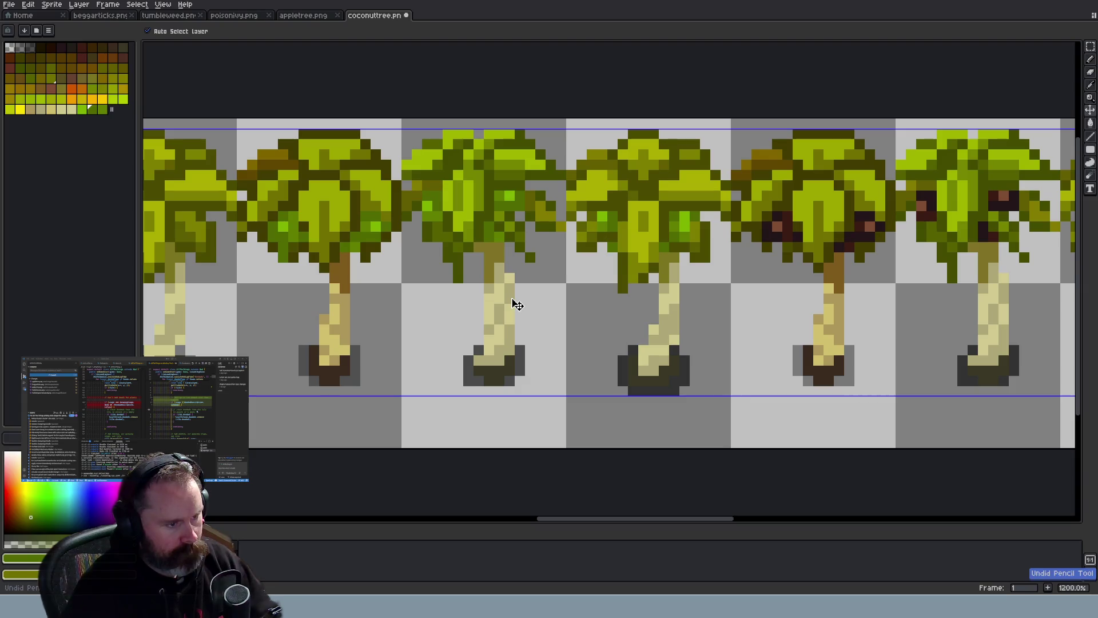
Go to the browser tab with the Wayward game running on localhost
scroll(513, 300, down, 7)
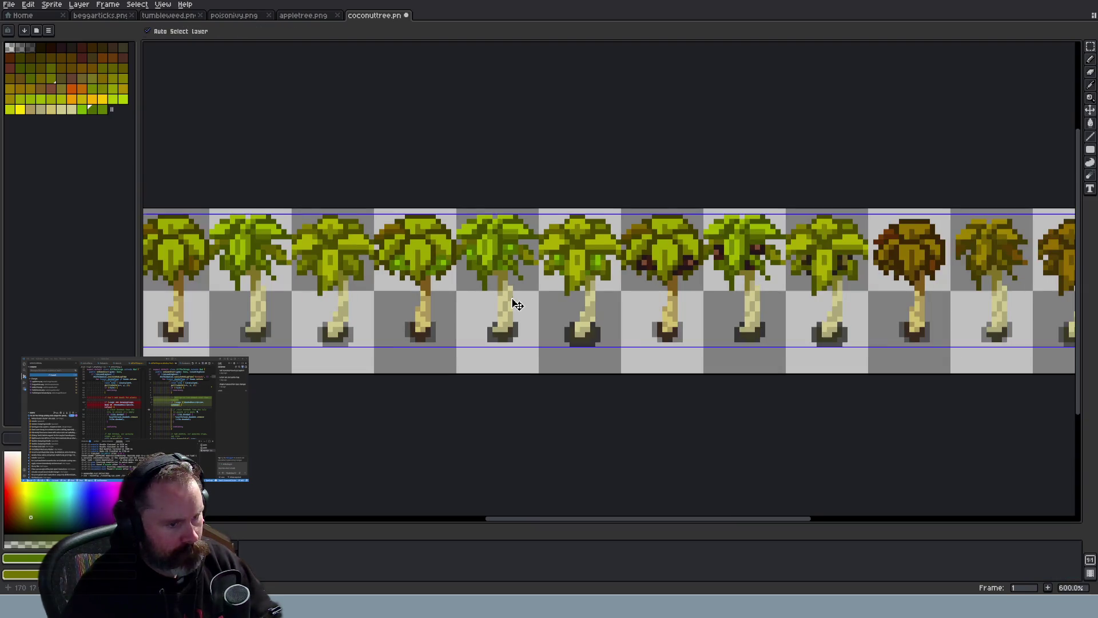
scroll(511, 298, up, 1)
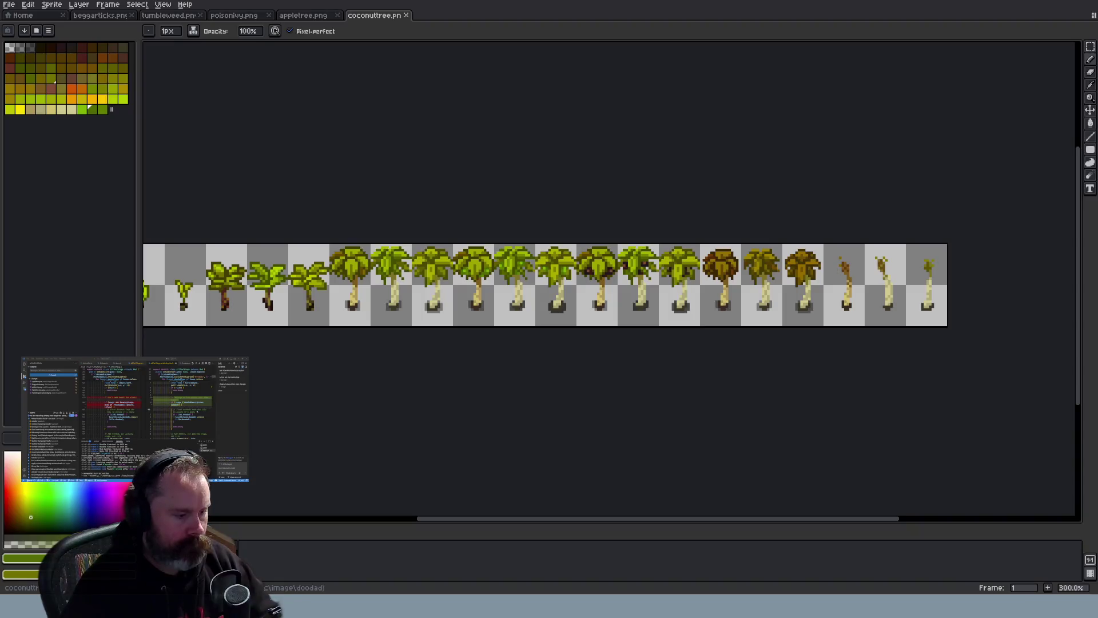
key(alt+Tab)
click(195, 9)
click(105, 7)
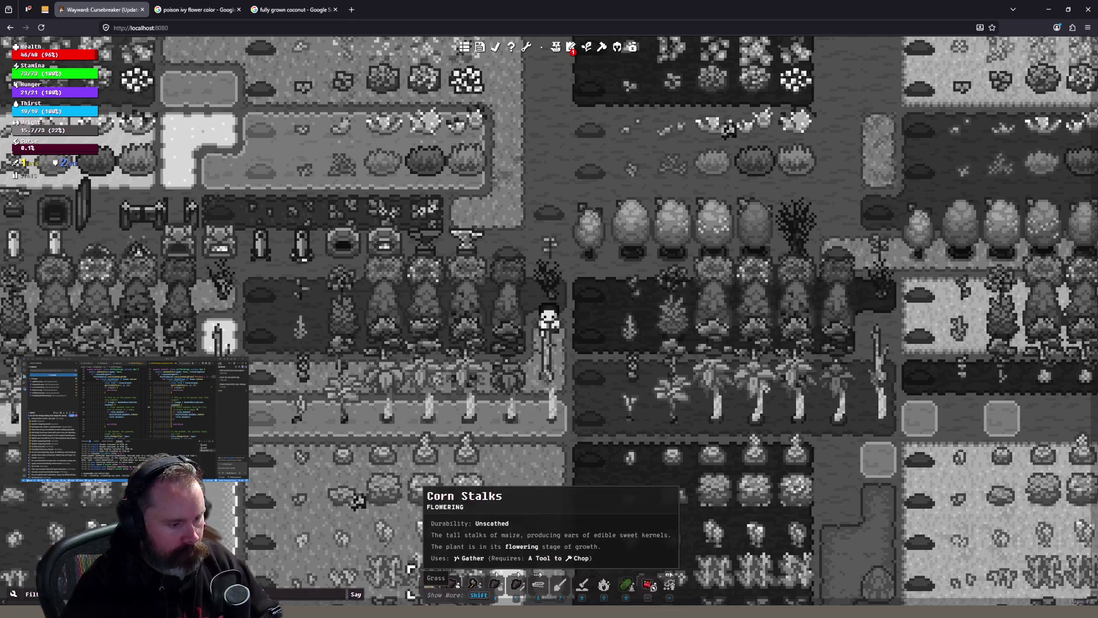
After viewing the farm's palm trees in Wayward, return to Aseprite's coconuttree.png
key(alt+Tab)
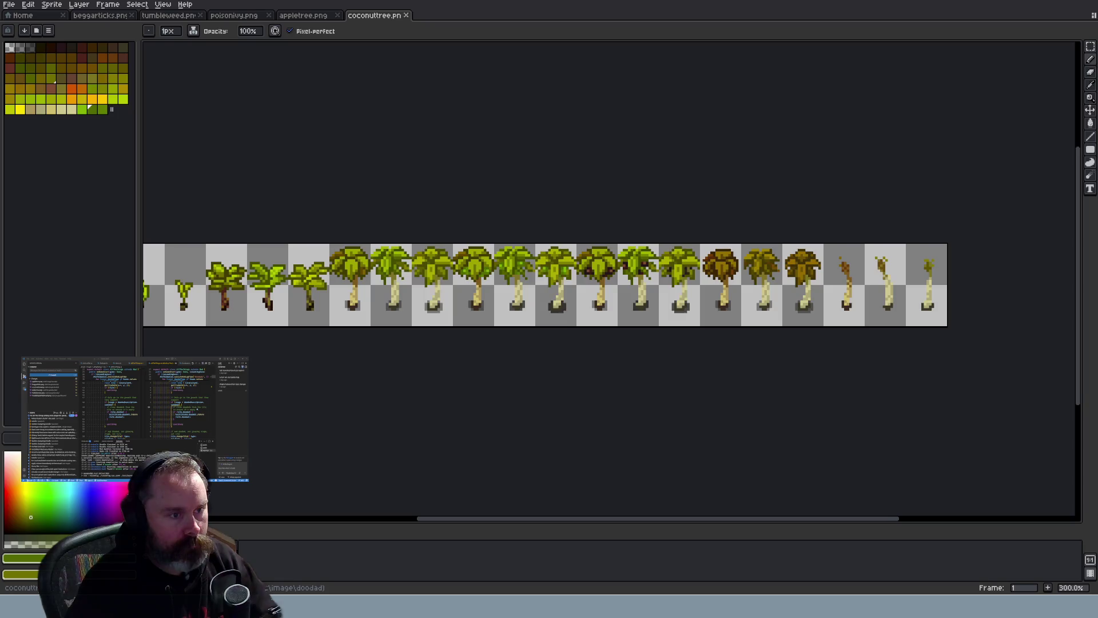
Pan and zoom through the cypresstree.png growth frames and select the Rectangular Marquee tool
scroll(571, 280, up, 4)
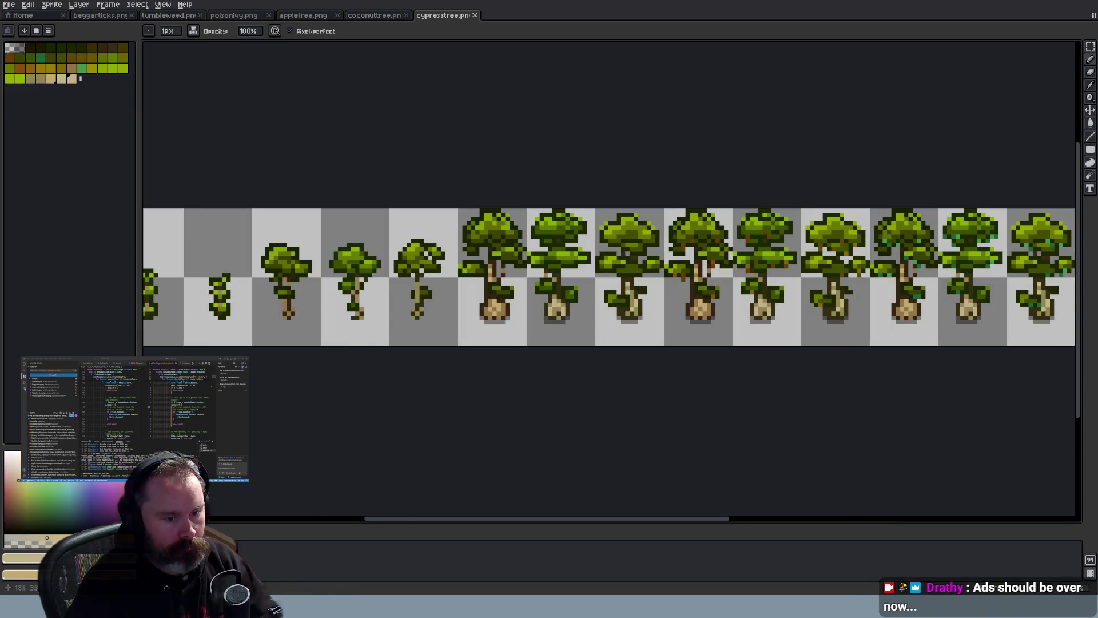
mouse_move(718, 521)
mouse_down()
mouse_move(783, 511)
mouse_move(864, 522)
mouse_move(779, 521)
mouse_up()
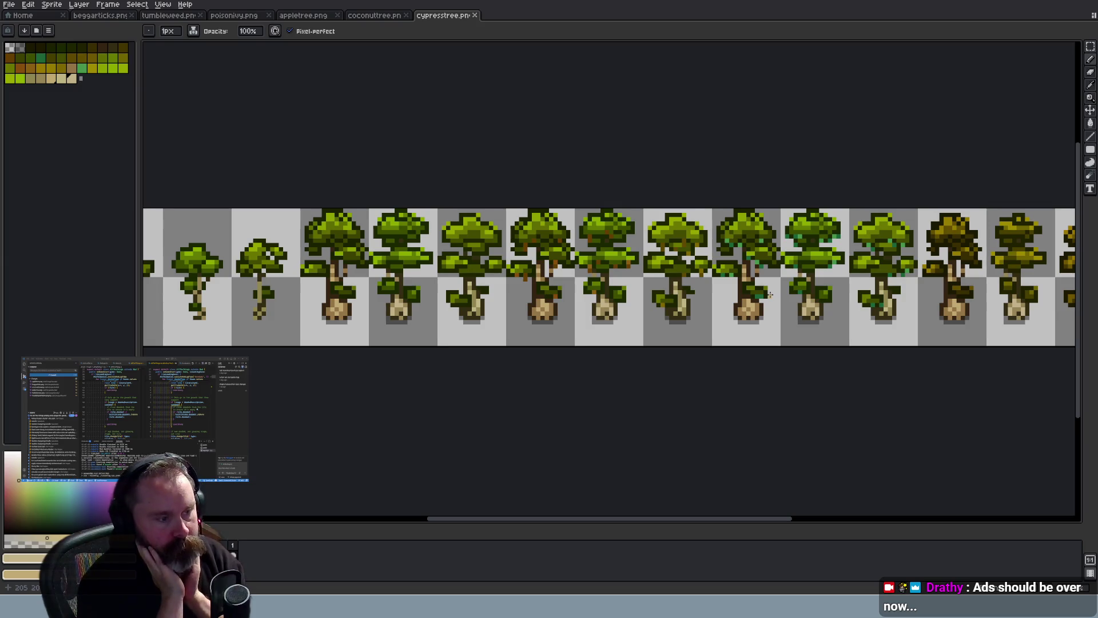
scroll(779, 342, down, 1)
scroll(779, 342, down, 1)
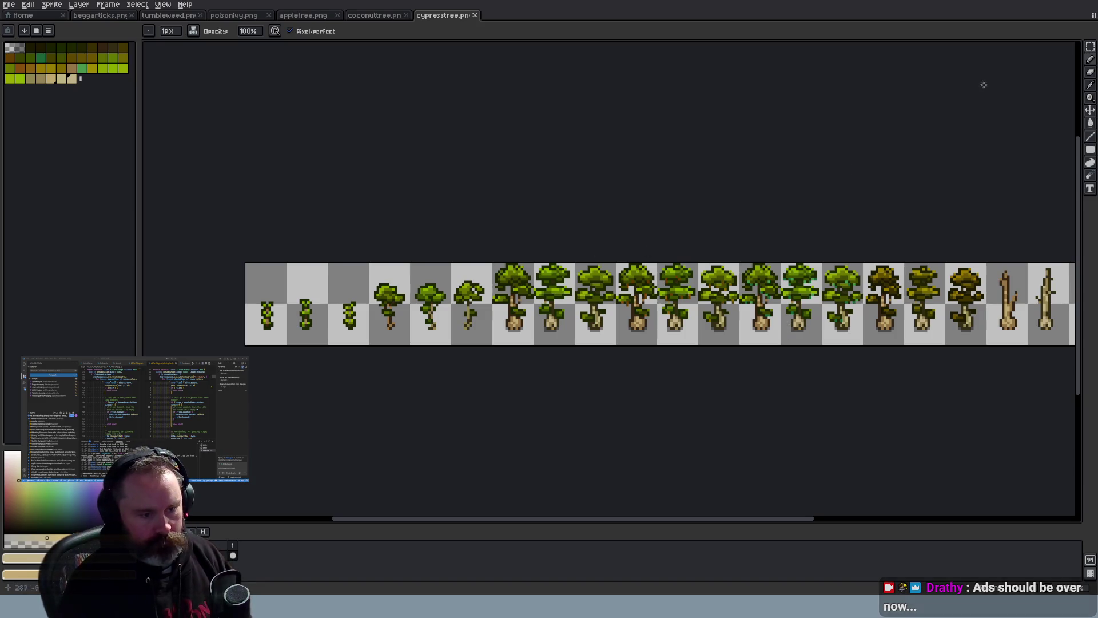
click(1090, 46)
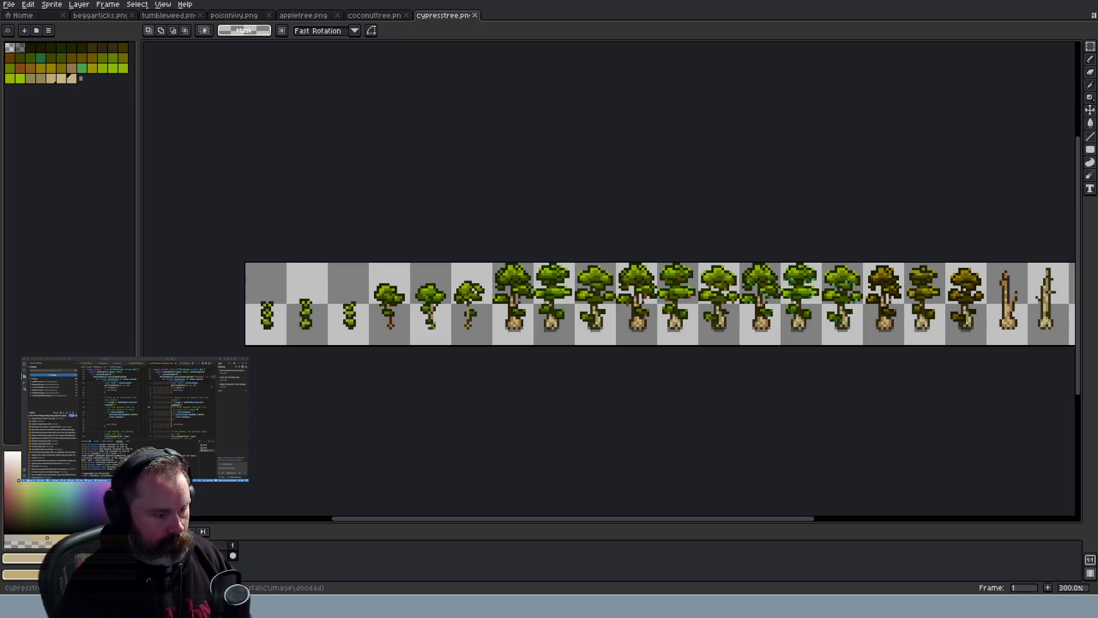
Glance at coconuttree.png, return to cypresstree.png, then switch to the Wayward game
scroll(774, 401, up, 1)
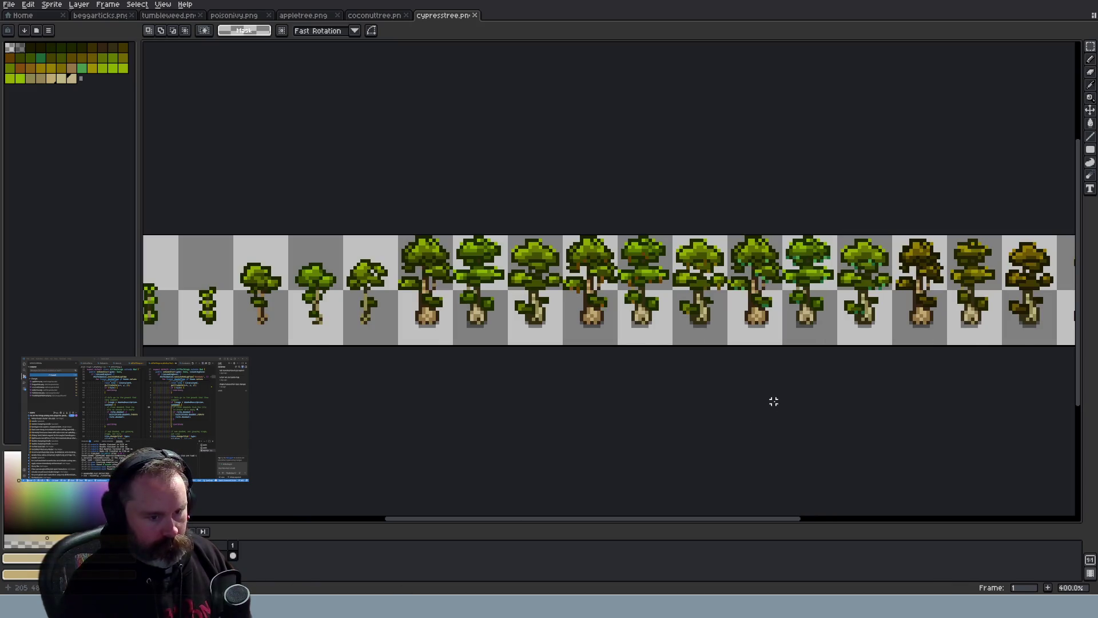
scroll(702, 363, up, 1)
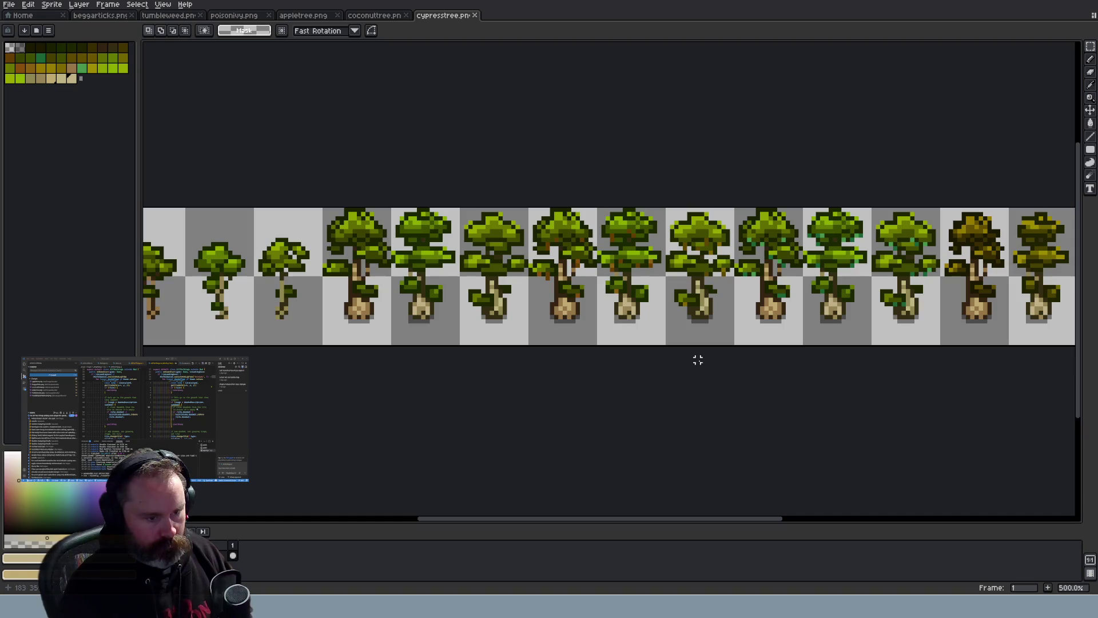
scroll(763, 333, up, 1)
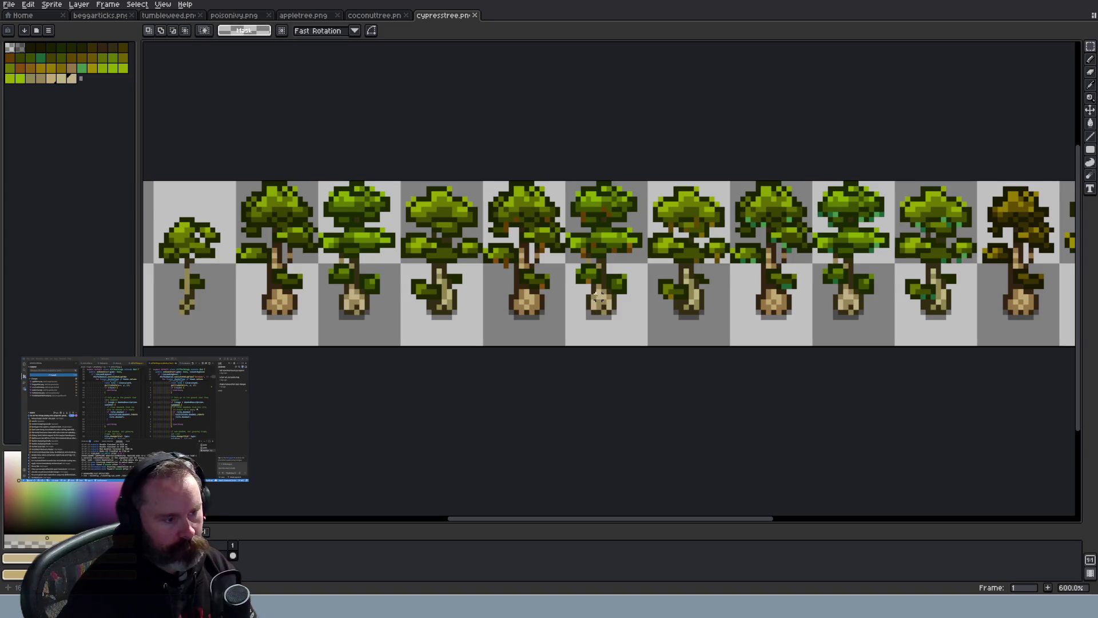
click(374, 15)
click(443, 16)
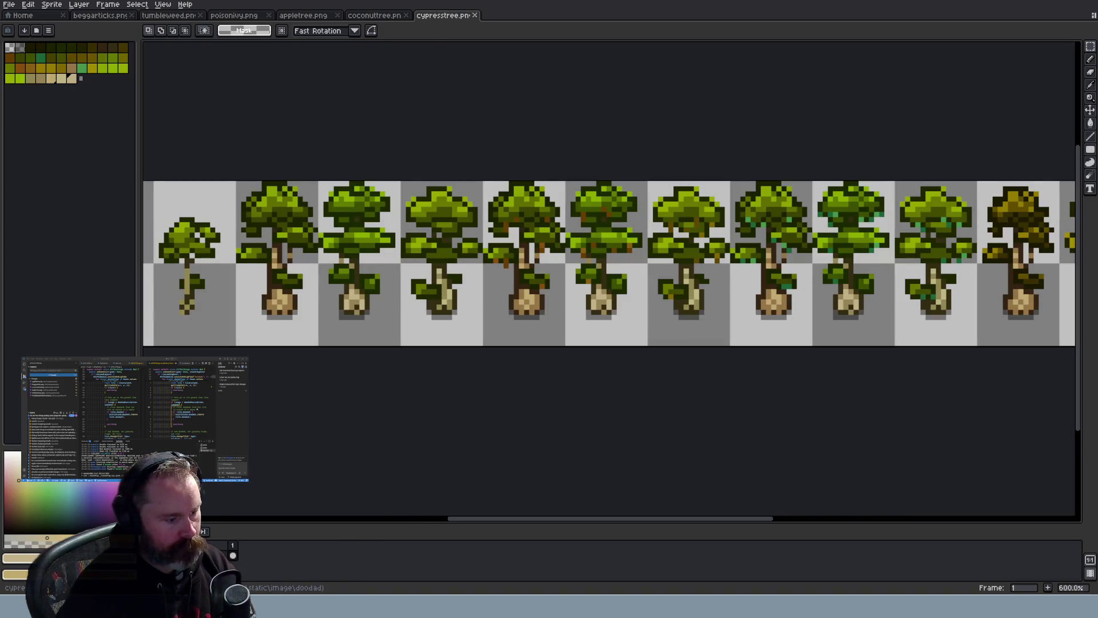
key(alt+Tab)
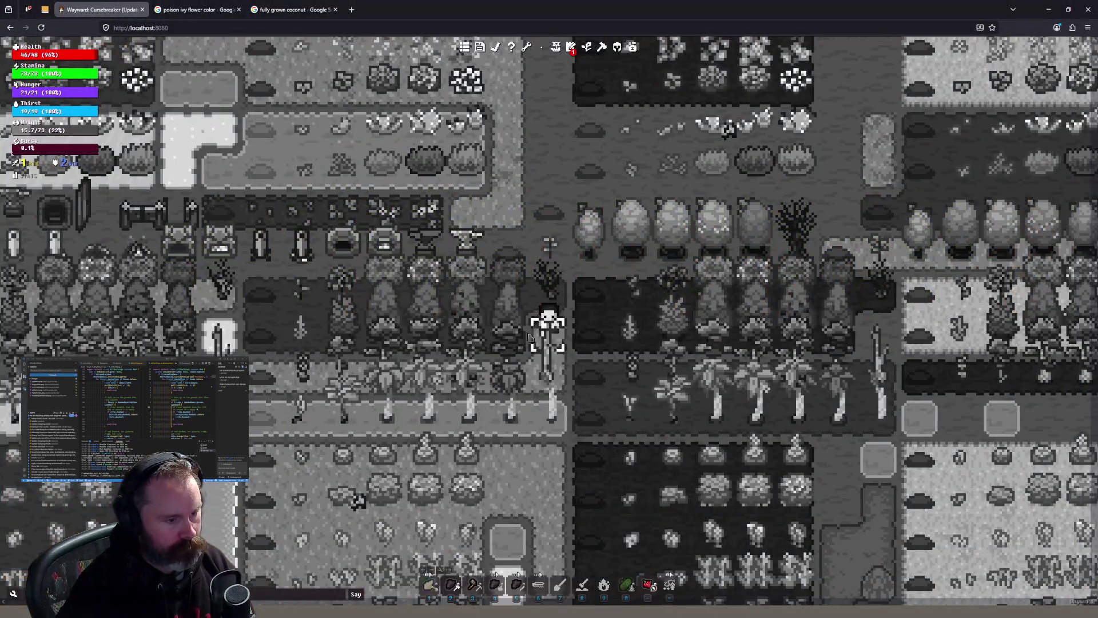
Walk the character south down the path by clicking tiles and pressing S
mouse_move(629, 417)
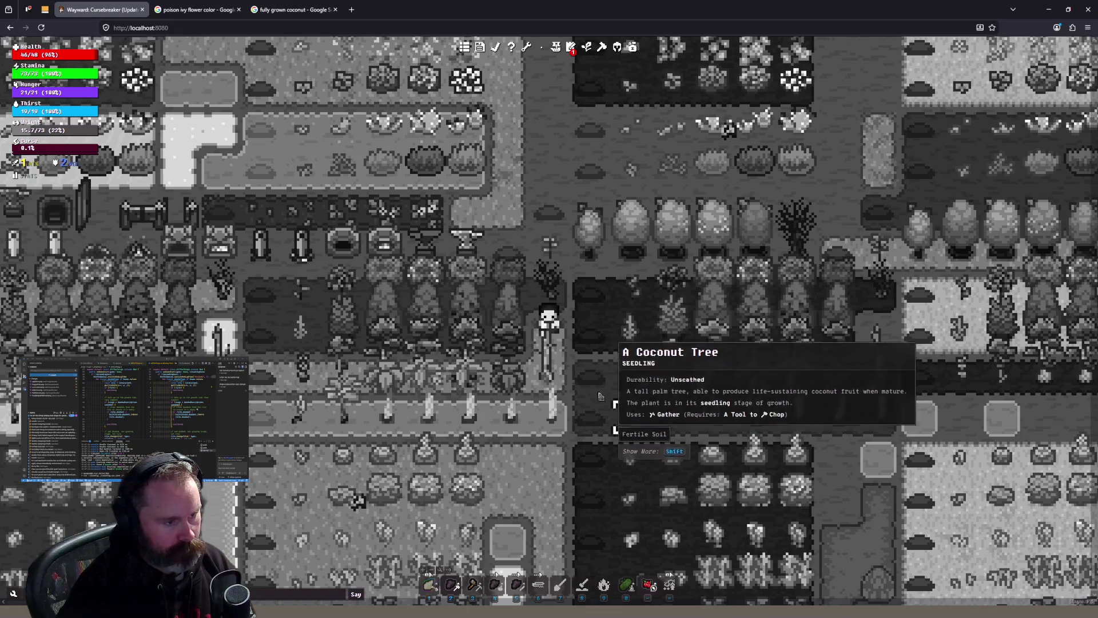
click(549, 451)
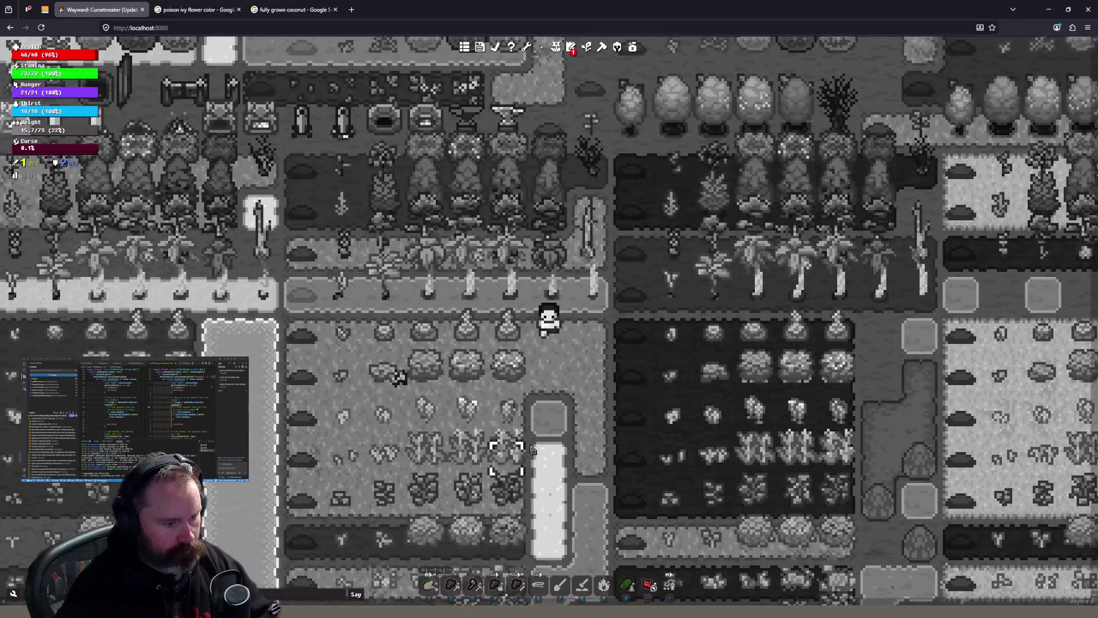
mouse_move(504, 378)
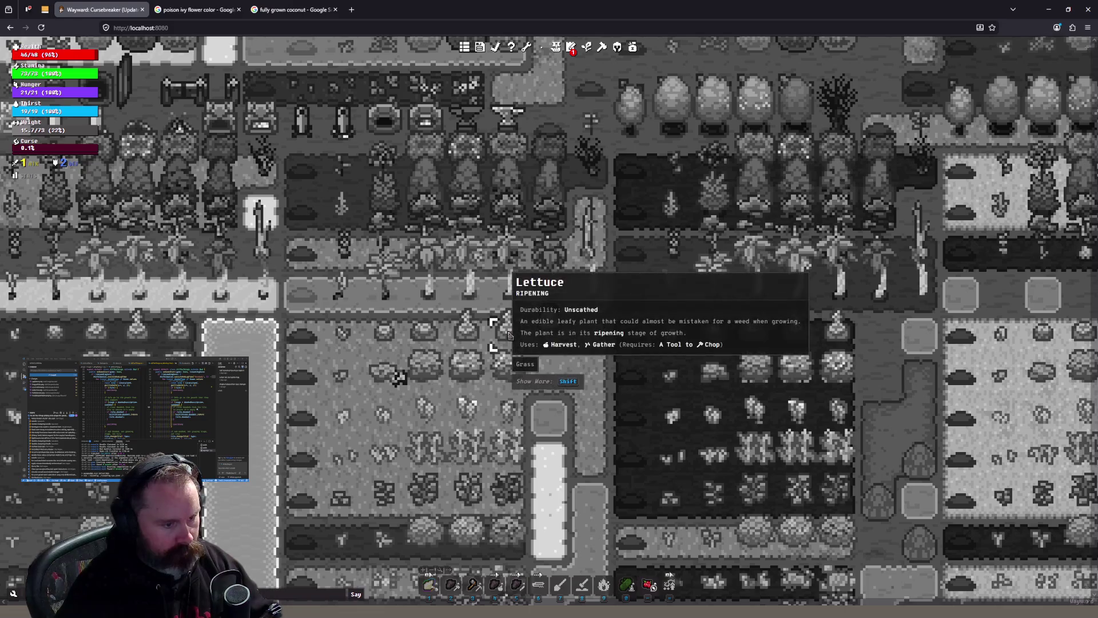
click(560, 403)
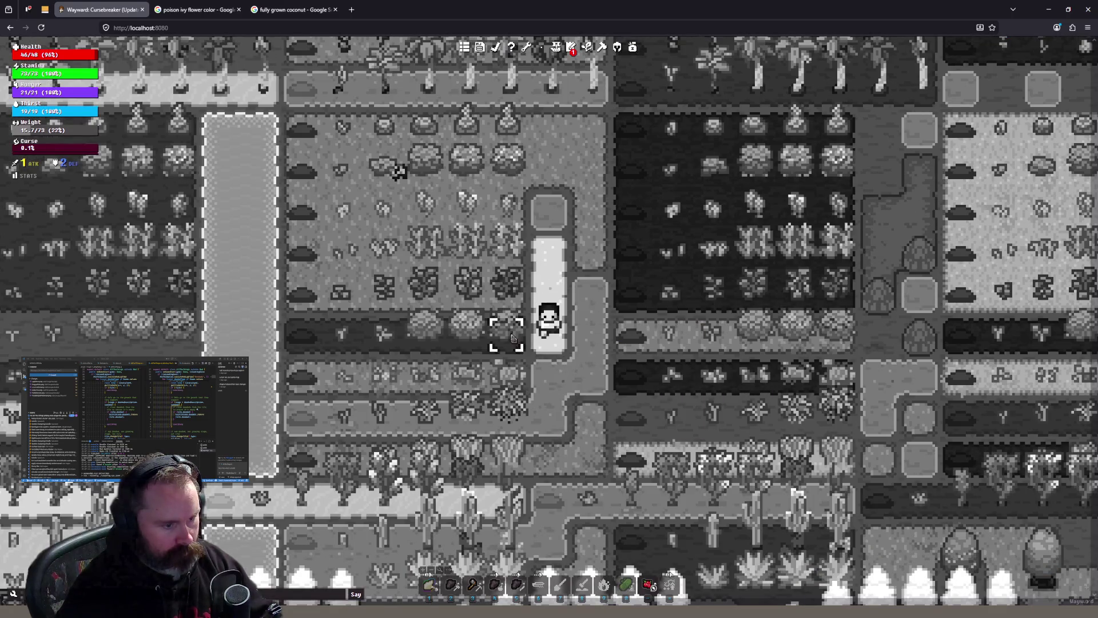
mouse_move(512, 337)
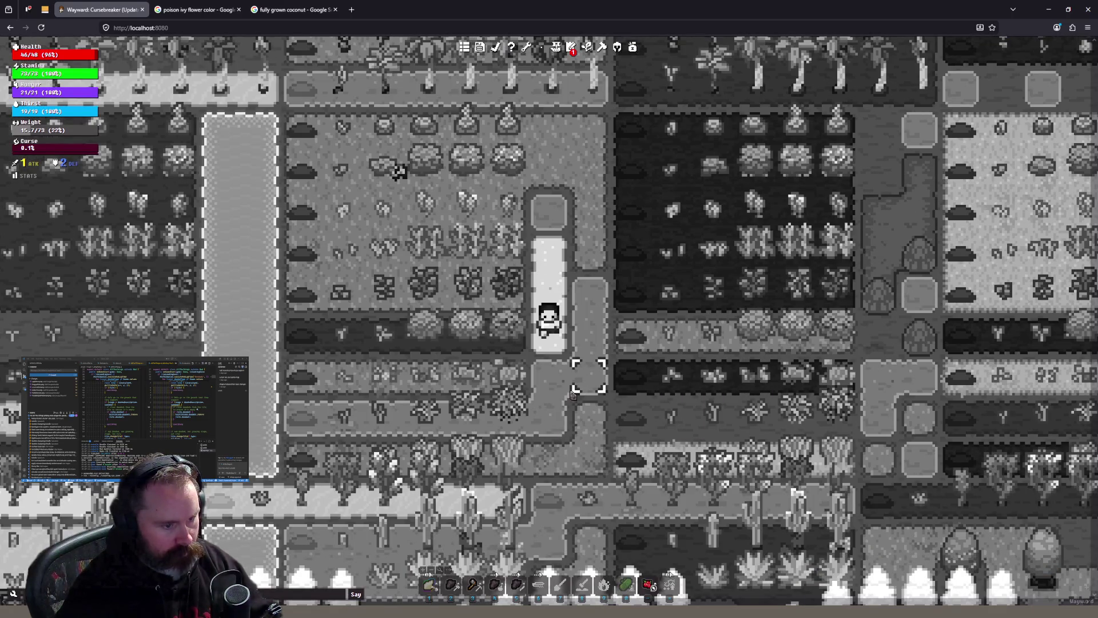
key(s)
key(s)
key(s)
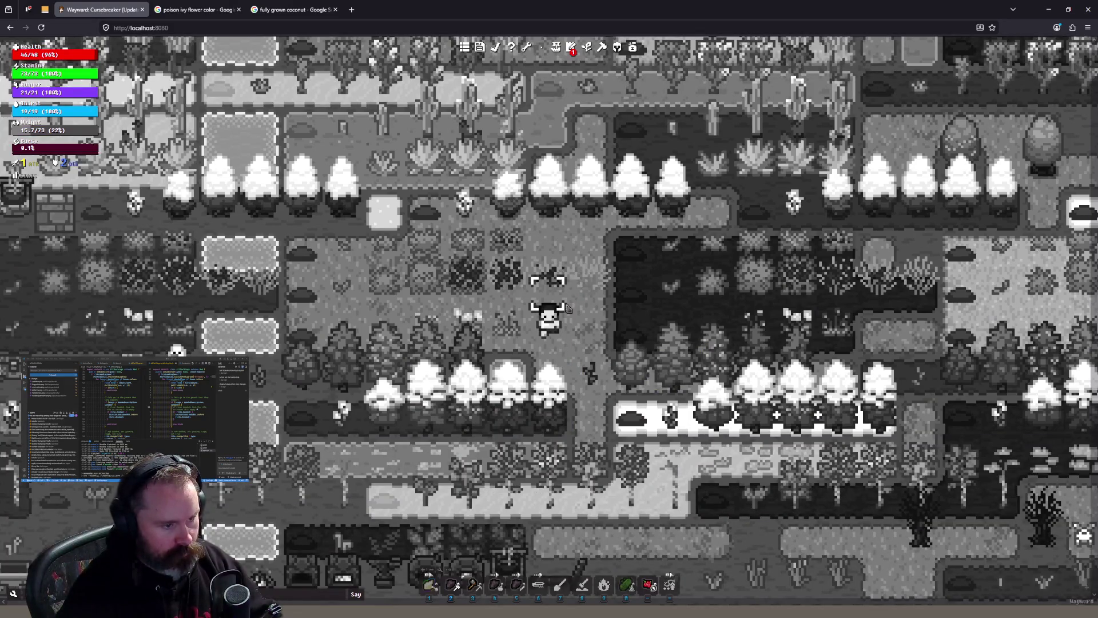
key(w)
key(w)
key(s)
key(s)
key(s)
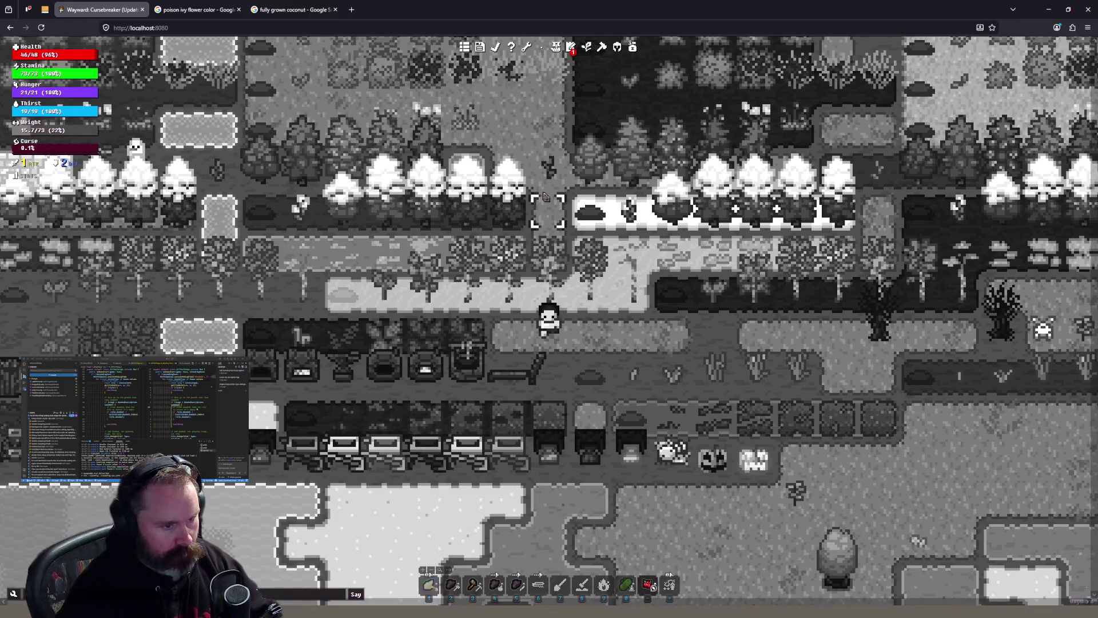
Walk north to the crop fields, read the ripening carrots' info, and return to Aseprite
click(521, 178)
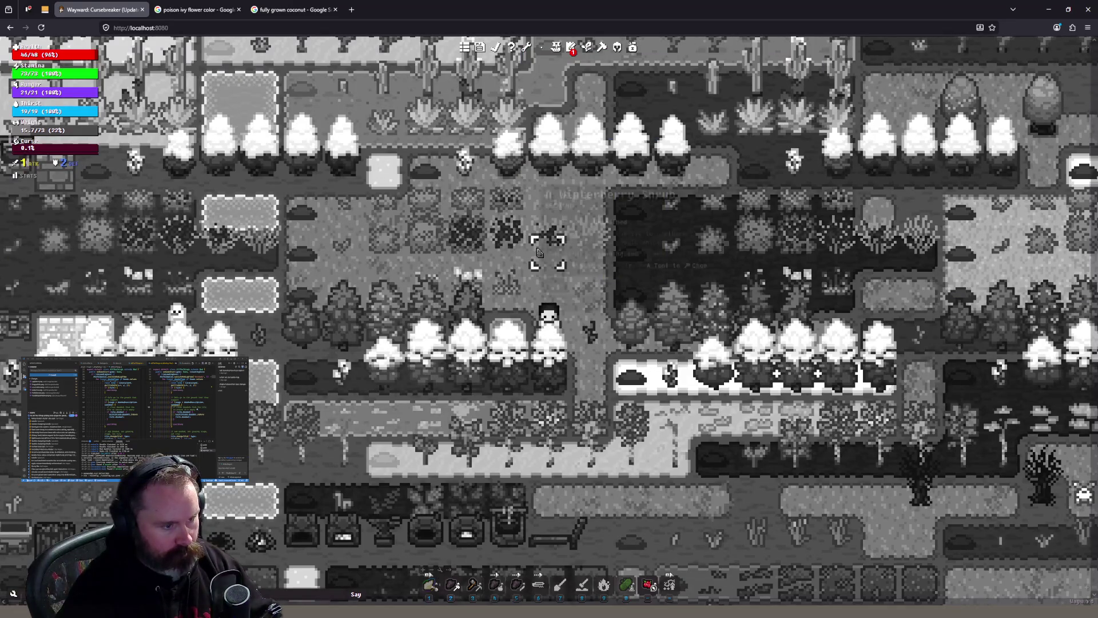
key(shift)
key(w)
key(w)
key(w)
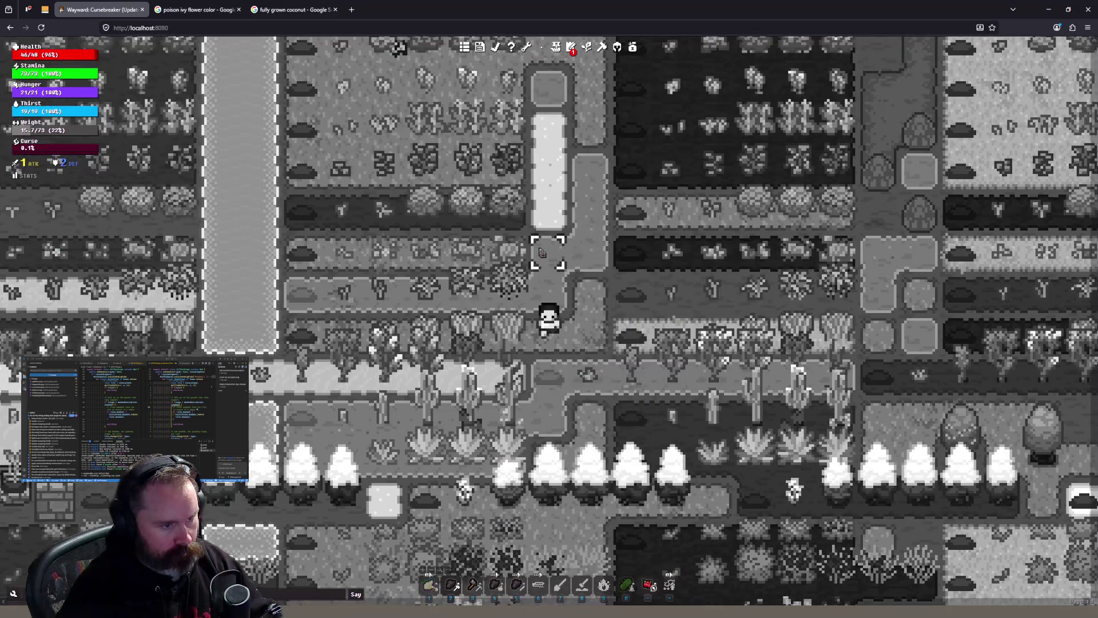
key(w)
key(w)
key(w)
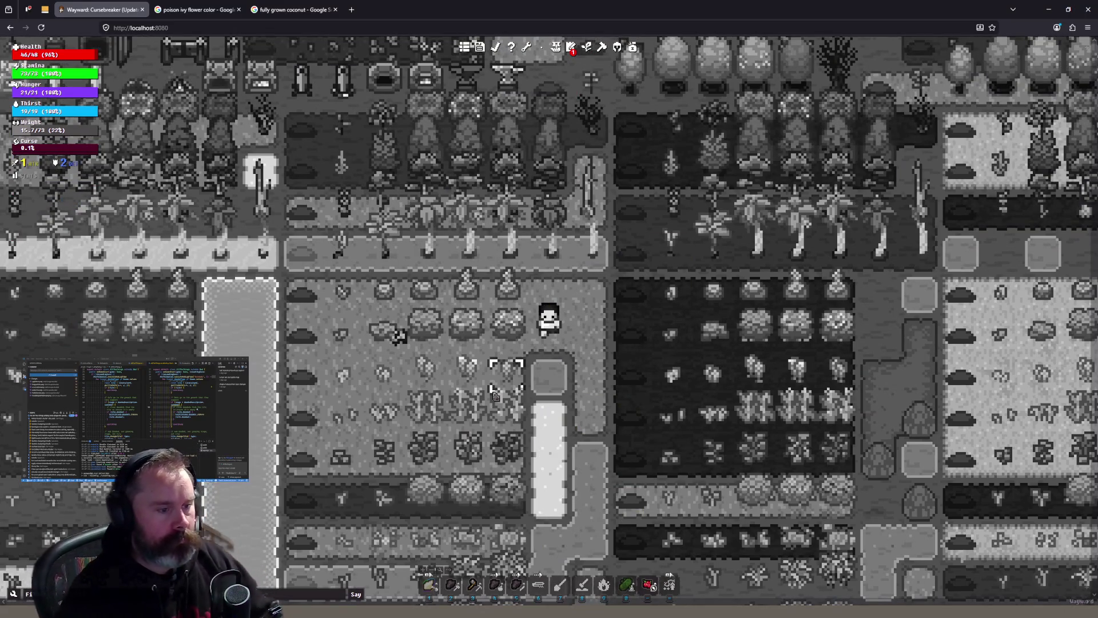
mouse_move(493, 394)
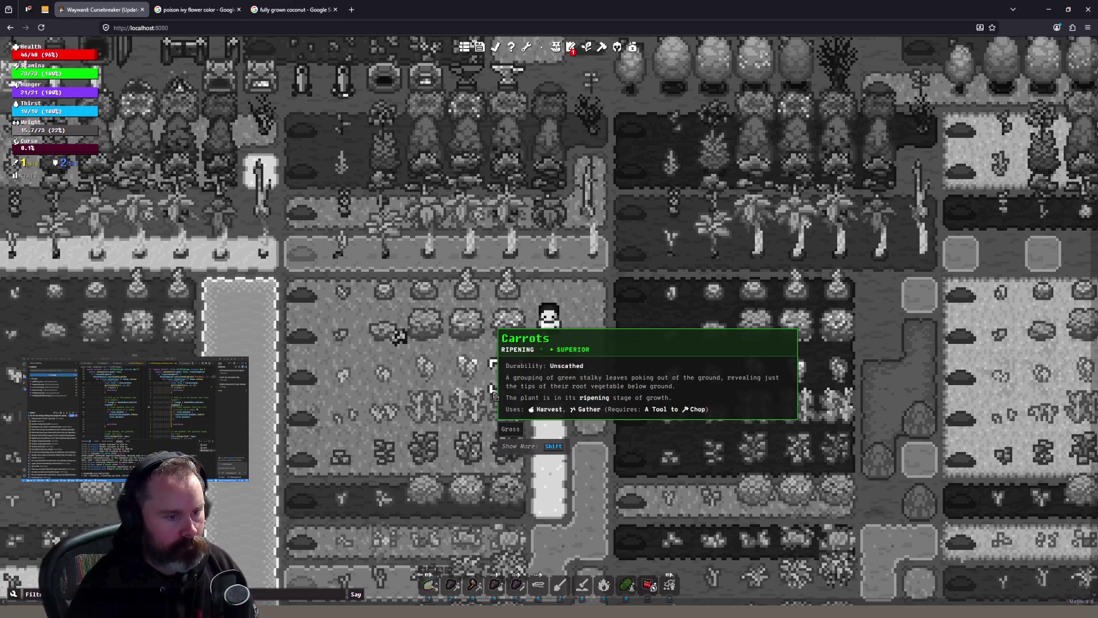
mouse_move(552, 356)
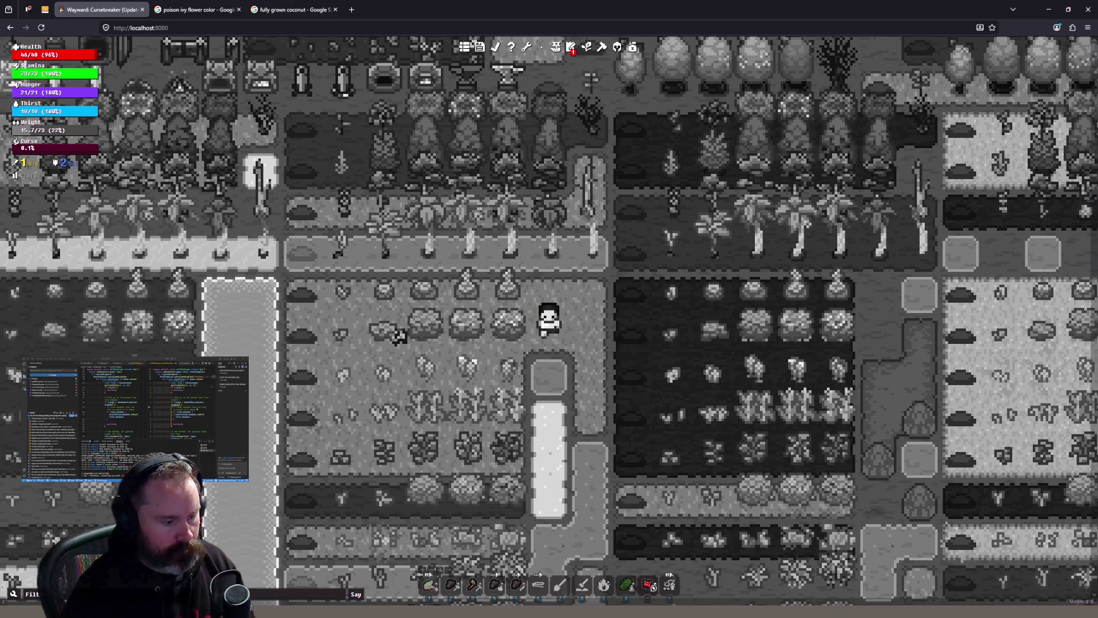
key(alt+Tab)
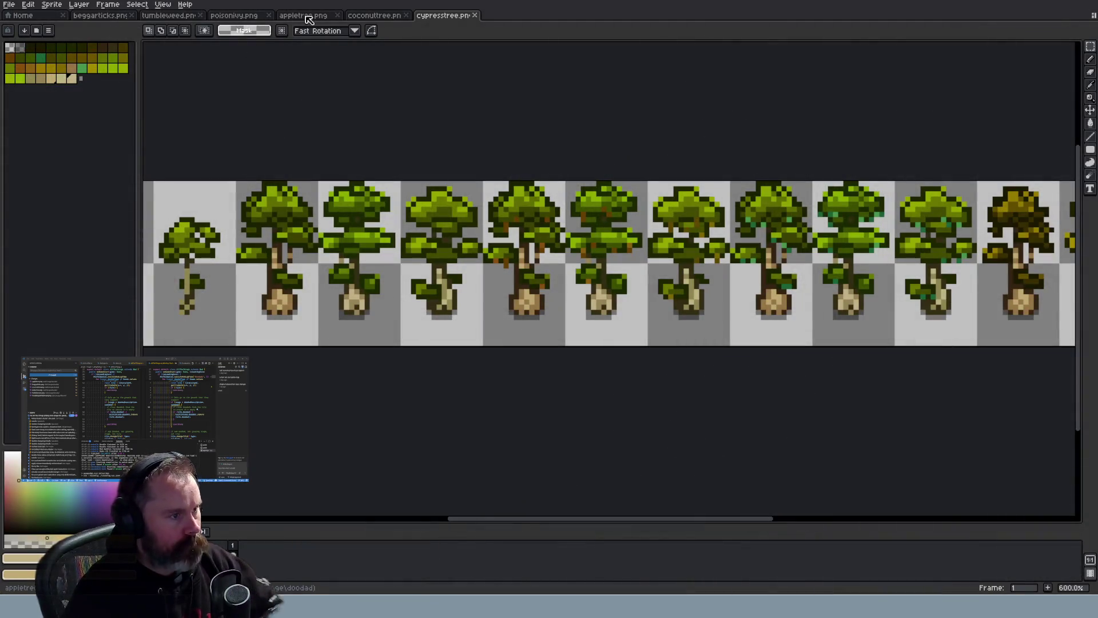
Glance at appletree.png, then convert the cypress tree sprite to Indexed colour mode
click(304, 16)
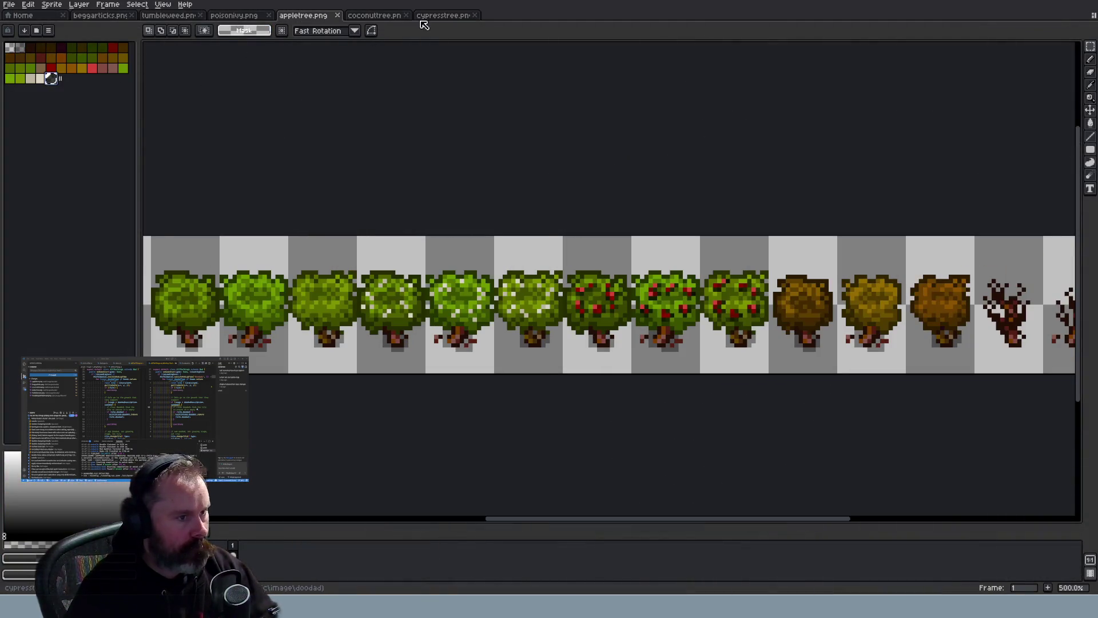
click(440, 16)
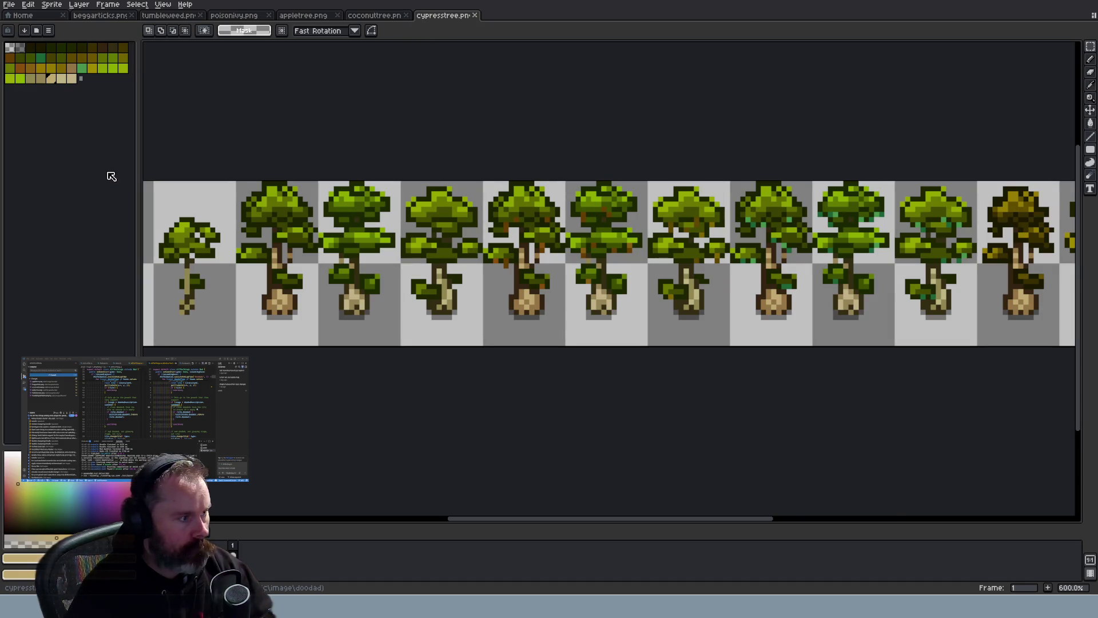
click(79, 5)
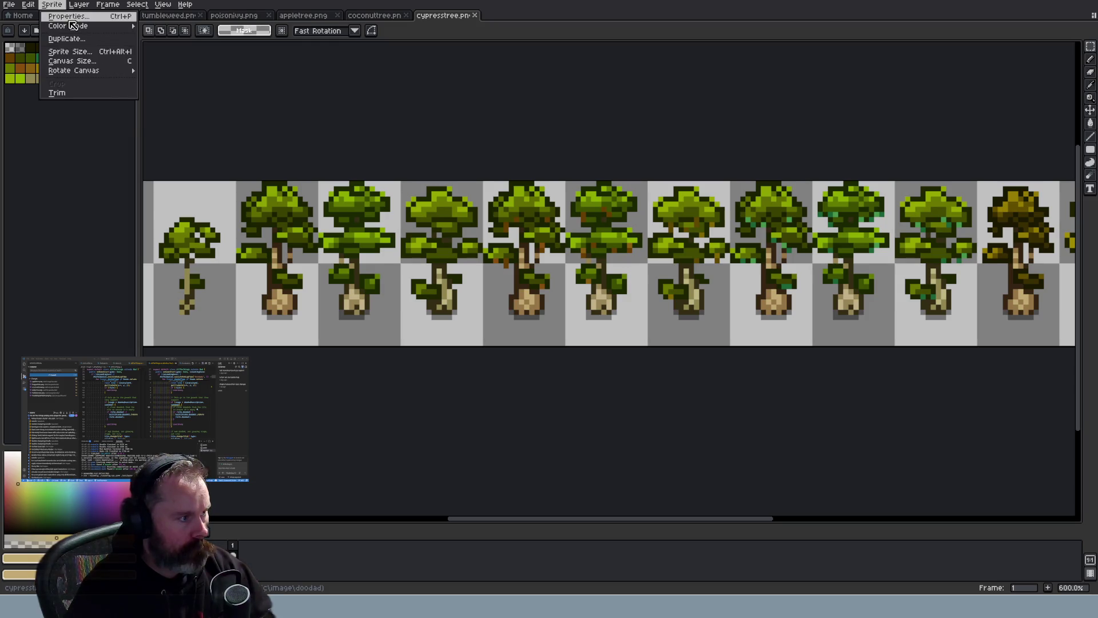
mouse_move(80, 26)
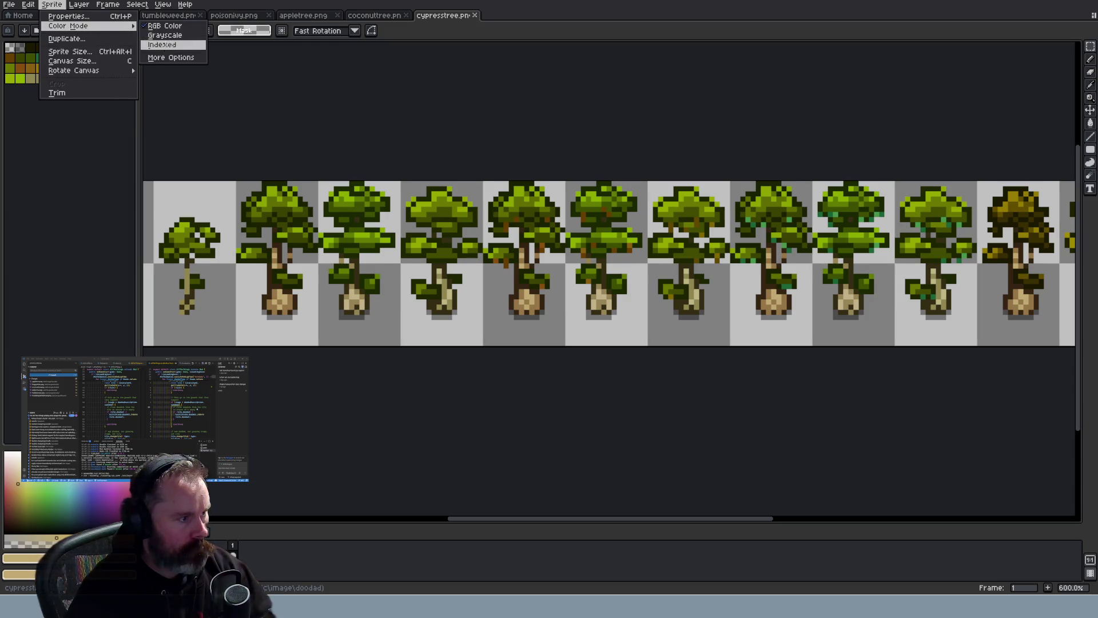
click(168, 45)
Convert the sprite back to RGB Color and set black as the drawing colour
click(79, 4)
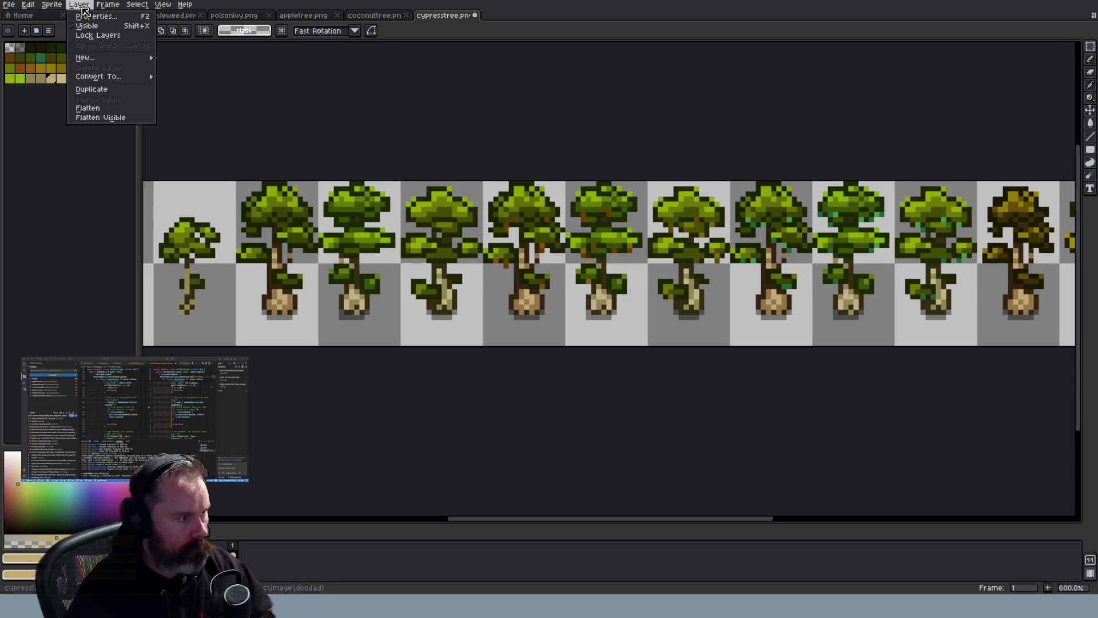
mouse_move(80, 27)
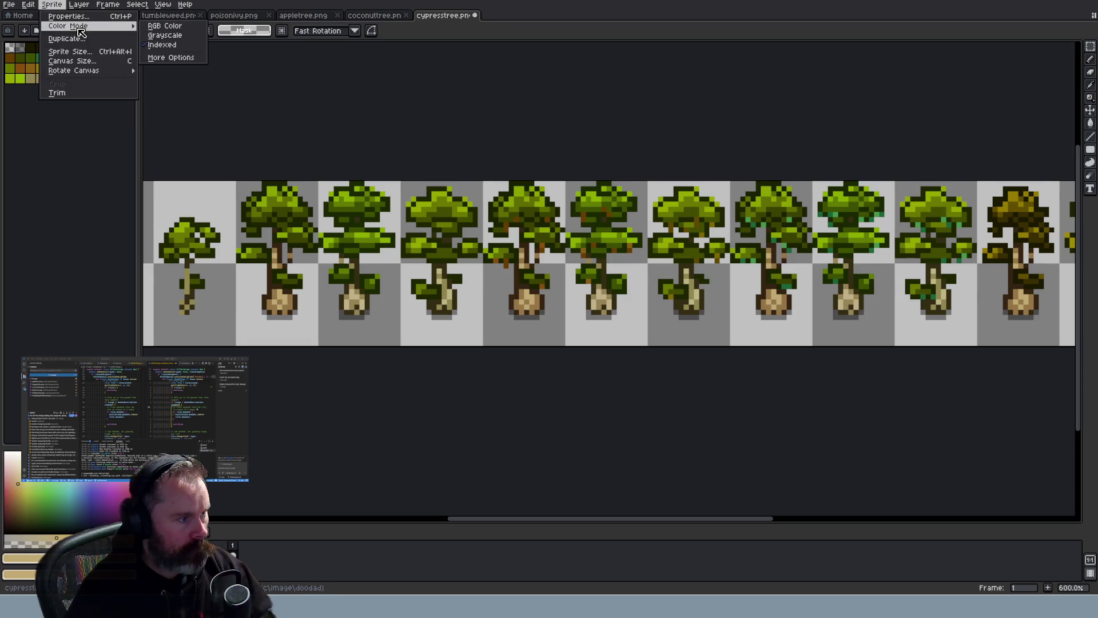
click(171, 29)
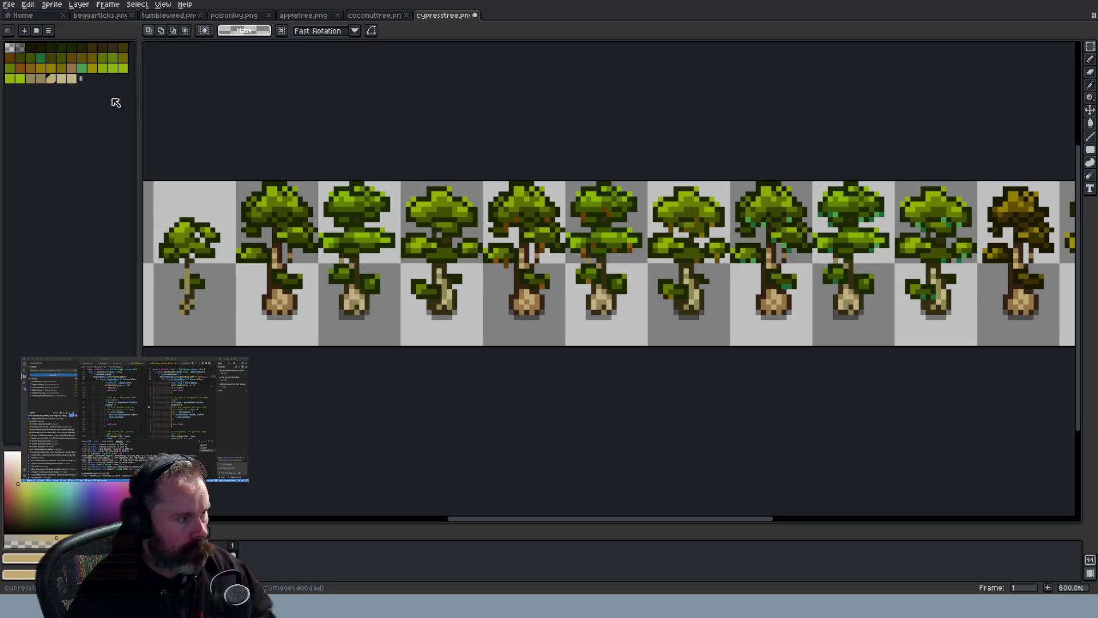
click(81, 78)
scroll(567, 238, up, 4)
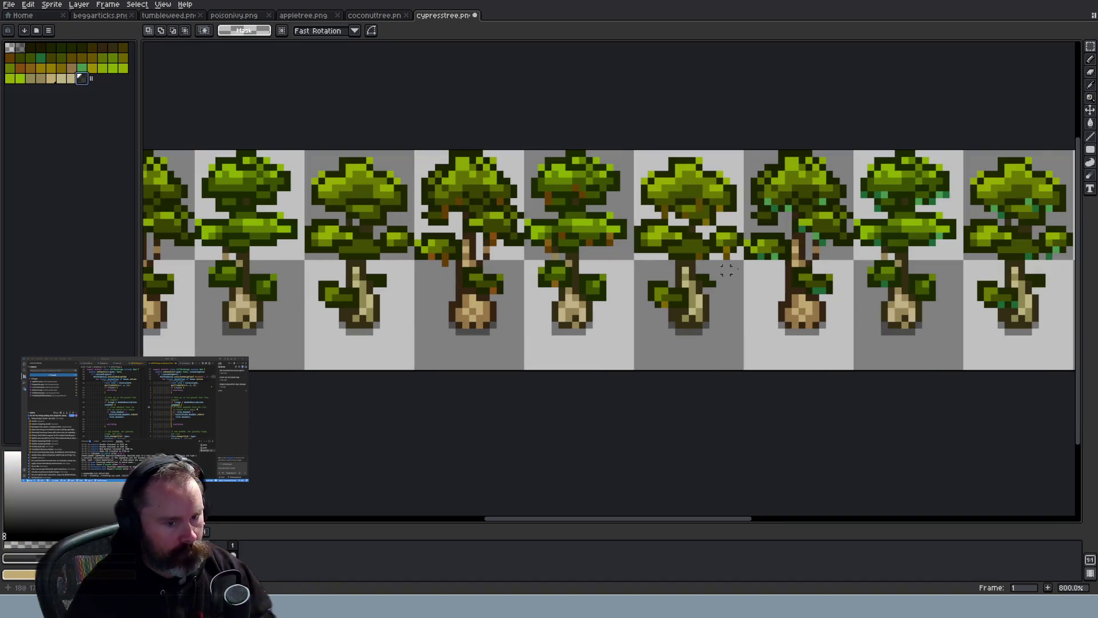
With the pencil, blacken several crown pixels on the first and middle cypress trees
key(b)
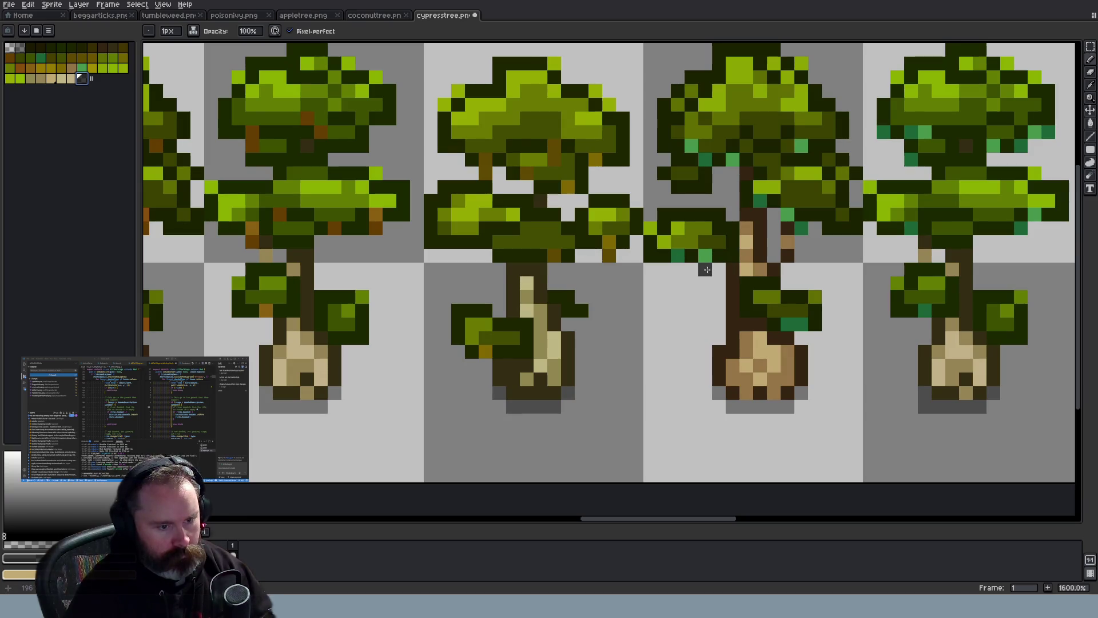
alt+click(715, 259)
click(693, 261)
click(705, 173)
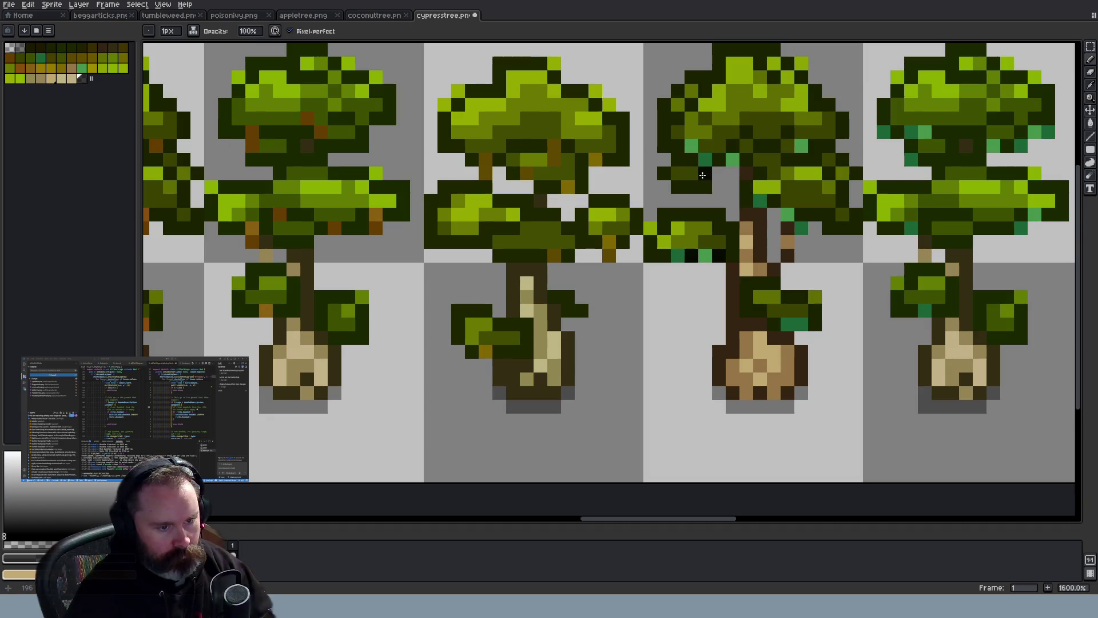
click(678, 146)
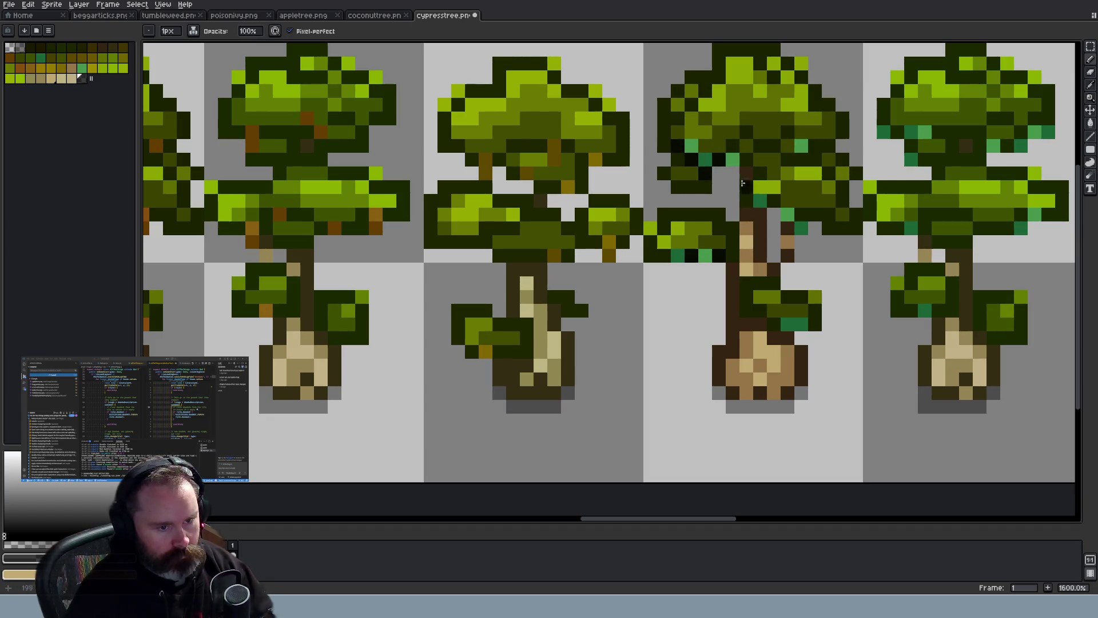
scroll(741, 161, down, 4)
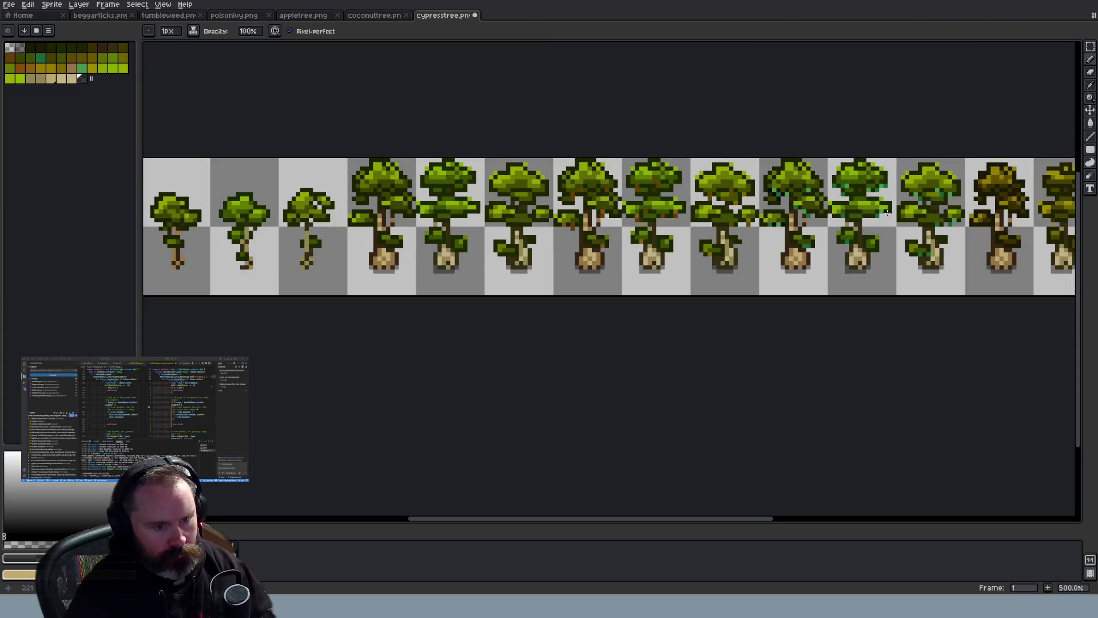
scroll(910, 189, up, 5)
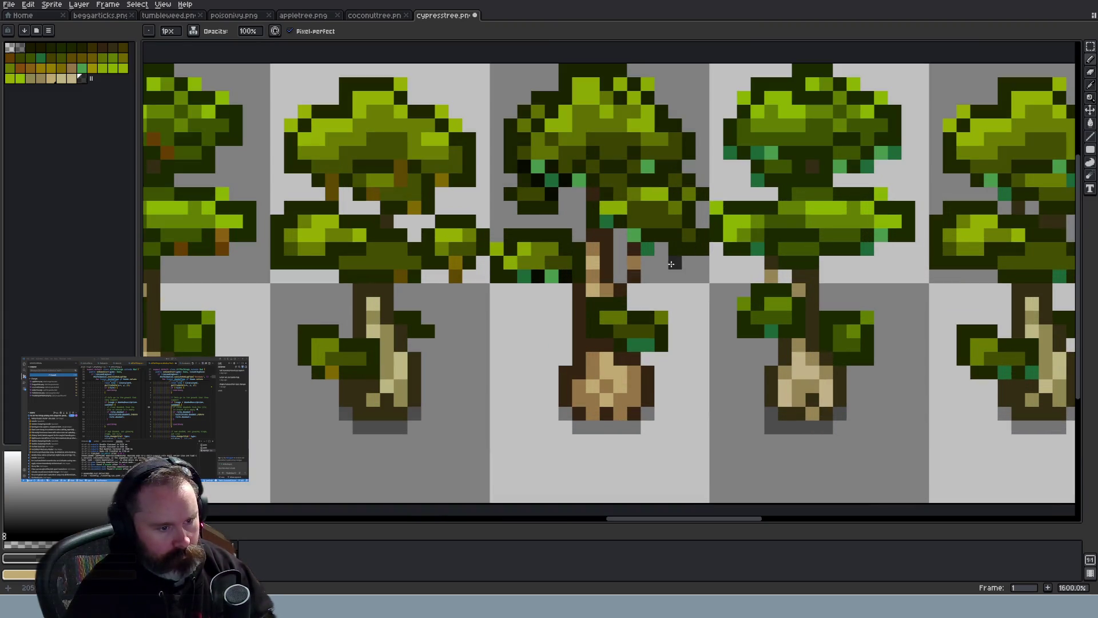
click(620, 222)
click(606, 233)
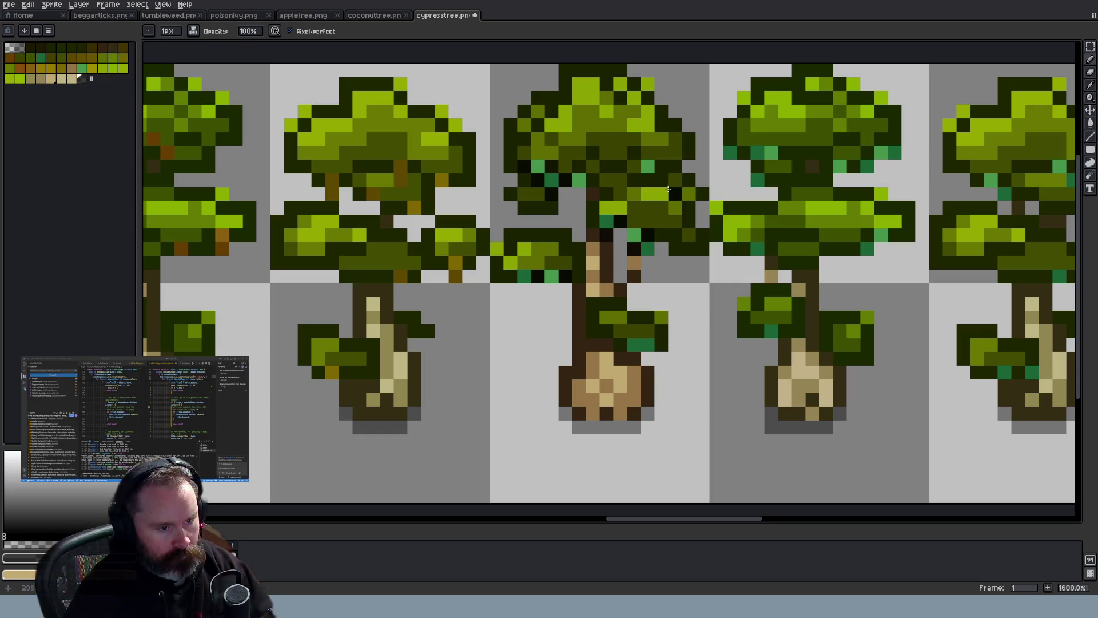
click(661, 164)
Darken six more leaf pixels across the cypress canopy
scroll(703, 212, down, 3)
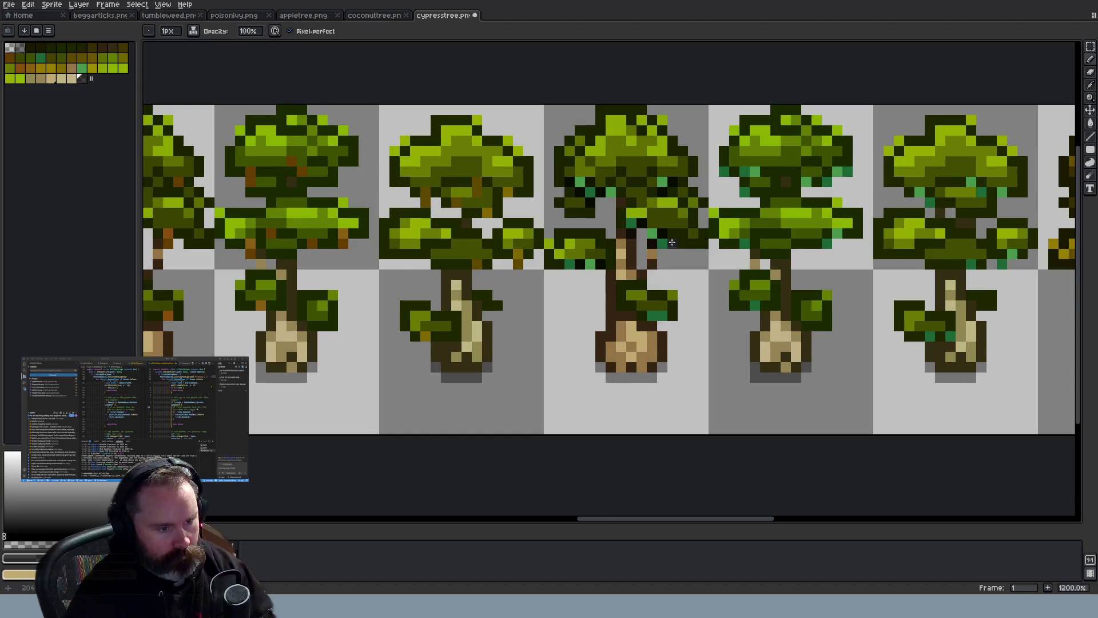
scroll(658, 349, up, 5)
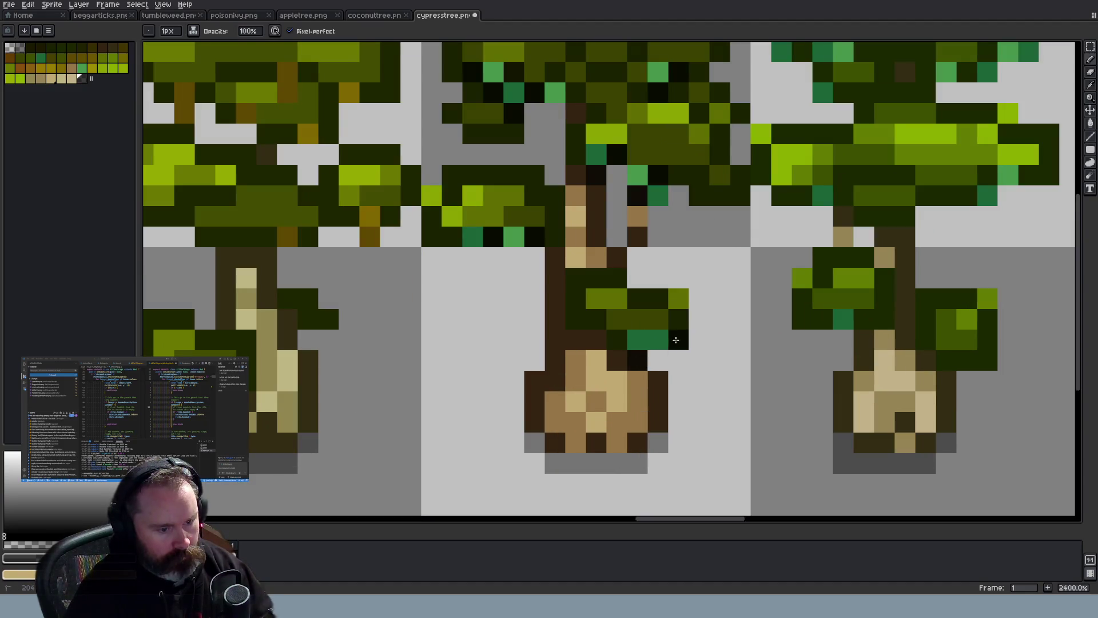
scroll(781, 378, down, 6)
scroll(781, 378, down, 1)
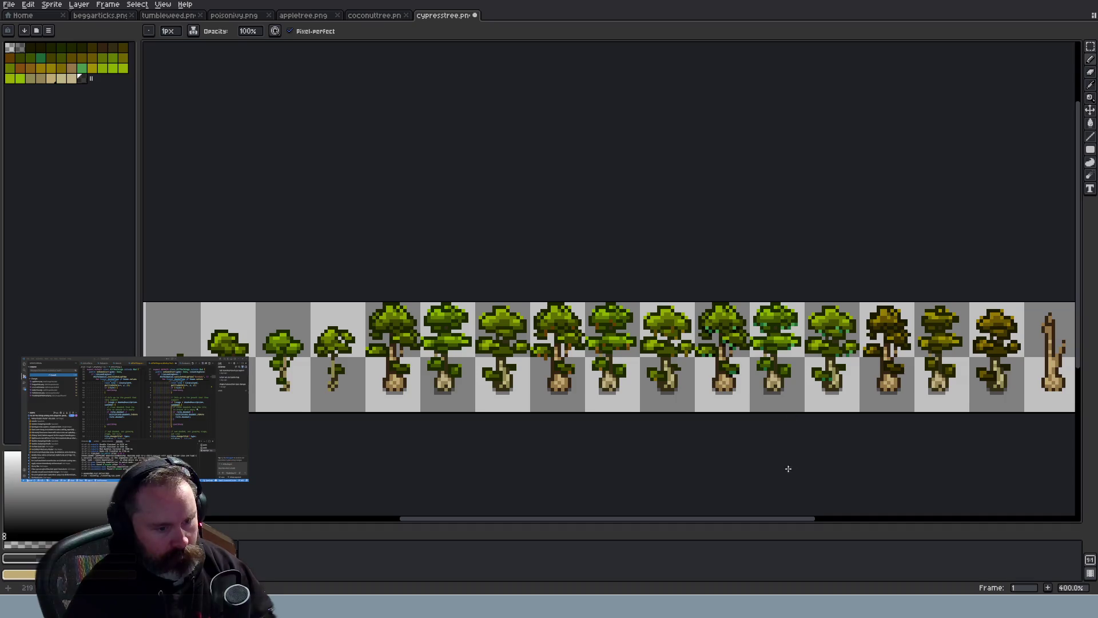
drag(786, 518, 836, 520)
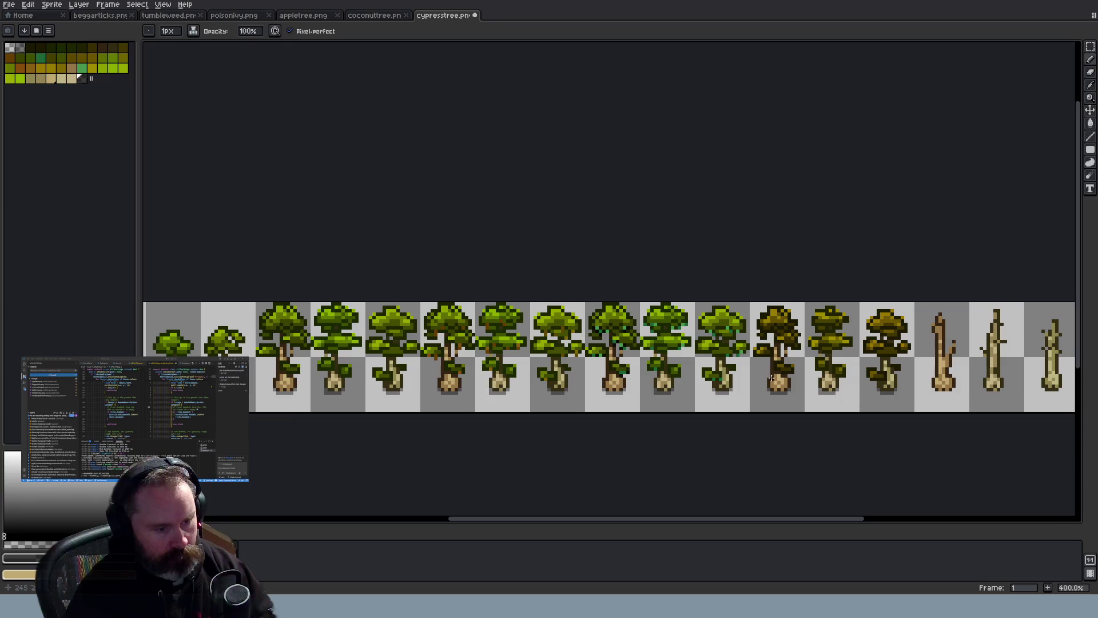
scroll(750, 385, up, 6)
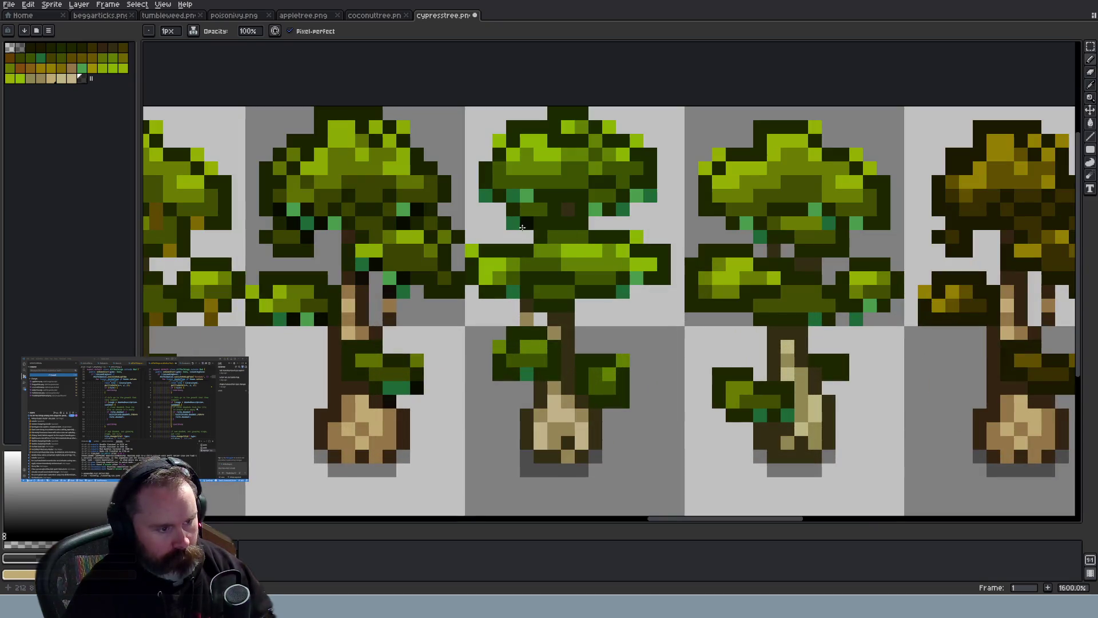
click(513, 210)
click(541, 195)
click(499, 196)
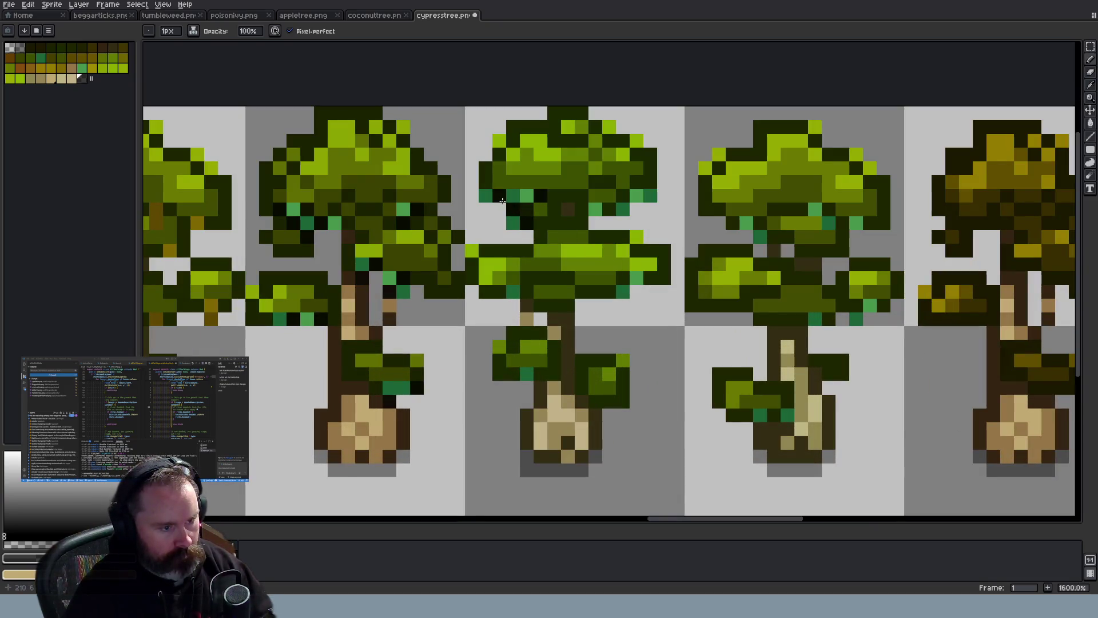
click(609, 207)
click(624, 281)
click(527, 296)
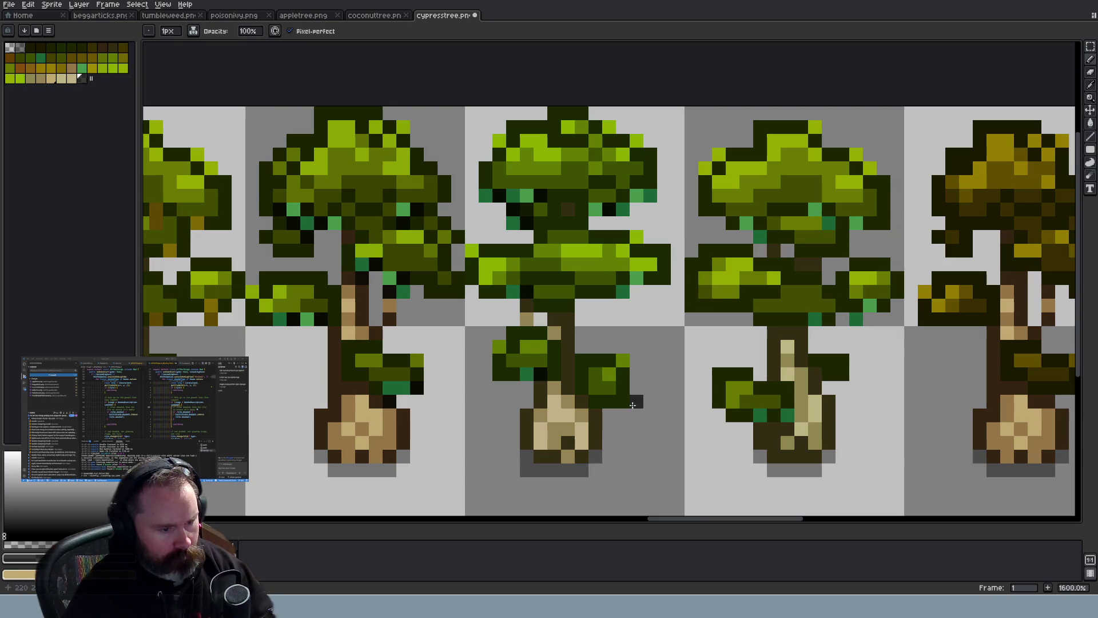
Add dark pixels to the middle tree's canopy, trunk, and below its crown
scroll(640, 402, down, 5)
scroll(639, 402, down, 3)
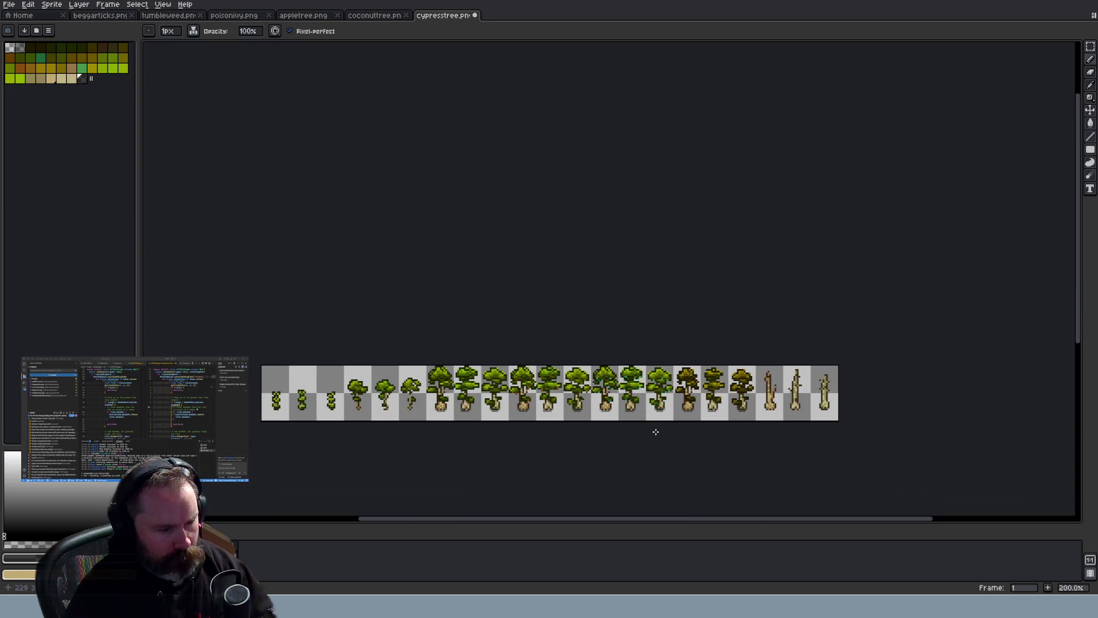
scroll(712, 405, up, 8)
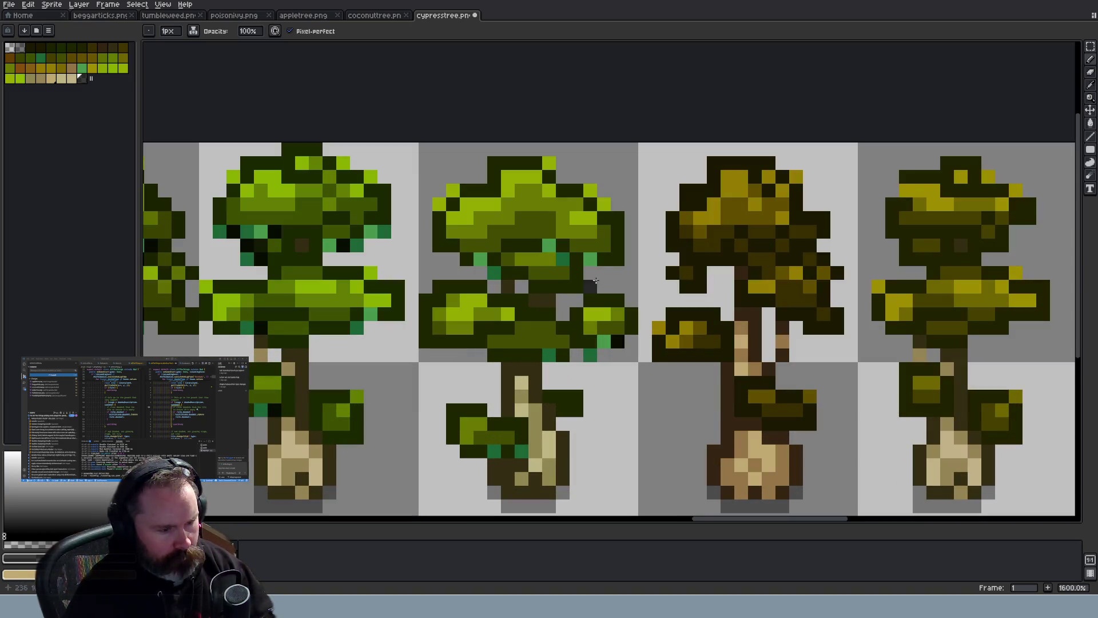
click(604, 259)
click(562, 273)
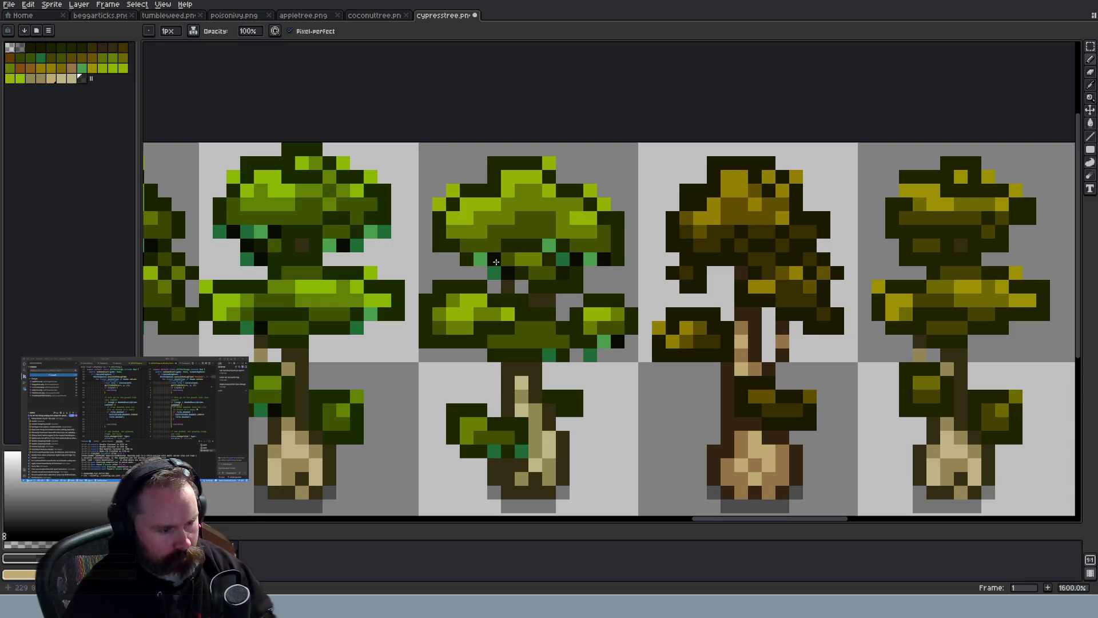
click(522, 466)
scroll(526, 464, down, 2)
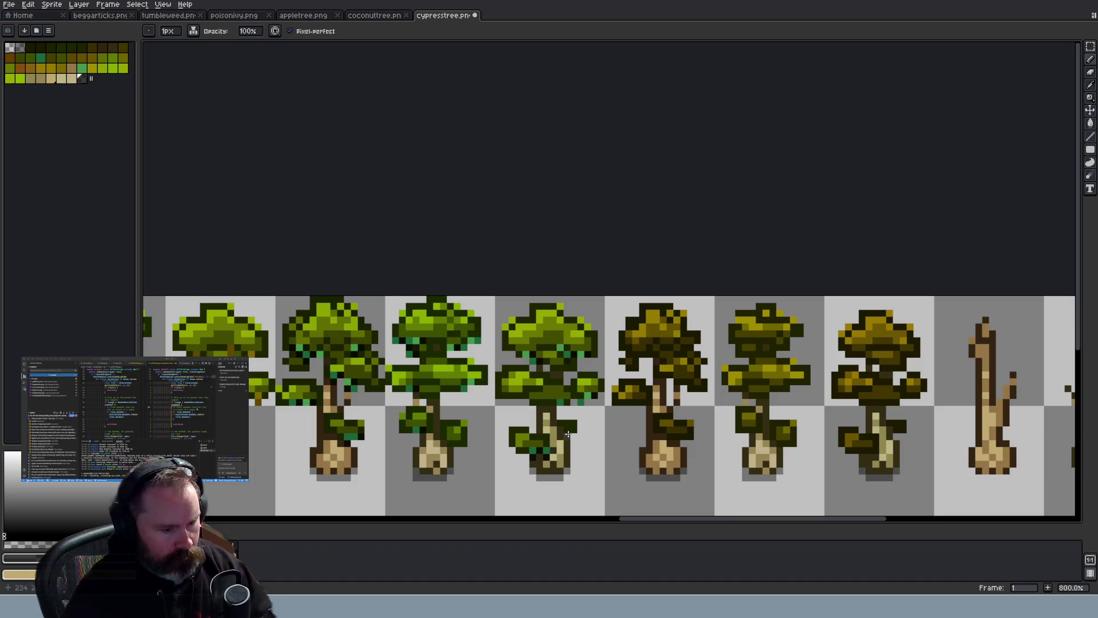
scroll(568, 434, up, 2)
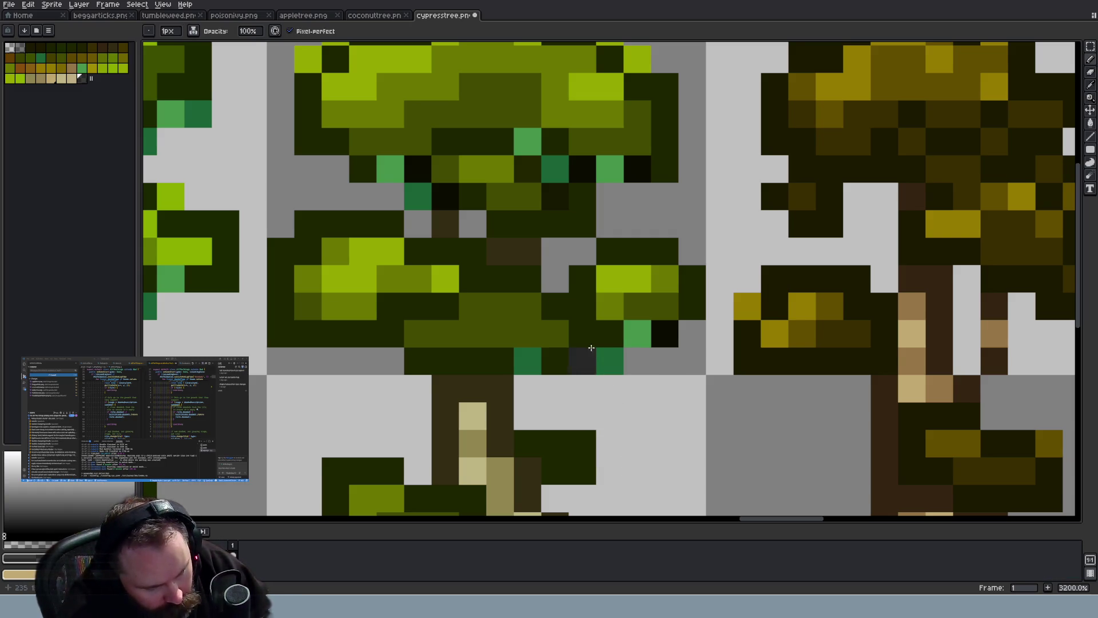
click(559, 363)
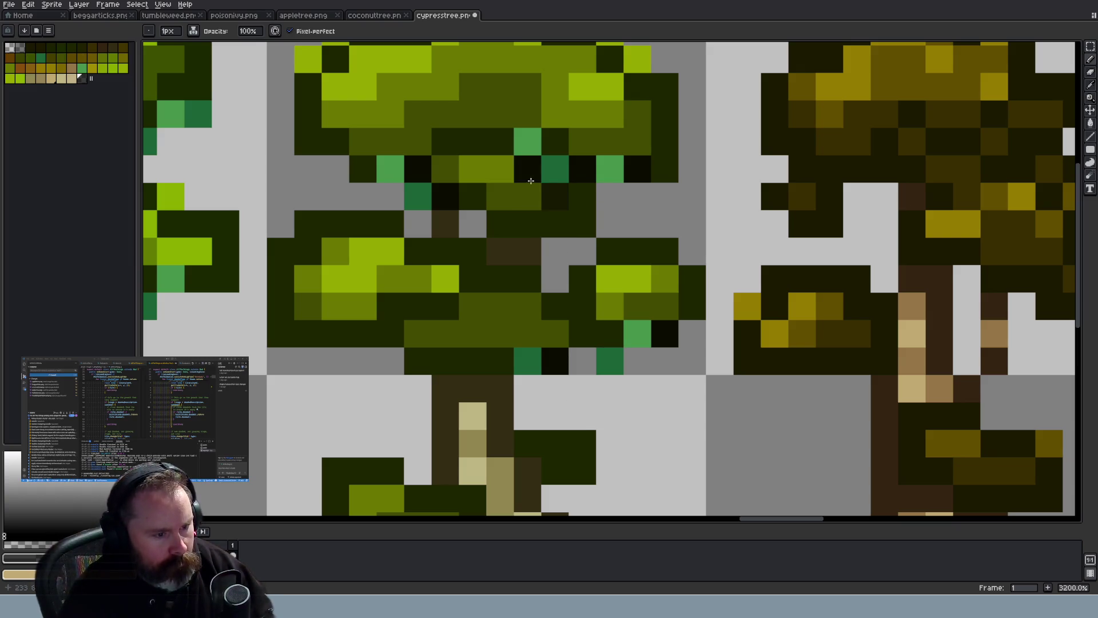
Save cypresstree.png and switch to the coconuttree.png sheet
scroll(553, 276, down, 6)
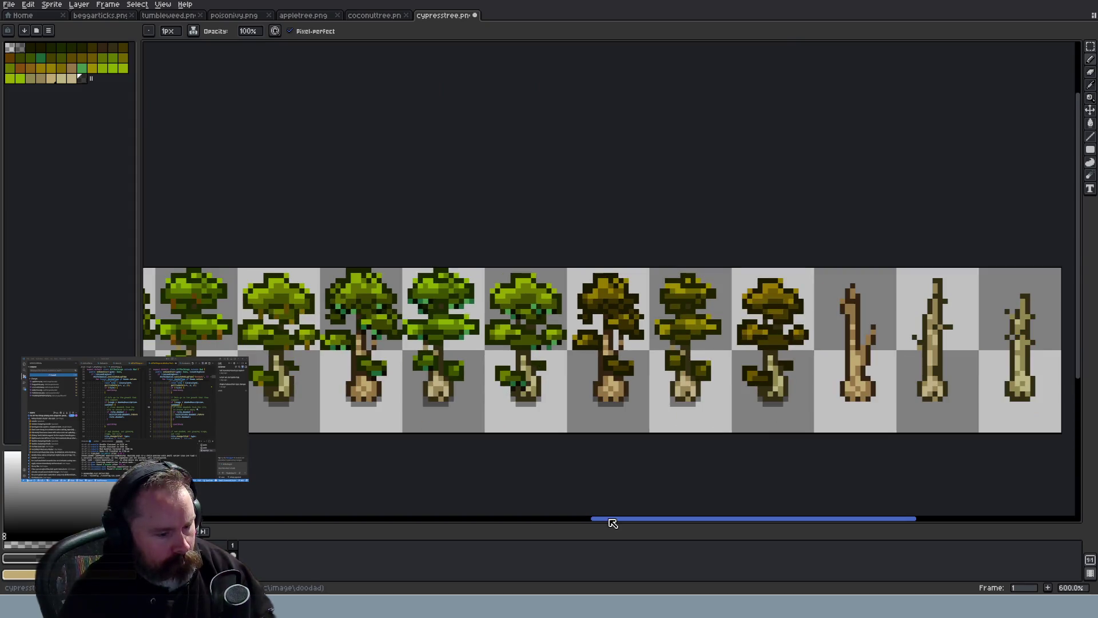
drag(611, 522, 515, 521)
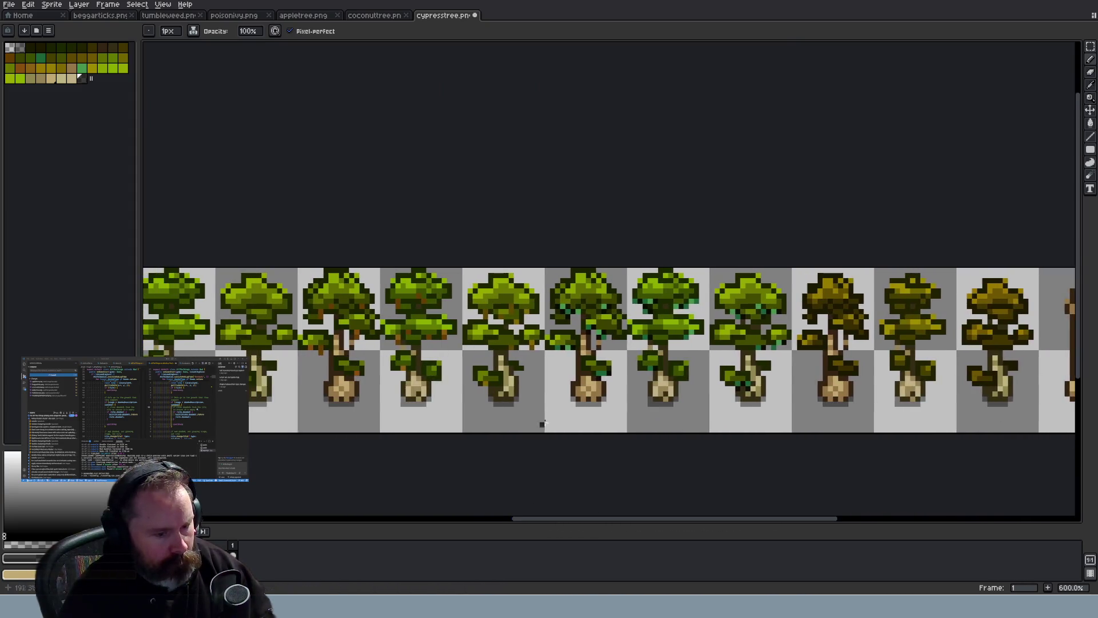
scroll(545, 422, down, 3)
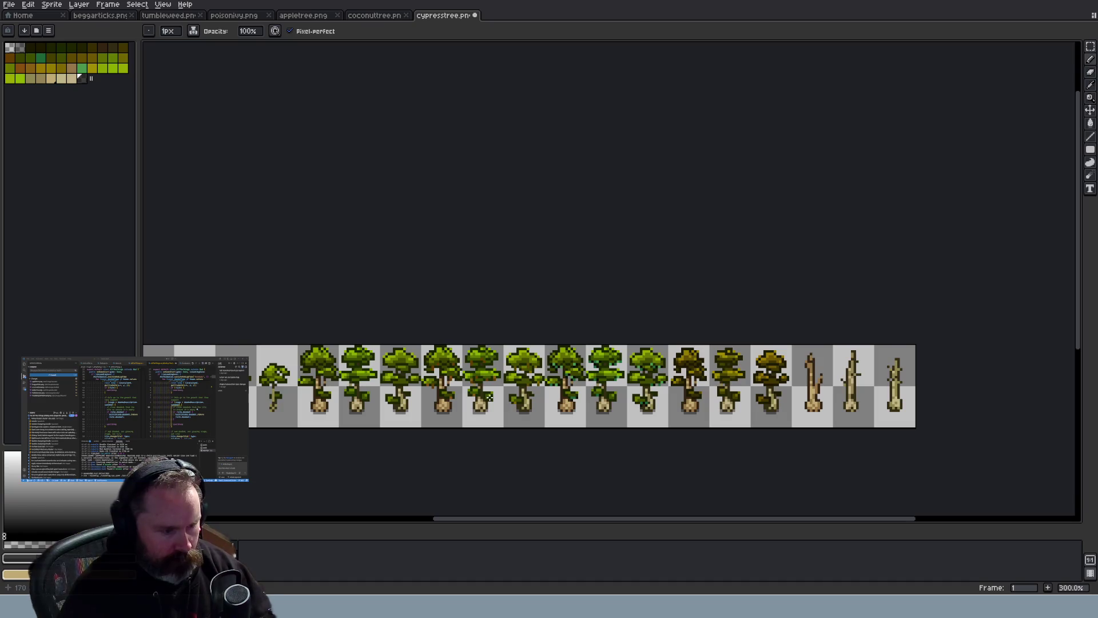
scroll(478, 396, up, 4)
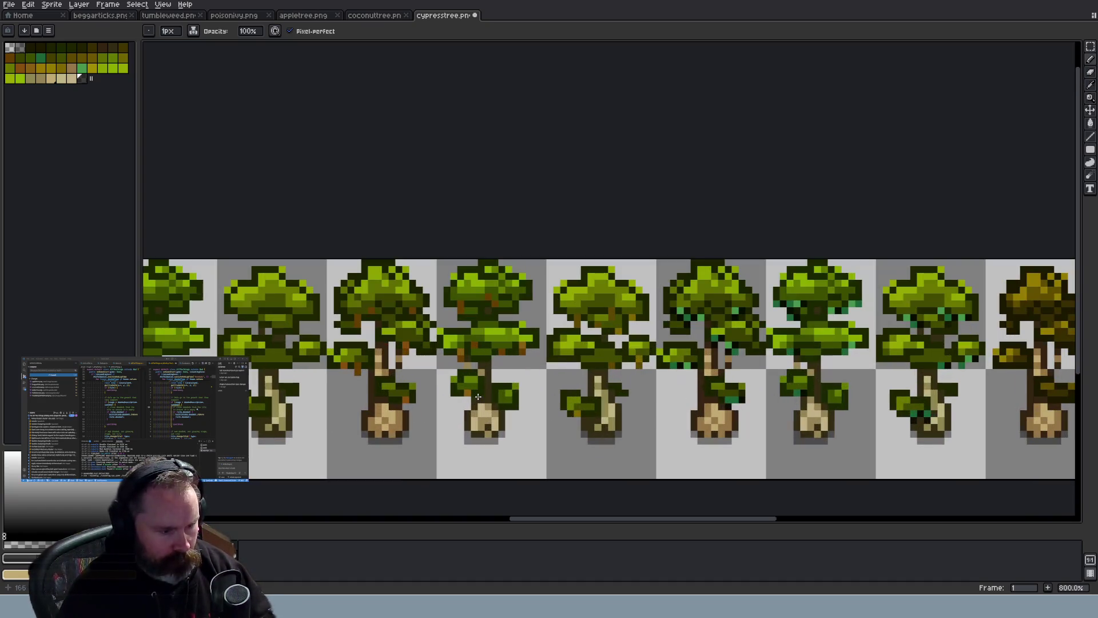
scroll(478, 396, down, 4)
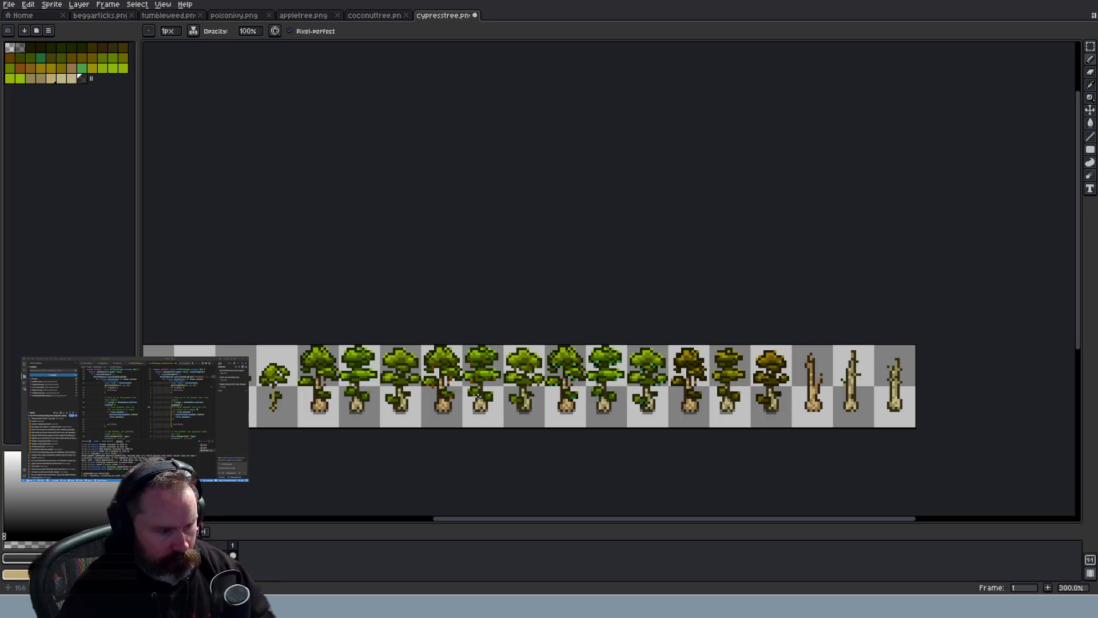
scroll(478, 397, up, 2)
key(ctrl+s)
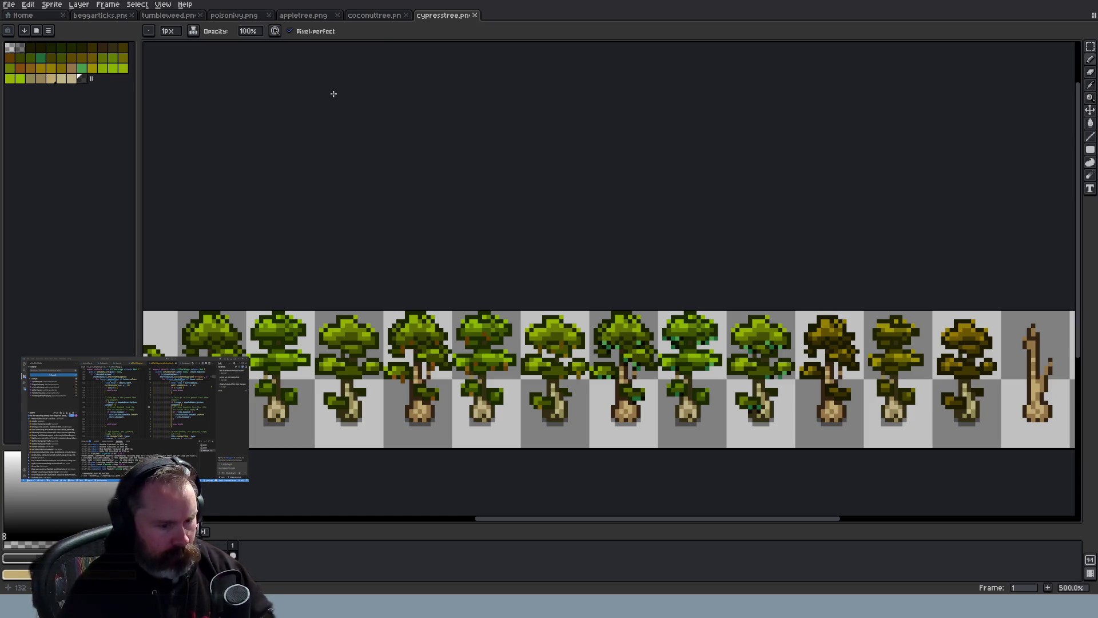
click(382, 17)
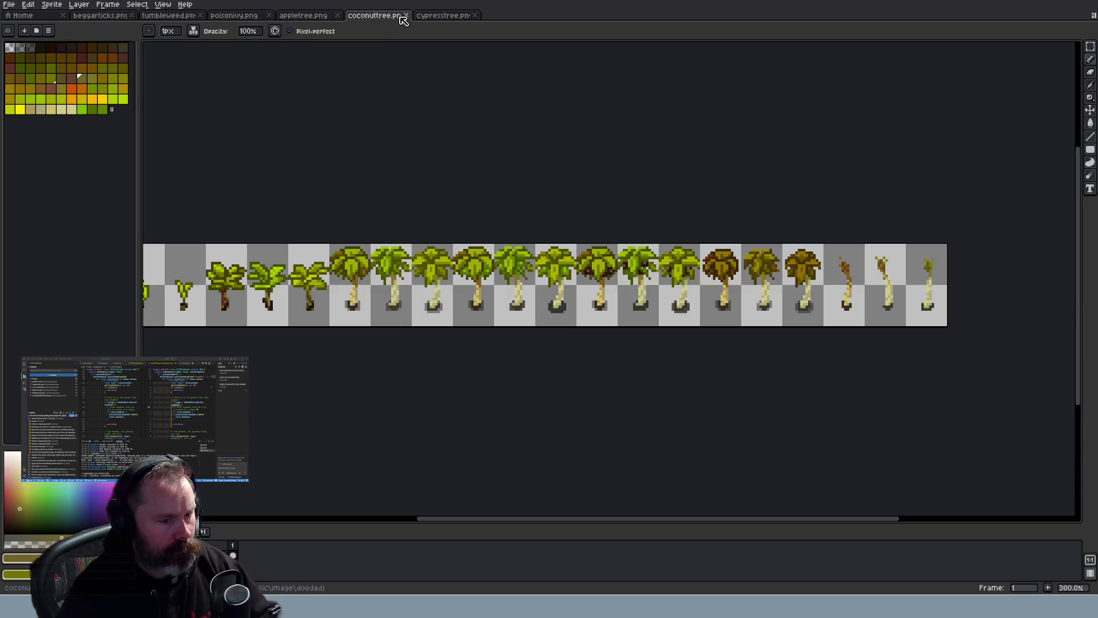
Zoom in and out over the coconut tree growth sprites, then switch to the Wayward browser game
scroll(581, 278, up, 4)
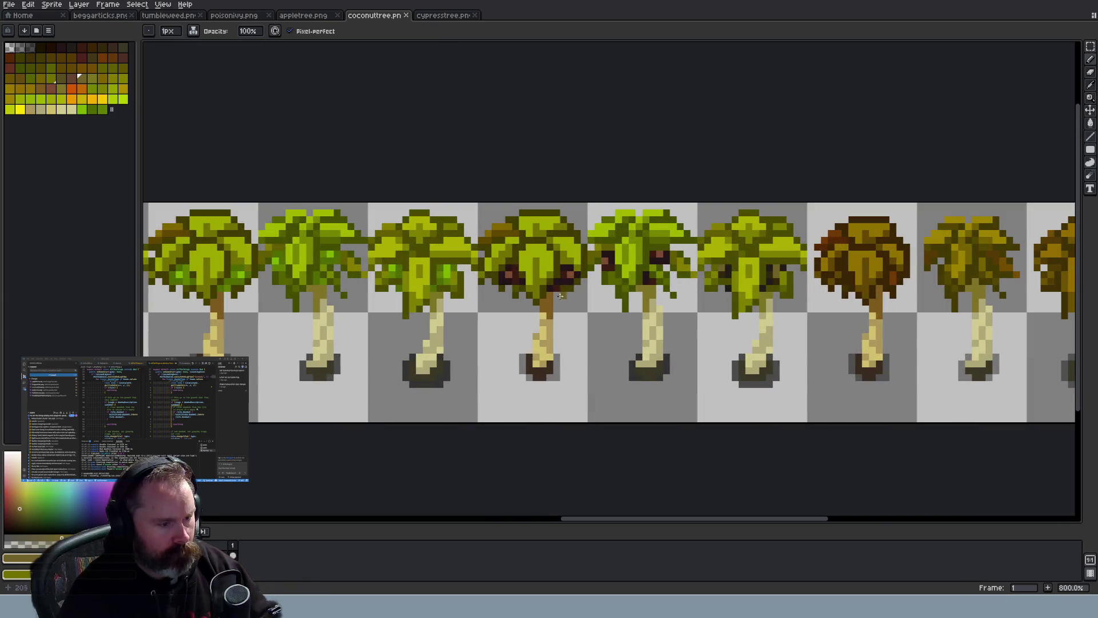
scroll(561, 296, down, 5)
scroll(488, 301, up, 3)
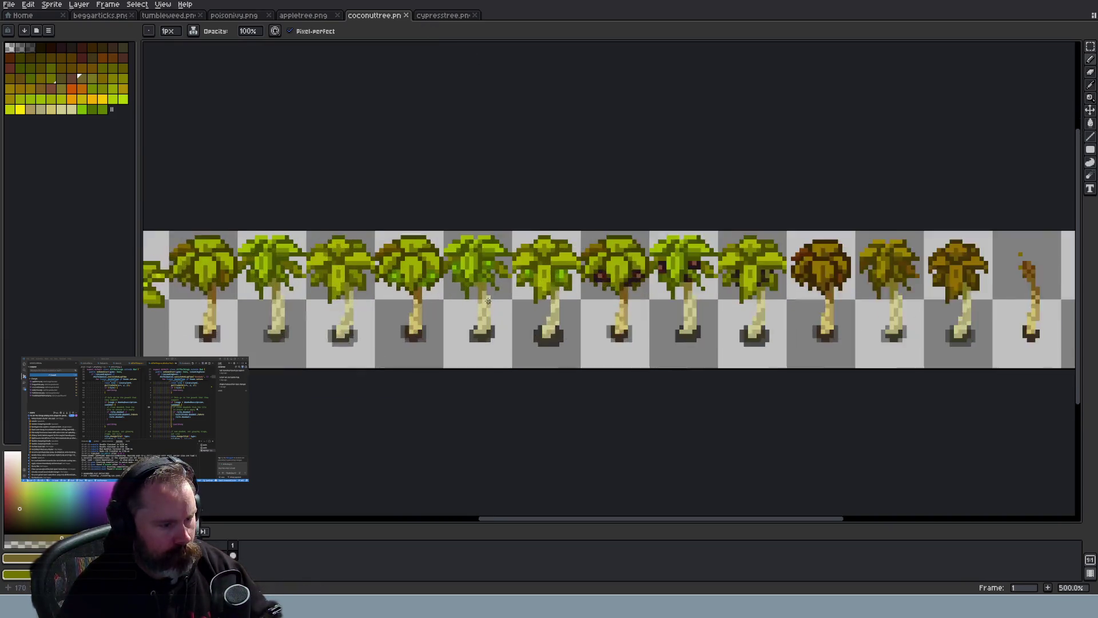
scroll(488, 300, up, 1)
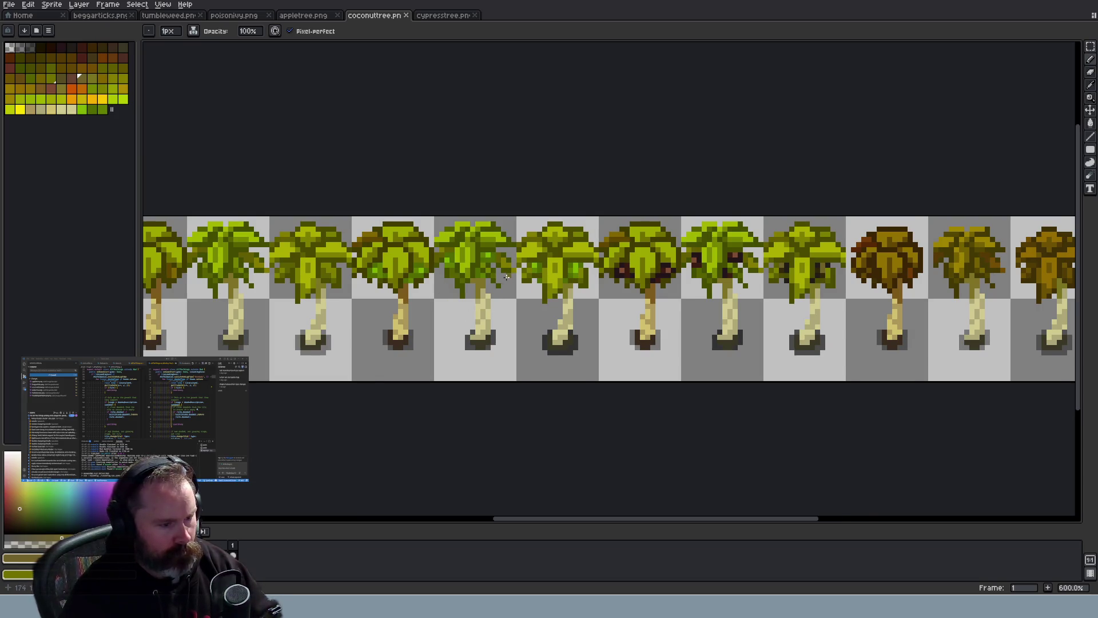
scroll(506, 277, down, 2)
scroll(410, 371, down, 1)
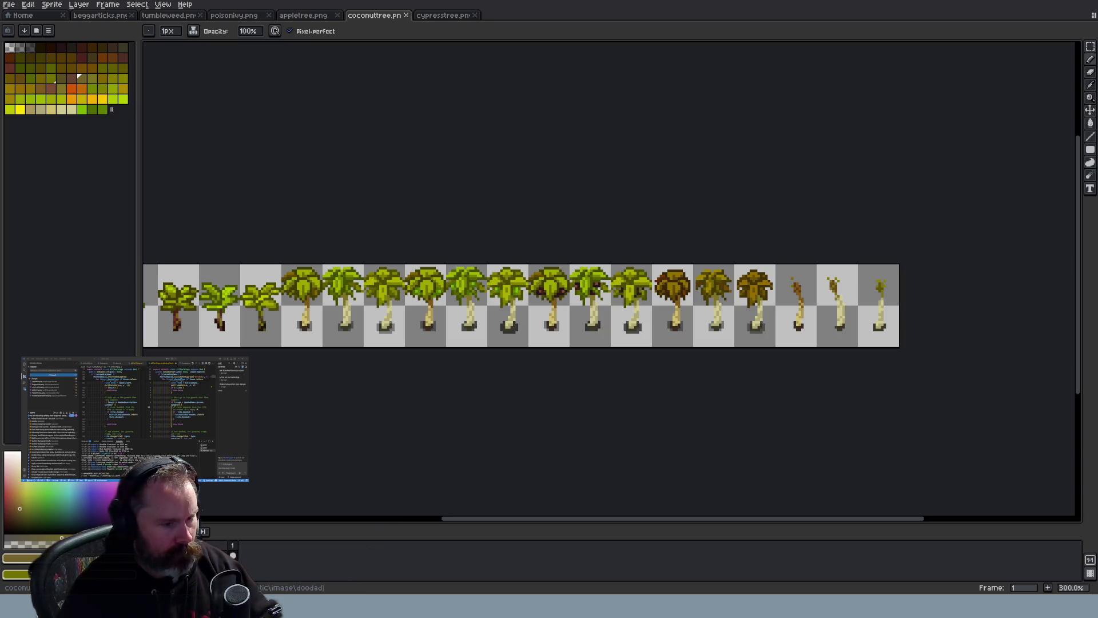
key(alt+Tab)
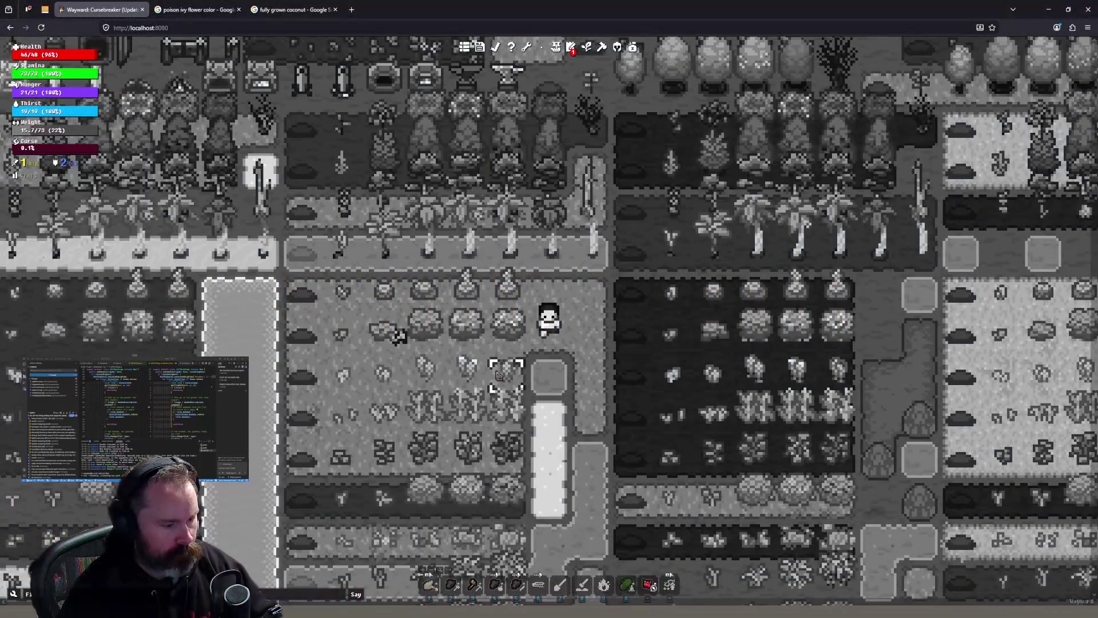
Zoom the farm map around the character and read the plants' info cards before returning to Aseprite
scroll(550, 355, down, 1)
scroll(532, 359, up, 4)
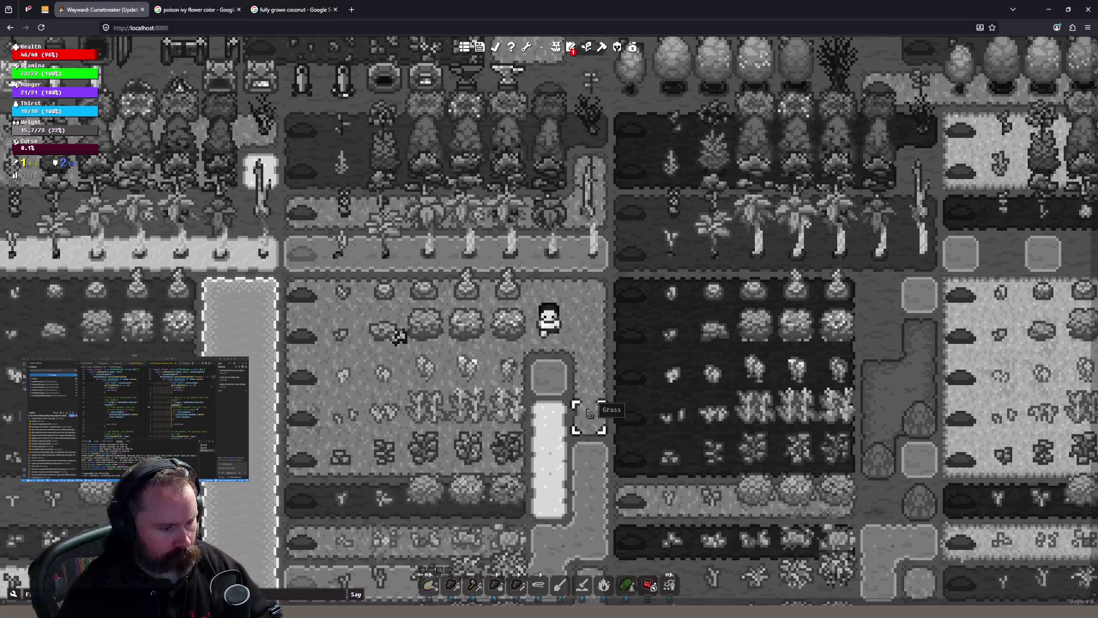
mouse_move(502, 325)
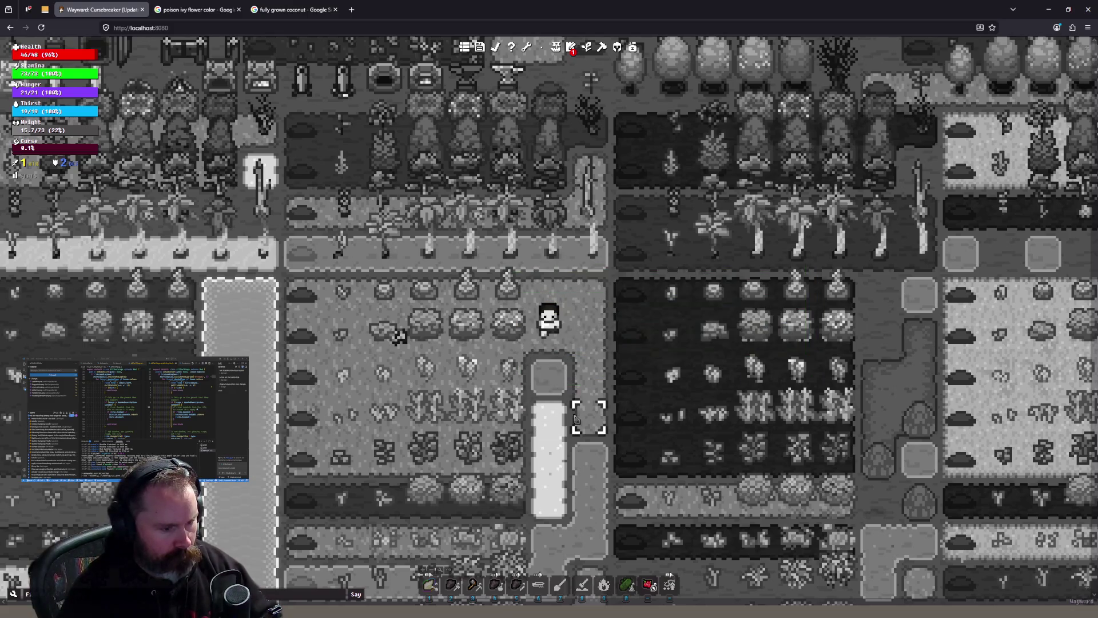
mouse_move(1038, 174)
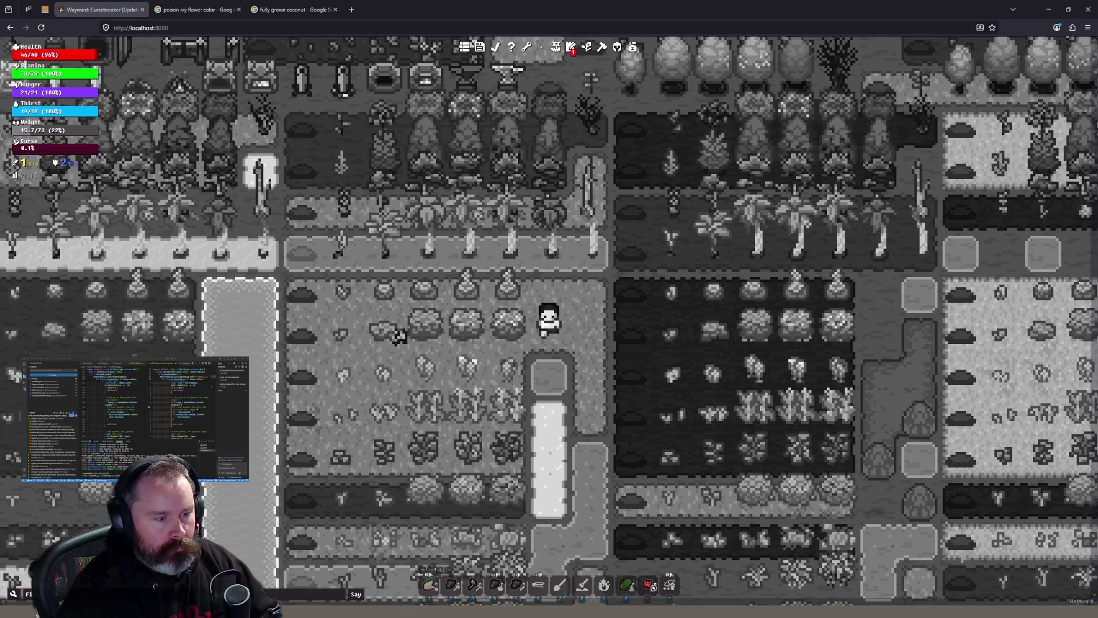
mouse_move(1038, 134)
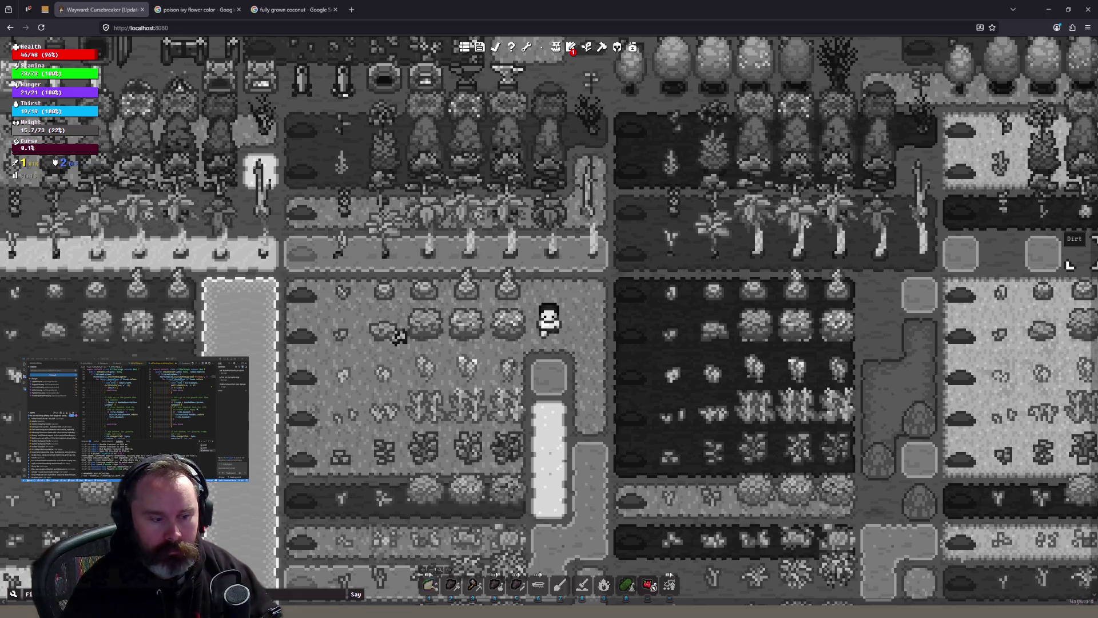
key(alt+Tab)
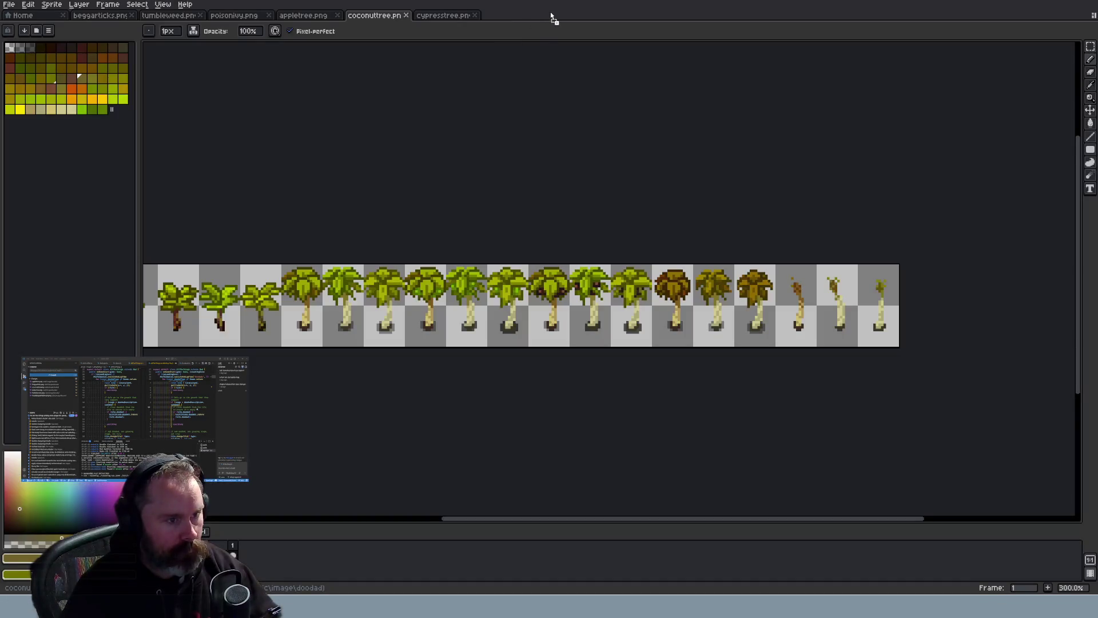
Zoom around lettuce.png, glance at cypresstree.png, and come back to the lettuce sheet
scroll(660, 259, up, 5)
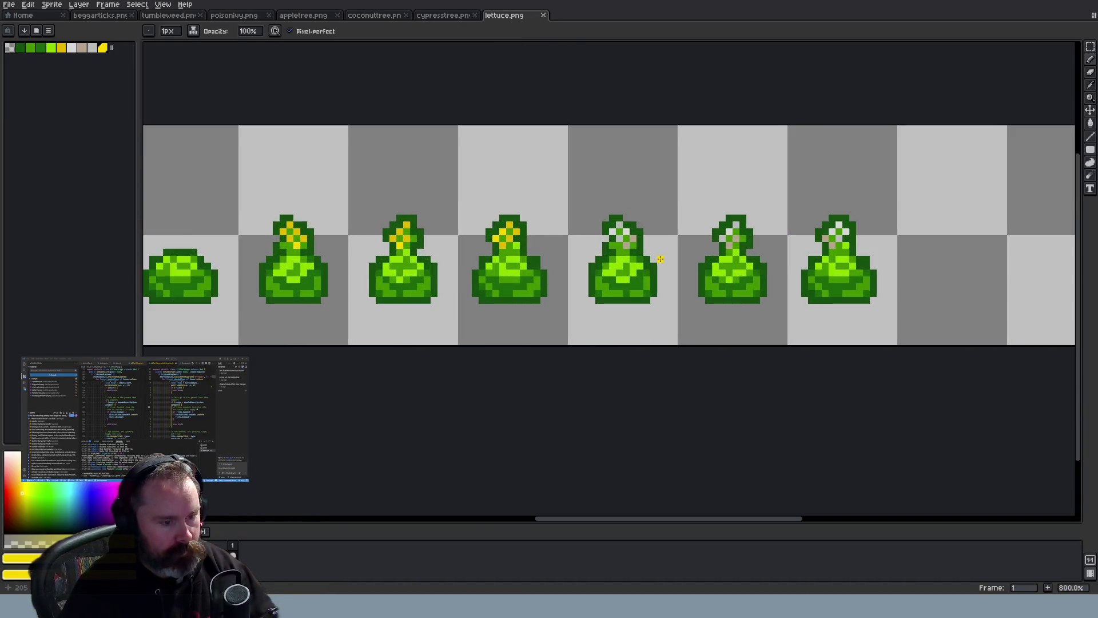
scroll(660, 259, up, 1)
scroll(657, 256, down, 1)
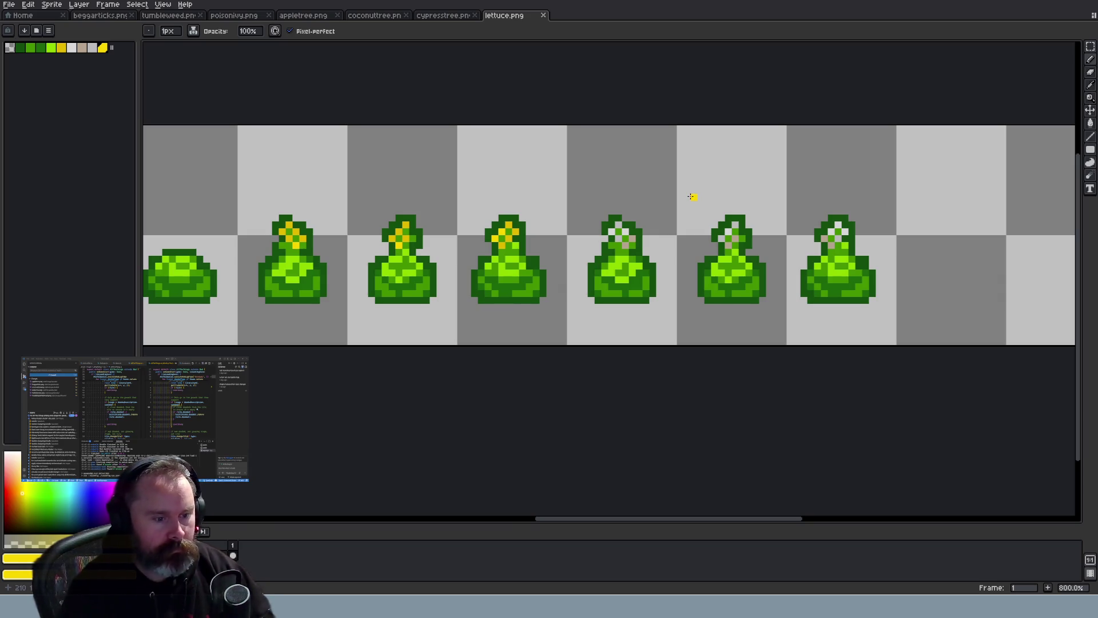
scroll(681, 184, down, 1)
scroll(678, 183, up, 1)
click(446, 16)
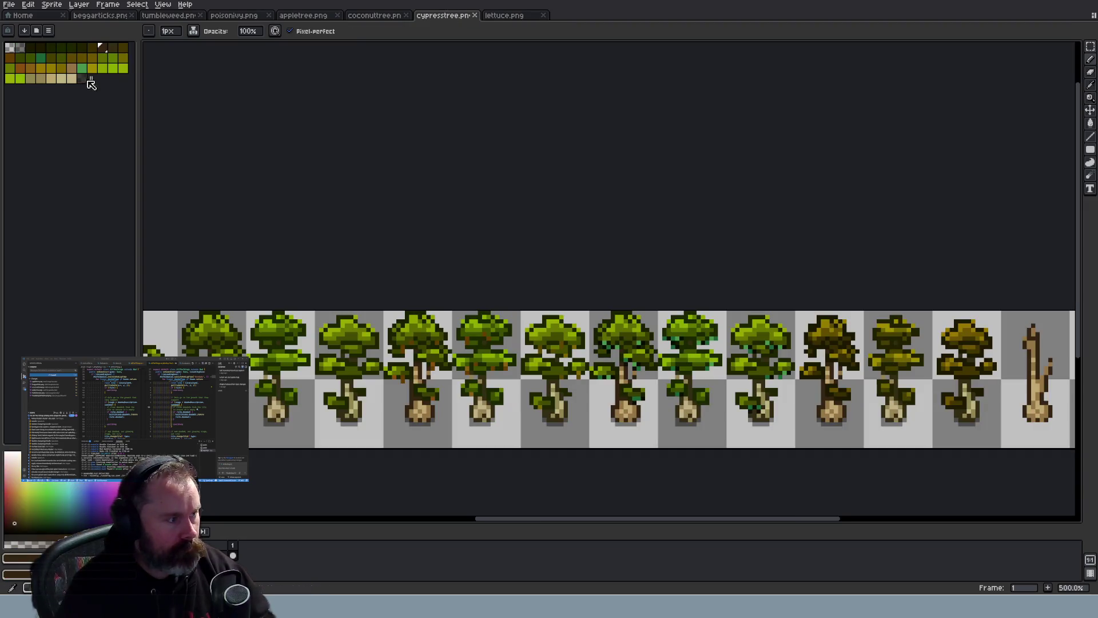
key(ctrl+Tab)
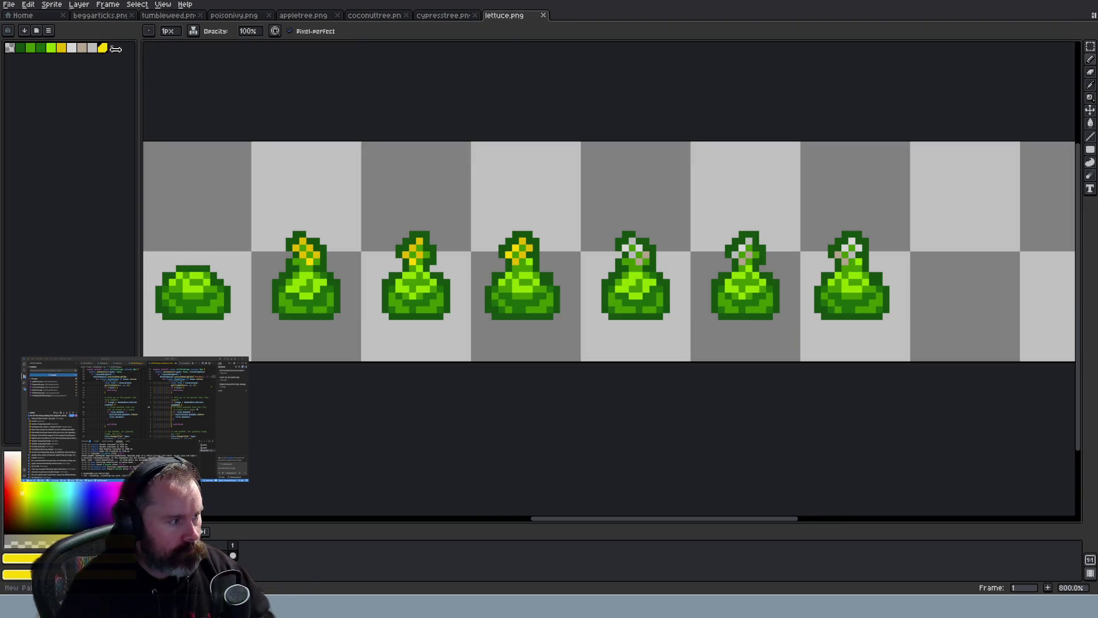
Paint a dark grey pixel beside the lettuce's top, then undo the last two pencil strokes
scroll(475, 300, up, 2)
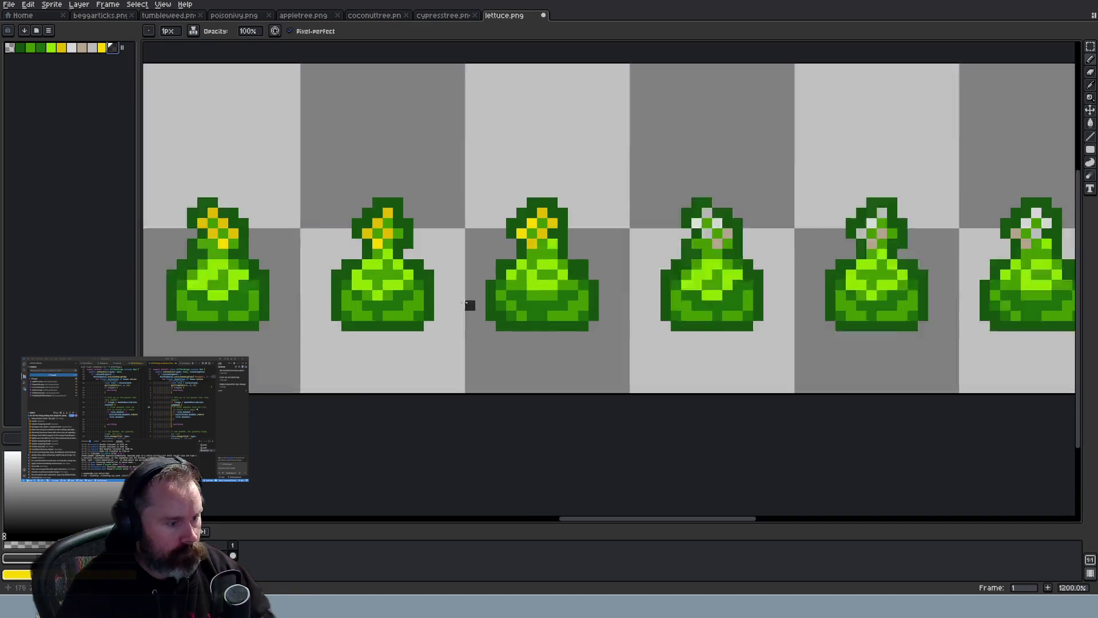
scroll(641, 227, down, 1)
scroll(664, 228, up, 1)
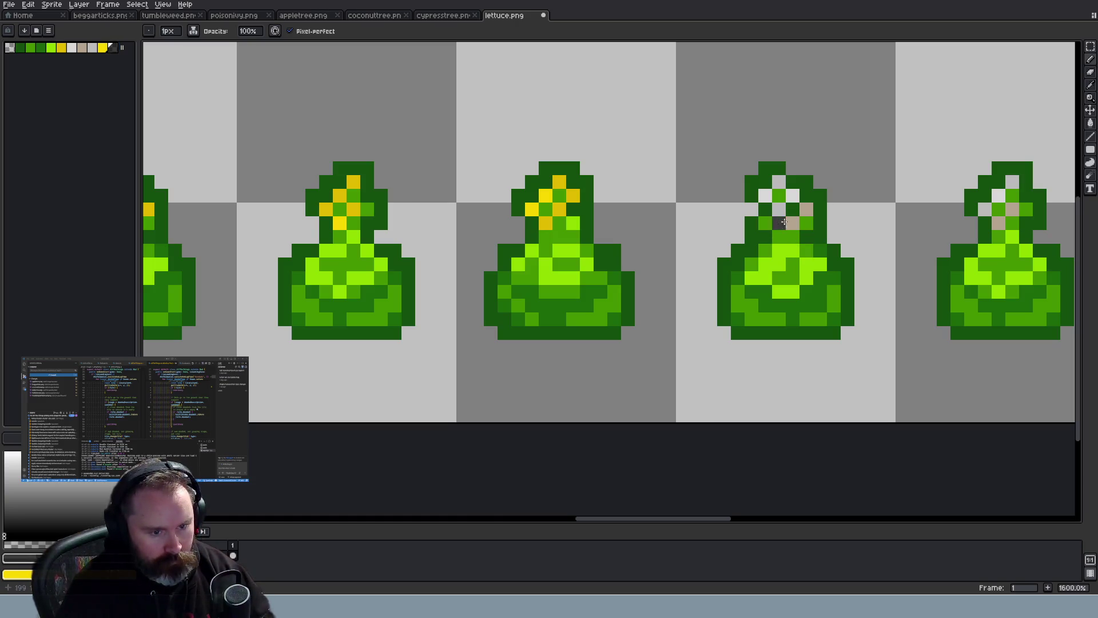
click(820, 209)
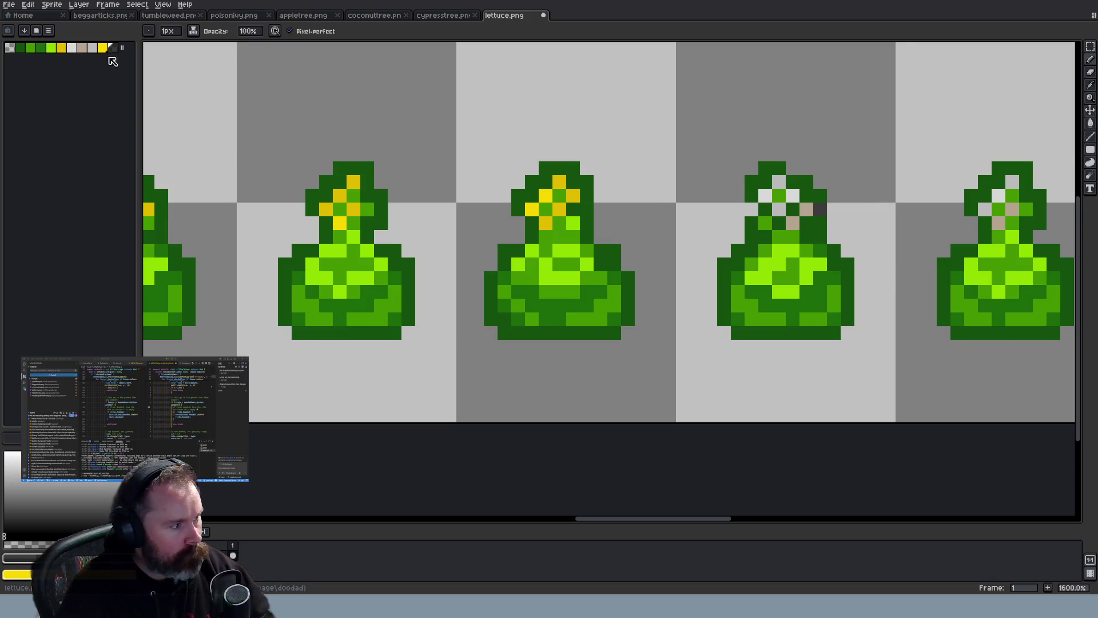
key(ctrl+z)
key(ctrl+z)
key(ctrl+z)
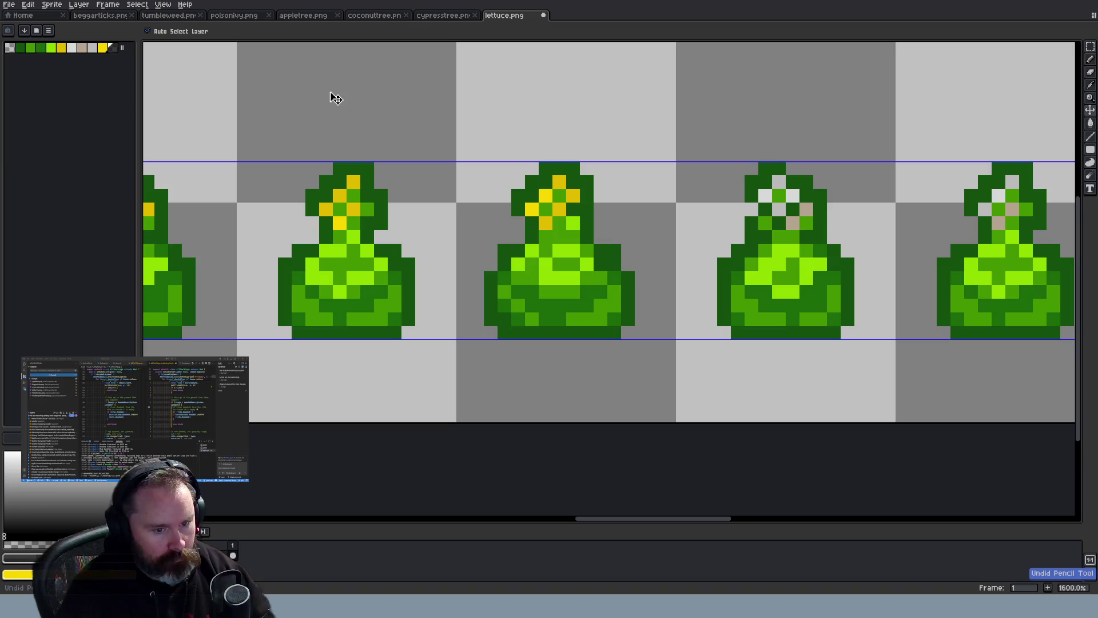
key(ctrl+z)
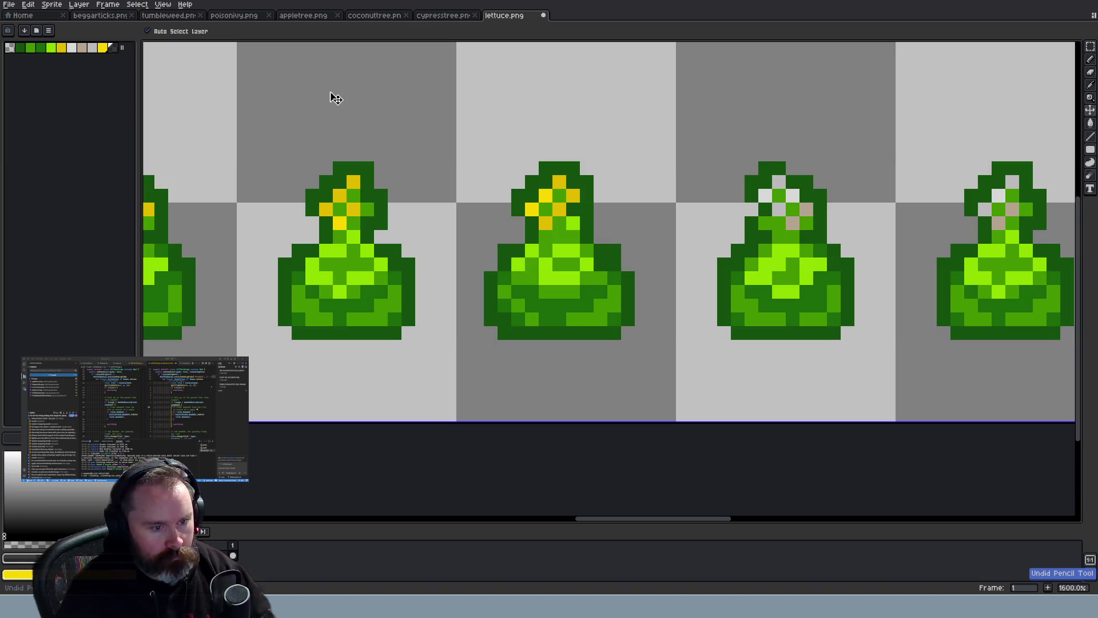
click(79, 4)
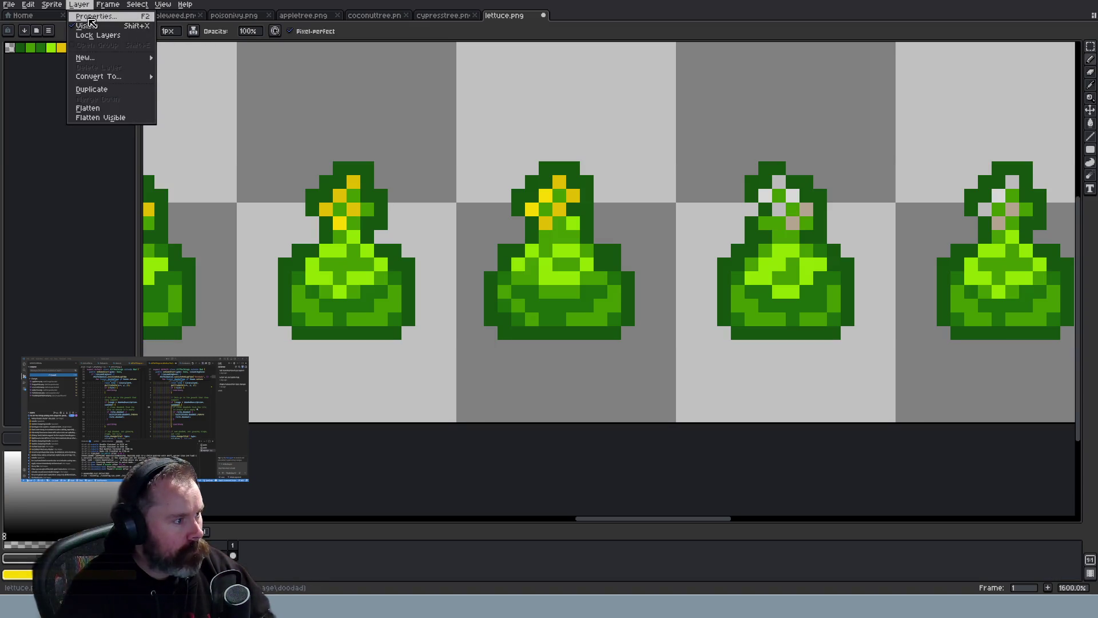
Convert the sprite to RGB Color, pick black, and paint dark pixels on the third lettuce
mouse_move(71, 27)
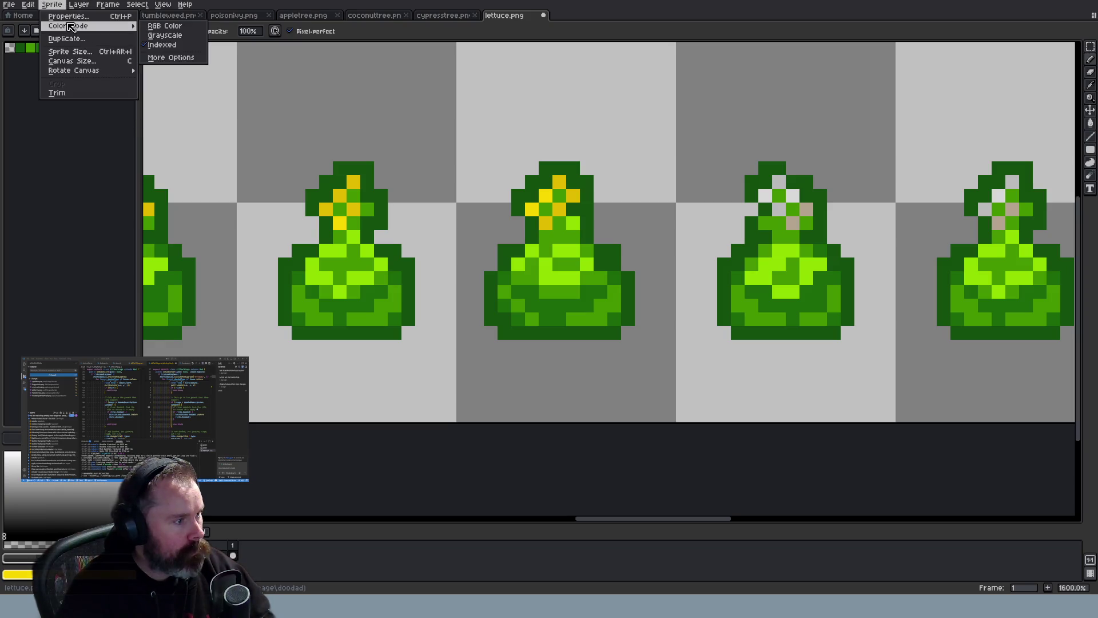
click(165, 25)
click(113, 49)
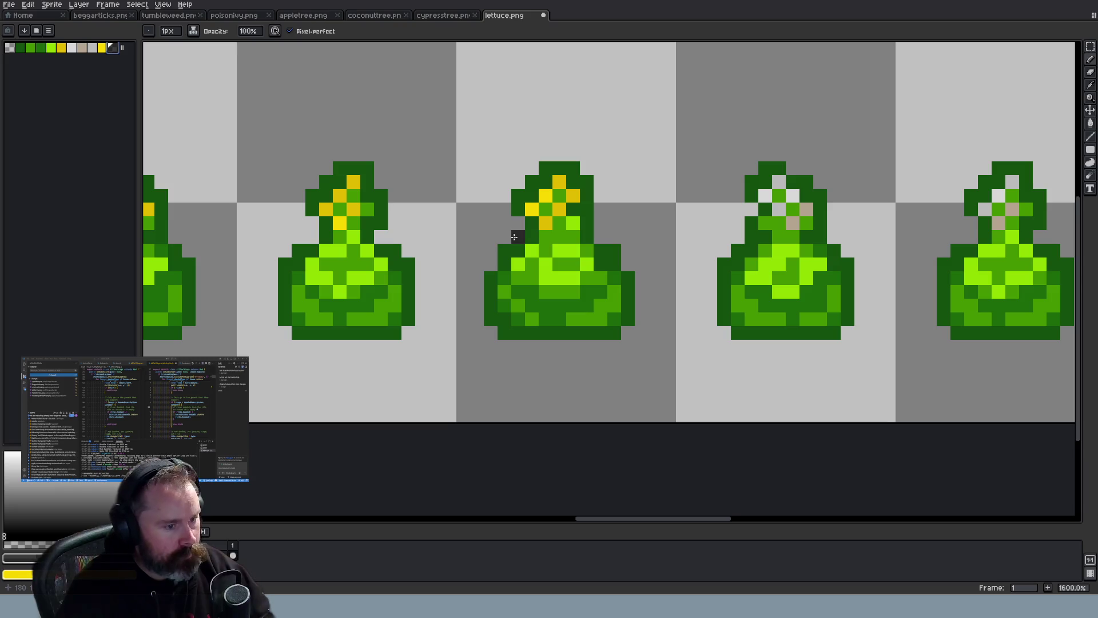
click(765, 210)
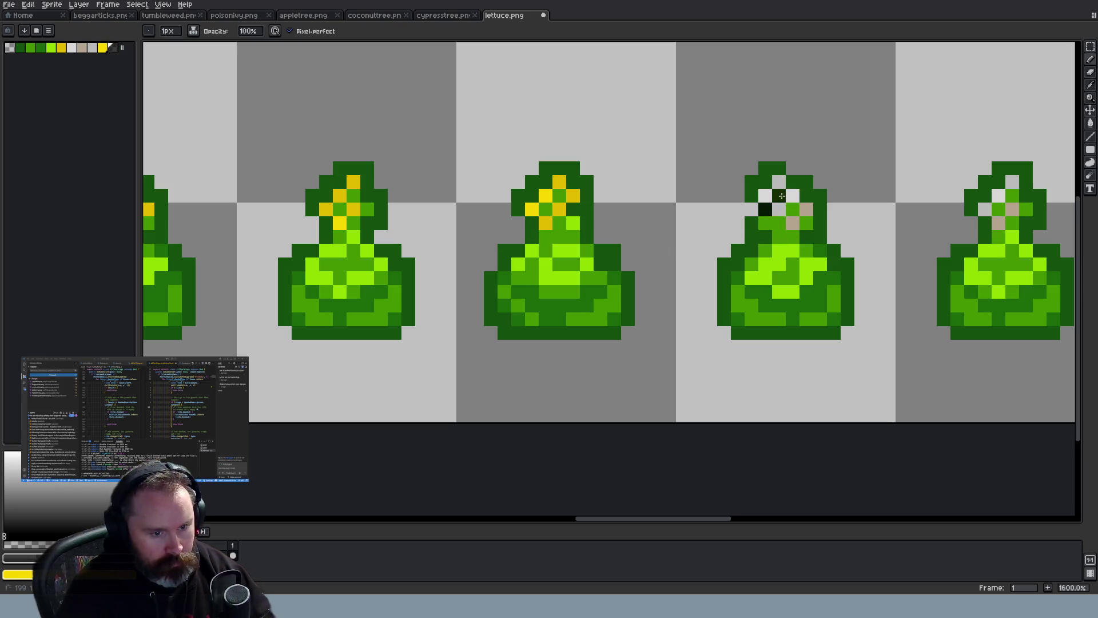
click(793, 209)
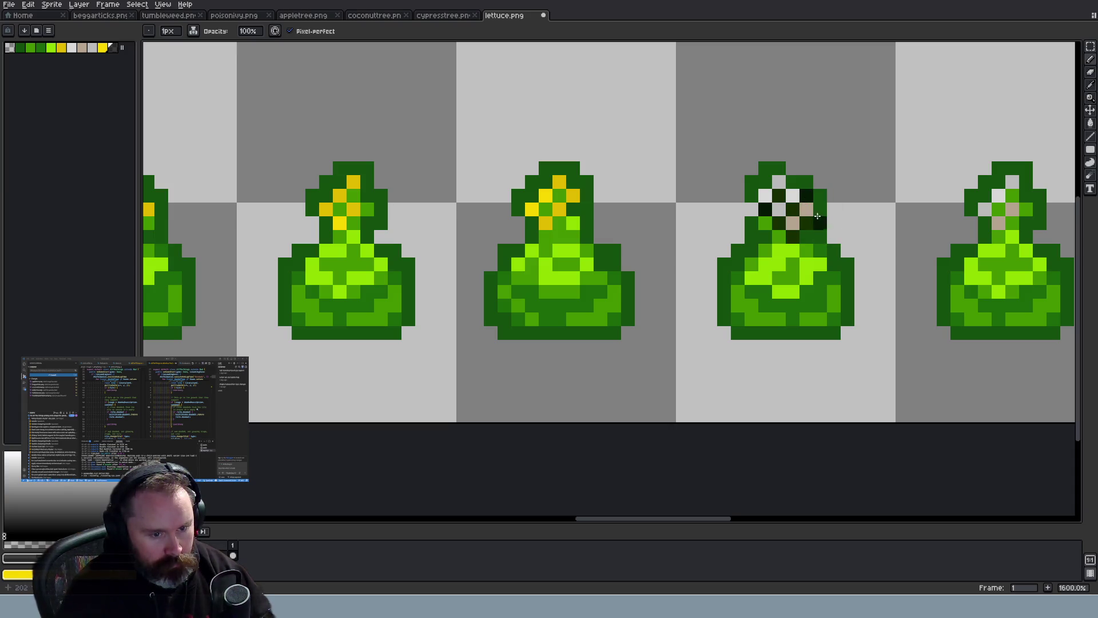
Darken pixels around the white flowers in the third lettuce's head, shoulder and neck
scroll(858, 249, down, 5)
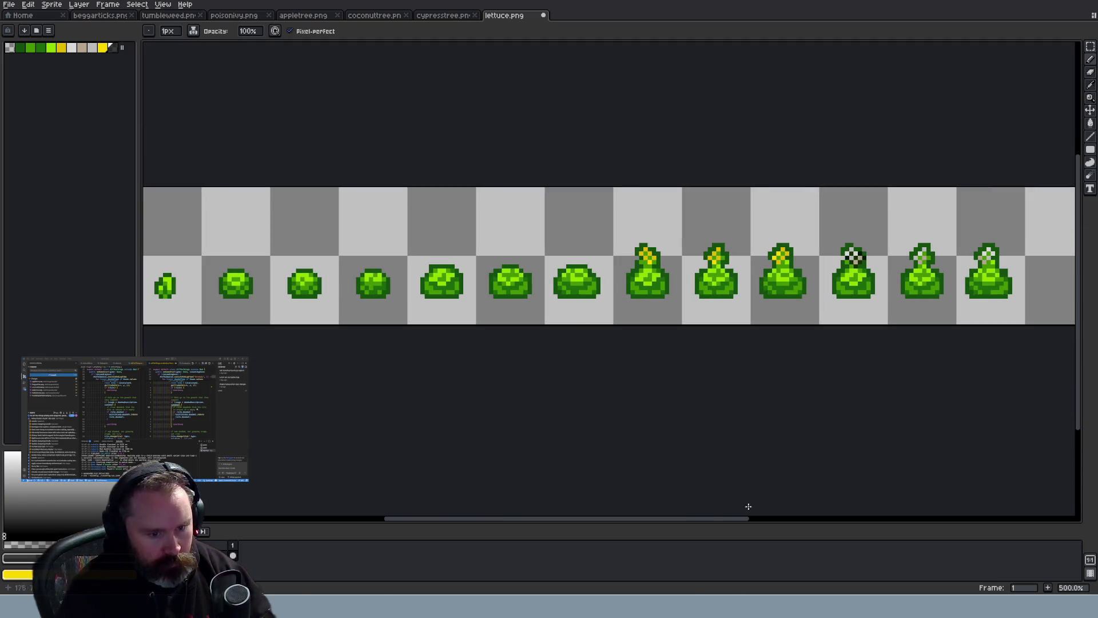
drag(739, 519, 780, 523)
scroll(755, 277, up, 4)
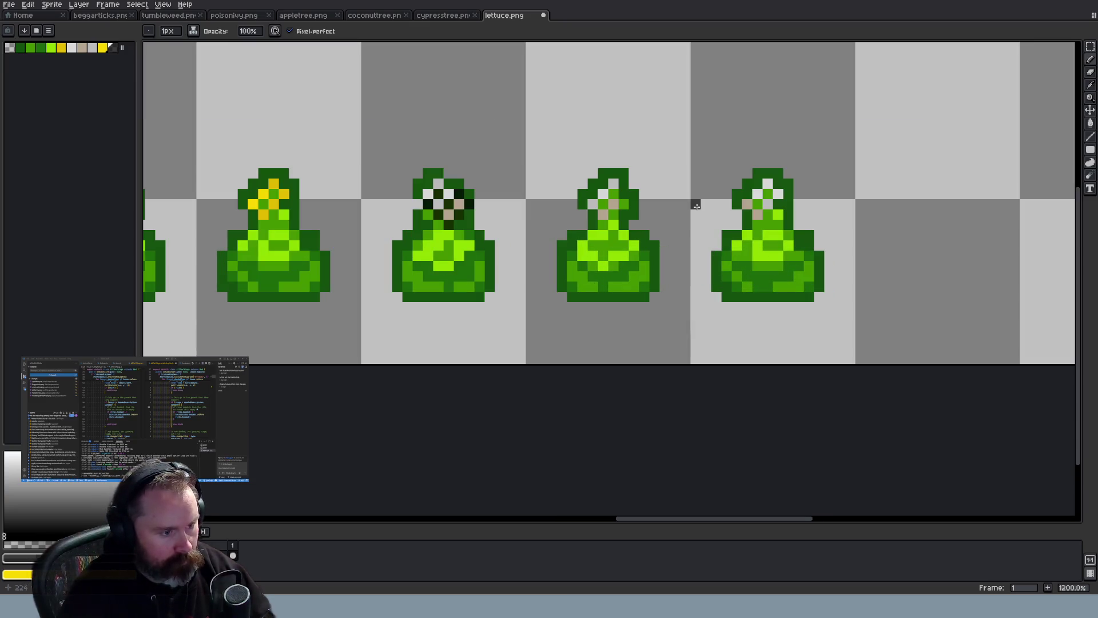
scroll(640, 238, up, 1)
click(589, 219)
click(602, 204)
click(616, 190)
click(602, 177)
click(588, 191)
click(639, 236)
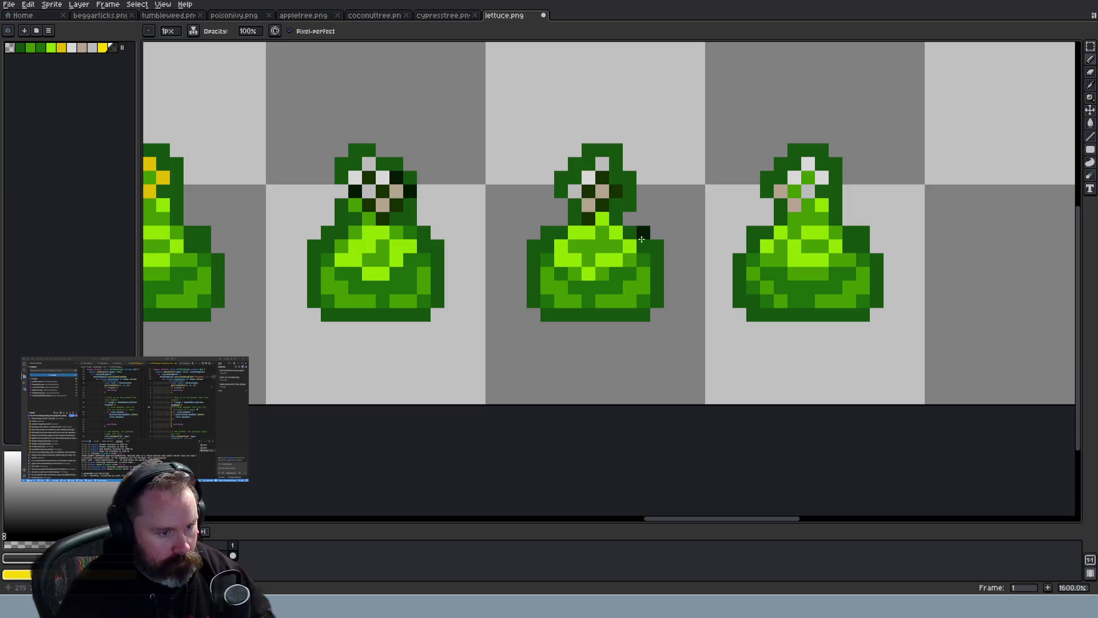
click(575, 207)
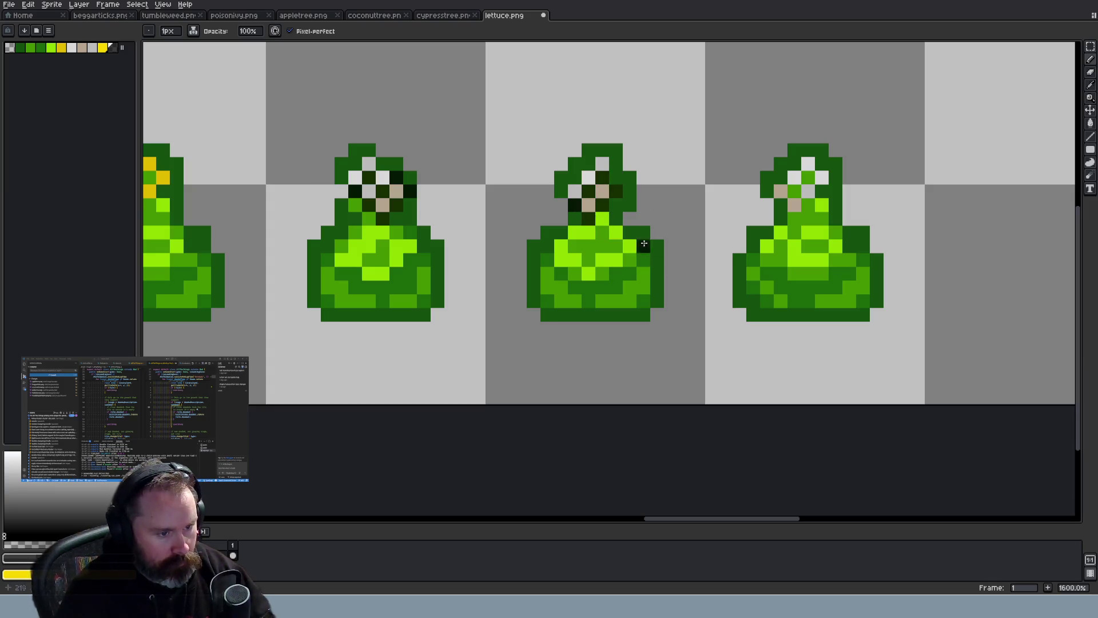
Darken the second lettuce's top pixel and paint black pixels into the fourth lettuce's head
click(382, 163)
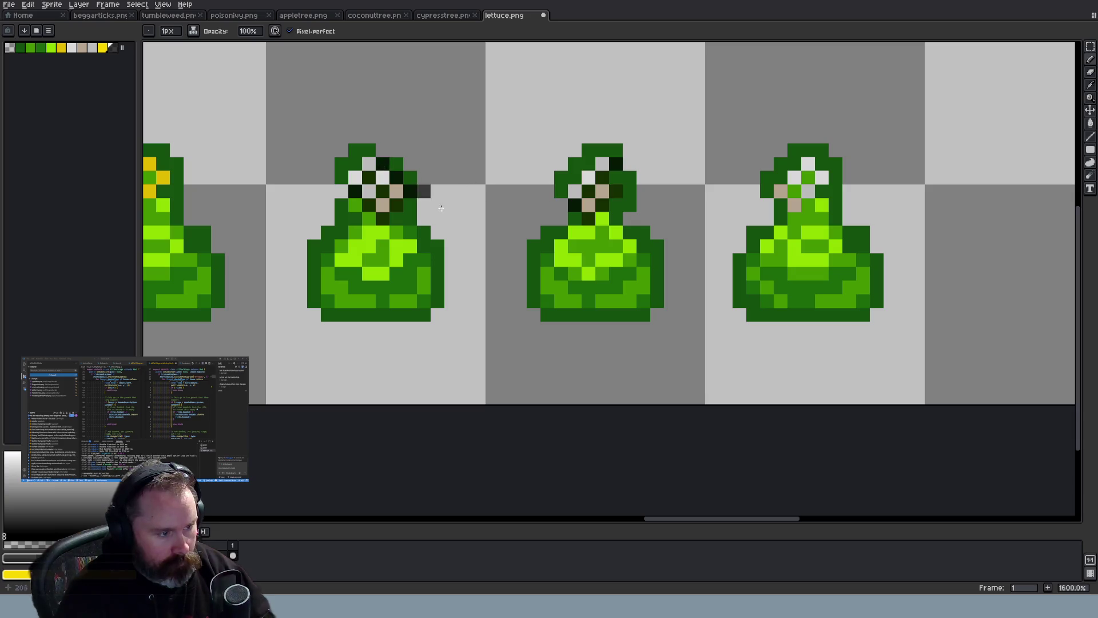
click(794, 219)
click(809, 205)
click(794, 191)
click(822, 191)
click(835, 177)
click(822, 164)
scroll(851, 249, down, 5)
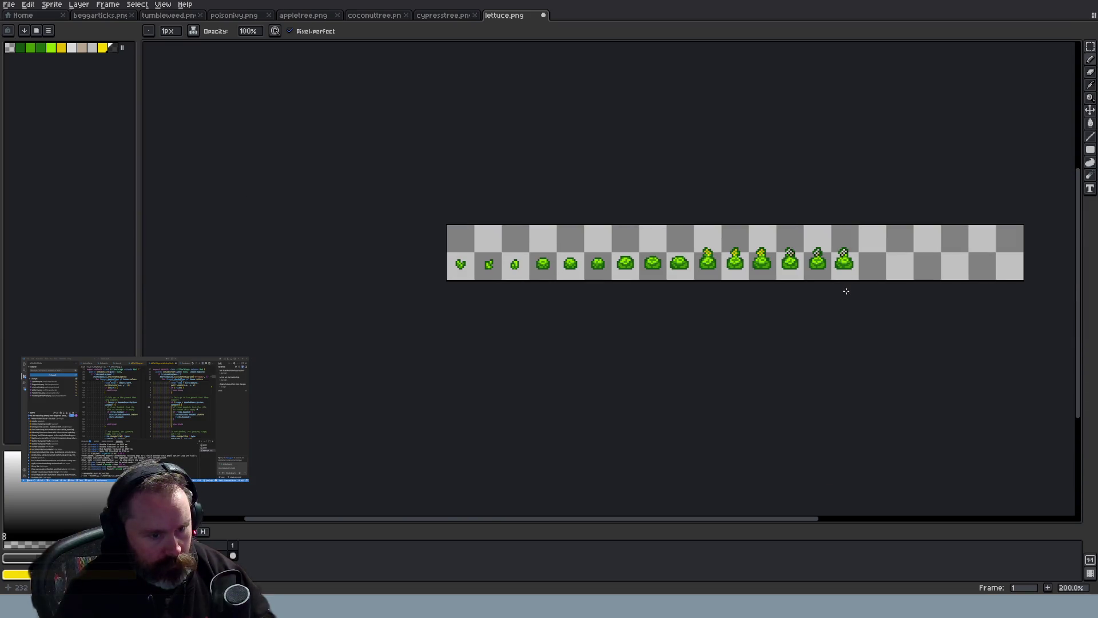
scroll(846, 291, up, 3)
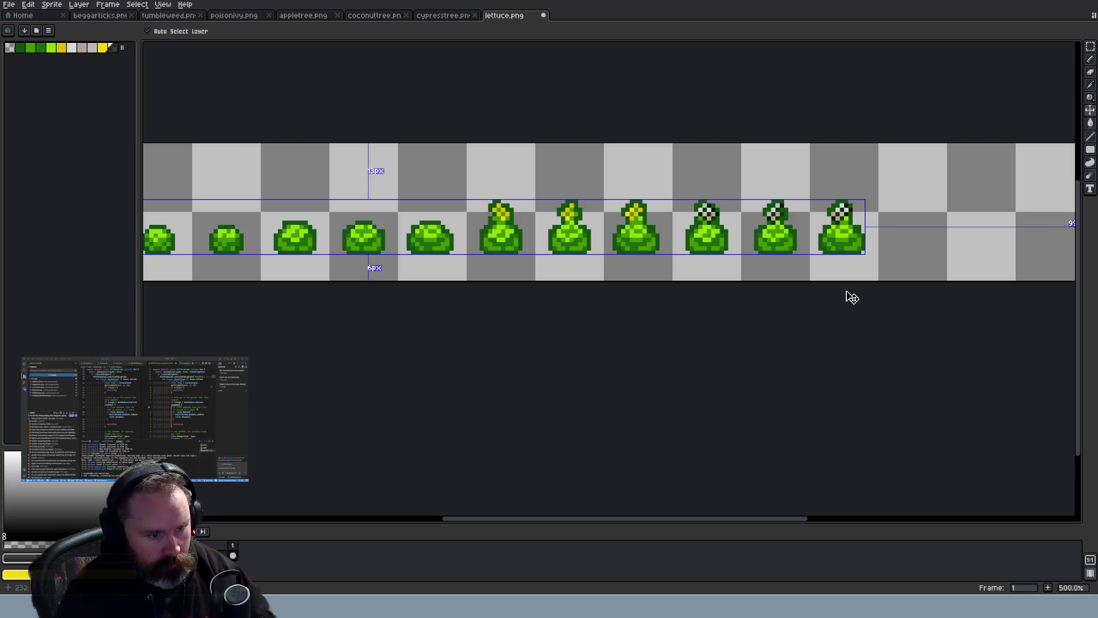
scroll(806, 287, up, 1)
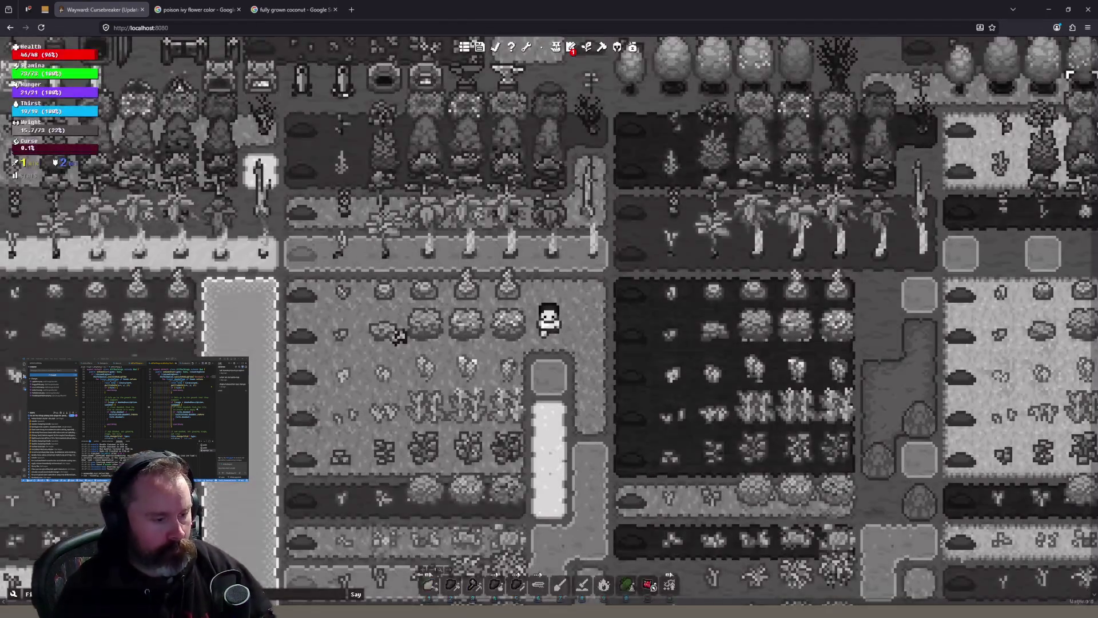
Return to Aseprite and bring up the potatoplant.png sprite sheet
key(alt+Tab)
click(596, 18)
scroll(284, 251, up, 4)
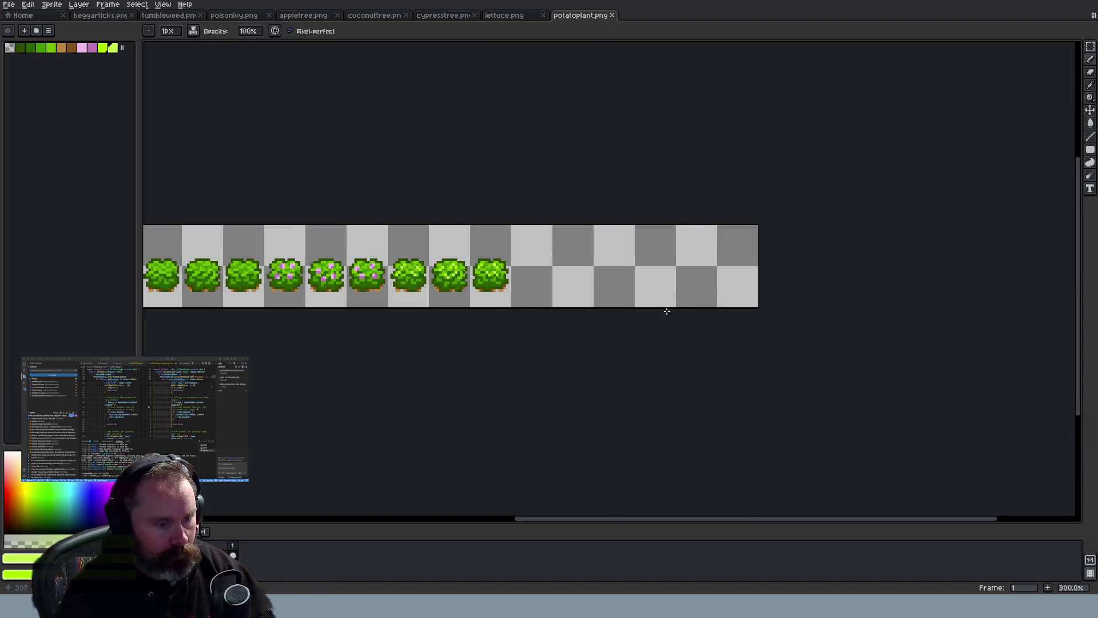
scroll(285, 252, up, 1)
drag(667, 521, 531, 515)
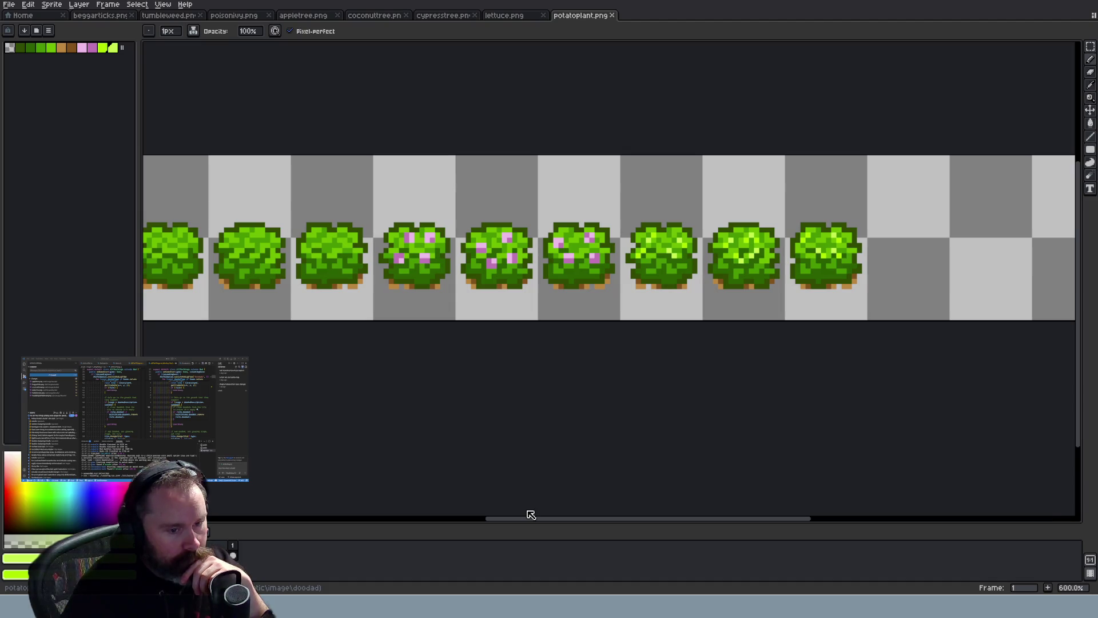
mouse_move(531, 514)
mouse_down()
mouse_move(427, 505)
mouse_move(534, 491)
mouse_move(536, 436)
mouse_up()
scroll(541, 276, up, 1)
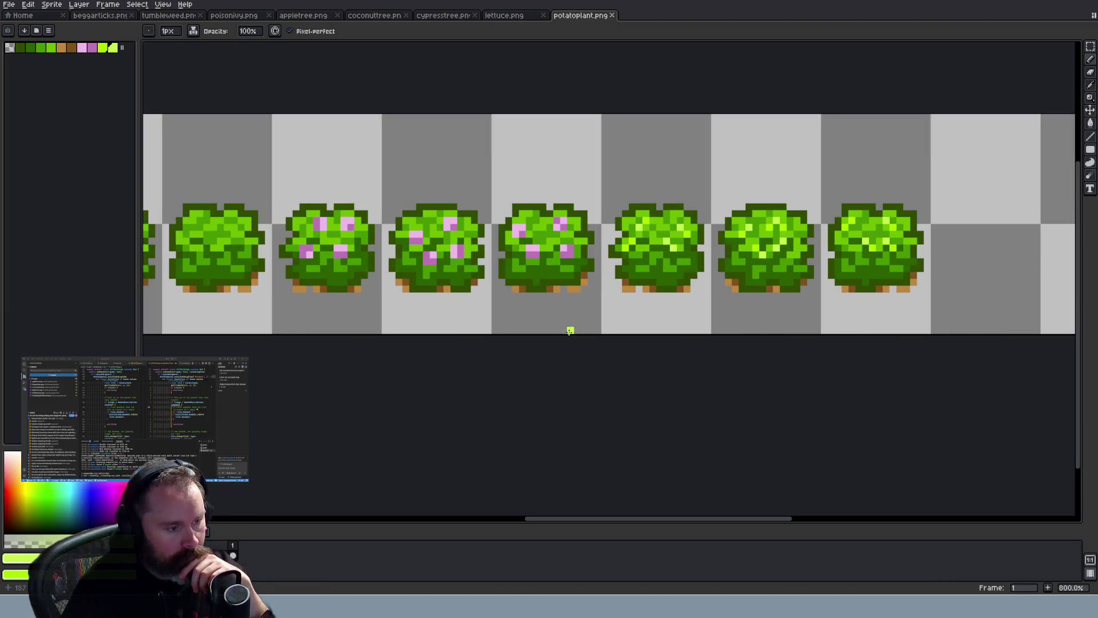
scroll(563, 315, down, 2)
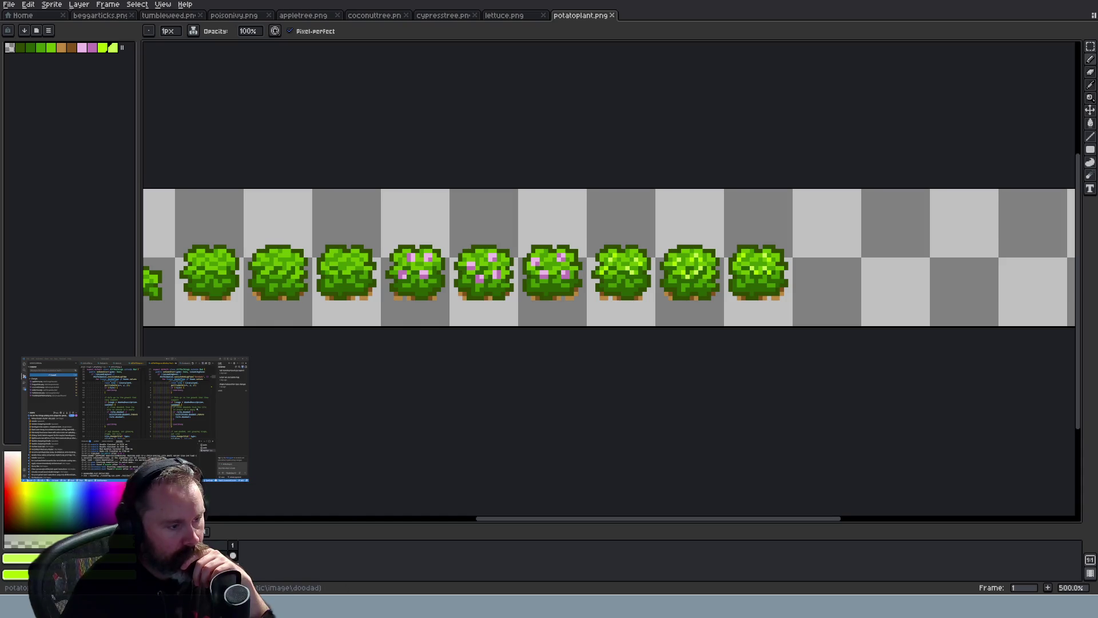
key(alt+Tab)
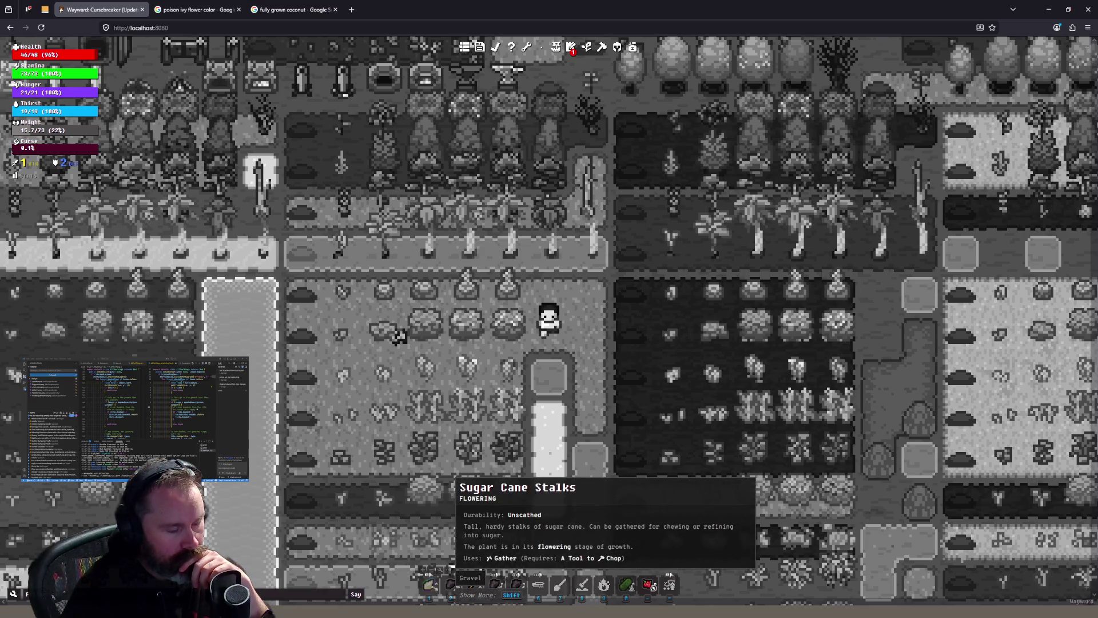
key(alt+Tab)
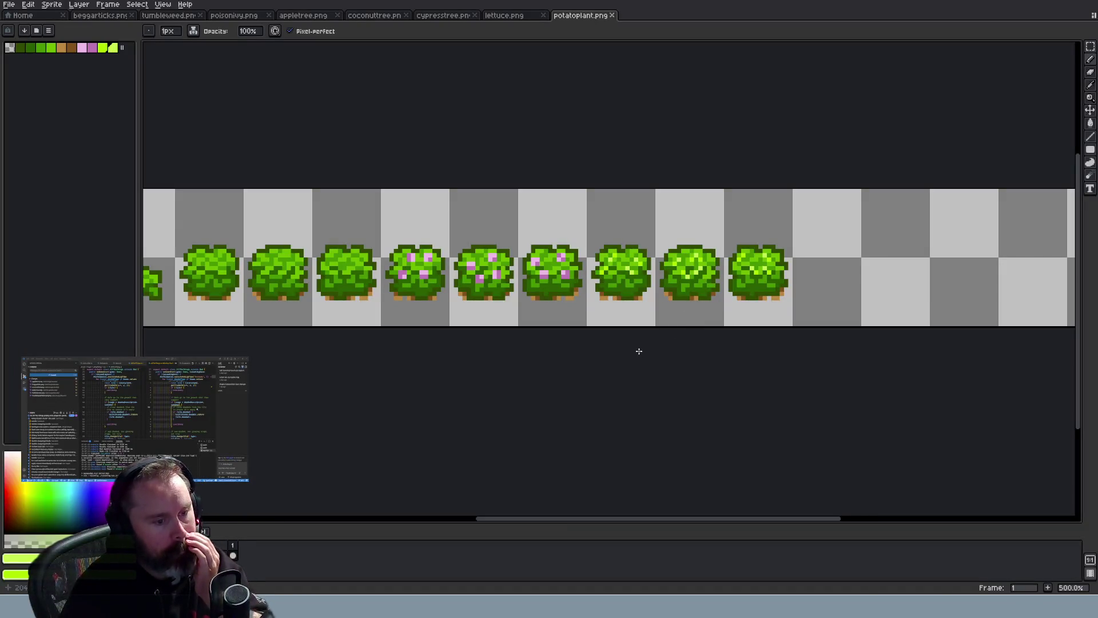
Flip through the lettuce, cypress, coconut, apple, poison ivy, tumbleweed and beggarticks sheets
click(504, 15)
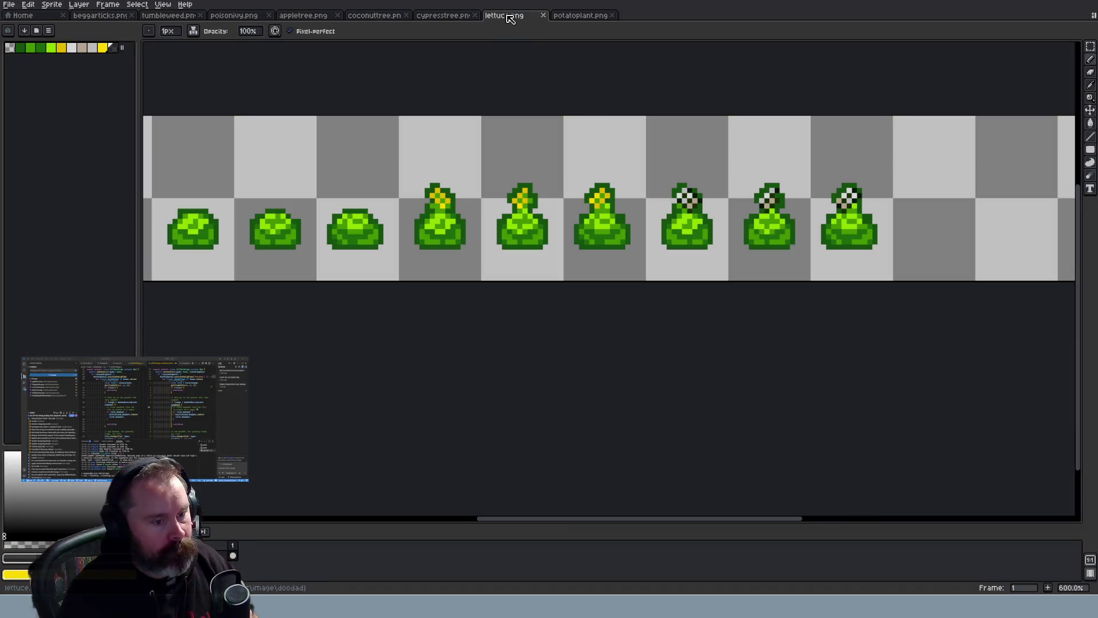
click(443, 17)
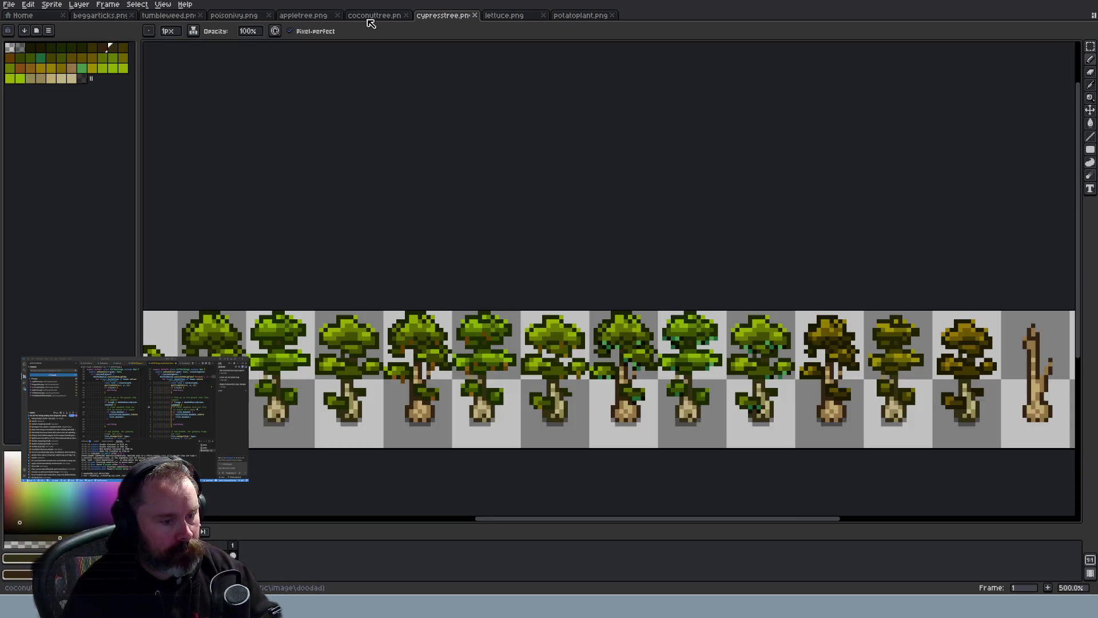
click(344, 18)
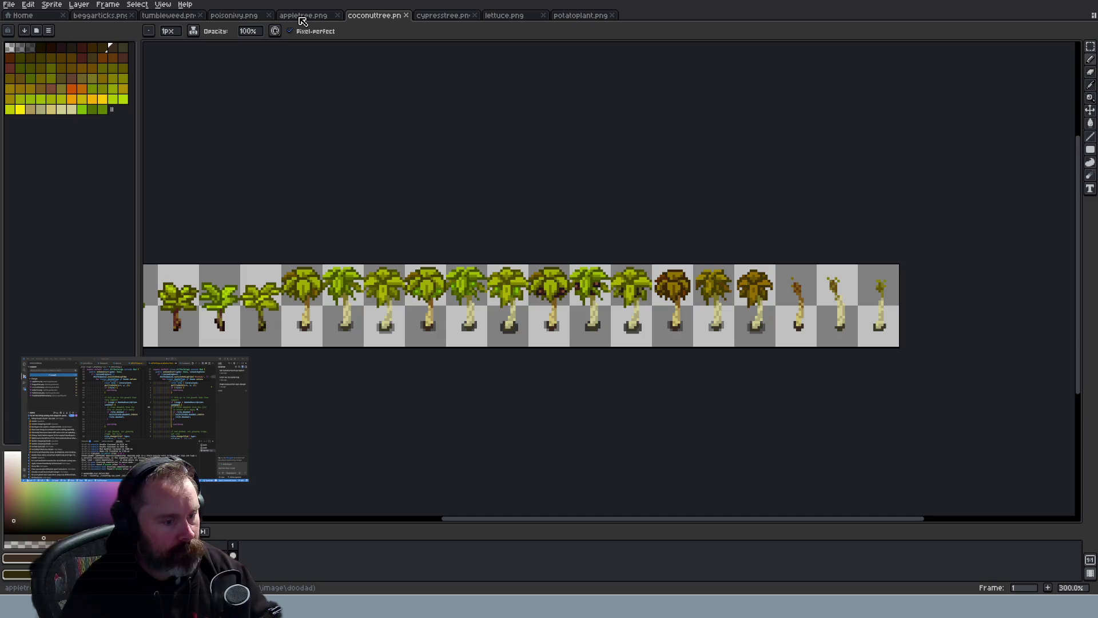
click(306, 19)
click(255, 18)
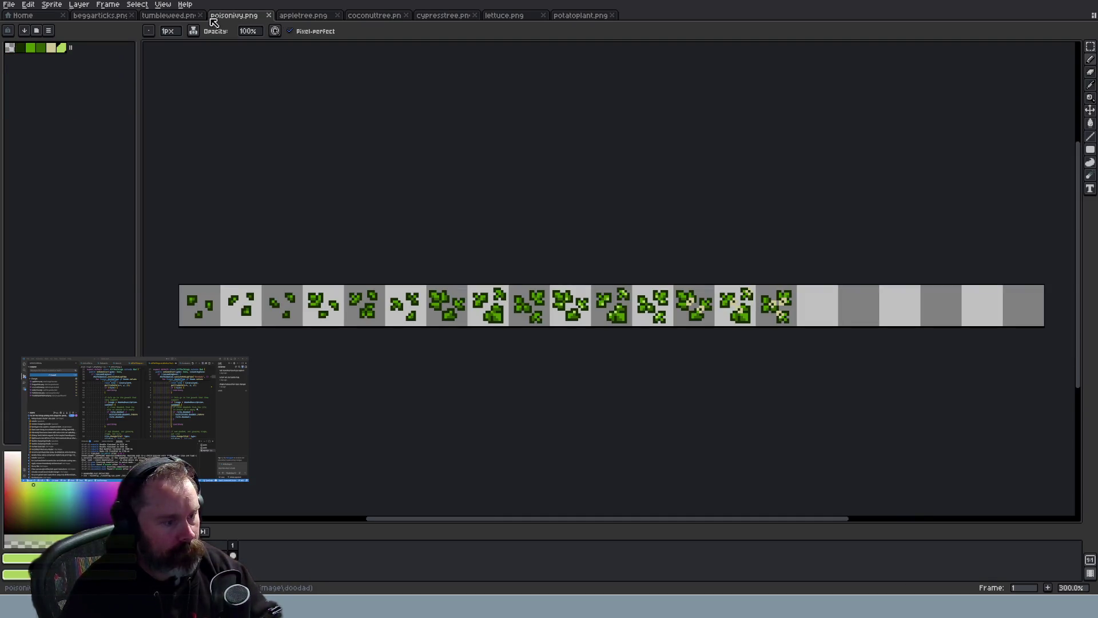
click(152, 17)
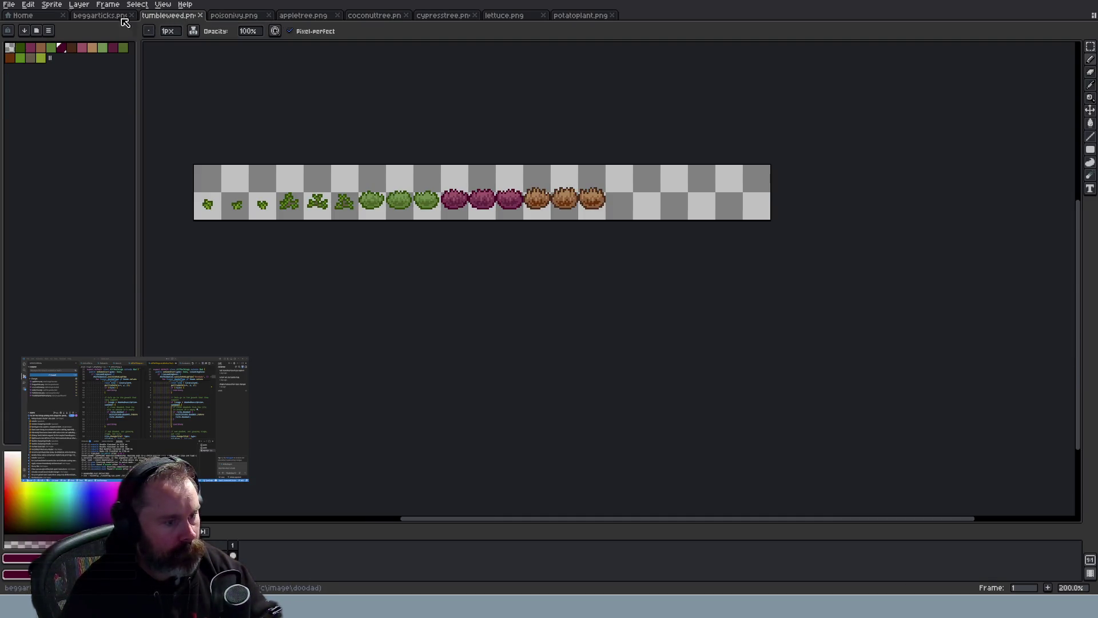
click(109, 17)
Check the potato, cypress and lettuce sheets, then switch to the browser and reload Wayward
click(575, 16)
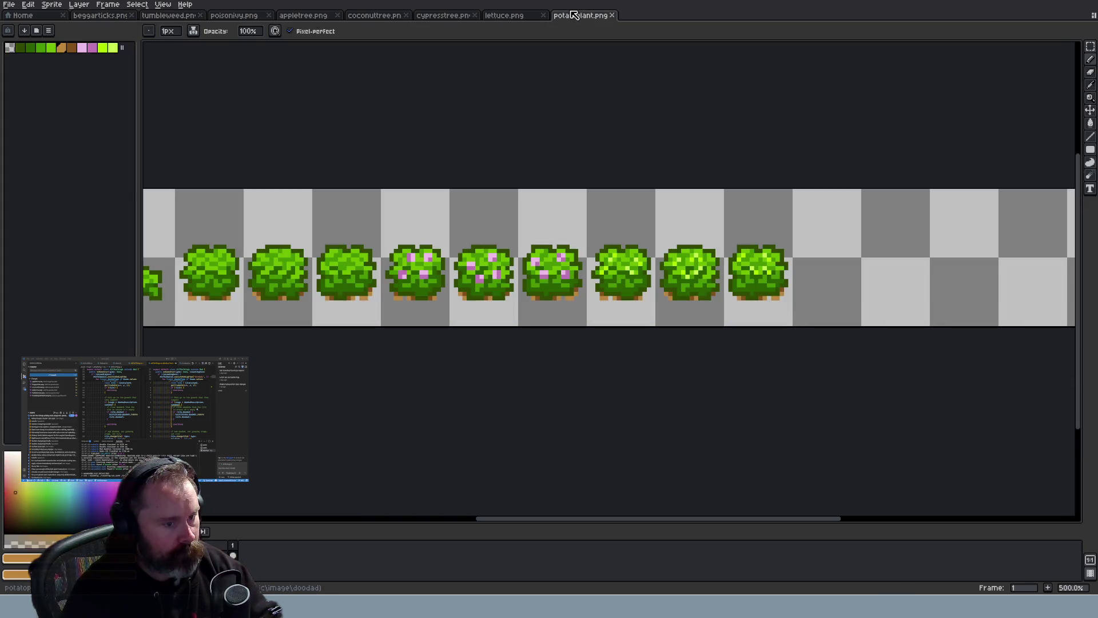
click(506, 18)
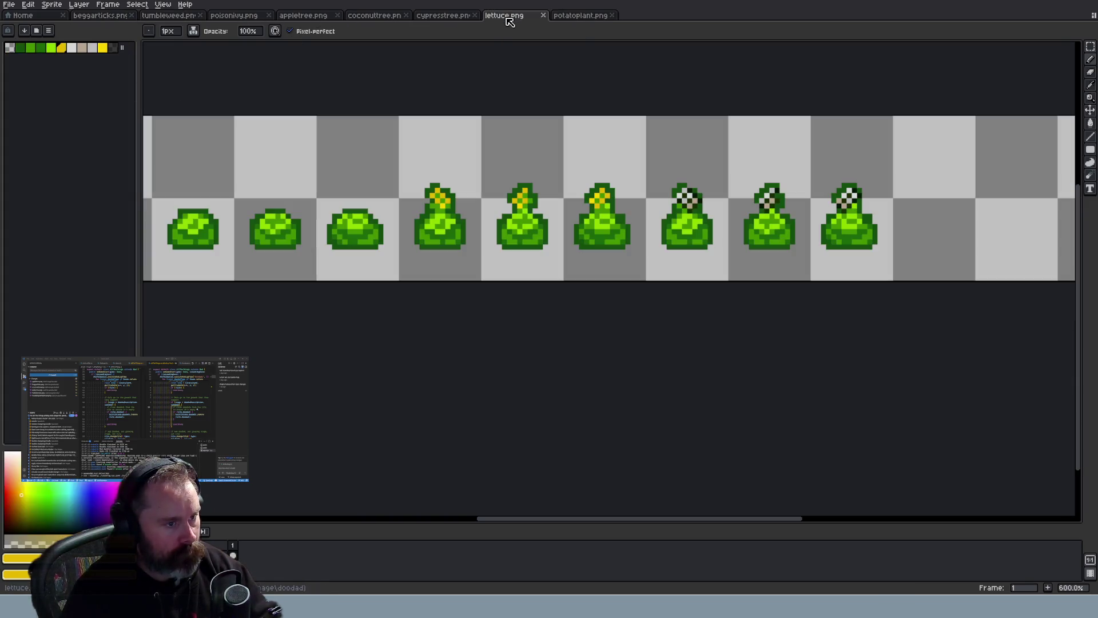
click(428, 17)
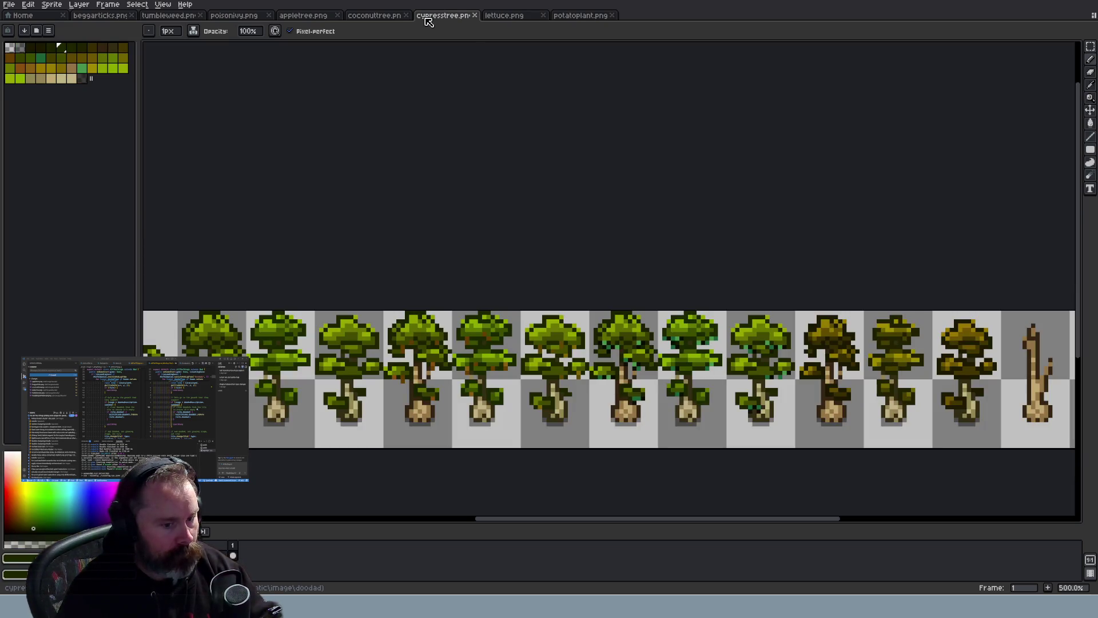
click(502, 18)
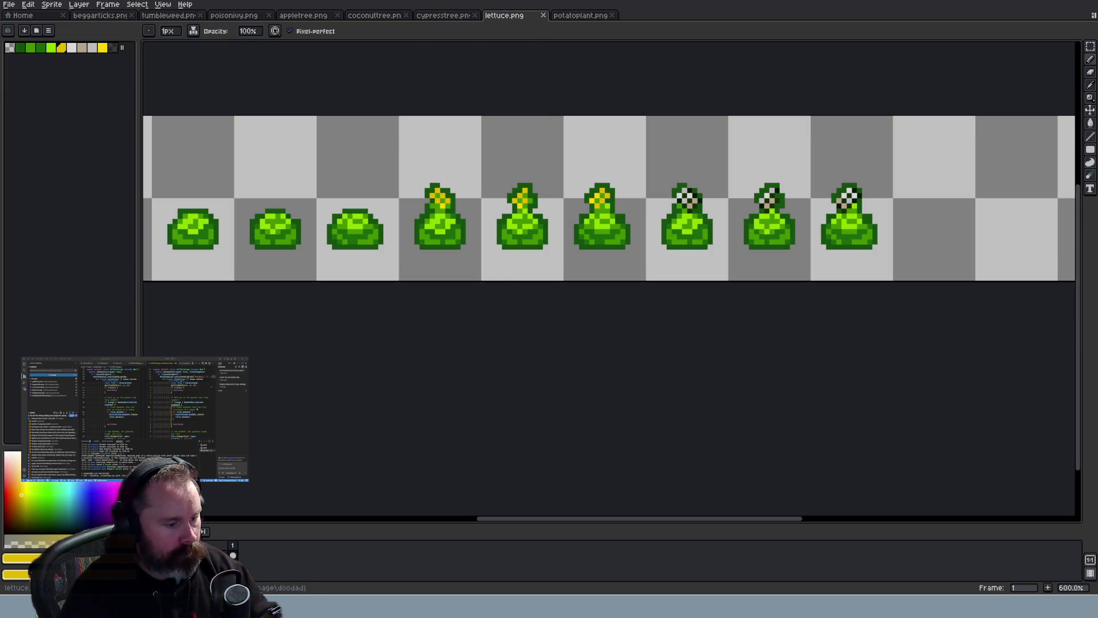
key(alt+Tab)
key(F5)
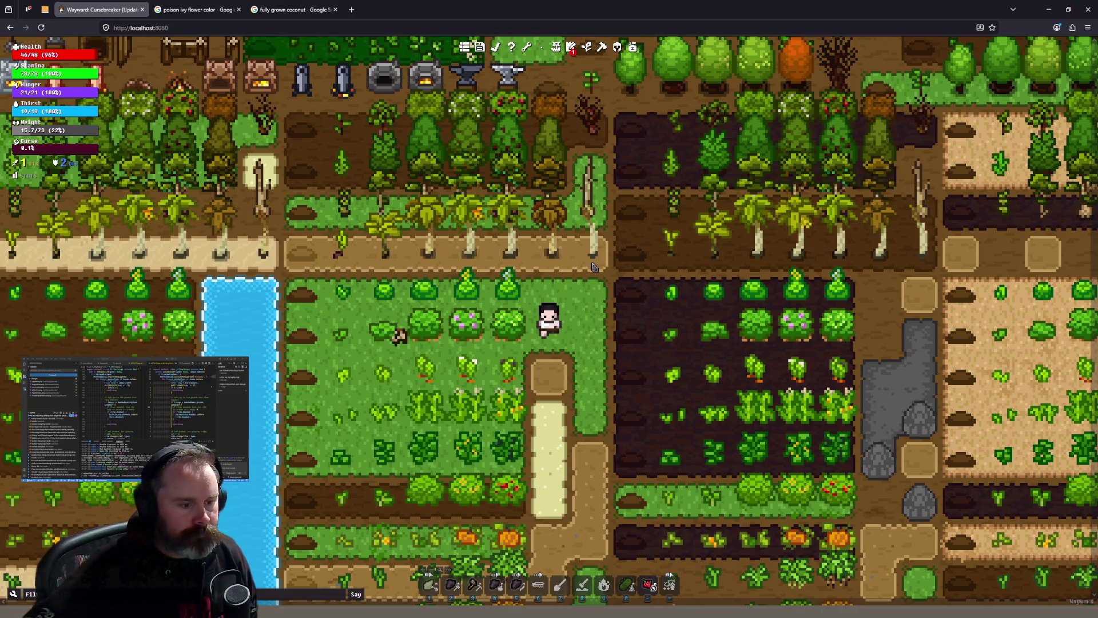
Look over the lettuce sheet and the list of changed sprite files
scroll(669, 246, up, 2)
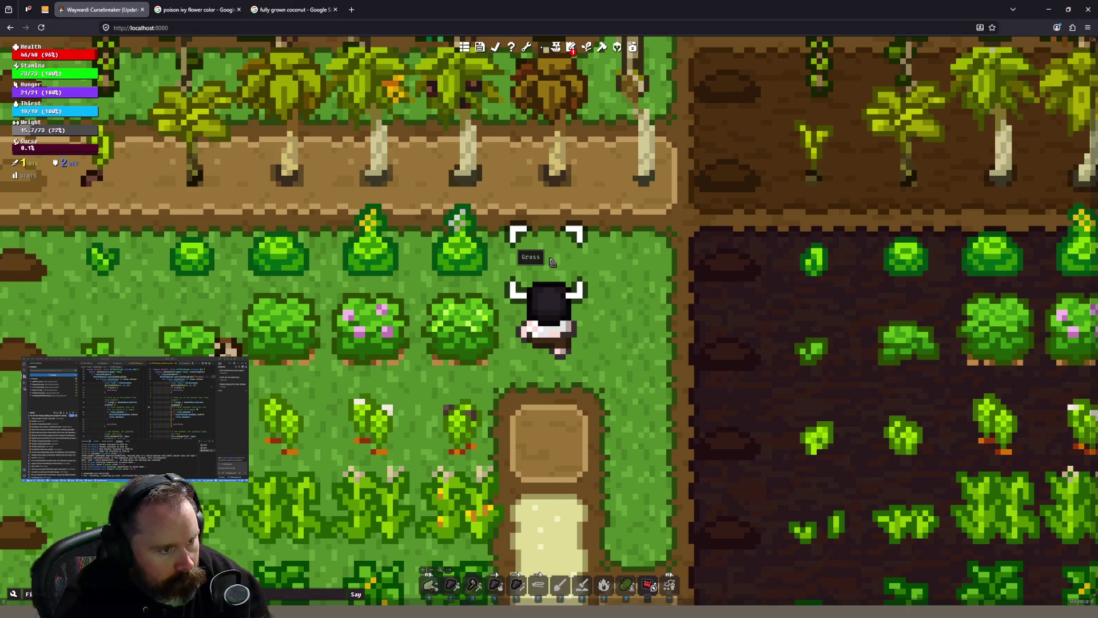
scroll(552, 262, down, 3)
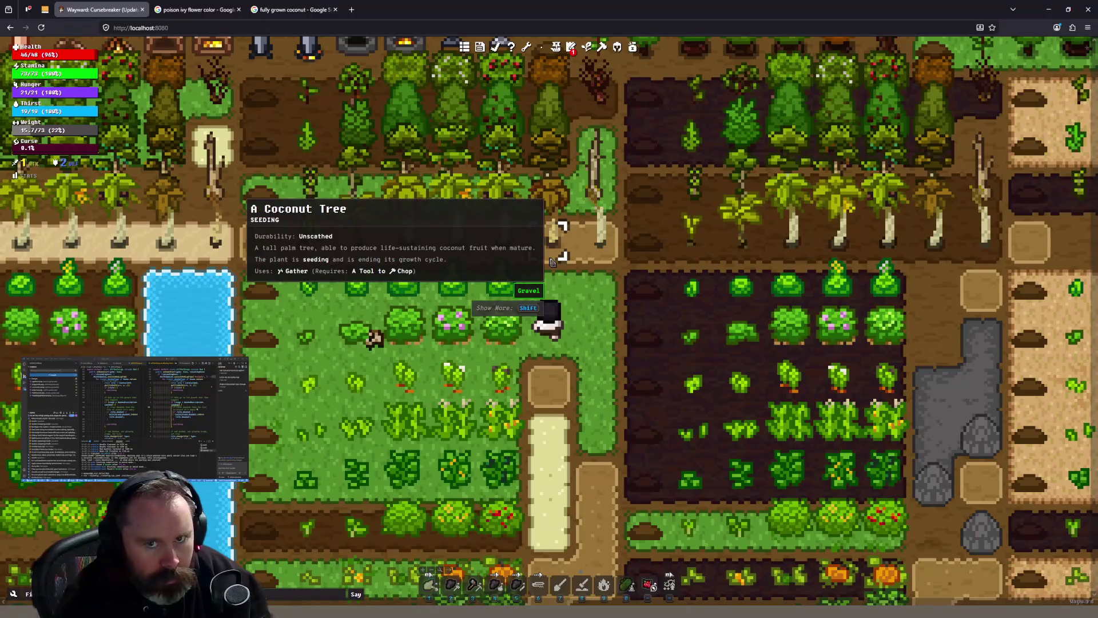
key(alt+Tab)
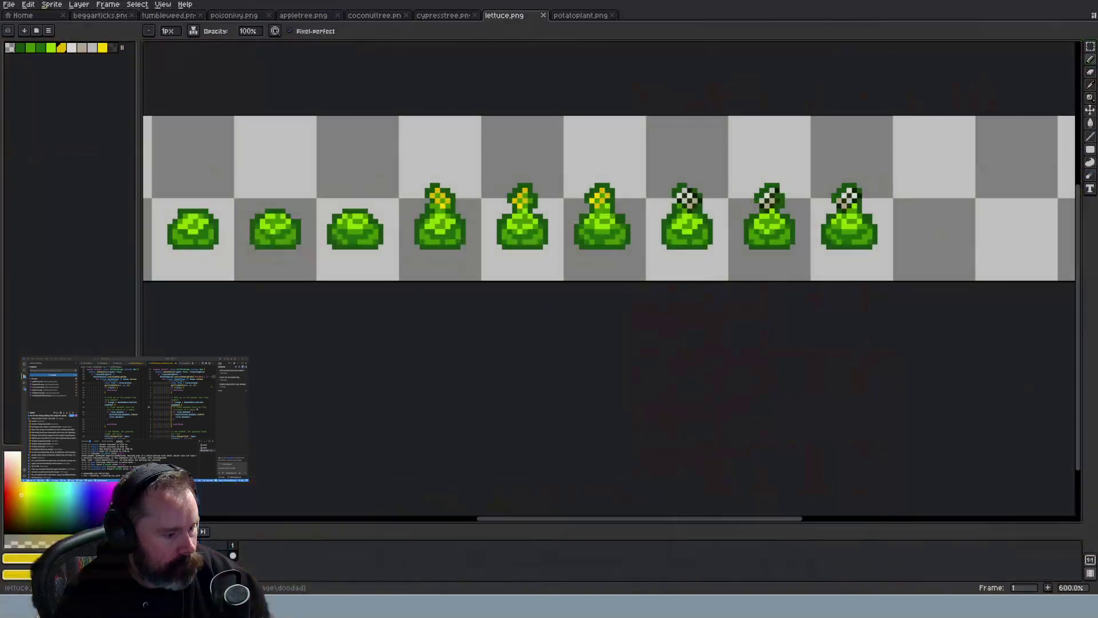
key(alt+Tab)
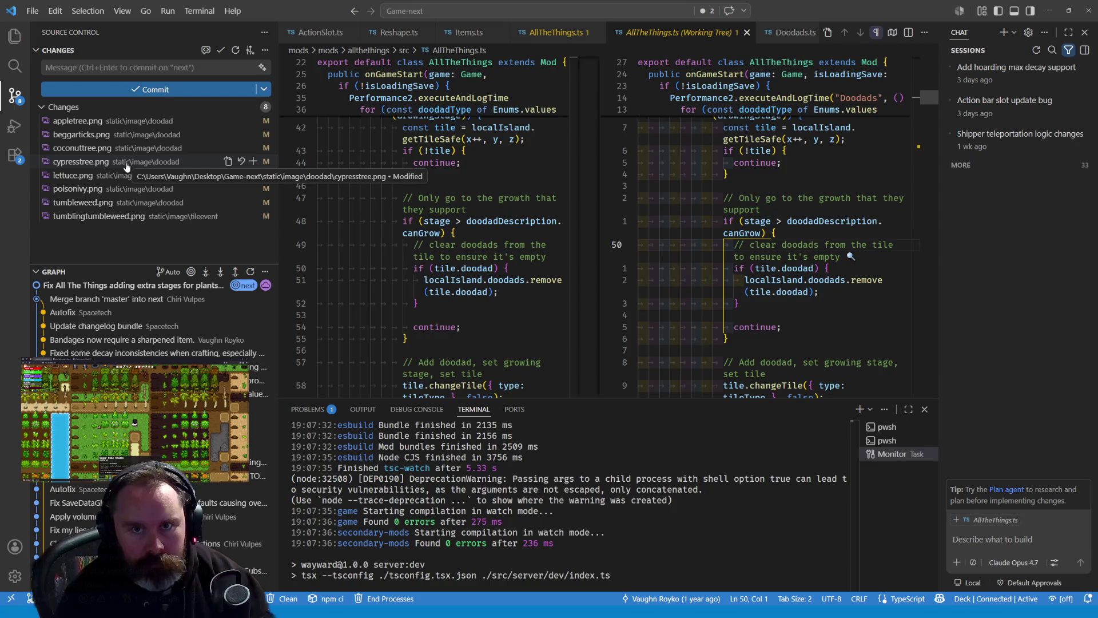
key(alt+Tab)
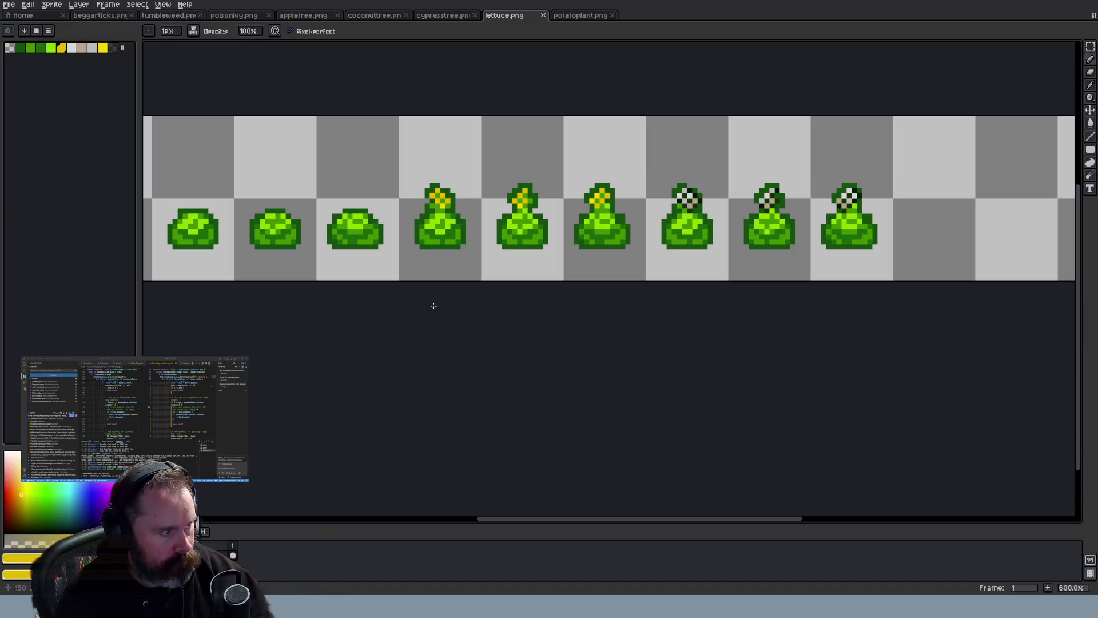
Return to the Wayward browser tab and open the developer tools with F12
key(alt+Tab)
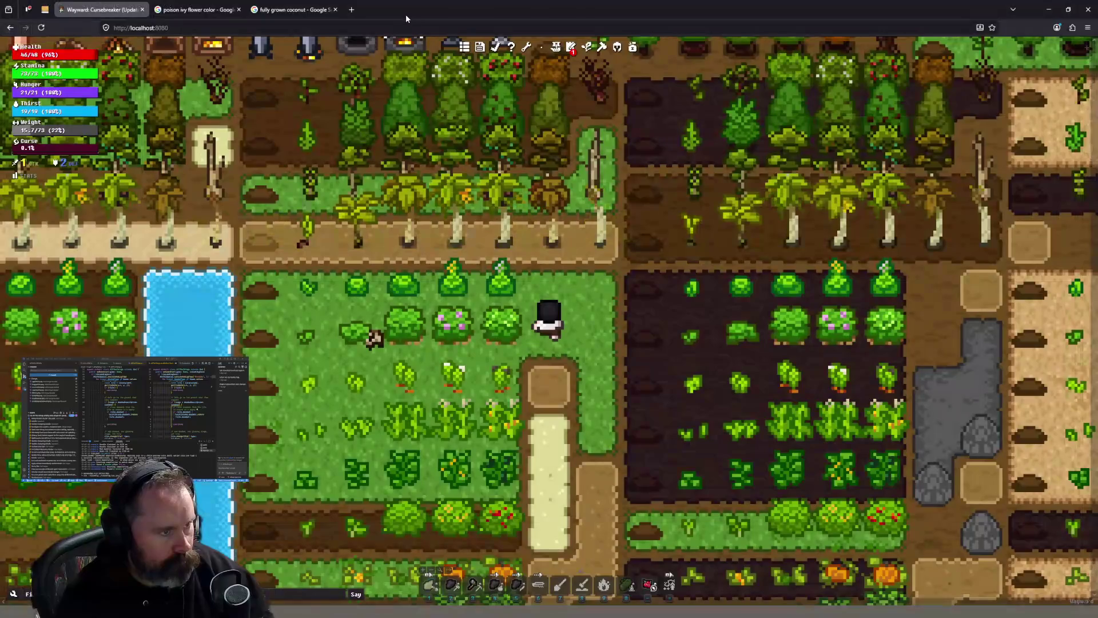
click(409, 26)
key(F12)
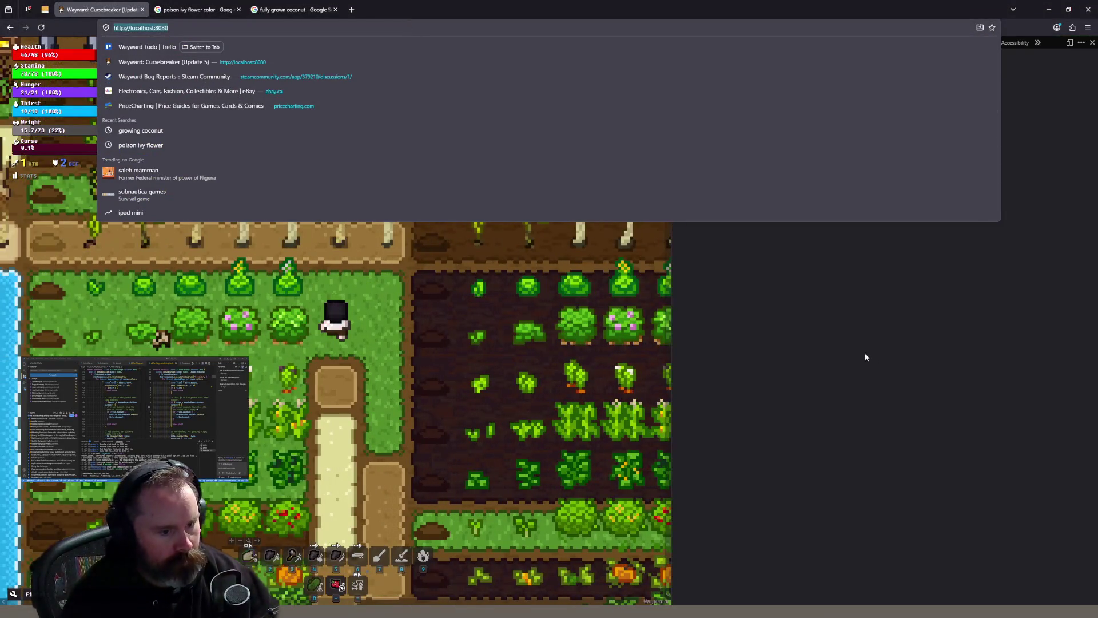
View the console log, close DevTools, and open Wayward's debug tools with the backslash key
click(846, 335)
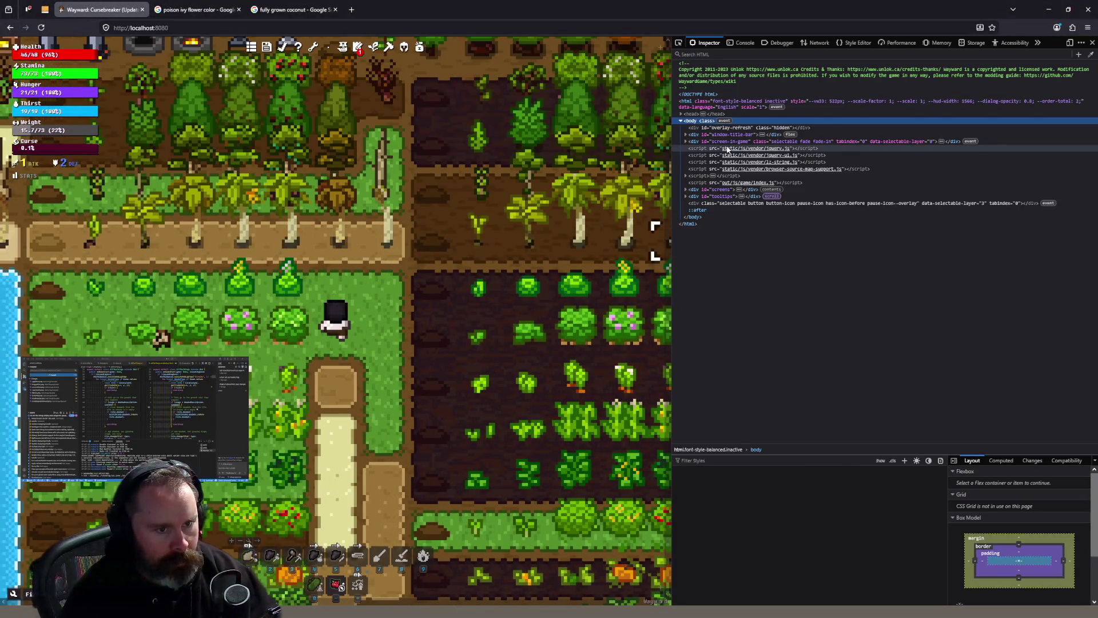
click(736, 43)
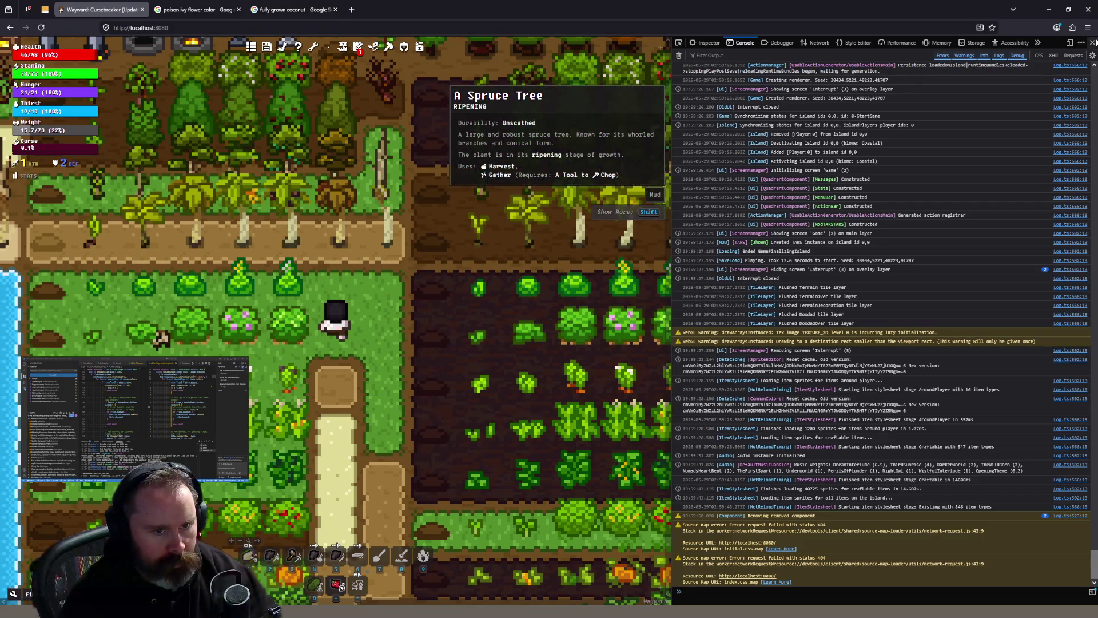
click(1092, 42)
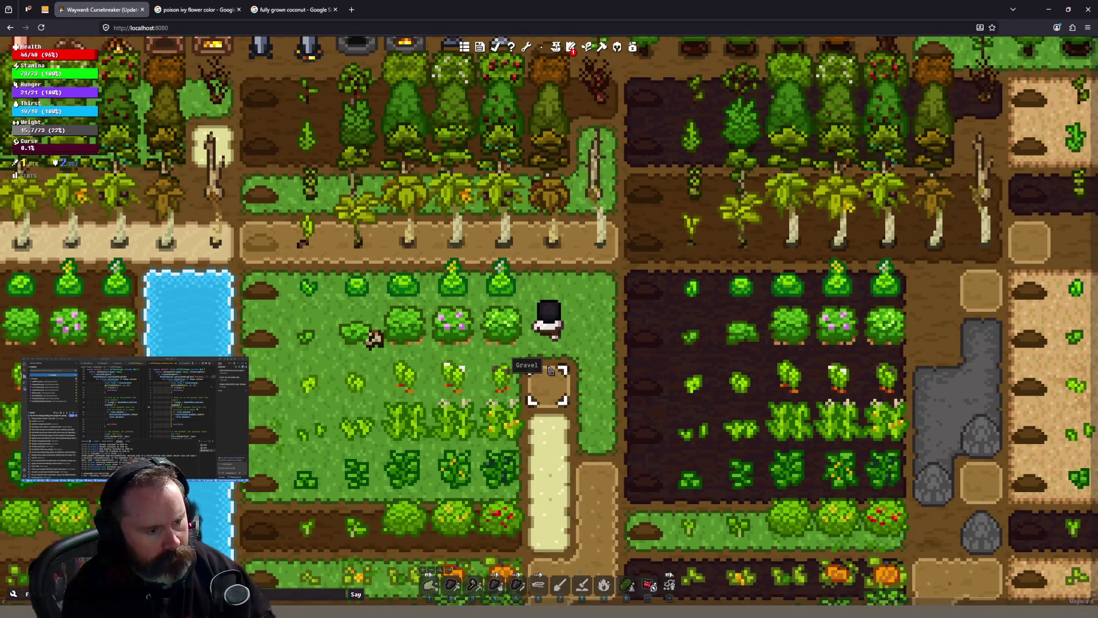
key(backslash)
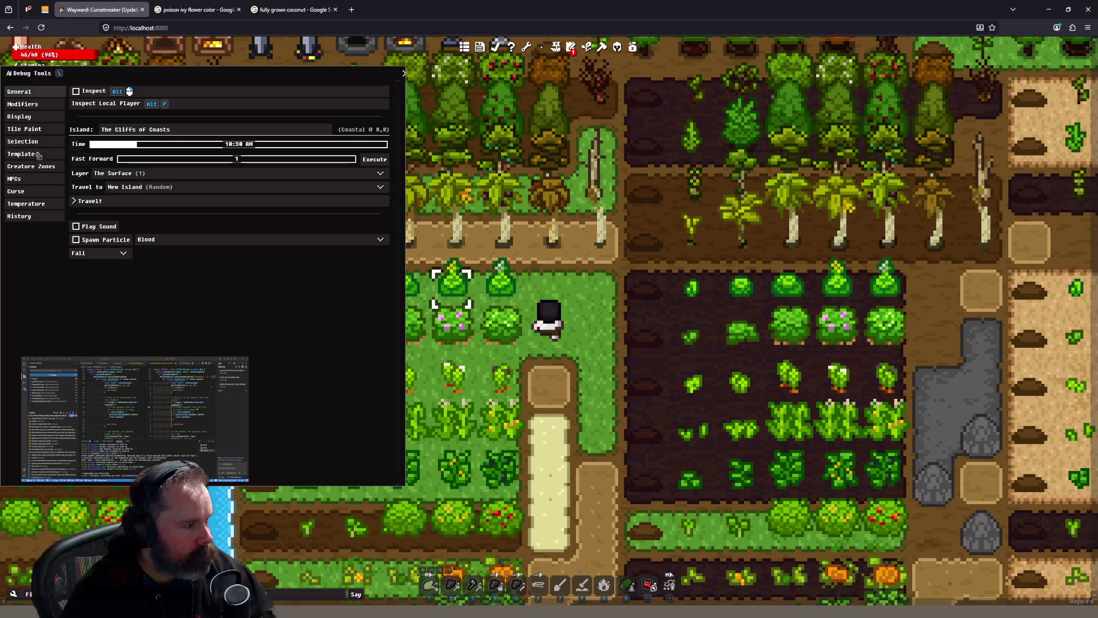
Under Debug Tools > Display, reload textures, refresh tiles and reload shaders, then reopen the console
click(39, 104)
click(45, 116)
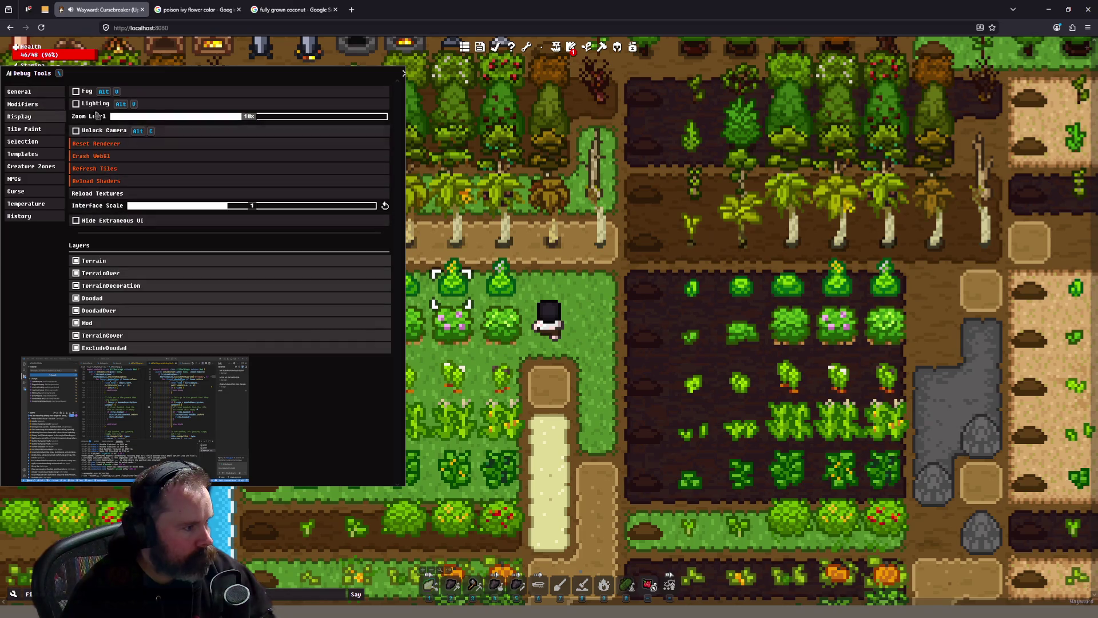
click(116, 197)
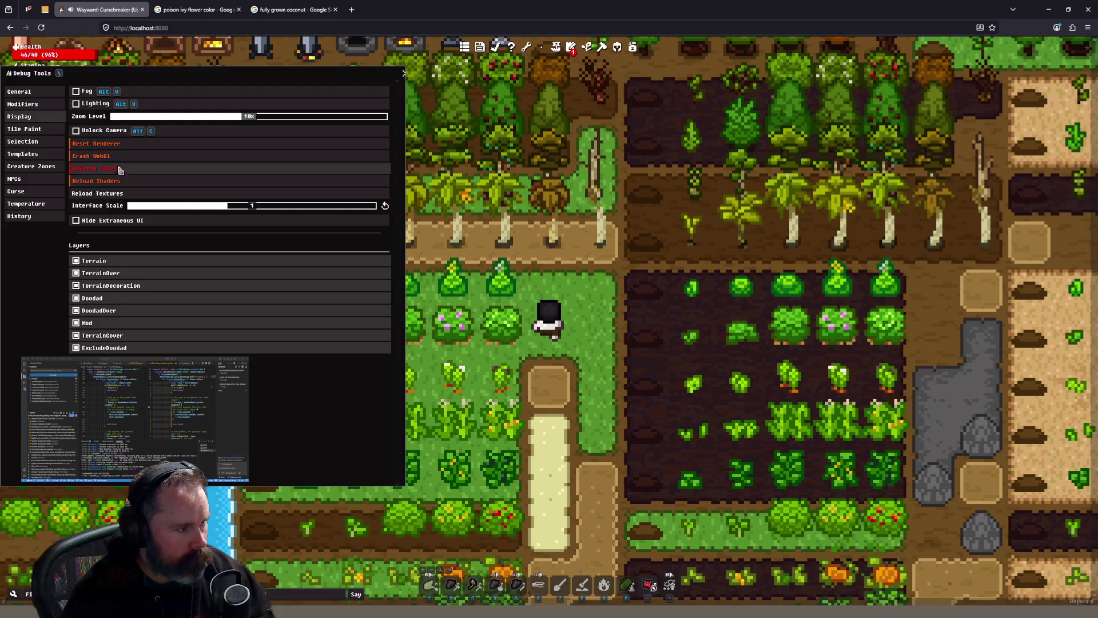
click(120, 149)
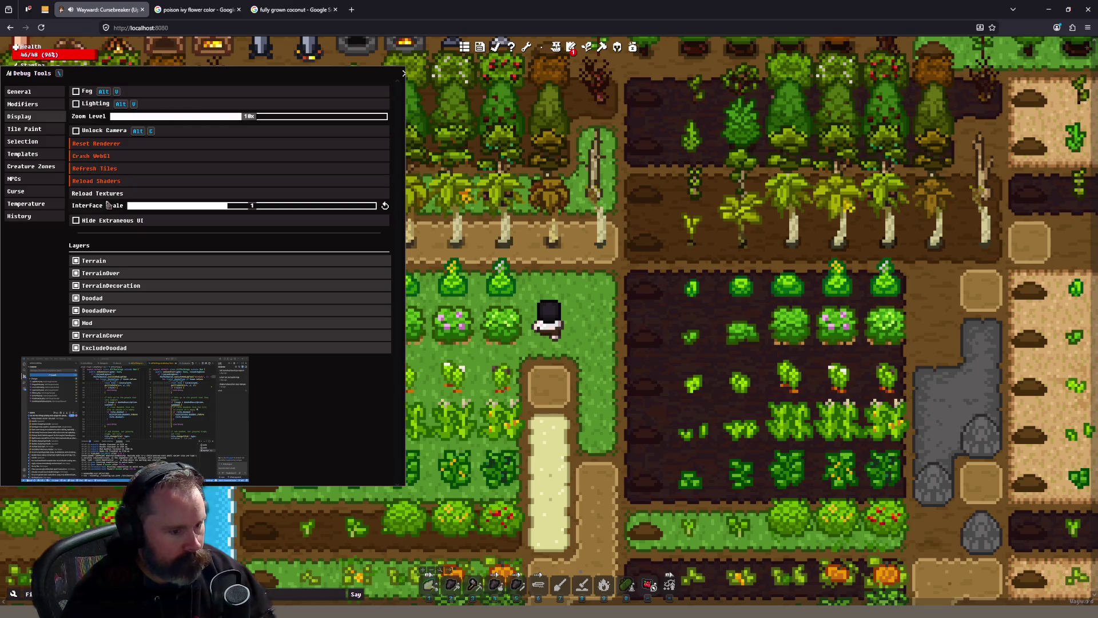
click(129, 182)
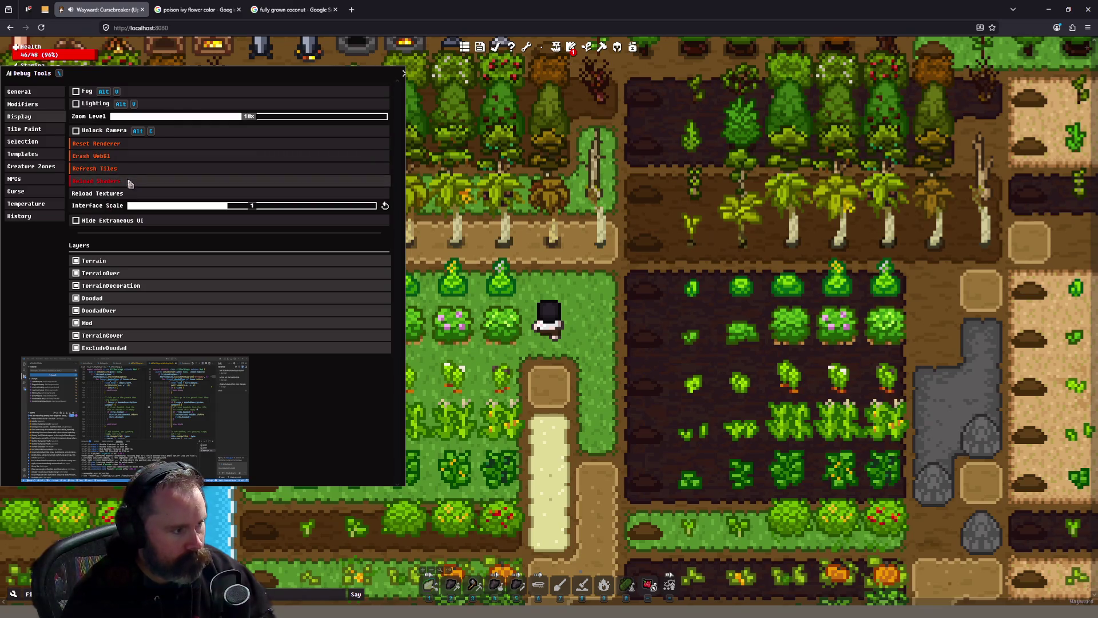
click(128, 159)
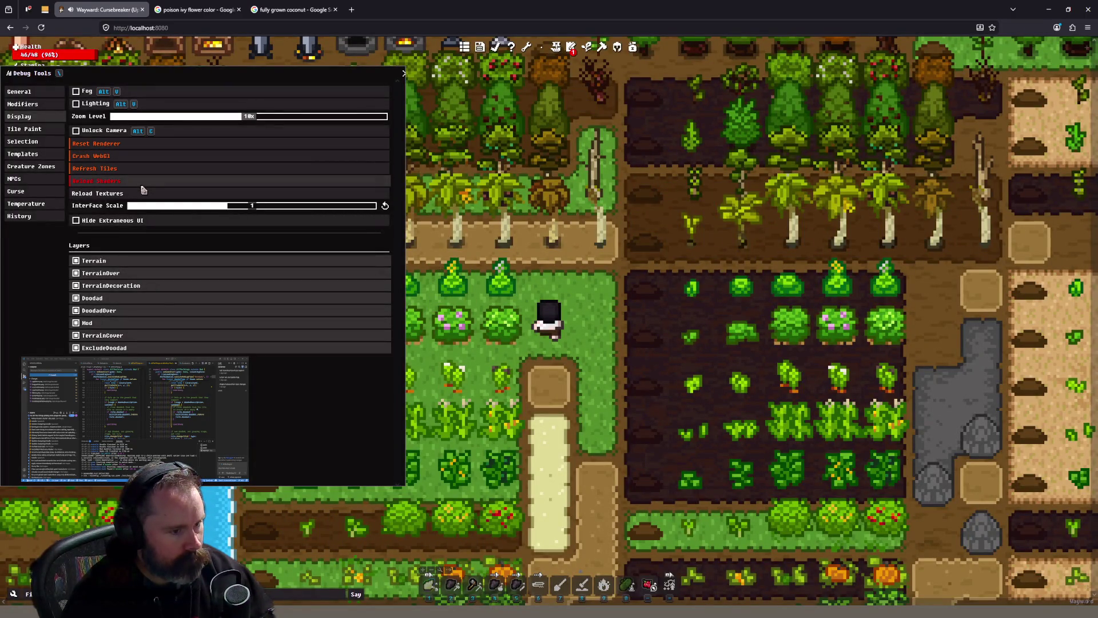
click(403, 73)
key(F12)
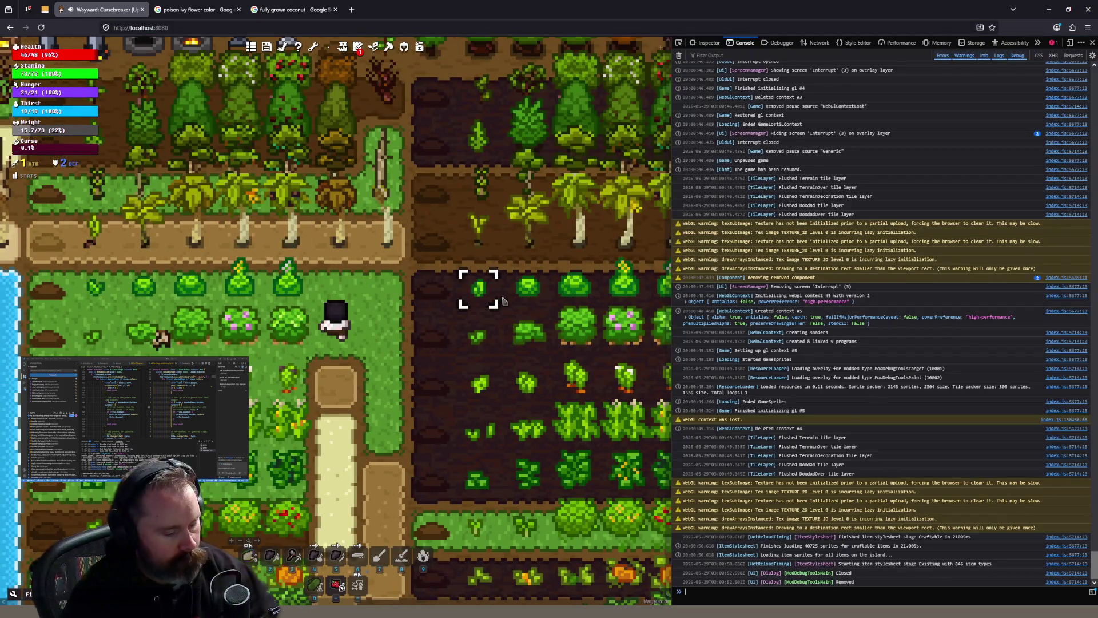
Choose Stay on page and clear the console output
mouse_move(504, 302)
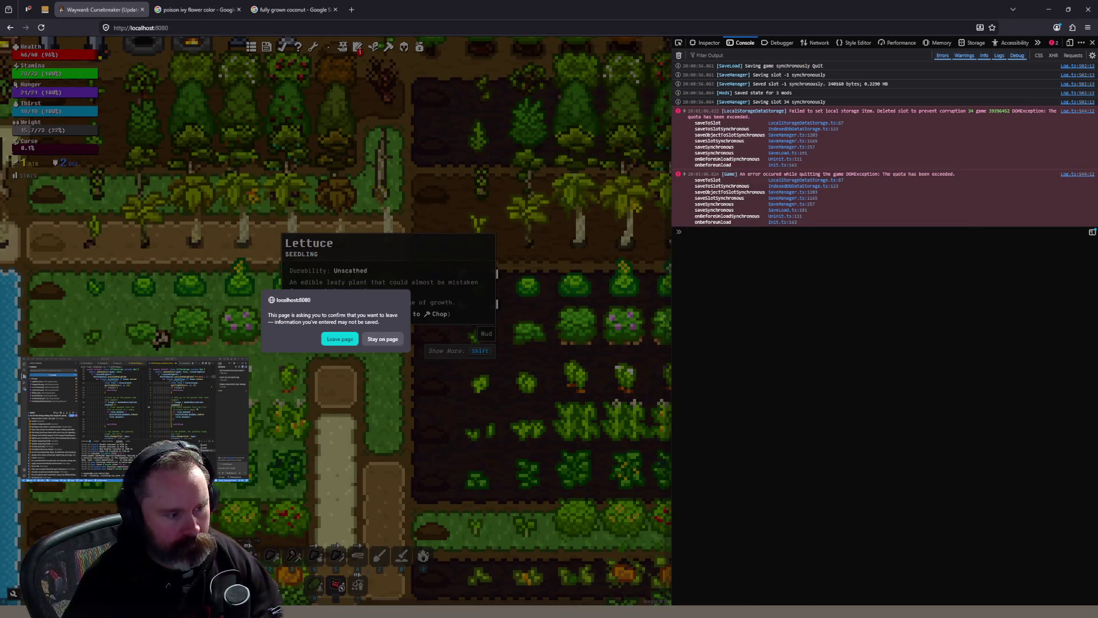
click(383, 338)
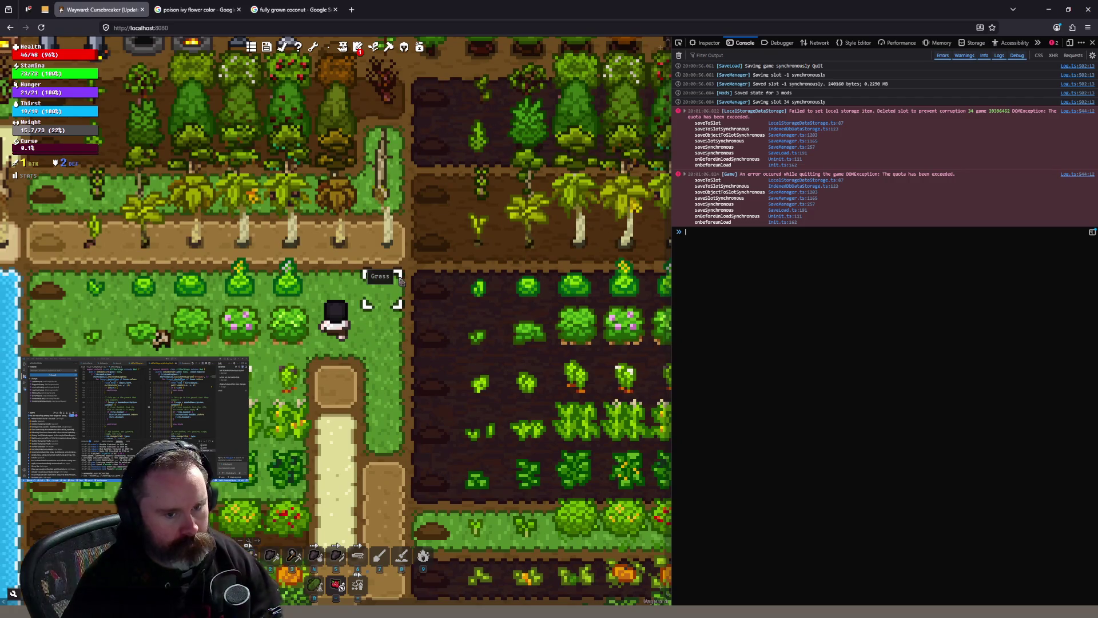
key(ctrl+l)
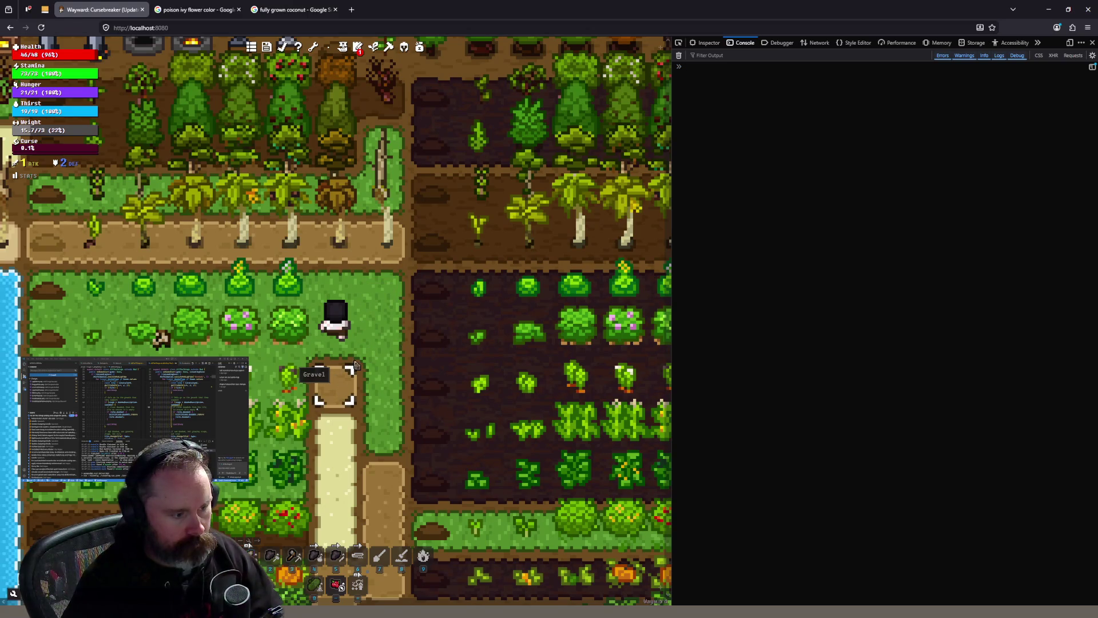
Step the character north and south with W and S, then reload the game page
key(w)
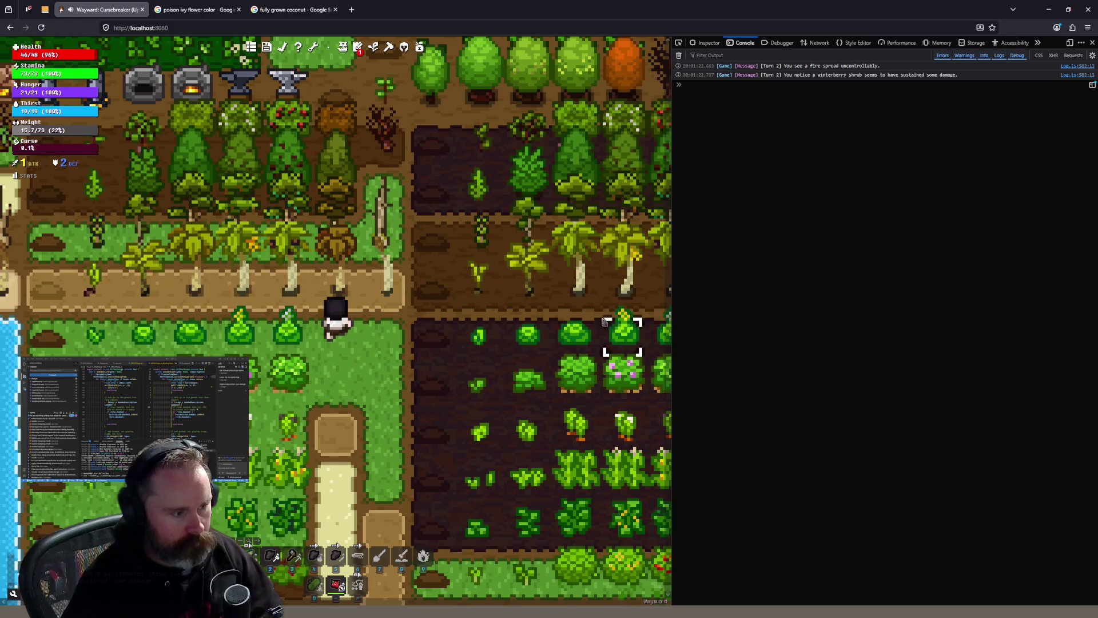
key(s)
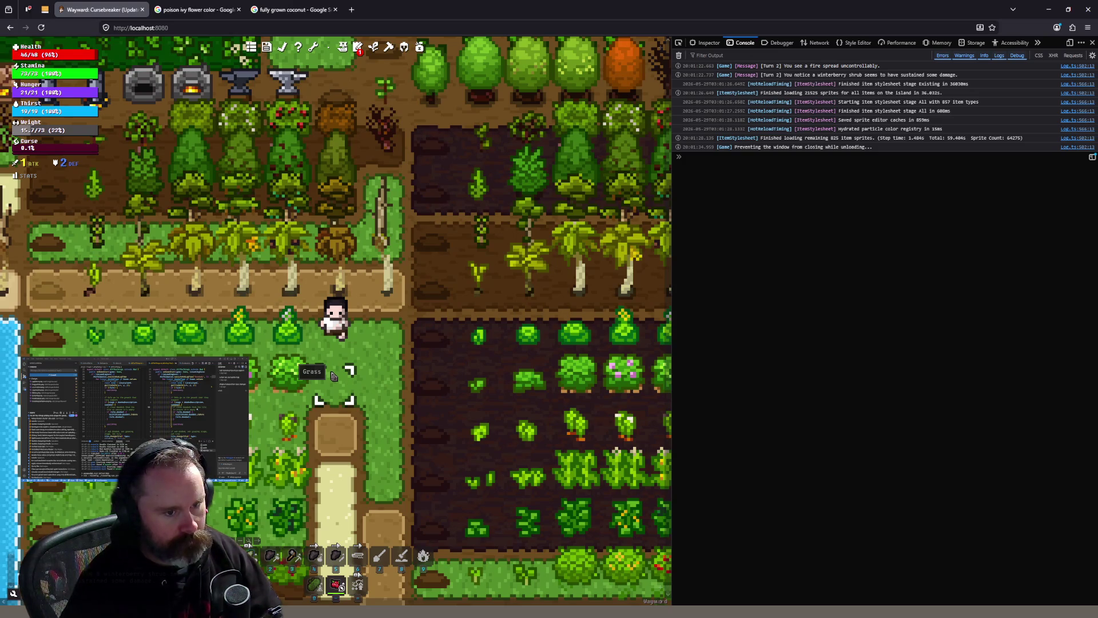
key(ctrl+l)
key(Return)
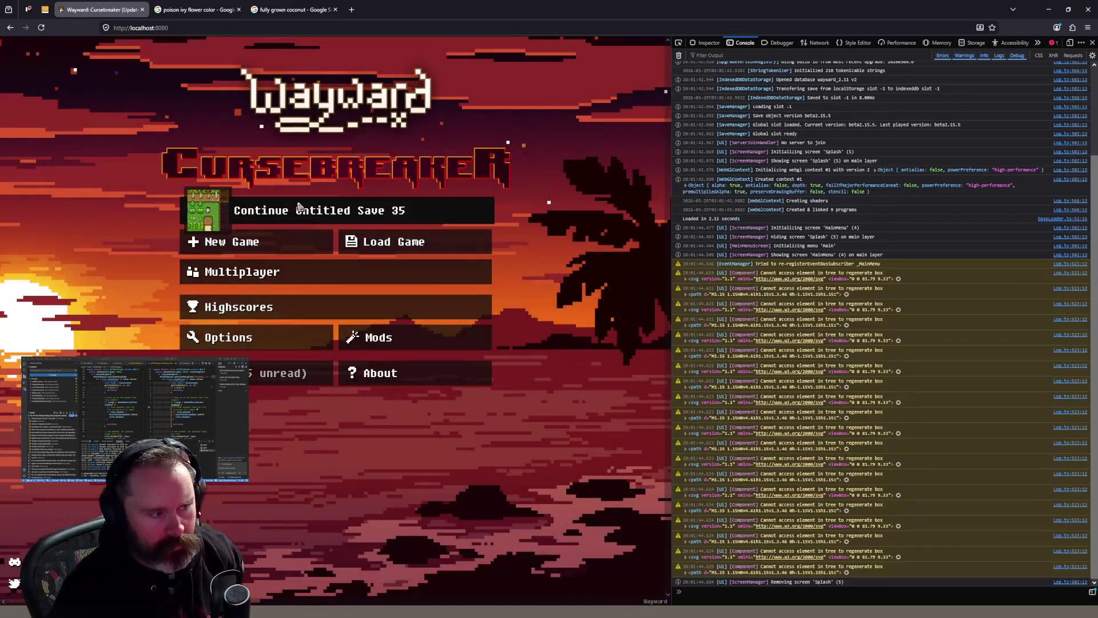
Continue Untitled Save 35, close the developer tools console, and view the crops' info cards on the farm
click(302, 209)
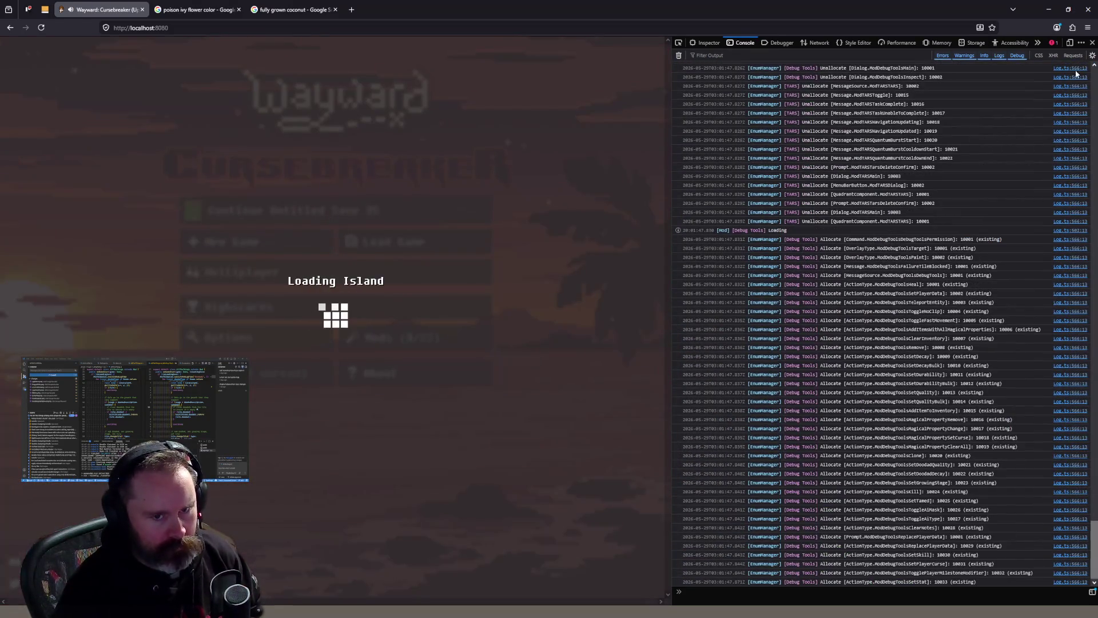
click(1092, 43)
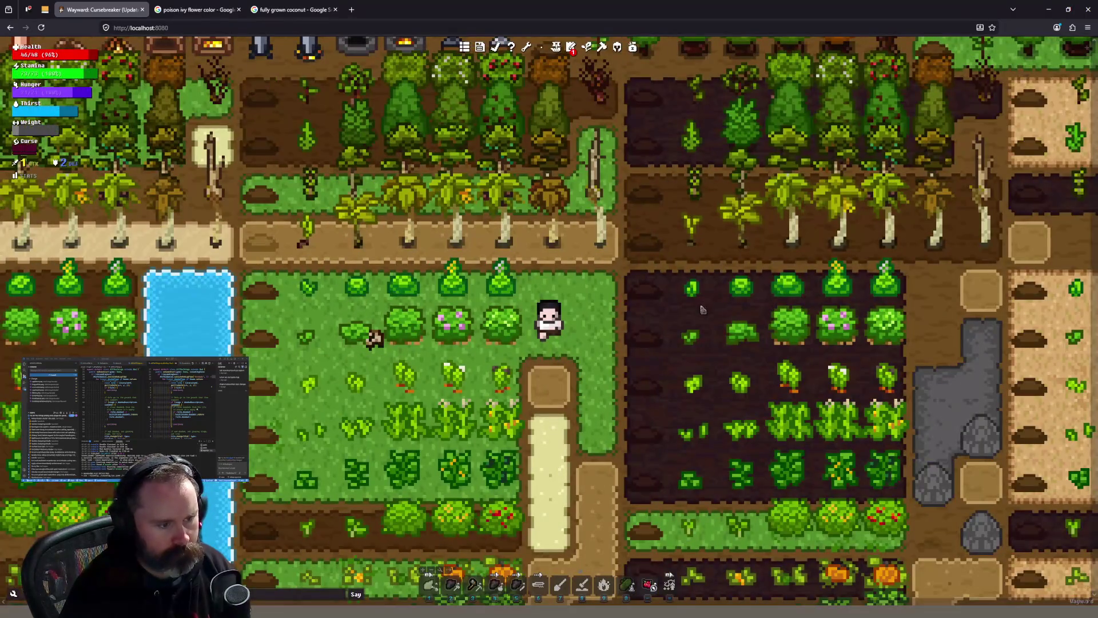
mouse_move(515, 286)
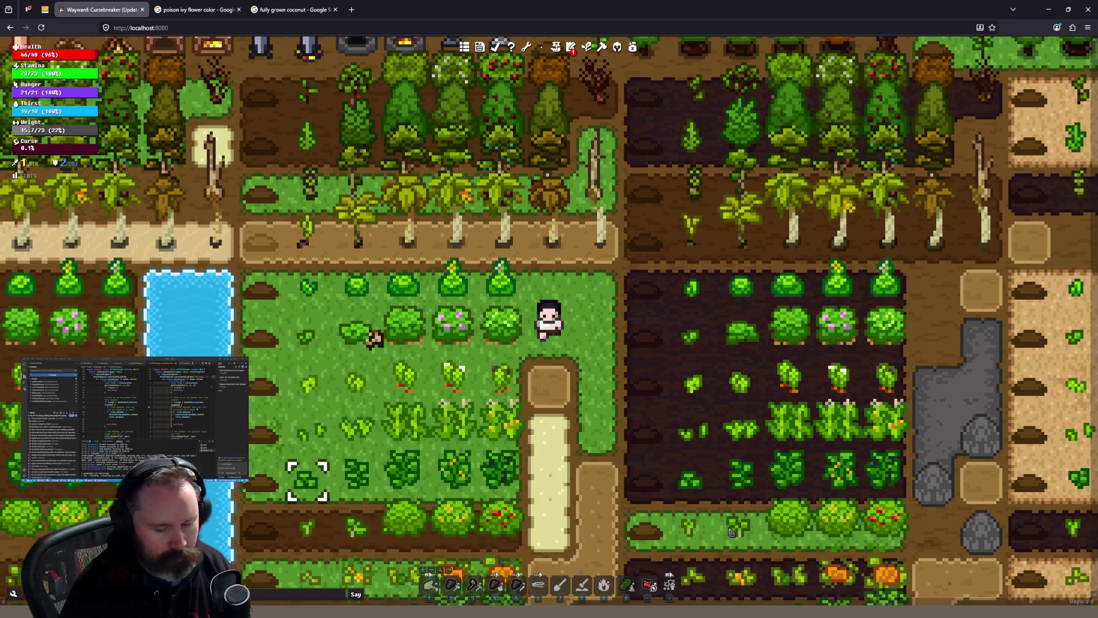
mouse_move(1075, 529)
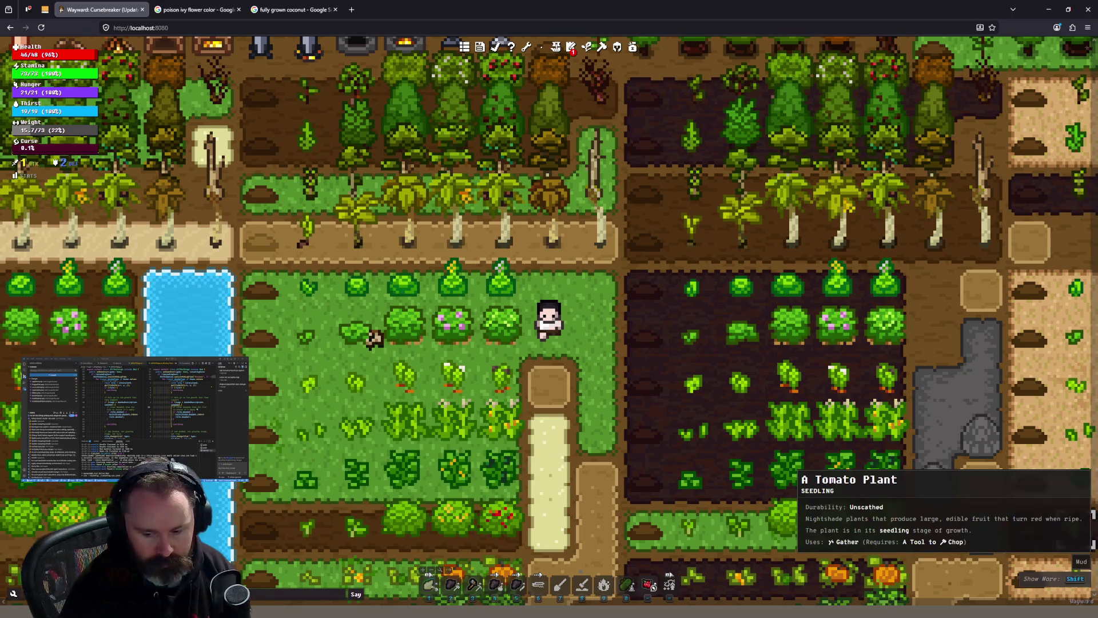
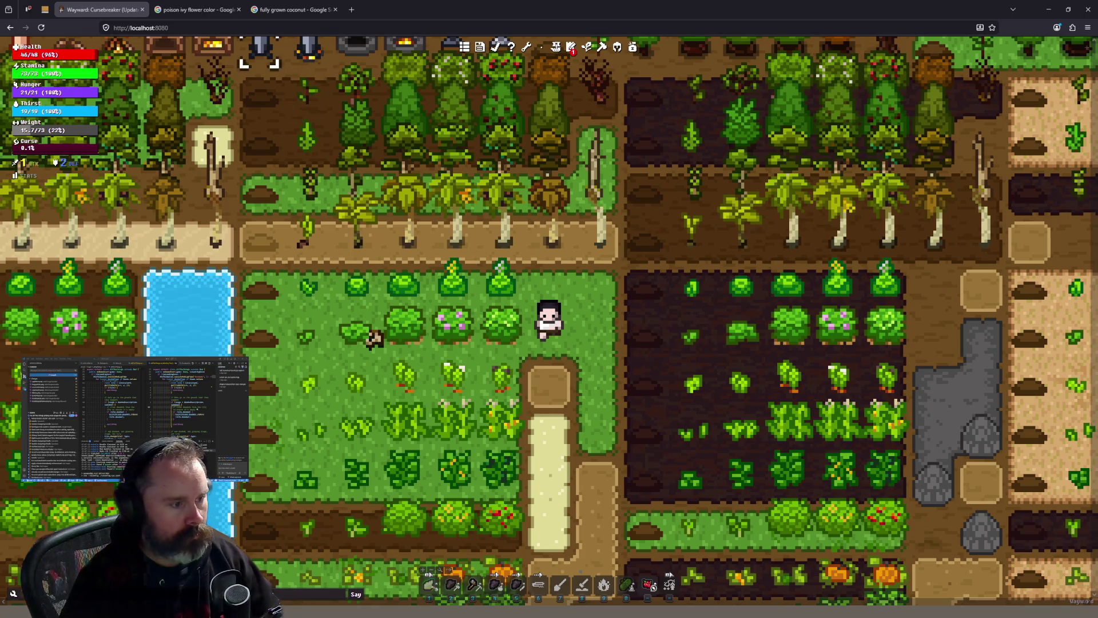
Quit the Wayward farm session with F5, then open the browser's DevTools Console with F12
key(F5)
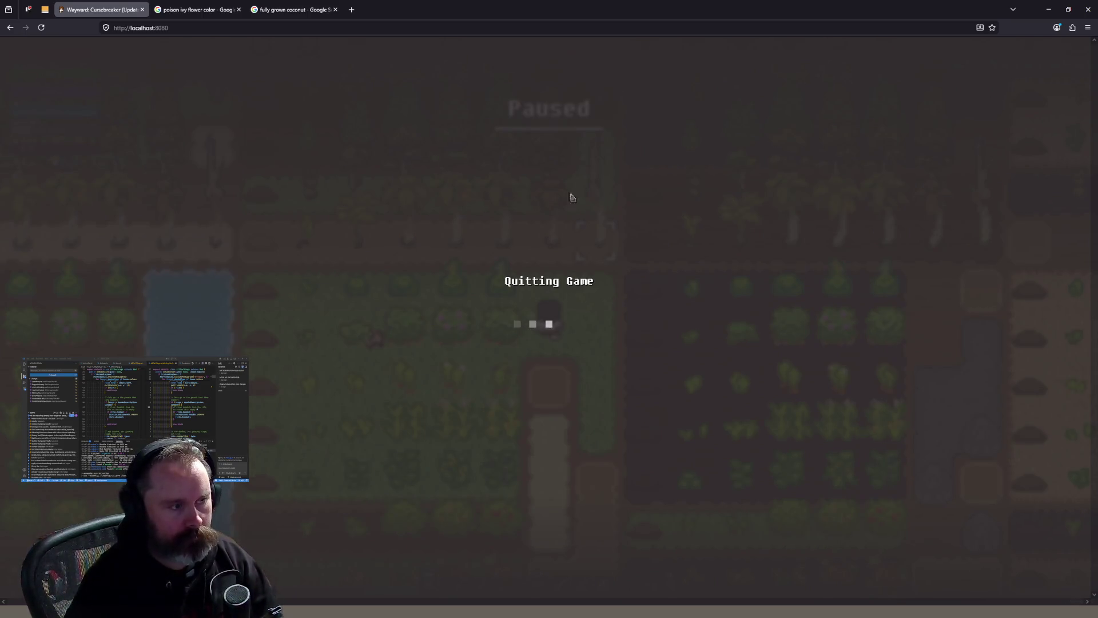
click(584, 27)
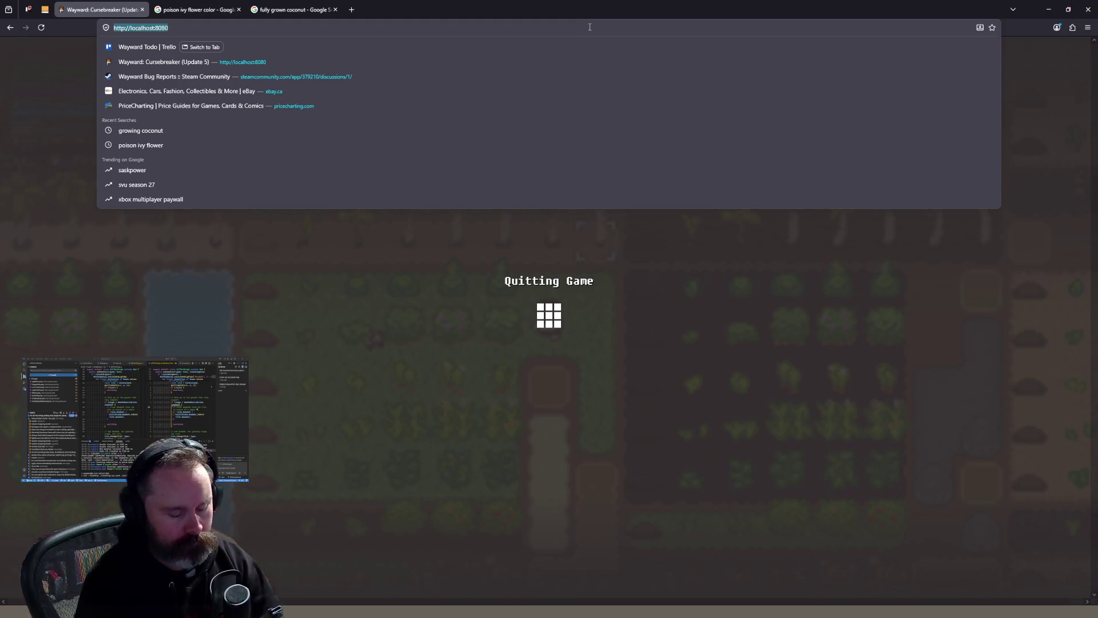
key(F12)
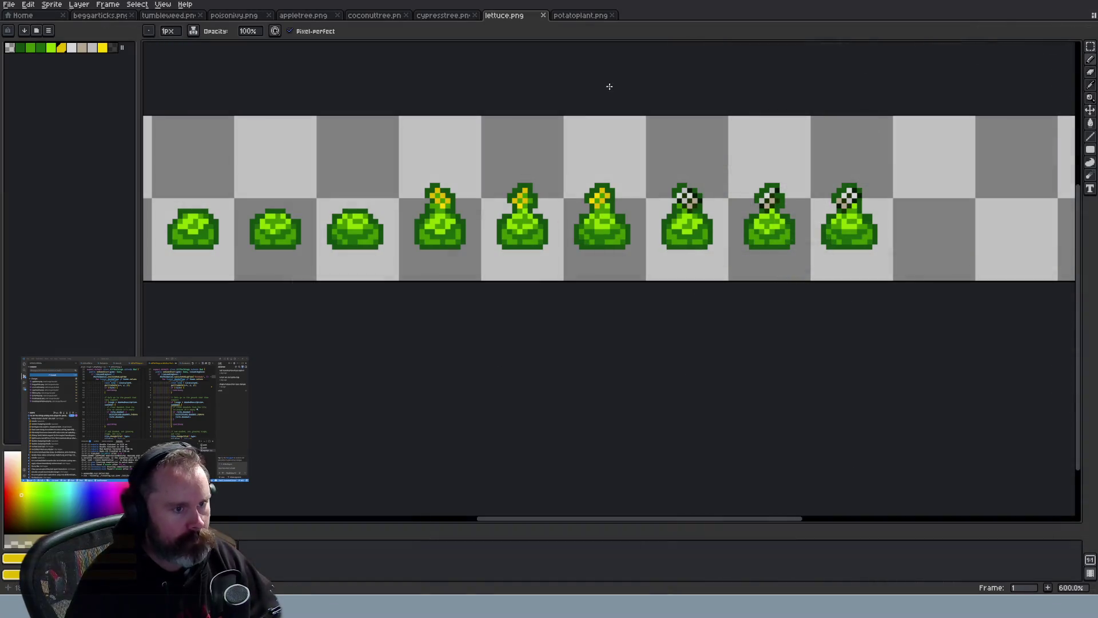
Flip between the potatoplant.png and lettuce.png sheets to compare them
click(580, 17)
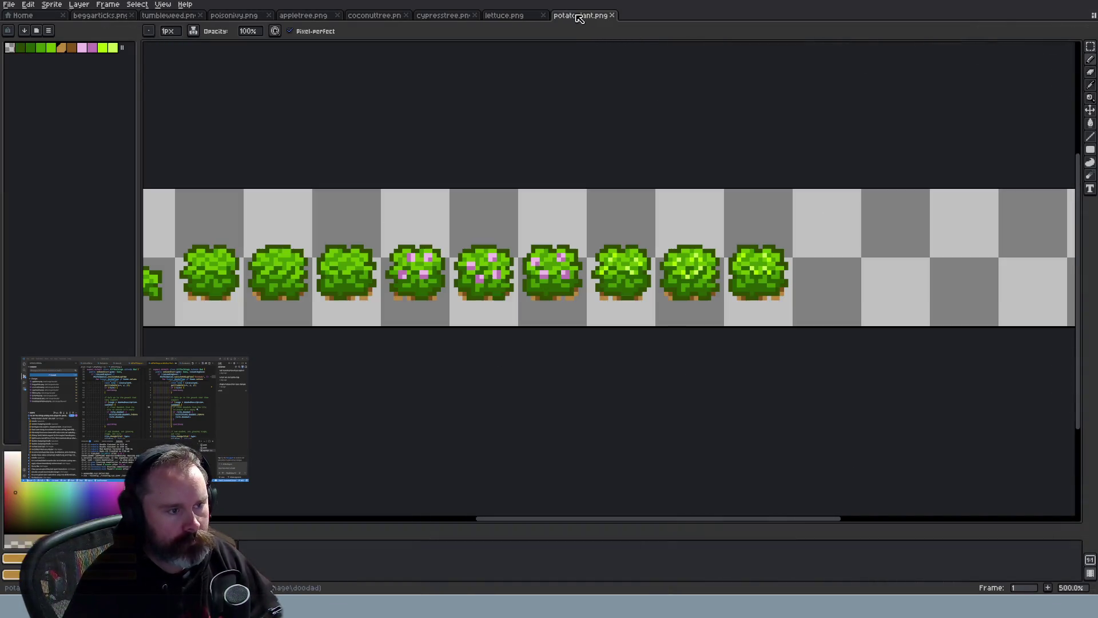
click(459, 20)
click(493, 17)
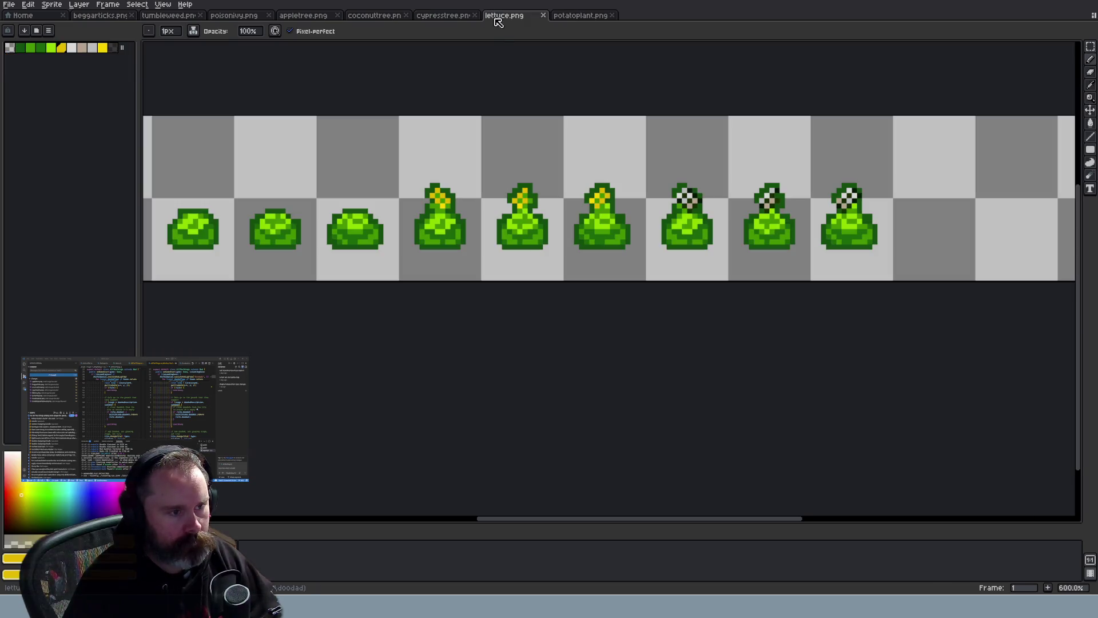
click(591, 20)
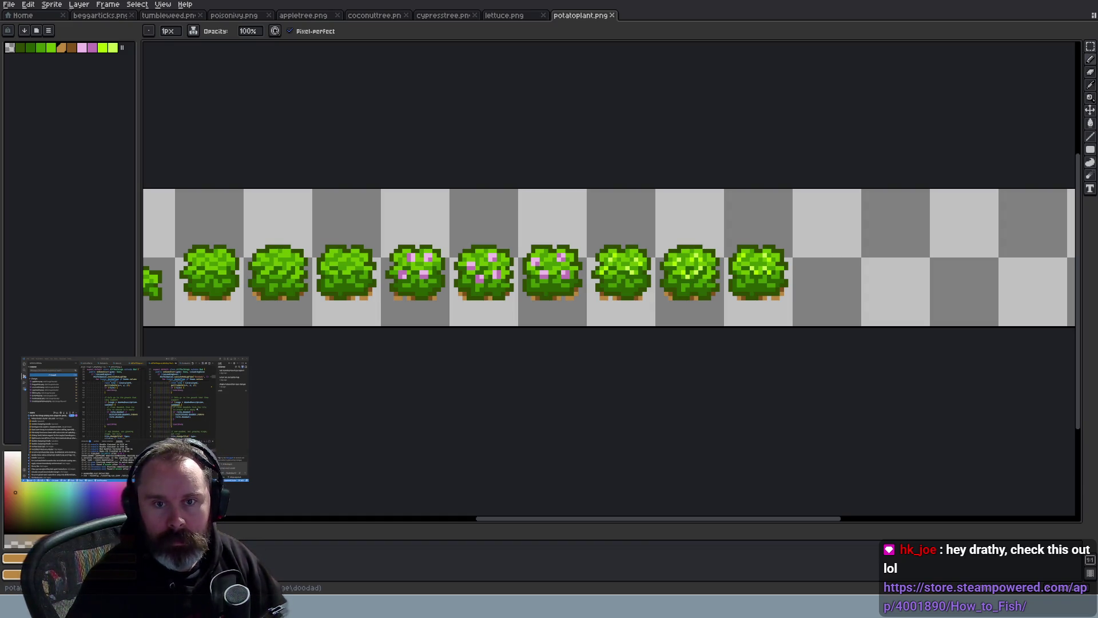
Open tomatoplant.png in Aseprite and zoom and pan across its tomato bush frames
drag(529, 272, 525, 269)
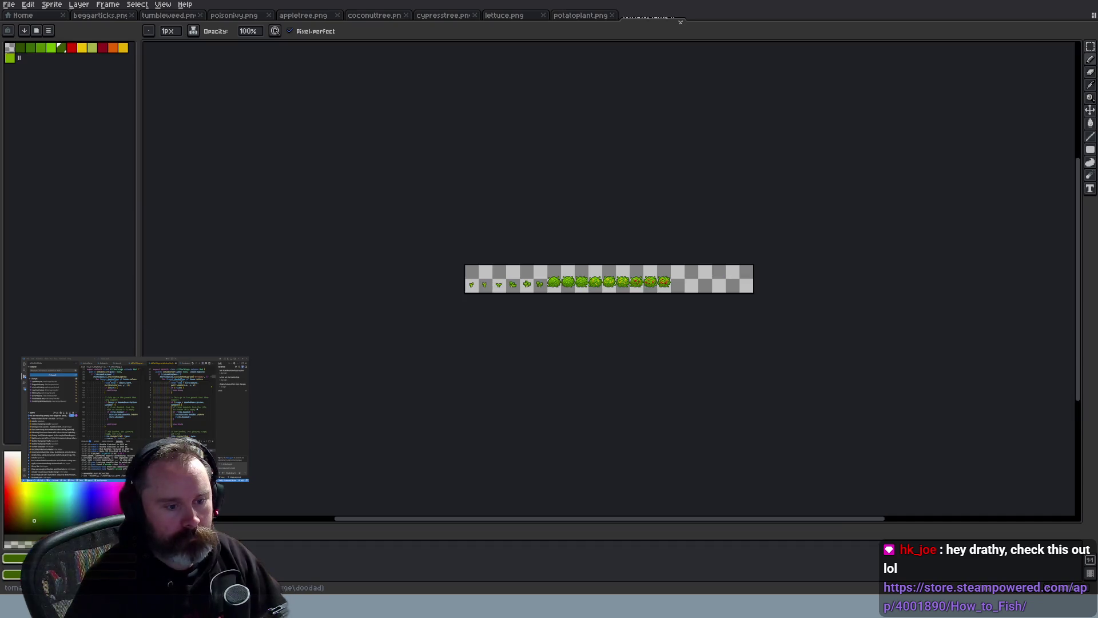
scroll(544, 287, up, 4)
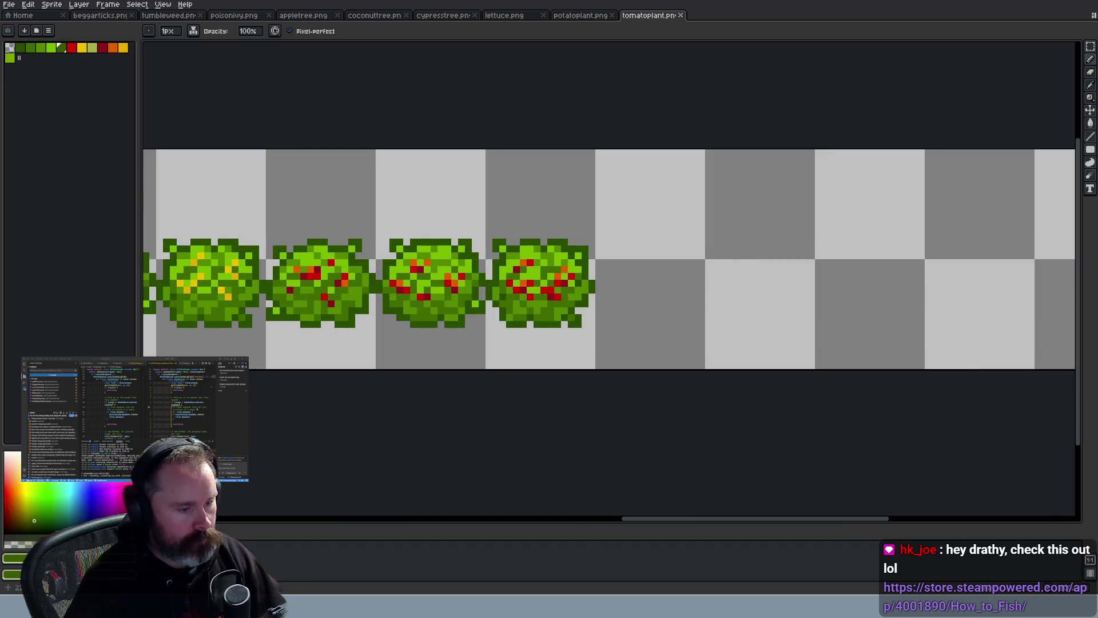
drag(686, 519, 620, 519)
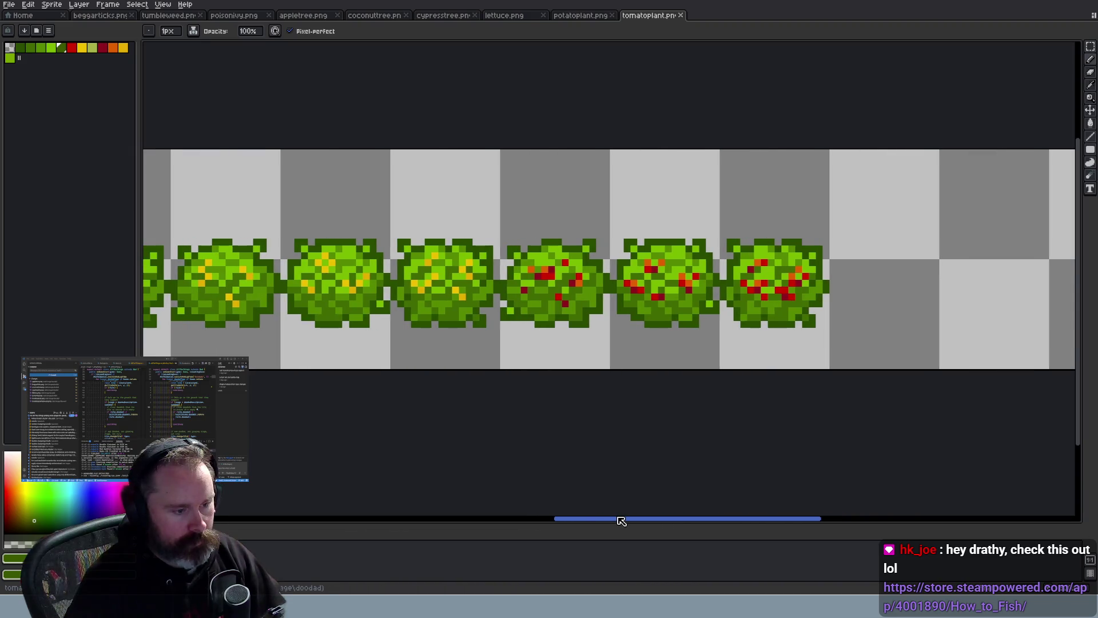
scroll(624, 397, down, 2)
scroll(615, 378, up, 2)
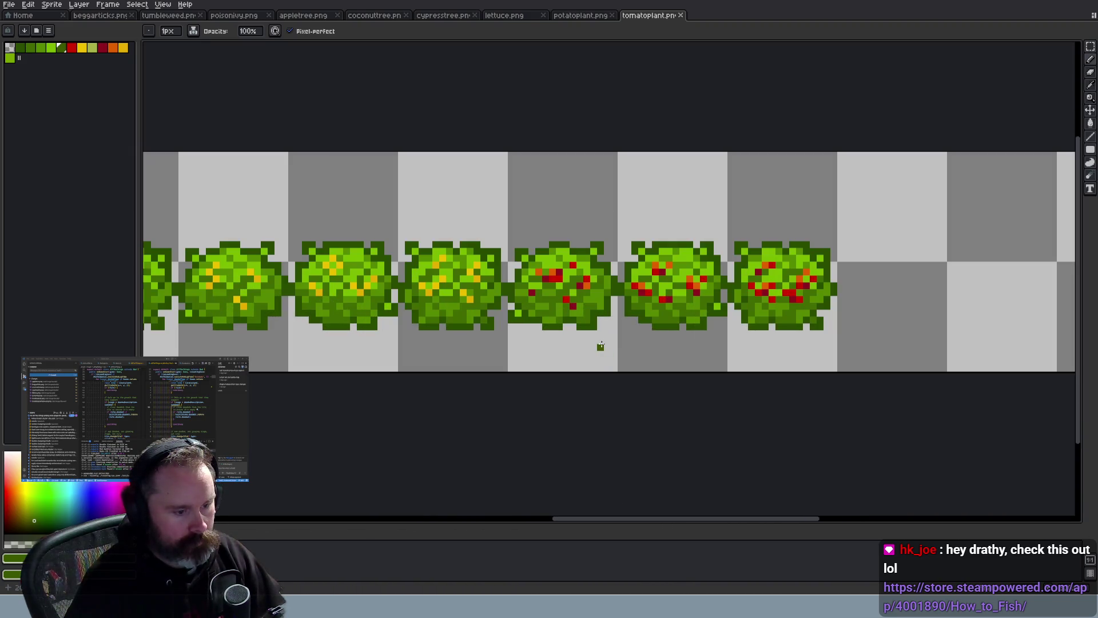
scroll(547, 310, down, 1)
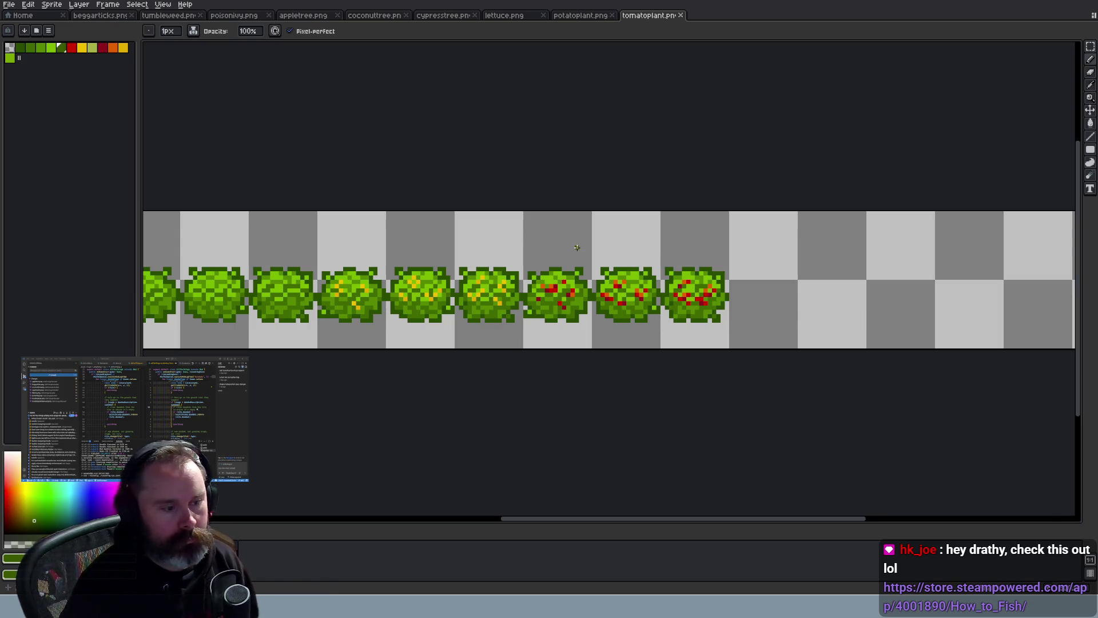
Reload the Wayward game page and close the poison ivy flower search tab
key(alt+Tab)
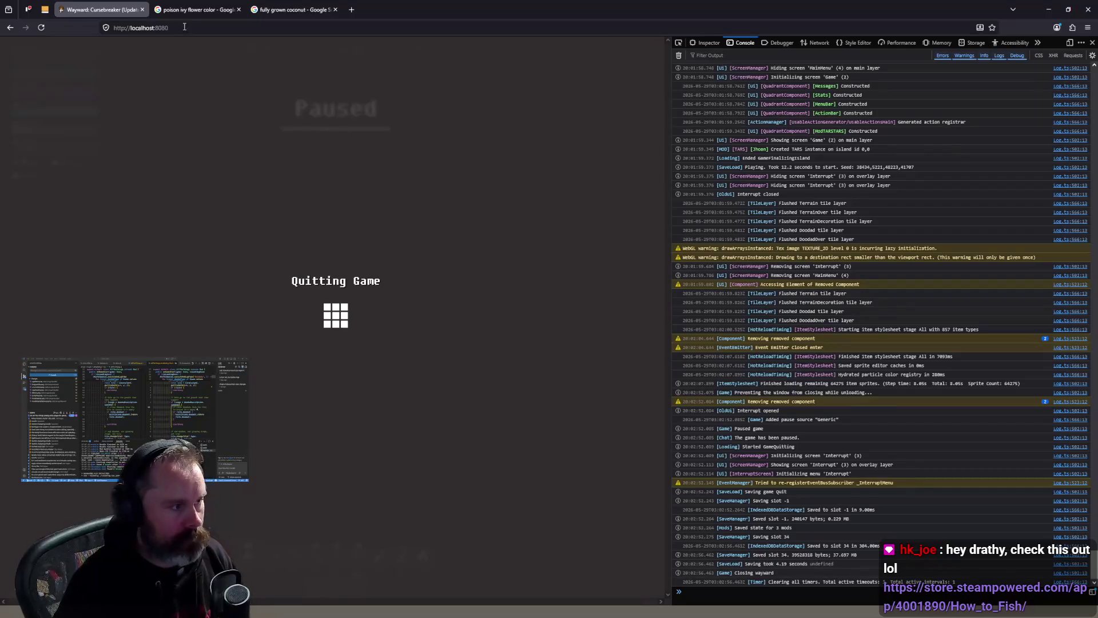
click(200, 27)
key(Return)
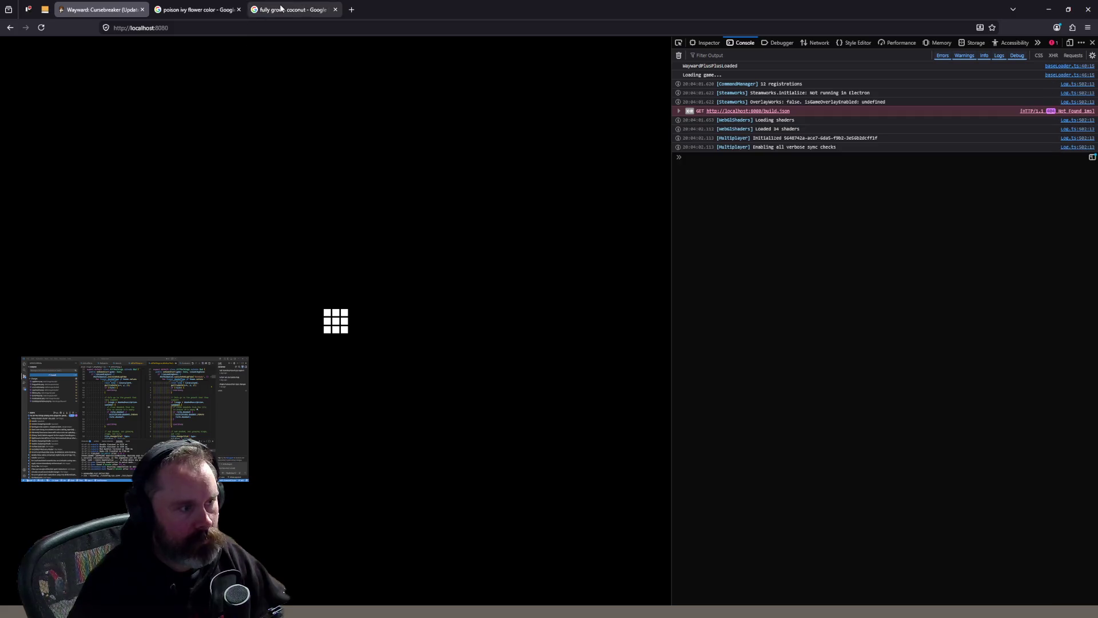
click(239, 10)
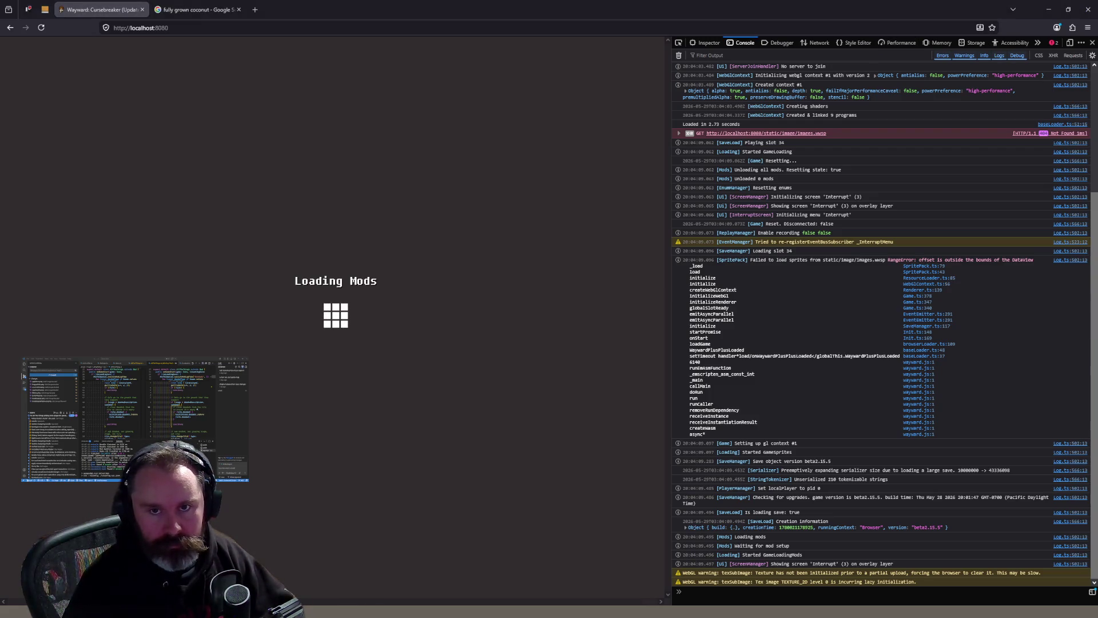
Load the pasted How to Fish Steam store link in a new browser tab
click(255, 9)
text(https://store.steampowered.com/app/4001890/How_to_Fish/)
key(Return)
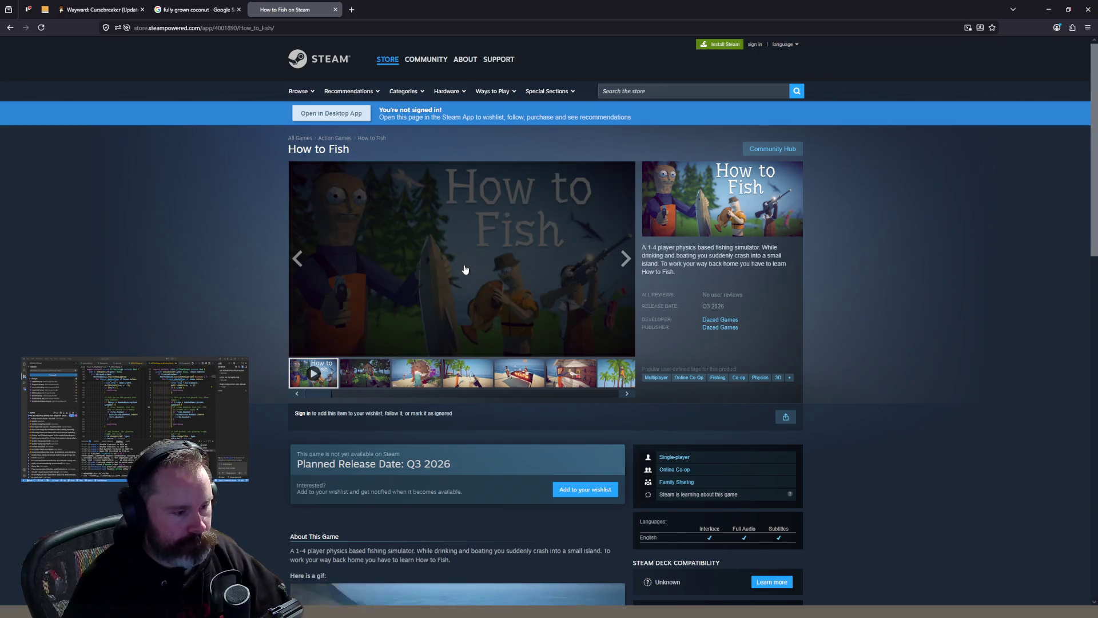
Play the How to Fish trailer at a lower volume and scroll down the page
click(465, 269)
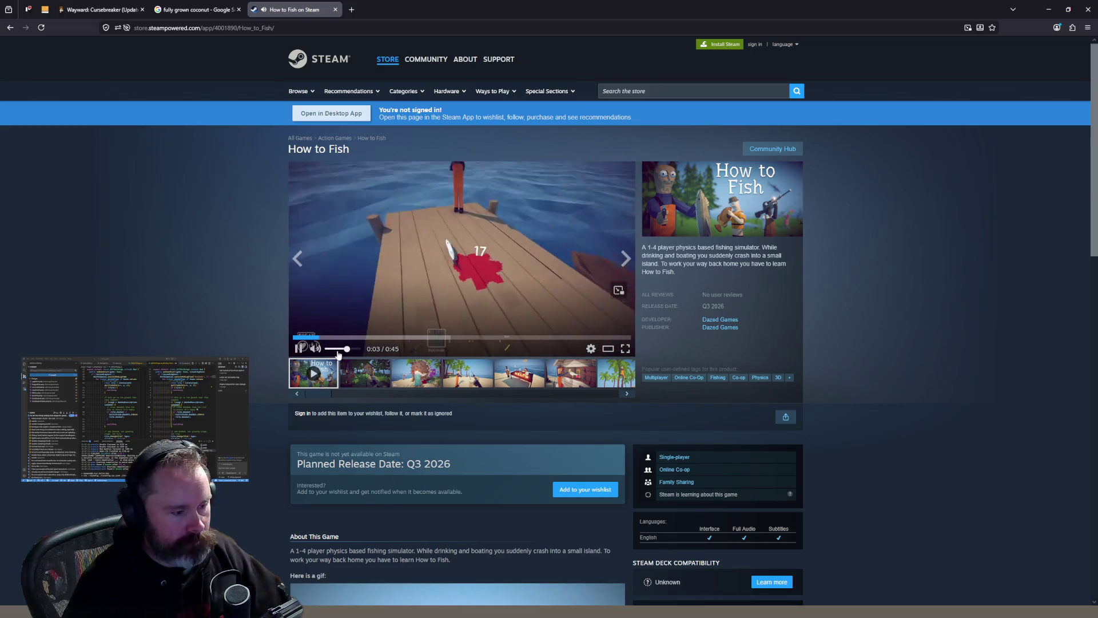
click(340, 349)
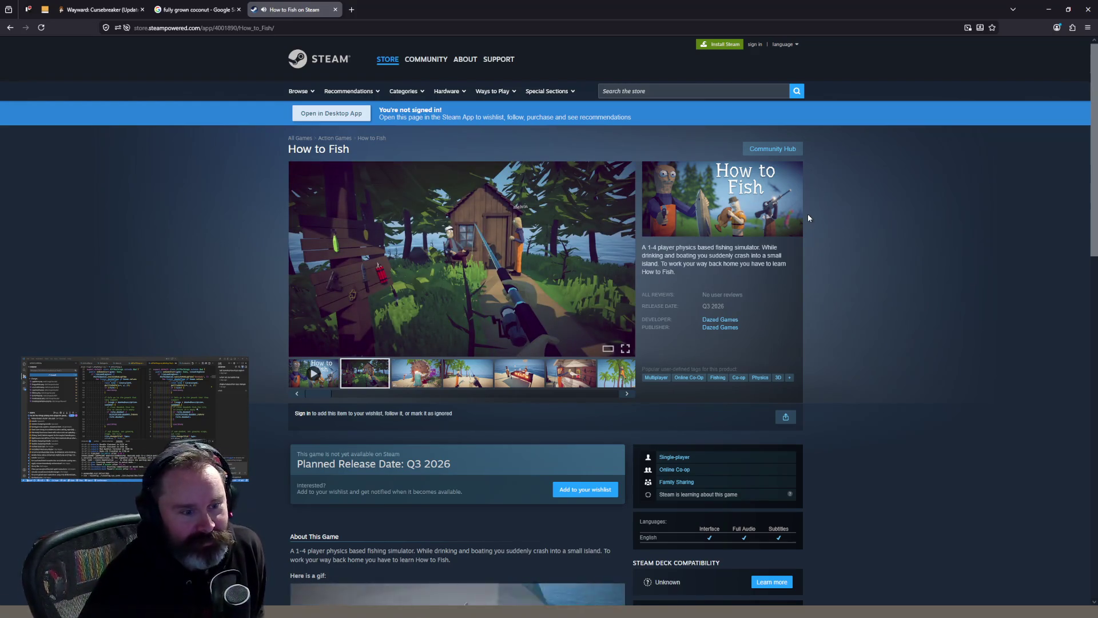
scroll(842, 228, down, 6)
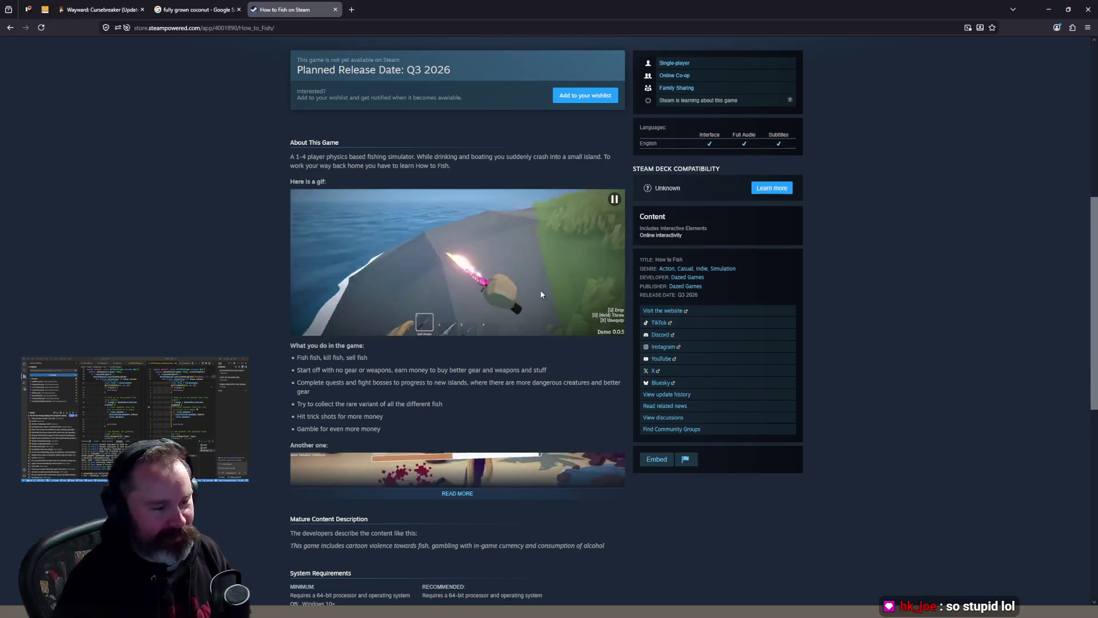
scroll(743, 339, down, 3)
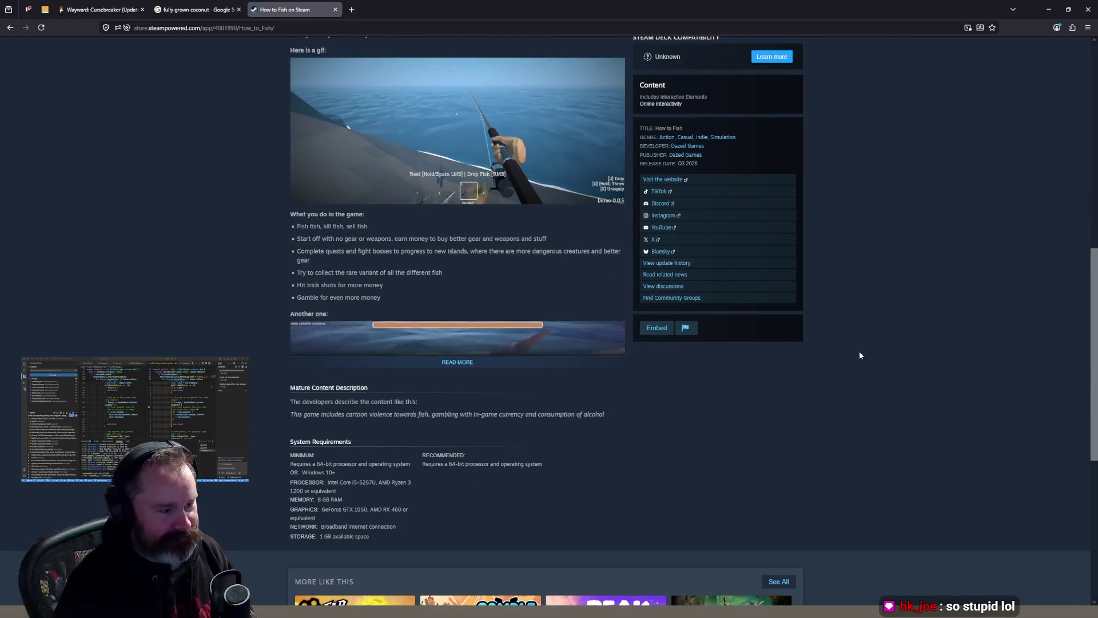
Expand the full How to Fish description and scroll through its gifs
click(449, 362)
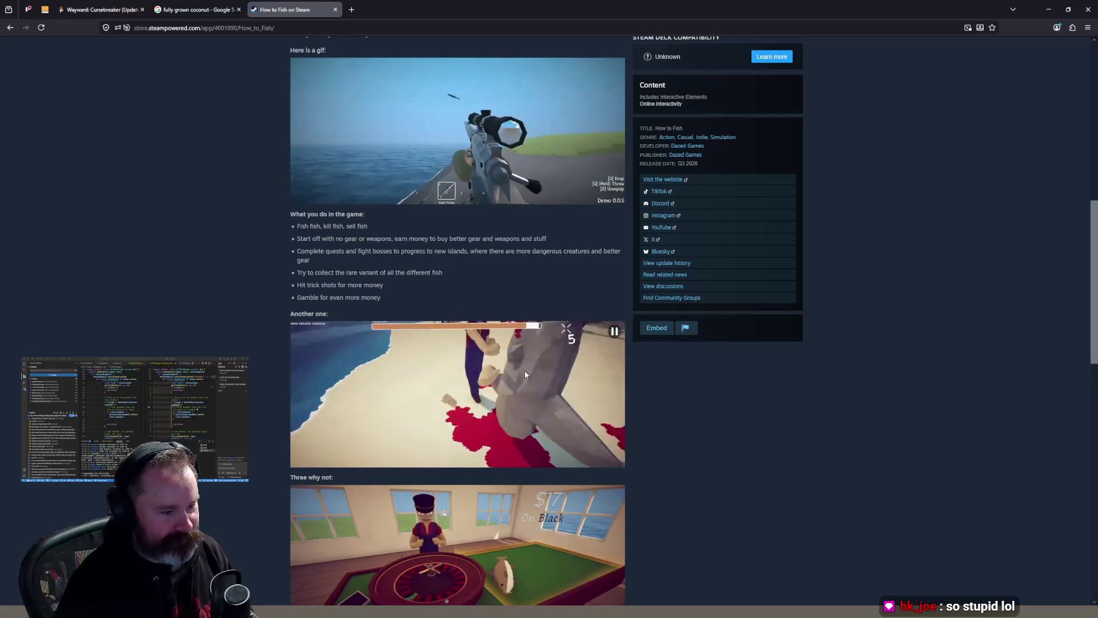
scroll(616, 392, down, 4)
scroll(616, 392, down, 3)
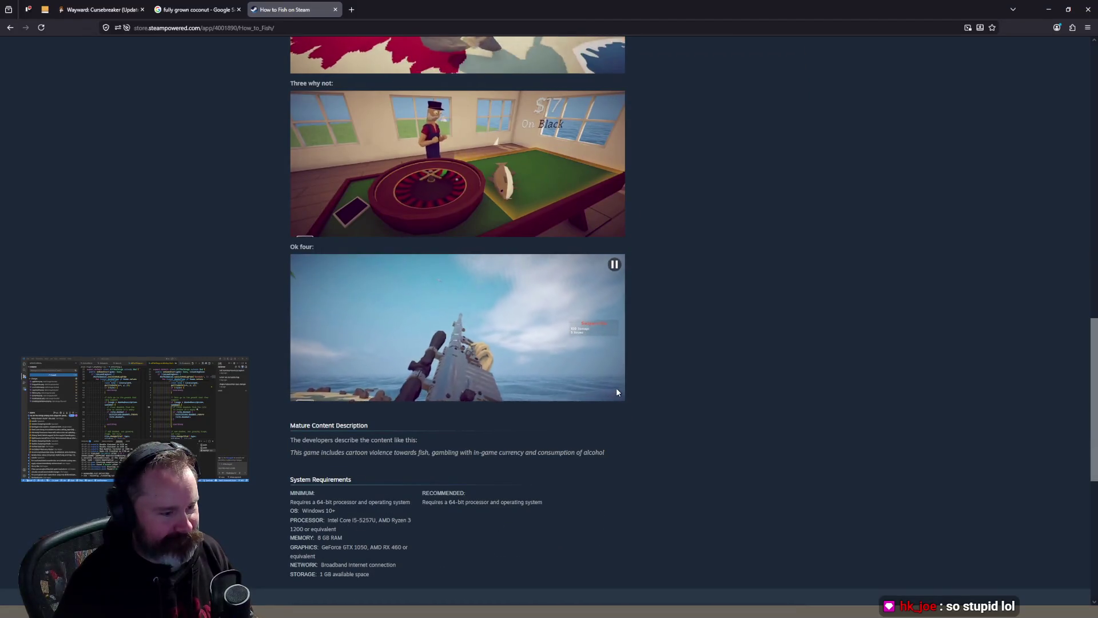
scroll(617, 391, up, 3)
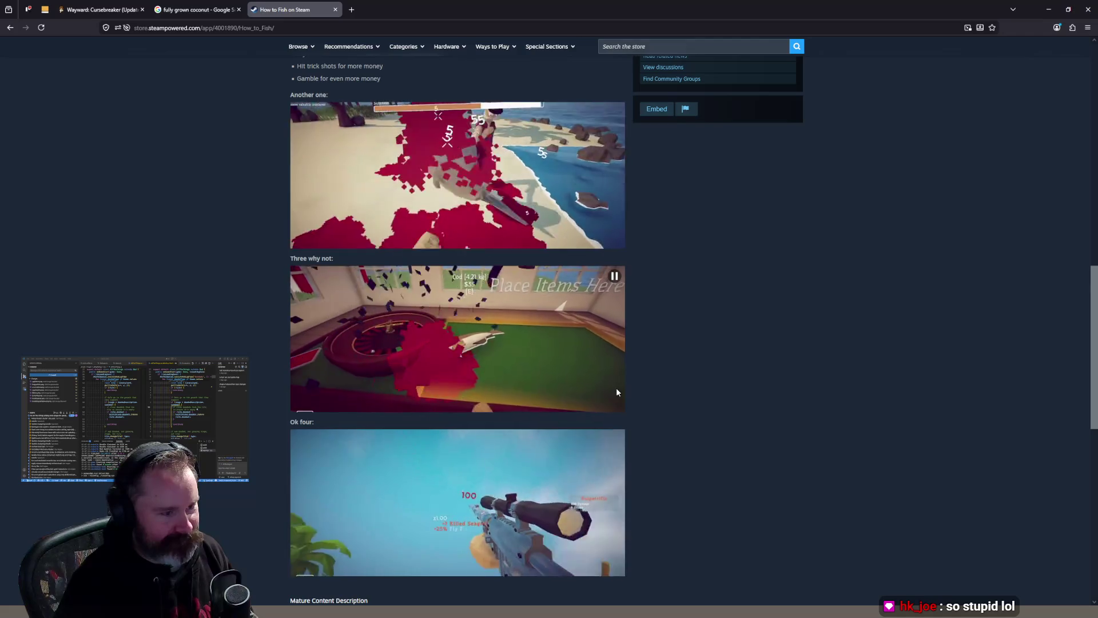
scroll(616, 392, down, 2)
scroll(617, 392, down, 3)
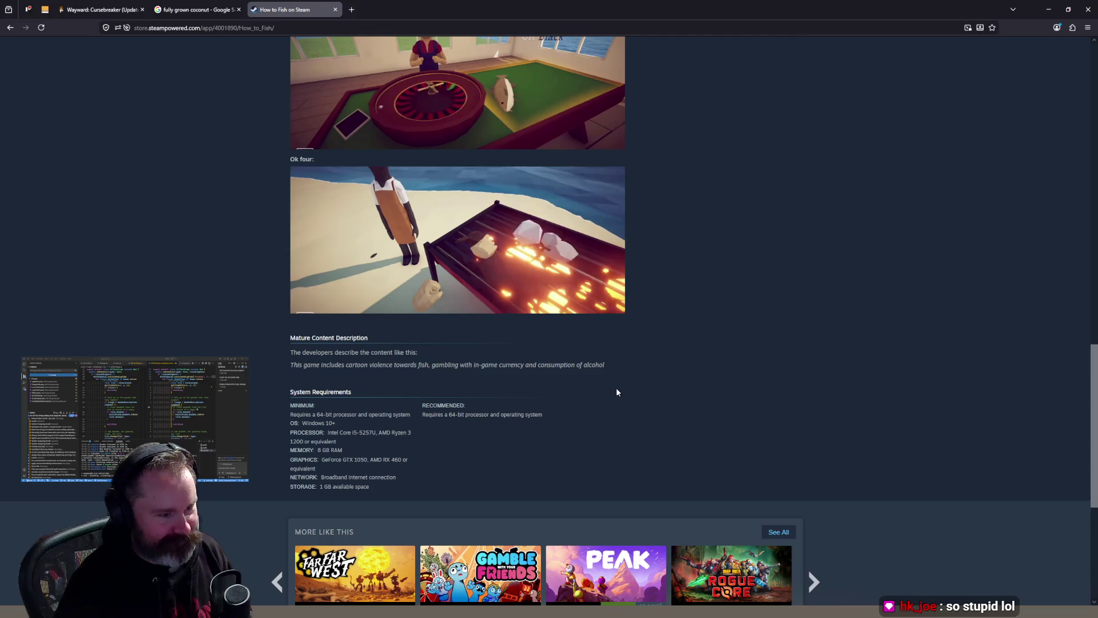
scroll(616, 392, down, 1)
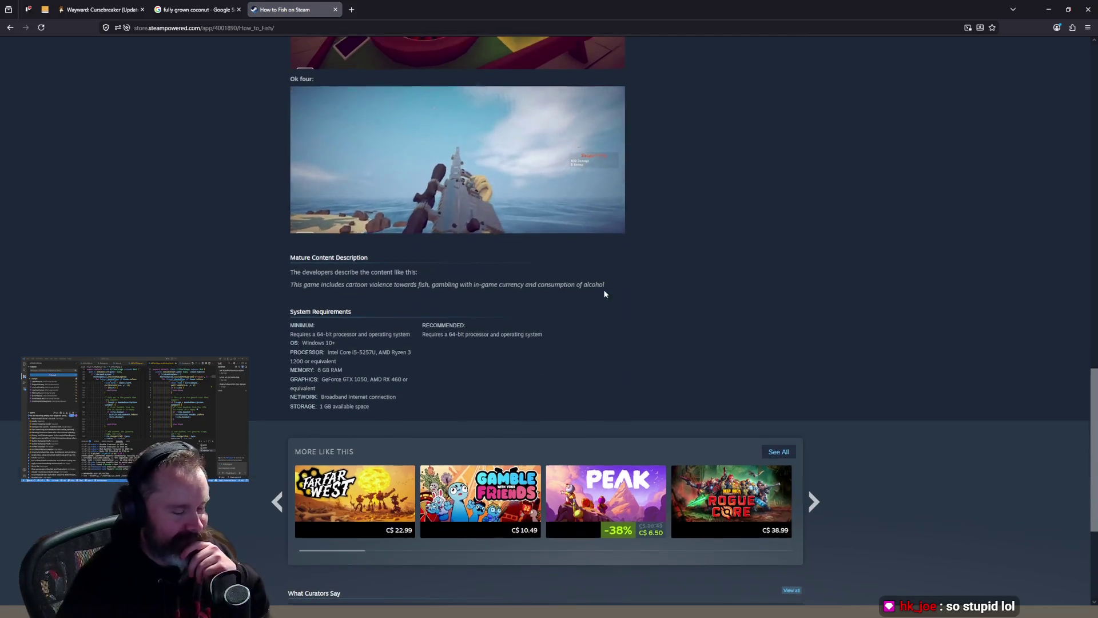
scroll(598, 274, up, 9)
scroll(593, 250, up, 8)
View the spiky fish screenshot full-size, then restart the trailer from the beginning
click(412, 287)
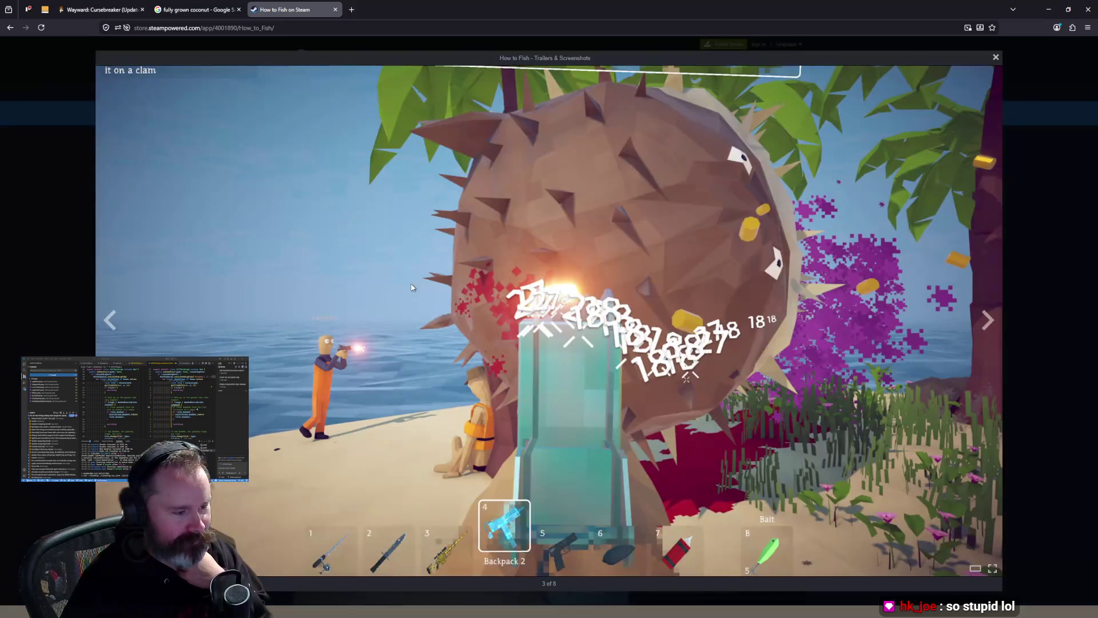
key(Escape)
click(313, 373)
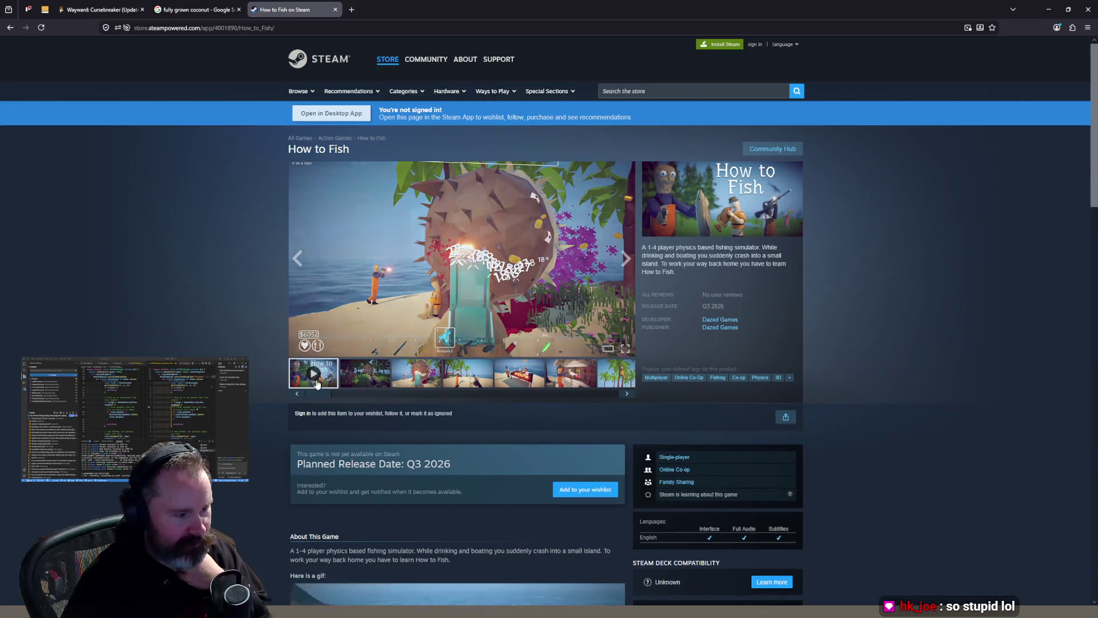
click(300, 350)
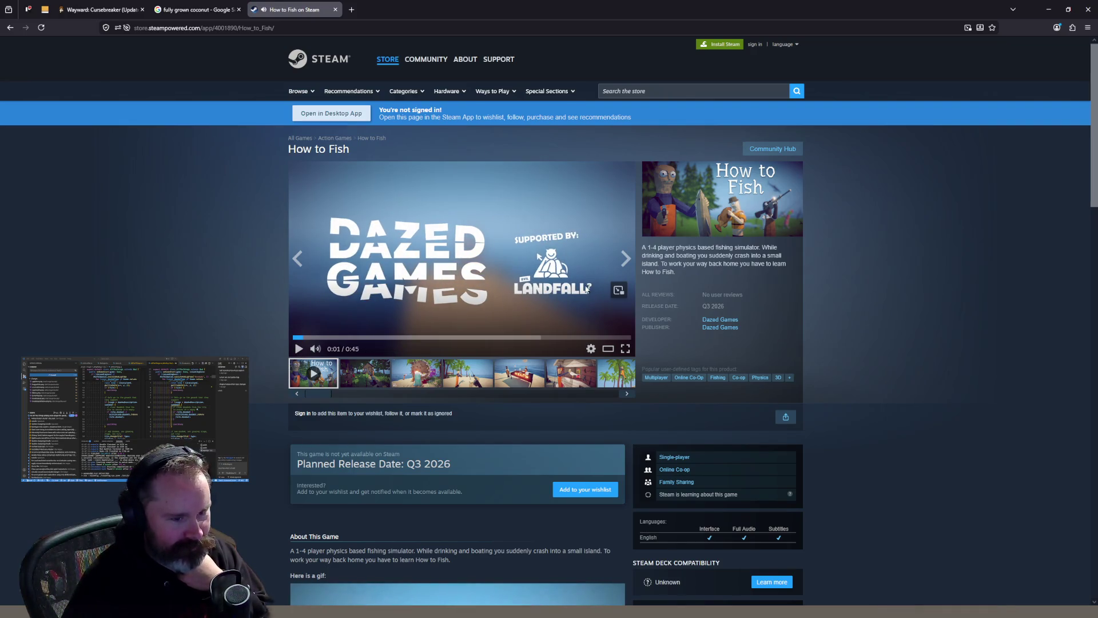
click(677, 90)
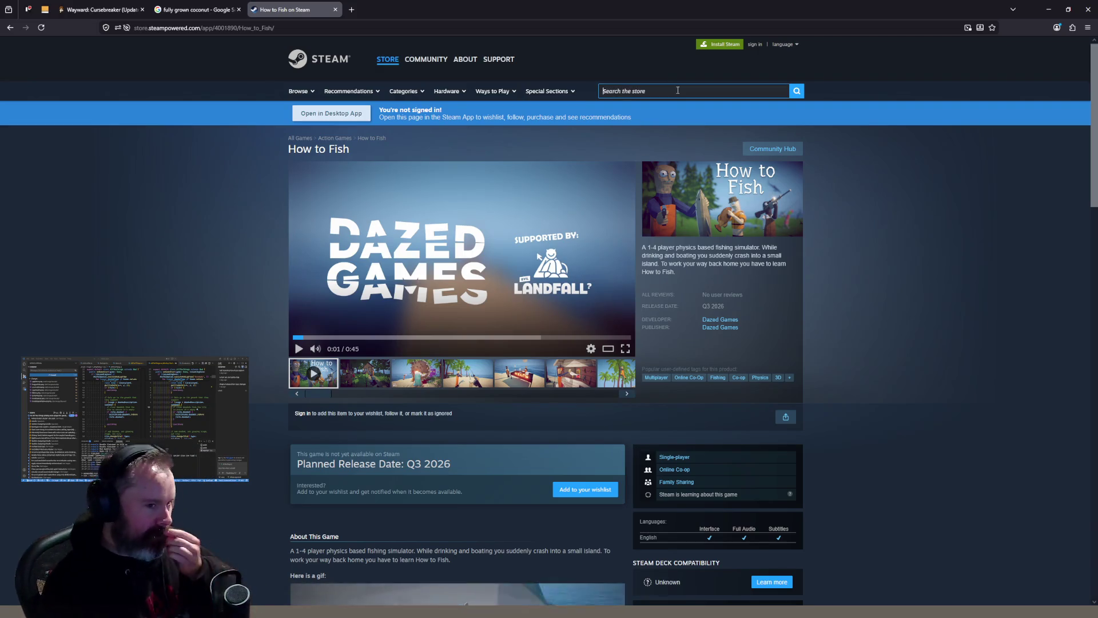
Search the store for 'lanrall', open Landfall Games' page, and open Clustertruck from its game list
text(land)
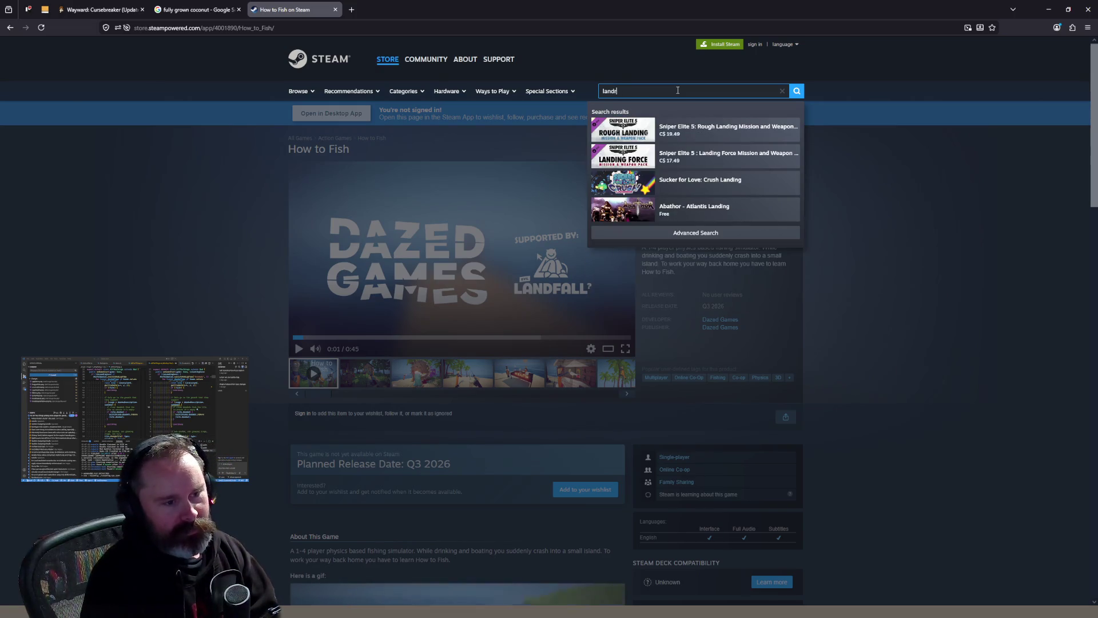
text(r)
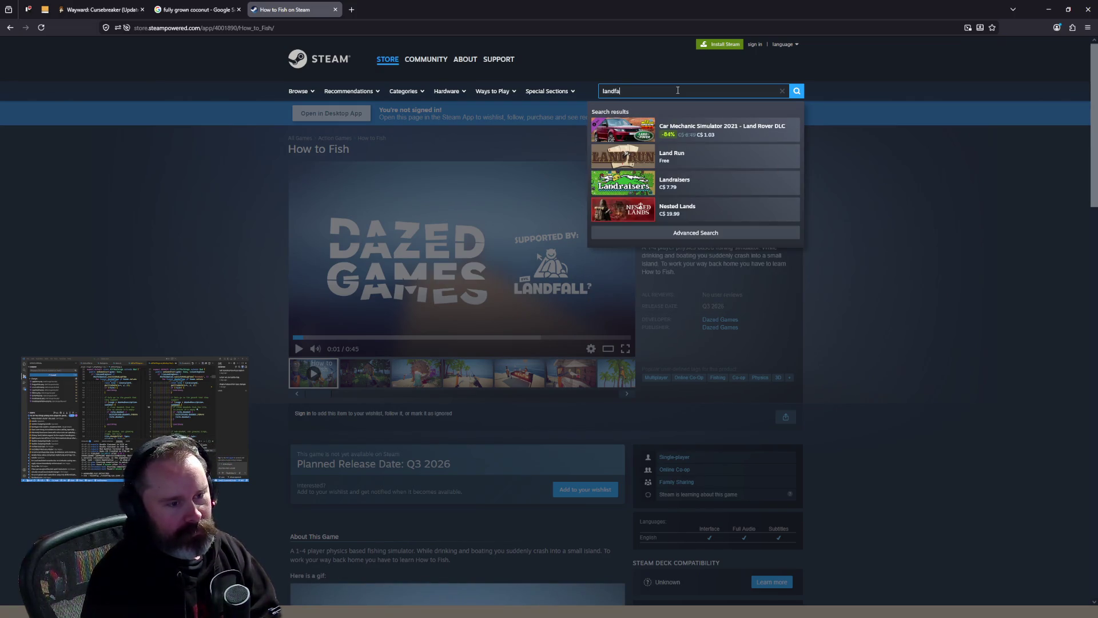
text(all)
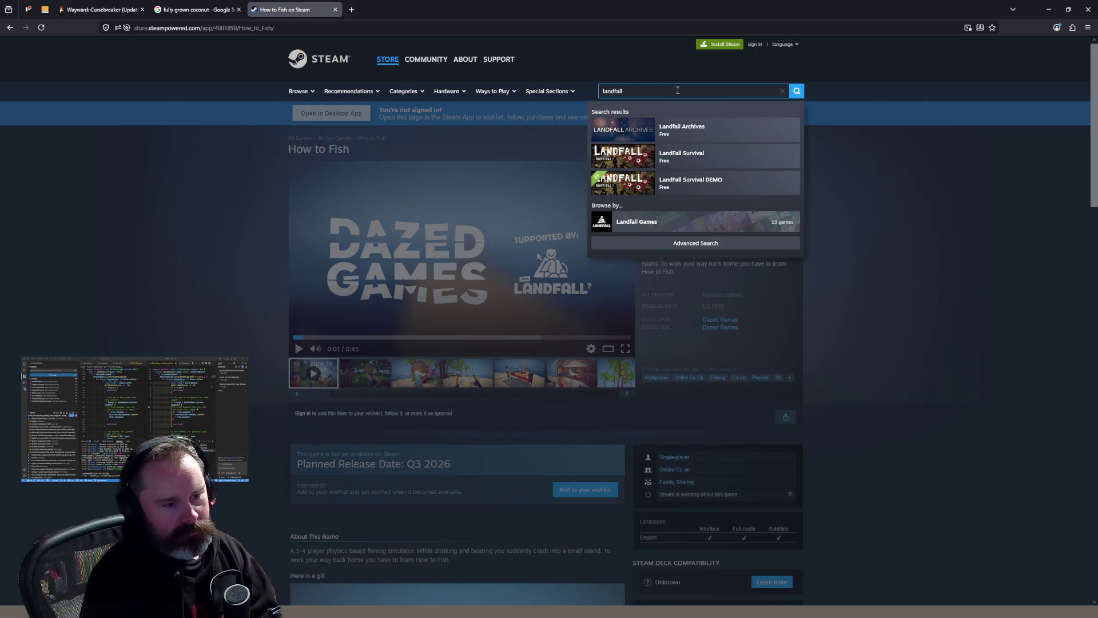
click(641, 226)
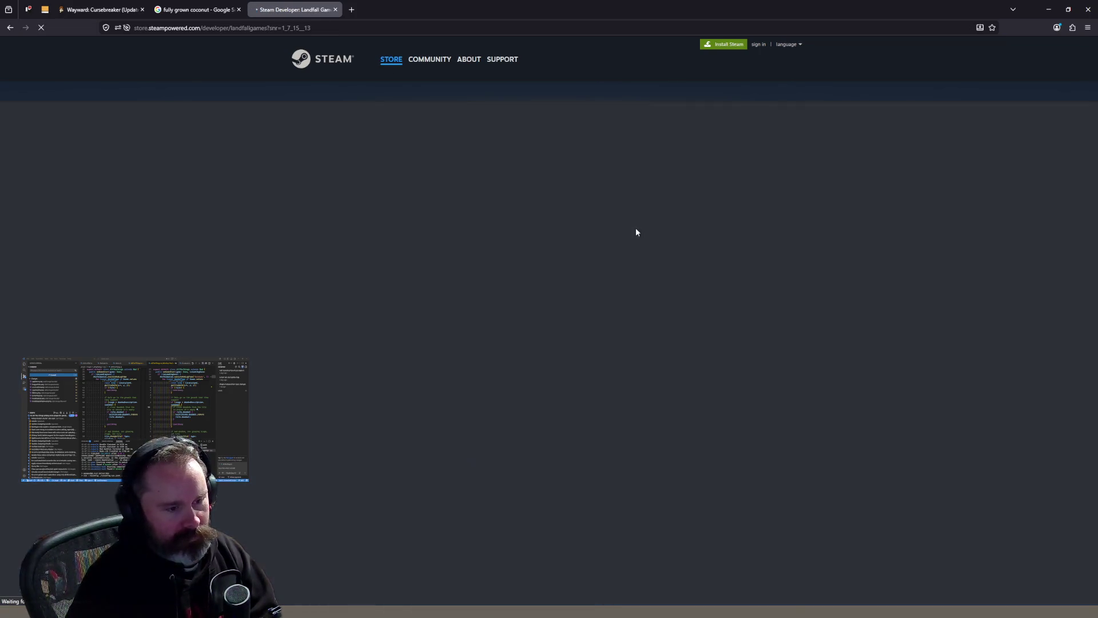
scroll(444, 253, down, 3)
scroll(380, 184, down, 5)
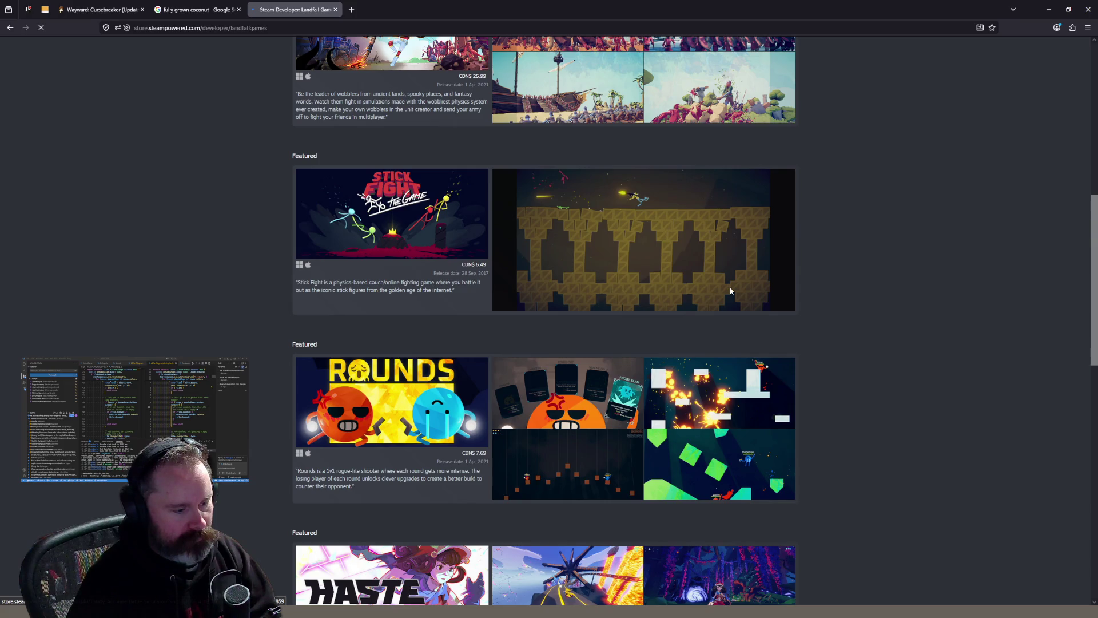
scroll(730, 291, down, 15)
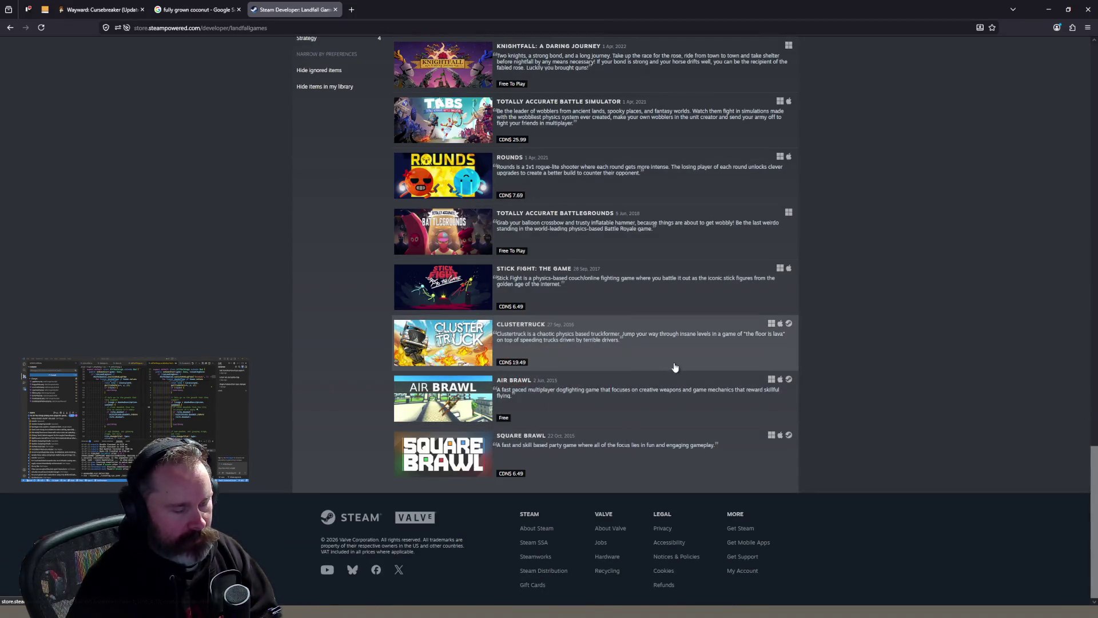
click(473, 331)
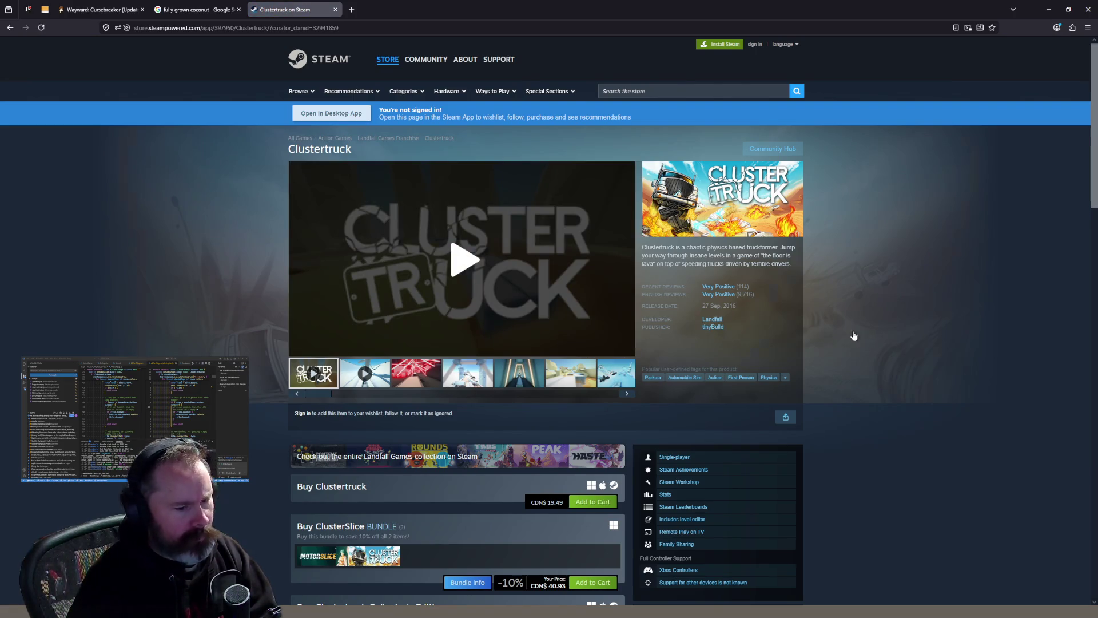
Open Haste from Landfall's game list, check its publisher page, then pause the Haste trailer
key(alt+Left)
scroll(515, 328, up, 4)
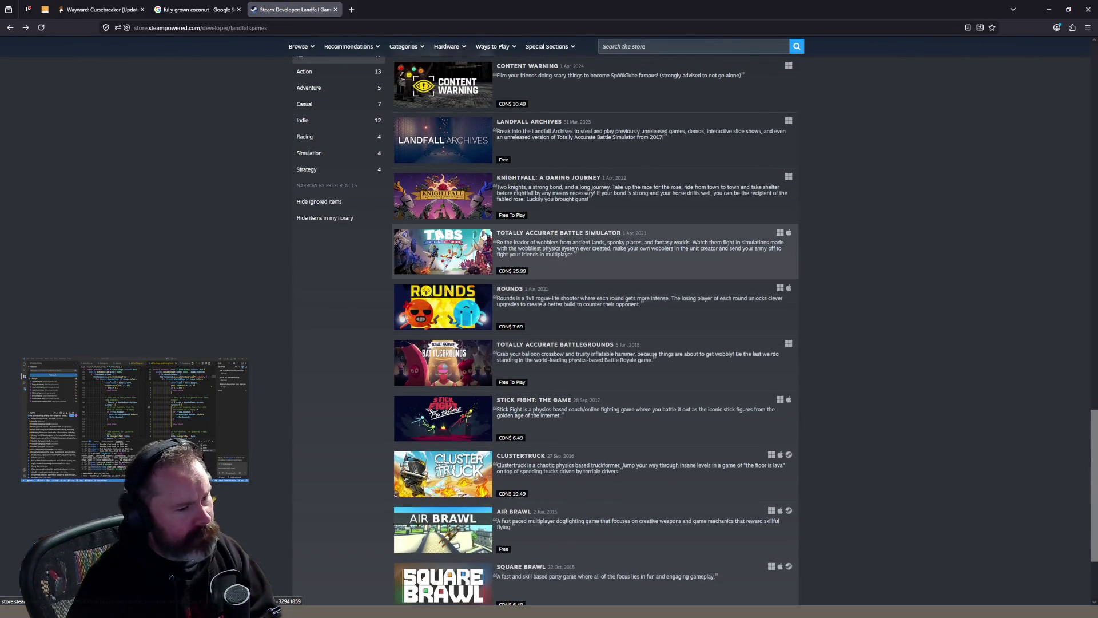
click(445, 208)
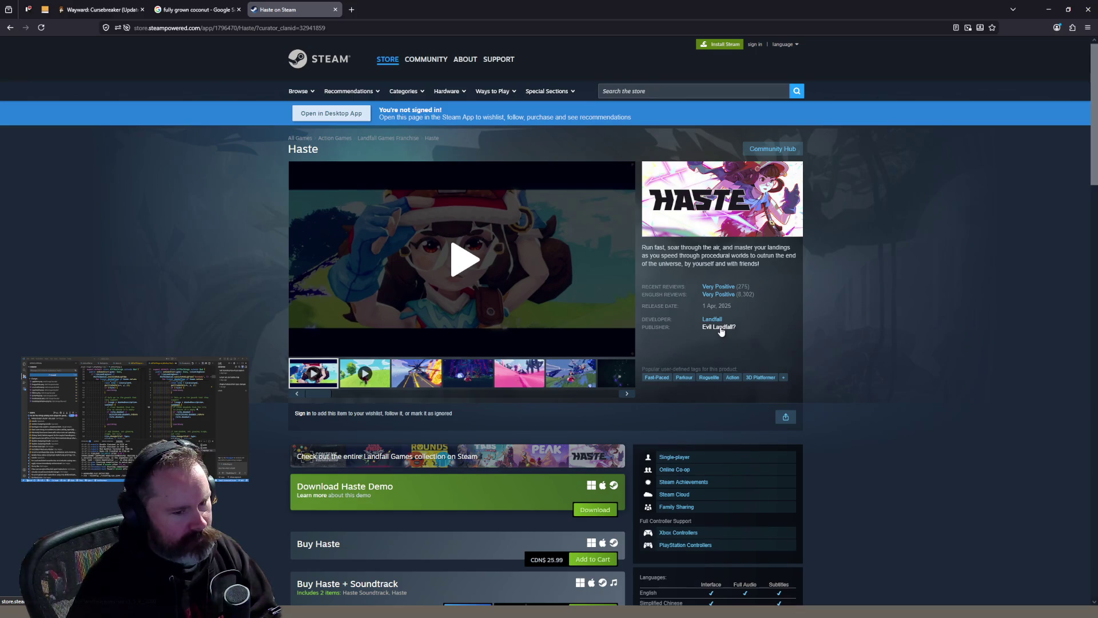
click(720, 327)
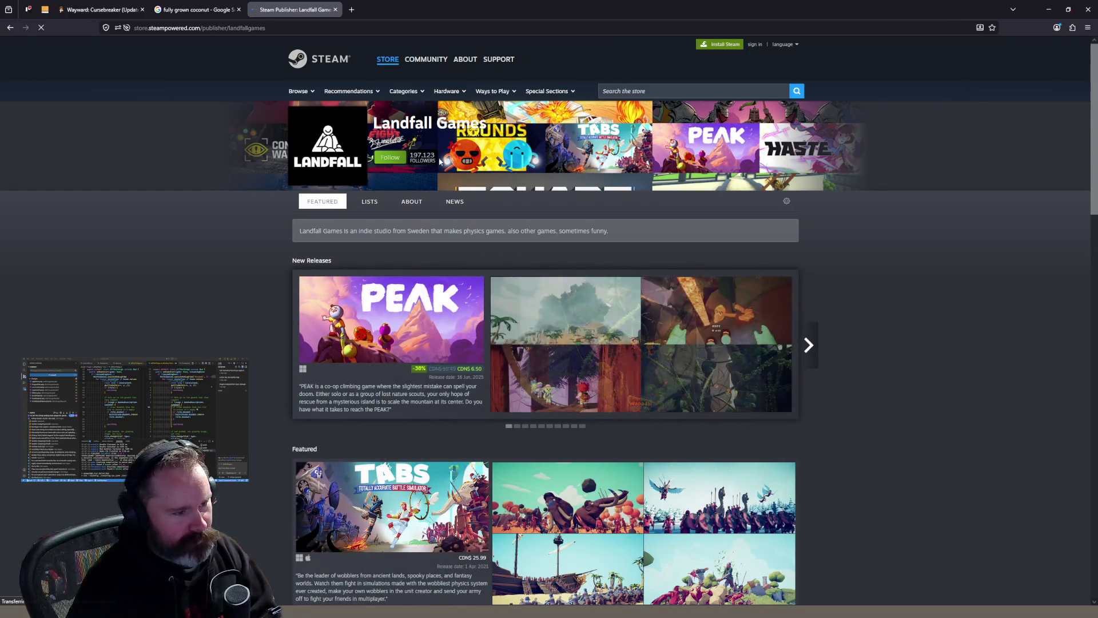
scroll(872, 362, down, 3)
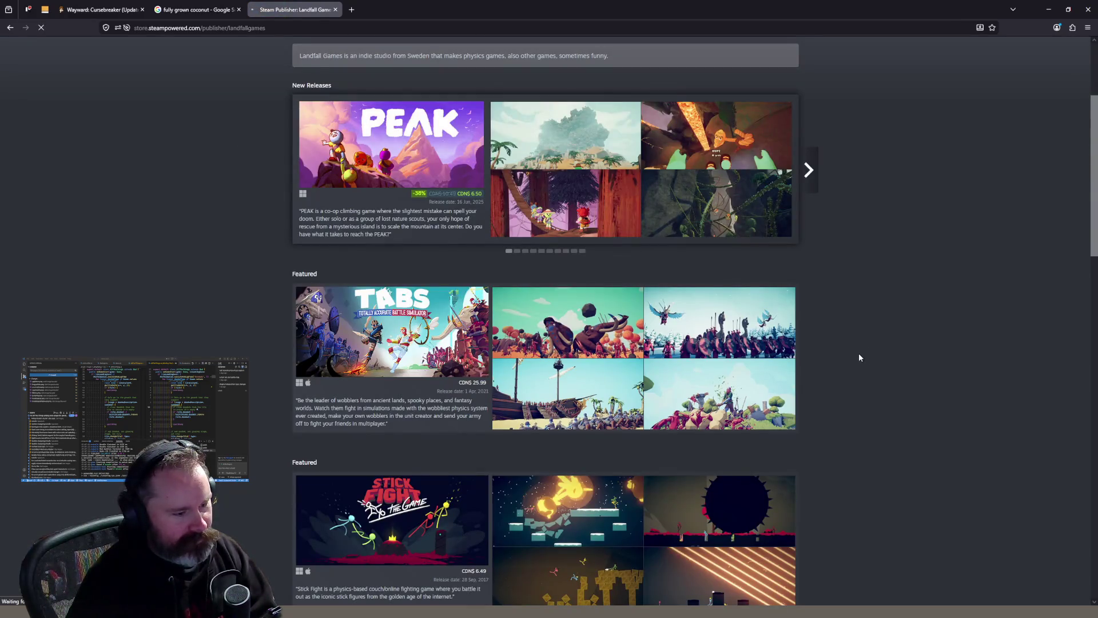
key(alt+Left)
drag(736, 328, 692, 327)
click(470, 268)
Open PEAK, then hop between the Haste and PEAK pages via the Landfall developer list
mouse_move(786, 295)
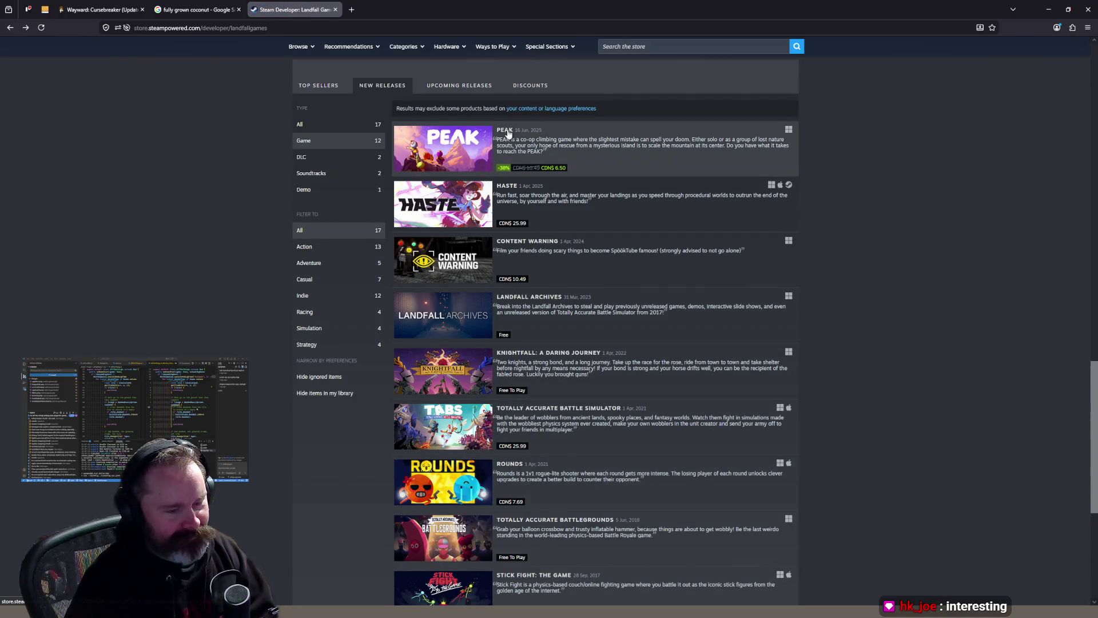
click(508, 133)
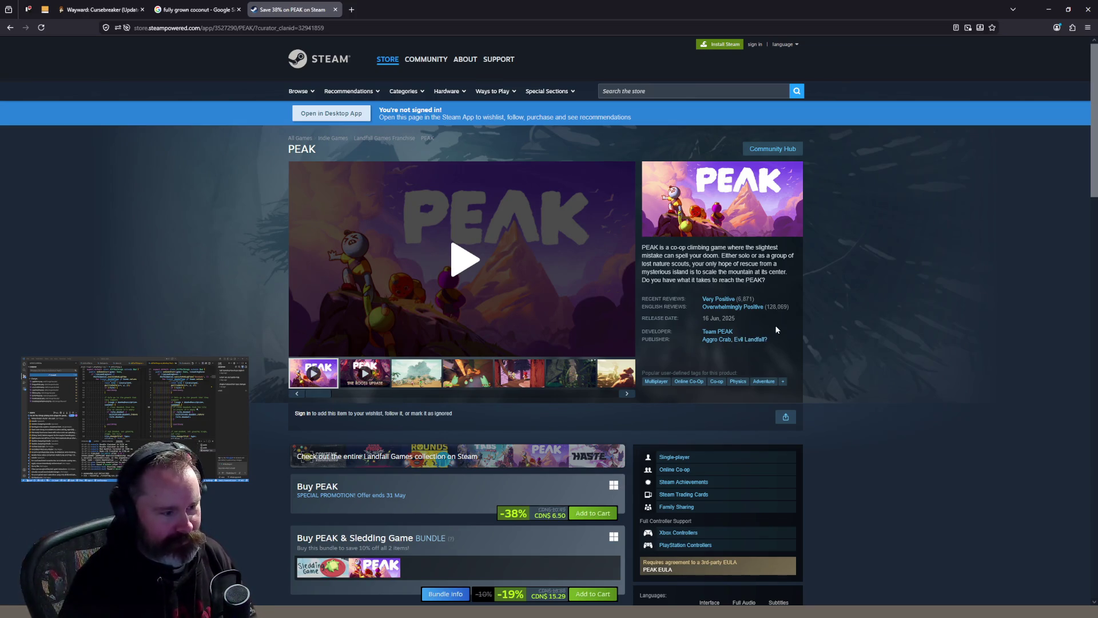
click(757, 339)
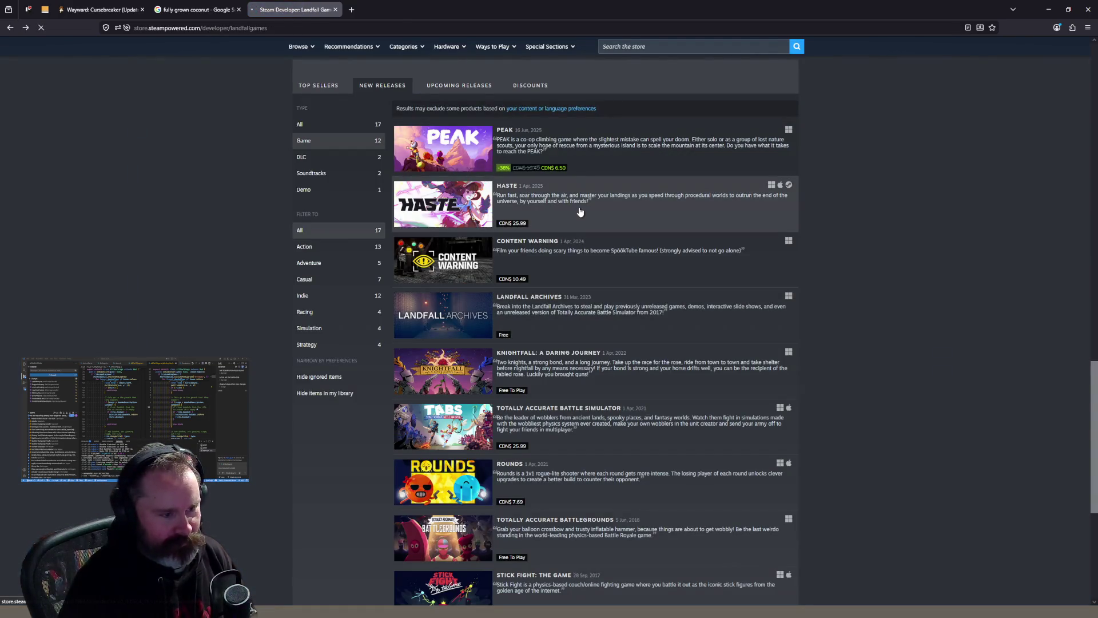
click(579, 212)
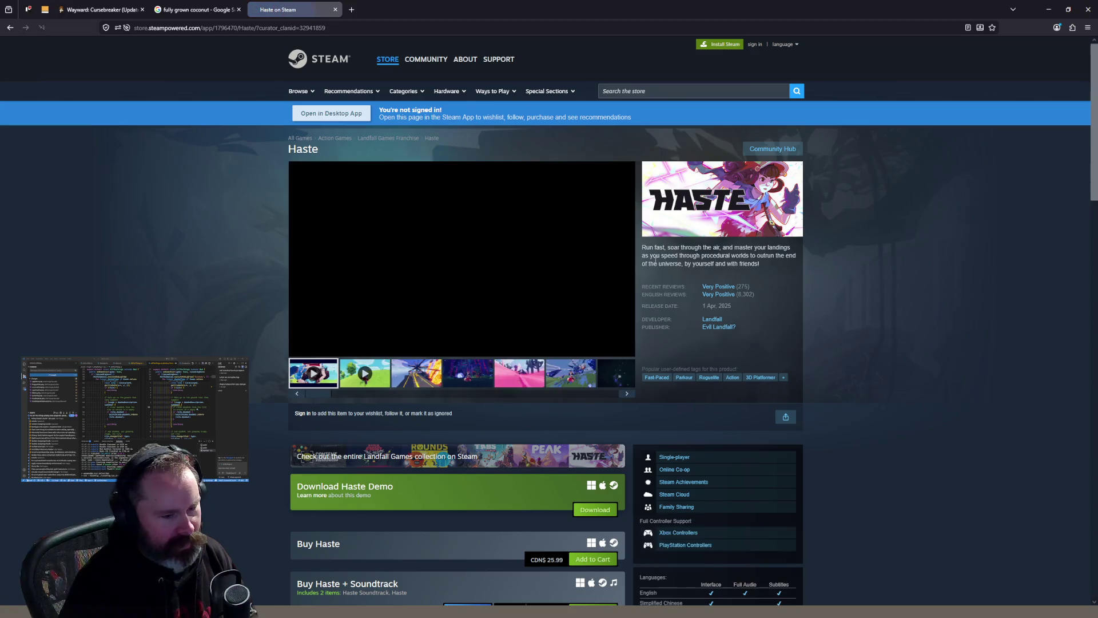
key(alt+Left)
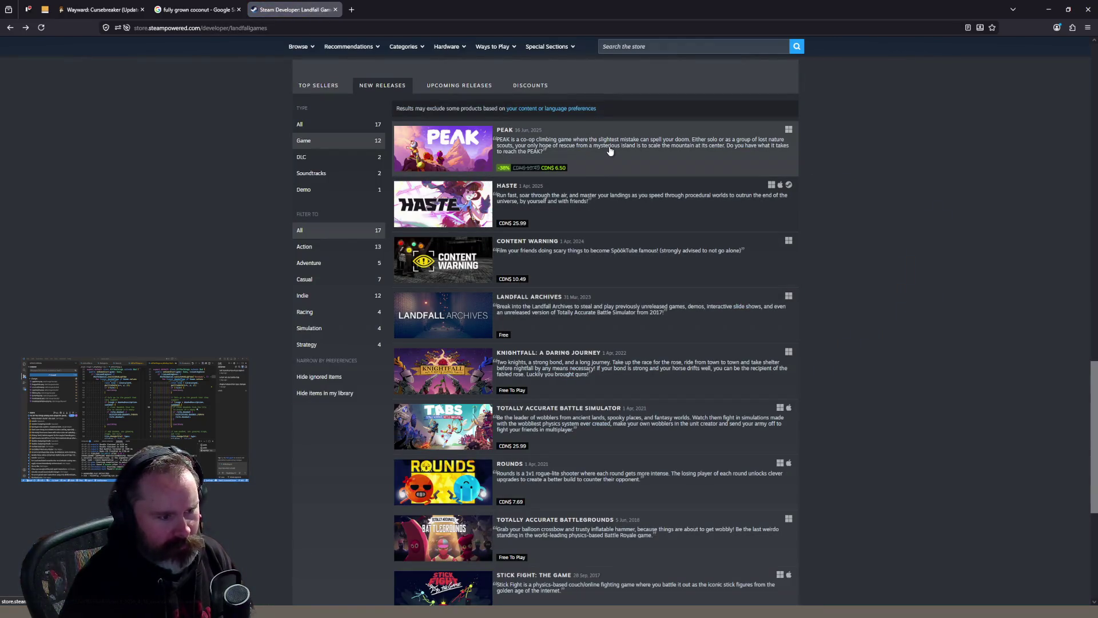
click(609, 151)
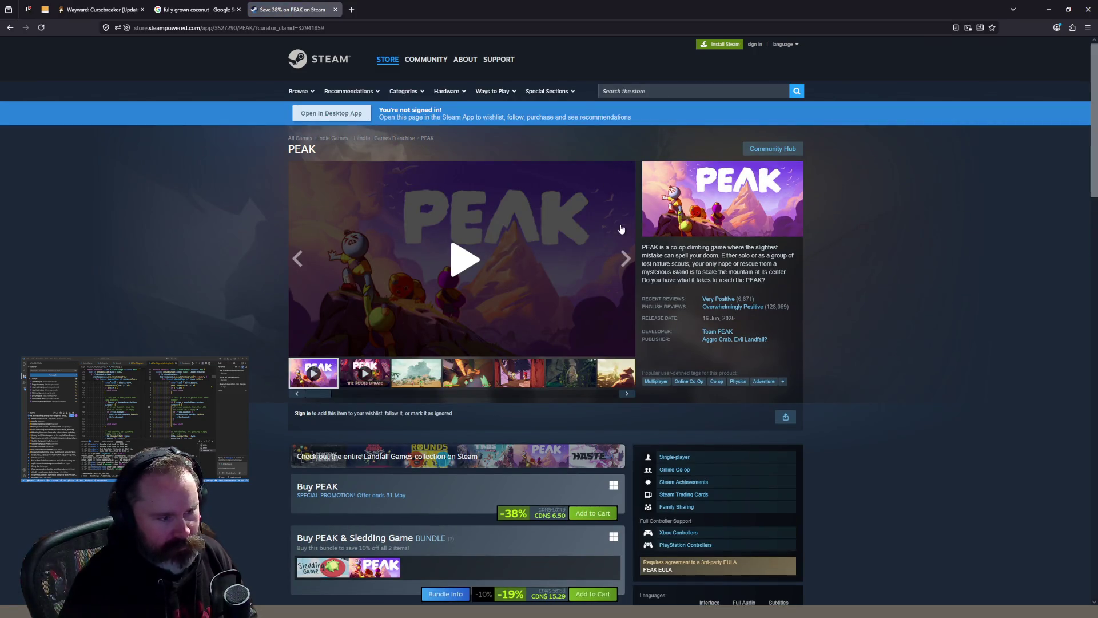
key(alt+Left)
click(603, 220)
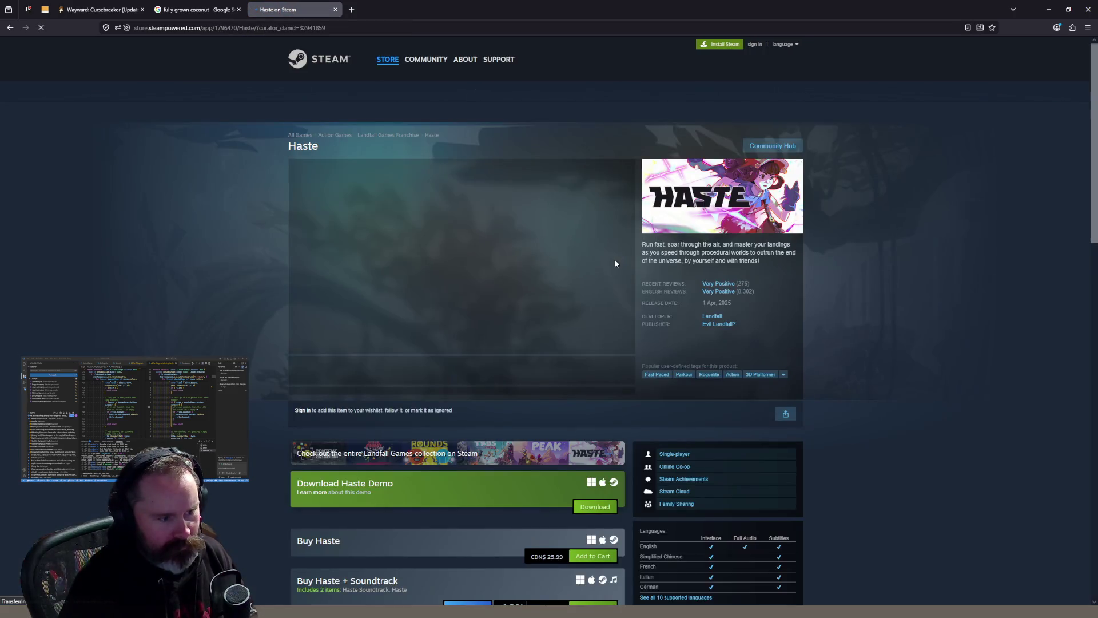
key(alt+Left)
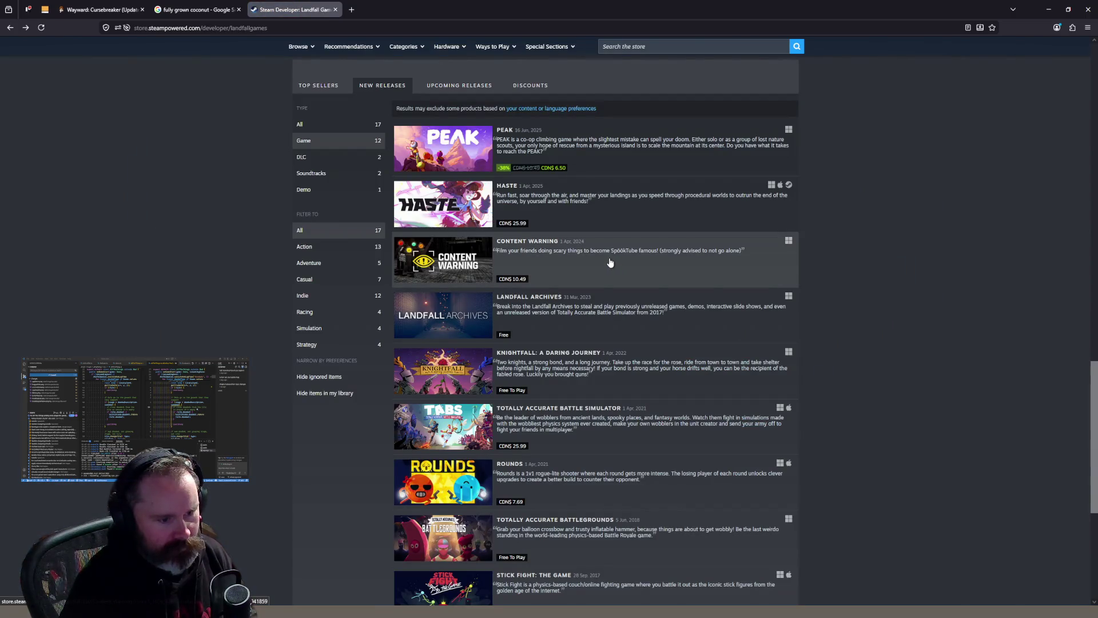
Open the How to Fish store page from the developer list, skim it, and close its tab
scroll(609, 262, down, 3)
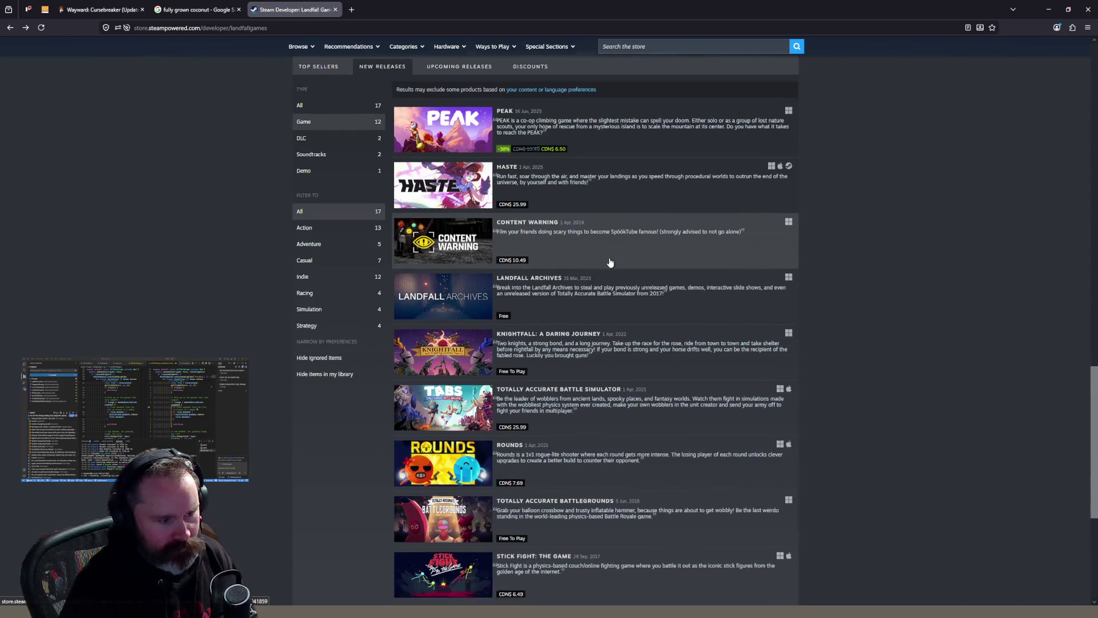
scroll(610, 262, down, 3)
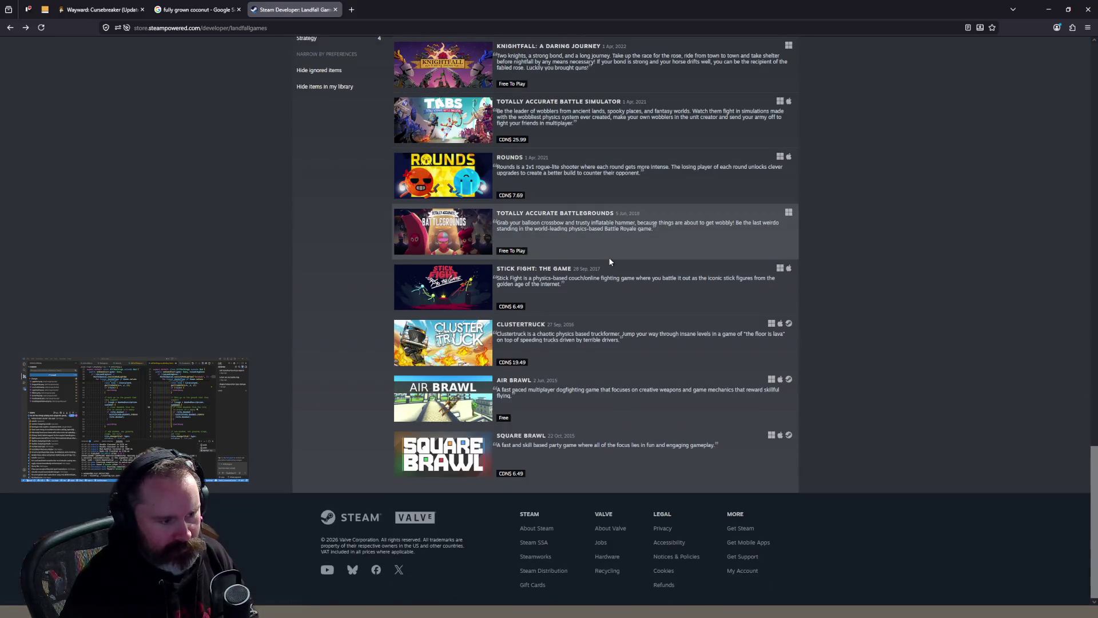
scroll(610, 263, up, 8)
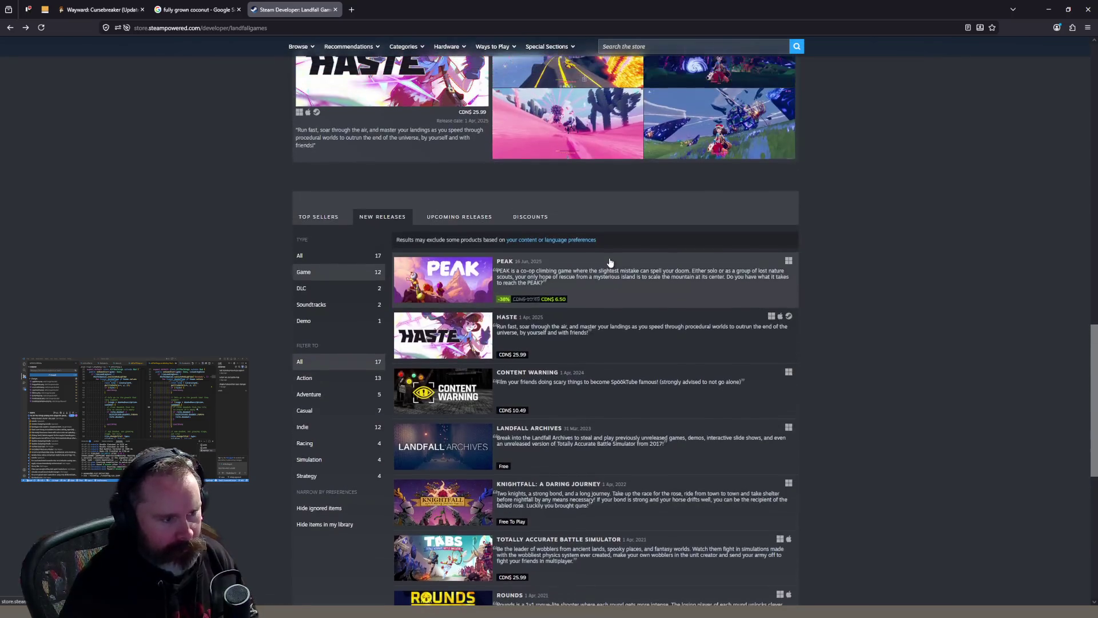
scroll(625, 252, up, 3)
click(671, 247)
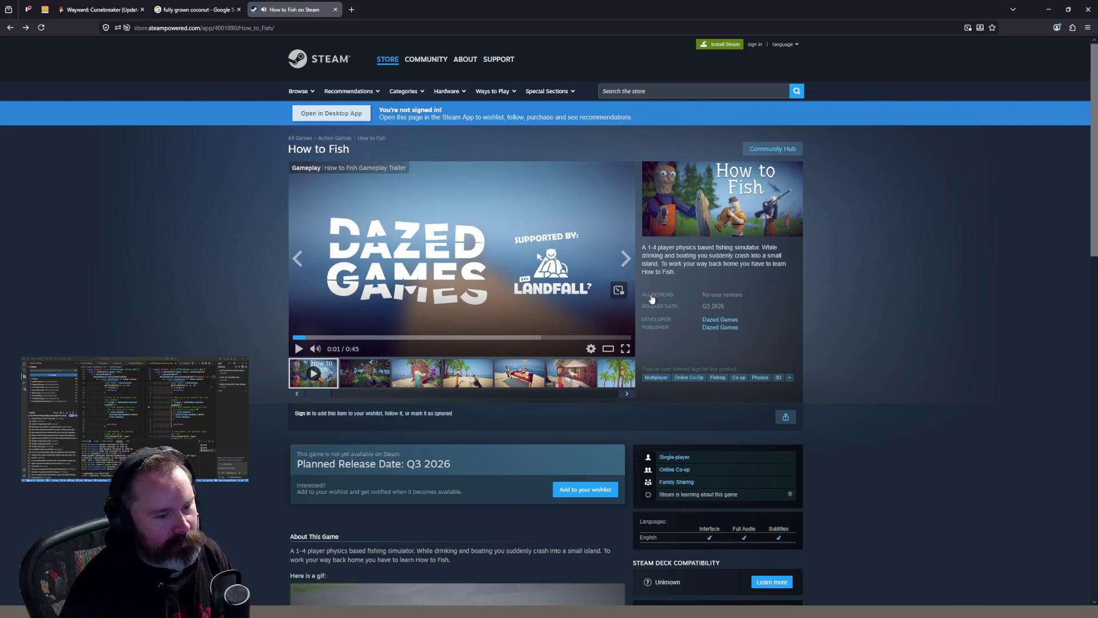
scroll(726, 340, down, 6)
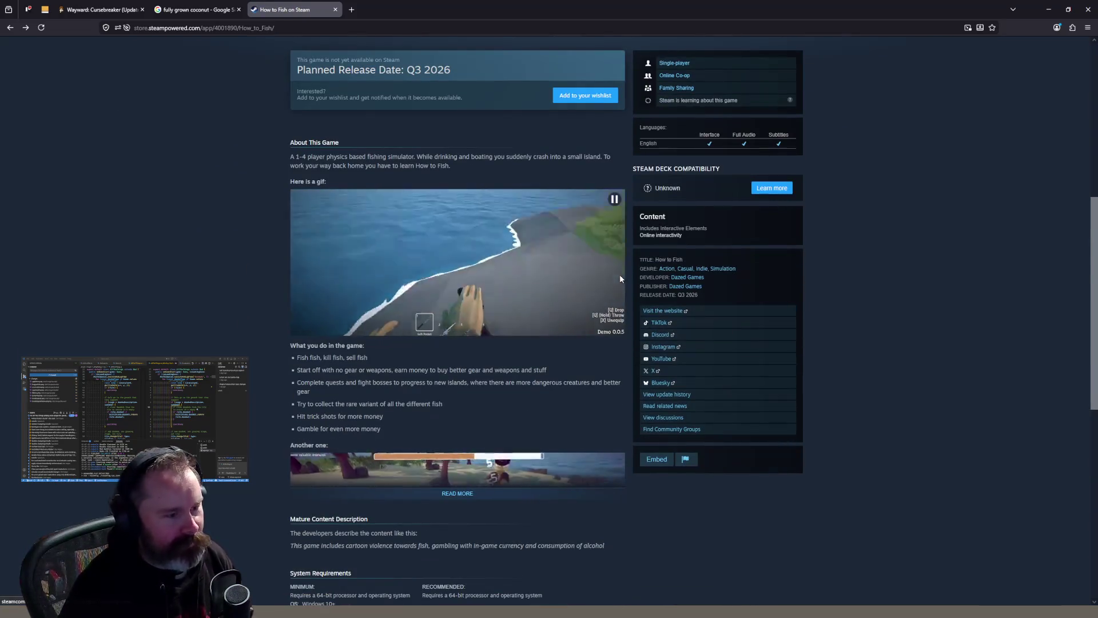
scroll(511, 180, up, 3)
click(335, 9)
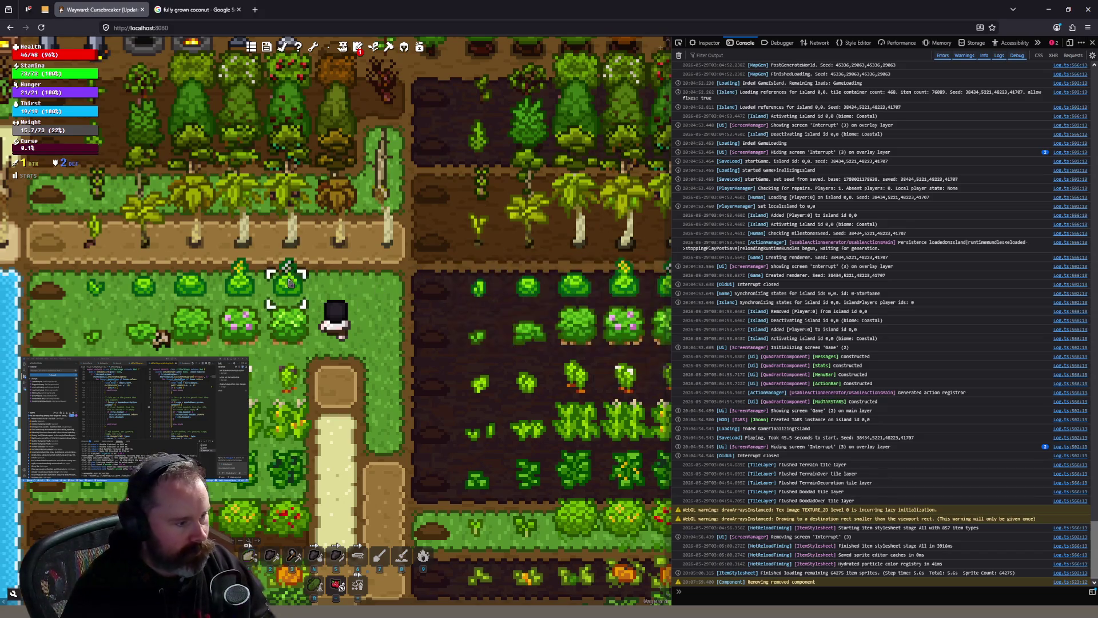
Walk the character across the farm by clicking a series of tiles
mouse_move(175, 283)
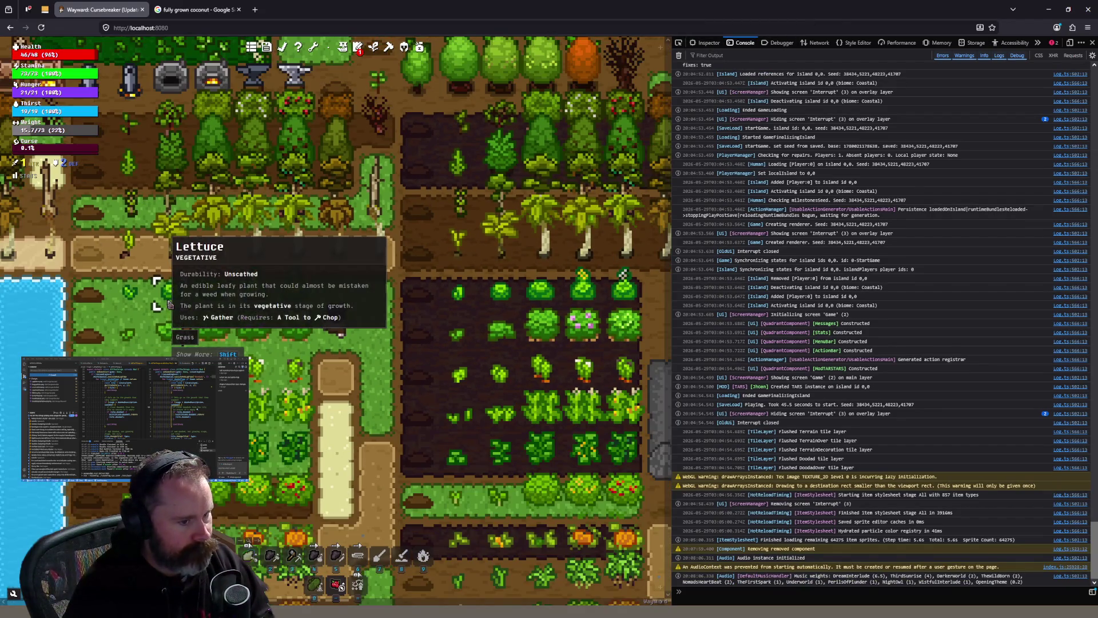
mouse_move(311, 337)
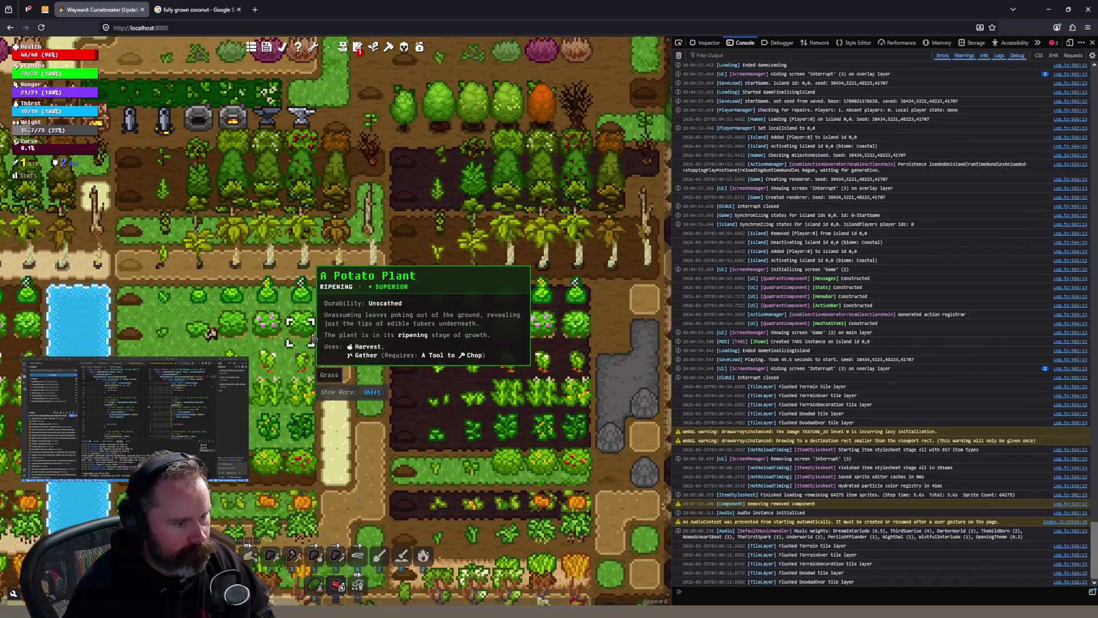
scroll(312, 338, up, 1)
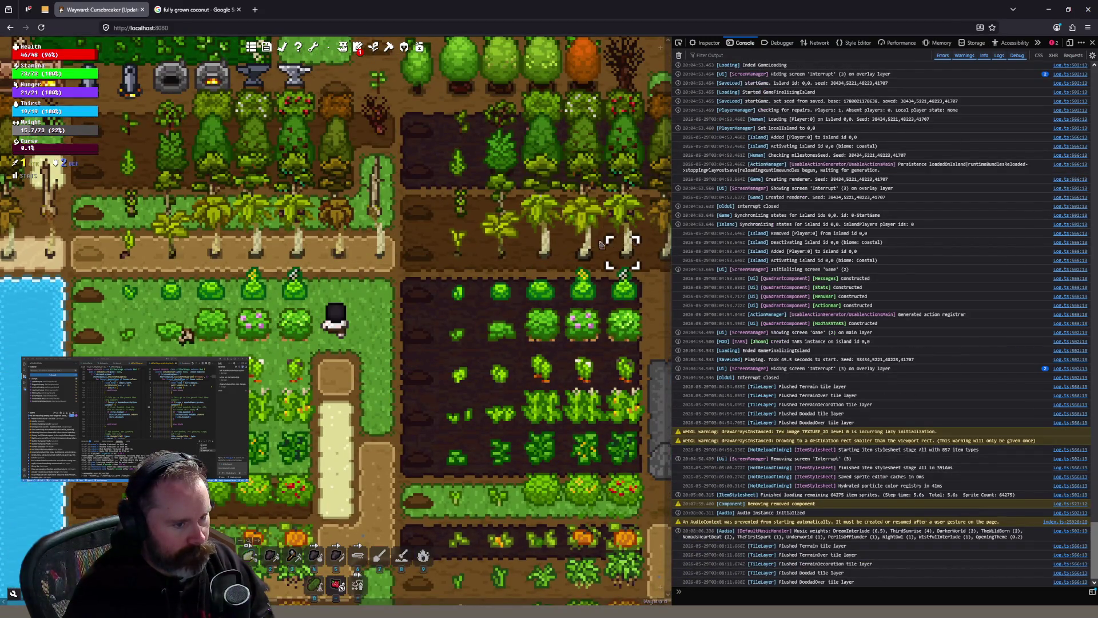
click(339, 287)
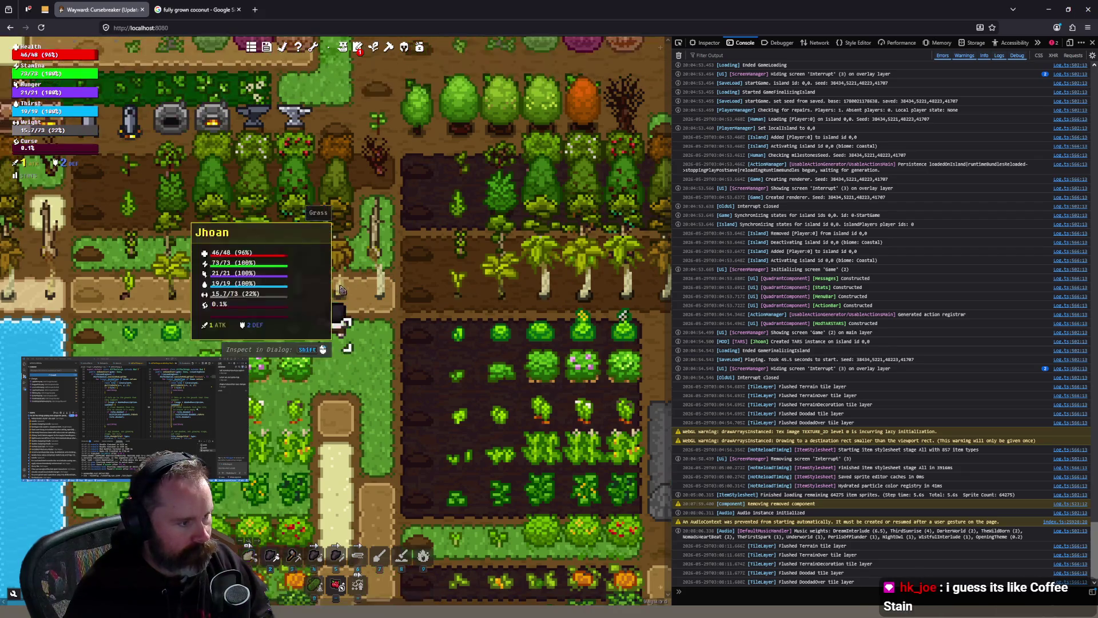
click(369, 239)
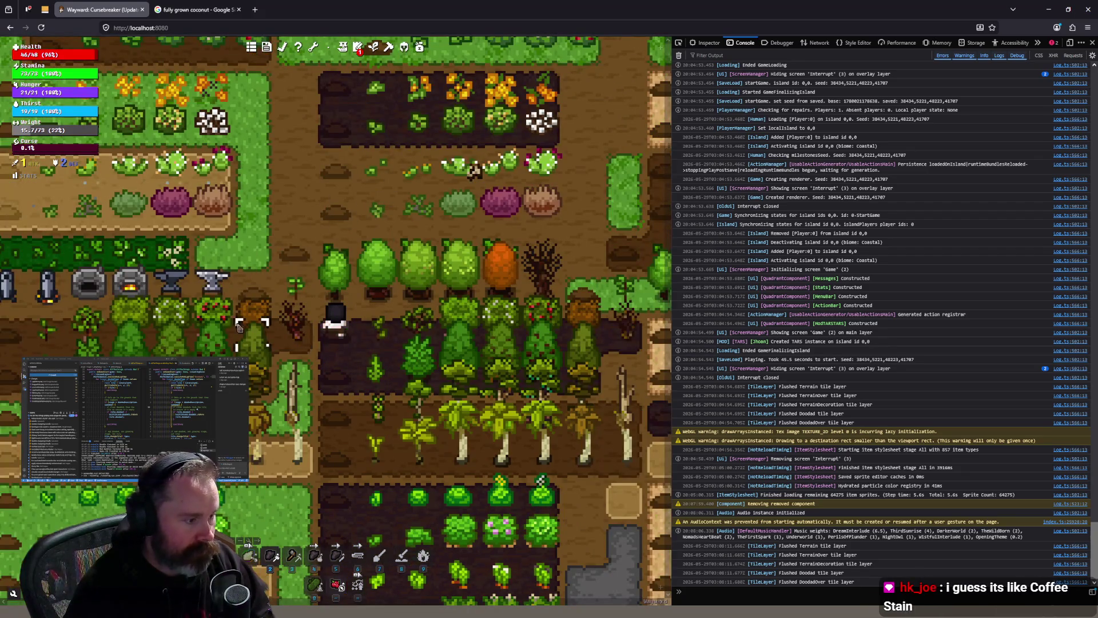
click(223, 239)
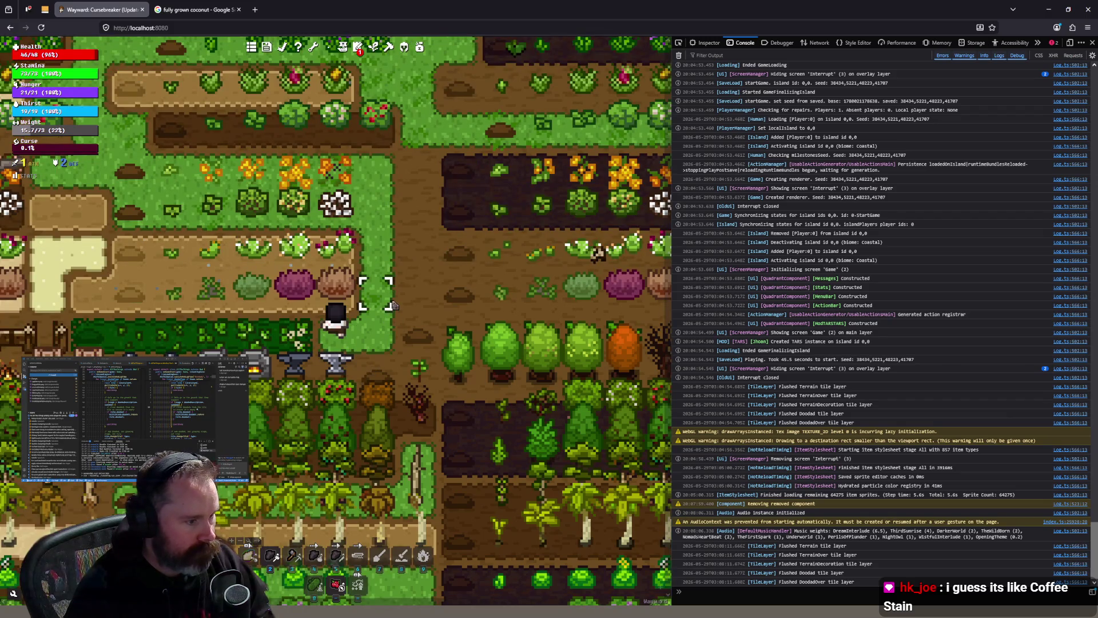
click(369, 244)
click(356, 250)
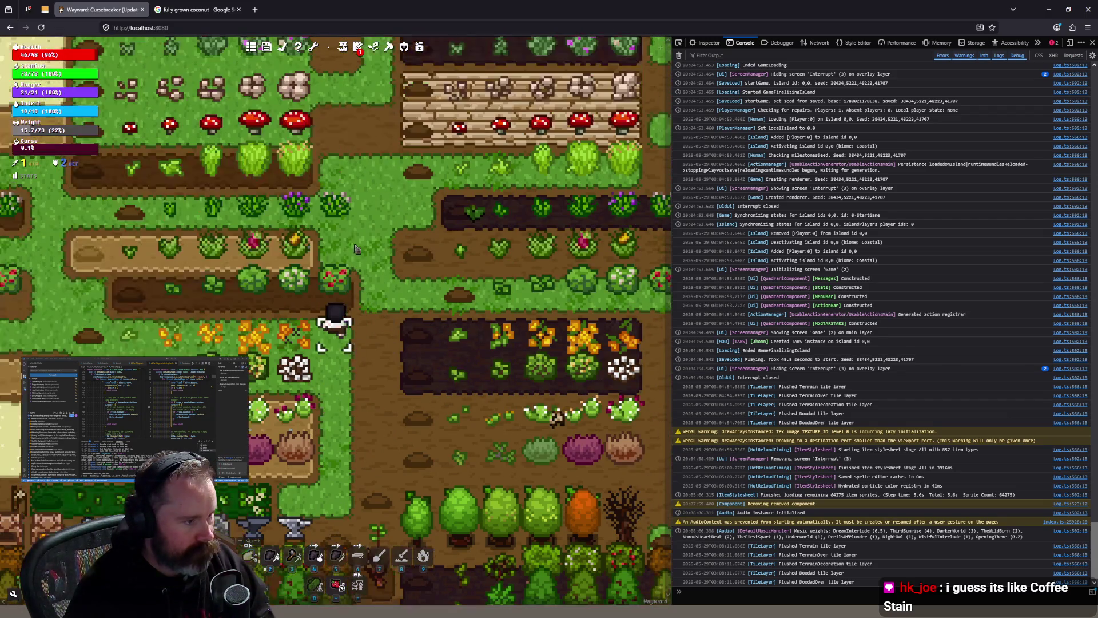
mouse_move(340, 284)
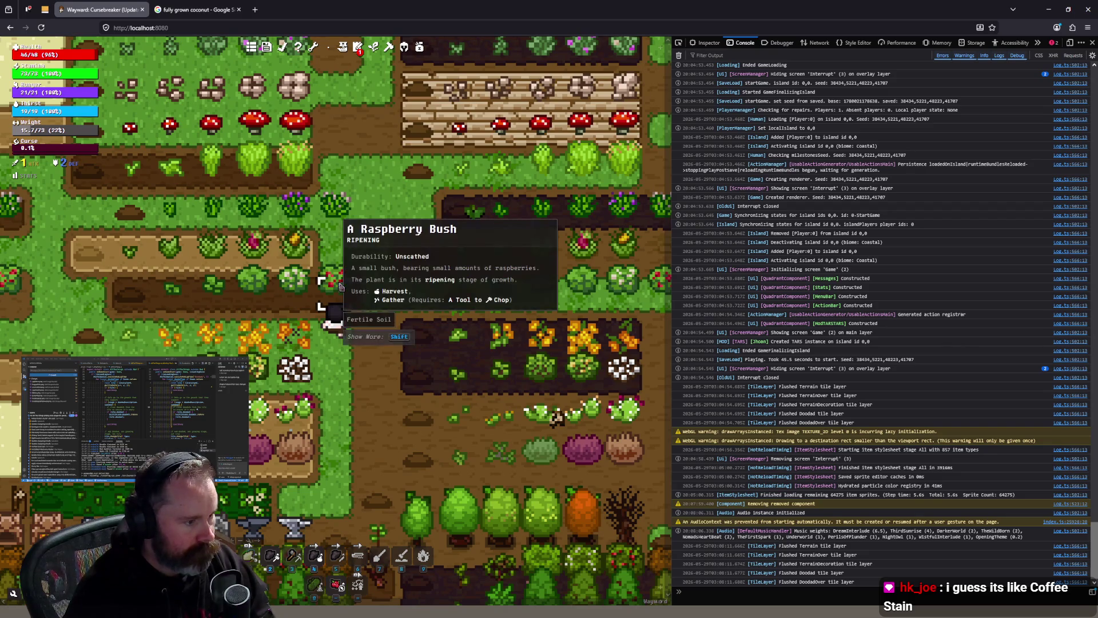
click(346, 197)
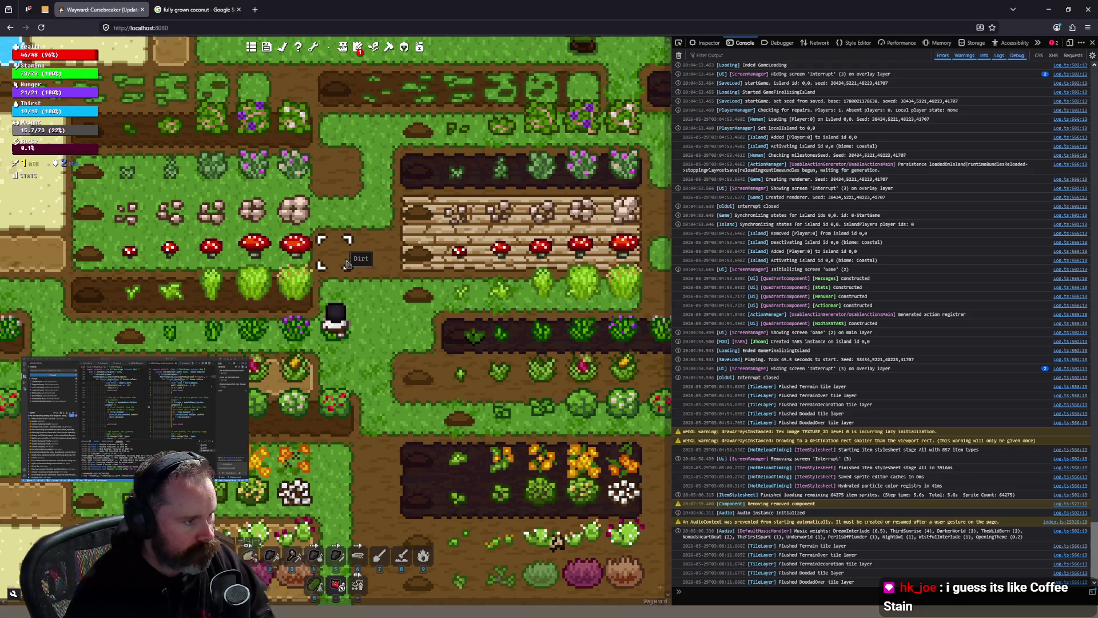
Walk south toward the tree rows with D and S, then show the DevTools HTML inspector
key(d)
key(s)
key(s)
key(s)
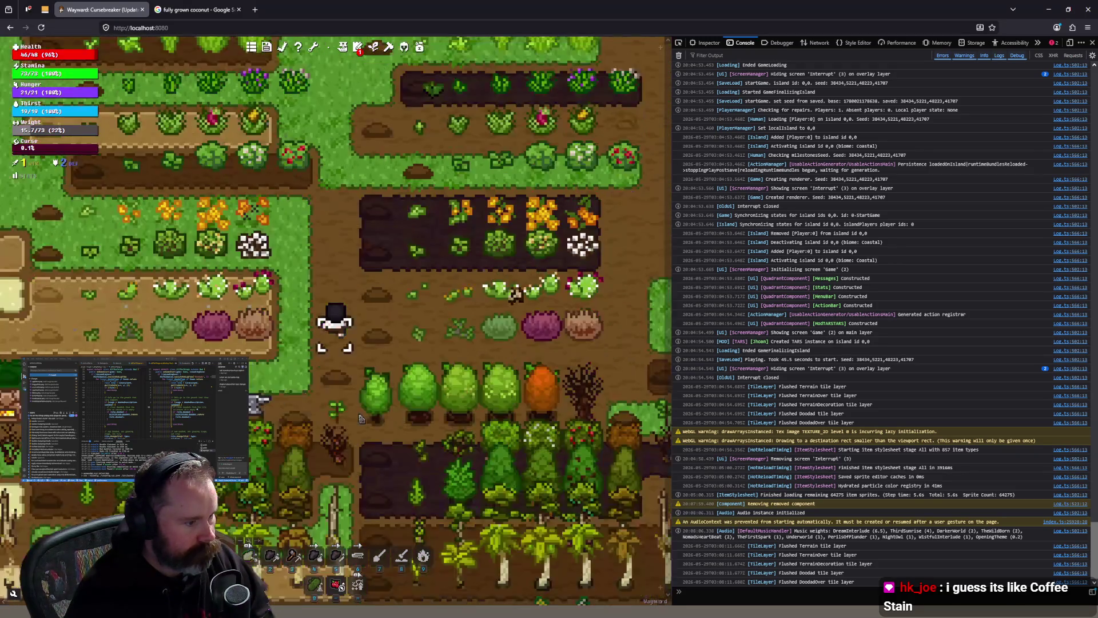
key(s)
key(s)
key(s)
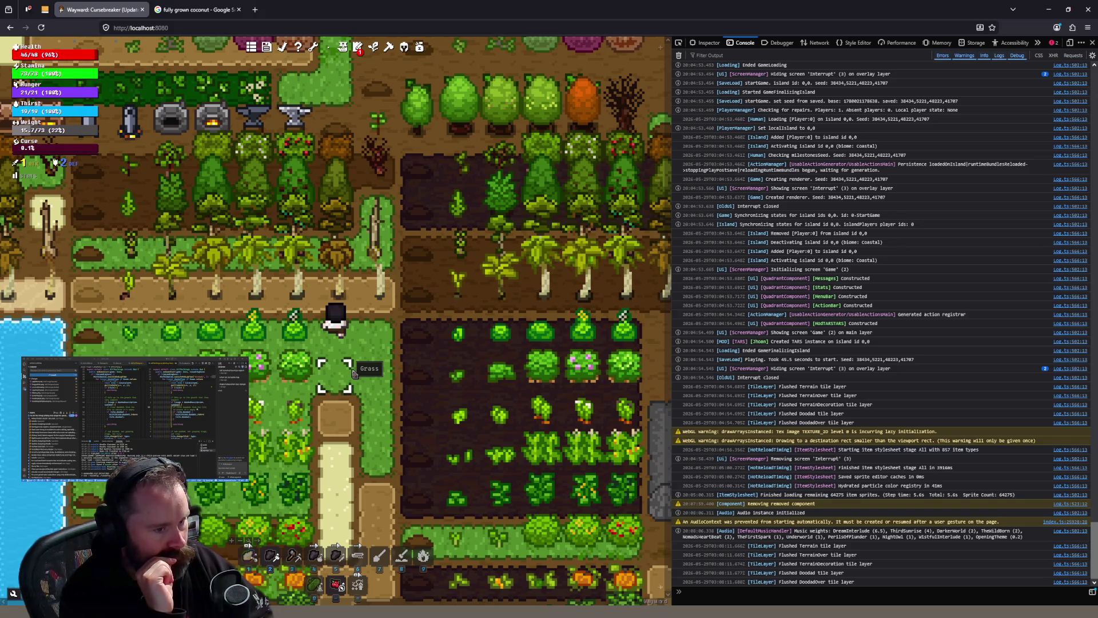
click(709, 44)
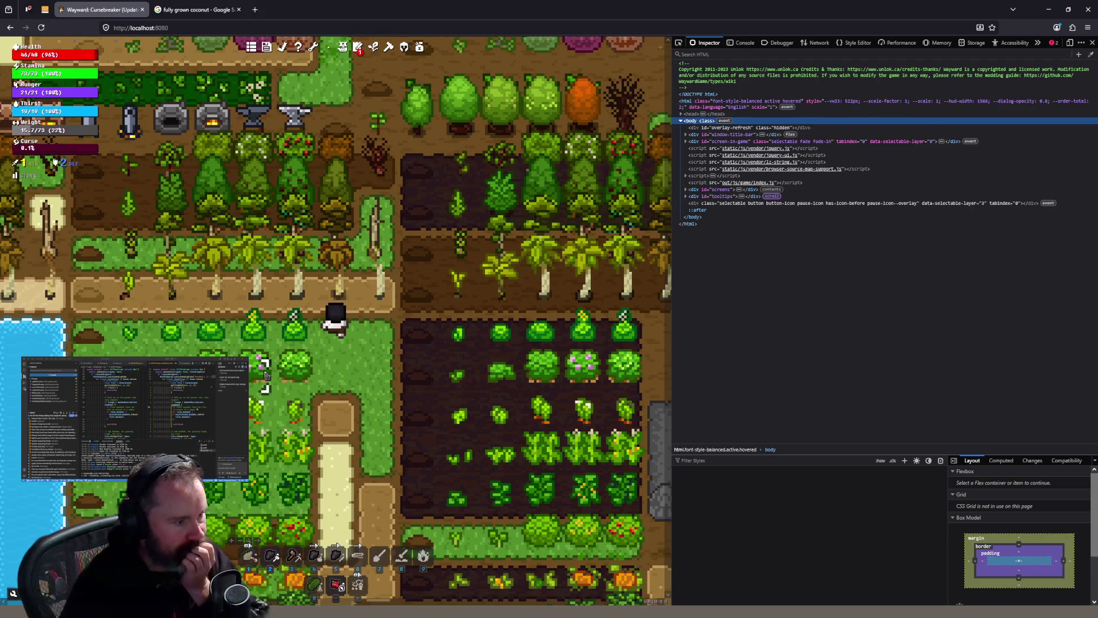
Select the canvas#game-canvas element in the DevTools Inspector tree
click(745, 44)
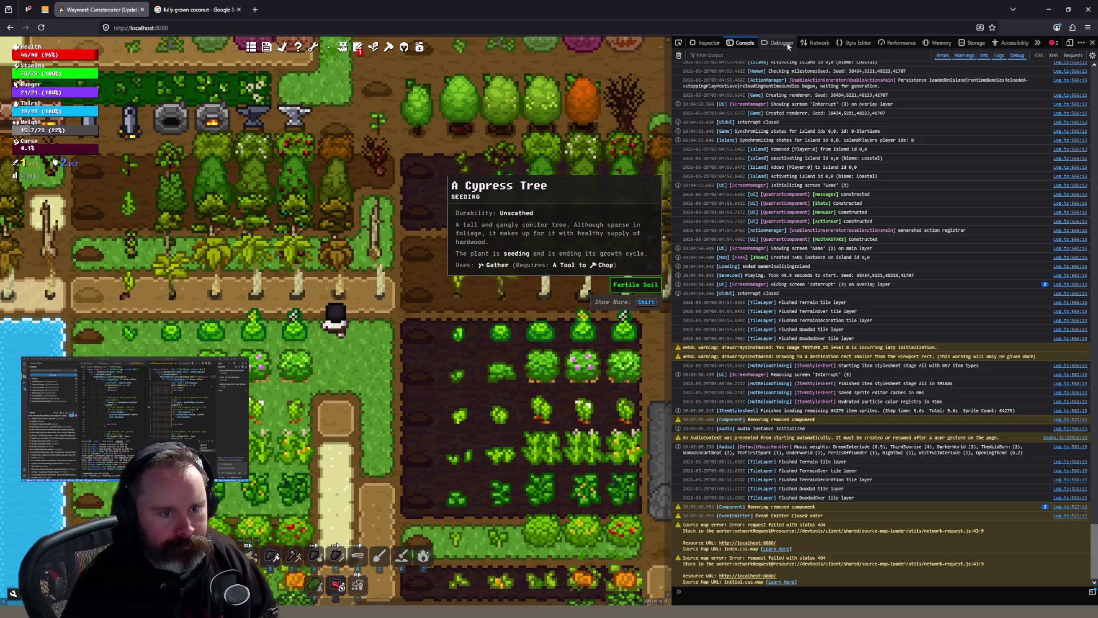
click(709, 46)
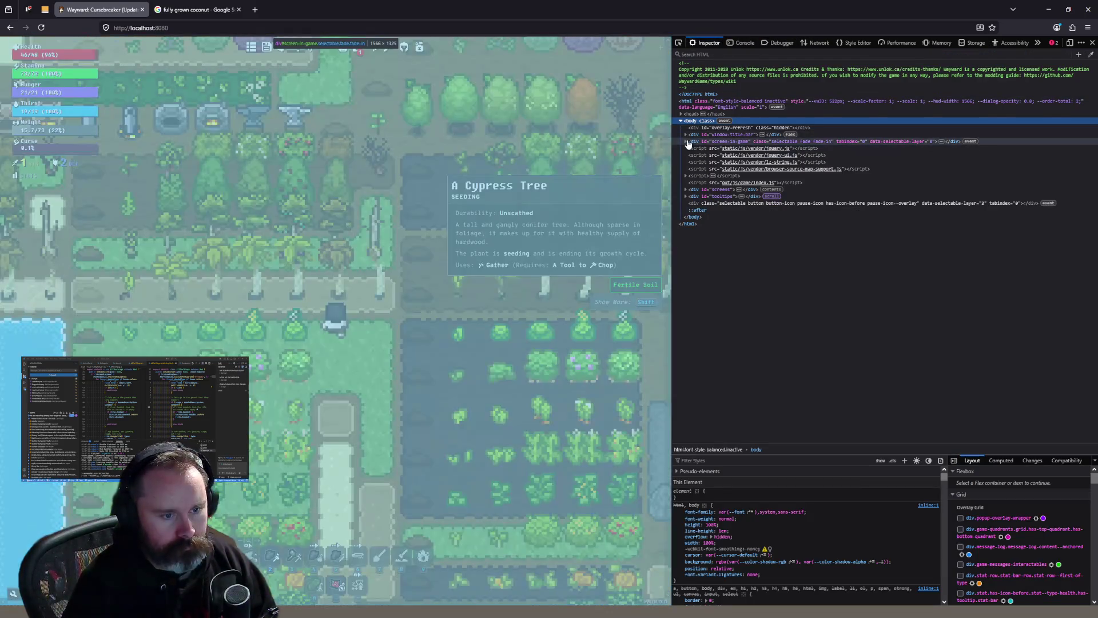
click(687, 141)
click(713, 181)
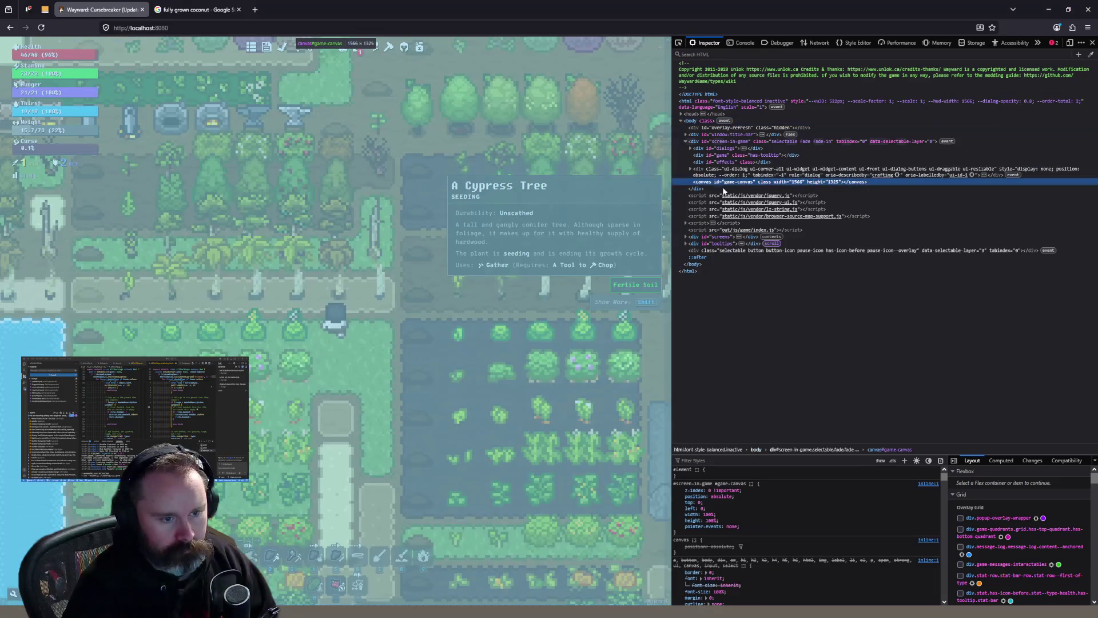
Add 'filter: grayscale(1.0)' to the canvas element's style rule
click(728, 472)
text(filter)
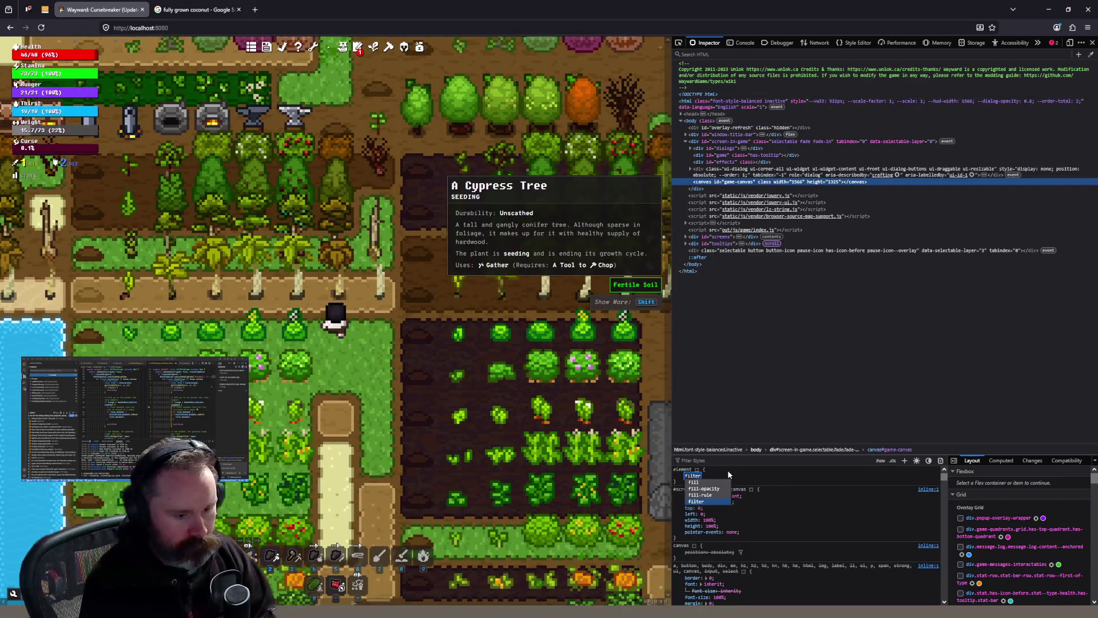
key(Tab)
text(g)
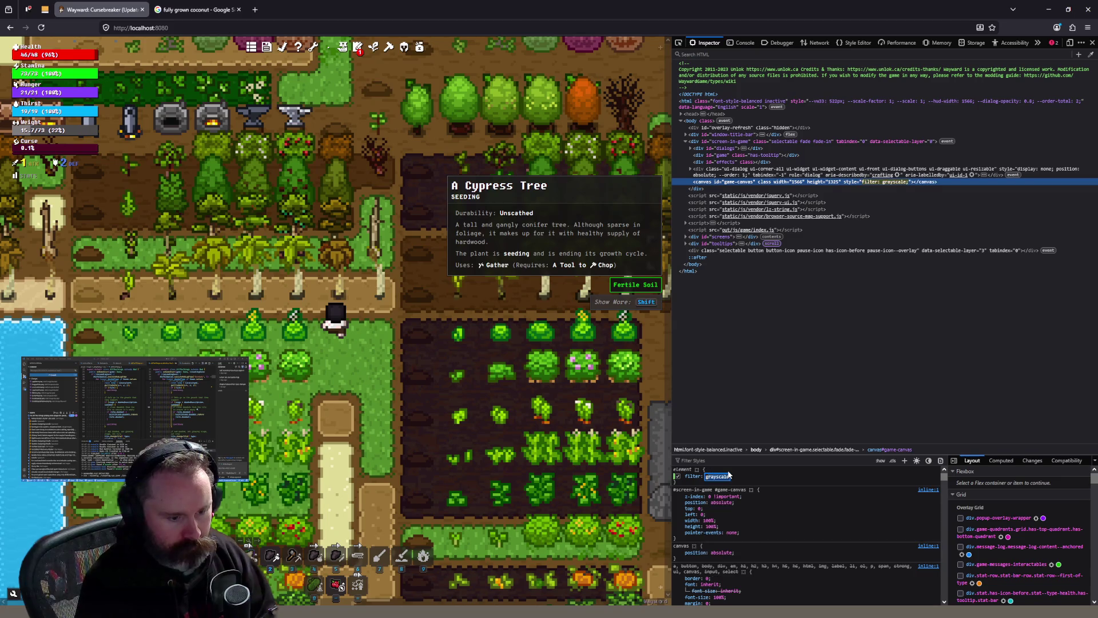
text((1.0)
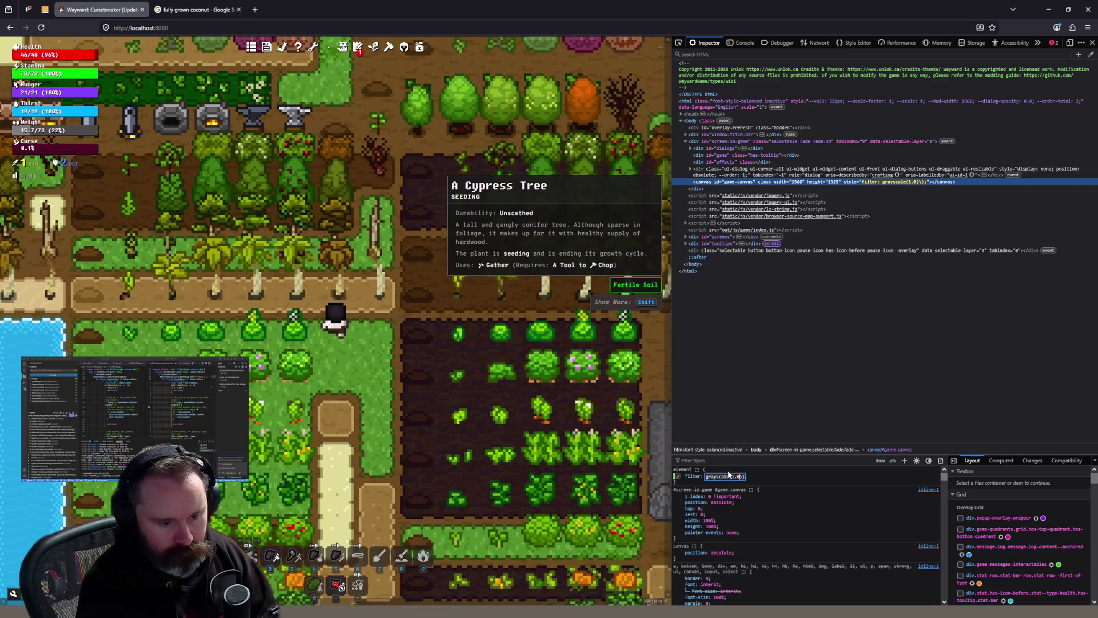
key(Return)
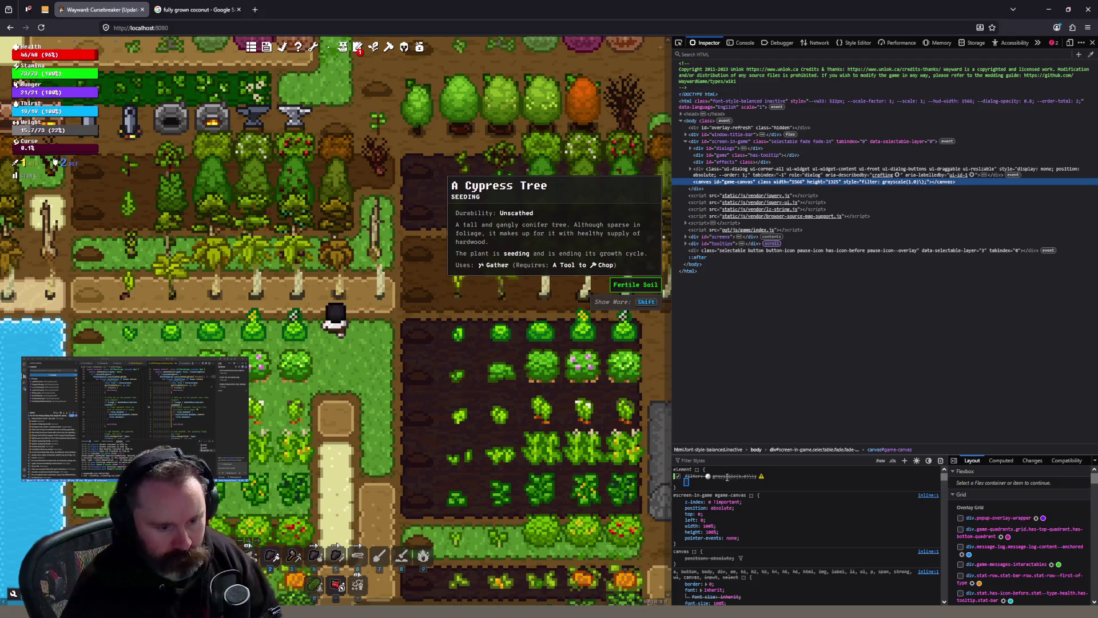
click(744, 477)
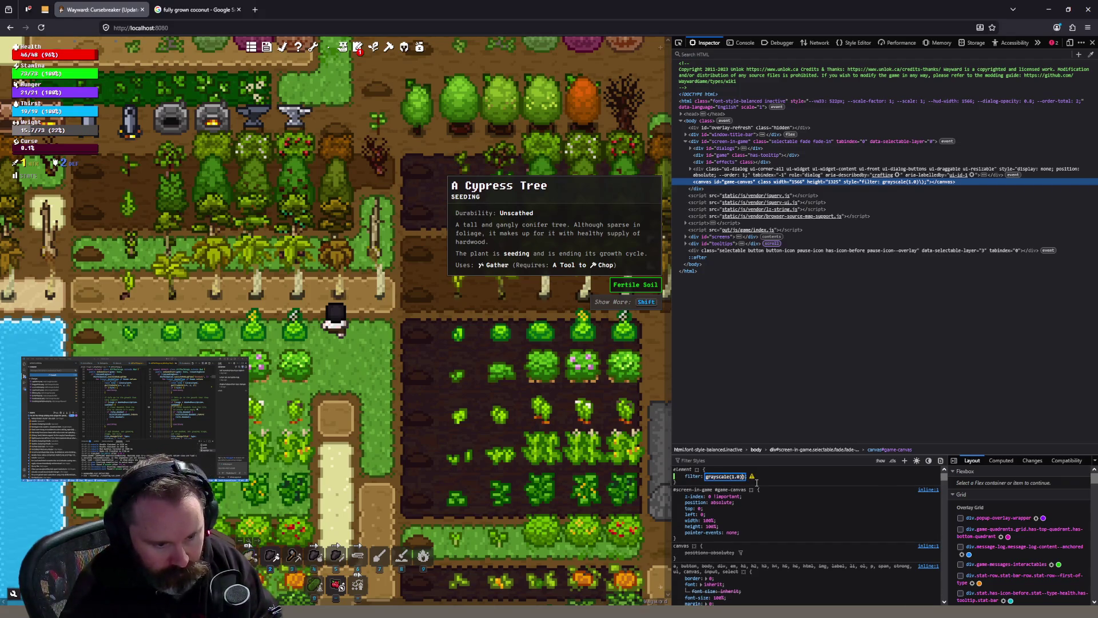
click(766, 482)
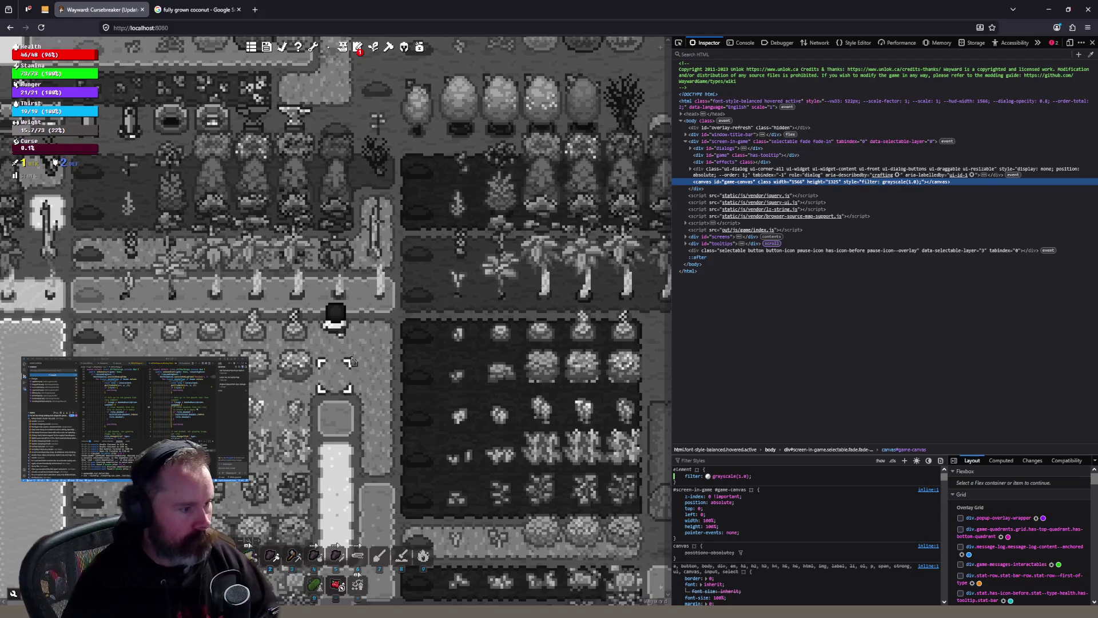
Walk around the greyscale farm by clicking tiles and pressing W, then switch to Aseprite's tomatoplant.png
click(363, 233)
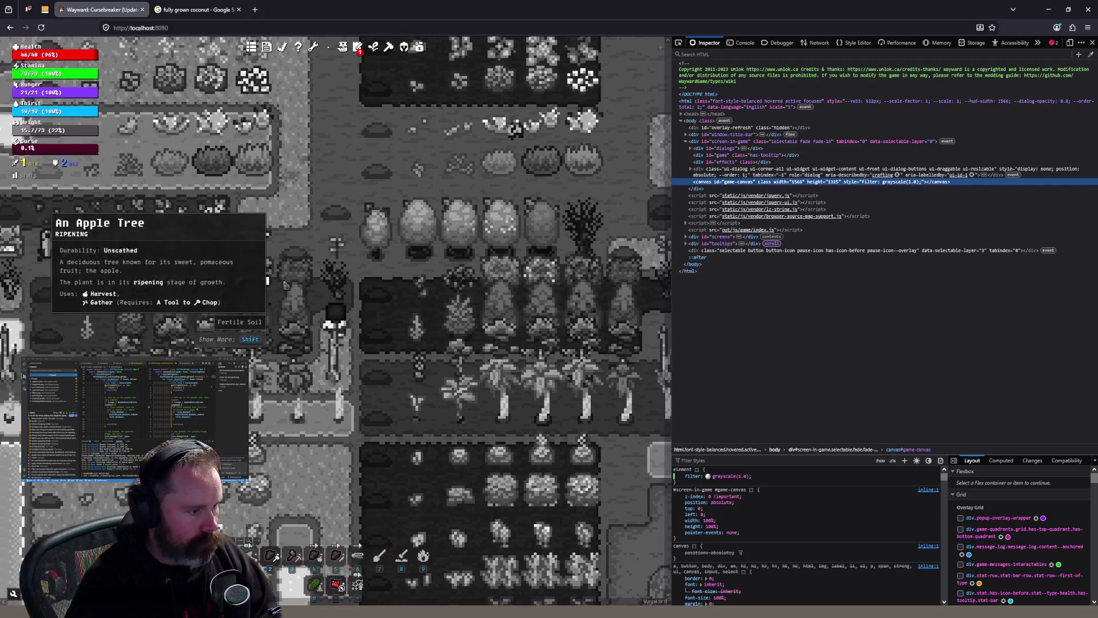
click(293, 222)
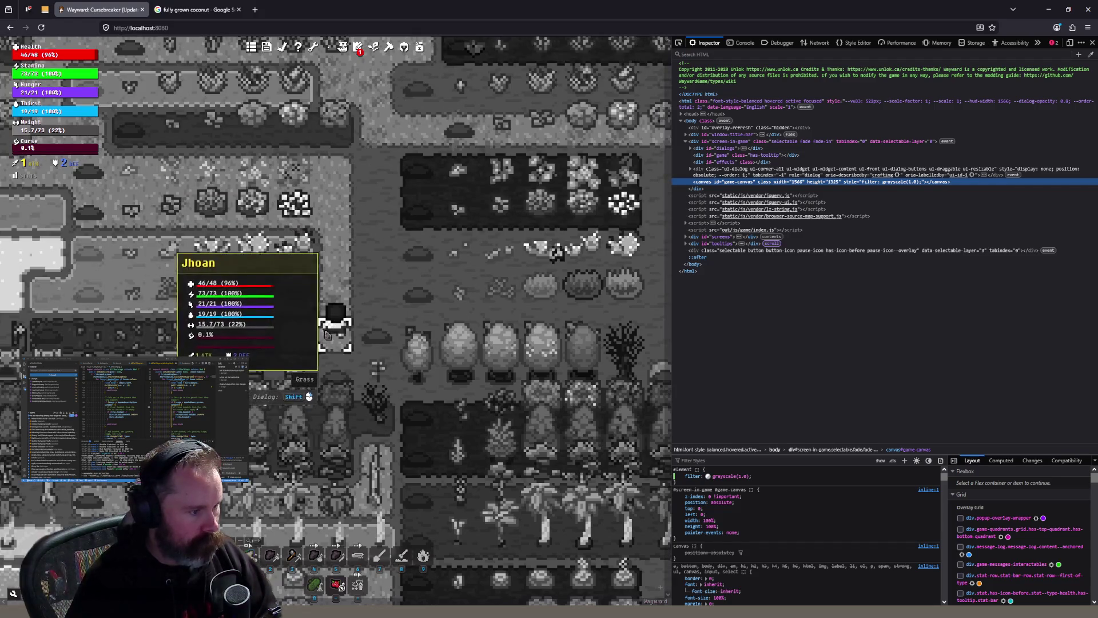
click(326, 412)
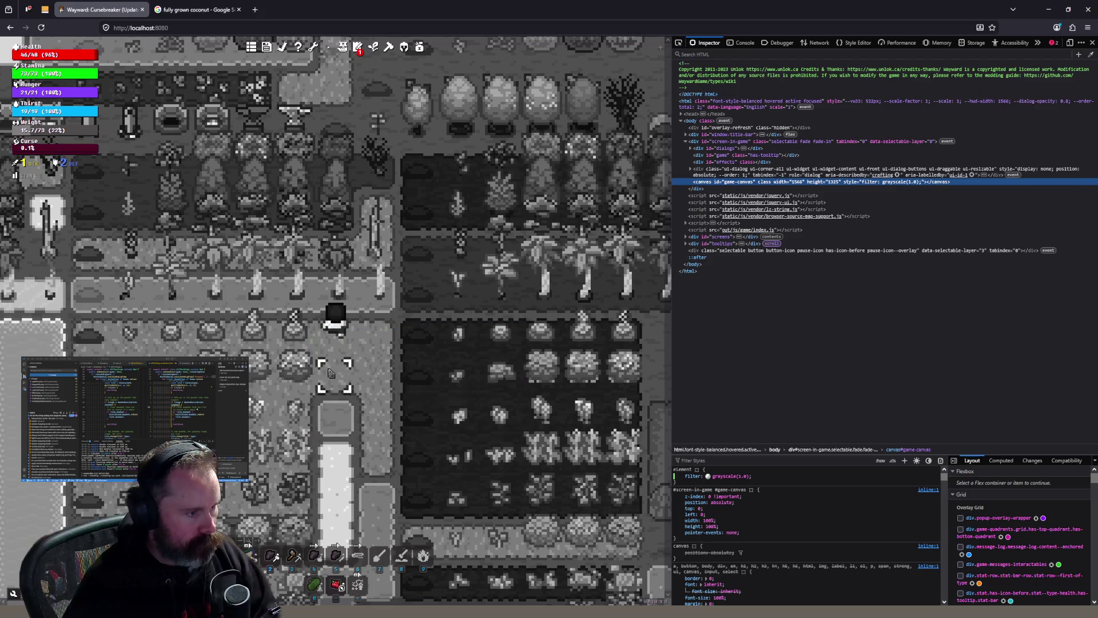
key(w)
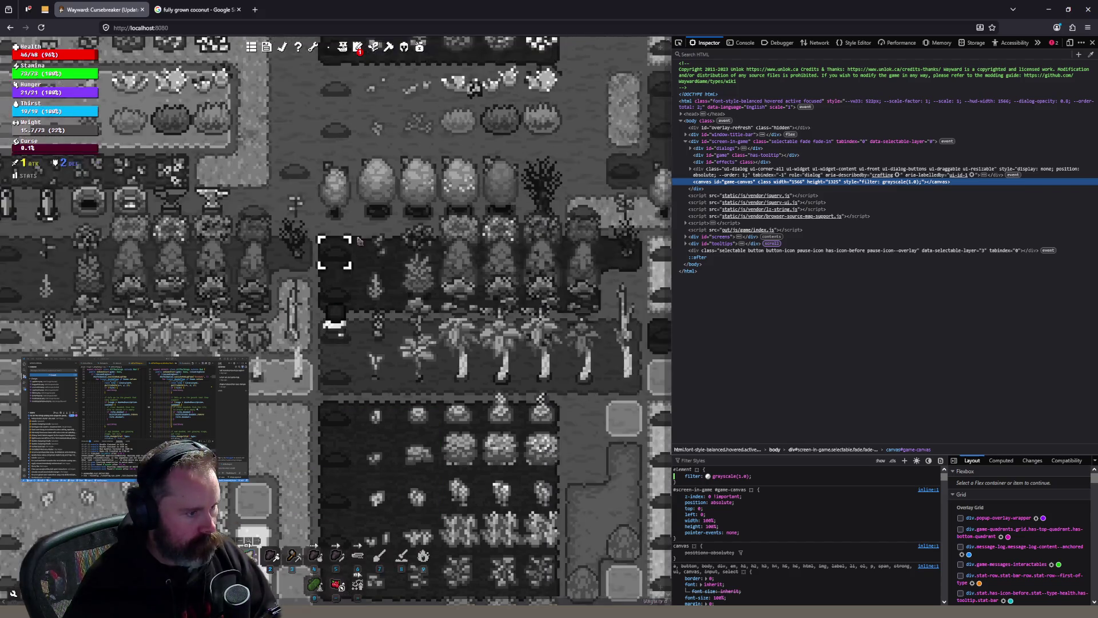
key(w)
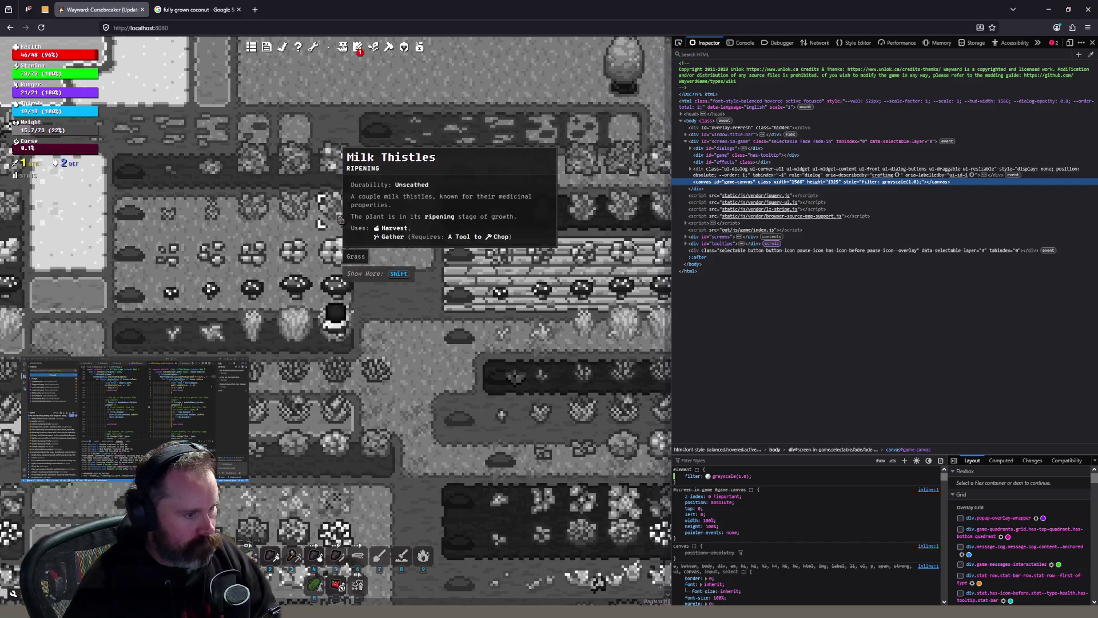
click(382, 444)
click(377, 477)
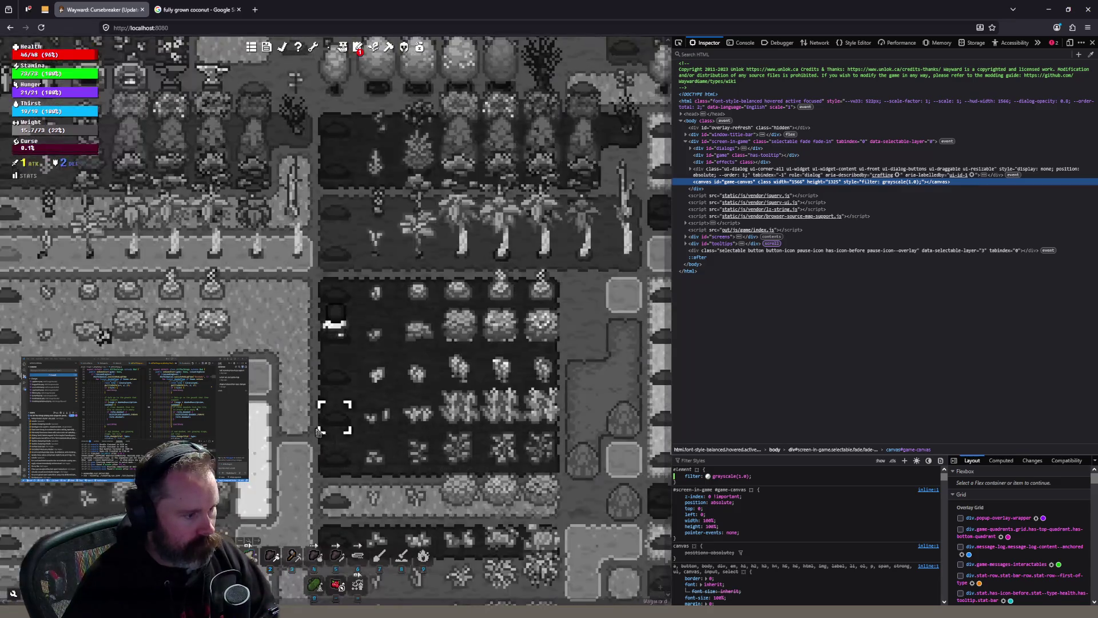
click(337, 395)
click(338, 402)
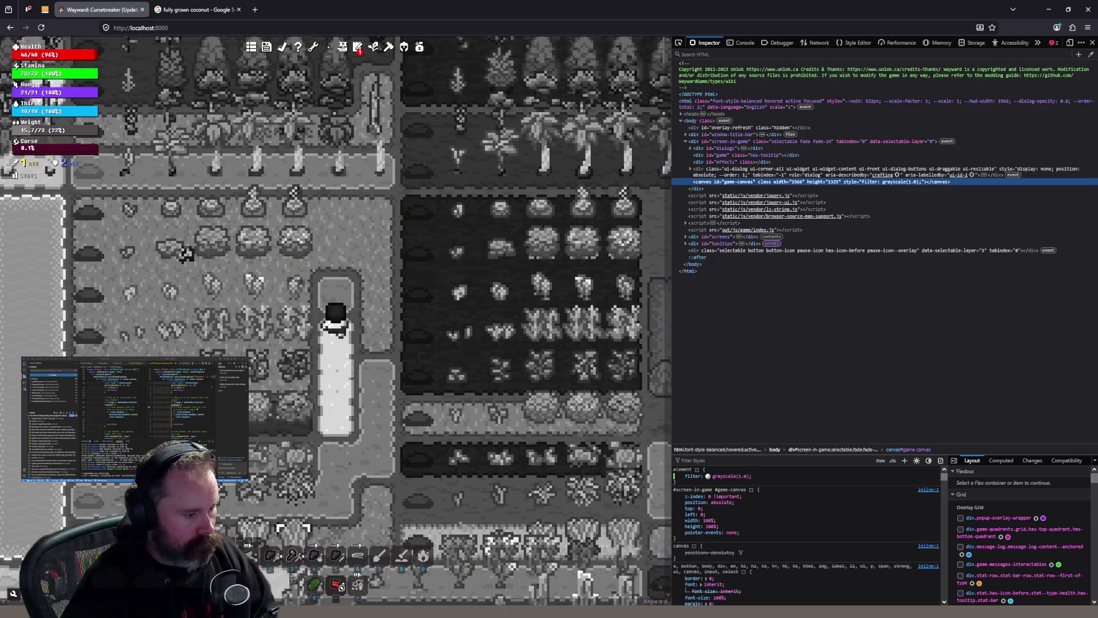
key(alt+Tab)
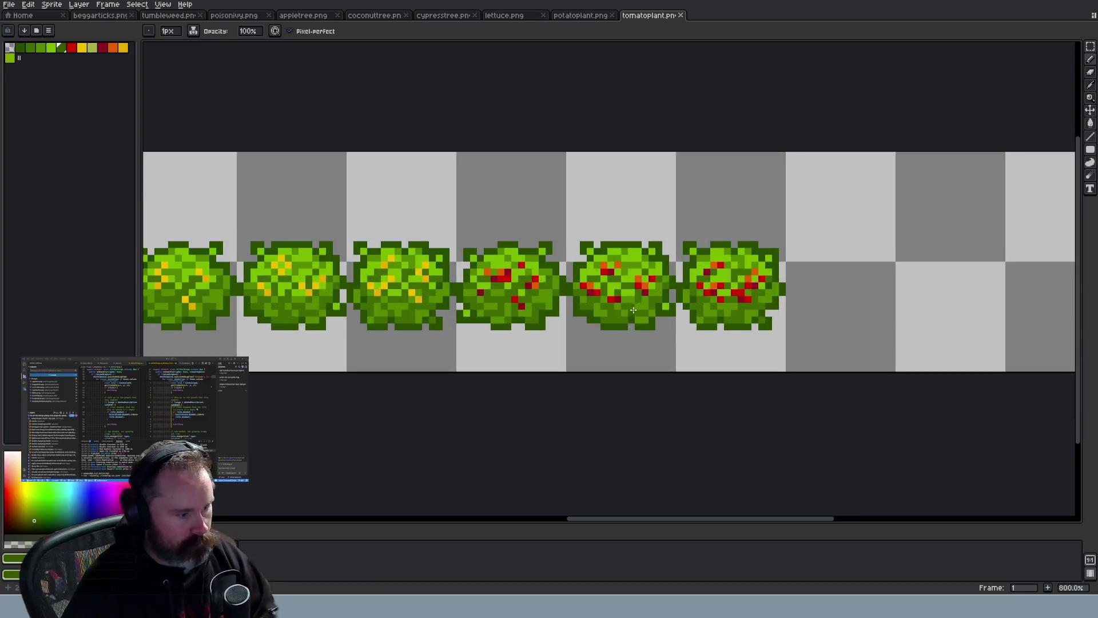
Bring up potatoplant.png in Aseprite, then step the Wayward character one tile down
scroll(550, 87, up, 2)
scroll(549, 87, down, 3)
click(580, 17)
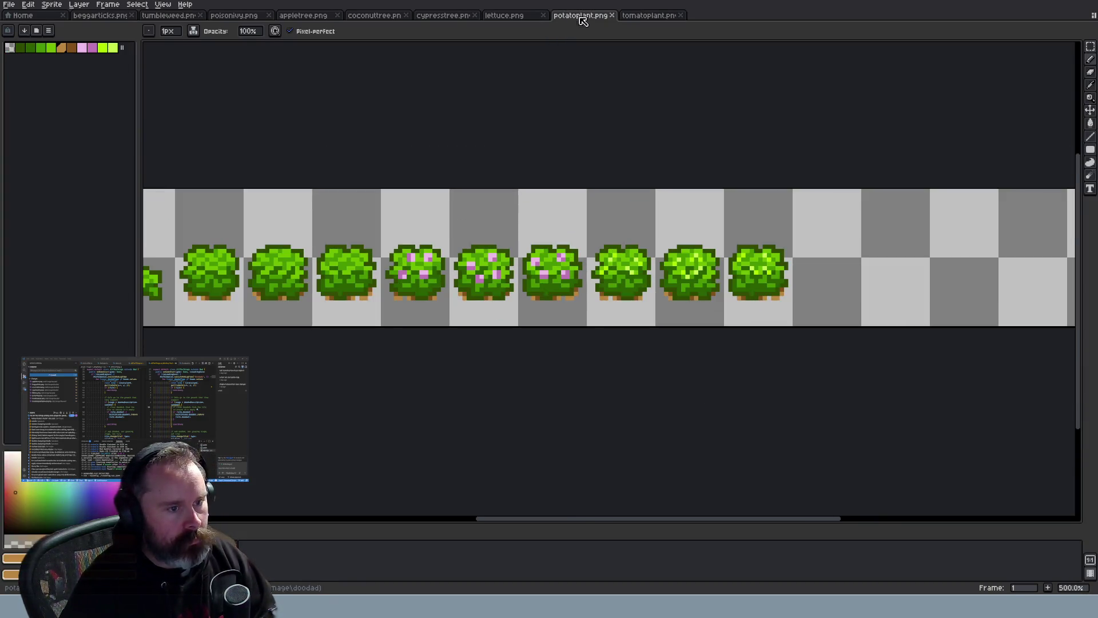
key(alt+Tab)
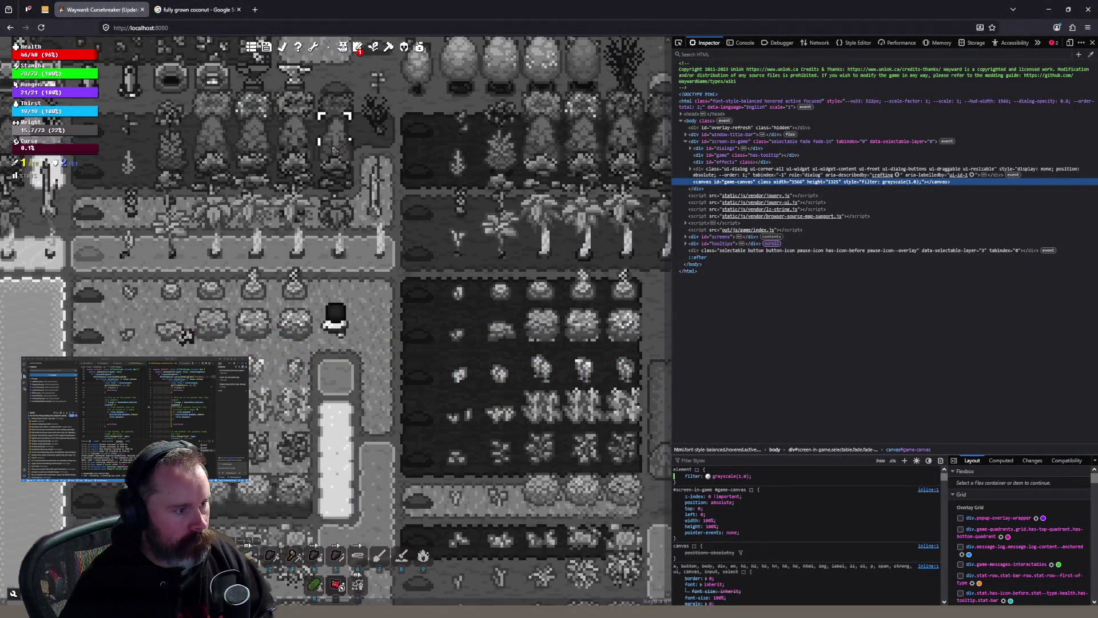
mouse_move(301, 161)
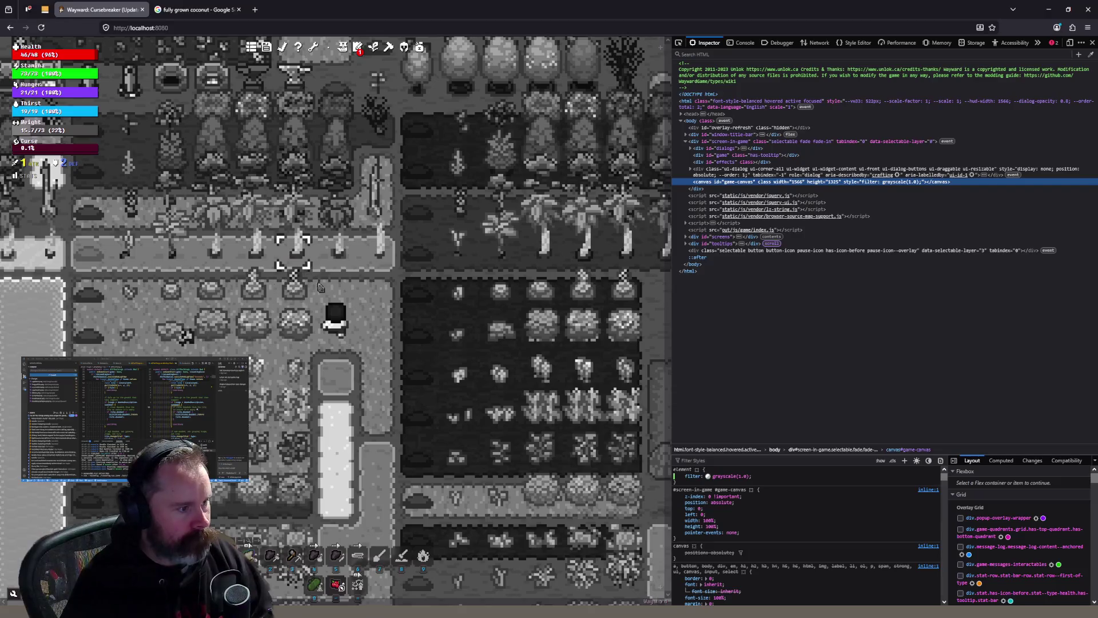
click(342, 375)
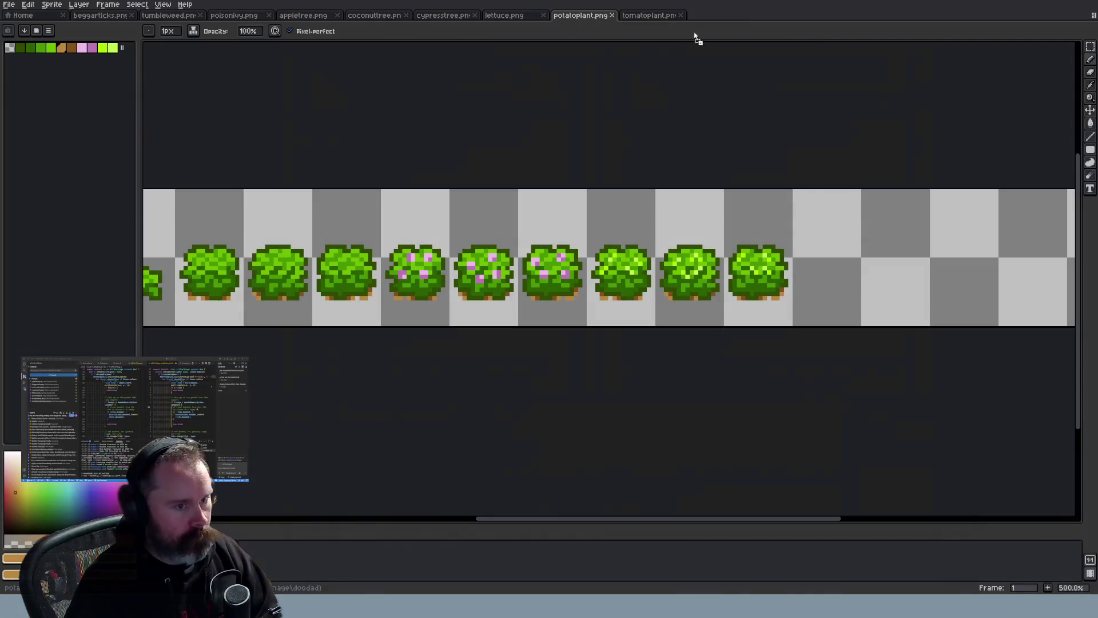
Open the sprucetree.png sheet and zoom and pan across its frames
drag(744, 19, 744, 20)
scroll(774, 272, up, 2)
scroll(347, 283, up, 2)
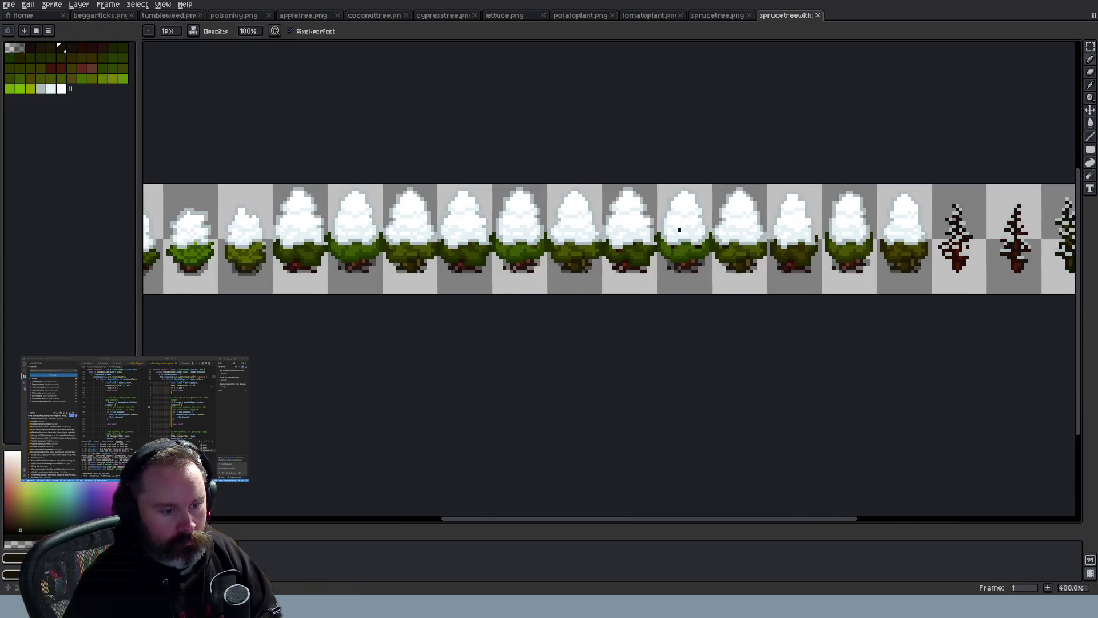
scroll(752, 244, up, 5)
scroll(752, 245, down, 3)
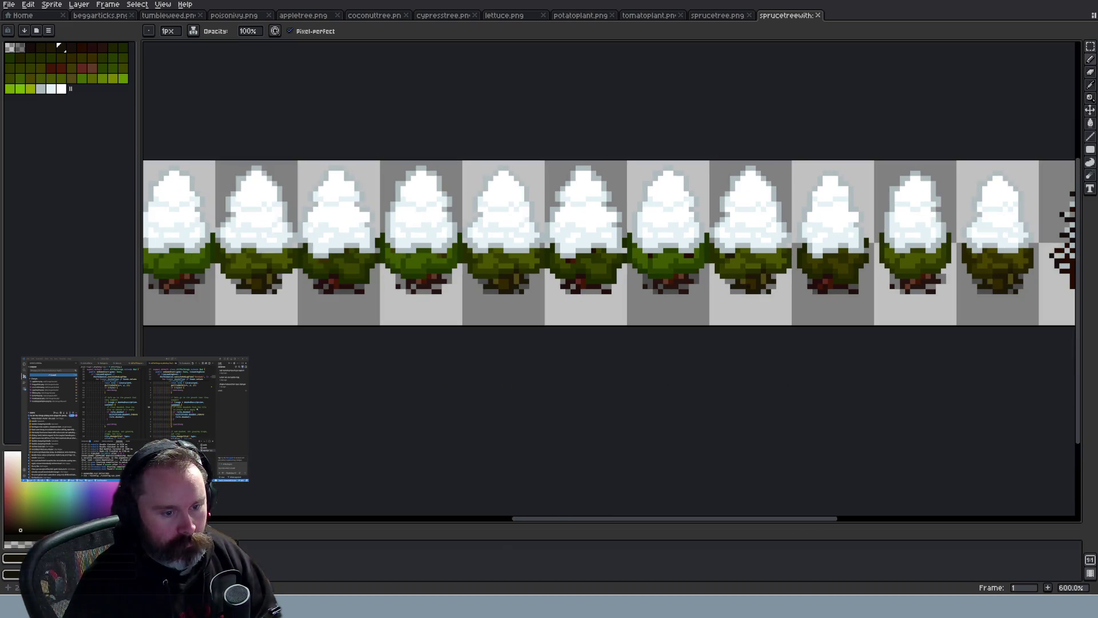
scroll(752, 244, up, 1)
scroll(752, 244, up, 1)
click(721, 15)
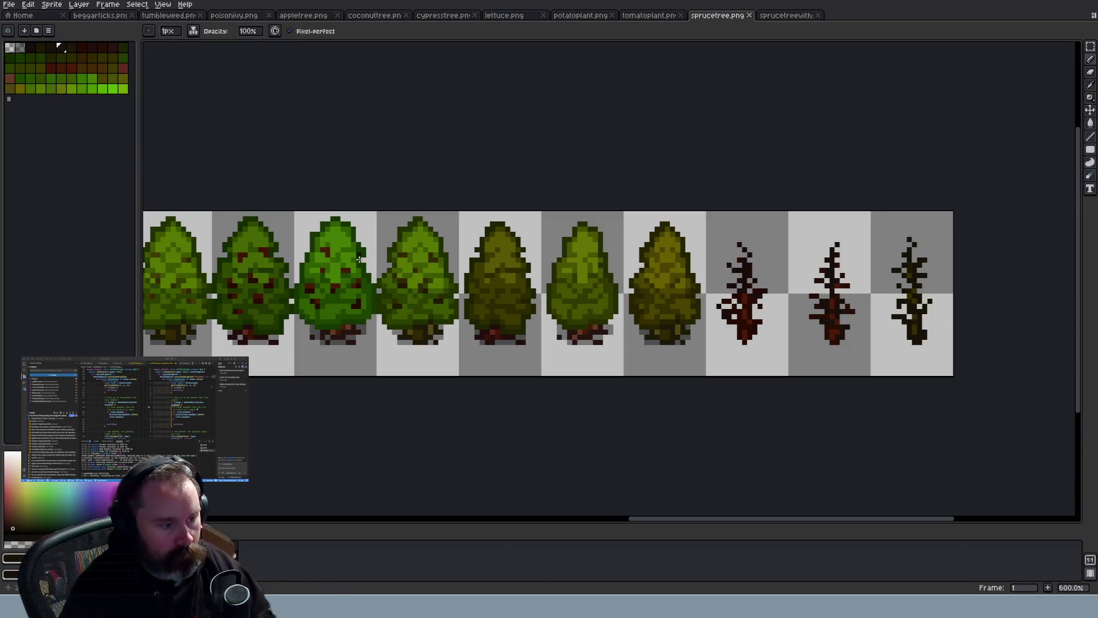
drag(689, 524, 583, 503)
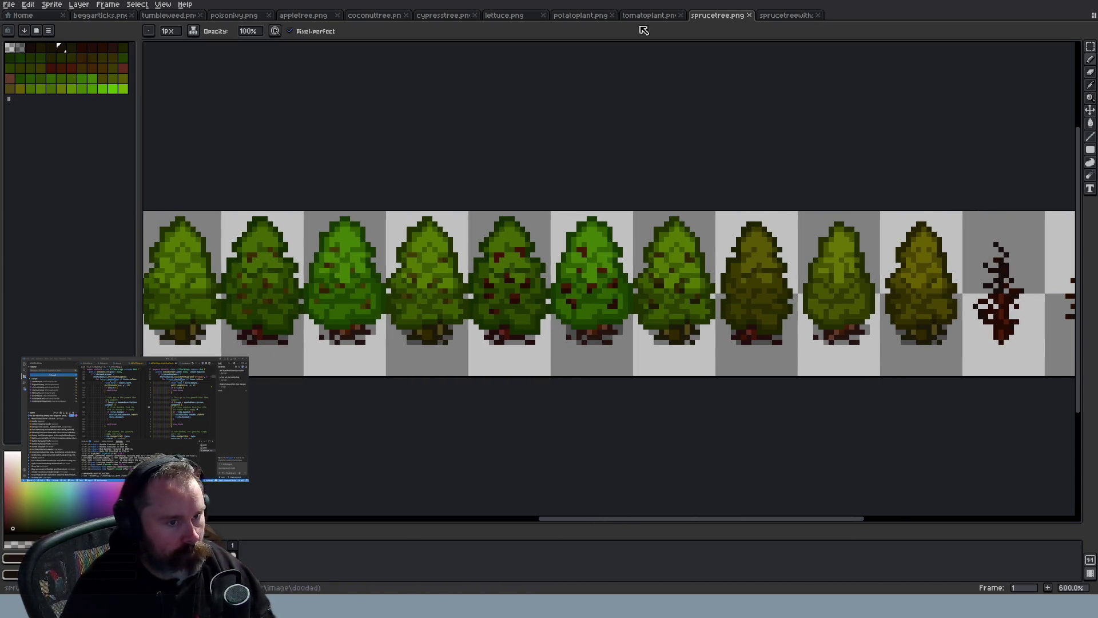
Look over cypresstree.png and lettuce.png, then zoom into potatoplant.png's pink-flowered bush frames
click(449, 16)
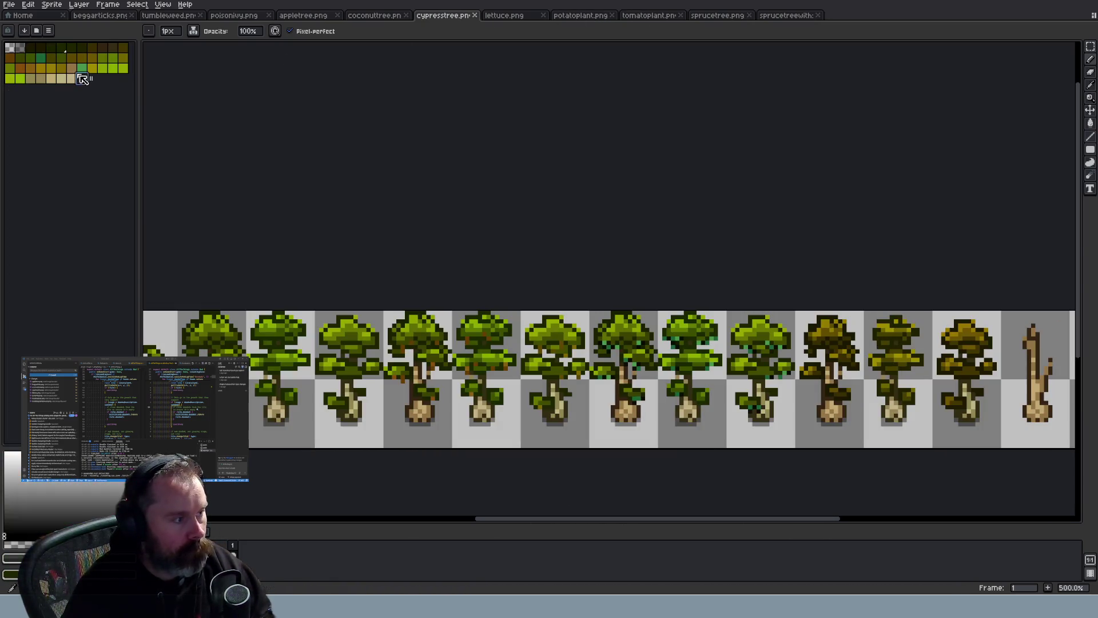
click(526, 16)
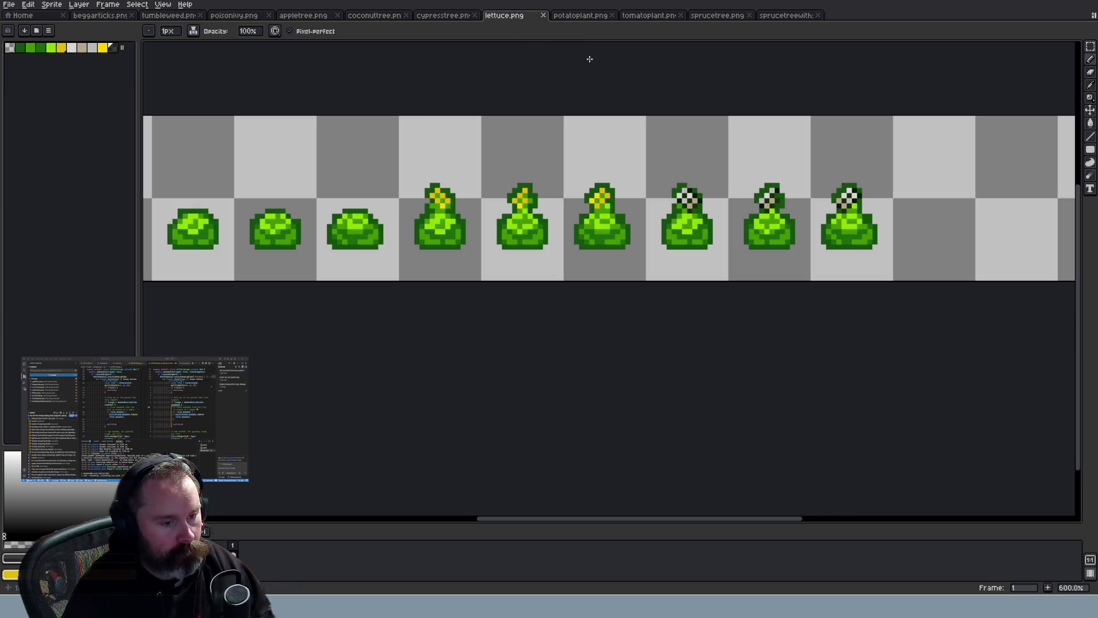
click(579, 18)
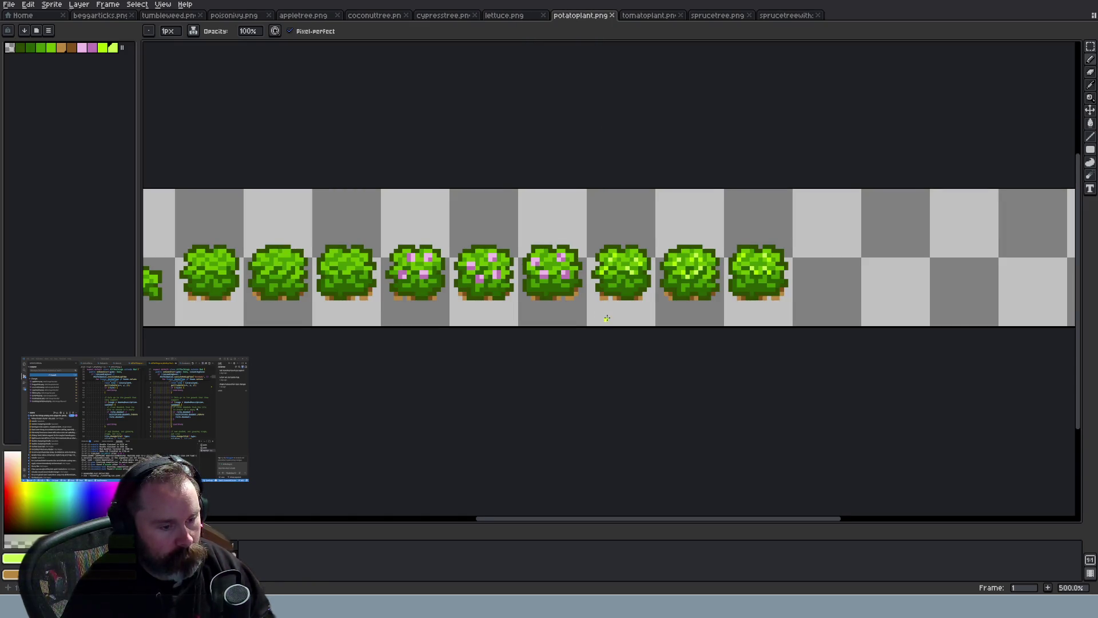
scroll(606, 318, up, 4)
scroll(643, 282, down, 2)
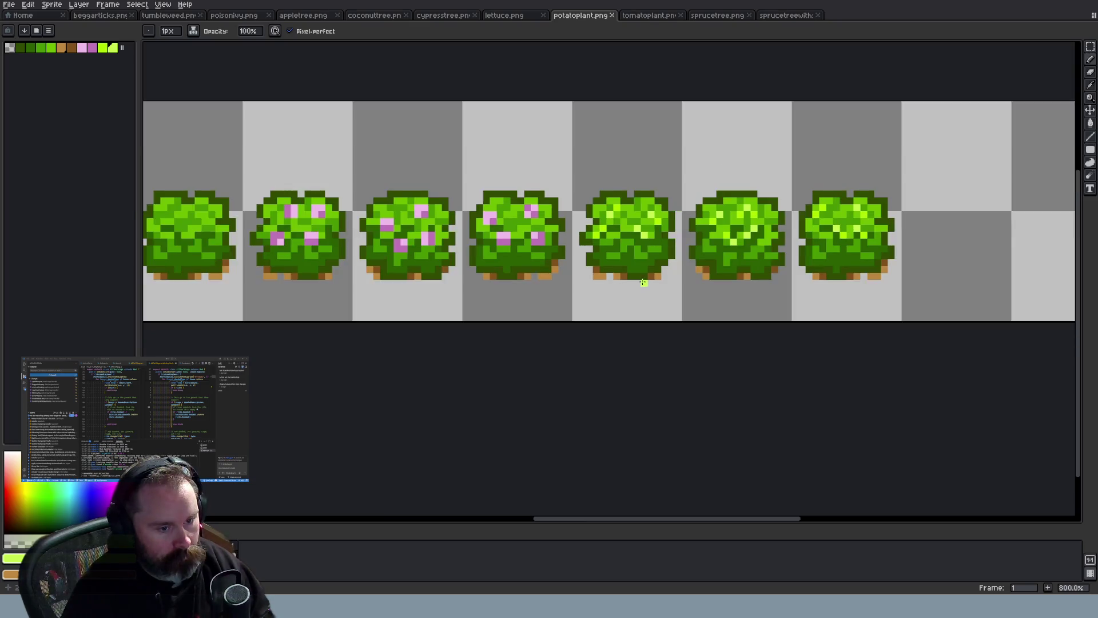
scroll(643, 282, down, 2)
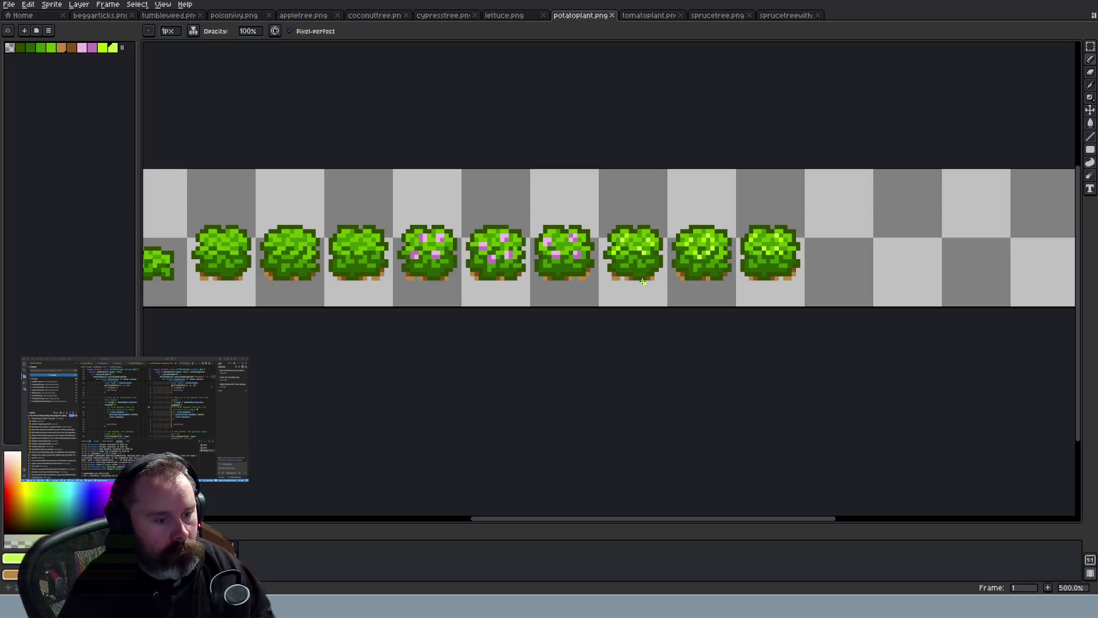
scroll(647, 283, up, 1)
scroll(669, 287, up, 3)
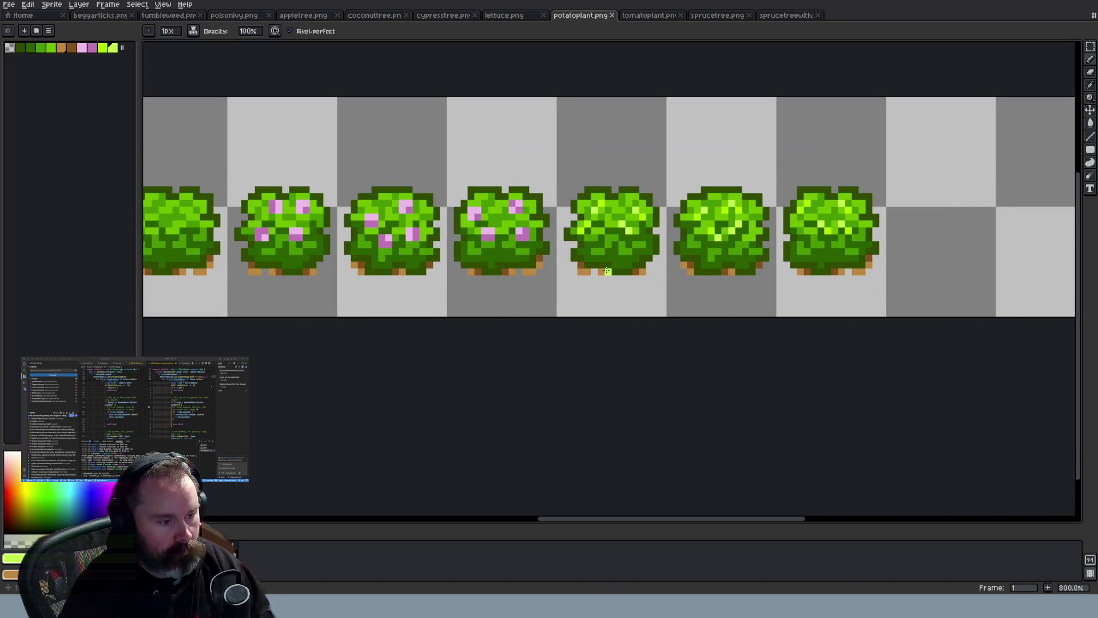
scroll(593, 273, down, 7)
scroll(593, 273, up, 4)
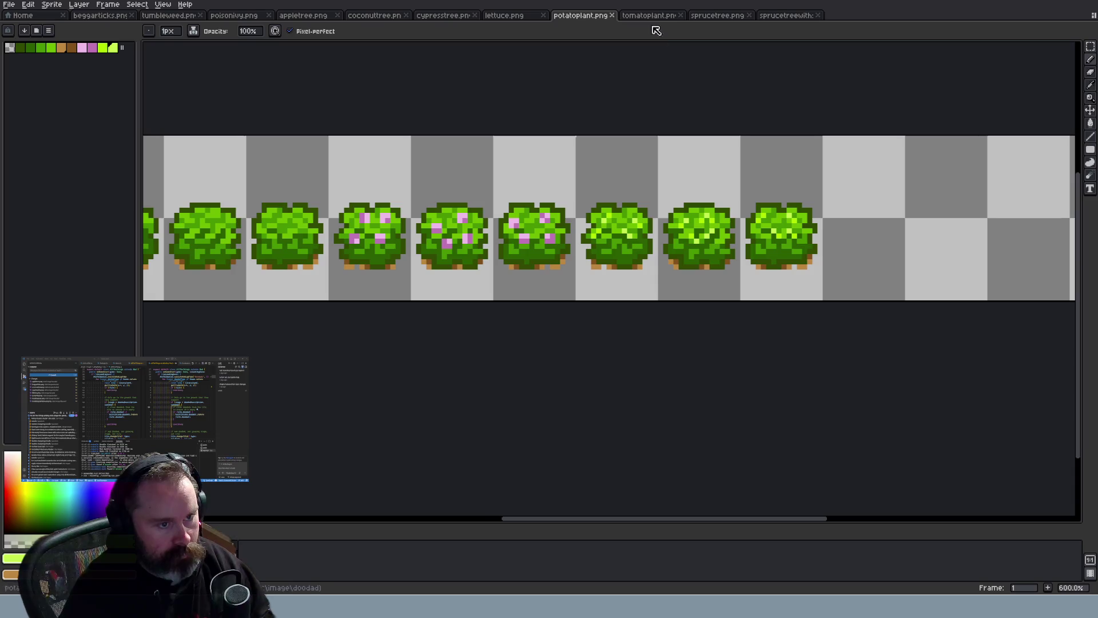
key(alt+Tab)
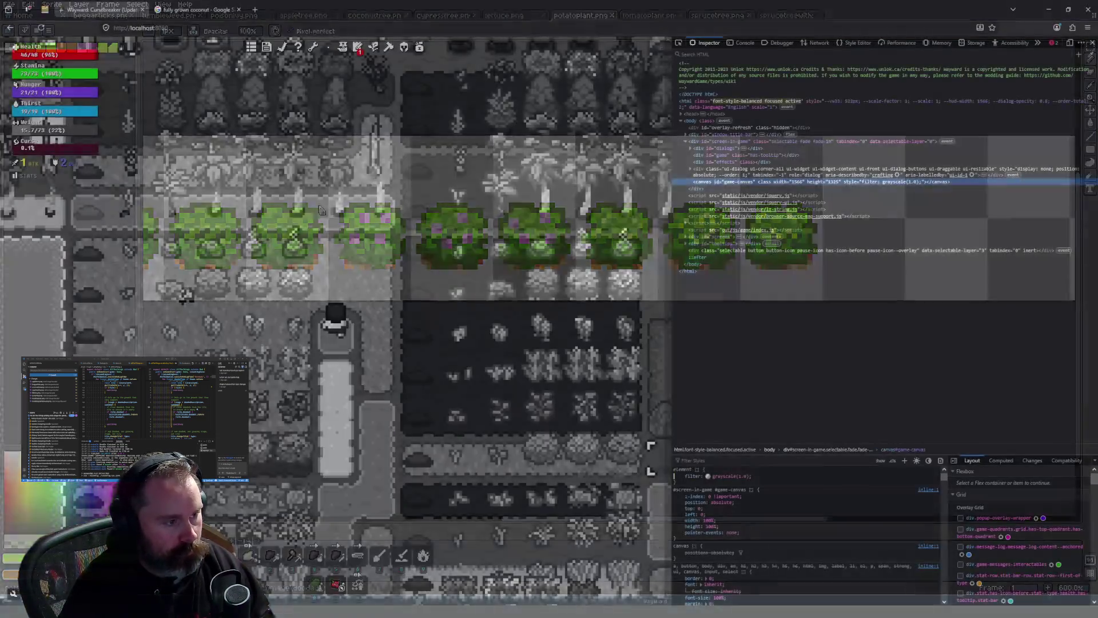
Search Google Images for 'potato seeds' and preview Cultivariable's True Potato Seed guide
click(255, 10)
text(pota)
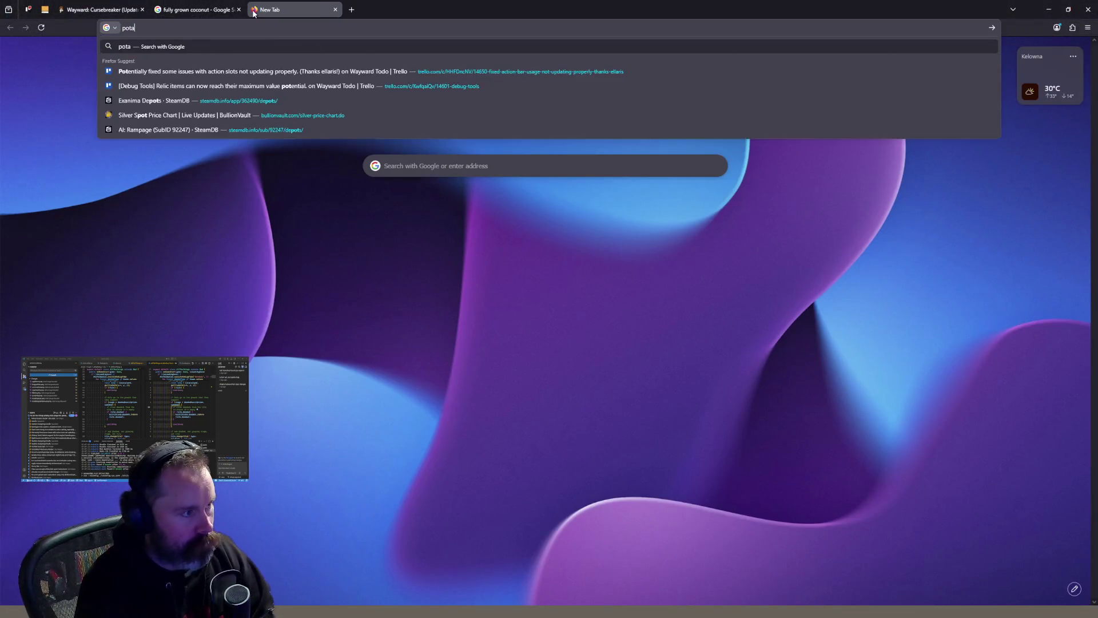
text(to seeds)
key(Return)
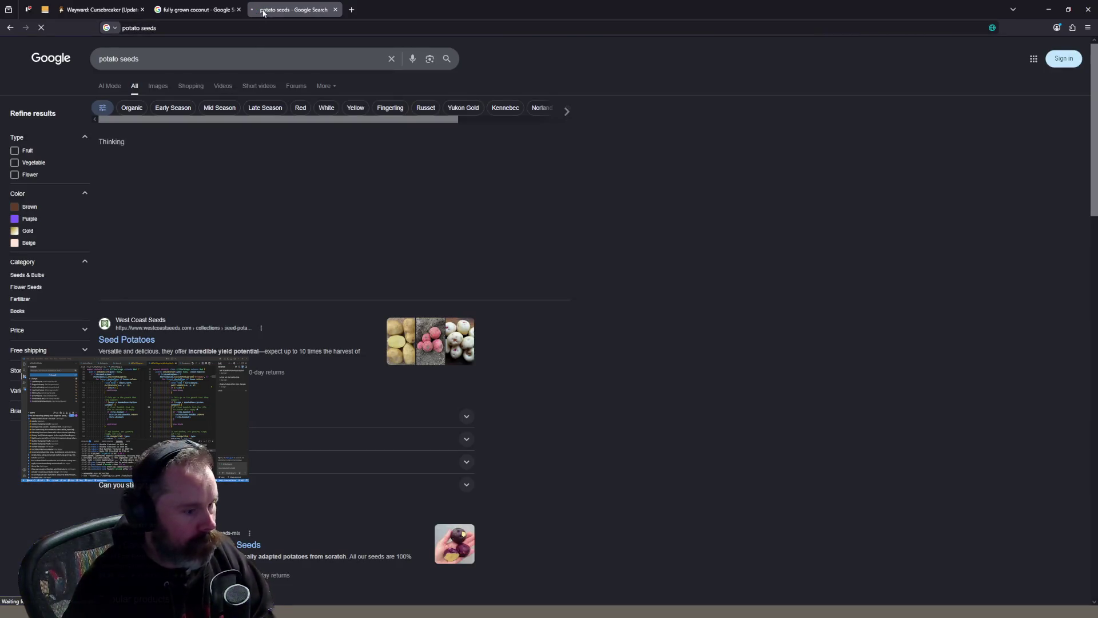
click(157, 86)
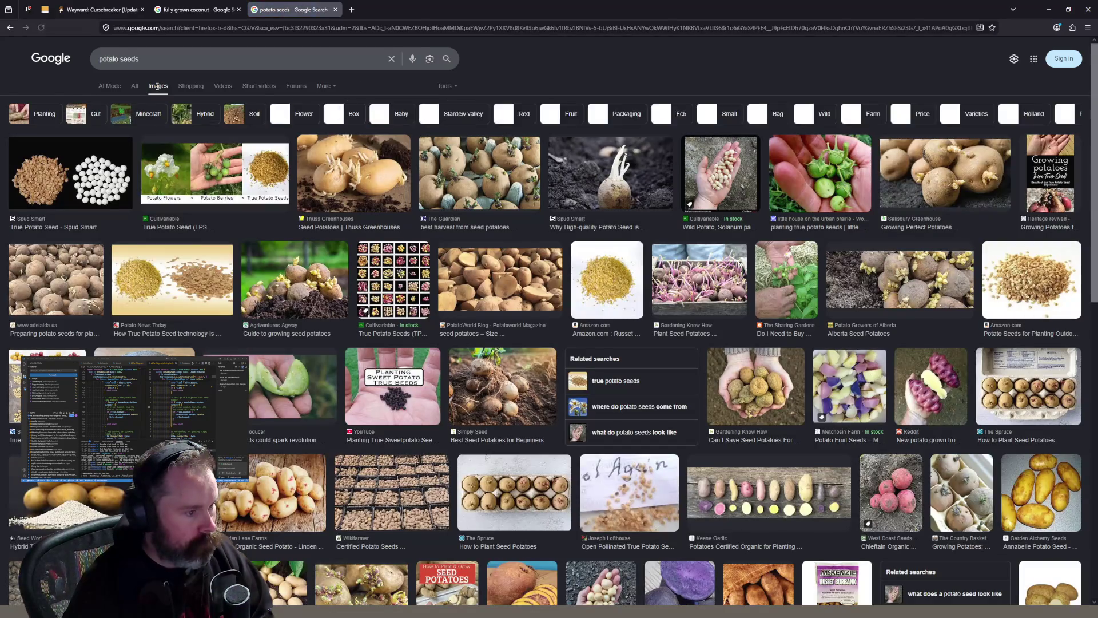
click(221, 181)
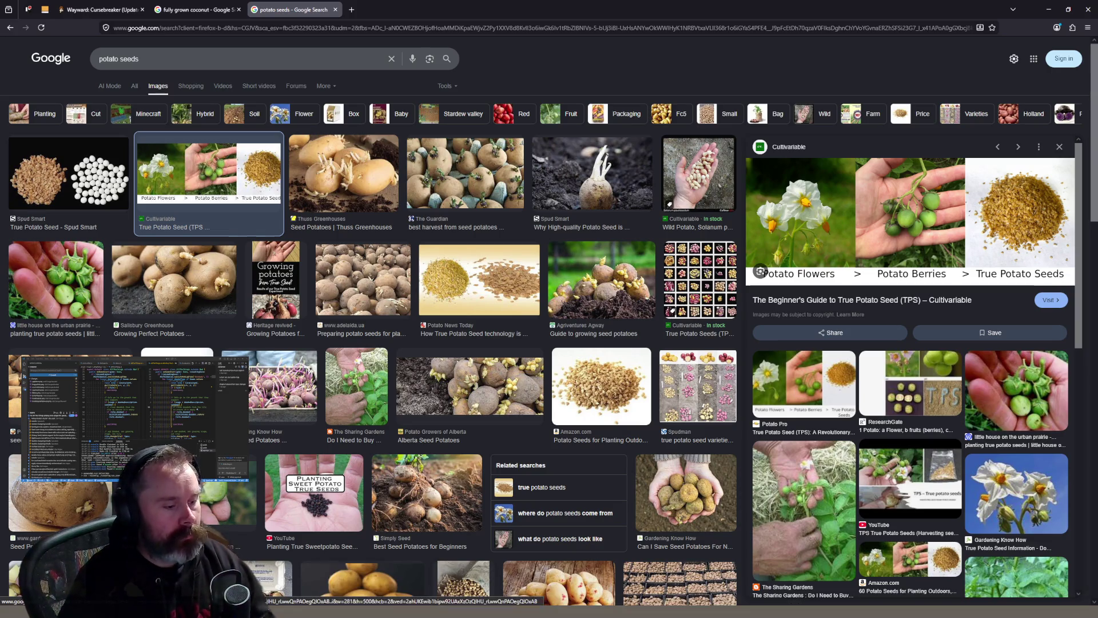
key(alt+Tab)
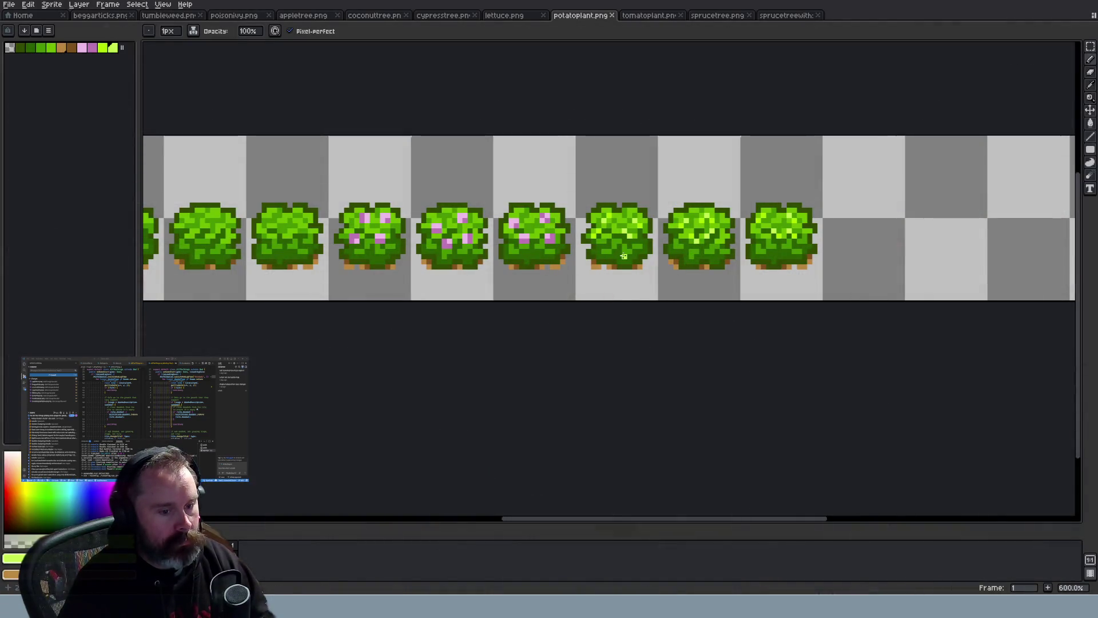
Compare the tomato plant and lettuce sheets, then check potatoplant.png's colour mode options
scroll(624, 257, up, 3)
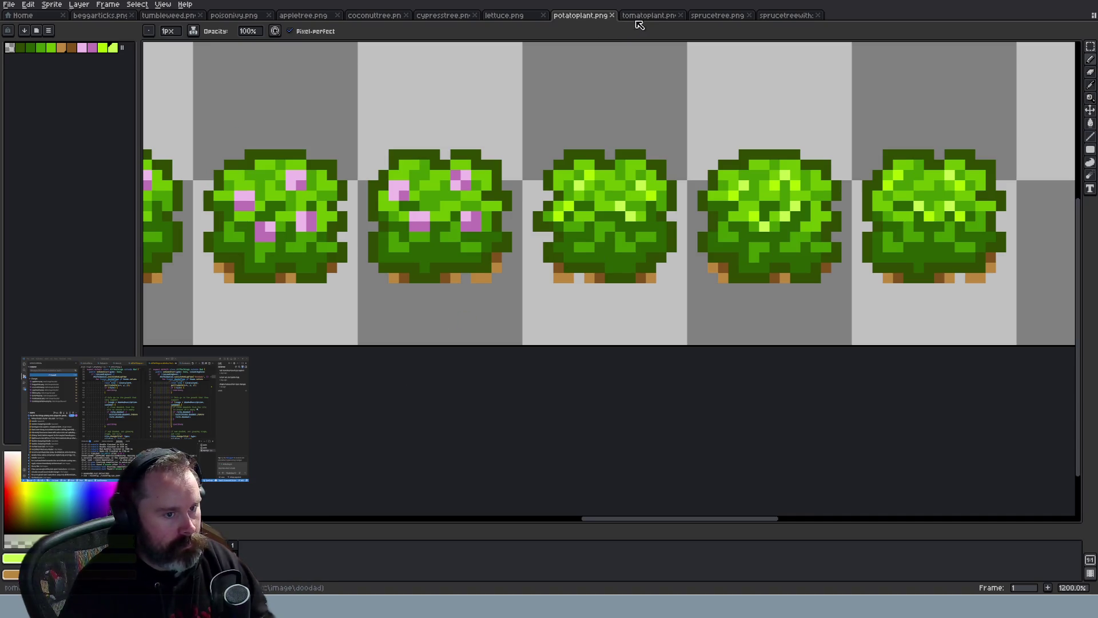
click(629, 17)
click(516, 17)
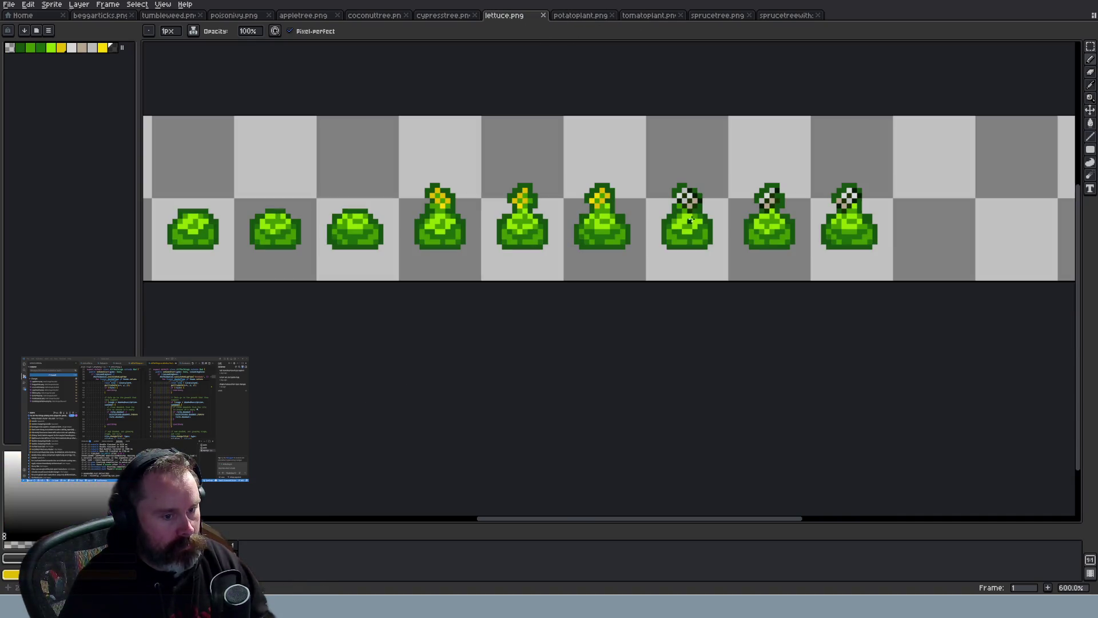
scroll(706, 216, up, 3)
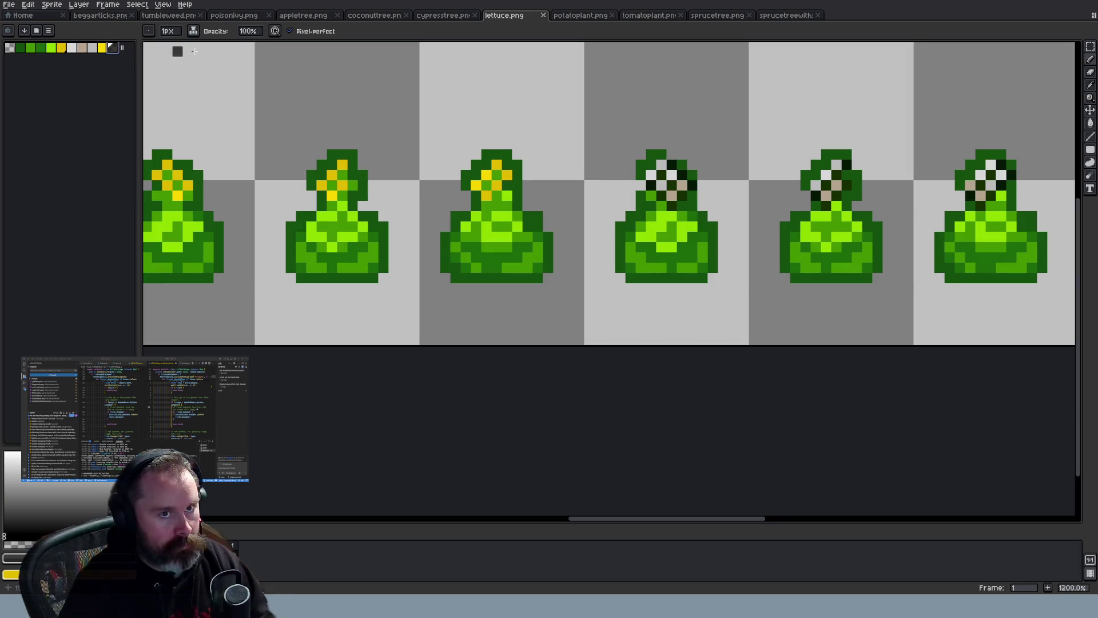
click(579, 16)
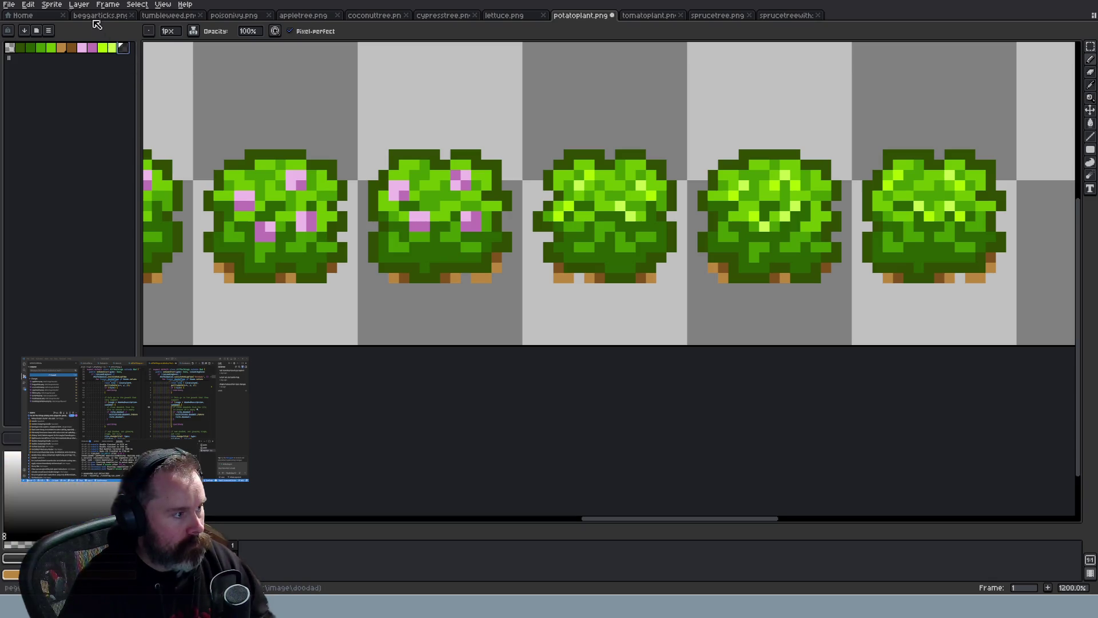
click(52, 4)
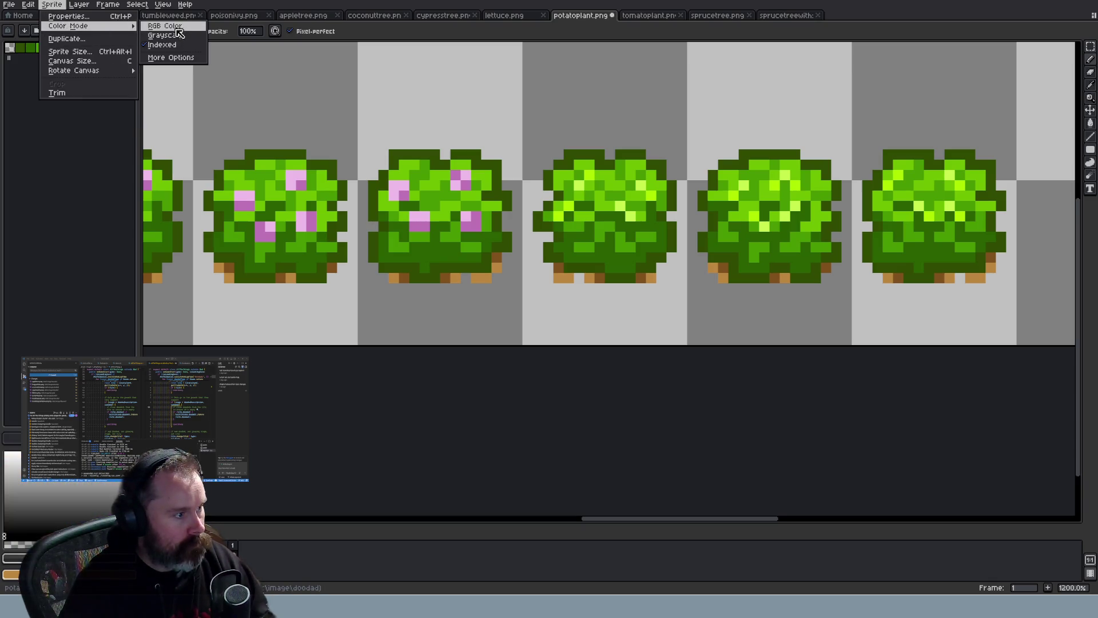
click(166, 29)
Pencil two dark pixels onto the first green flowerless bush
scroll(704, 257, up, 1)
click(597, 206)
click(625, 179)
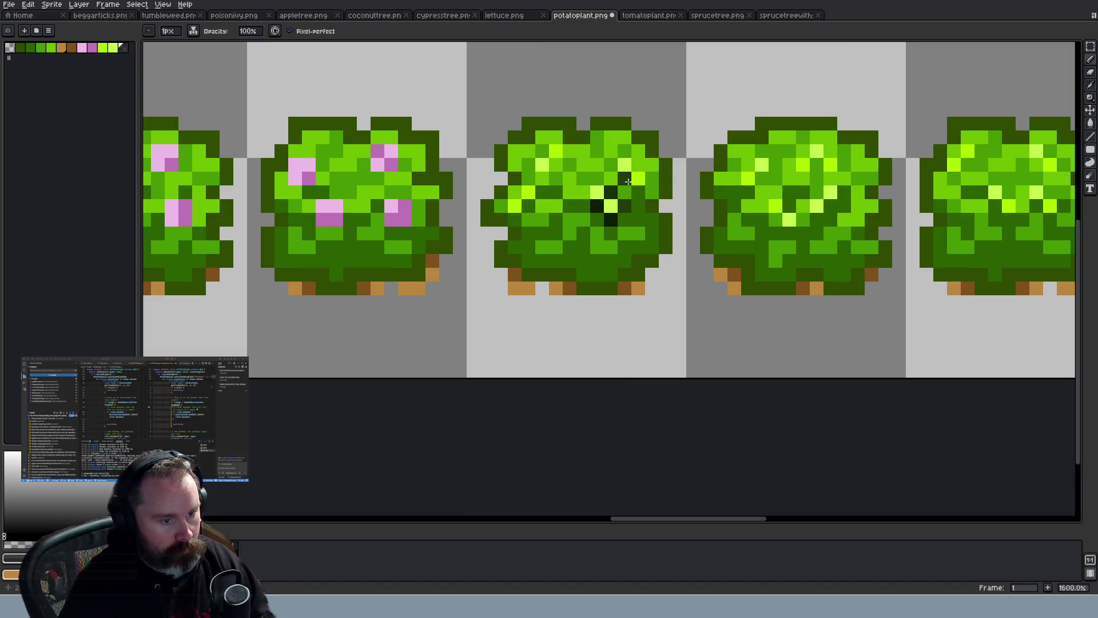
Add a low dark pixel and a diagonal line of dark pixels across the bush
scroll(631, 281, down, 6)
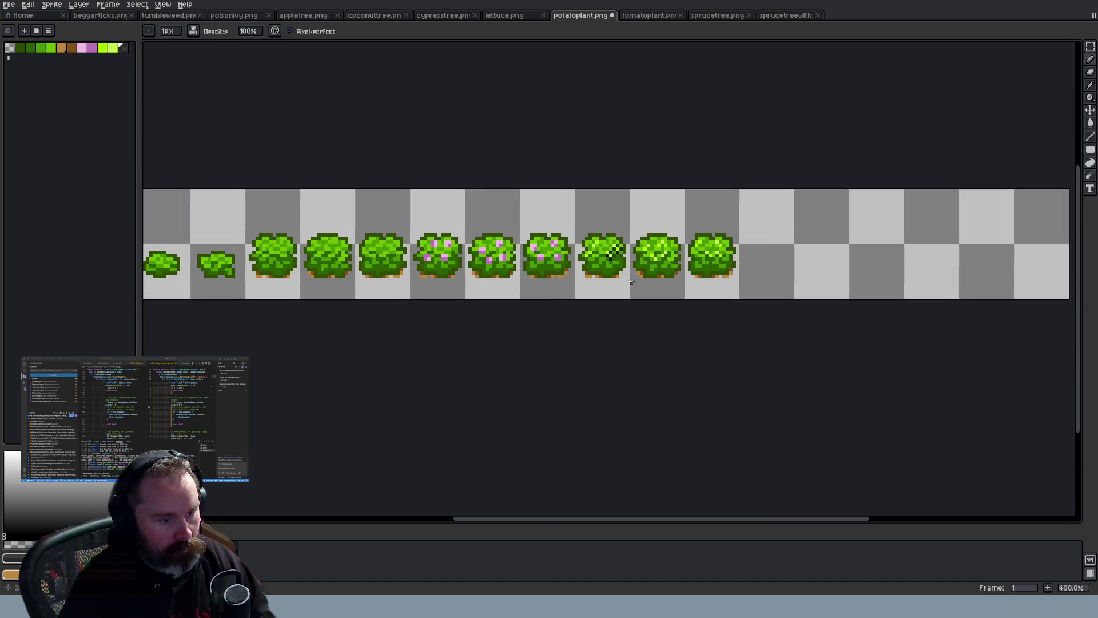
scroll(600, 271, up, 6)
click(549, 228)
mouse_move(552, 228)
mouse_down()
mouse_move(575, 215)
mouse_move(592, 176)
mouse_up()
scroll(699, 286, down, 2)
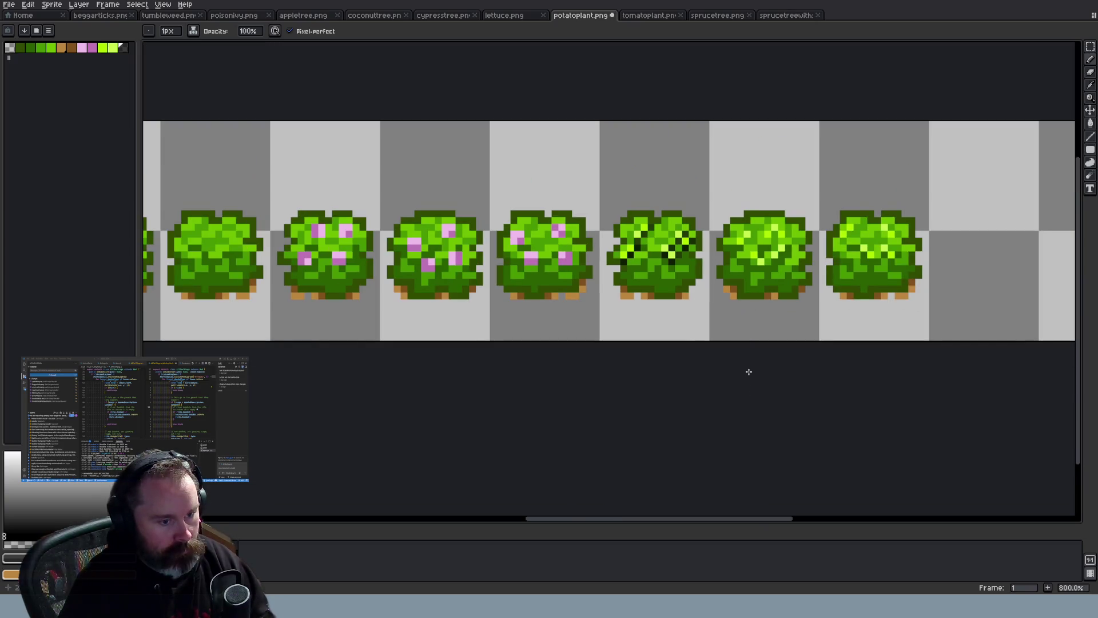
drag(746, 519, 781, 518)
scroll(679, 262, up, 3)
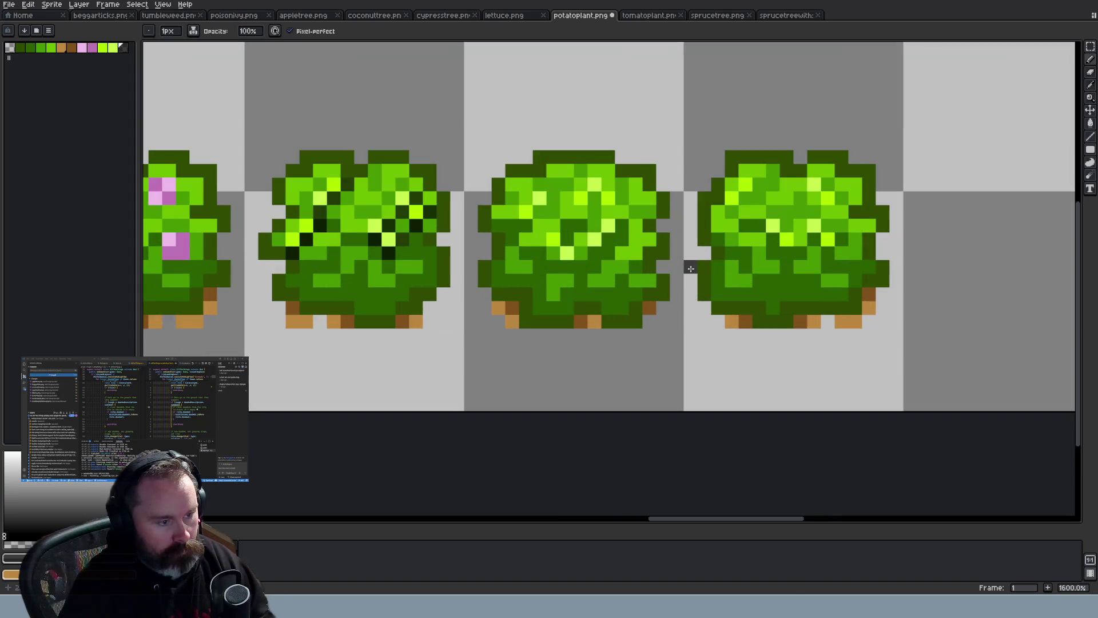
Dot nine dark speckle pixels onto the next bush frame, including its upper left
click(621, 225)
click(608, 239)
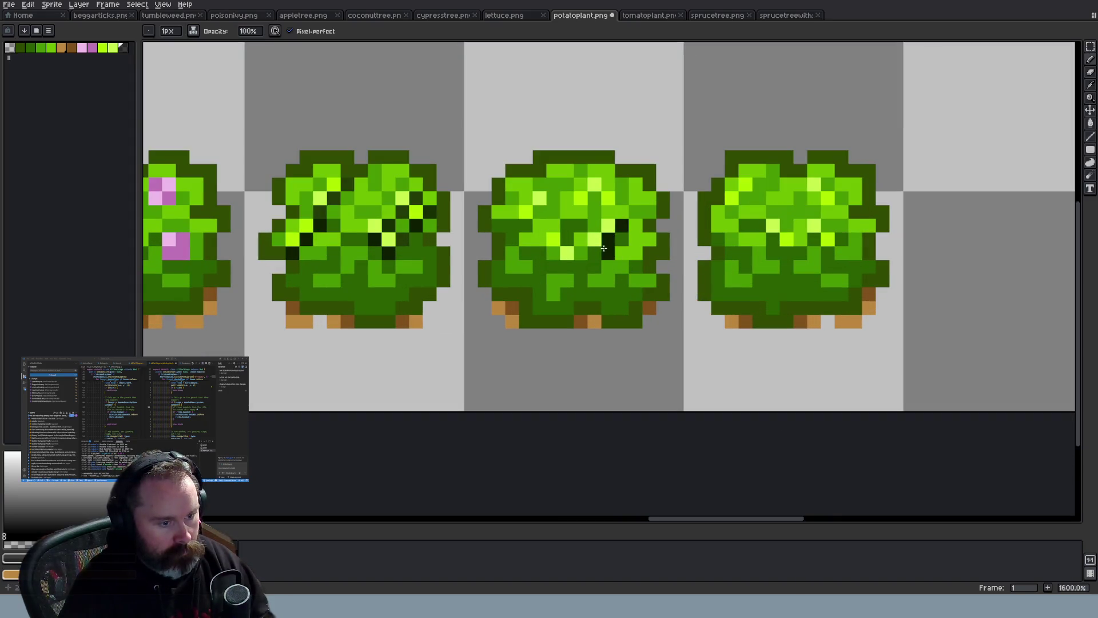
click(567, 267)
click(552, 253)
click(580, 253)
click(566, 239)
click(539, 211)
click(526, 225)
click(553, 198)
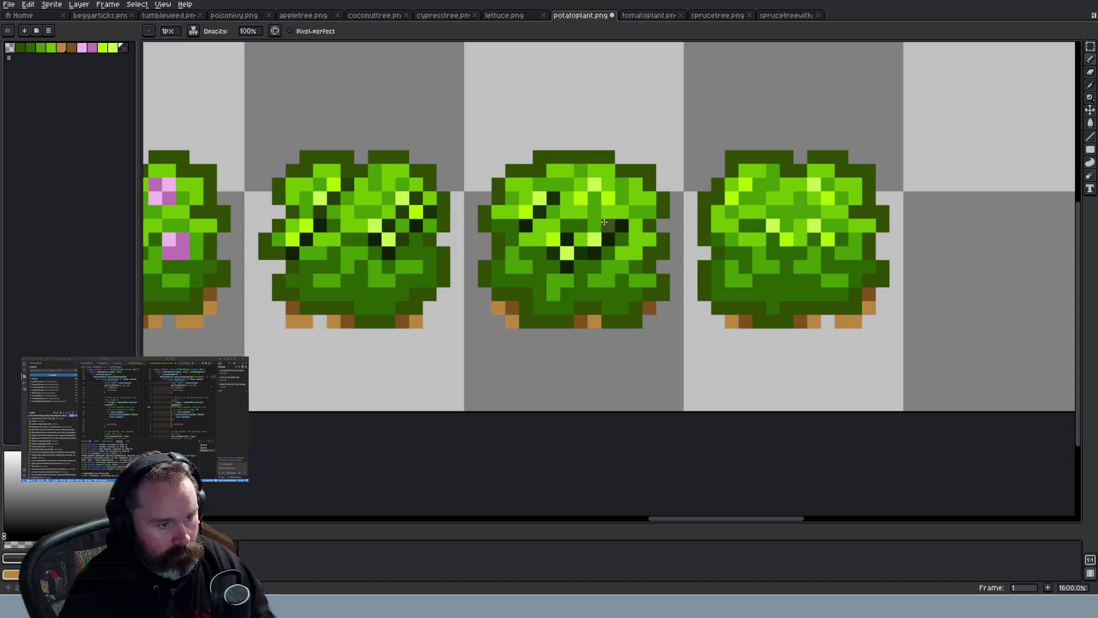
Undo the last pencil stroke on the bush
scroll(604, 219, down, 4)
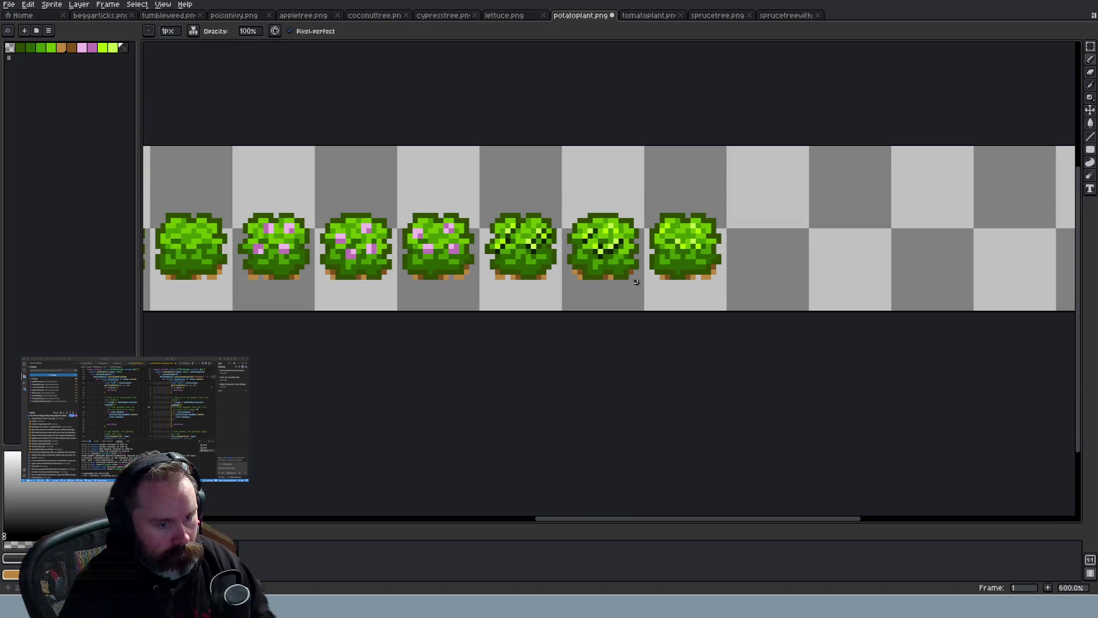
scroll(637, 282, up, 4)
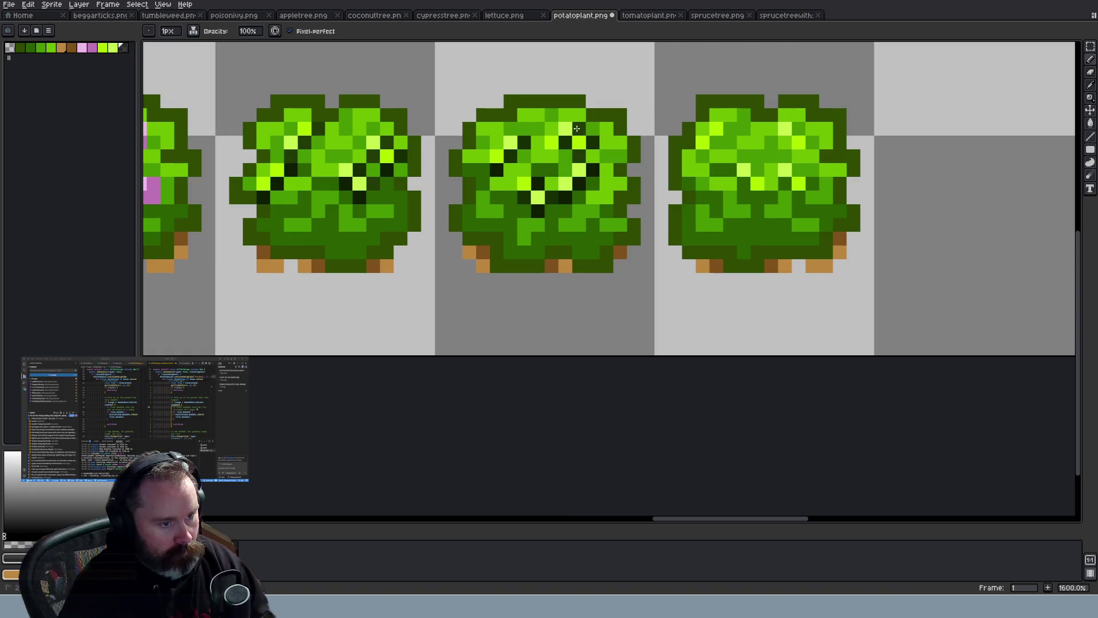
scroll(622, 189, down, 6)
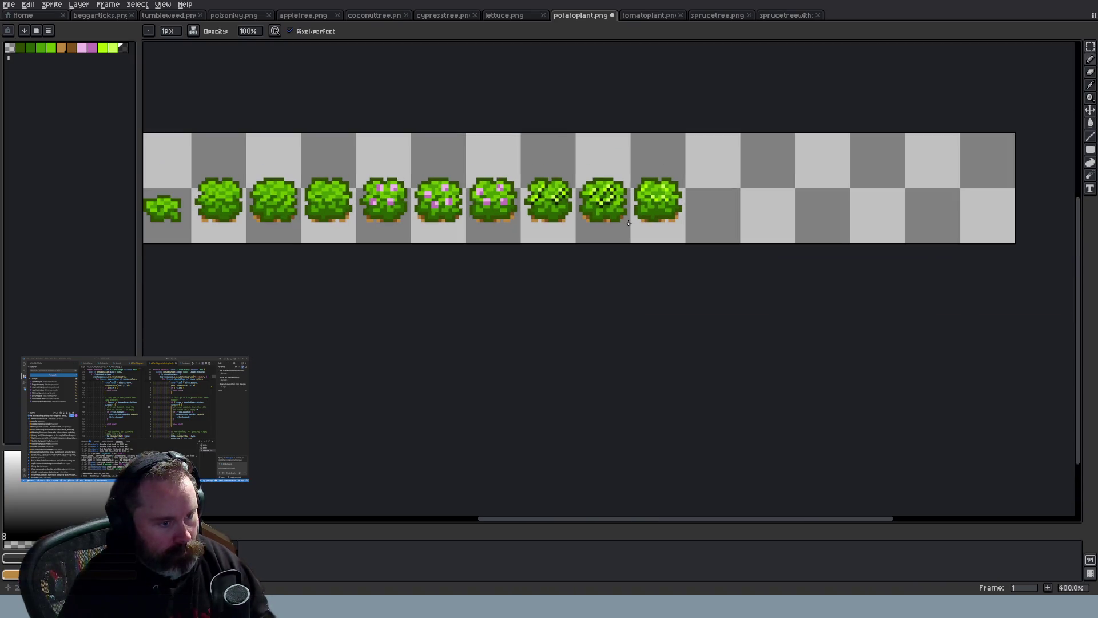
scroll(628, 223, down, 1)
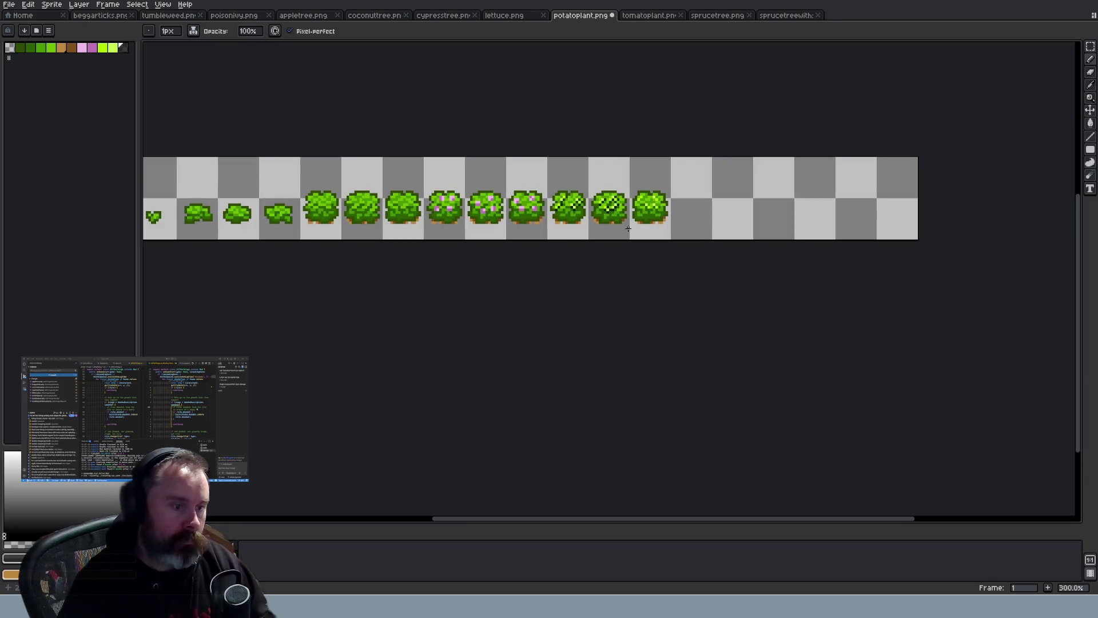
scroll(632, 222, up, 4)
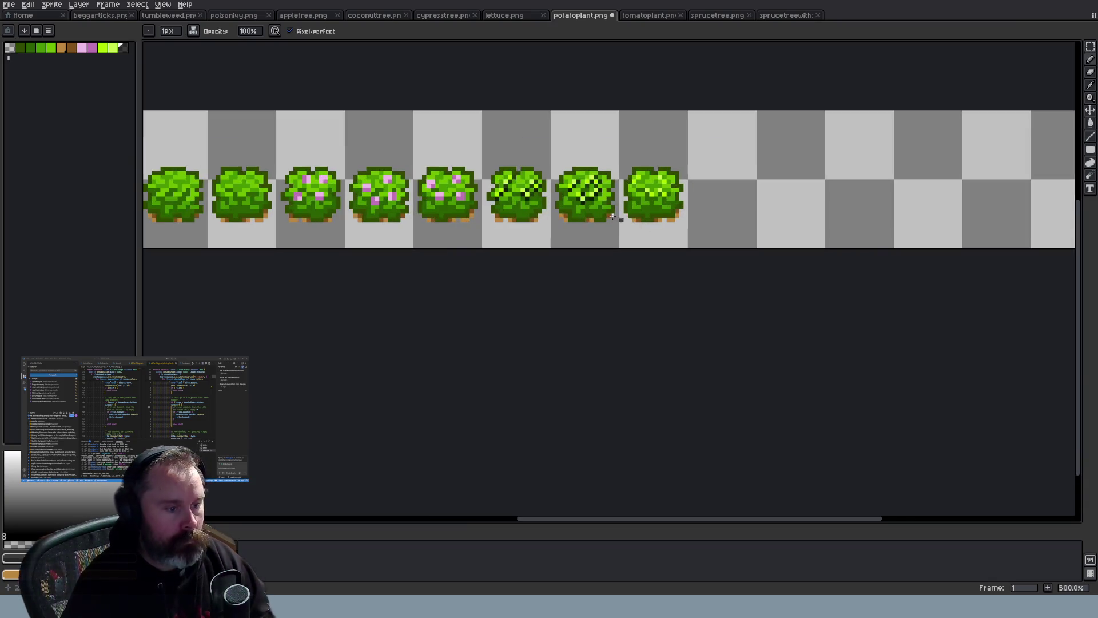
scroll(597, 231, up, 2)
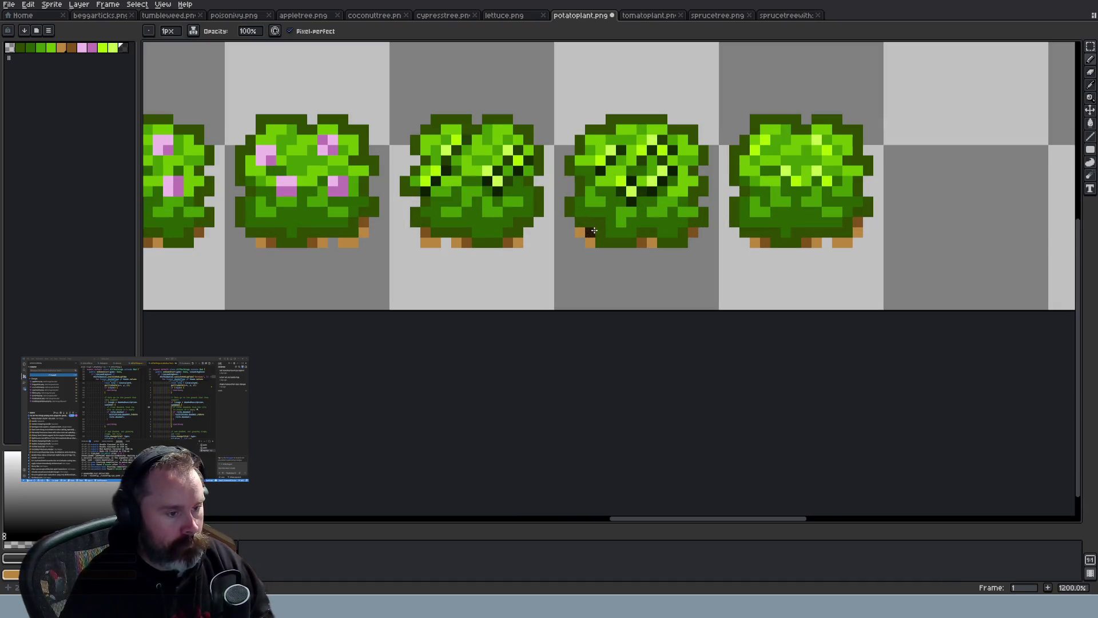
key(ctrl+z)
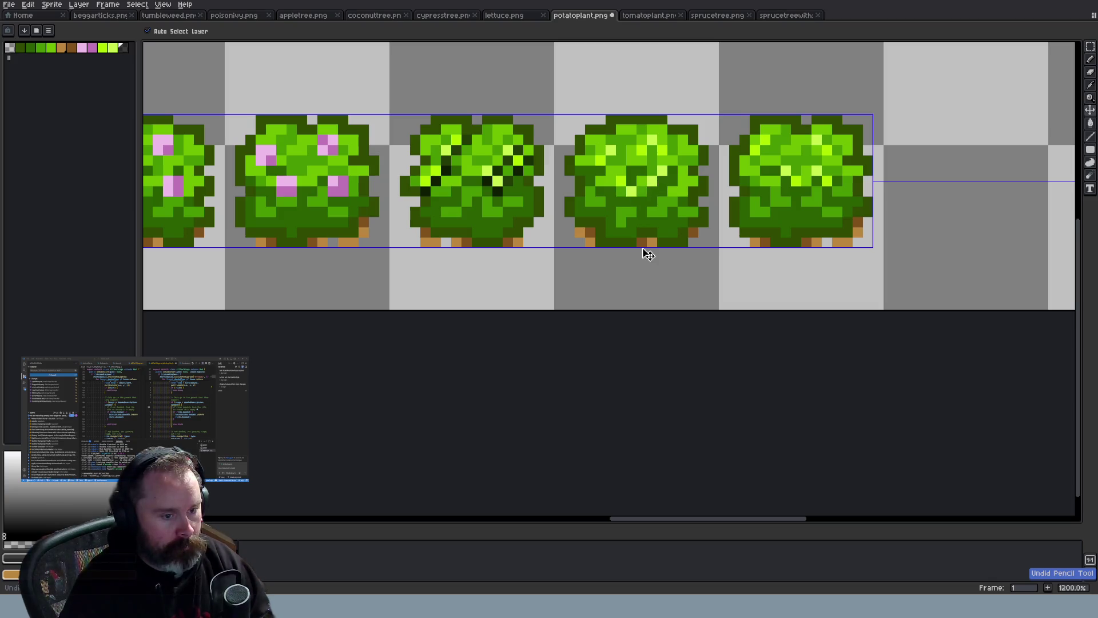
Undo the stray dark pixel on the sixth bush and return to the Pencil
scroll(647, 254, down, 3)
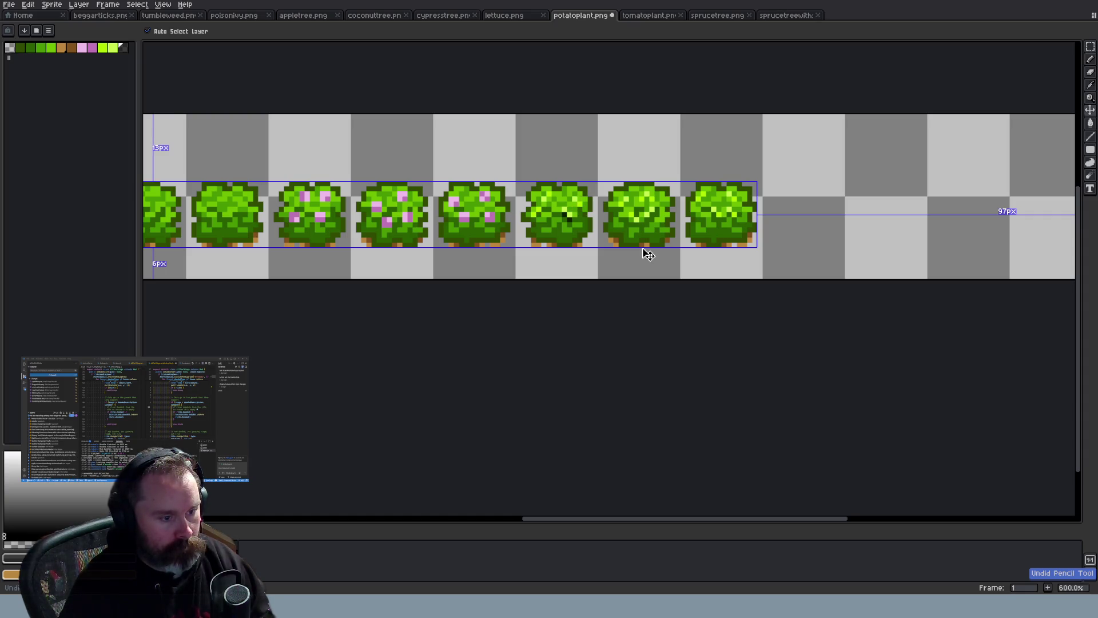
key(ctrl+z)
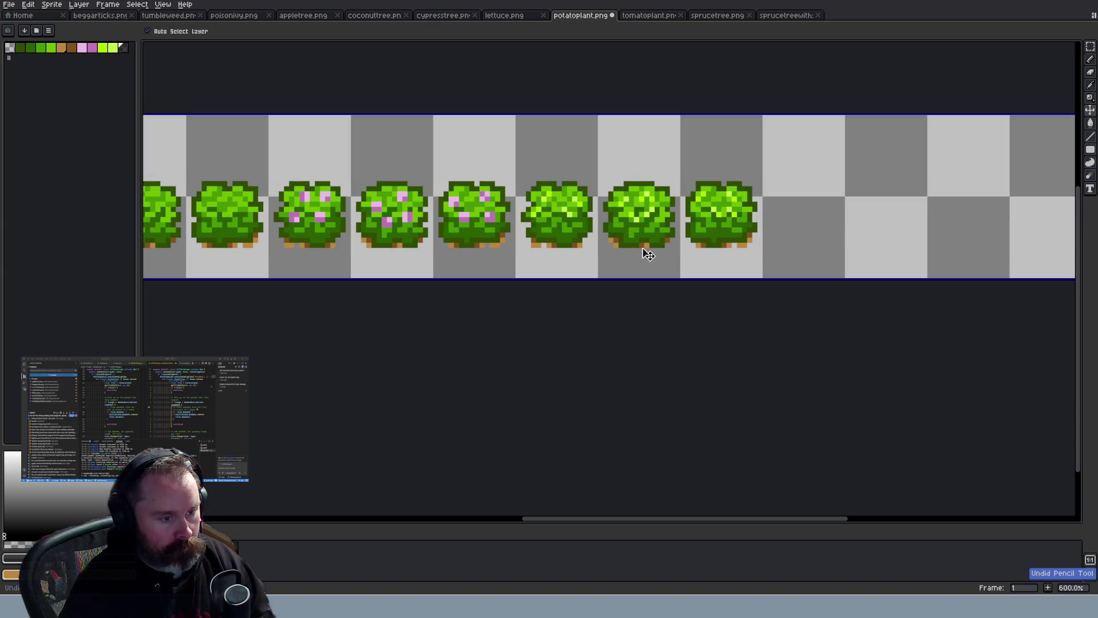
key(b)
scroll(648, 254, down, 1)
scroll(619, 245, up, 2)
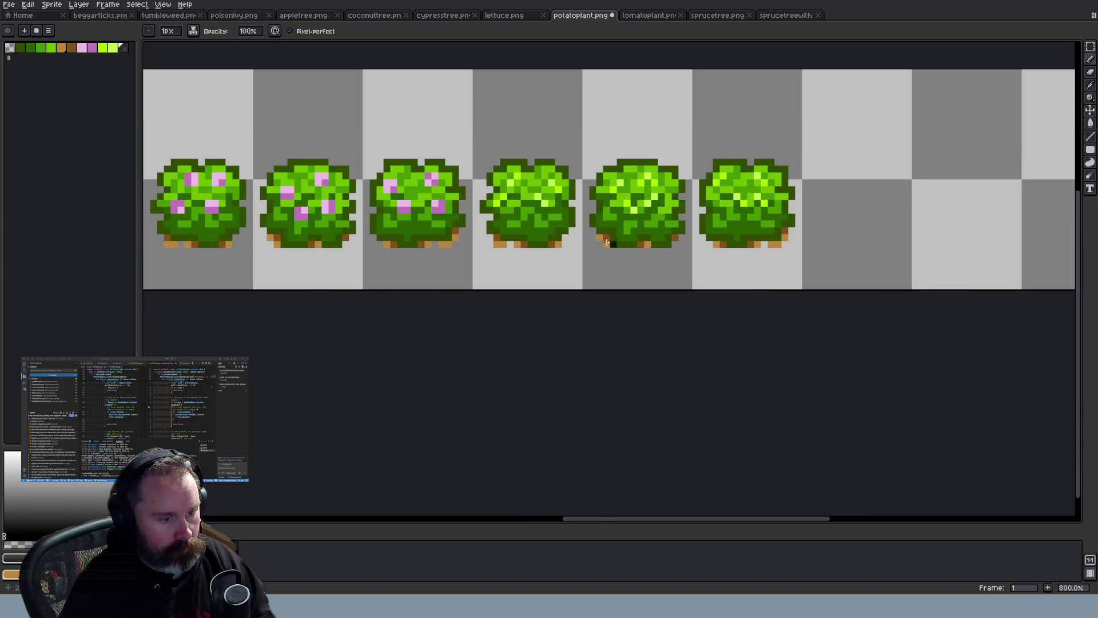
scroll(619, 245, up, 3)
Sample the bush's light green, try two highlight pixels on the fourth bush, then undo them
alt+click(498, 132)
click(472, 154)
click(490, 173)
scroll(544, 199, down, 3)
scroll(543, 199, down, 1)
scroll(543, 199, up, 1)
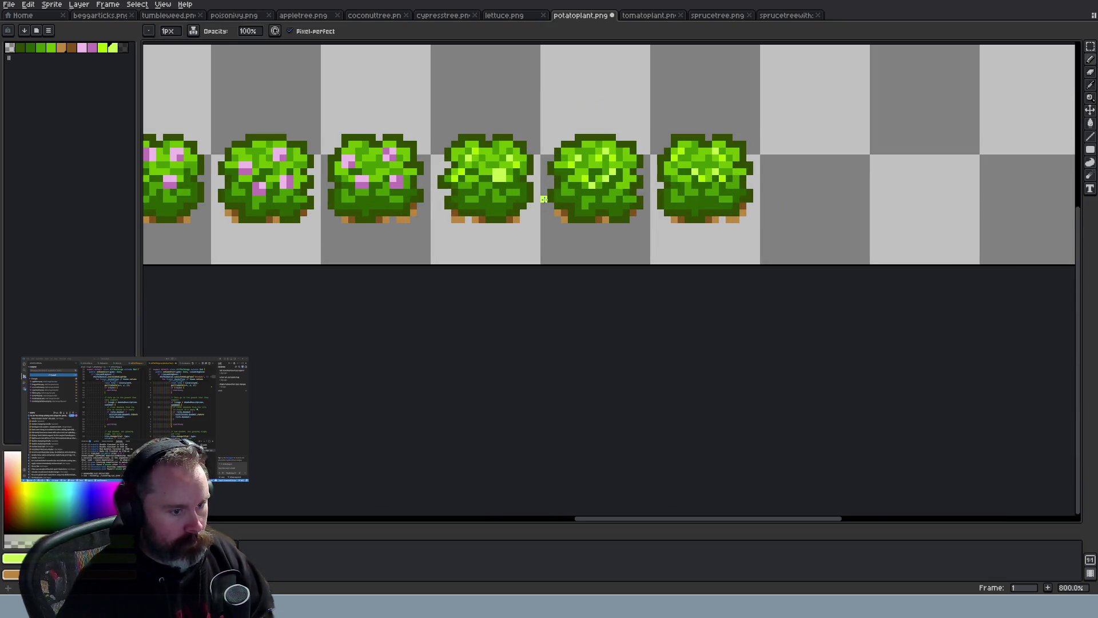
key(ctrl+z)
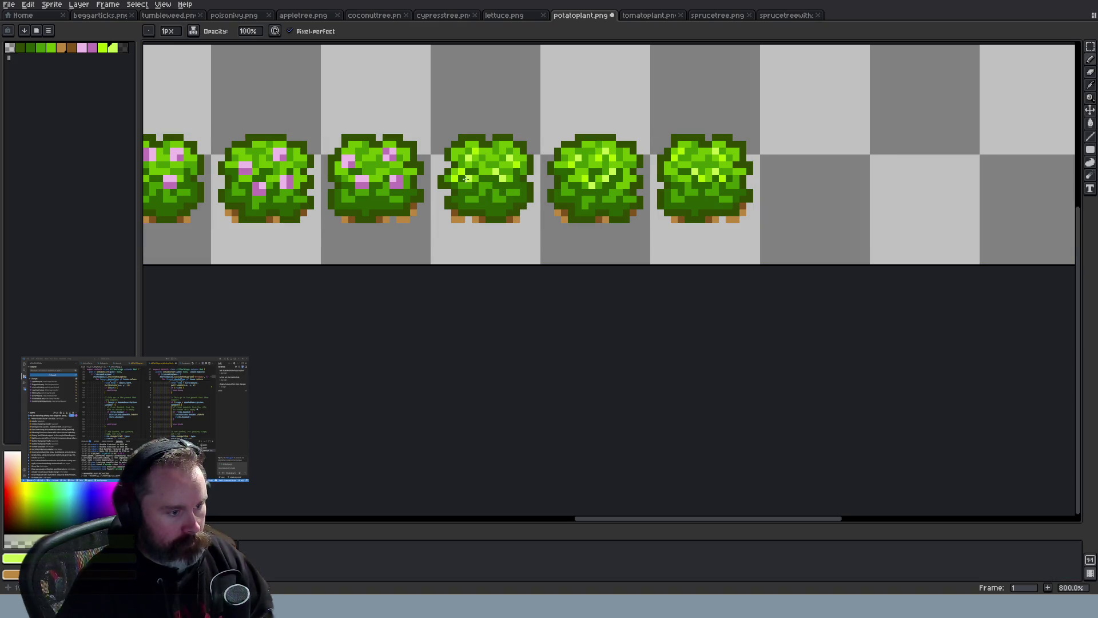
Add one bright yellow-green highlight pixel to a later bush
scroll(462, 180, down, 3)
scroll(493, 164, up, 3)
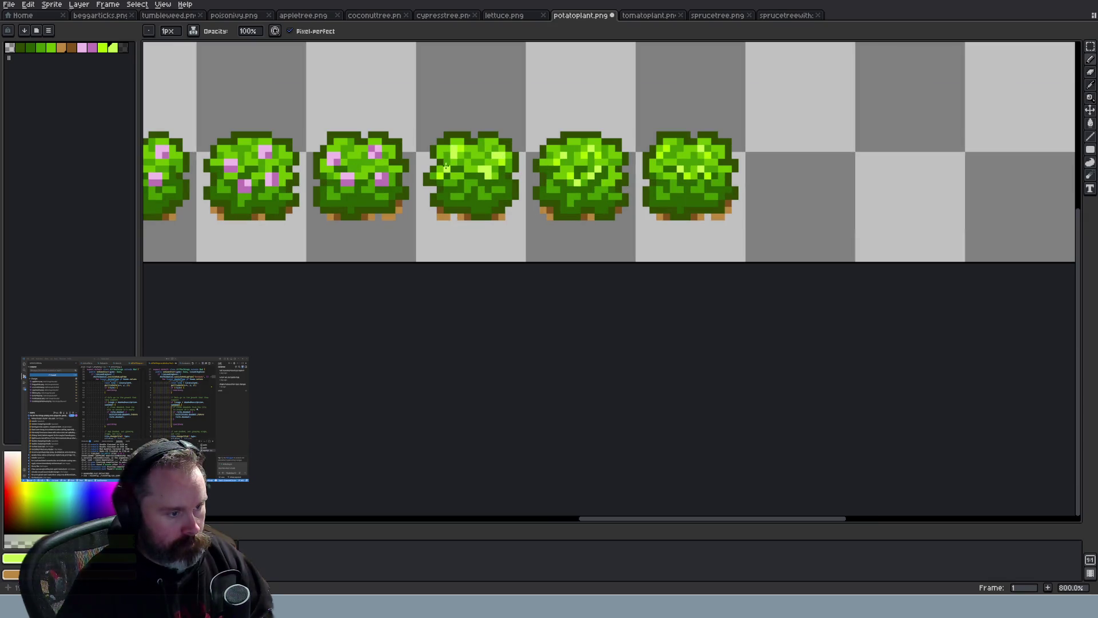
scroll(521, 249, down, 2)
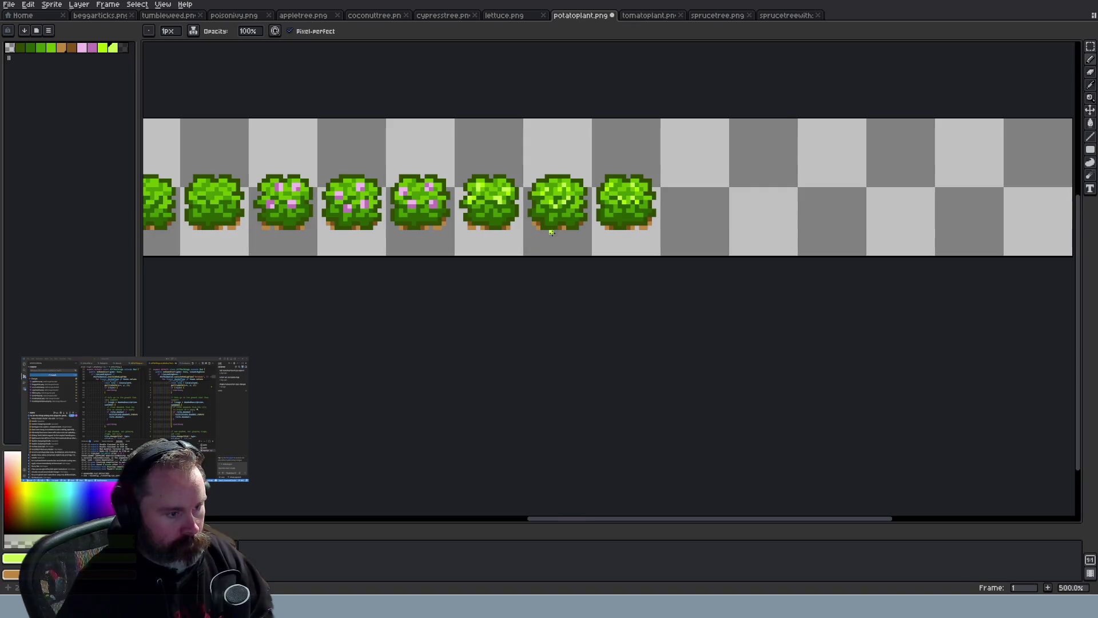
scroll(551, 236, up, 2)
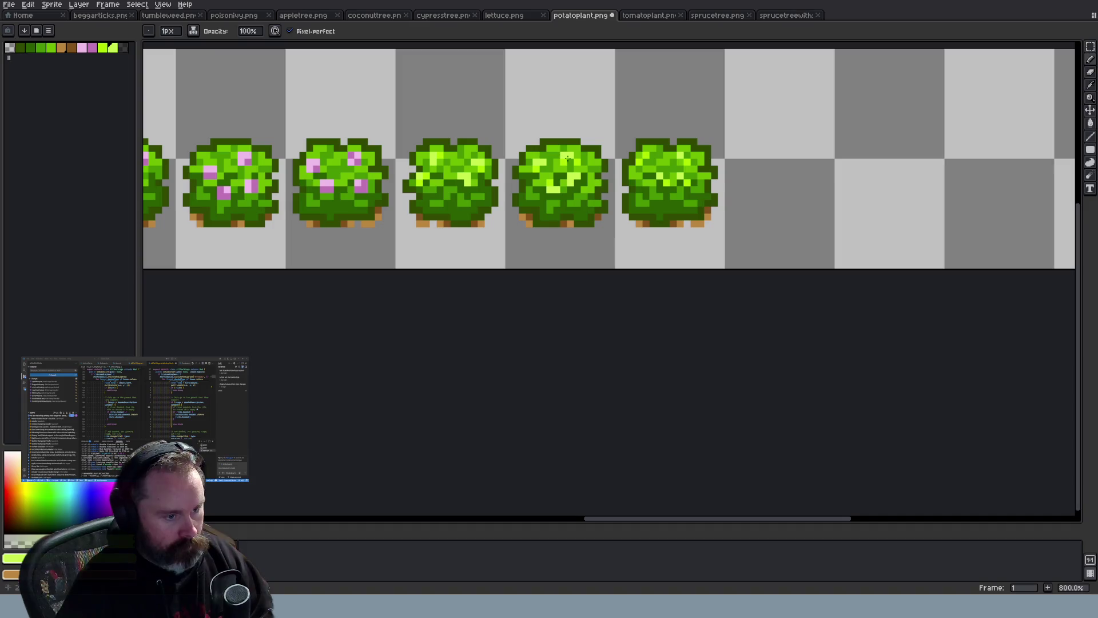
scroll(692, 185, up, 3)
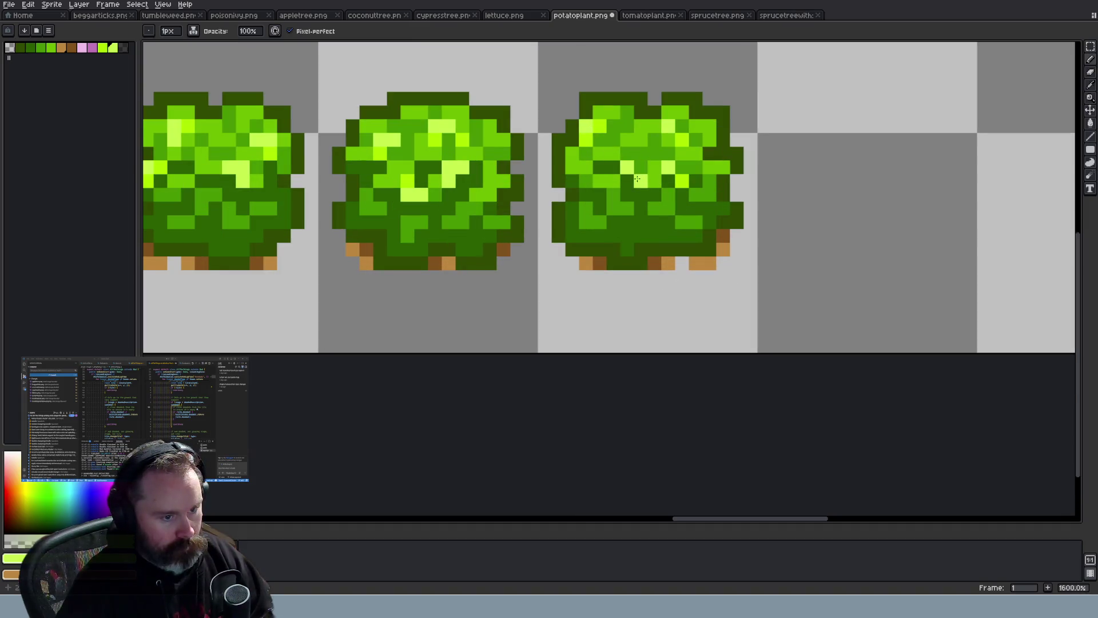
click(680, 169)
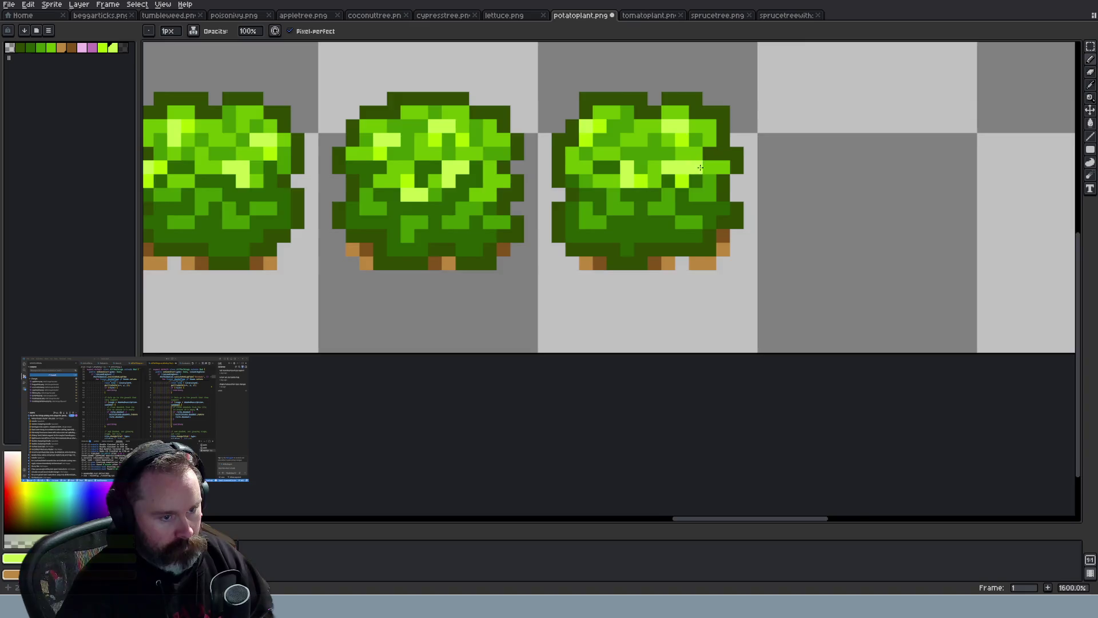
scroll(701, 210, down, 7)
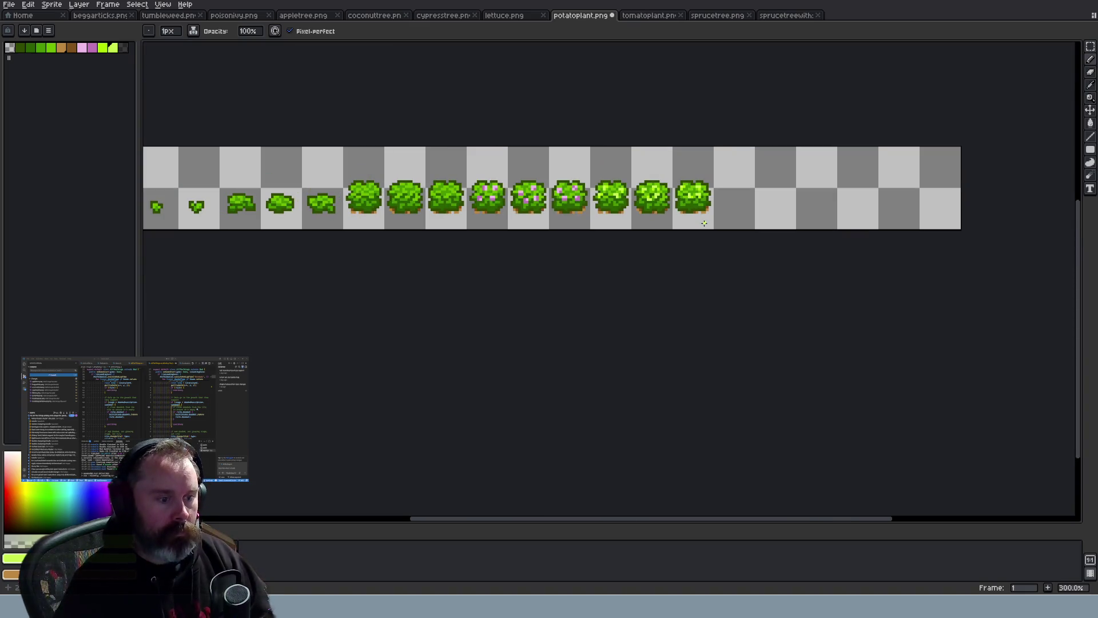
scroll(704, 223, up, 6)
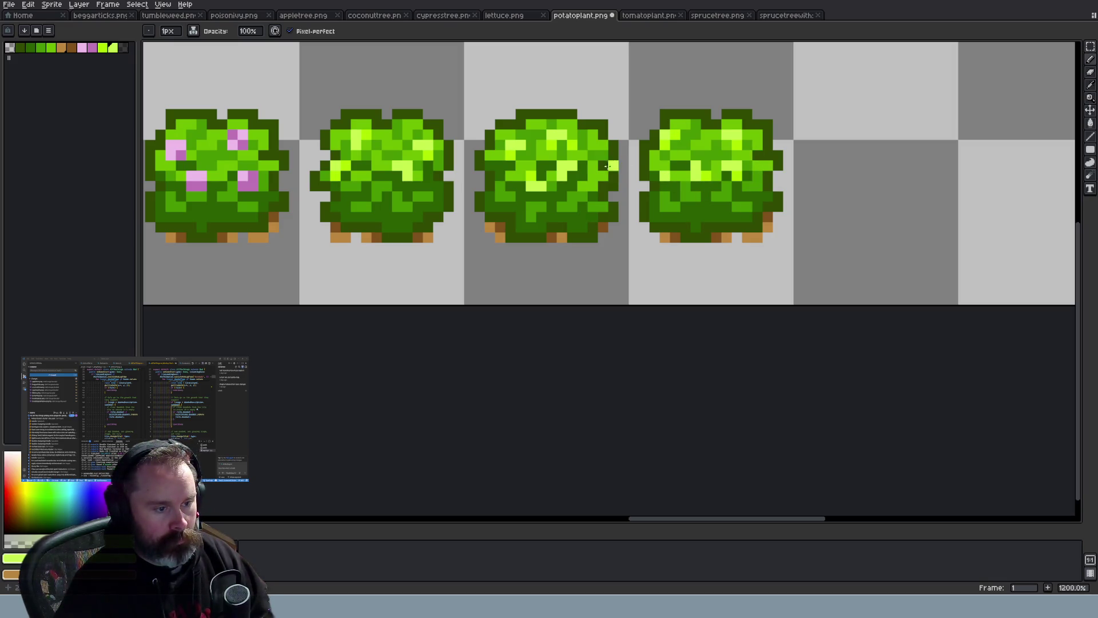
scroll(646, 229, down, 6)
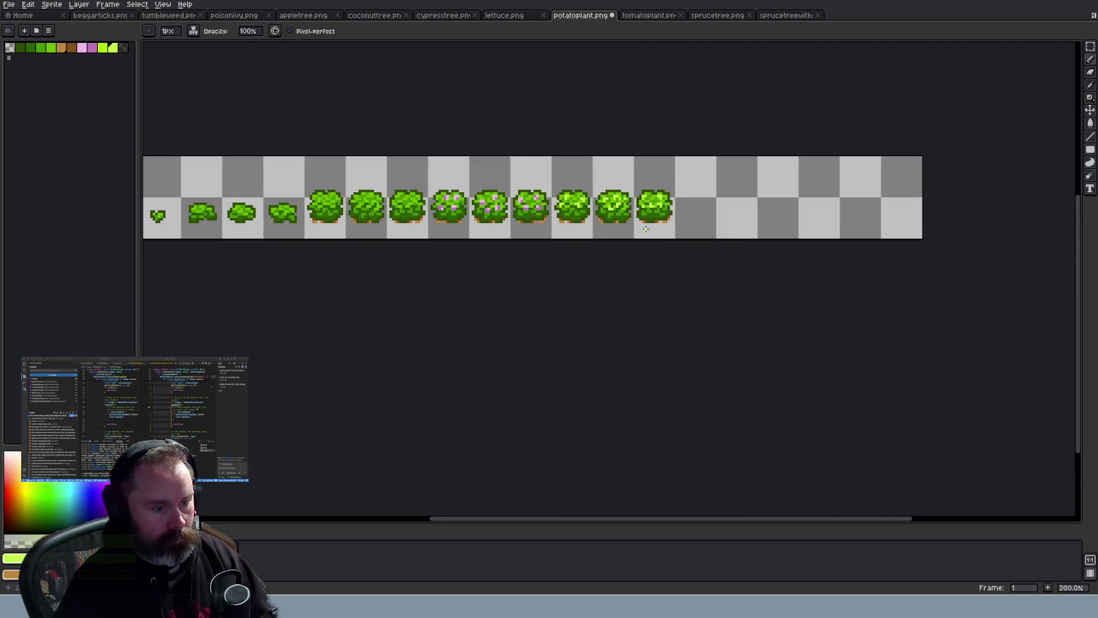
scroll(646, 229, up, 1)
scroll(589, 225, up, 2)
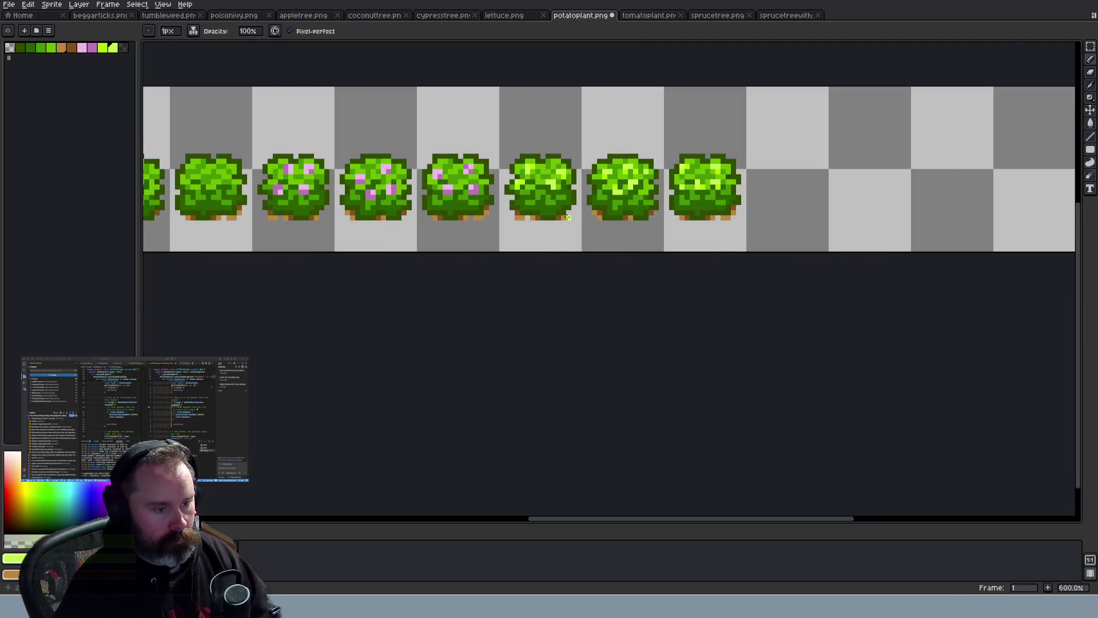
Make the darkest palette colour the current drawing colour
scroll(548, 202, up, 3)
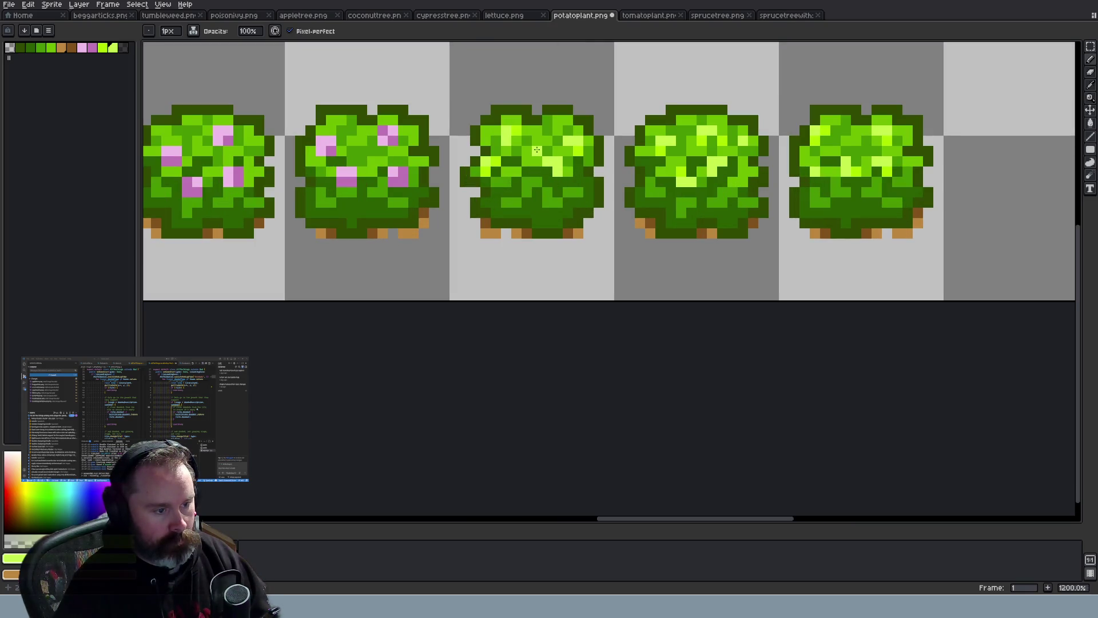
scroll(537, 150, down, 5)
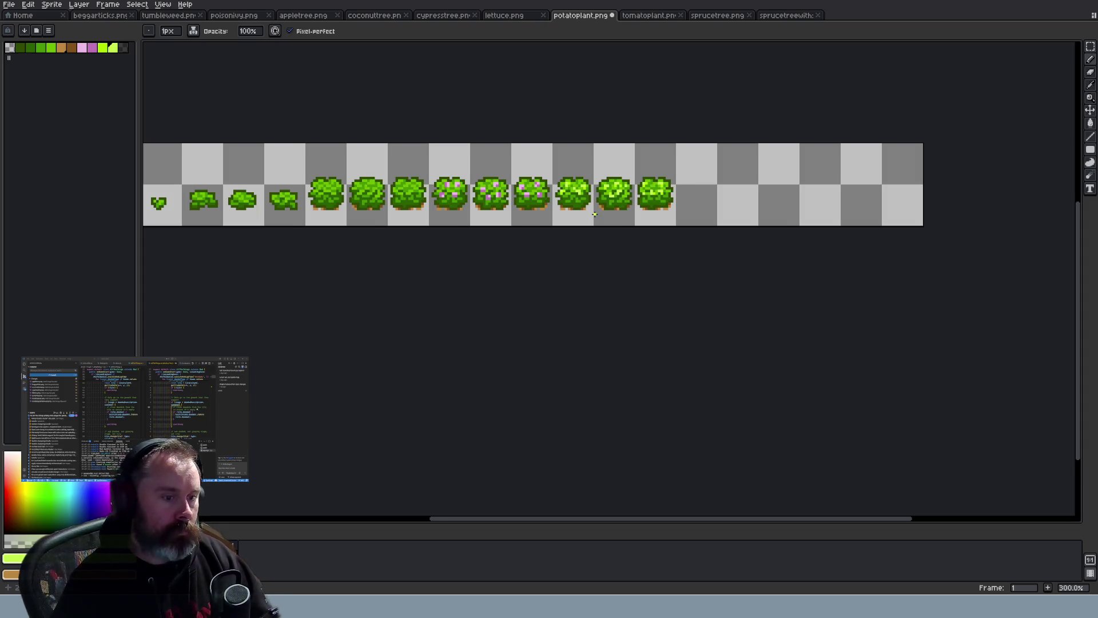
scroll(595, 214, down, 1)
scroll(587, 212, up, 2)
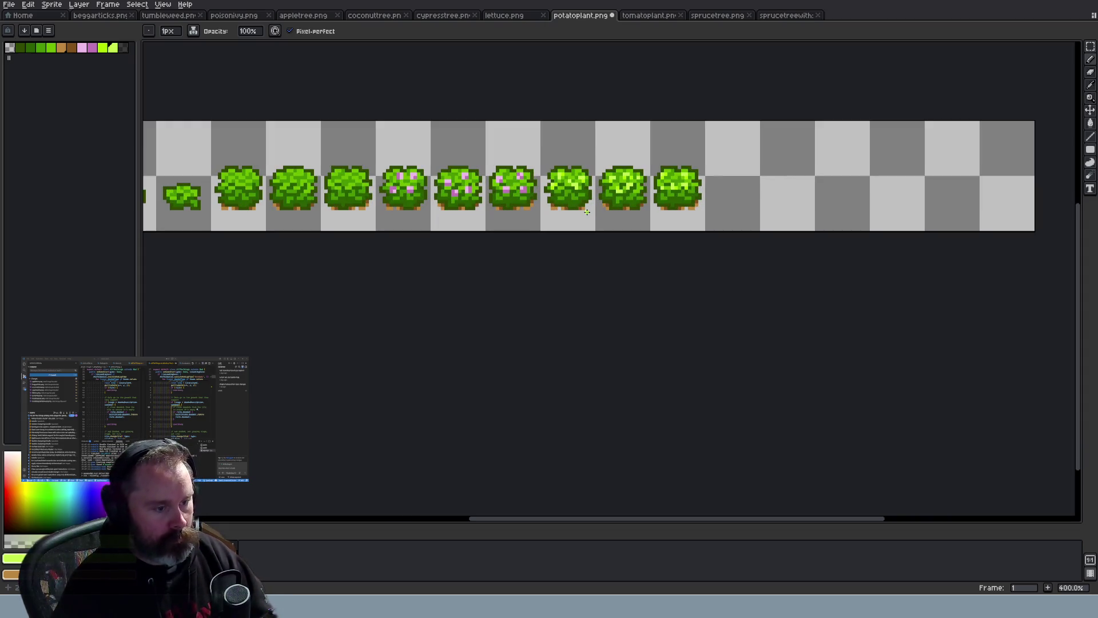
scroll(587, 212, up, 5)
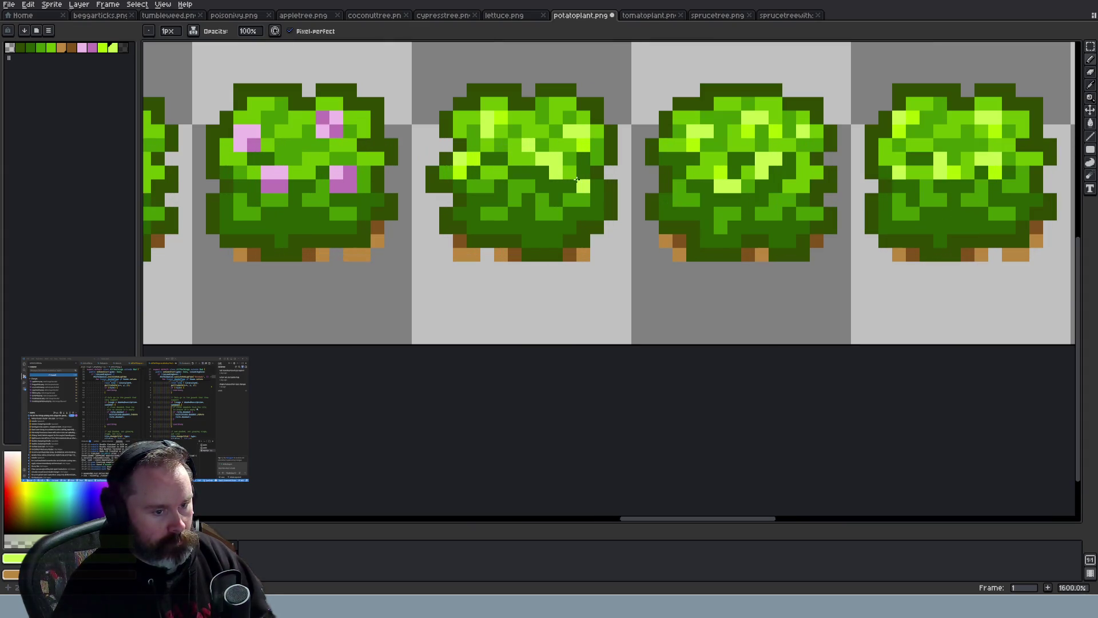
click(123, 48)
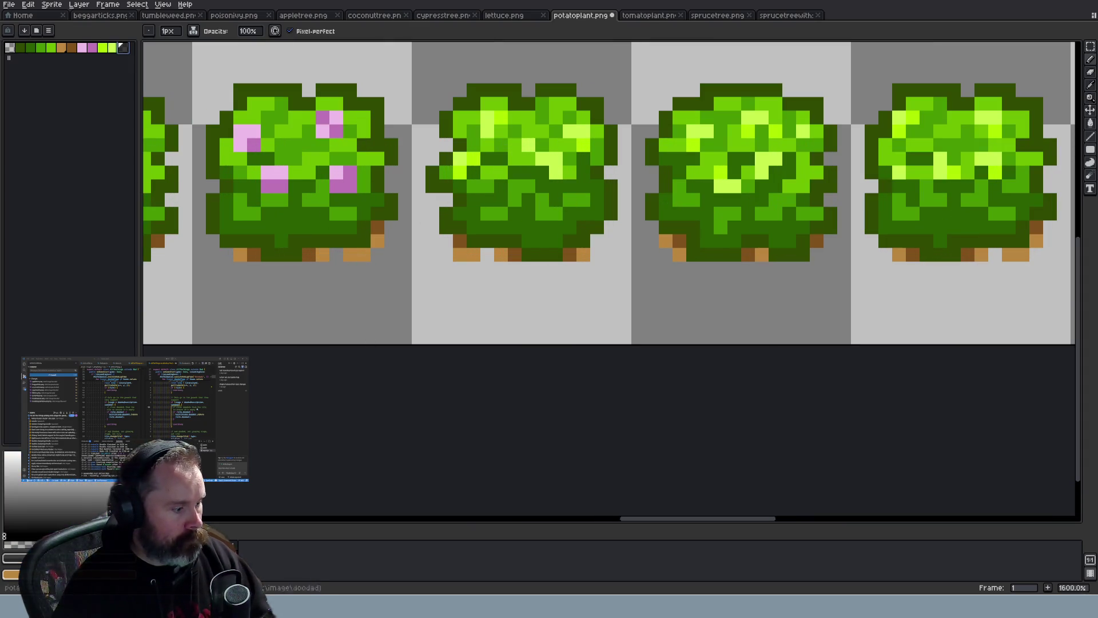
click(12, 558)
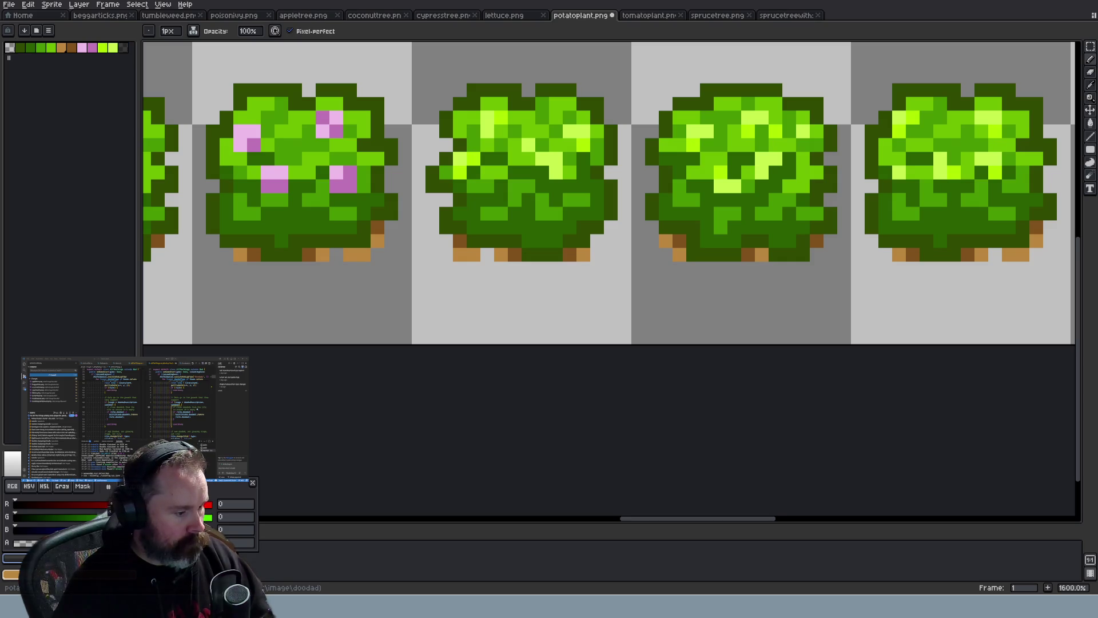
click(122, 133)
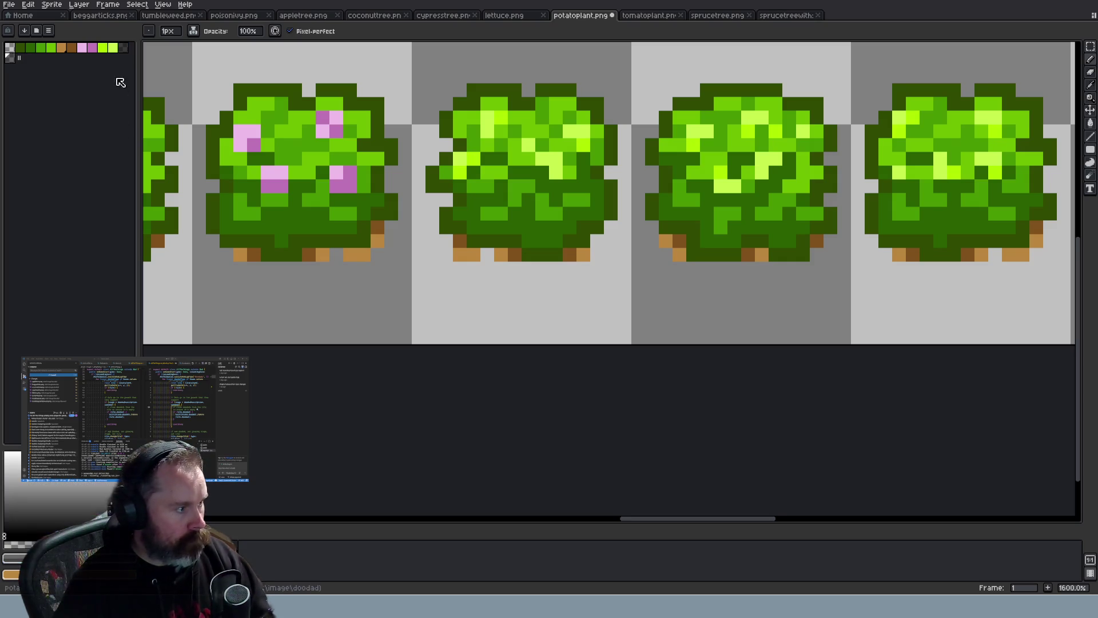
click(123, 48)
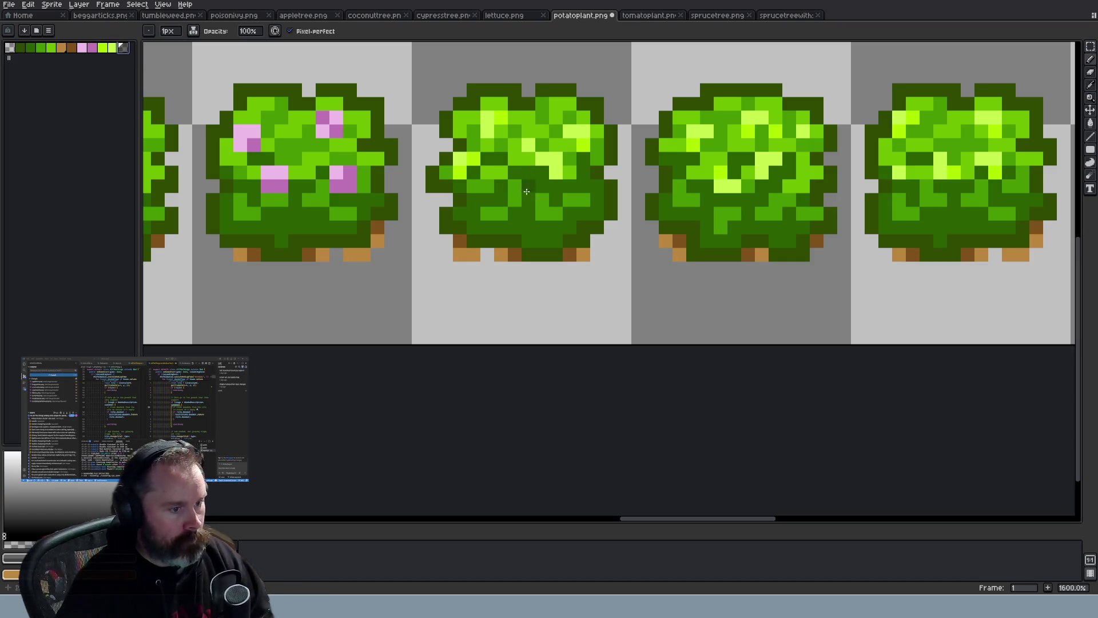
Paint dark shading pixels and a short diagonal stroke into the second bush
click(501, 131)
click(489, 145)
click(514, 206)
scroll(516, 213, down, 1)
scroll(516, 213, up, 1)
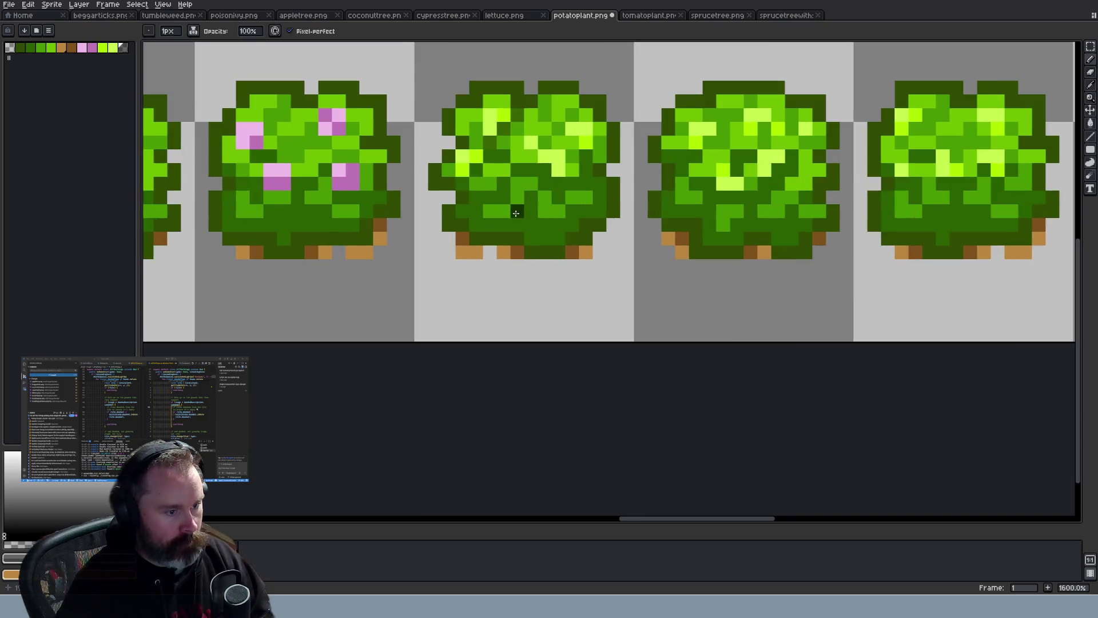
drag(462, 184, 485, 160)
click(544, 170)
click(558, 183)
click(558, 143)
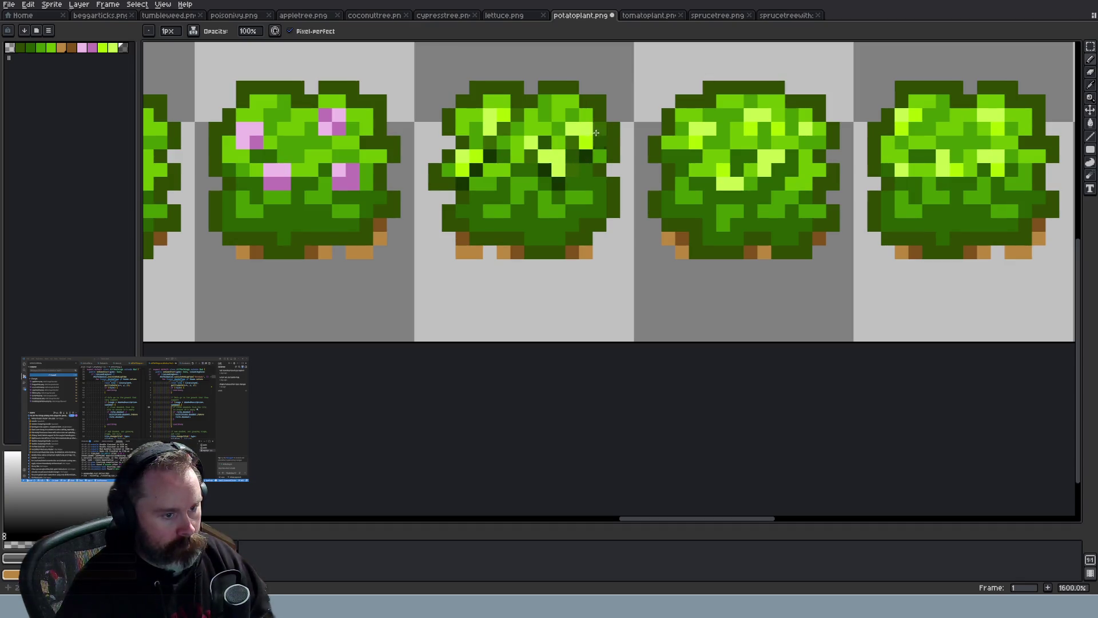
scroll(719, 249, down, 6)
scroll(746, 239, up, 1)
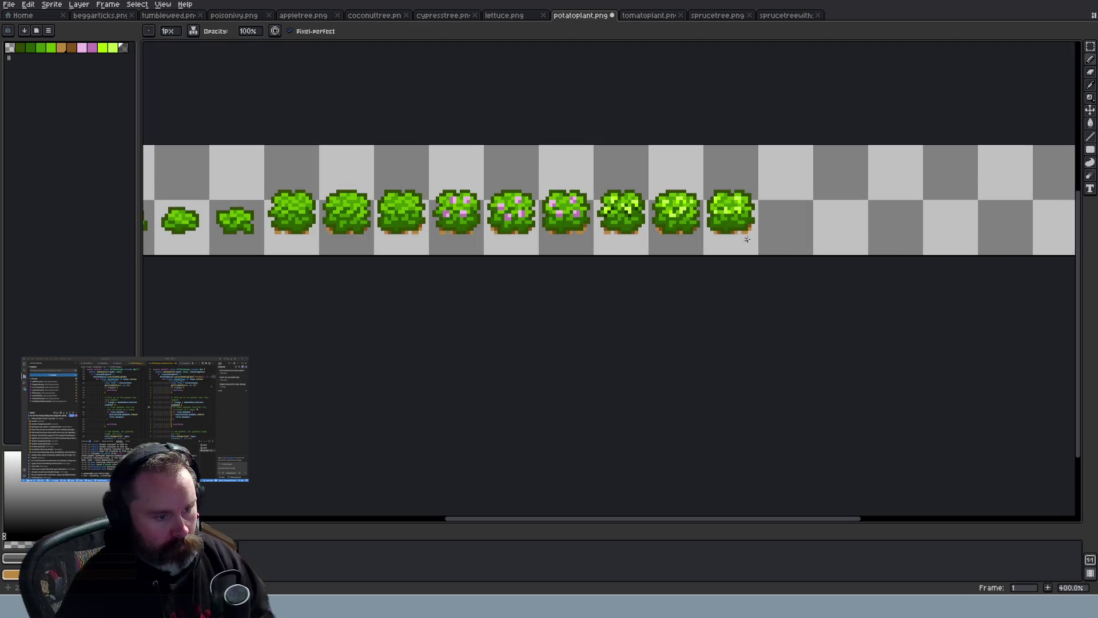
scroll(734, 223, up, 6)
scroll(516, 204, down, 1)
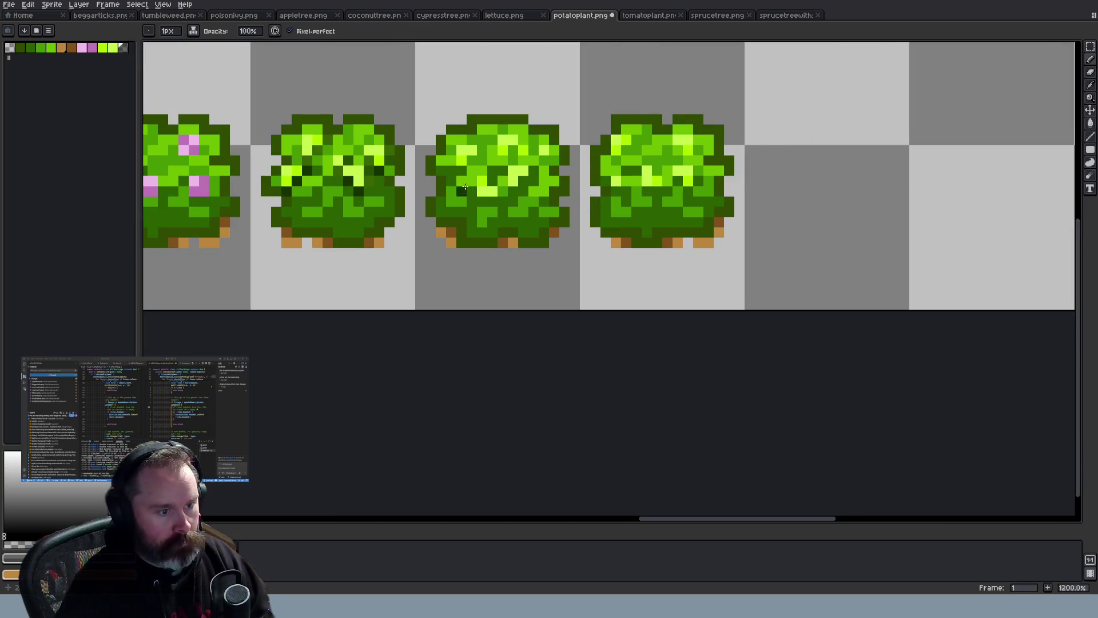
scroll(492, 171, up, 1)
Touch up darker and lighter pixels on the middle plant, undoing the last dark pixel
click(487, 138)
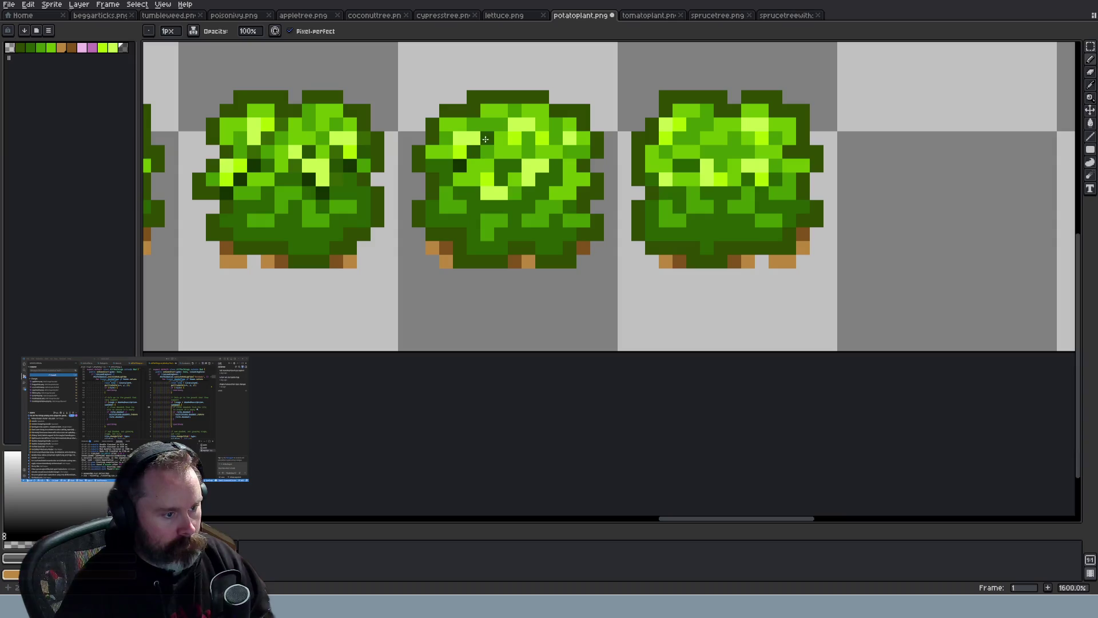
click(507, 143)
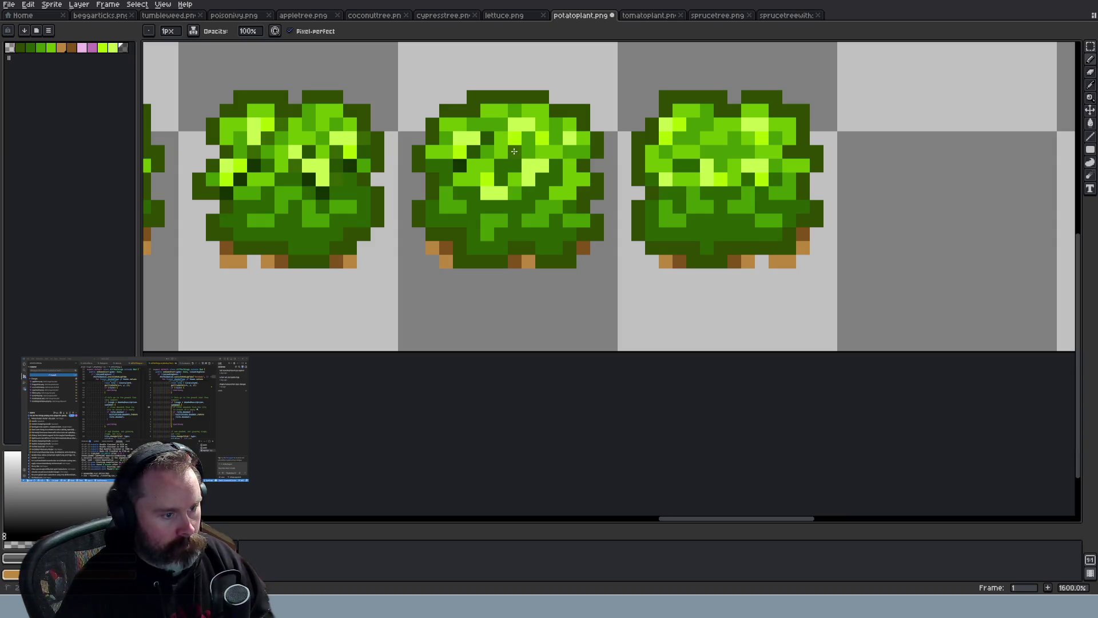
click(540, 143)
click(556, 165)
click(542, 179)
key(ctrl+z)
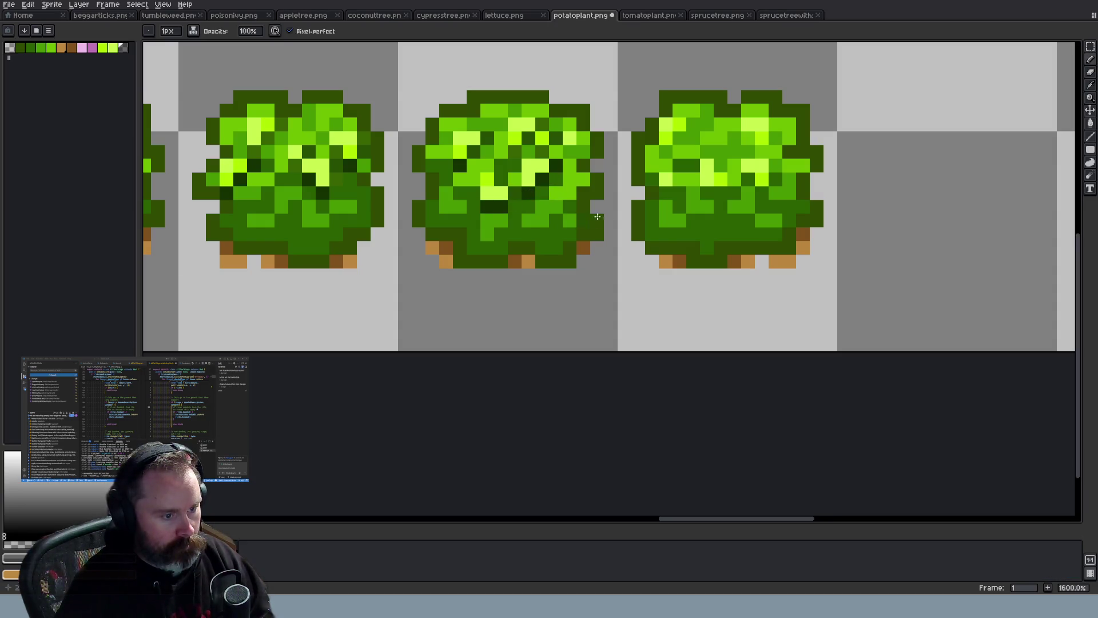
Add a dark pixel and two dark green shading strokes to the third potato plant
click(708, 192)
drag(693, 123, 666, 151)
drag(770, 181, 765, 152)
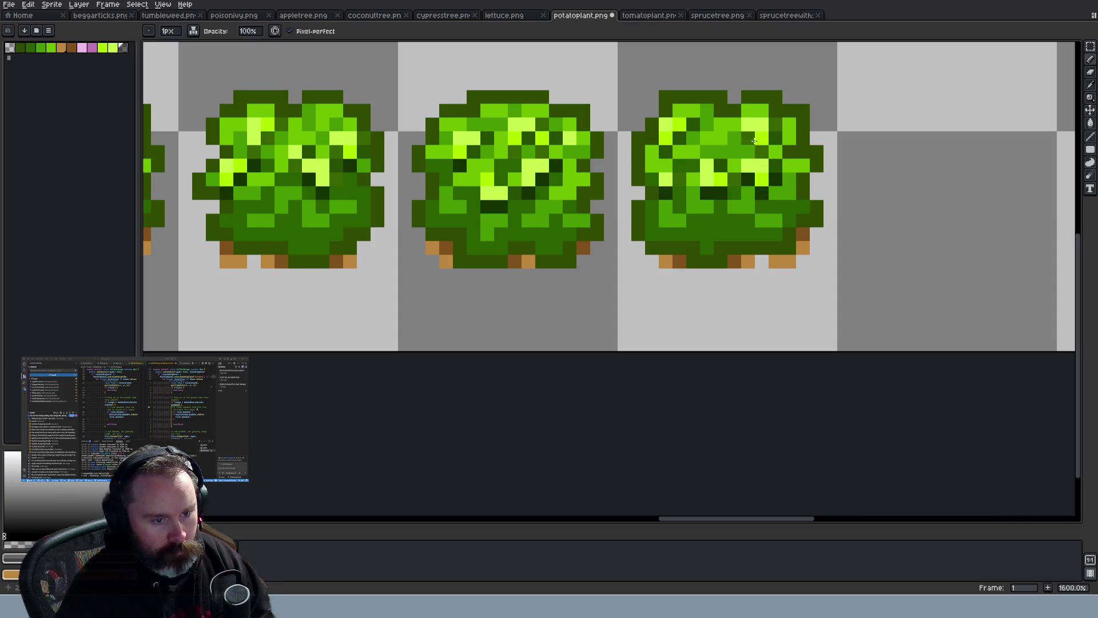
scroll(814, 226, down, 4)
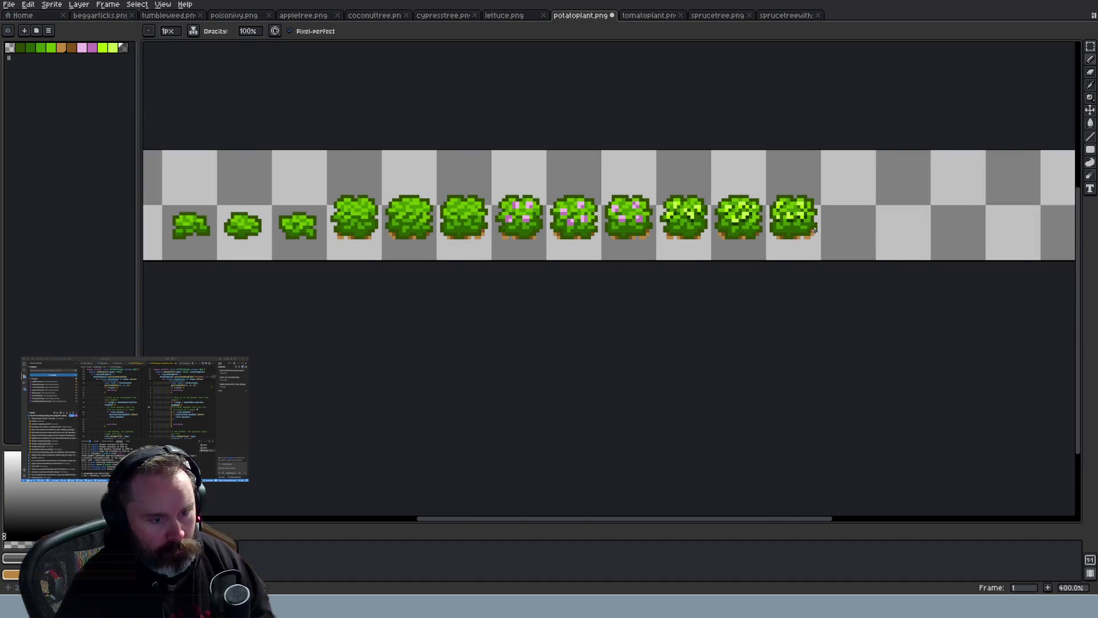
Cycle through the tomato plant and potato plant sheets to open lettuce.png
scroll(815, 230, down, 1)
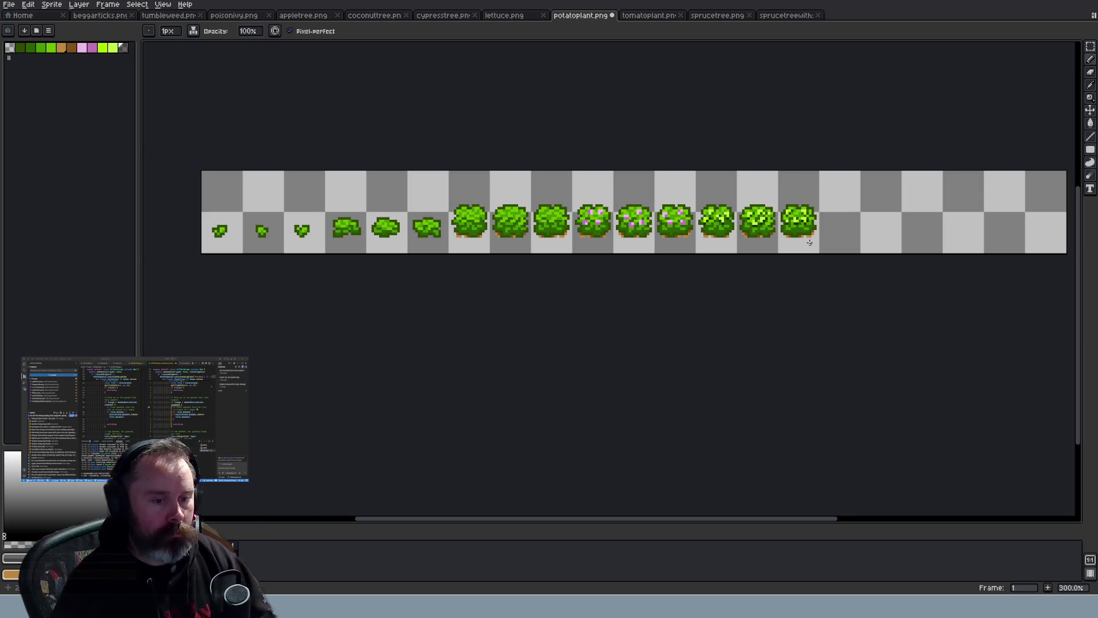
scroll(809, 242, up, 1)
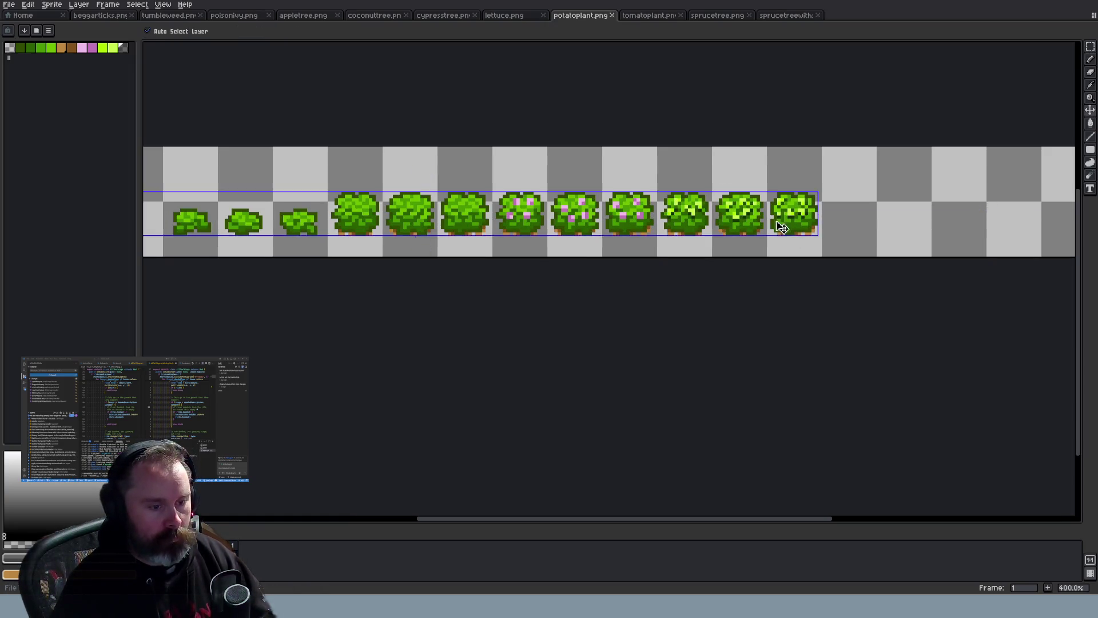
key(ctrl+Tab)
scroll(581, 264, up, 2)
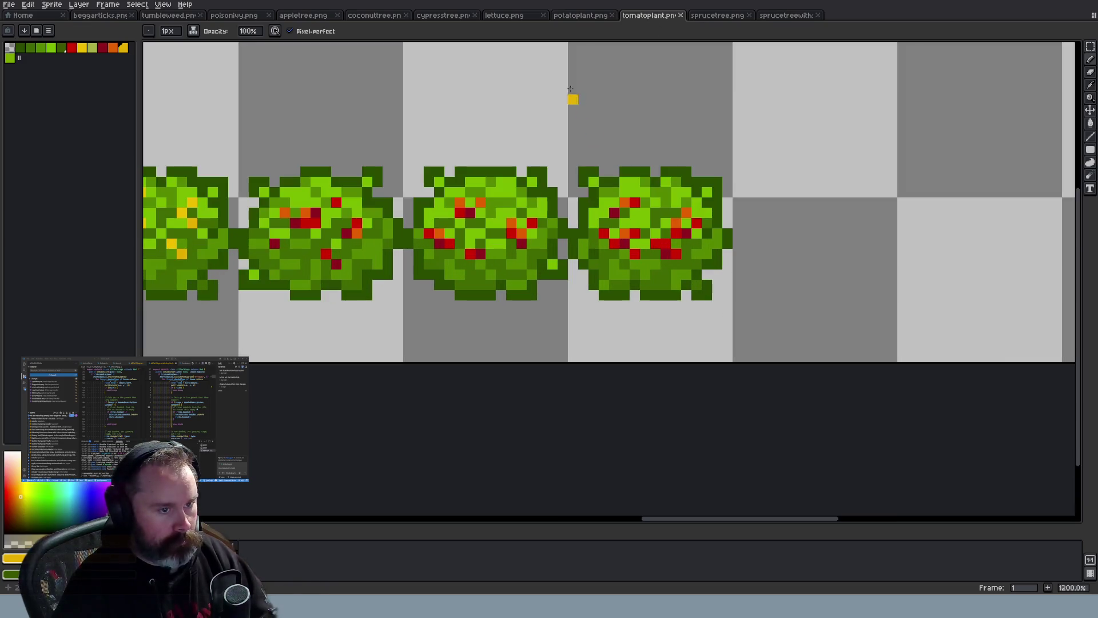
click(569, 17)
click(509, 16)
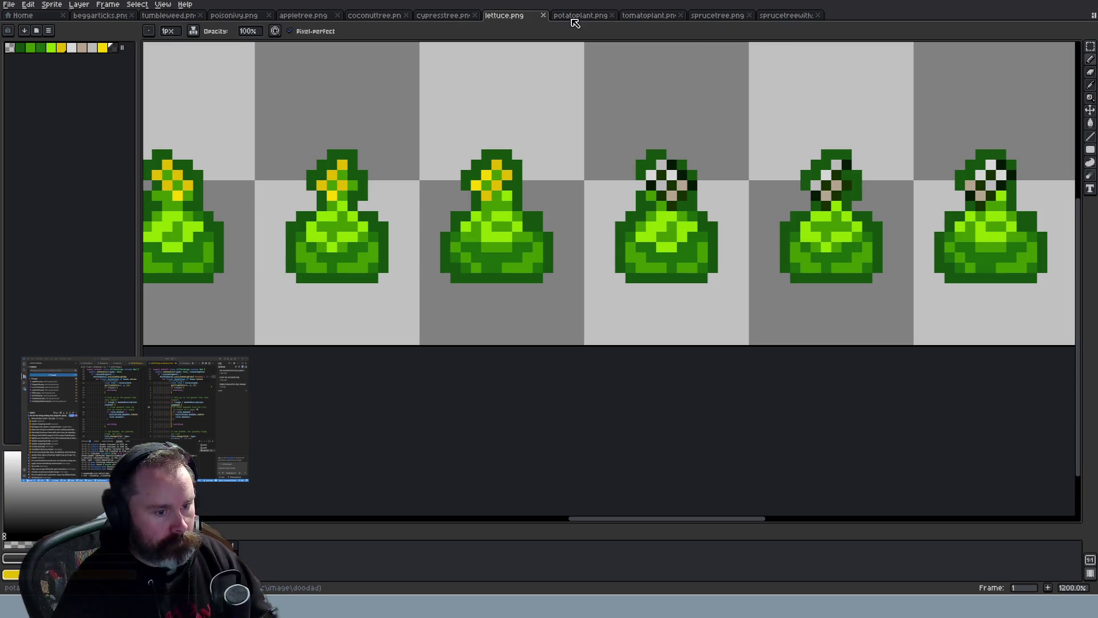
Undo the black flower pixels on the pale-flowered lettuce frames
scroll(614, 123, down, 5)
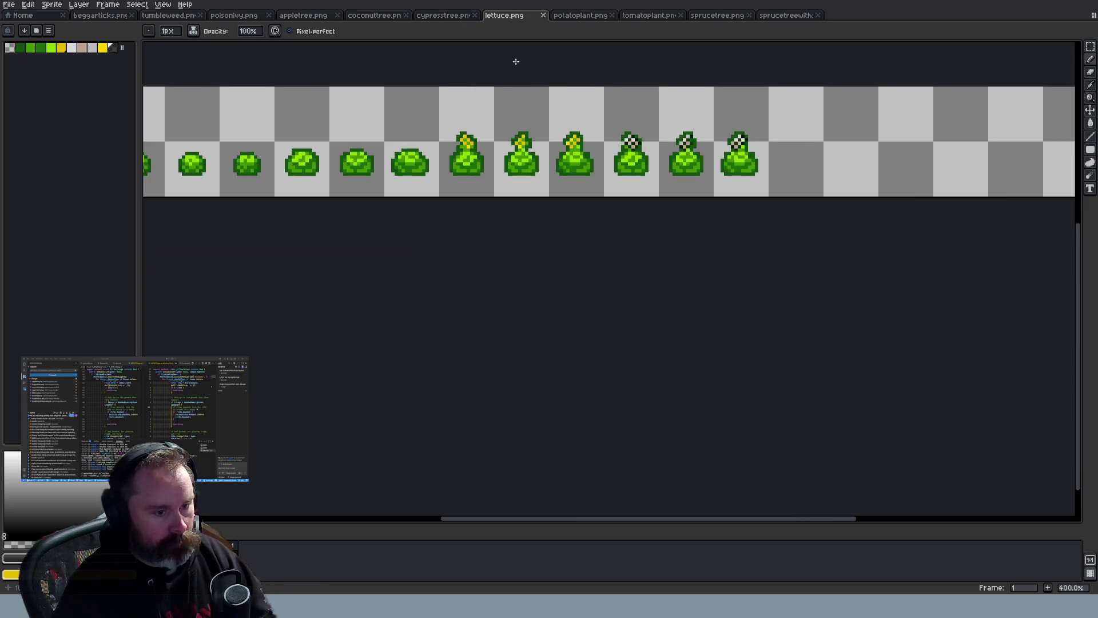
scroll(667, 125, up, 5)
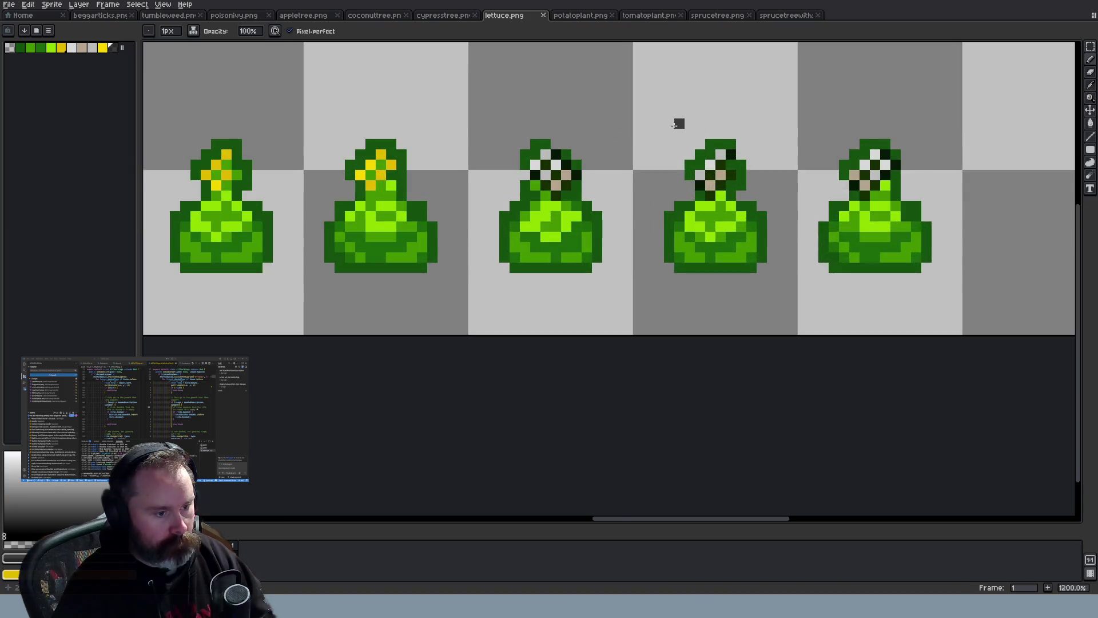
key(m)
key(ctrl+z)
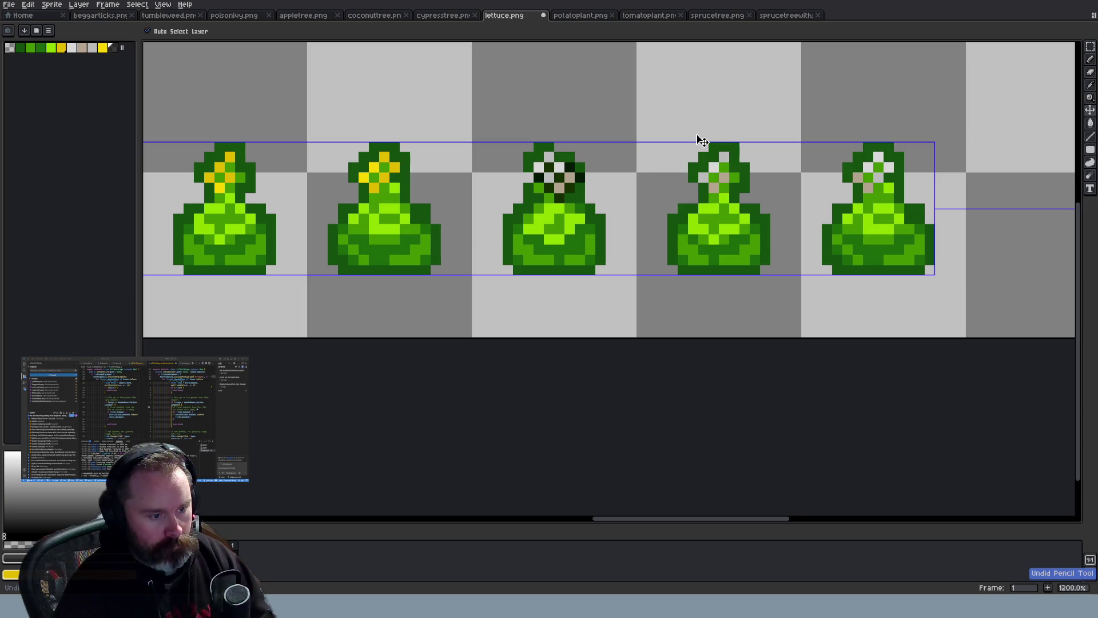
key(ctrl+z)
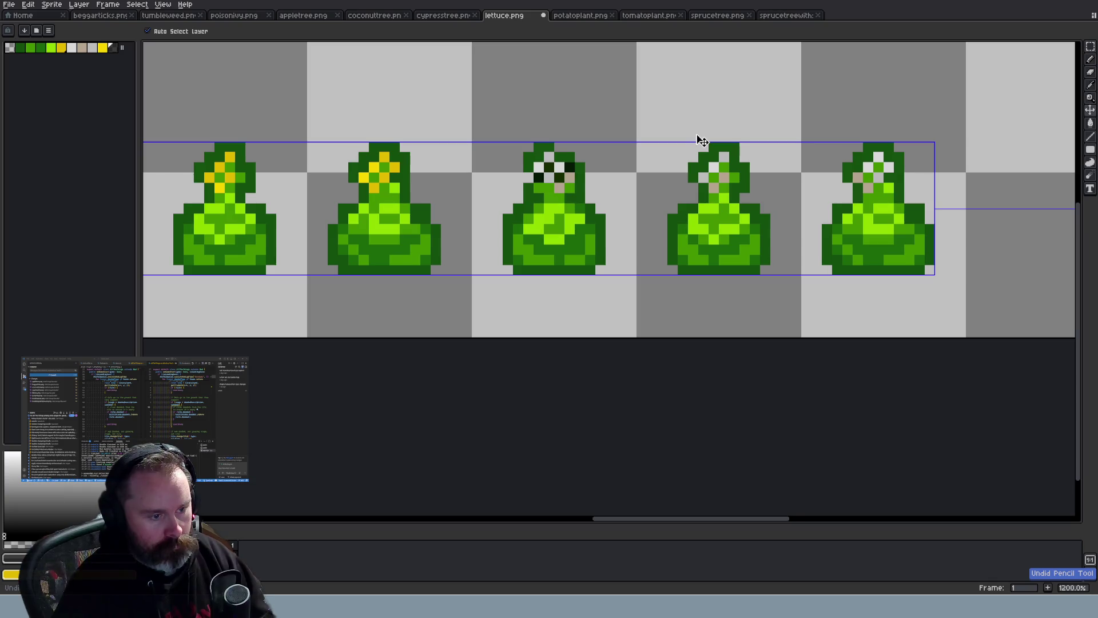
key(ctrl+z)
key(b)
scroll(696, 142, down, 4)
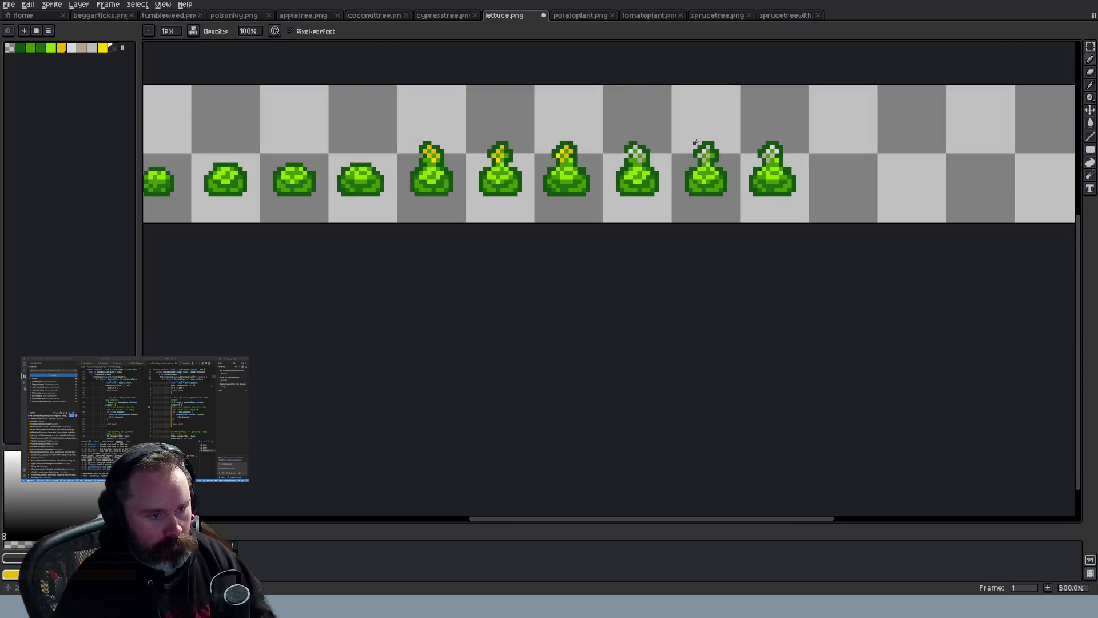
scroll(687, 142, up, 4)
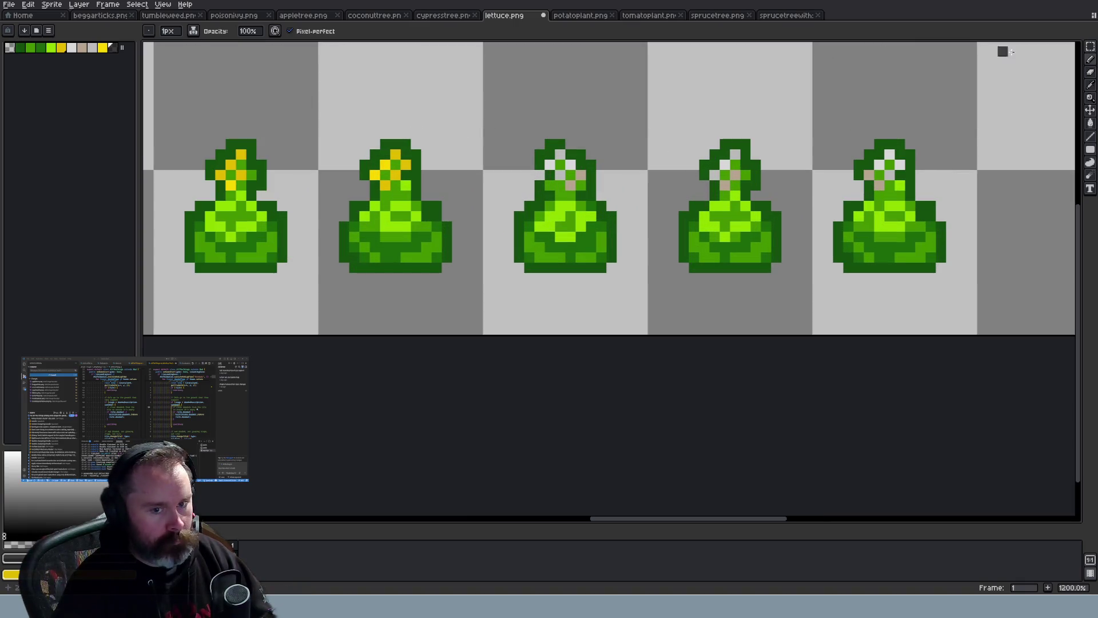
Raise the flower heads of the fifth and second-to-last lettuce frames with a rectangular selection
click(1090, 46)
drag(845, 119, 935, 191)
key(Up)
key(Up)
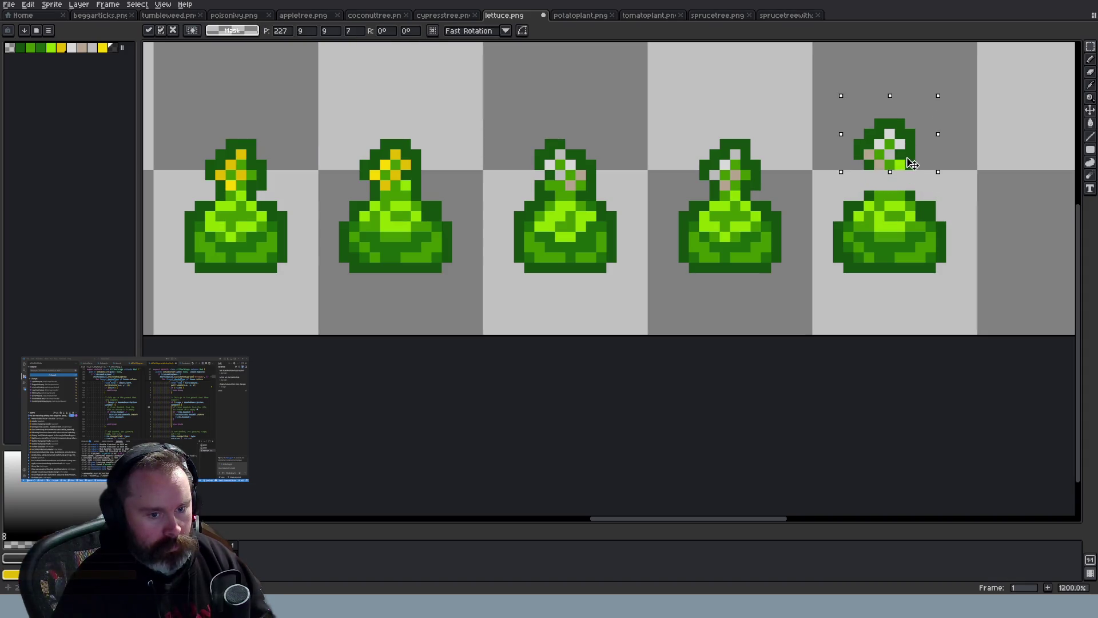
click(992, 176)
scroll(993, 175, down, 5)
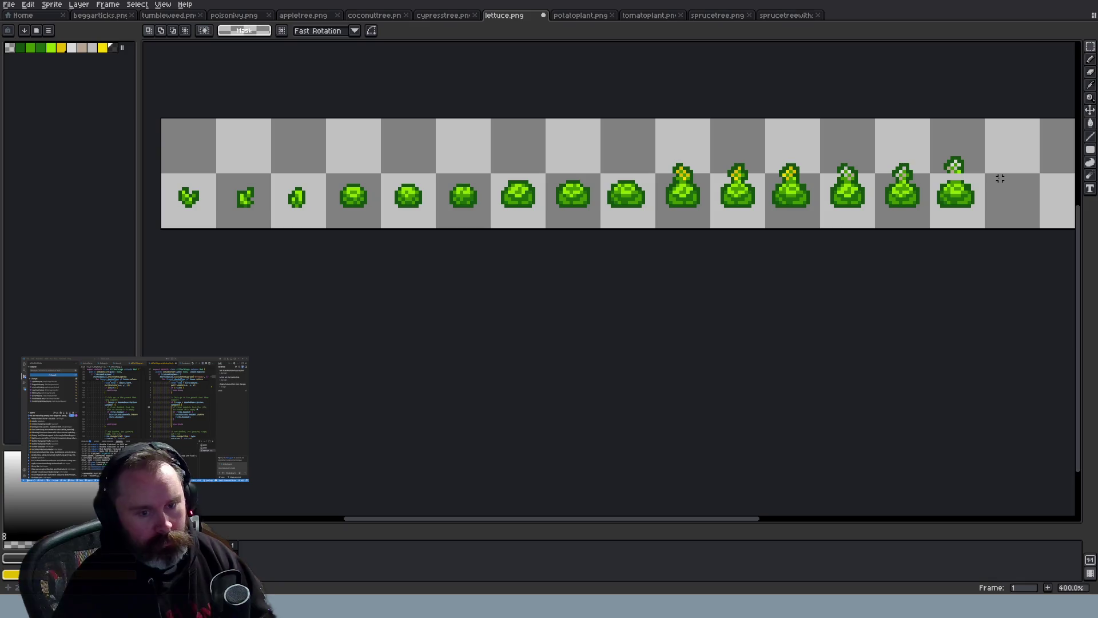
scroll(982, 148, up, 5)
mouse_move(779, 173)
mouse_down()
mouse_move(880, 242)
mouse_move(851, 202)
mouse_up()
key(Return)
Reselect the fourth lettuce's flower head and nudge it up one pixel
drag(603, 182, 717, 235)
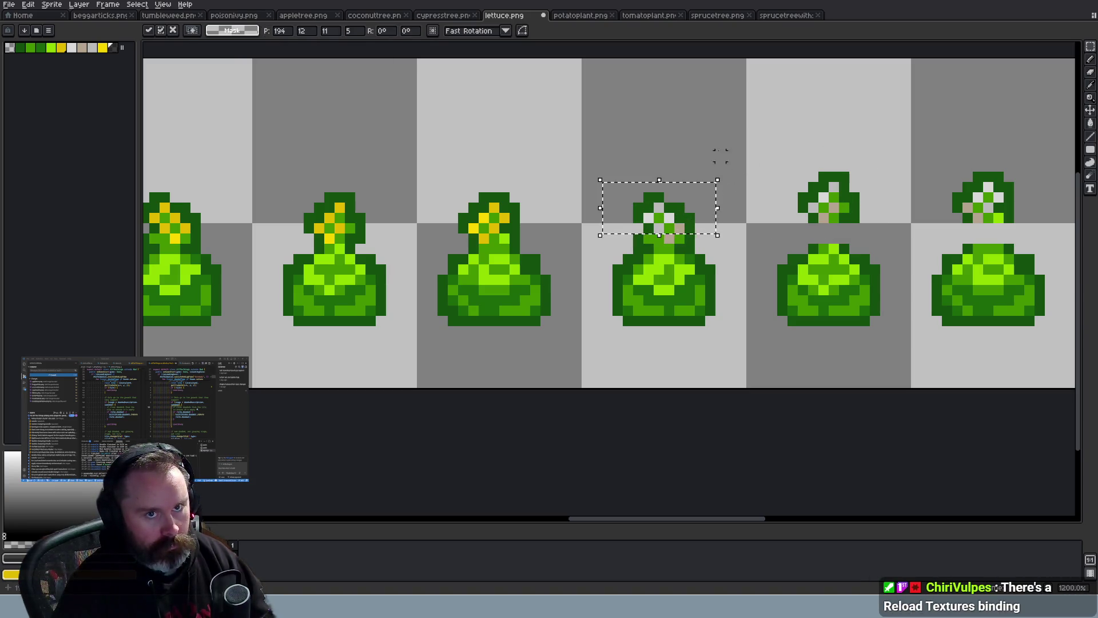
click(700, 145)
mouse_move(621, 169)
mouse_down()
mouse_move(717, 245)
mouse_move(692, 227)
mouse_up()
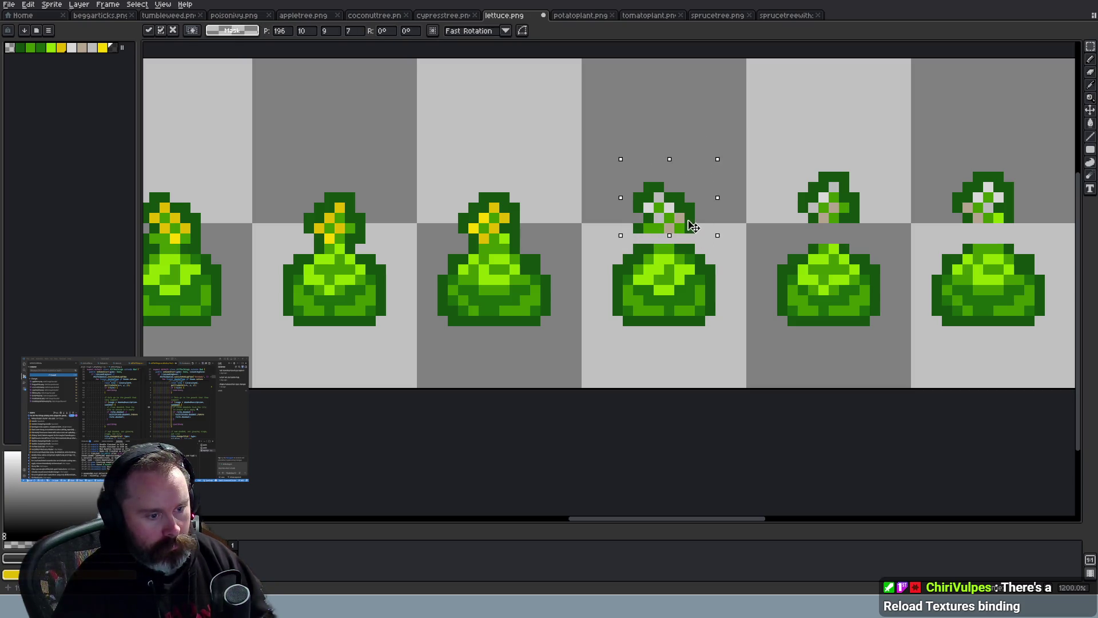
key(Up)
key(Up)
click(719, 222)
scroll(720, 222, down, 6)
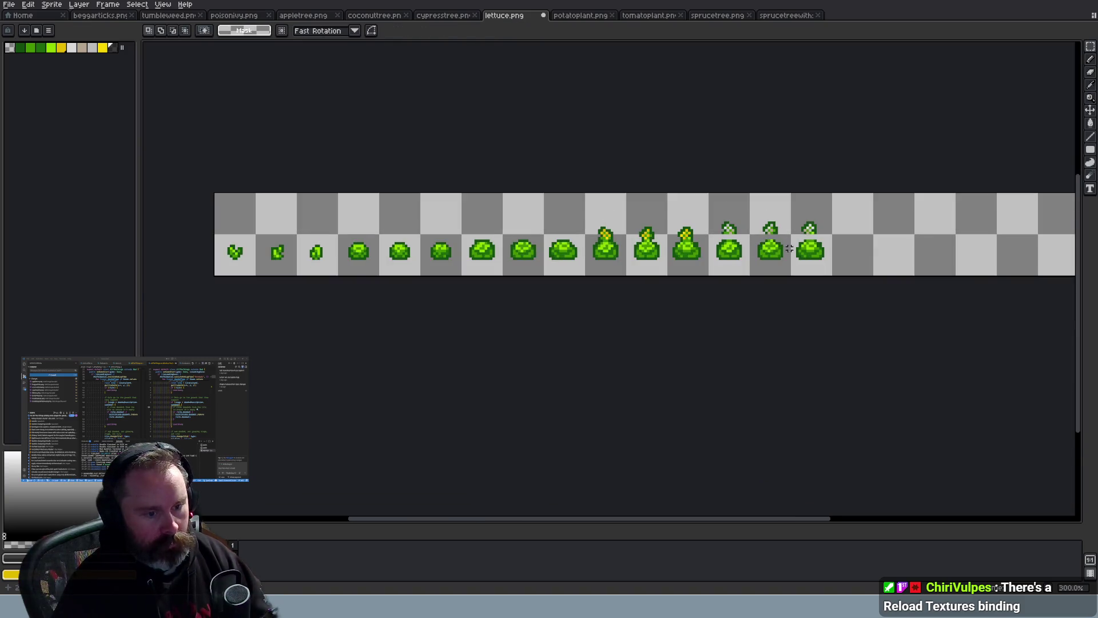
scroll(719, 227, up, 3)
scroll(719, 226, up, 3)
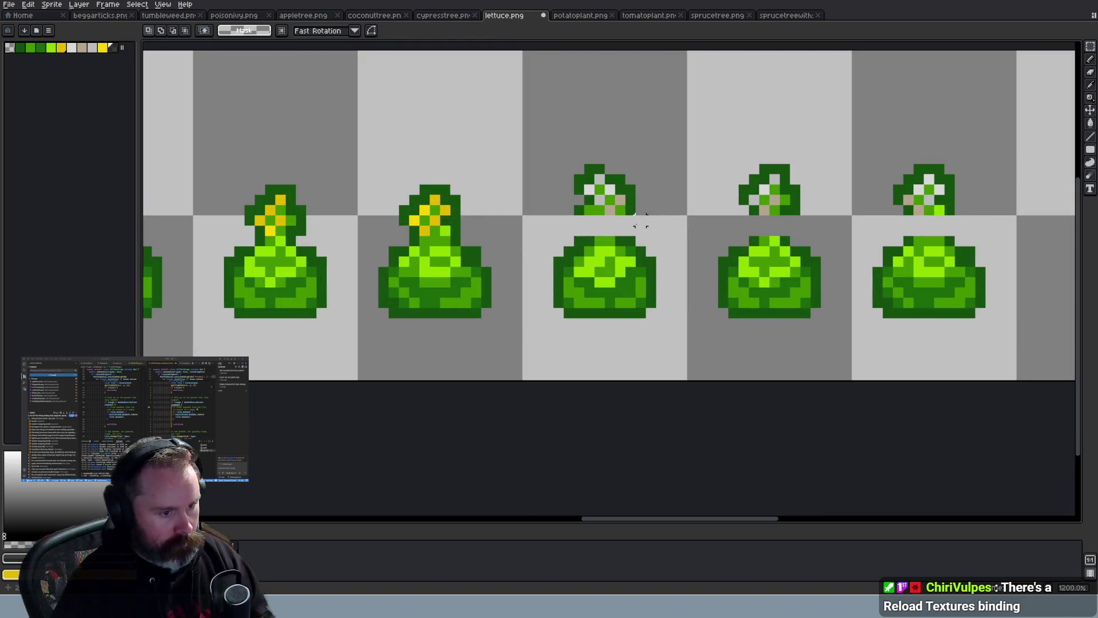
key(p)
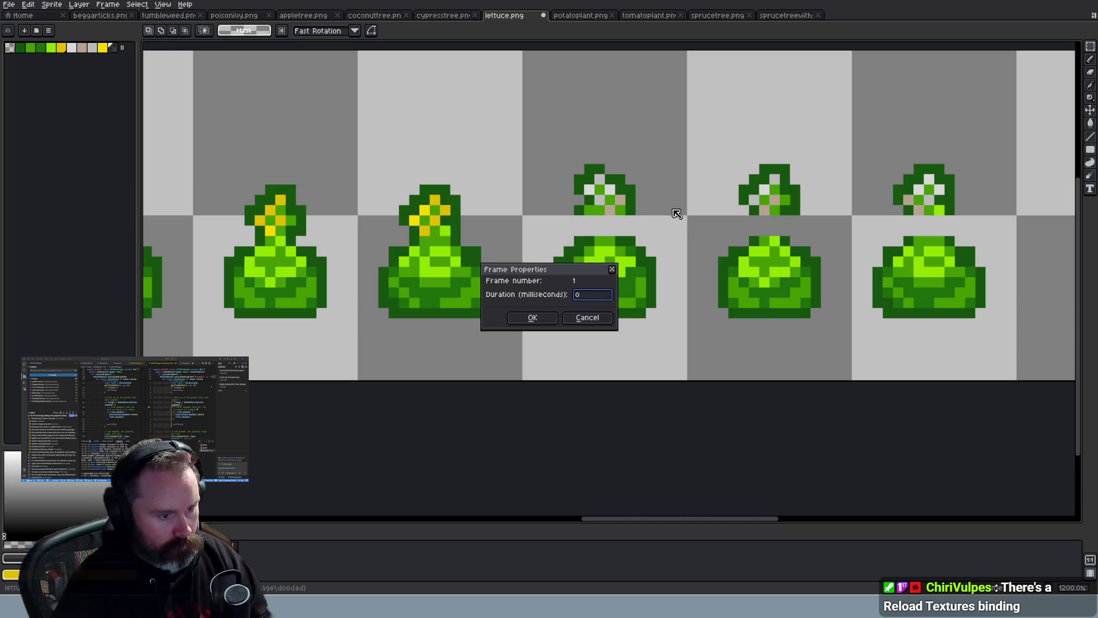
Cancel Frame Properties and pick the lettuce's stem green for the Pencil
click(595, 318)
key(i)
click(634, 205)
key(b)
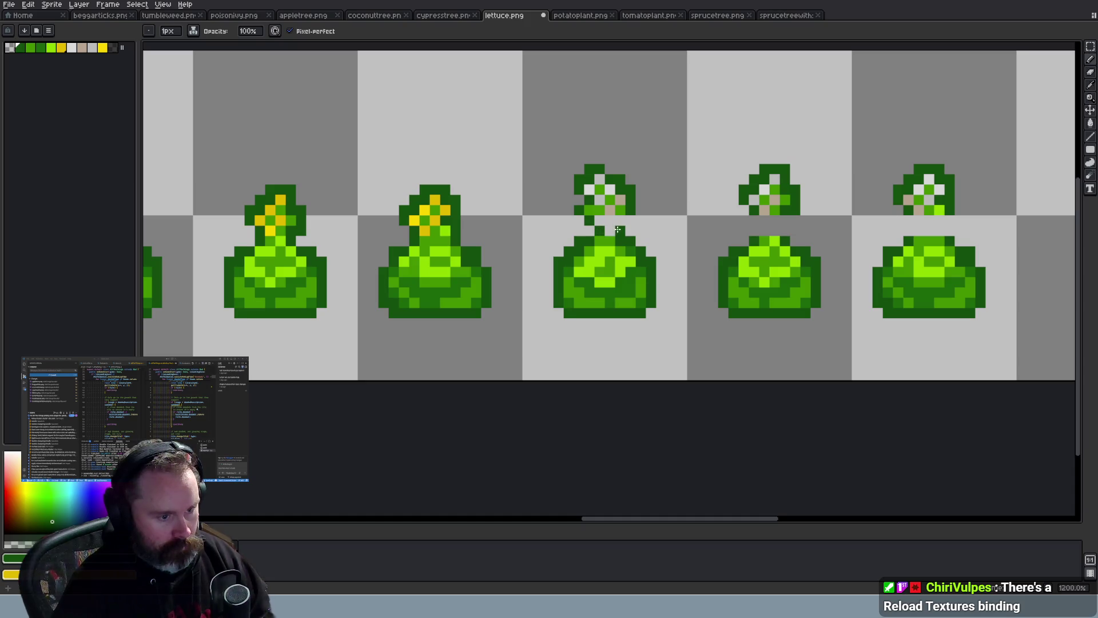
Draw dark green stems up to the raised white flower heads, undoing stray strokes
key(ctrl+z)
scroll(688, 248, down, 3)
scroll(739, 258, up, 3)
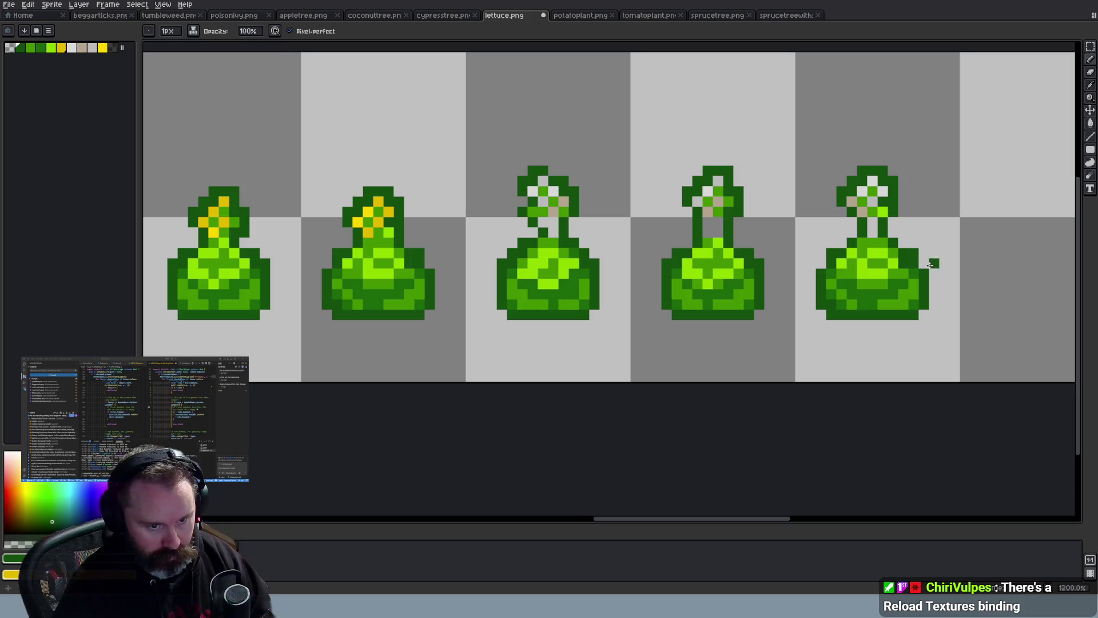
scroll(931, 264, down, 3)
scroll(911, 245, up, 3)
key(ctrl+z)
key(v)
key(b)
scroll(910, 245, down, 3)
scroll(814, 256, up, 3)
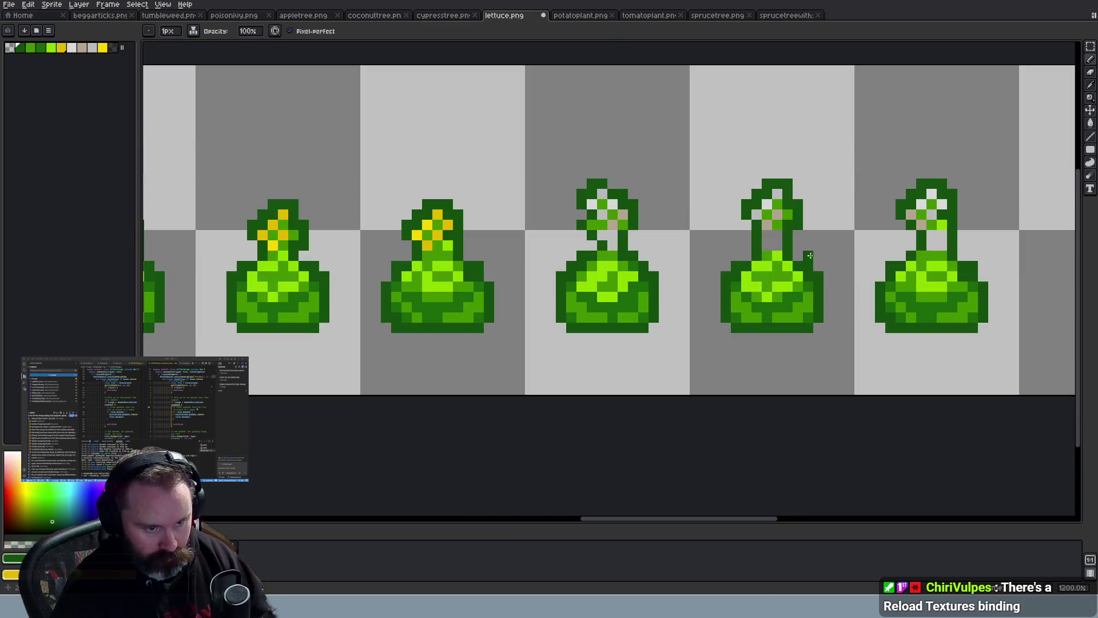
scroll(814, 256, down, 4)
scroll(850, 305, up, 2)
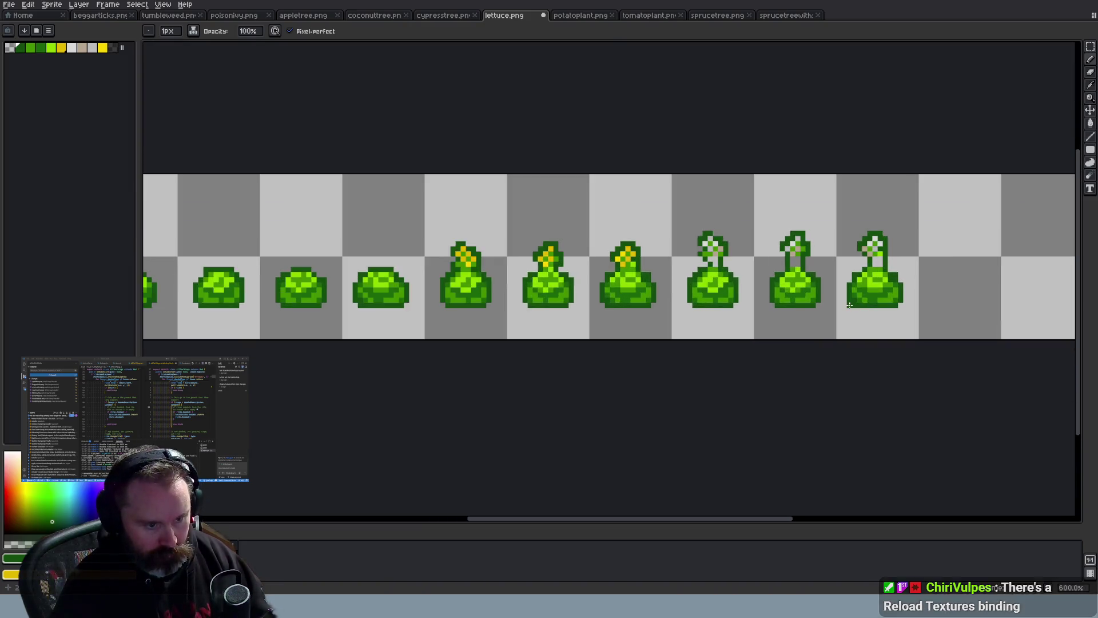
scroll(850, 305, up, 3)
Lower the flower heads of the fourth, fifth and sixth lettuces by one pixel
key(m)
mouse_move(636, 201)
mouse_down()
mouse_move(735, 240)
mouse_move(743, 276)
mouse_up()
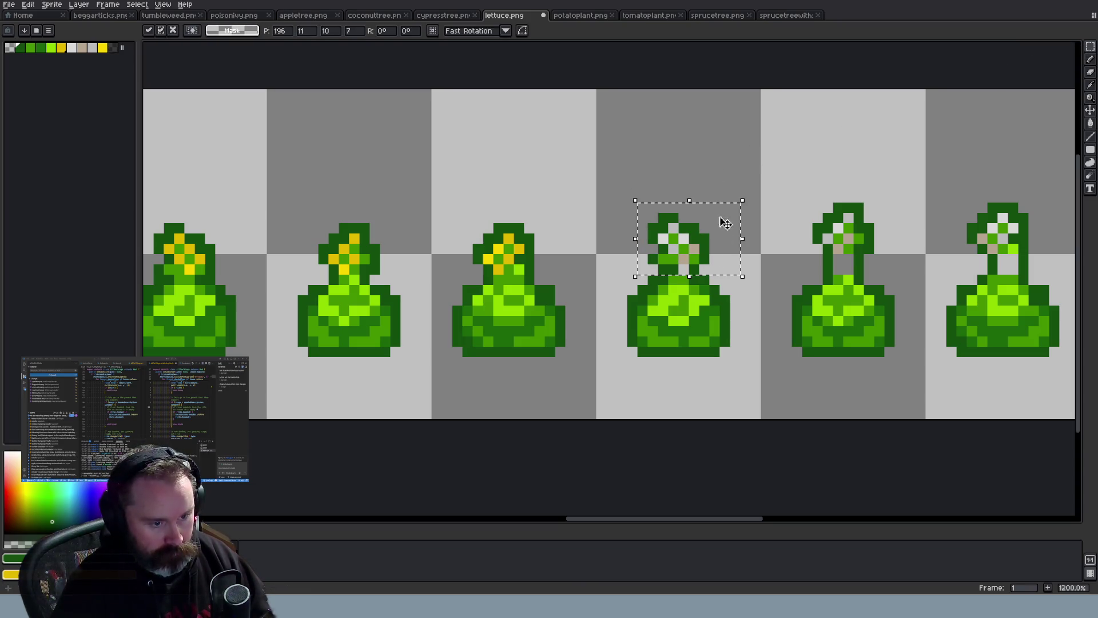
key(ctrl+d)
mouse_move(790, 180)
mouse_down()
mouse_move(826, 218)
mouse_move(901, 249)
mouse_move(908, 266)
mouse_move(872, 255)
mouse_up()
key(ctrl+d)
mouse_move(936, 172)
mouse_down()
mouse_move(1060, 265)
mouse_move(1019, 243)
mouse_move(1020, 252)
mouse_up()
key(ctrl+d)
Pick the bright lime green from the sixth lettuce for Pencil touch-ups
key(i)
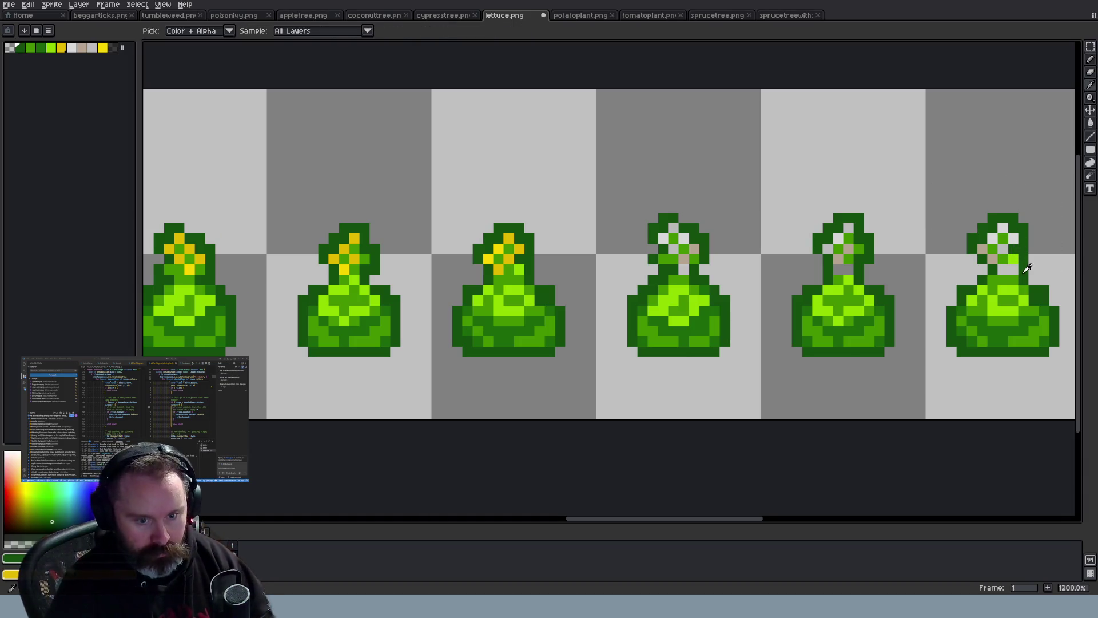
click(1015, 270)
key(b)
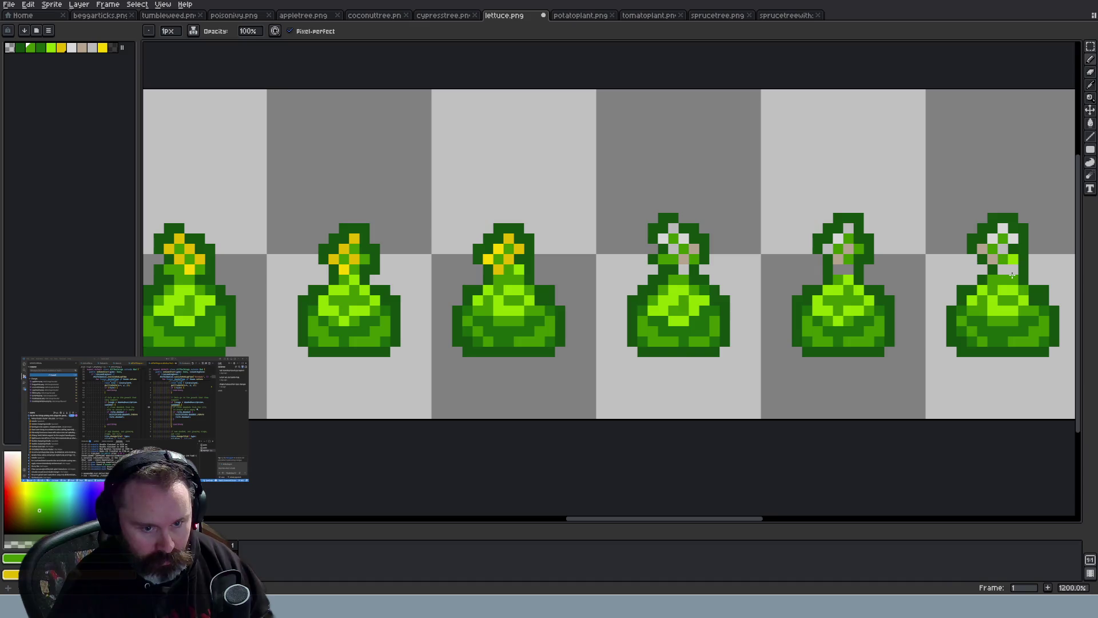
key(i)
click(1010, 286)
key(b)
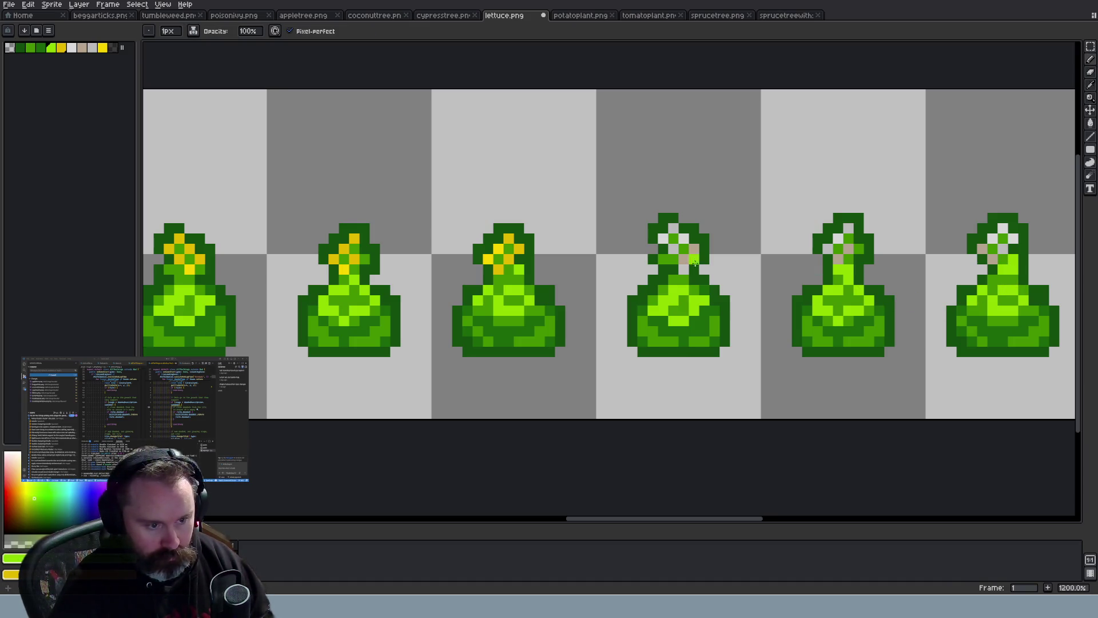
scroll(803, 305, down, 5)
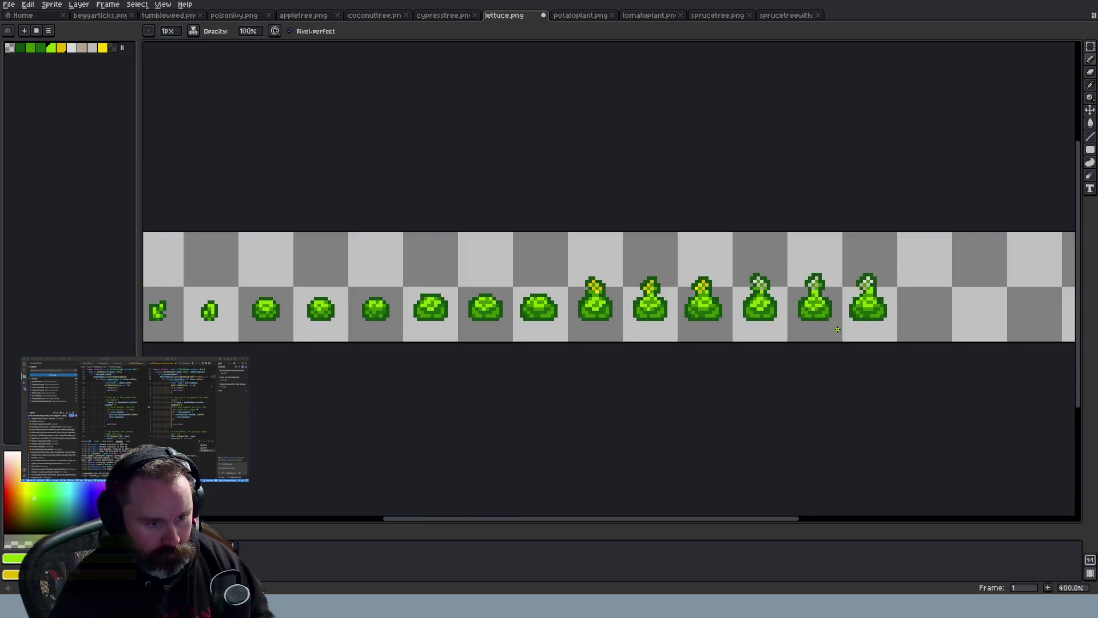
scroll(837, 330, down, 1)
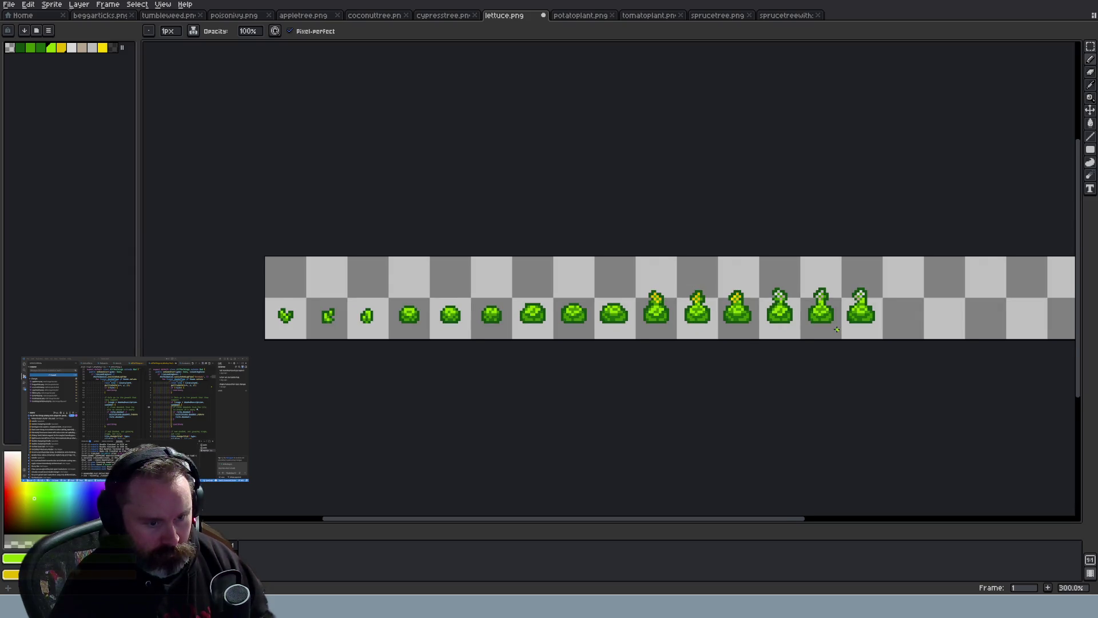
scroll(834, 326, up, 6)
scroll(749, 295, down, 2)
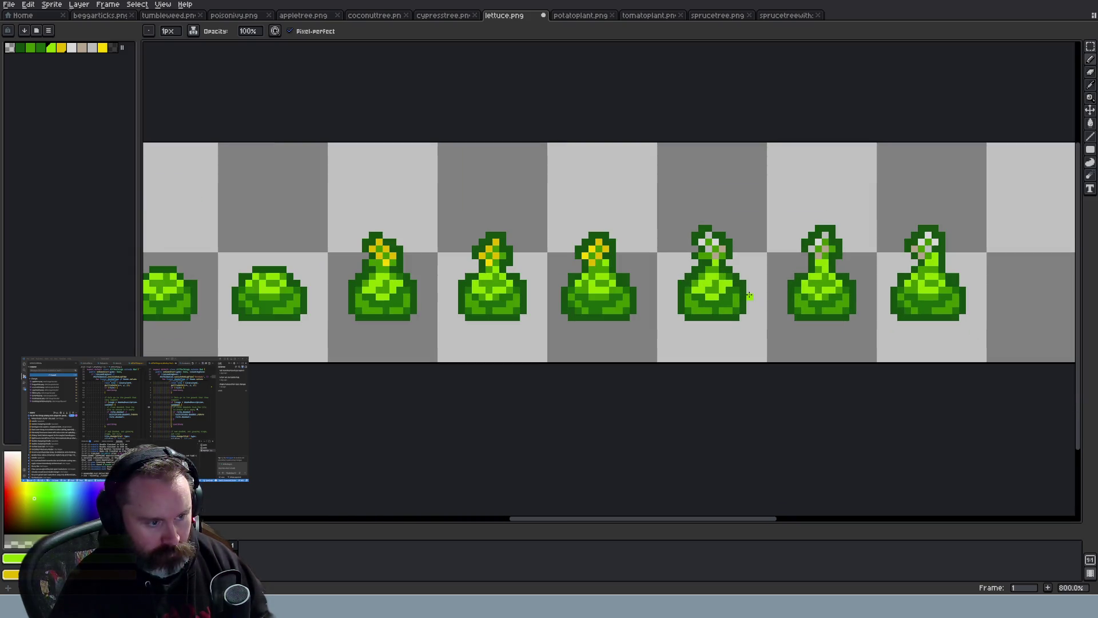
Nudge the tops of the left and middle flowering lettuces down one pixel, then deselect
key(m)
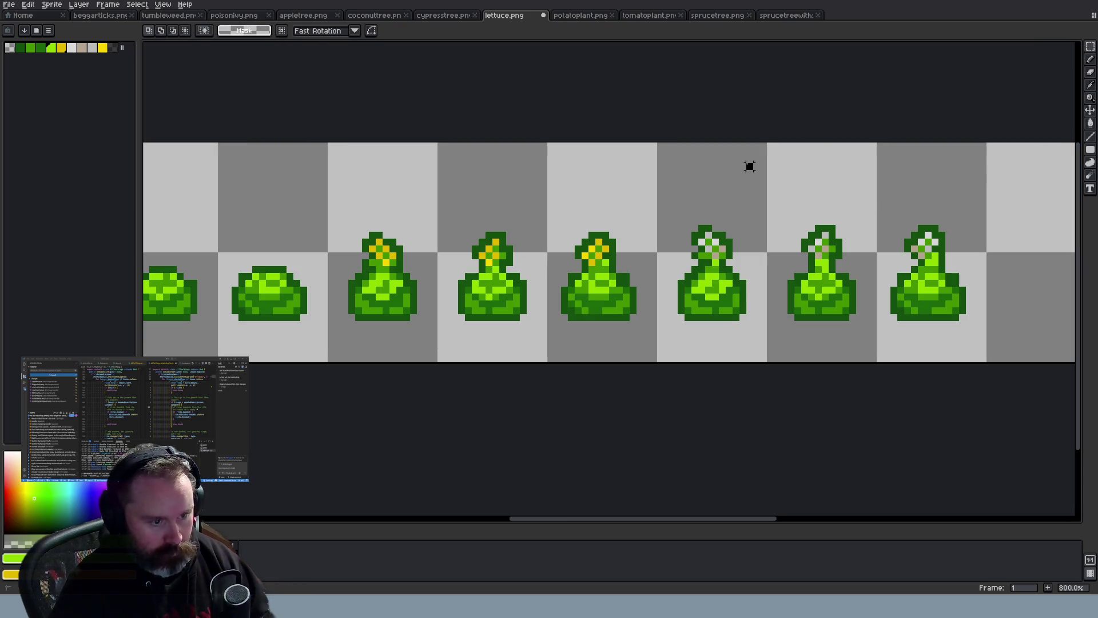
mouse_move(565, 223)
mouse_down()
mouse_move(632, 263)
mouse_move(631, 274)
mouse_up()
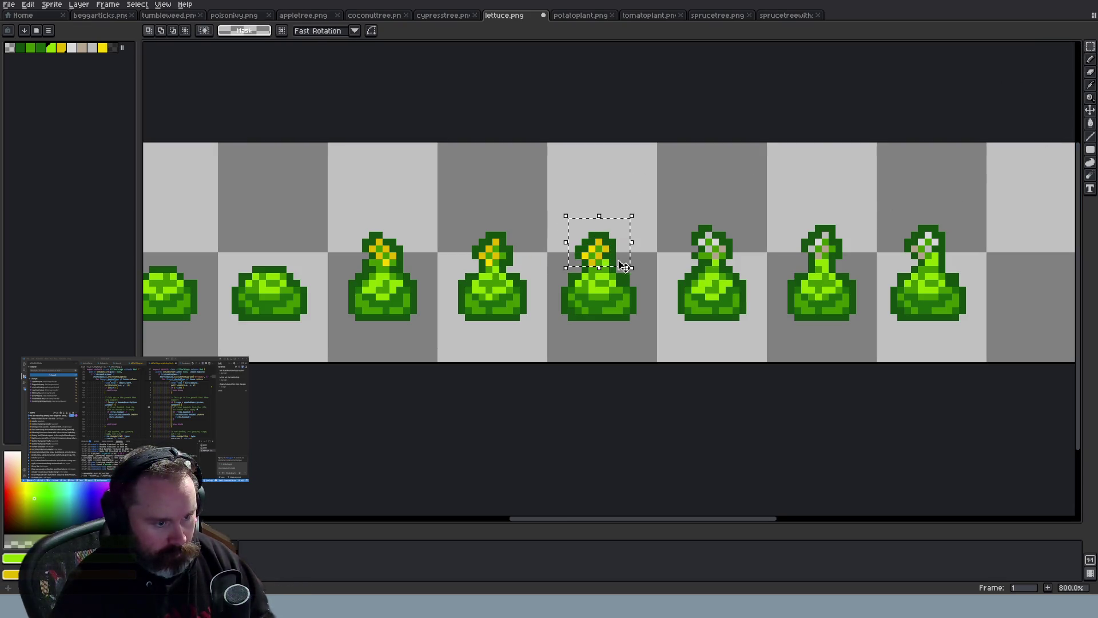
drag(465, 211, 531, 264)
click(482, 200)
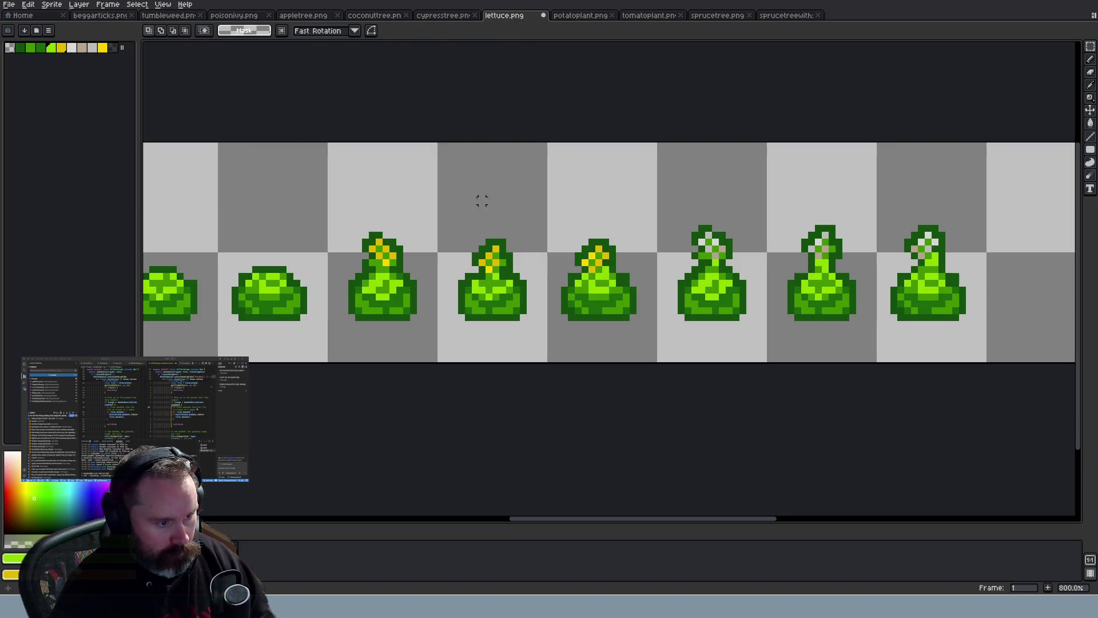
mouse_move(460, 219)
mouse_down()
mouse_move(537, 271)
mouse_move(518, 266)
mouse_up()
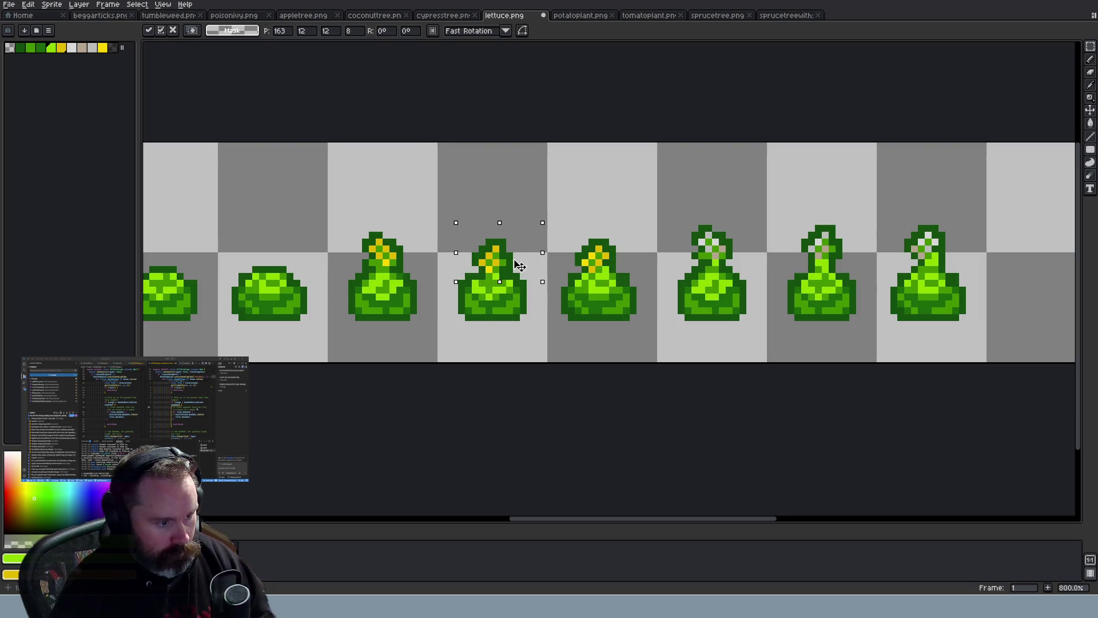
click(386, 208)
mouse_move(359, 228)
mouse_down()
mouse_move(420, 275)
mouse_move(399, 268)
mouse_up()
click(412, 221)
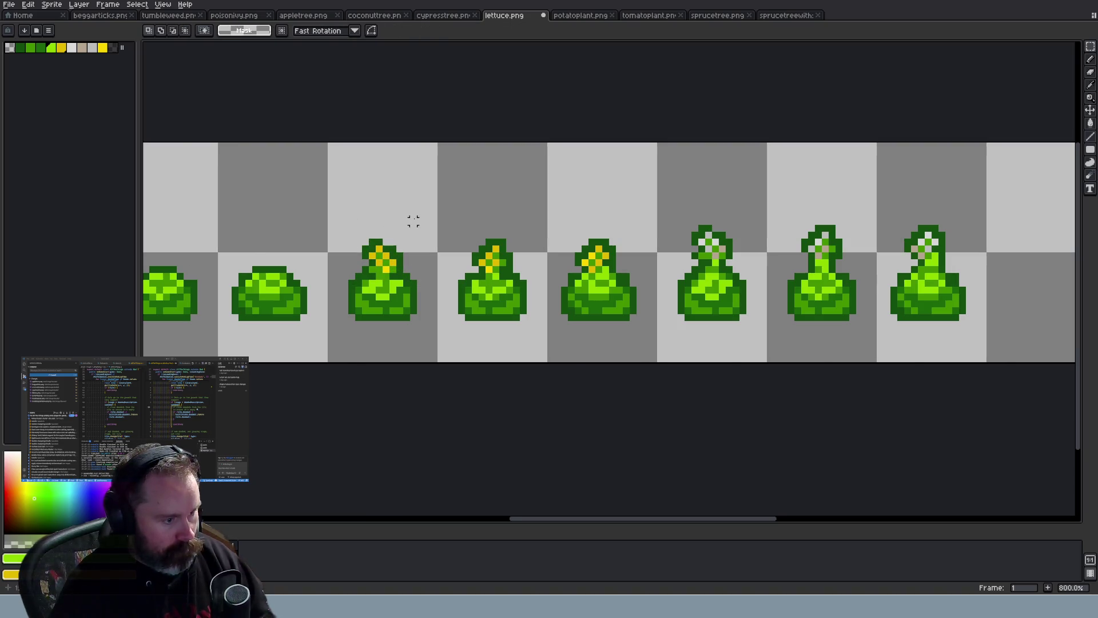
scroll(413, 222, down, 3)
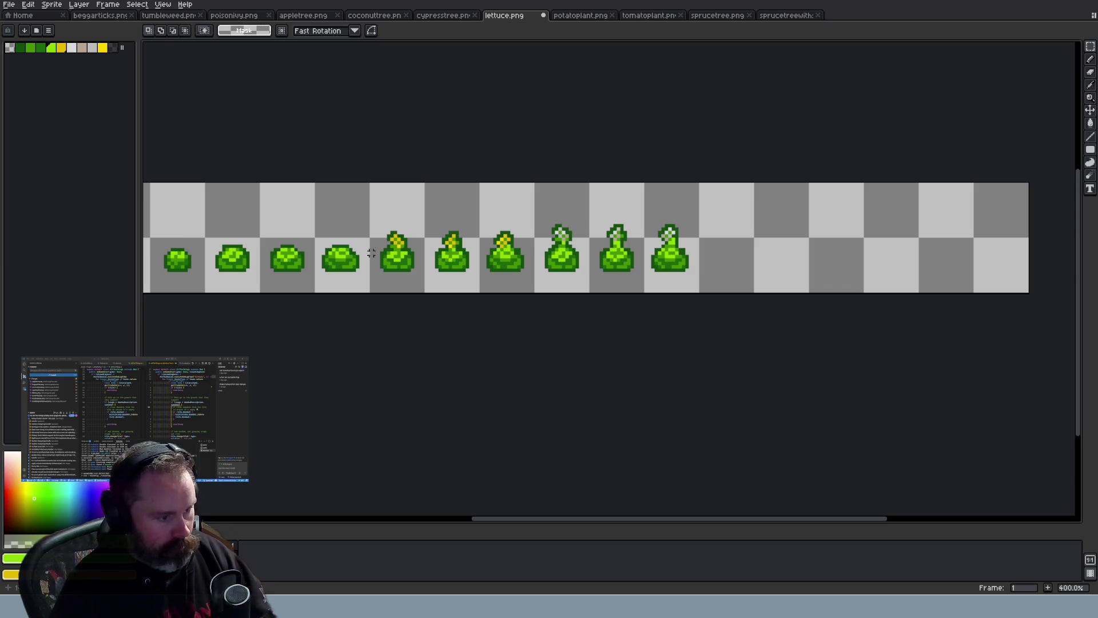
Pick a lettuce green from the sprite as the Pencil colour
scroll(371, 250, up, 5)
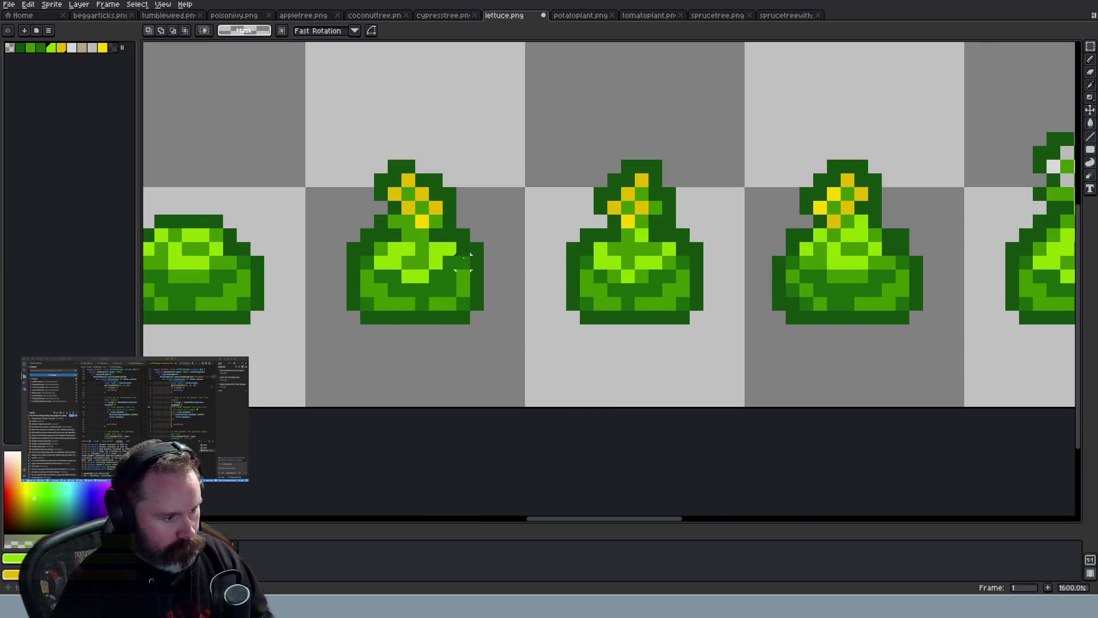
key(i)
click(625, 239)
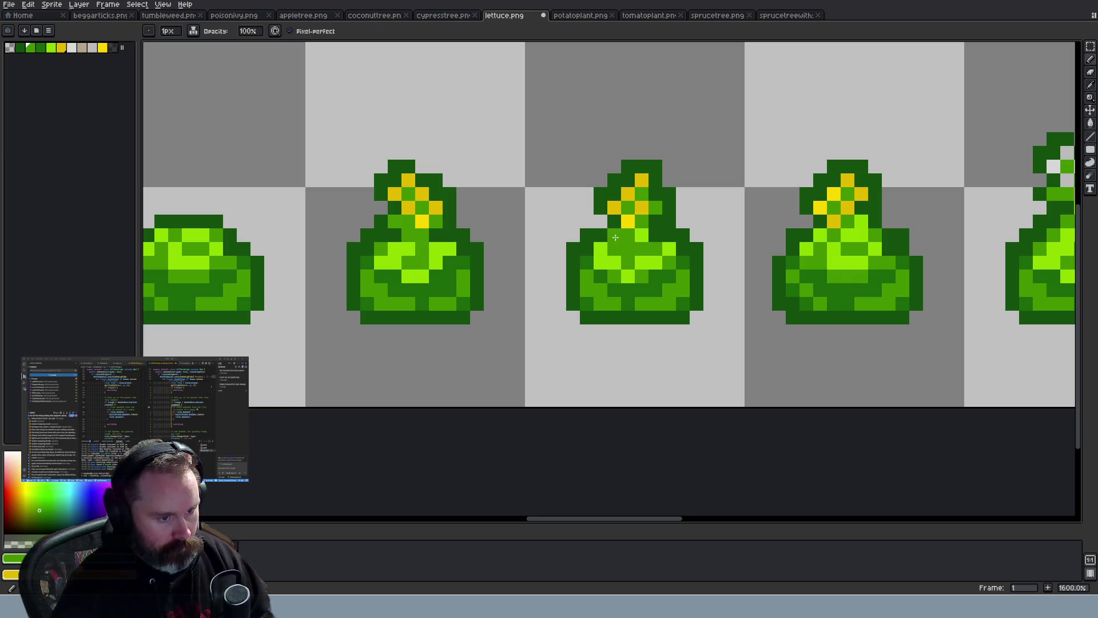
key(b)
scroll(681, 284, down, 3)
scroll(713, 297, up, 3)
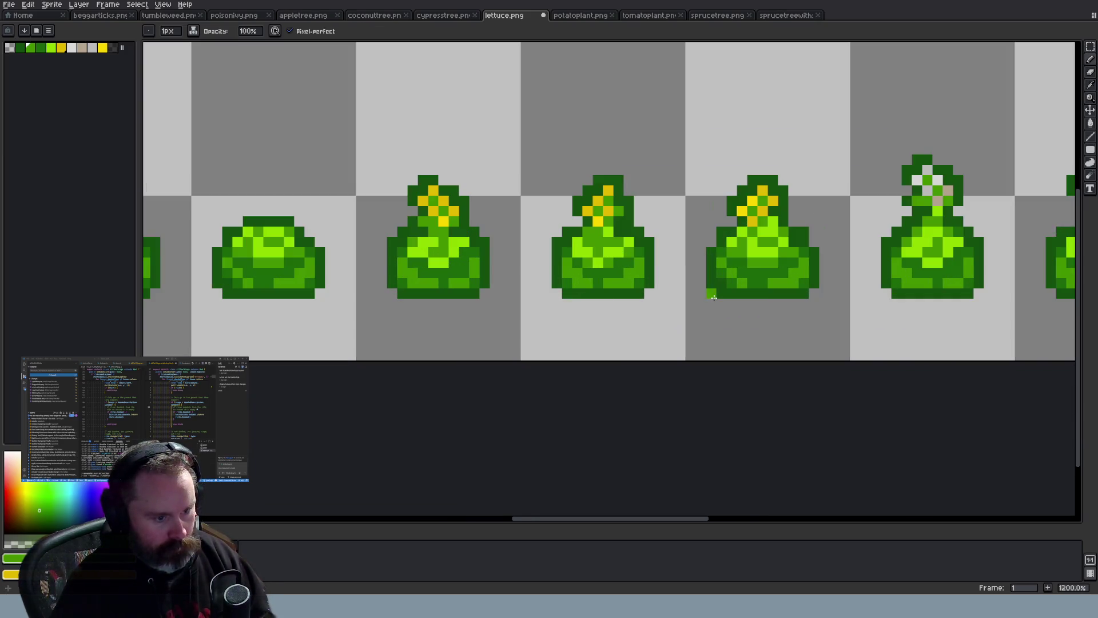
scroll(663, 277, down, 2)
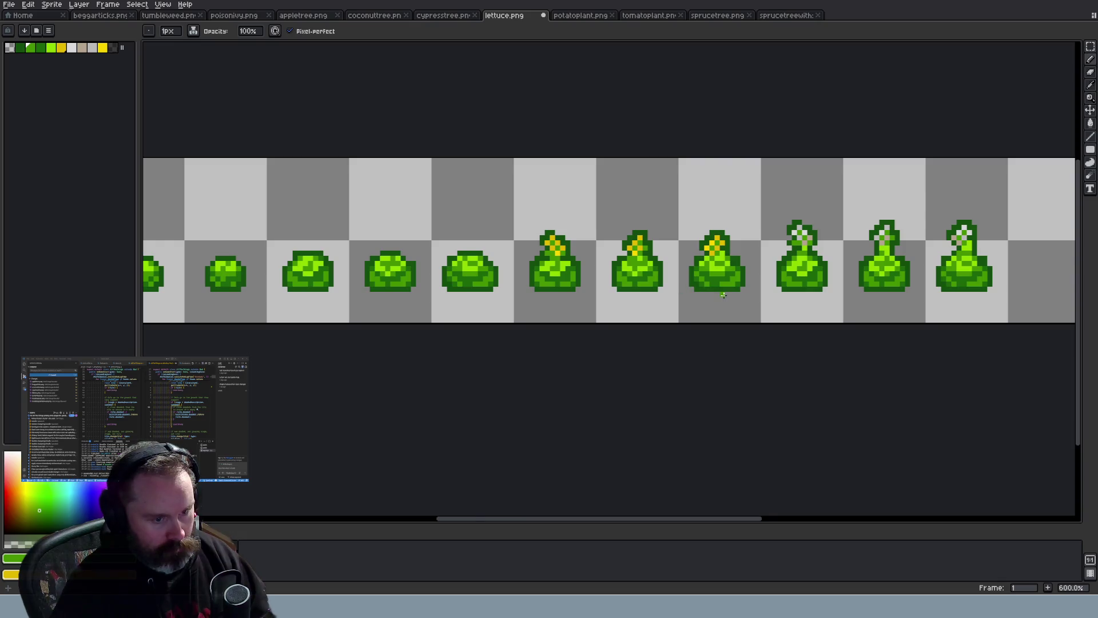
scroll(723, 295, up, 2)
Darken a stray bright-green pixel on the lettuce neck, undoing an unwanted stroke
key(e)
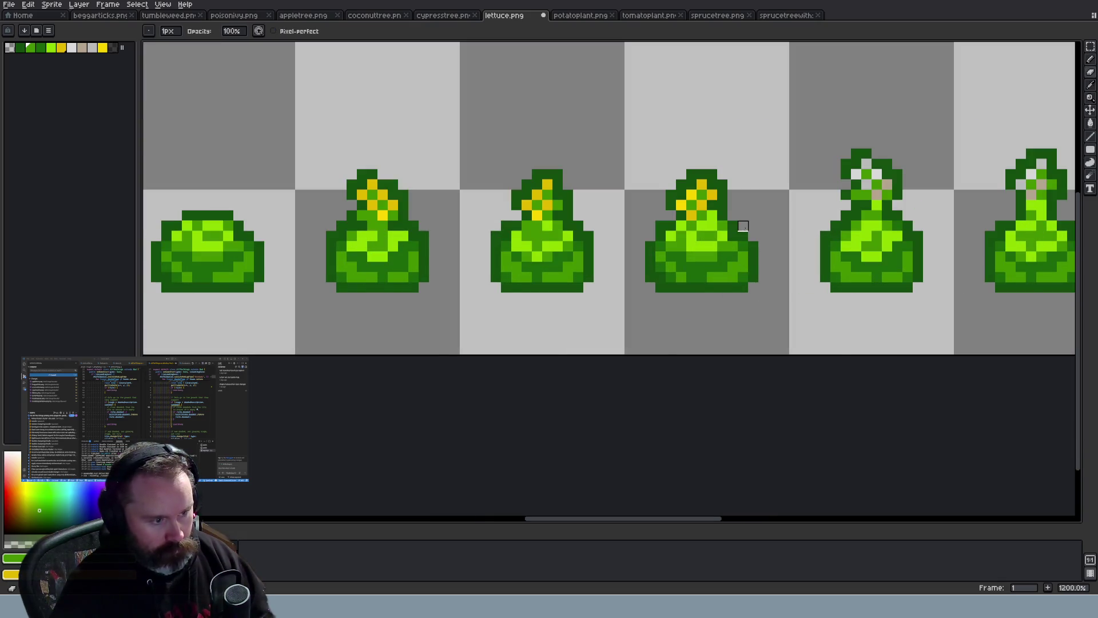
scroll(755, 258, down, 4)
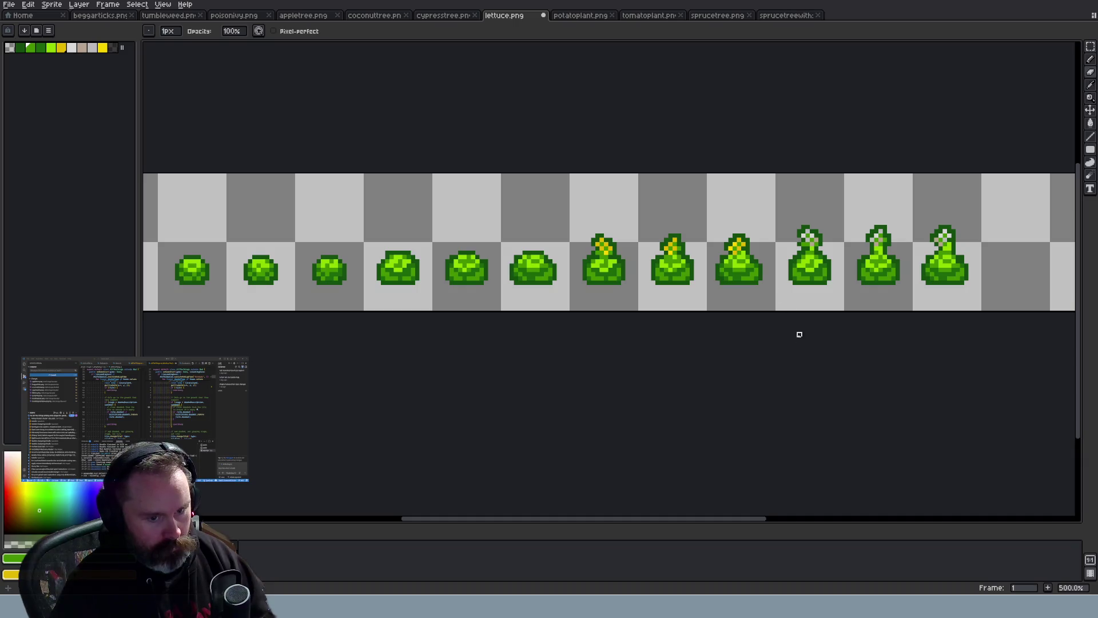
scroll(986, 235, up, 6)
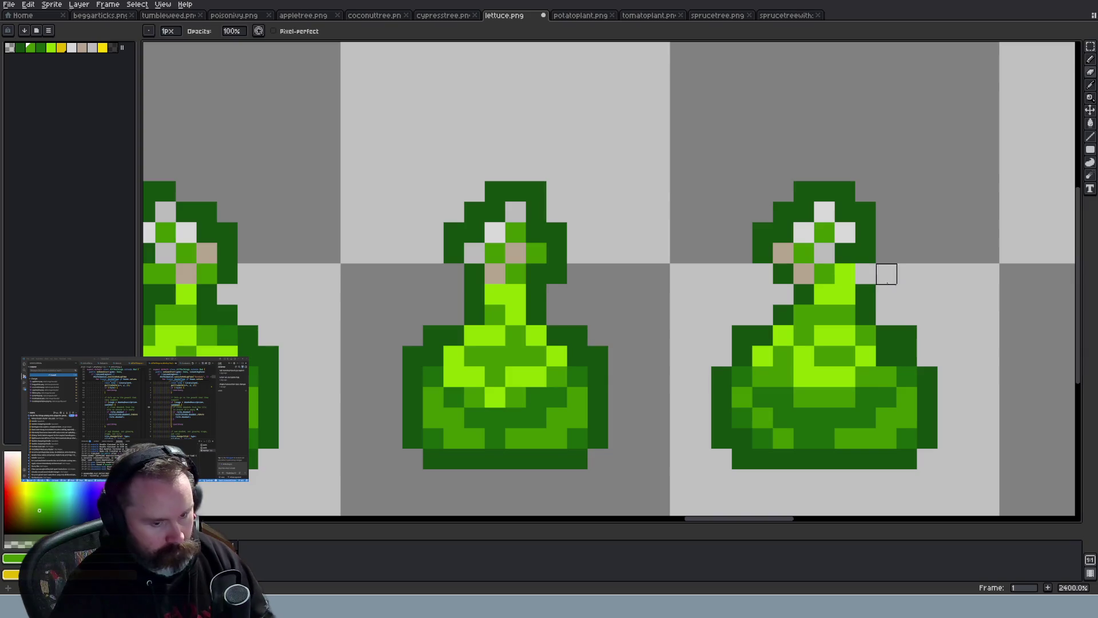
key(b)
click(852, 277)
scroll(852, 277, down, 8)
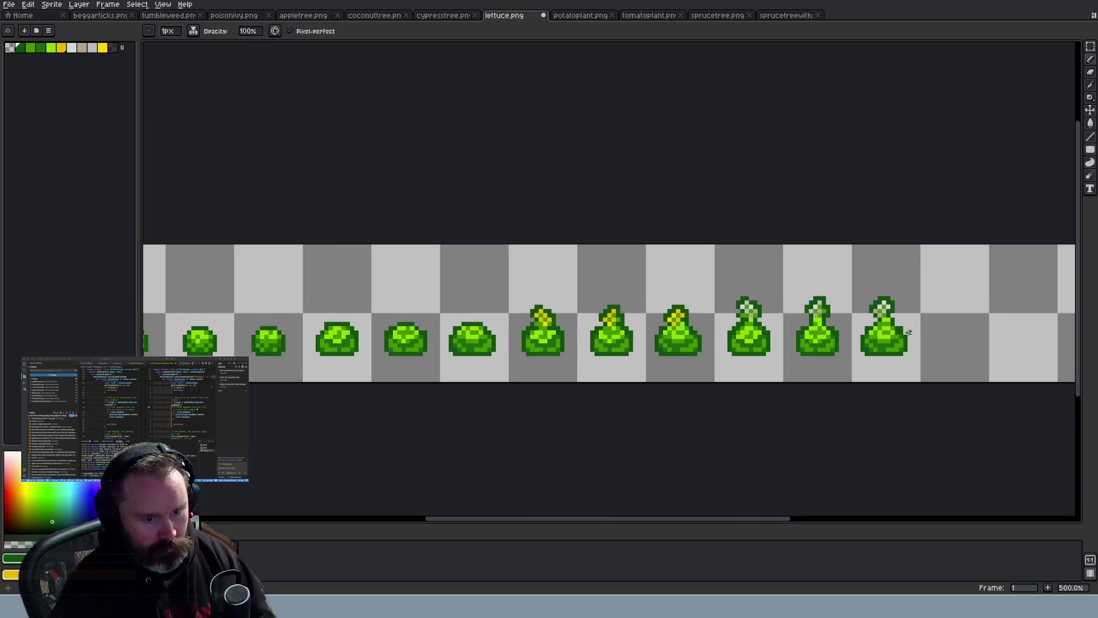
scroll(918, 342, up, 5)
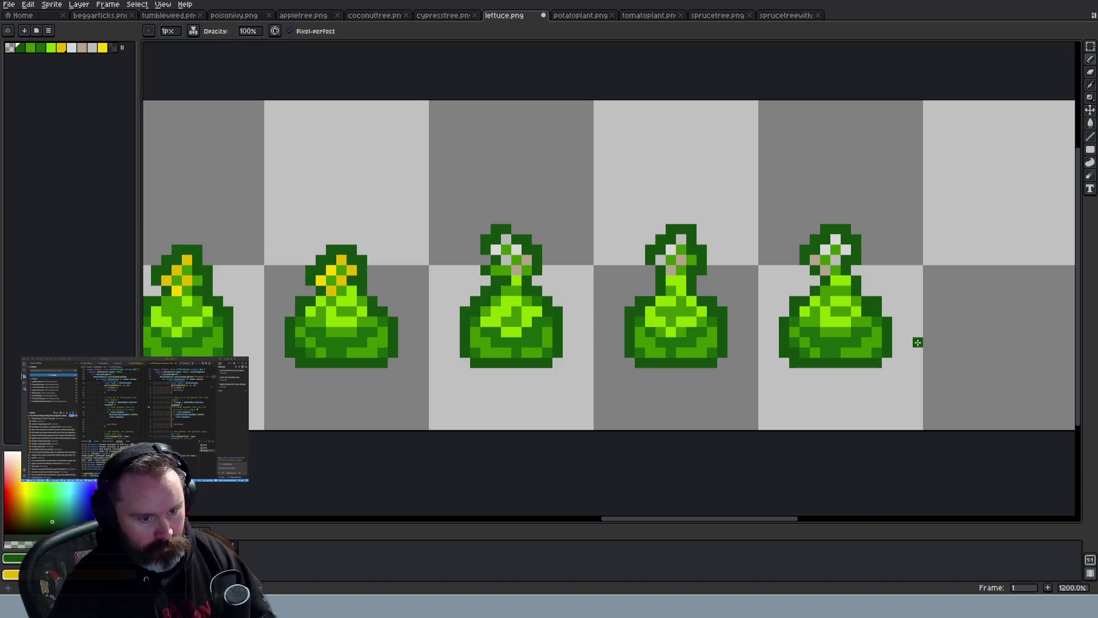
key(ctrl+z)
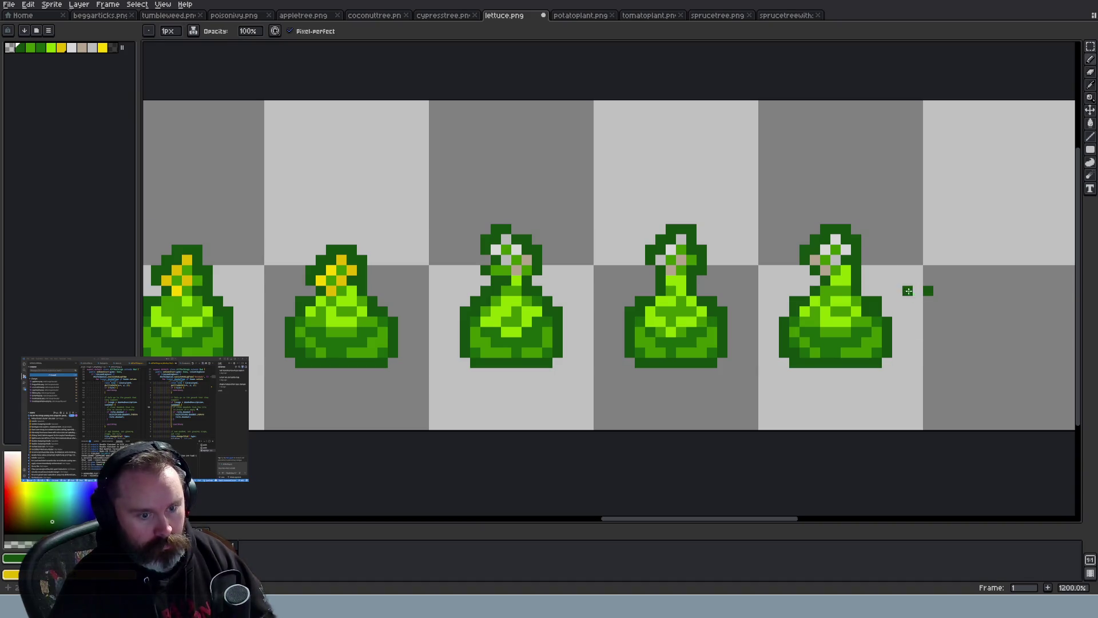
scroll(898, 312, down, 4)
scroll(845, 268, up, 6)
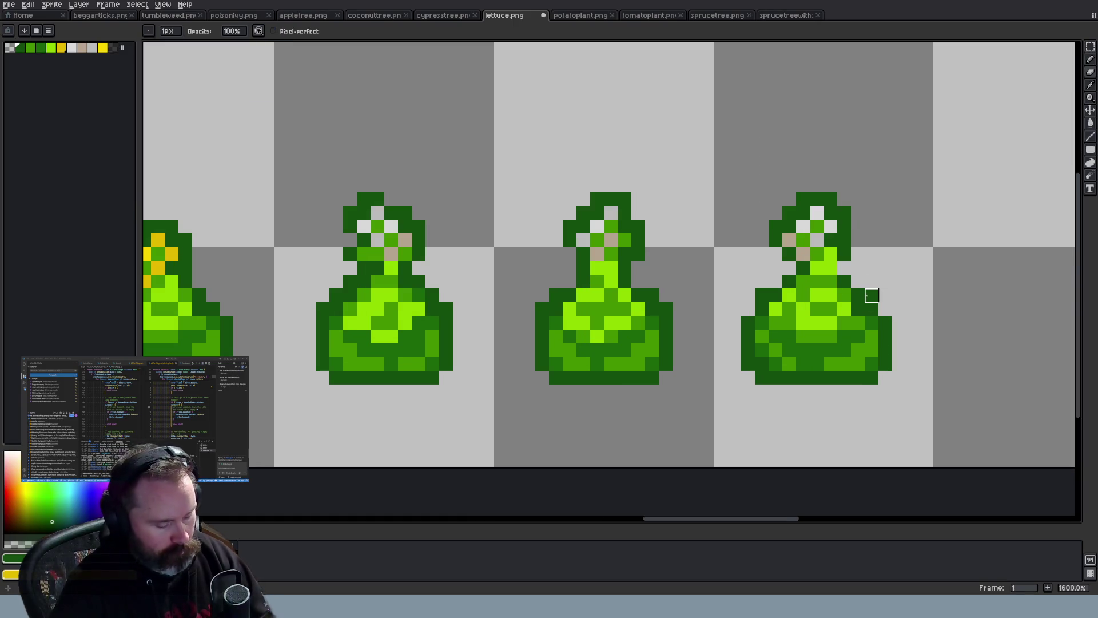
scroll(884, 325, down, 4)
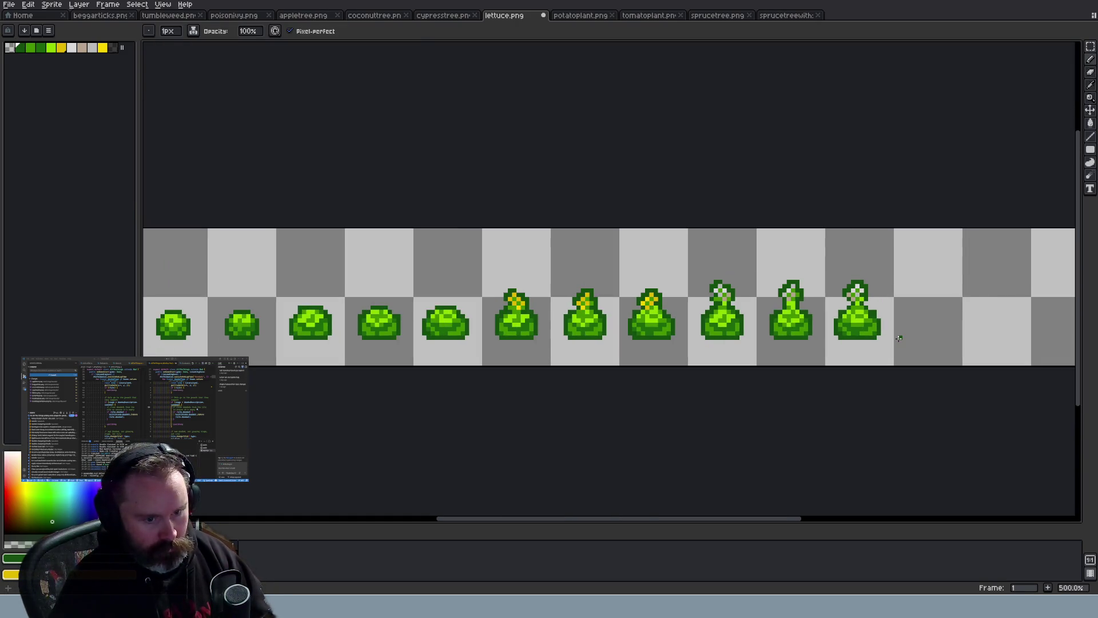
scroll(899, 338, down, 1)
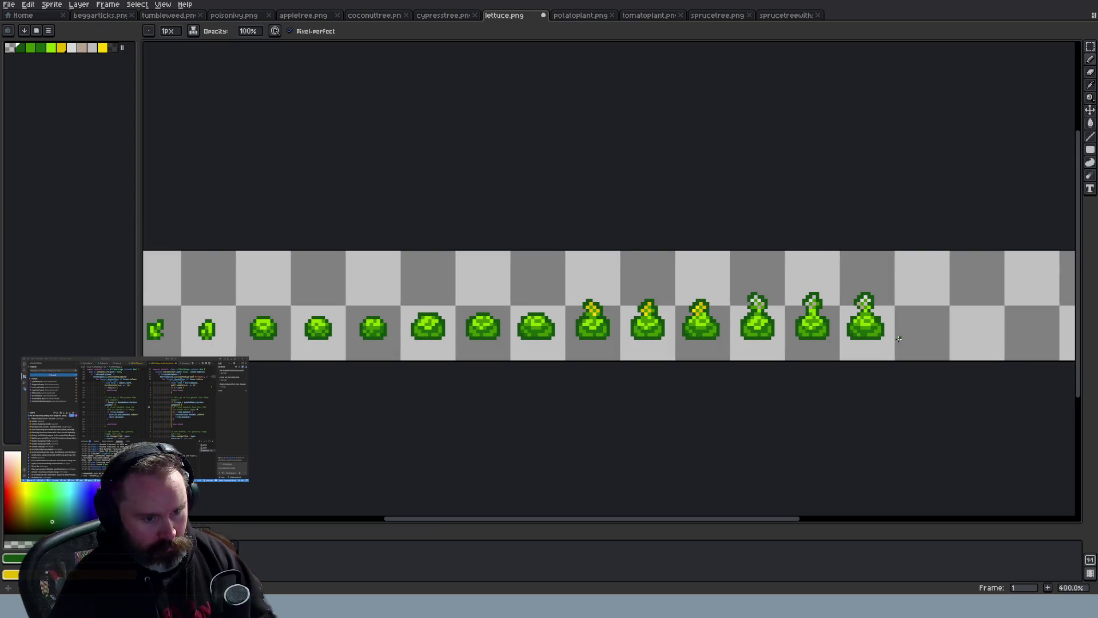
scroll(898, 338, up, 5)
Undo the last eraser stroke on the white-flowered lettuce frames
key(e)
key(b)
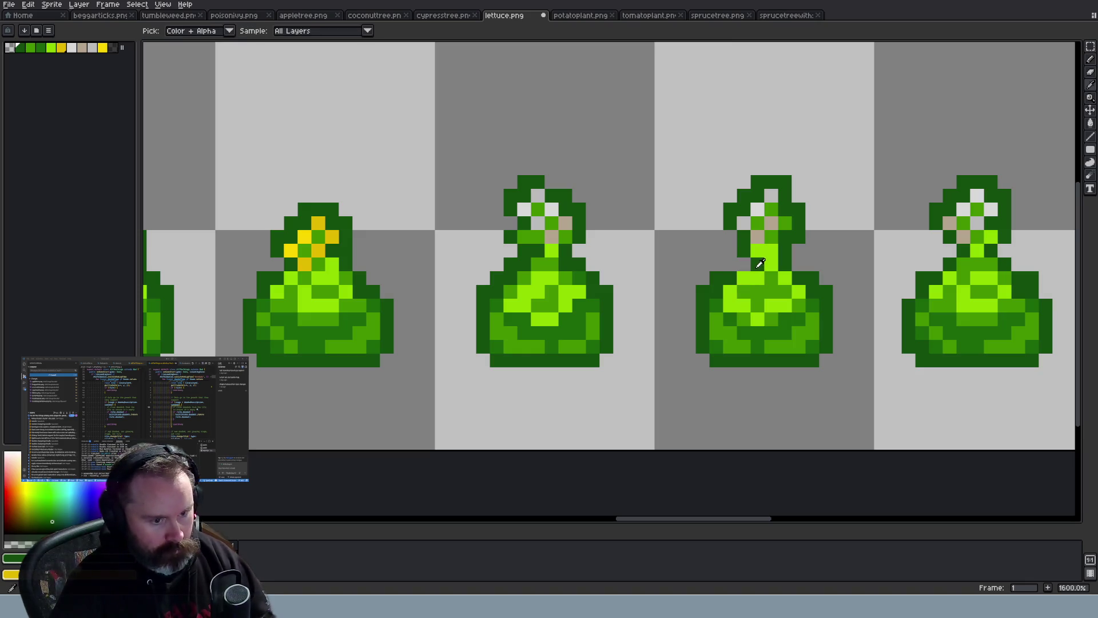
scroll(811, 322, down, 4)
scroll(811, 321, down, 2)
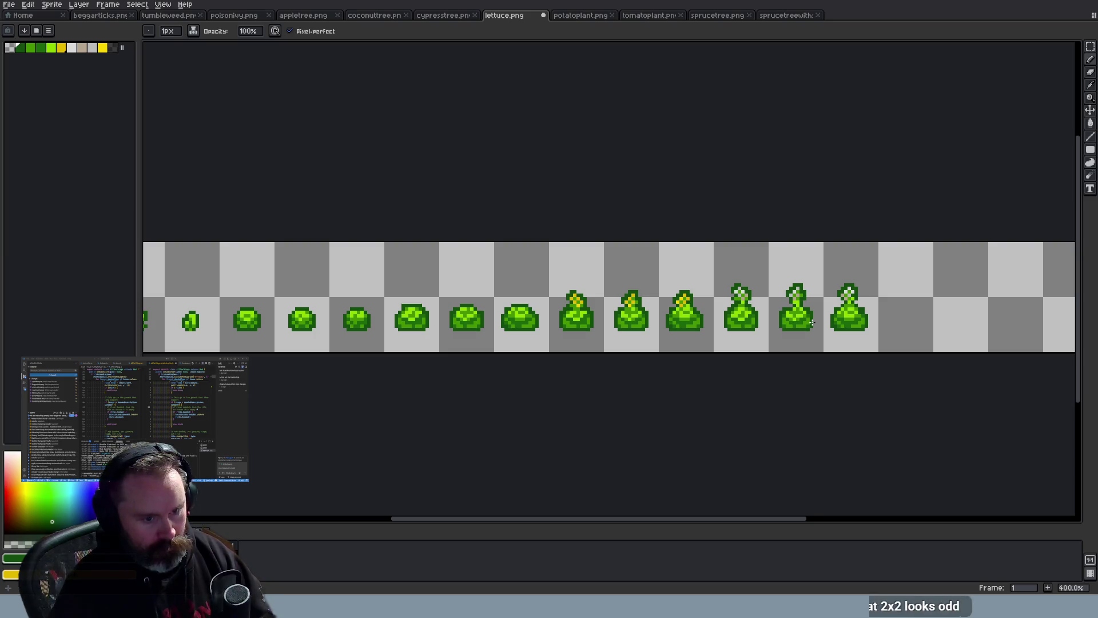
scroll(812, 322, up, 6)
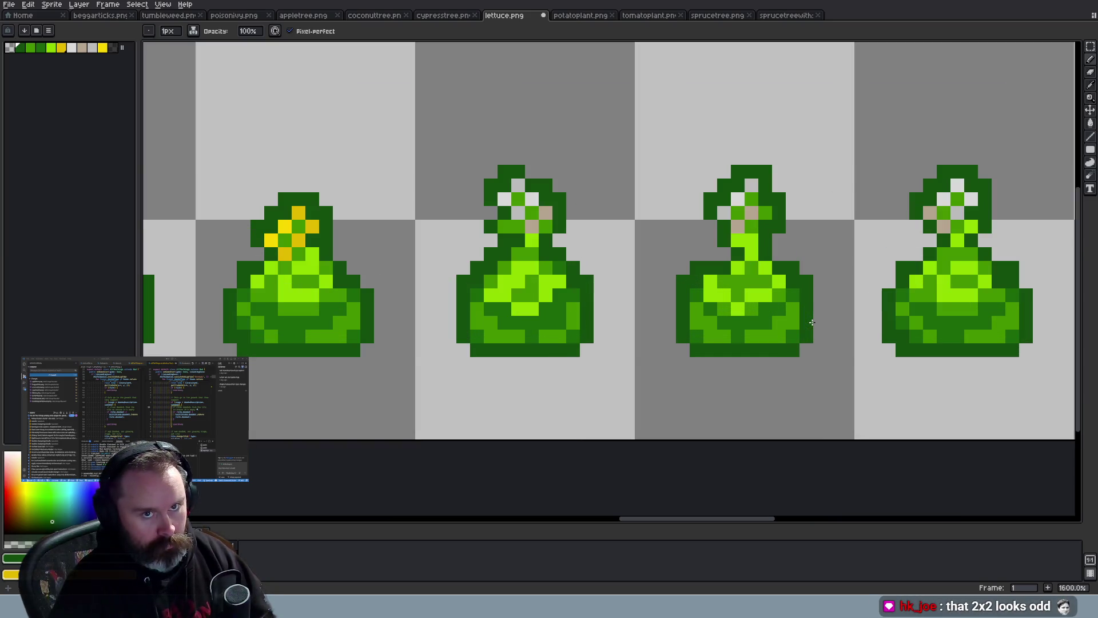
scroll(812, 323, down, 6)
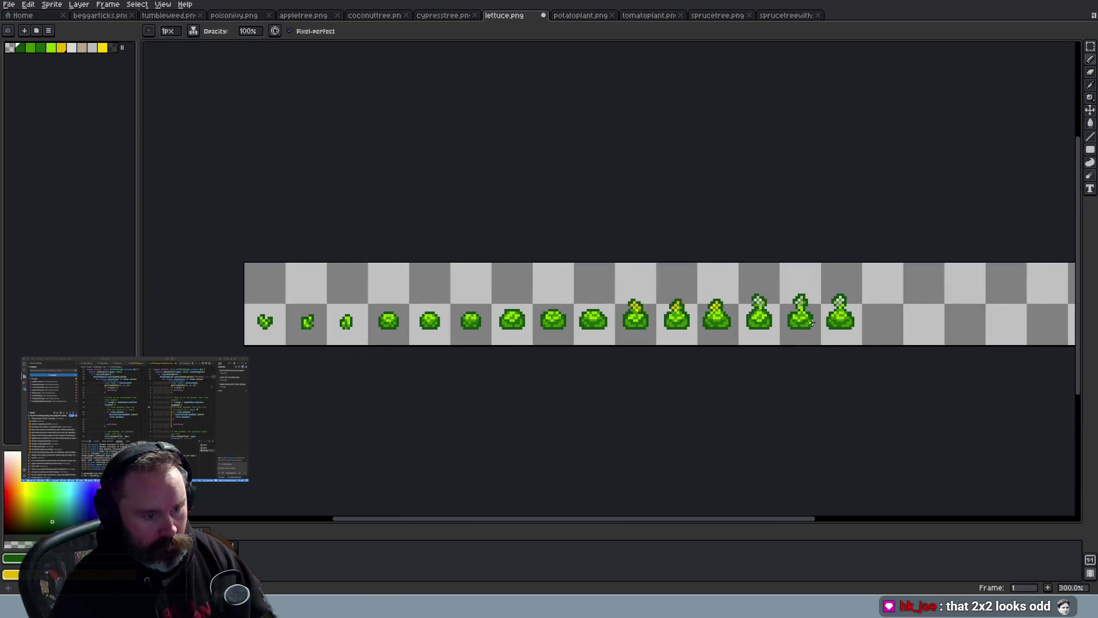
scroll(812, 322, up, 6)
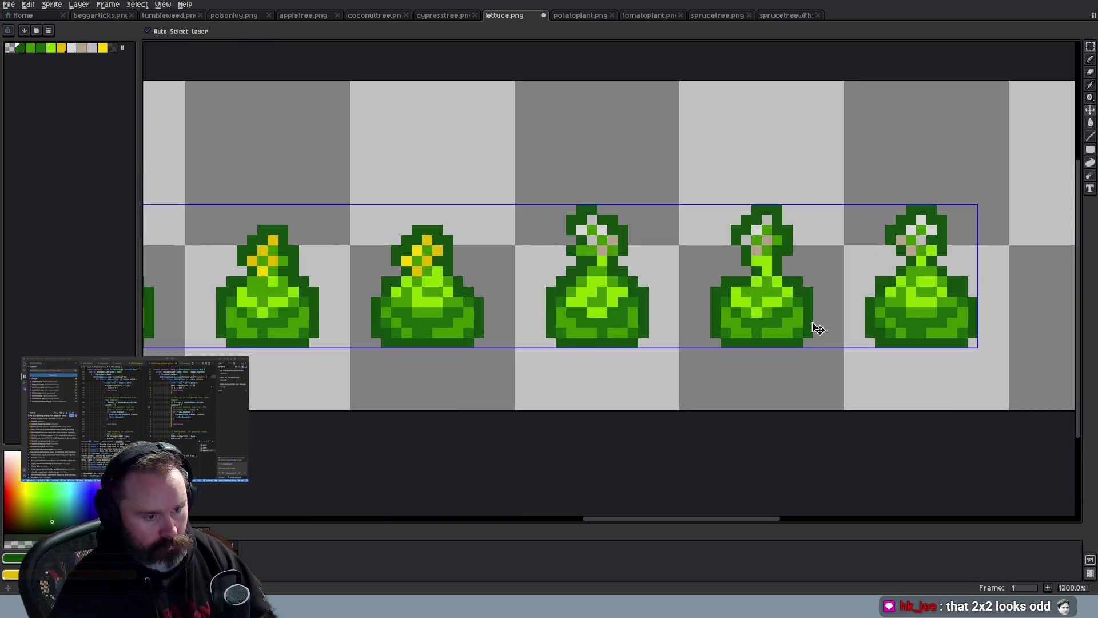
key(ctrl+z)
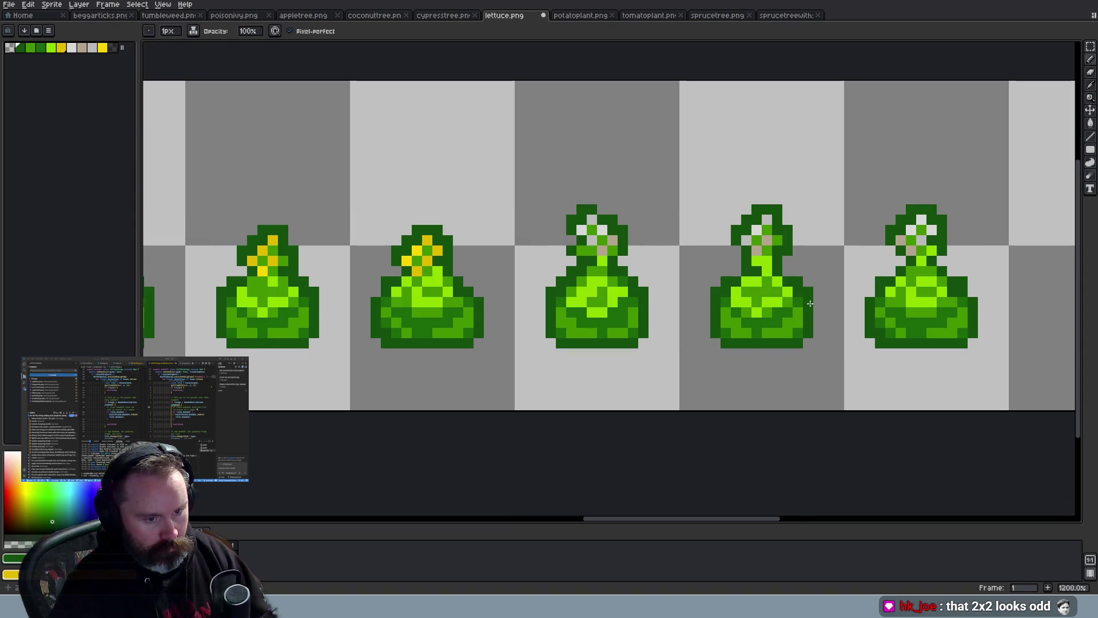
Review the lettuce strip and save lettuce.png
scroll(808, 318, down, 4)
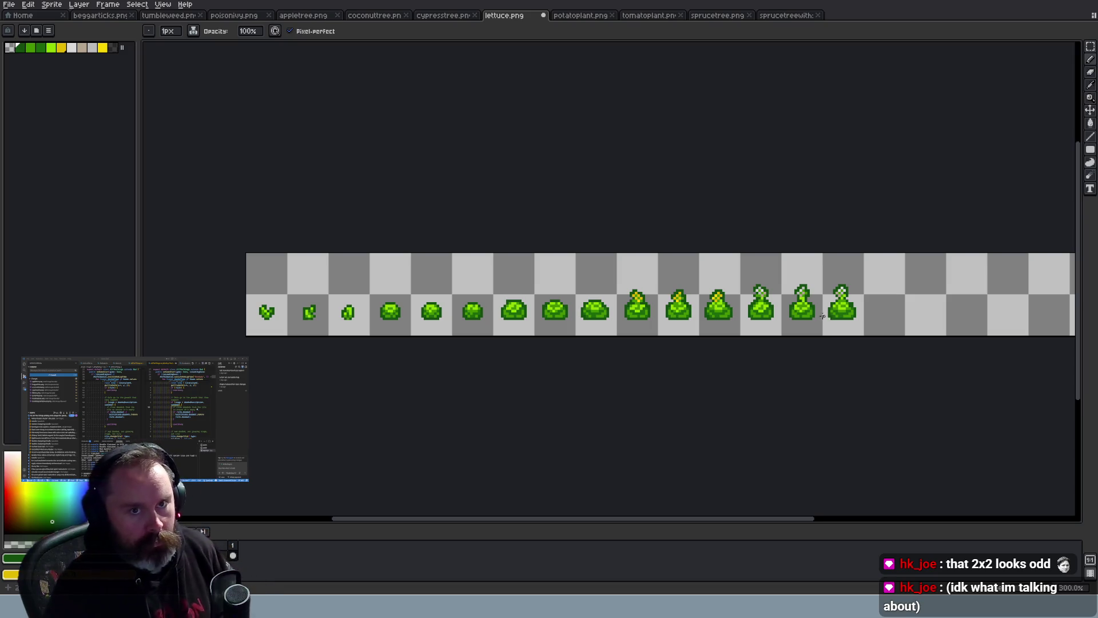
scroll(805, 261, up, 5)
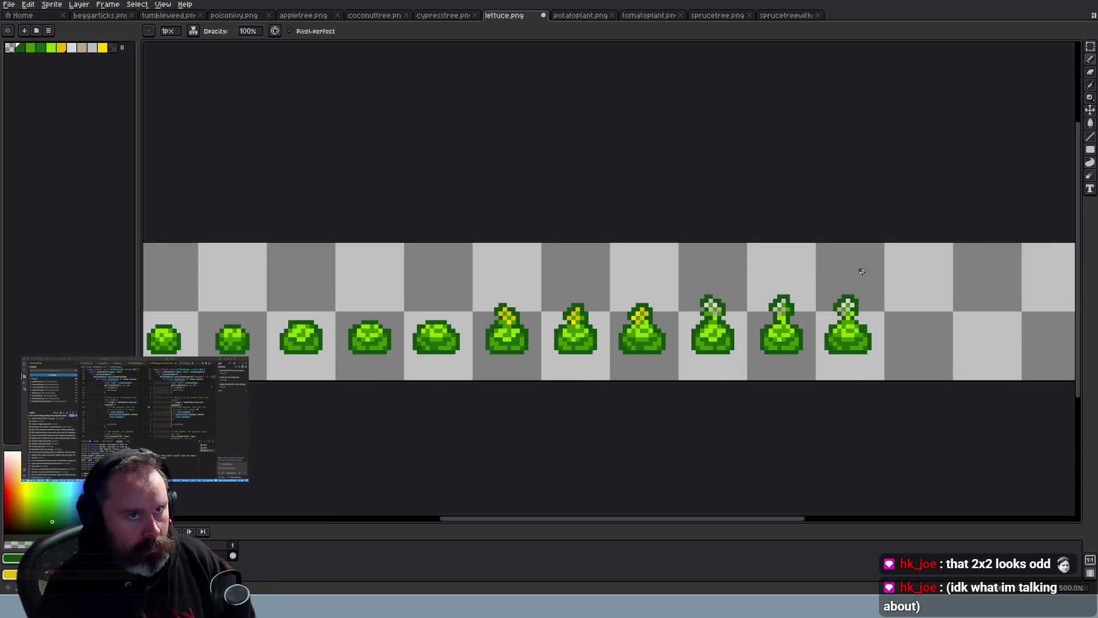
scroll(851, 257, down, 2)
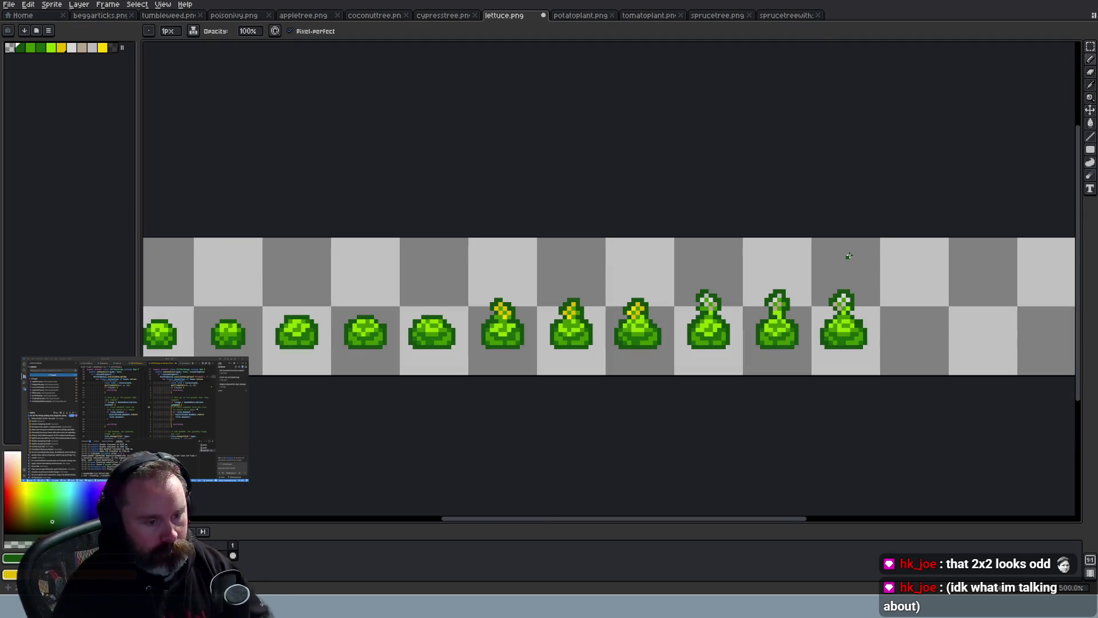
scroll(851, 256, up, 1)
scroll(851, 256, down, 4)
scroll(846, 251, up, 4)
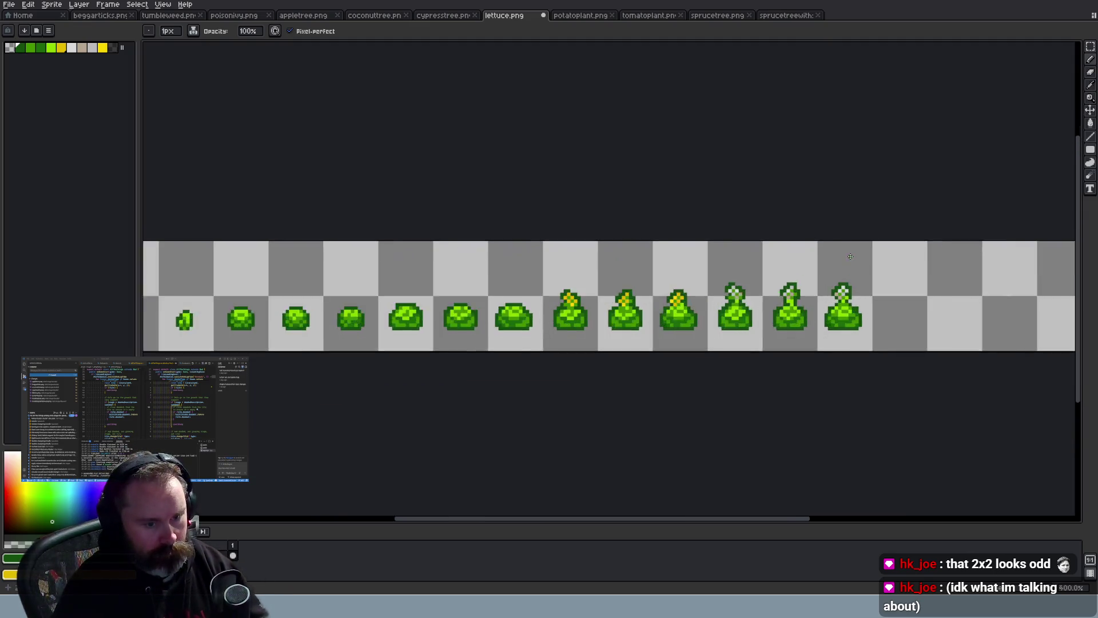
key(ctrl+s)
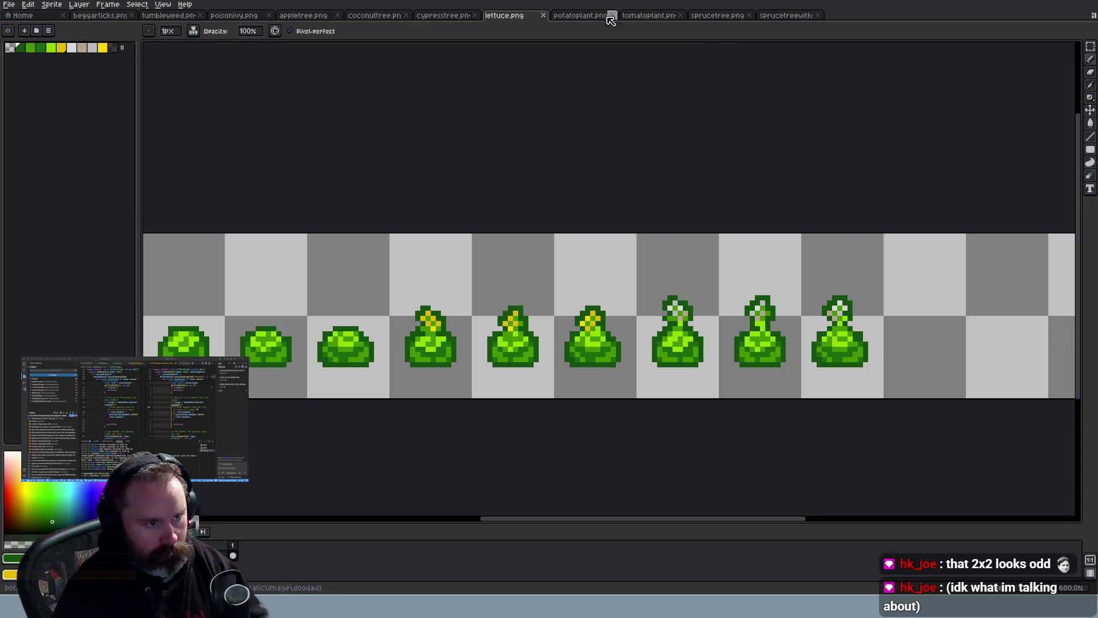
Compare the potato, tomato, lettuce and cypress sheets, ending on sprucetree.png with copied palette colours
click(582, 19)
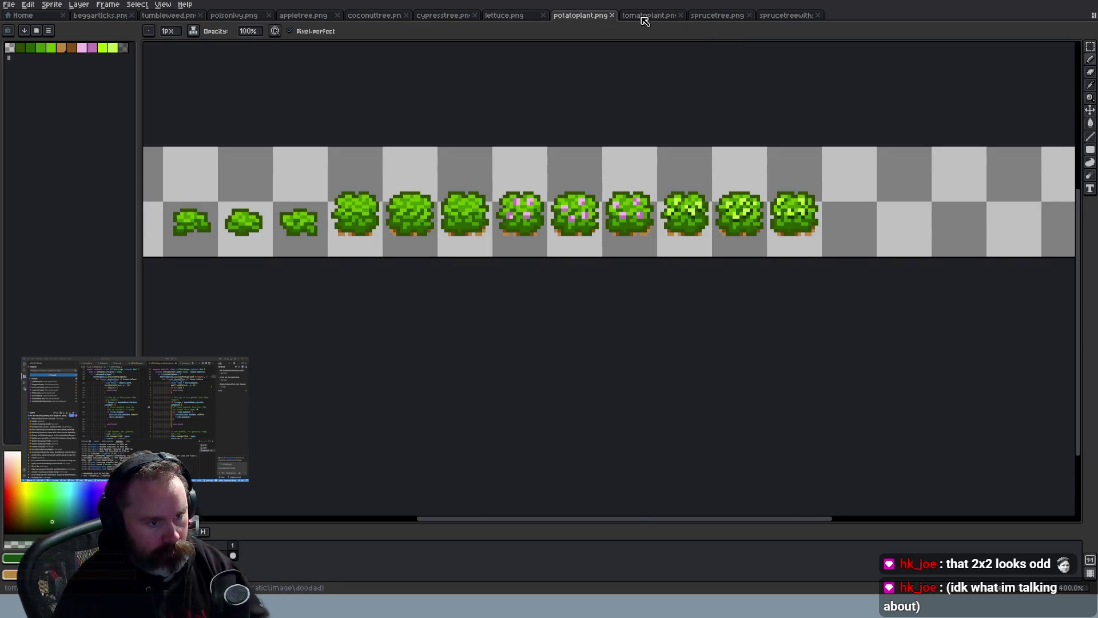
click(647, 19)
click(715, 18)
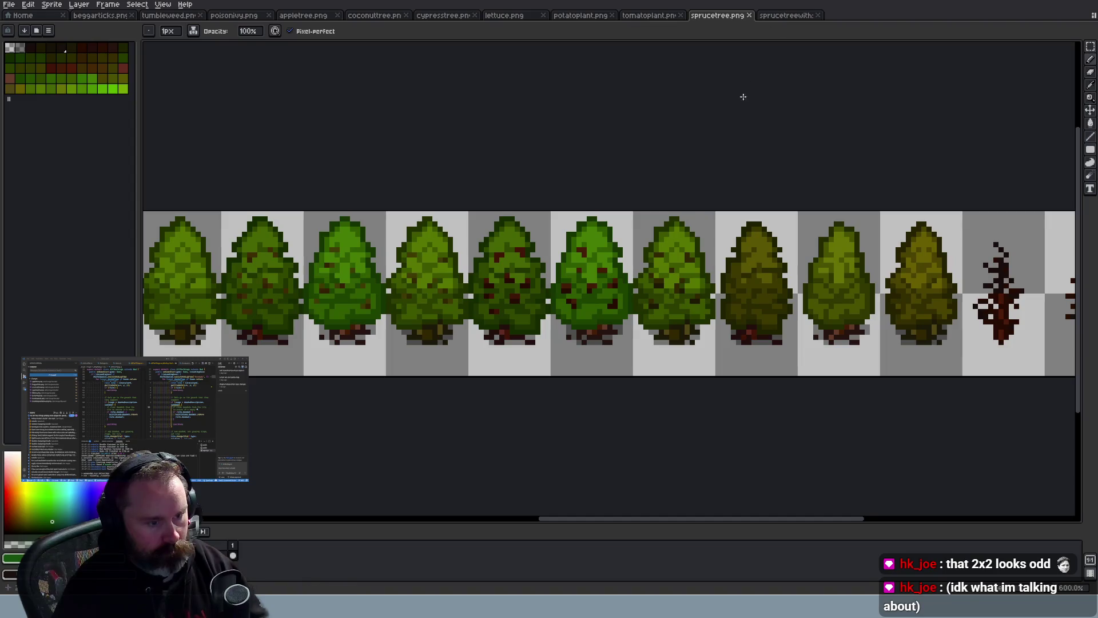
click(513, 17)
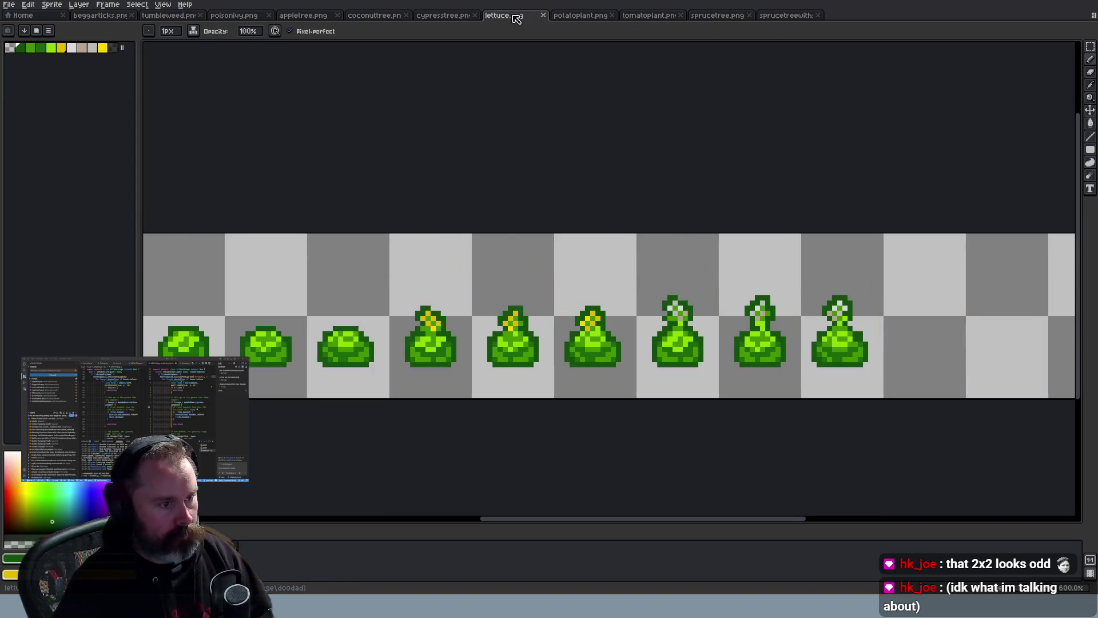
click(452, 17)
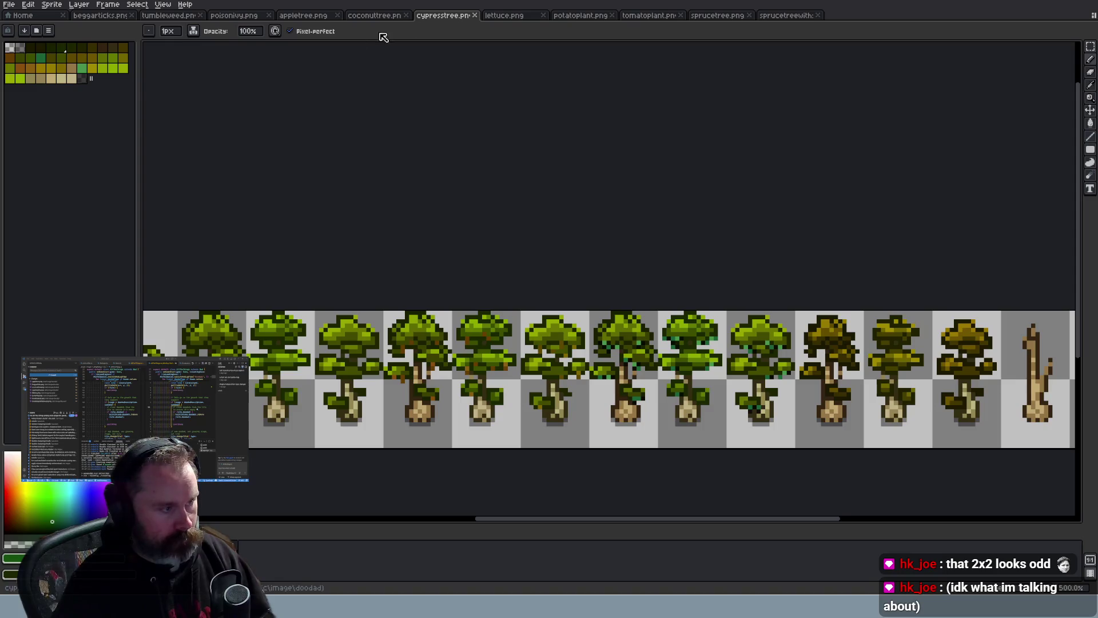
click(648, 15)
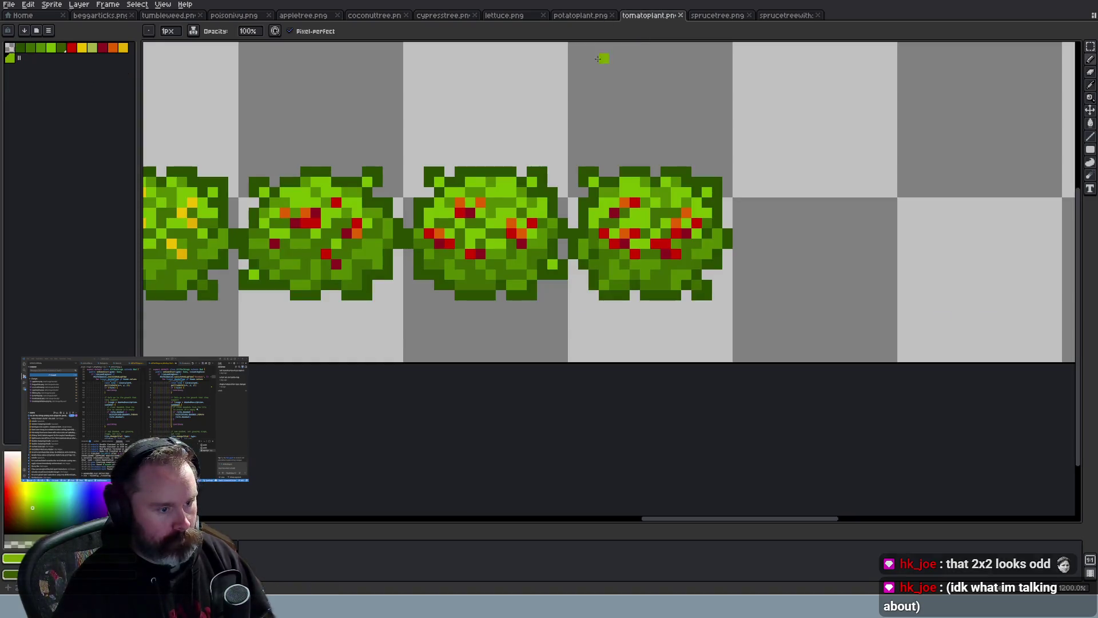
click(717, 15)
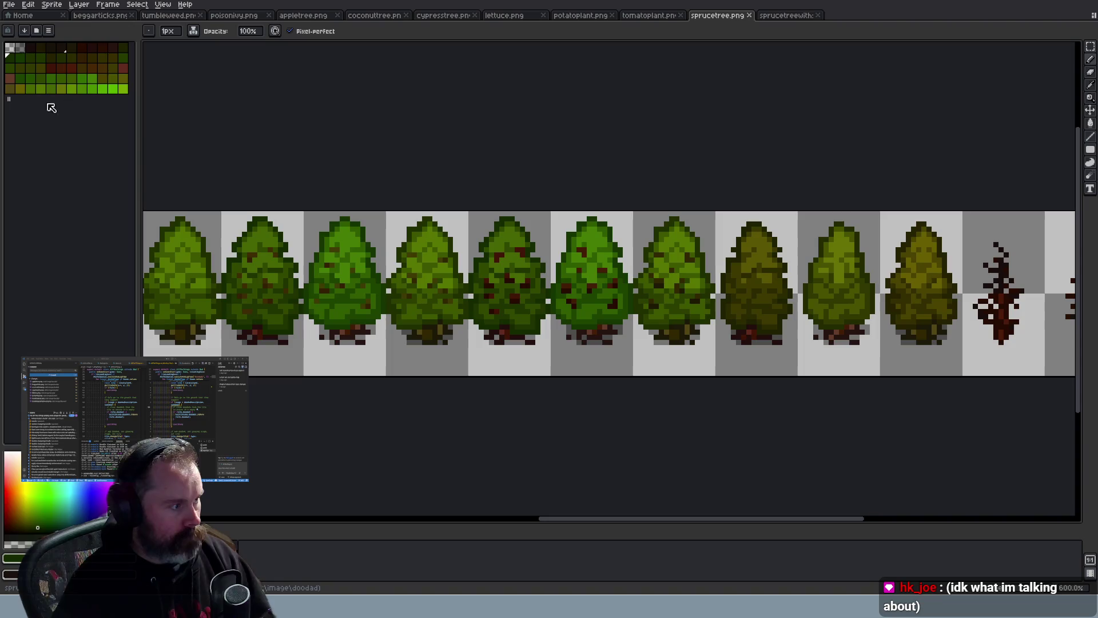
drag(6, 99, 15, 99)
click(10, 99)
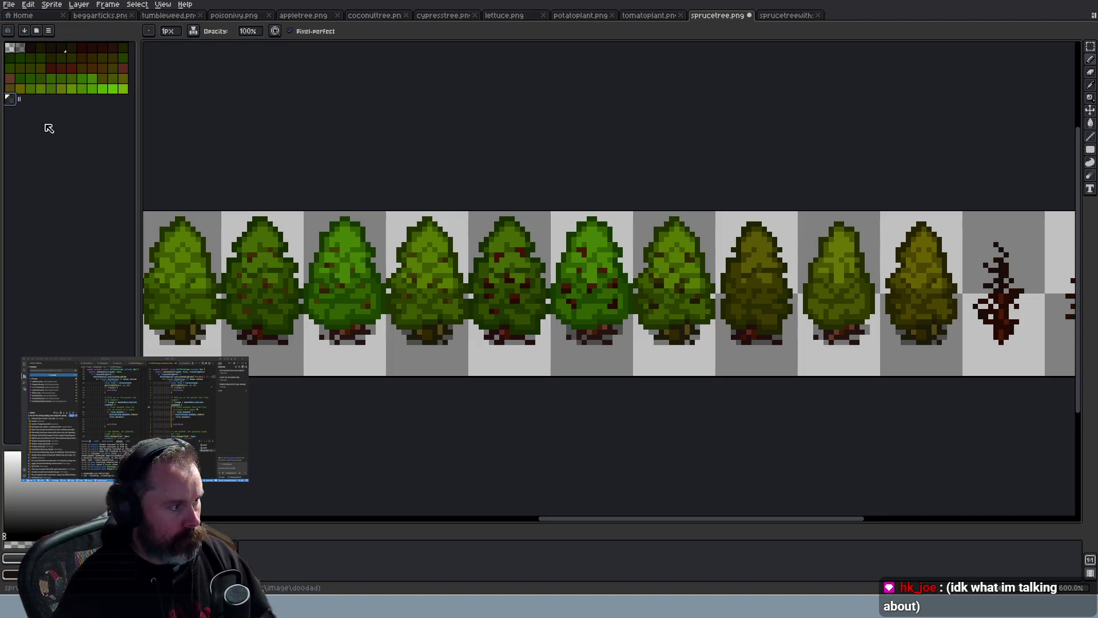
scroll(561, 335, up, 3)
scroll(490, 307, down, 4)
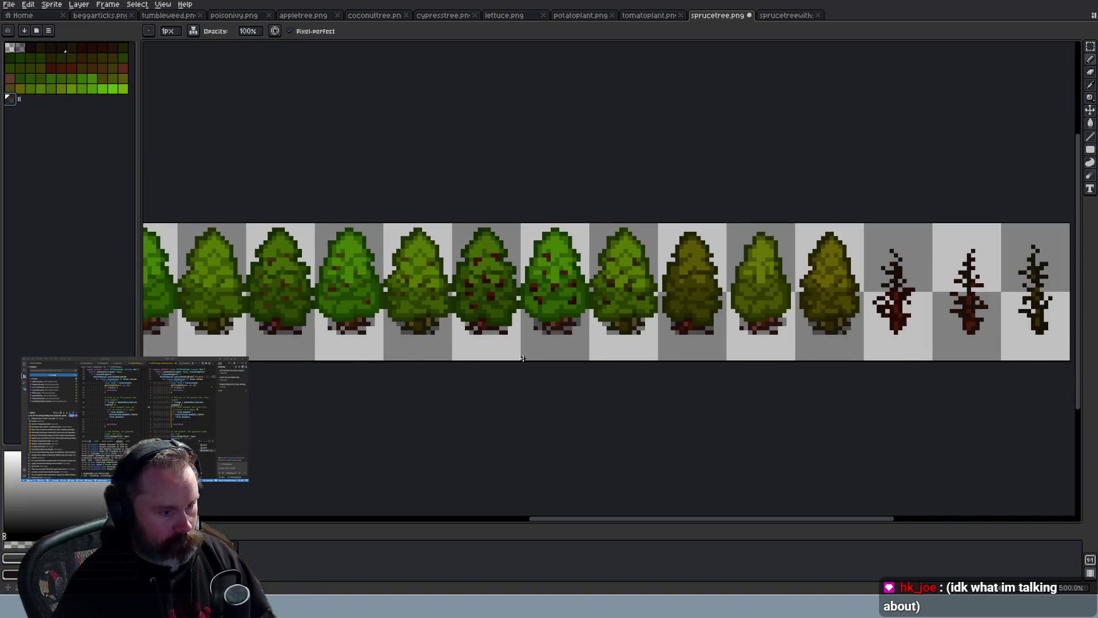
scroll(523, 359, down, 1)
scroll(560, 309, up, 6)
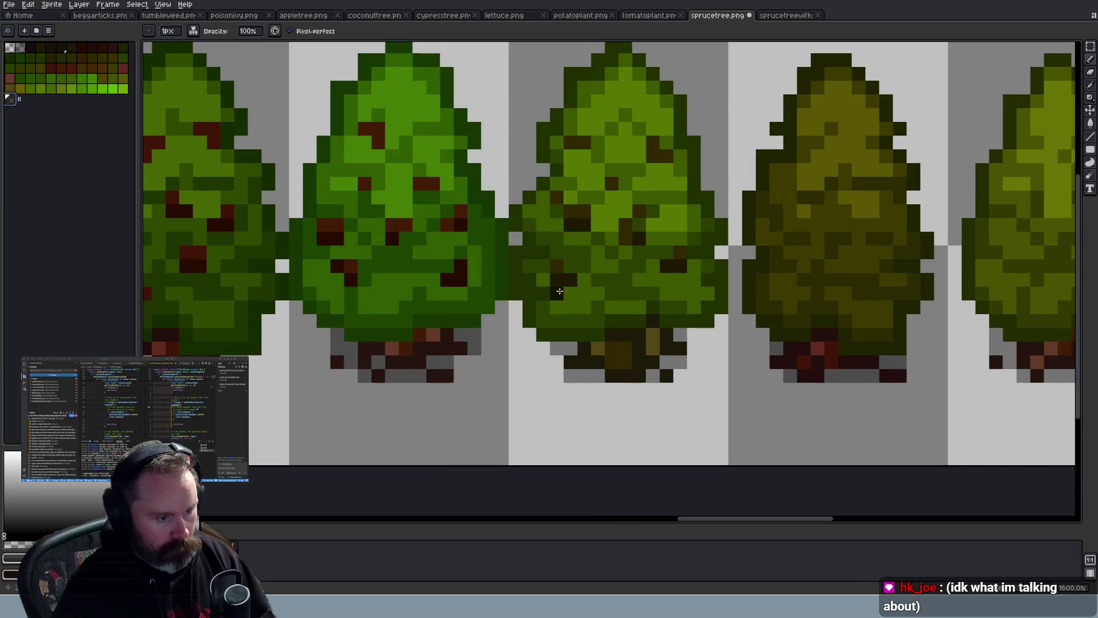
scroll(714, 309, down, 3)
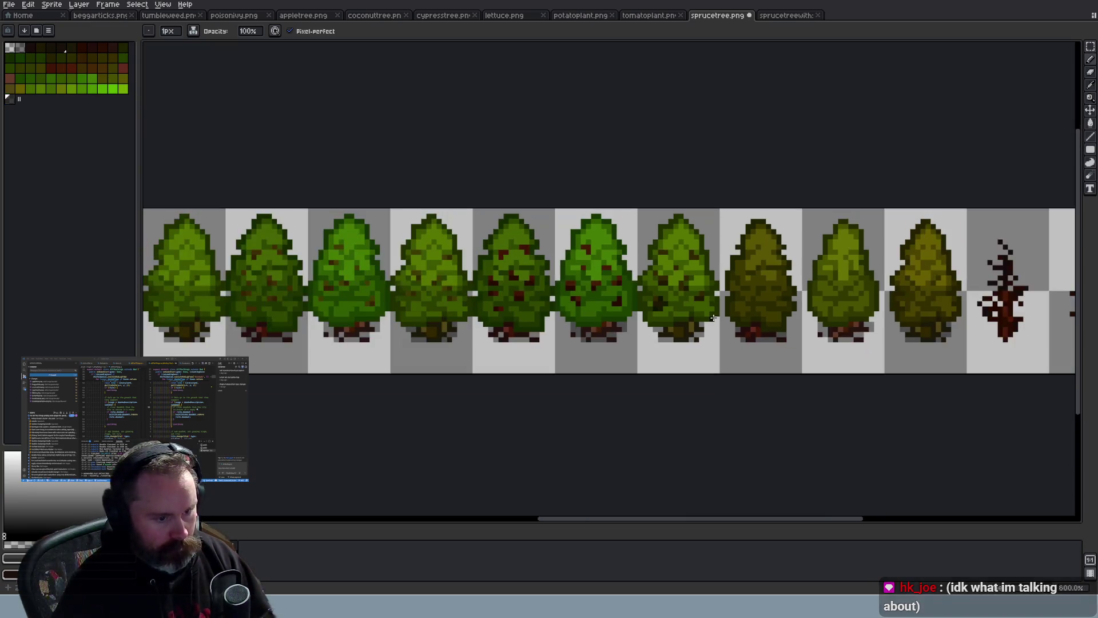
scroll(672, 281, up, 3)
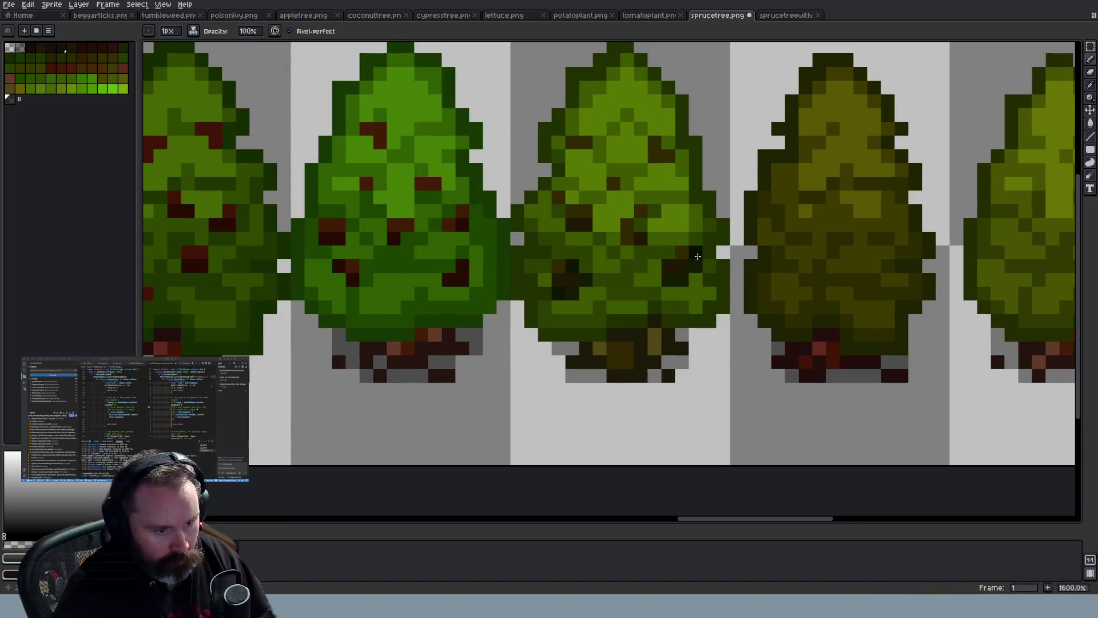
scroll(726, 266, down, 4)
scroll(744, 329, up, 1)
scroll(740, 327, up, 5)
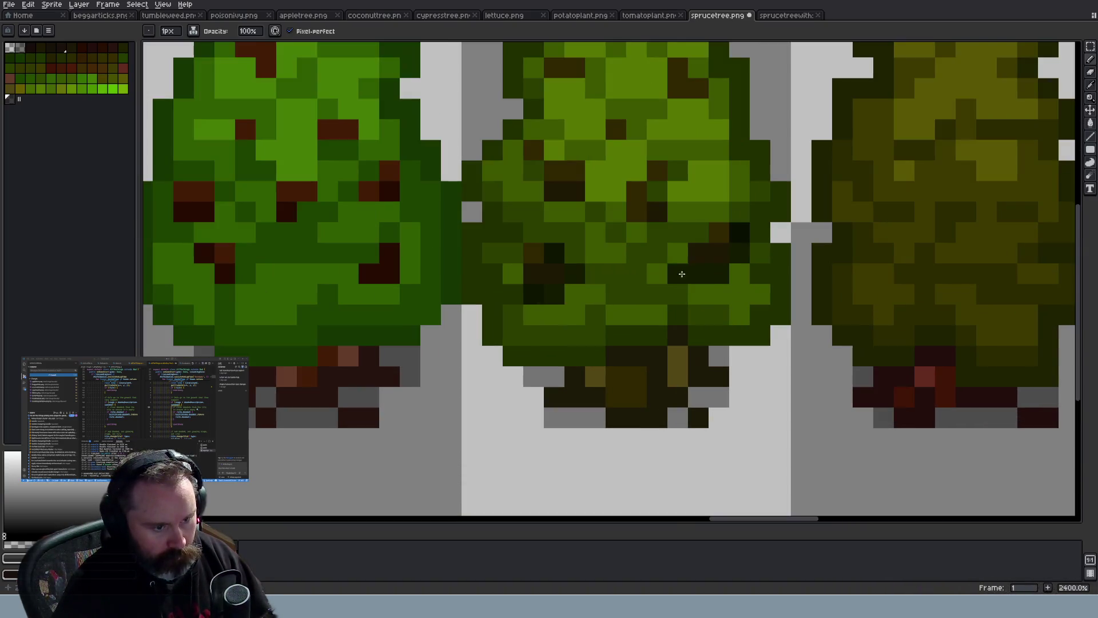
click(677, 170)
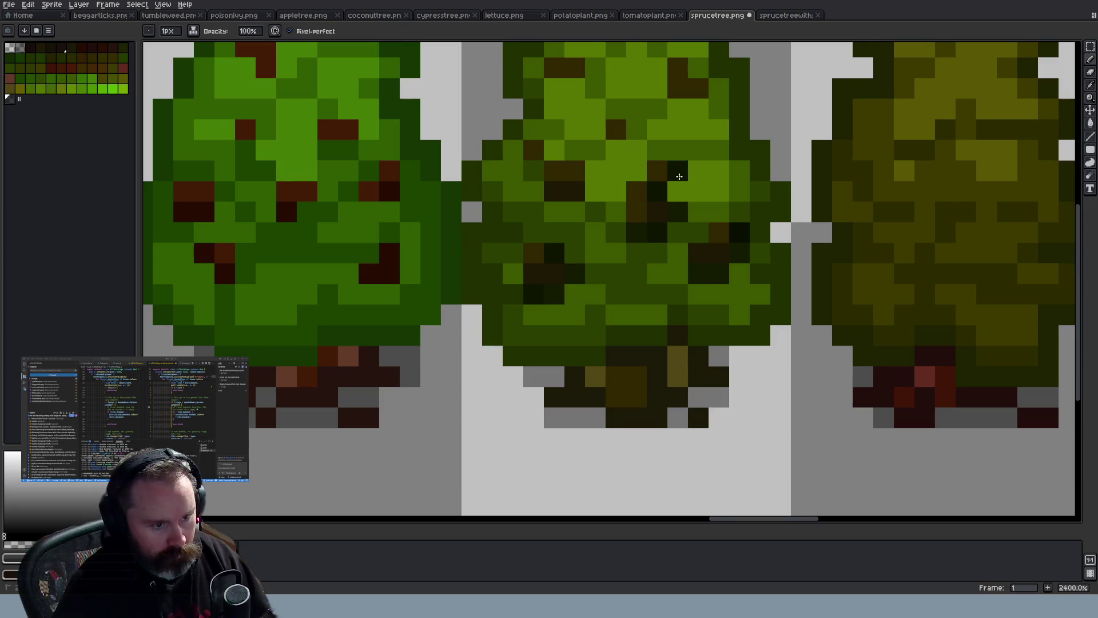
drag(574, 211, 554, 212)
click(595, 192)
click(533, 170)
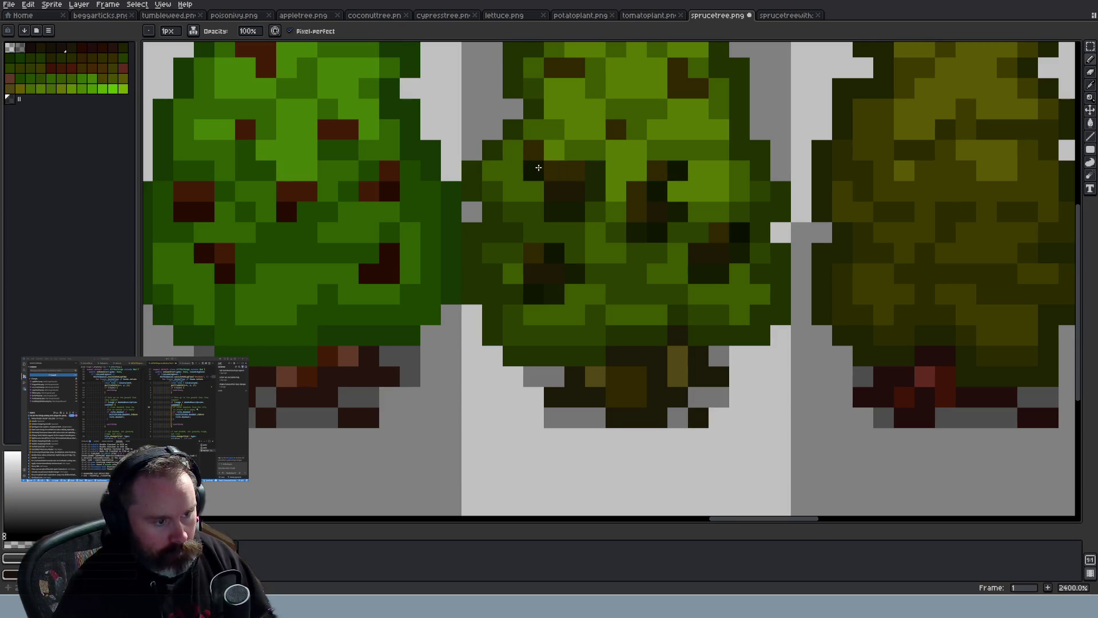
click(554, 149)
click(616, 149)
click(637, 129)
scroll(683, 138, up, 1)
click(700, 158)
scroll(700, 158, down, 8)
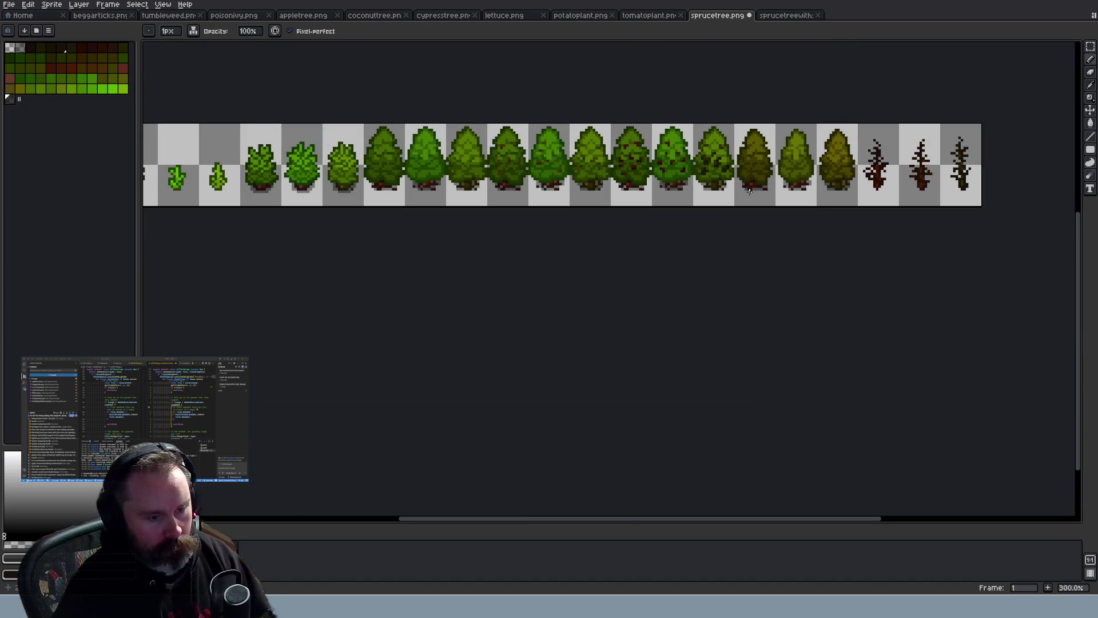
scroll(746, 113, up, 4)
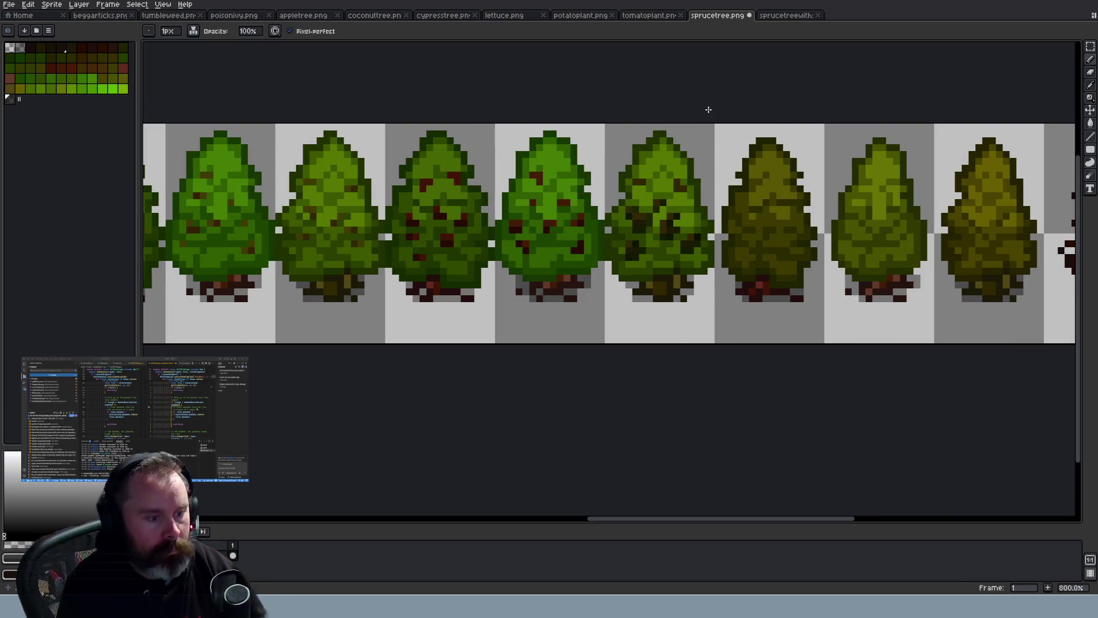
scroll(521, 220, up, 3)
click(570, 251)
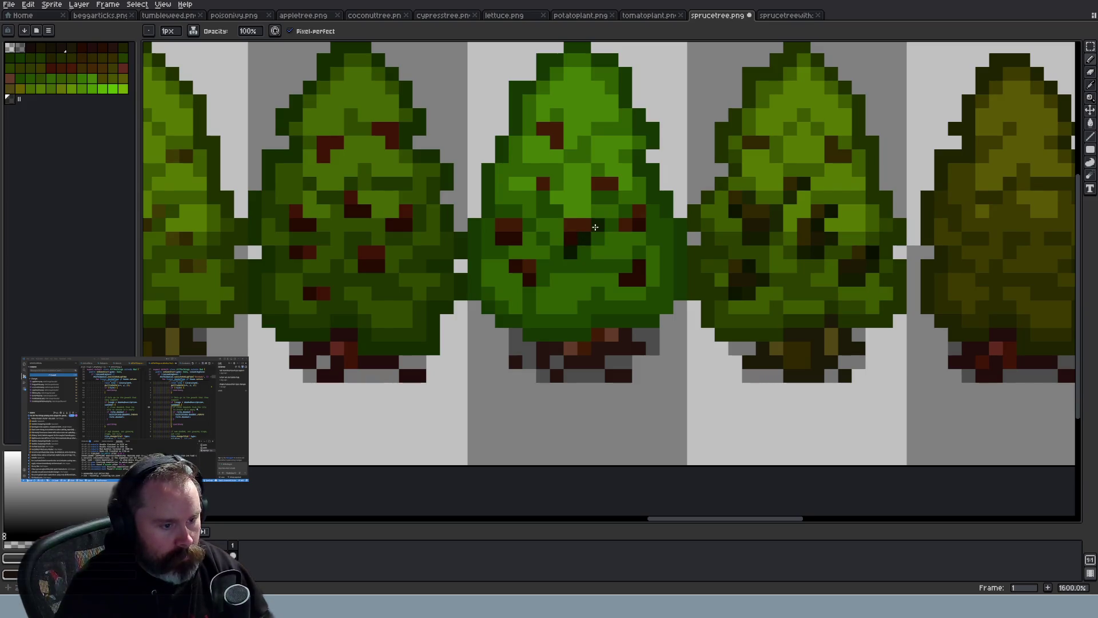
mouse_move(627, 238)
mouse_down()
mouse_move(647, 238)
mouse_move(654, 209)
mouse_up()
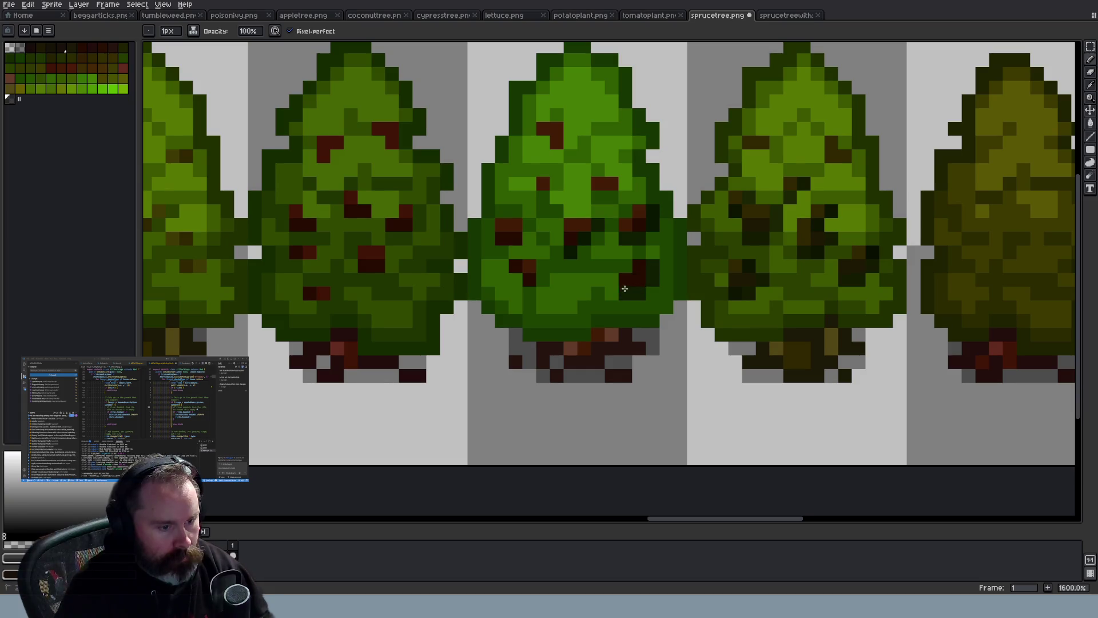
scroll(676, 326, down, 6)
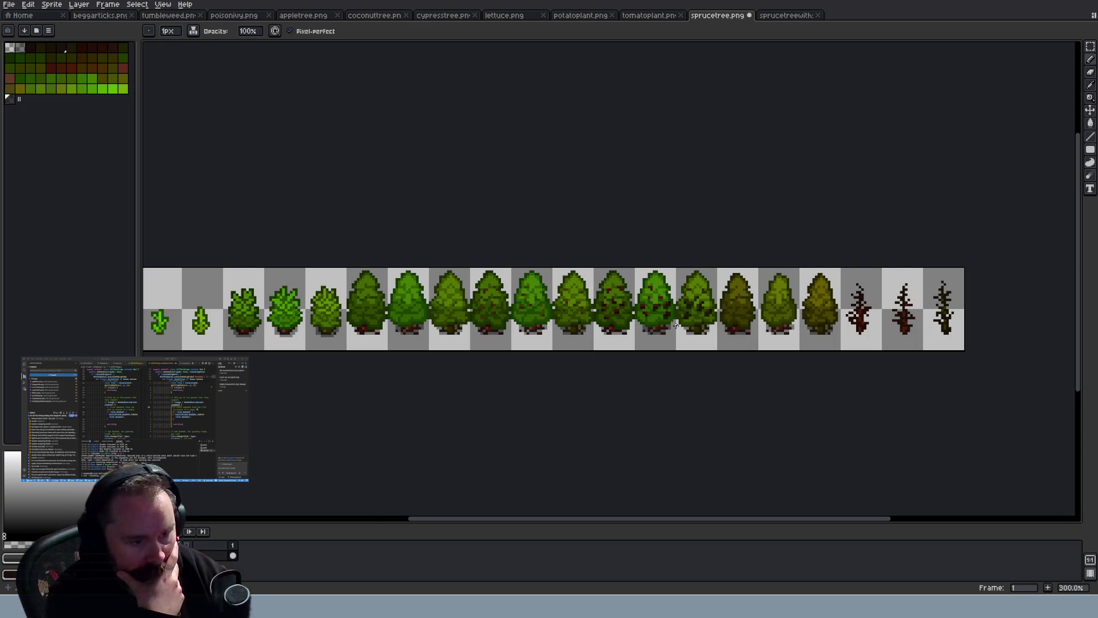
scroll(675, 326, up, 4)
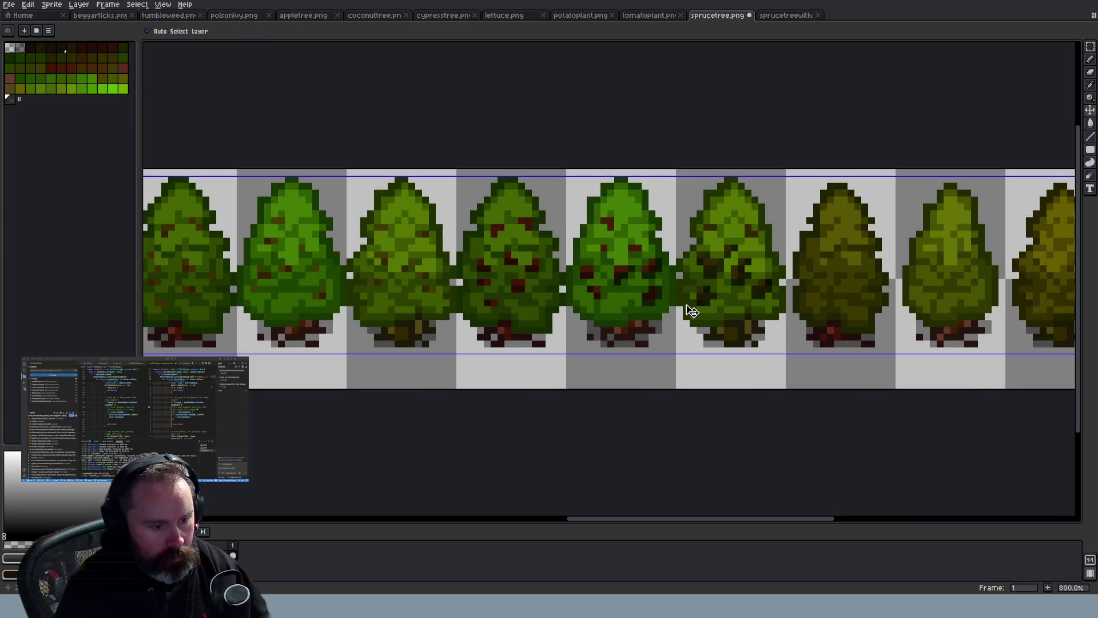
key(ctrl+z)
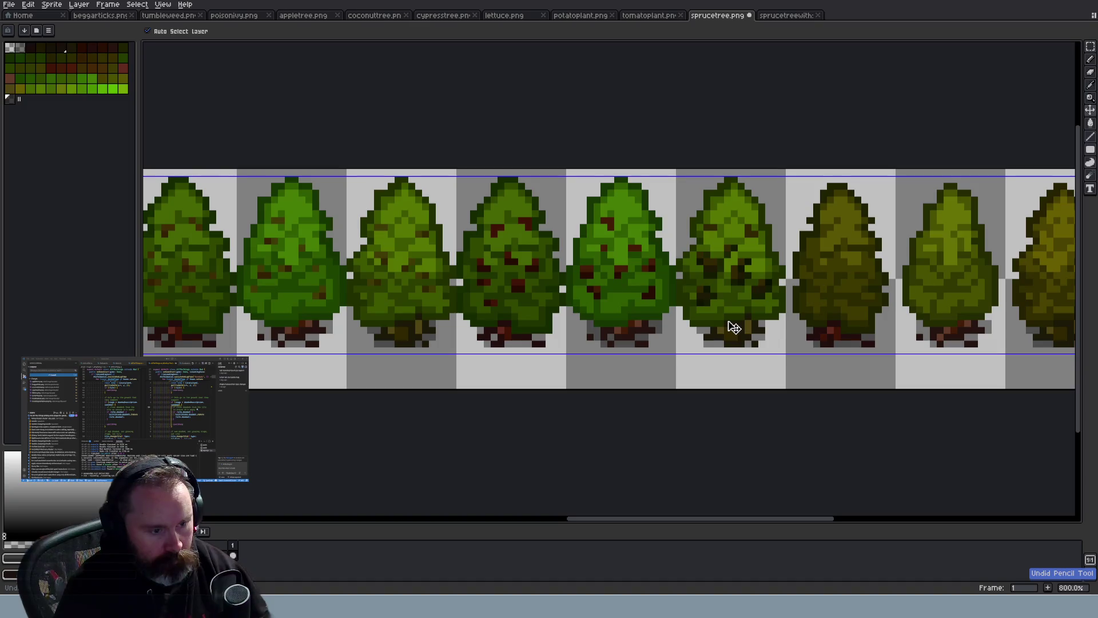
key(ctrl+z)
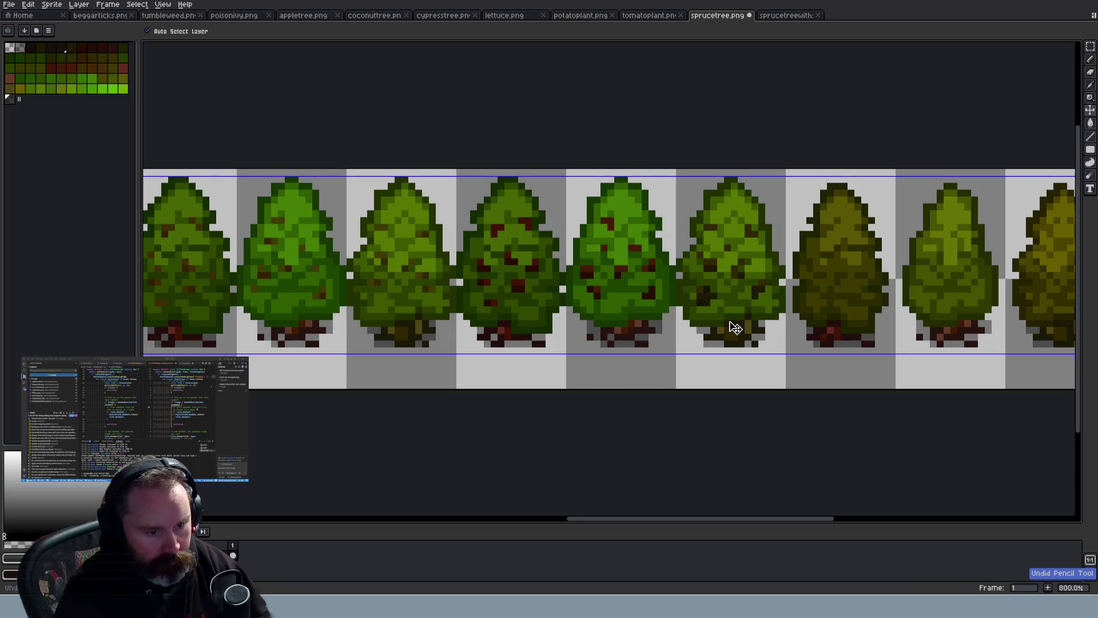
key(ctrl+z)
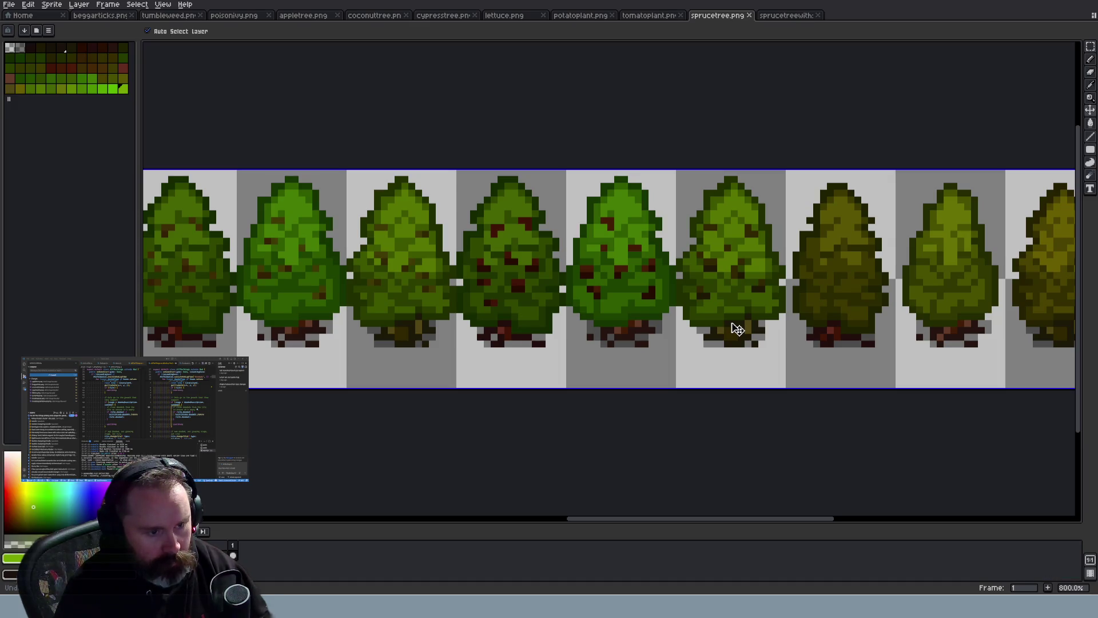
key(b)
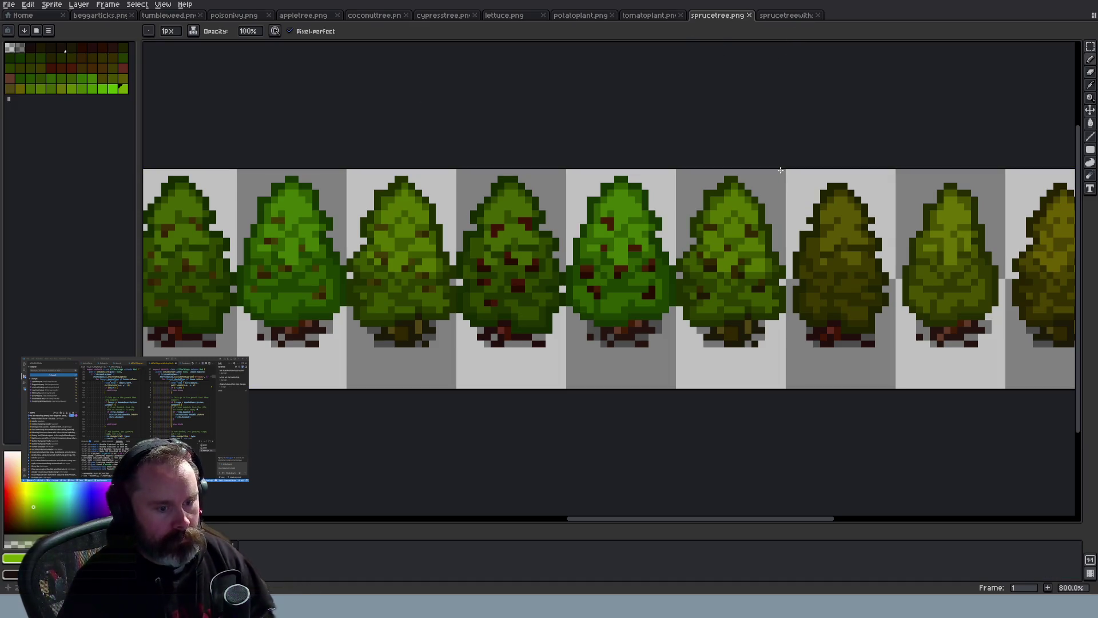
scroll(649, 262, down, 5)
scroll(648, 262, up, 4)
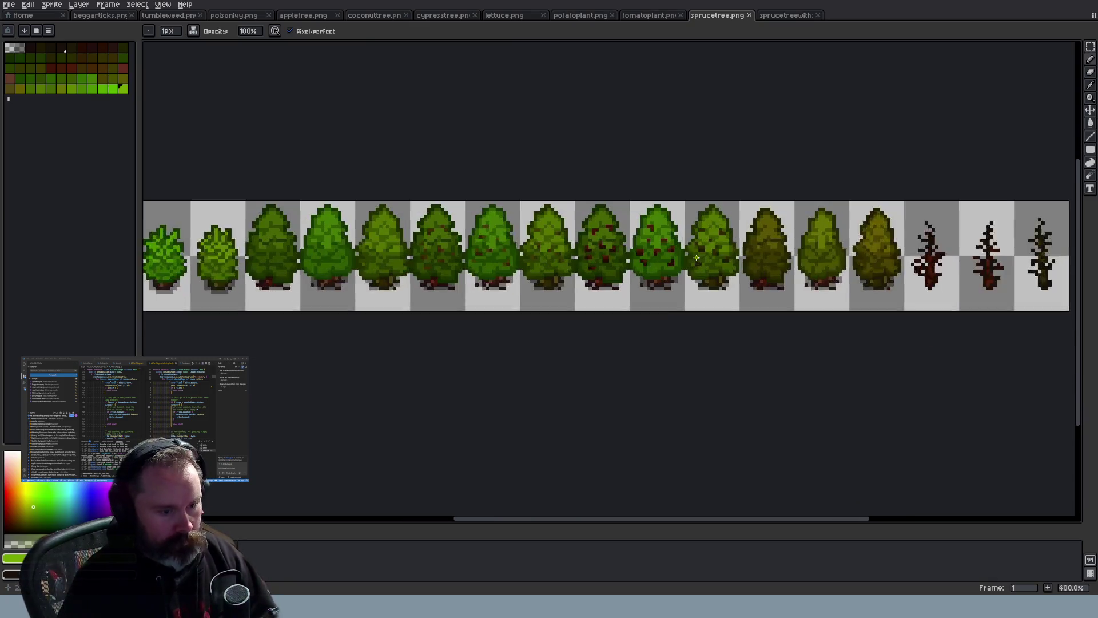
scroll(649, 262, up, 1)
scroll(594, 261, down, 2)
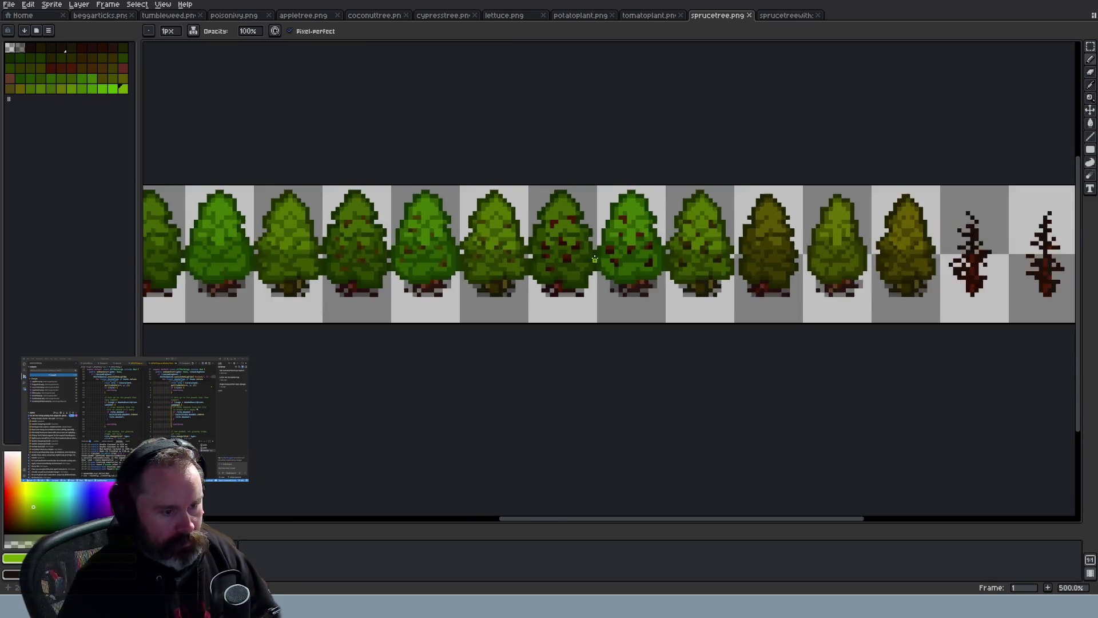
scroll(594, 261, up, 4)
scroll(595, 261, down, 7)
scroll(595, 261, up, 4)
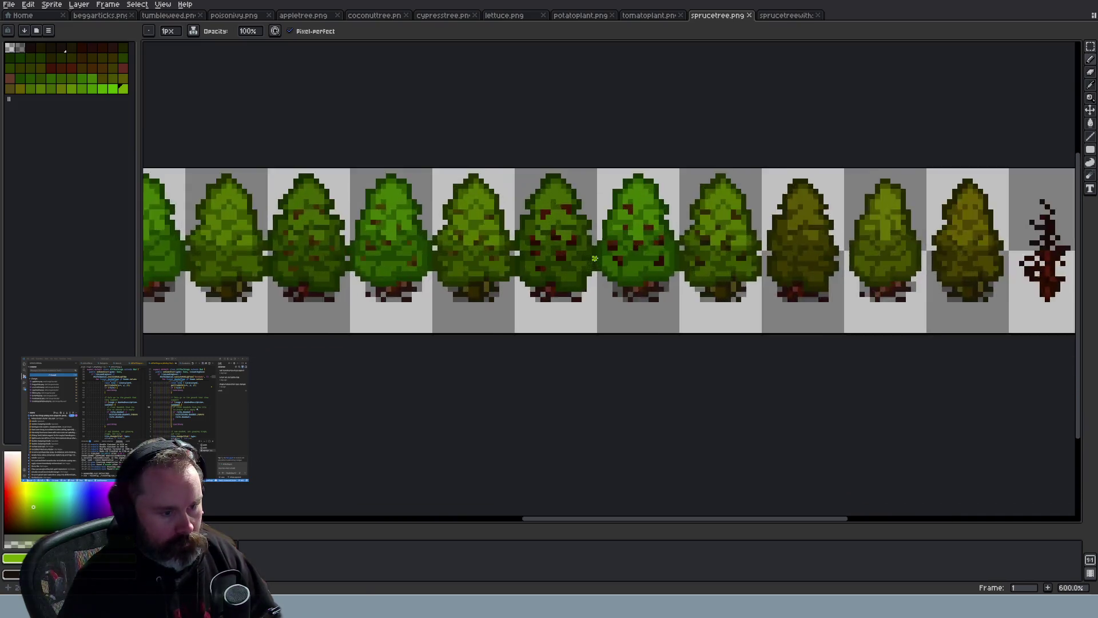
scroll(595, 261, down, 3)
scroll(595, 259, down, 1)
scroll(595, 258, up, 5)
scroll(595, 258, down, 5)
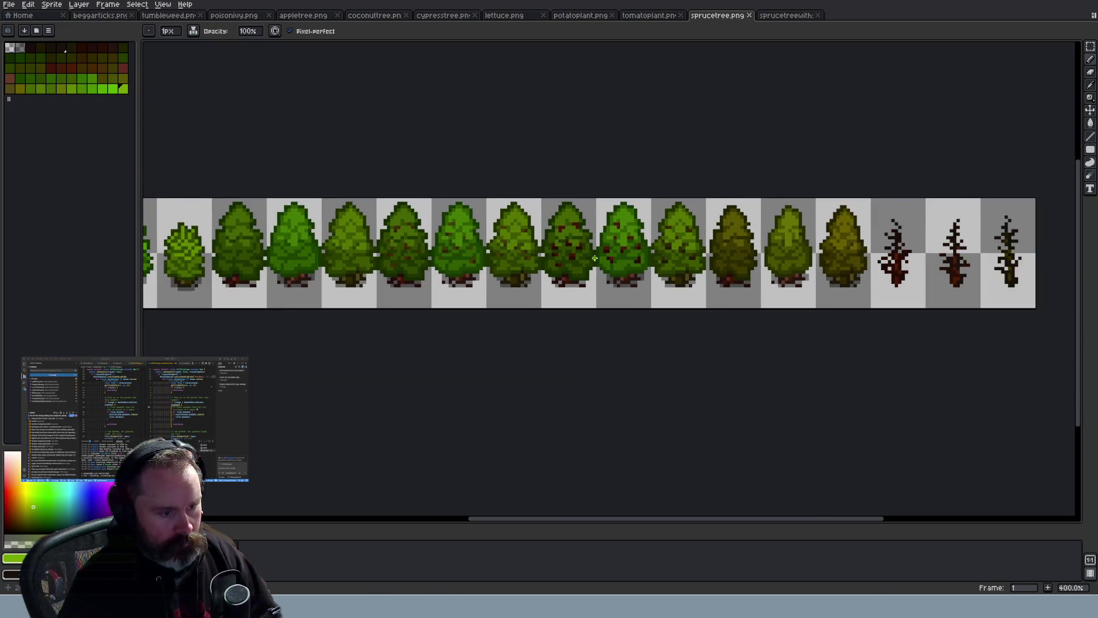
scroll(595, 259, down, 1)
scroll(595, 259, up, 7)
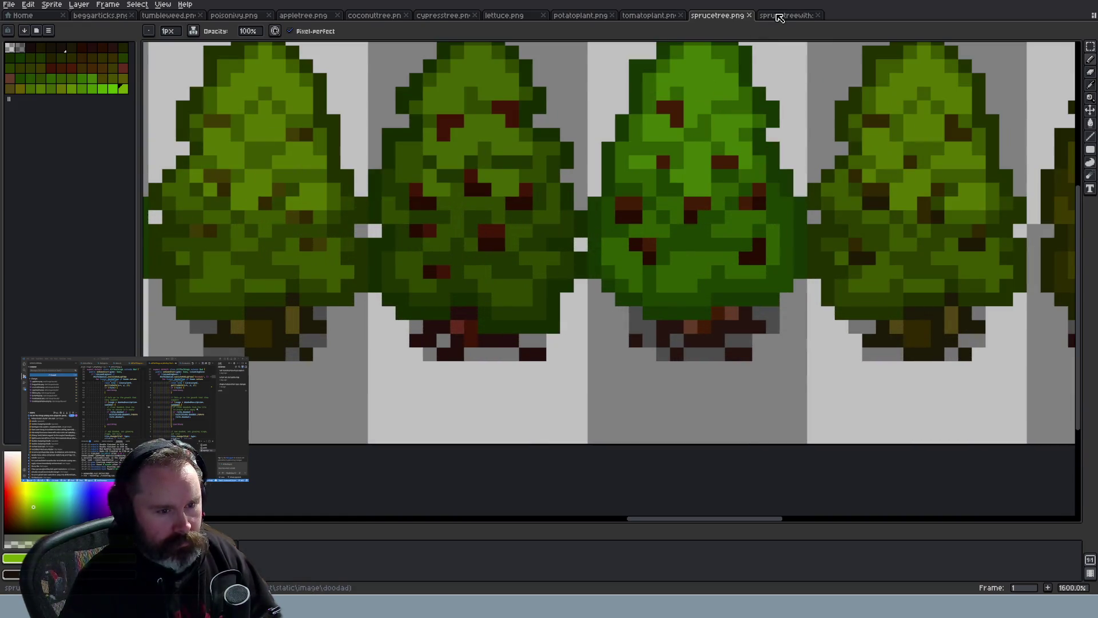
click(781, 15)
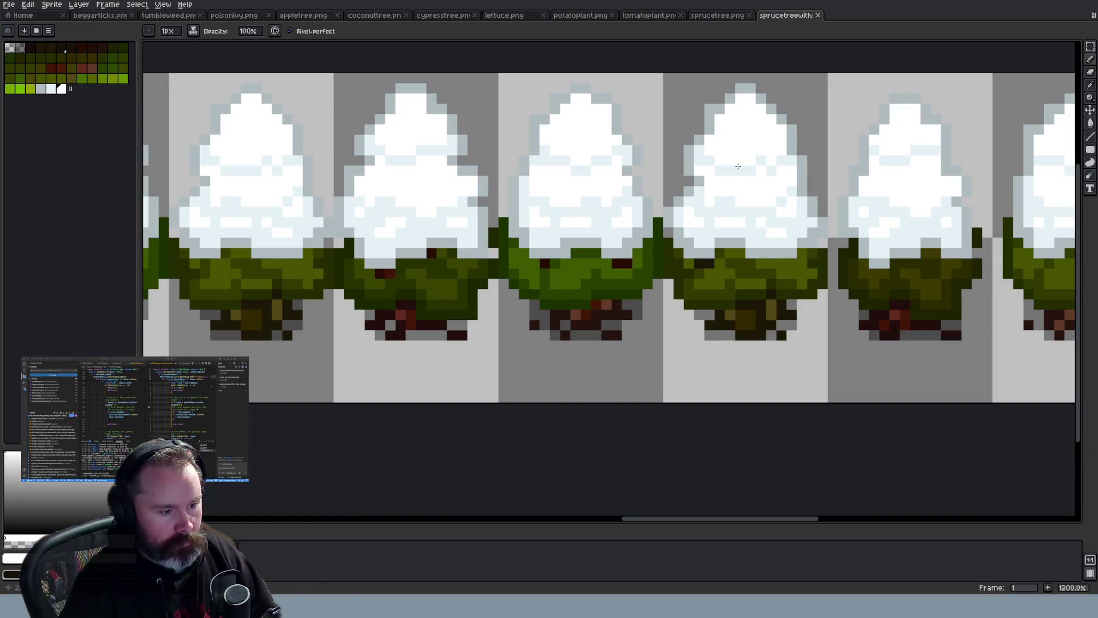
On tomatoplant.png, add a new palette shade and test dark green pixels, then undo them
scroll(702, 227, down, 3)
scroll(703, 227, up, 2)
click(718, 15)
click(649, 16)
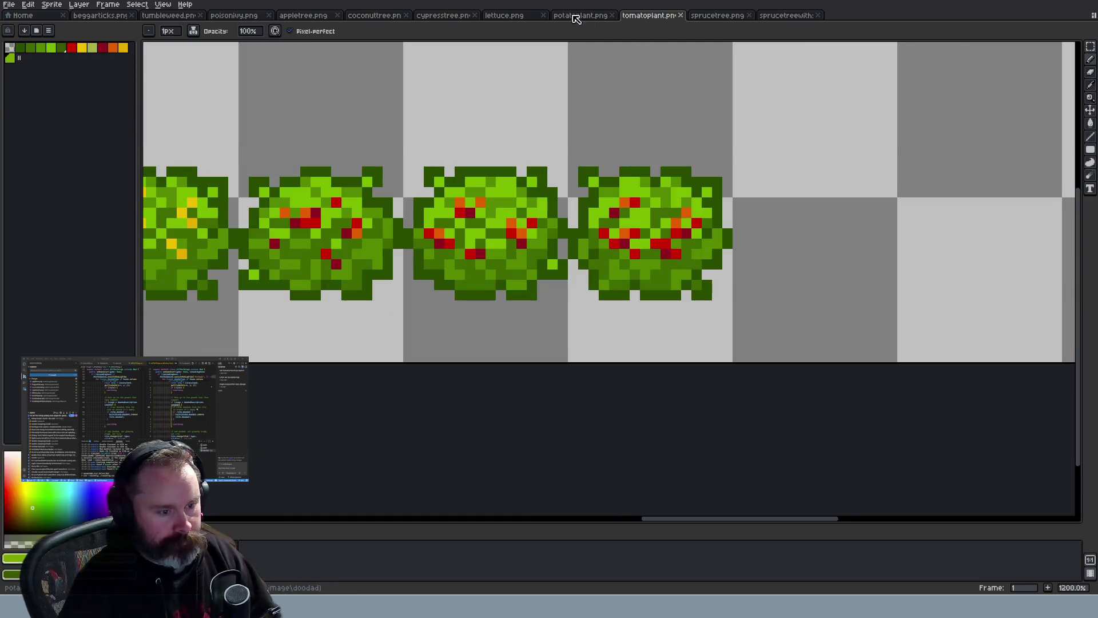
click(570, 16)
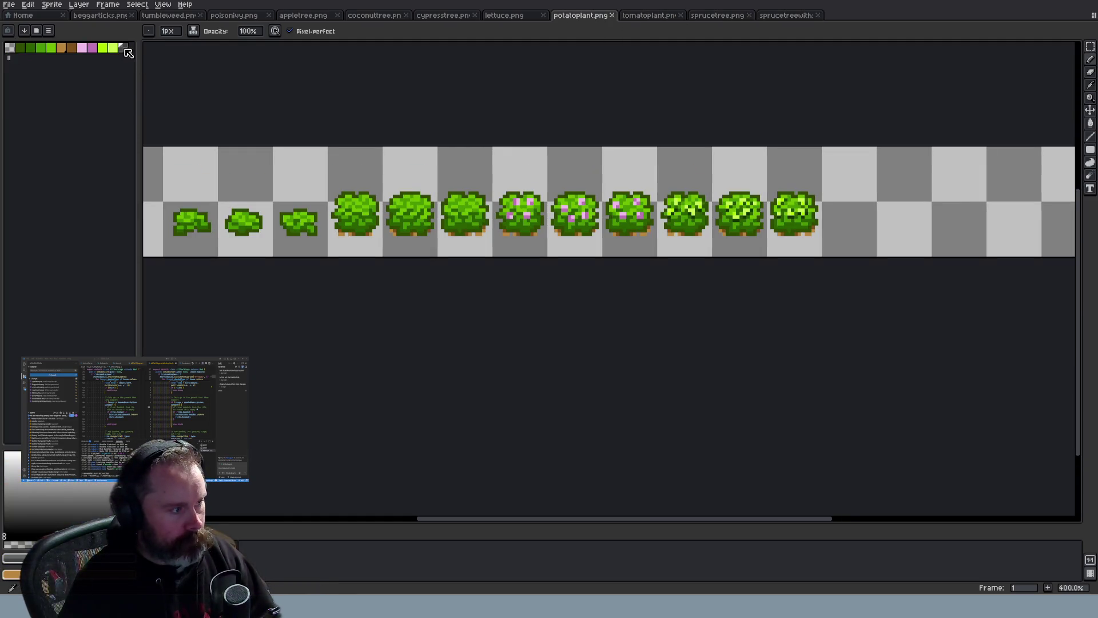
click(648, 15)
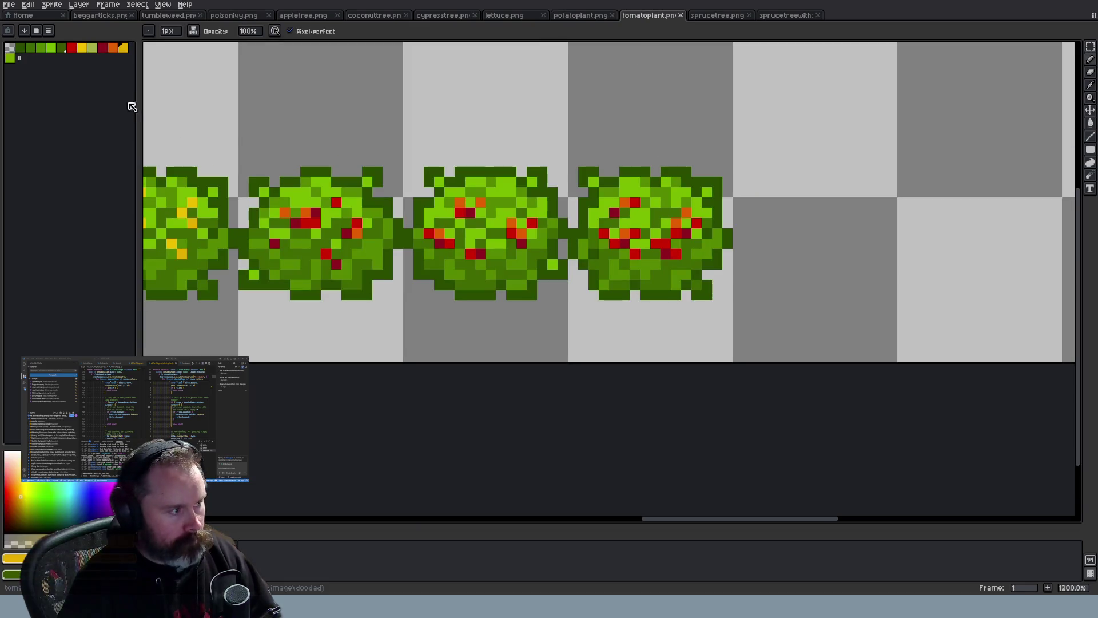
drag(22, 61, 31, 60)
scroll(540, 278, up, 1)
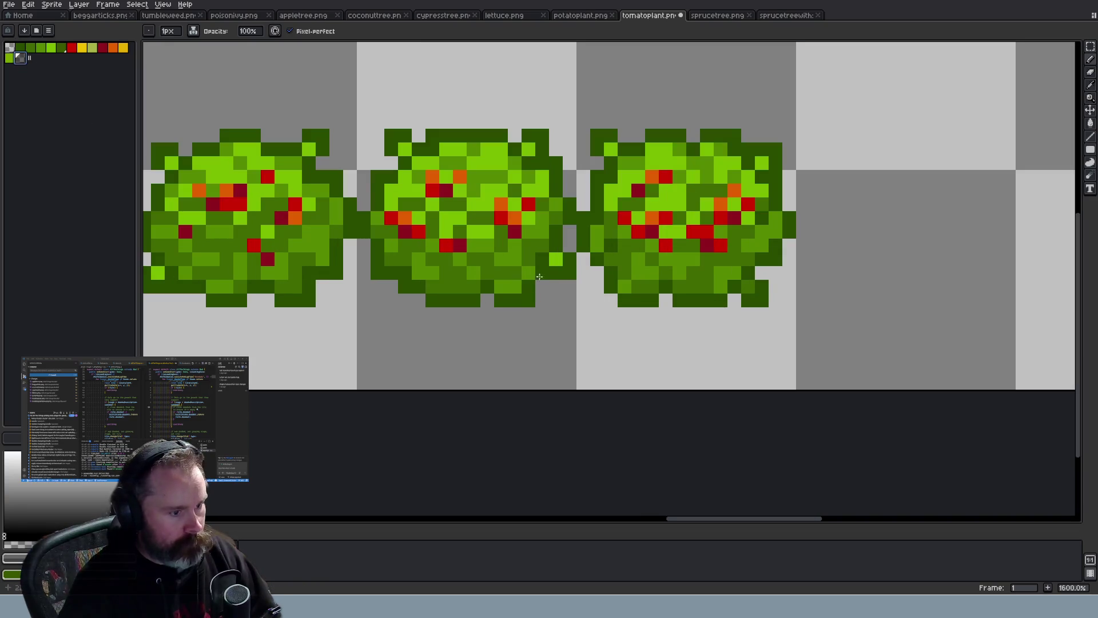
drag(527, 243, 515, 247)
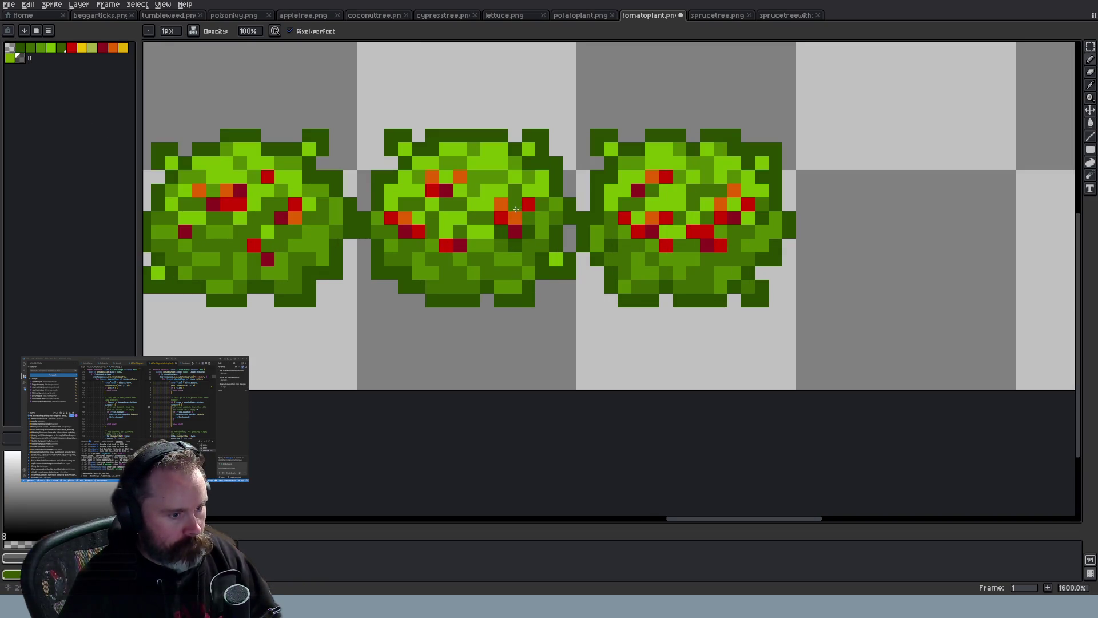
scroll(551, 209, down, 6)
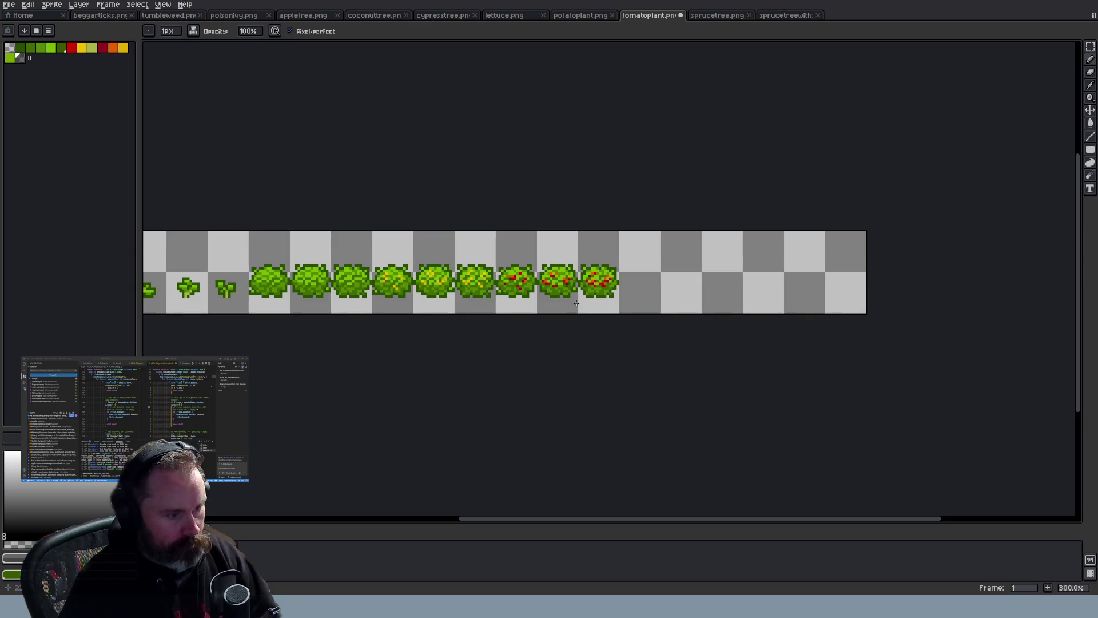
scroll(576, 303, up, 7)
key(ctrl+z)
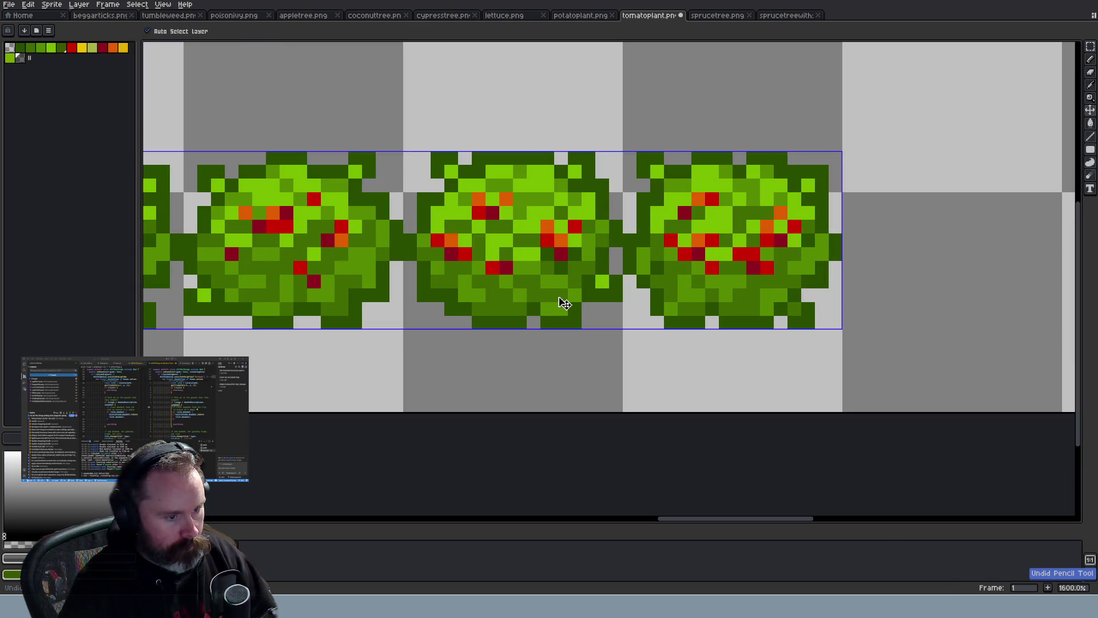
Compare the potato, lettuce and cypress sheets before returning to tomatoplant.png
click(580, 16)
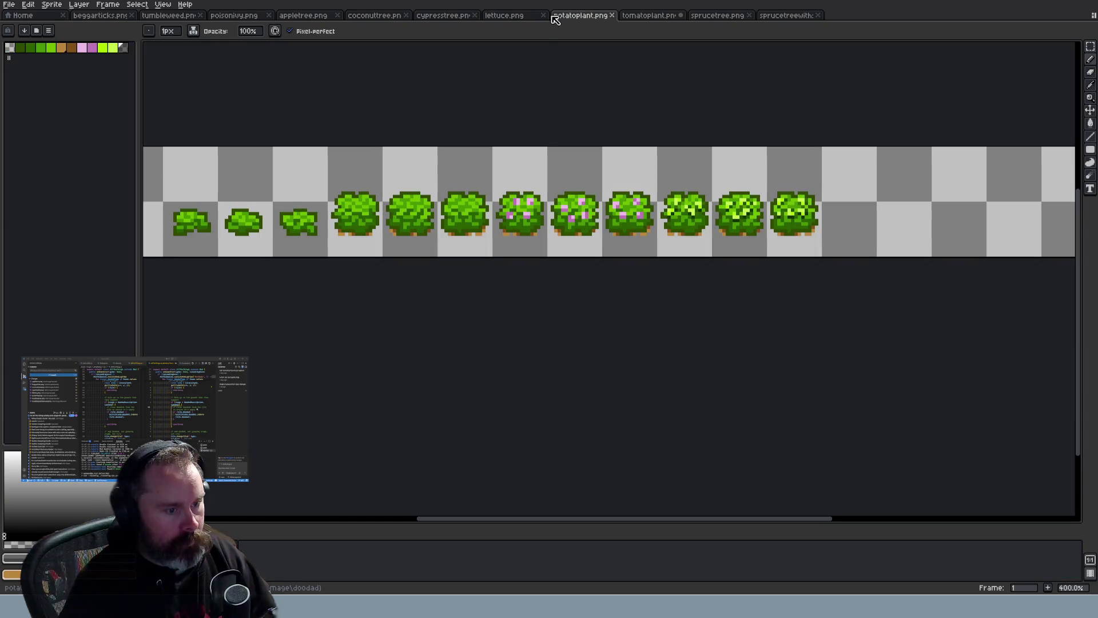
click(518, 17)
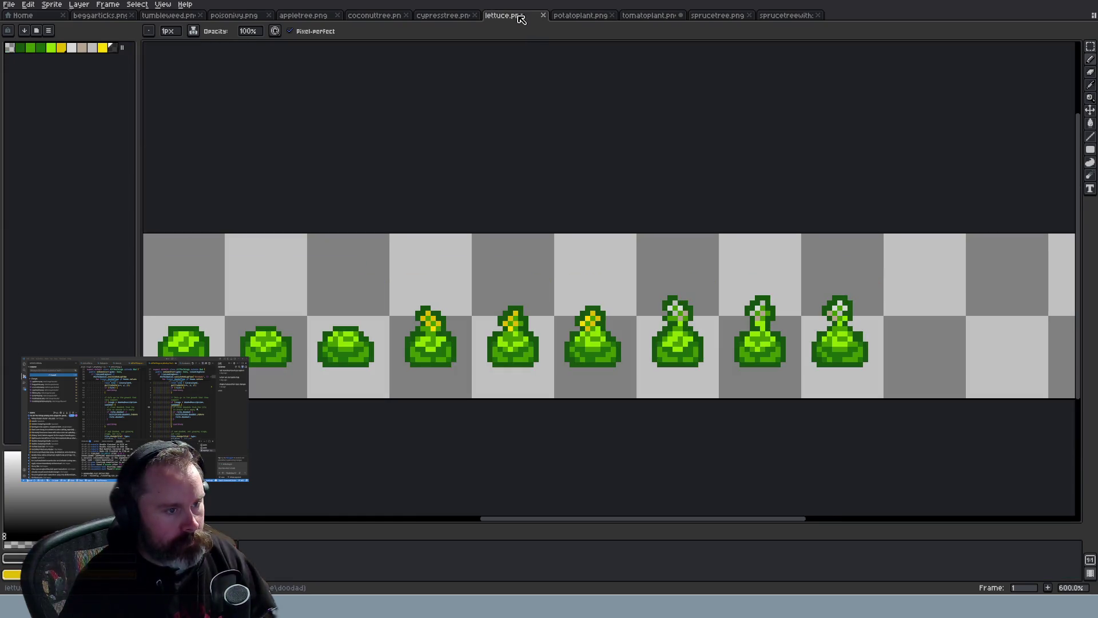
click(574, 17)
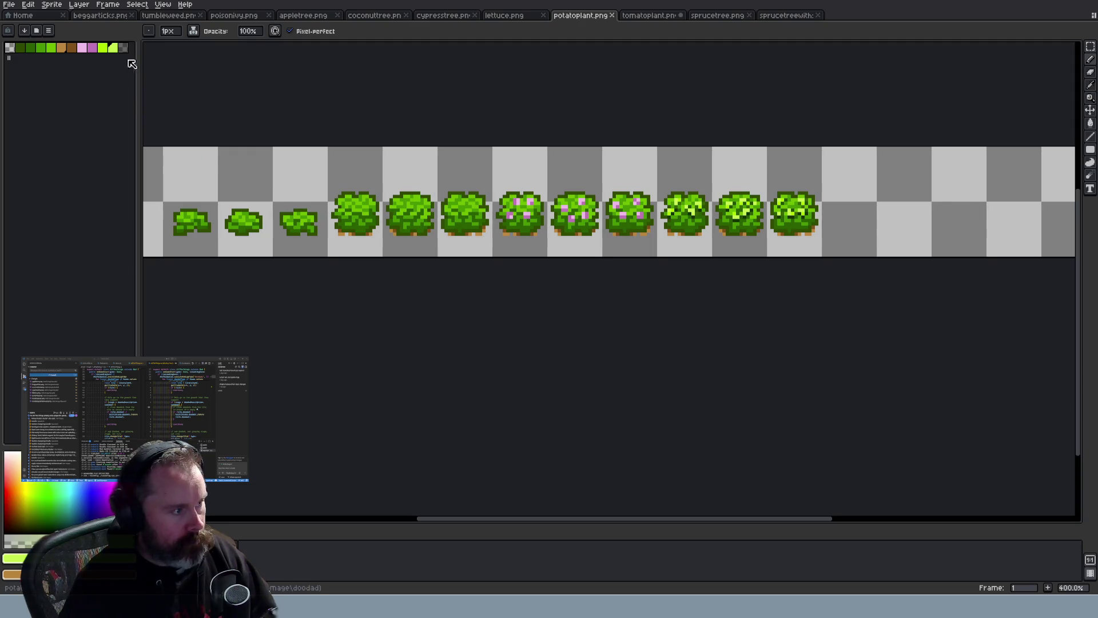
click(507, 17)
click(437, 17)
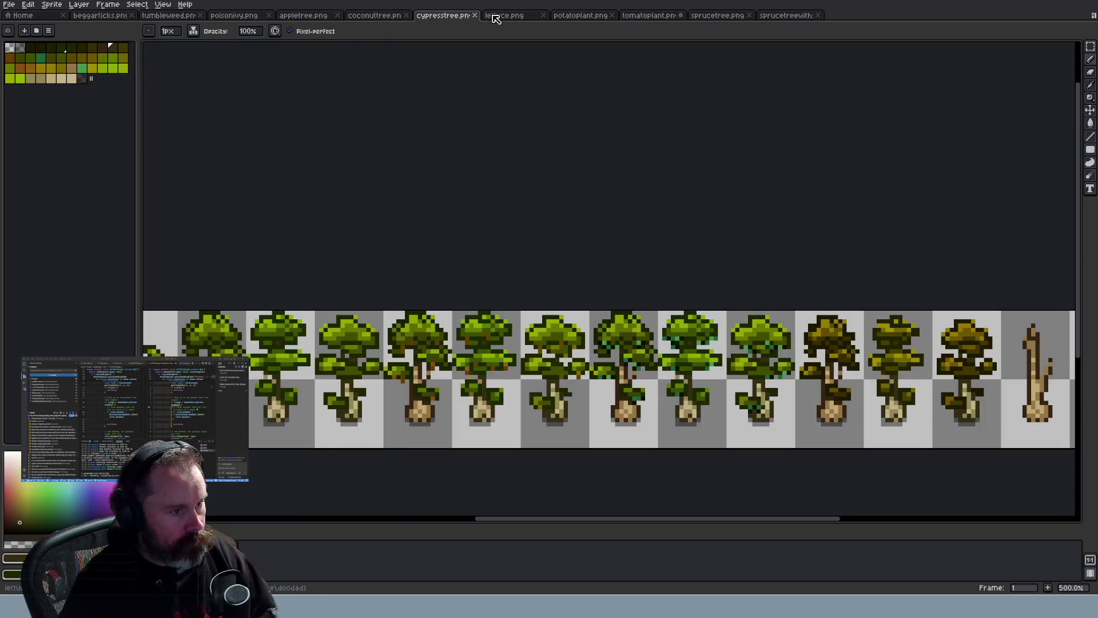
click(492, 16)
key(v)
click(598, 17)
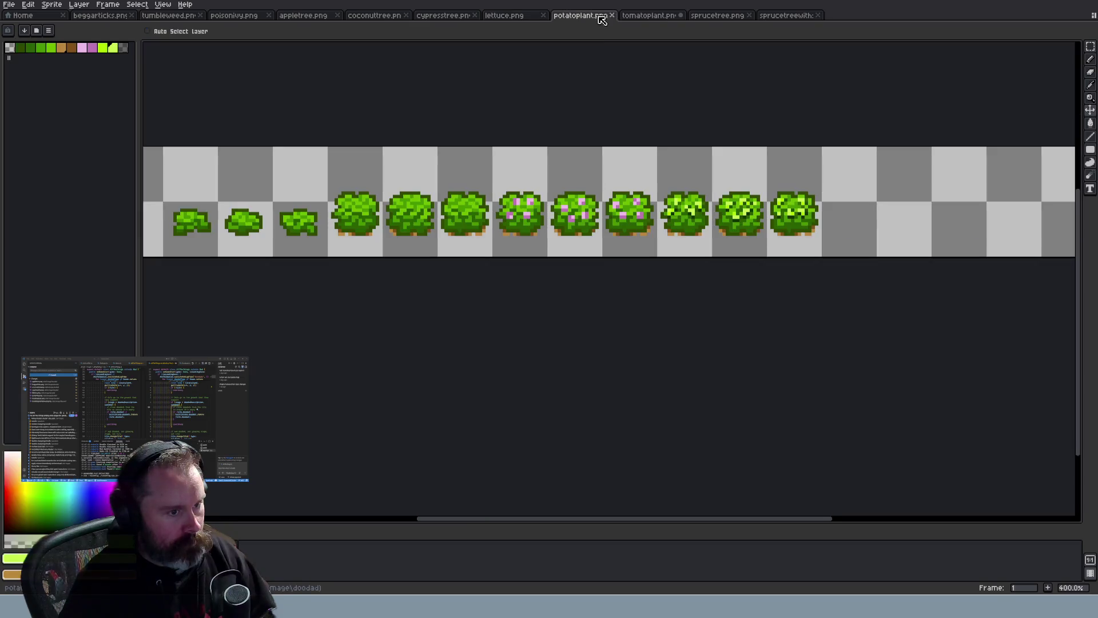
click(645, 20)
Paint five dark grey shadow pixels among the tomatoes on the middle bush
key(b)
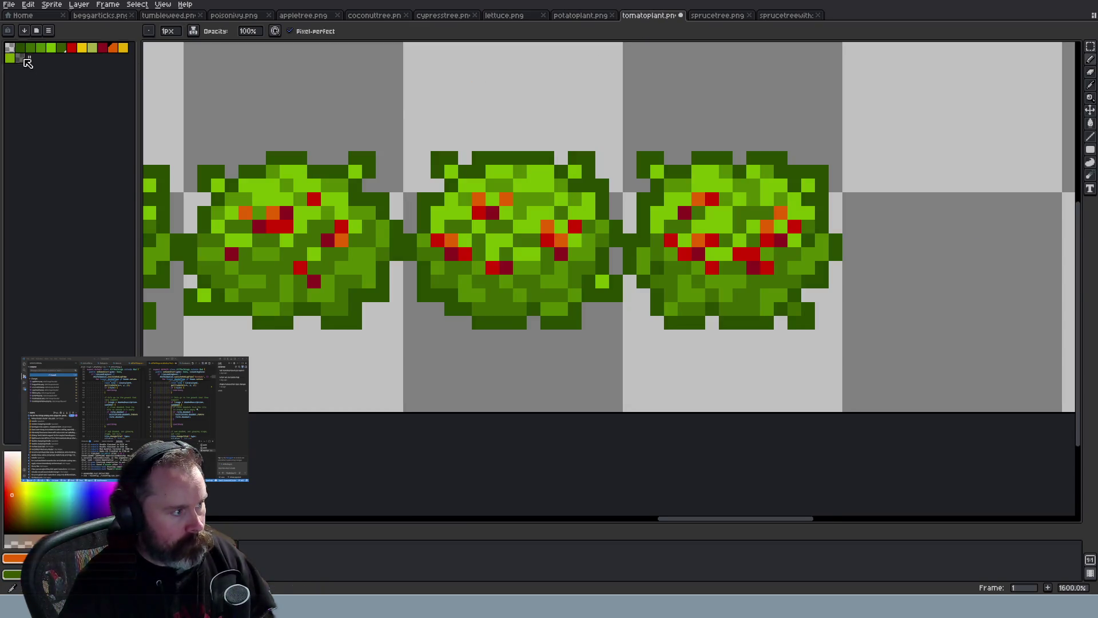
click(20, 57)
click(453, 269)
click(492, 281)
click(548, 254)
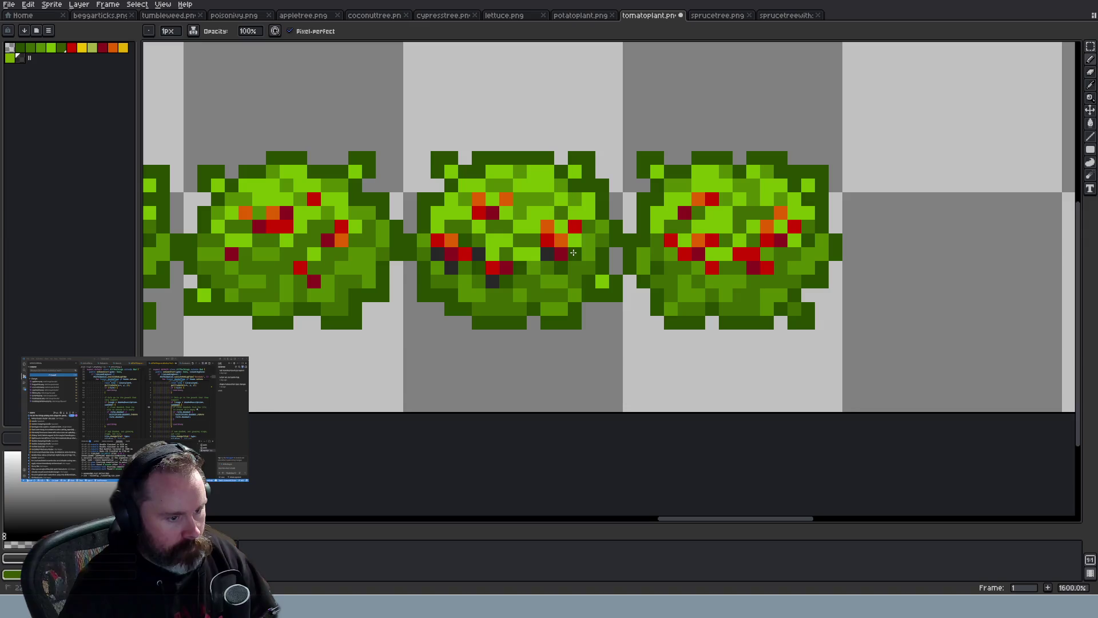
click(589, 226)
click(492, 227)
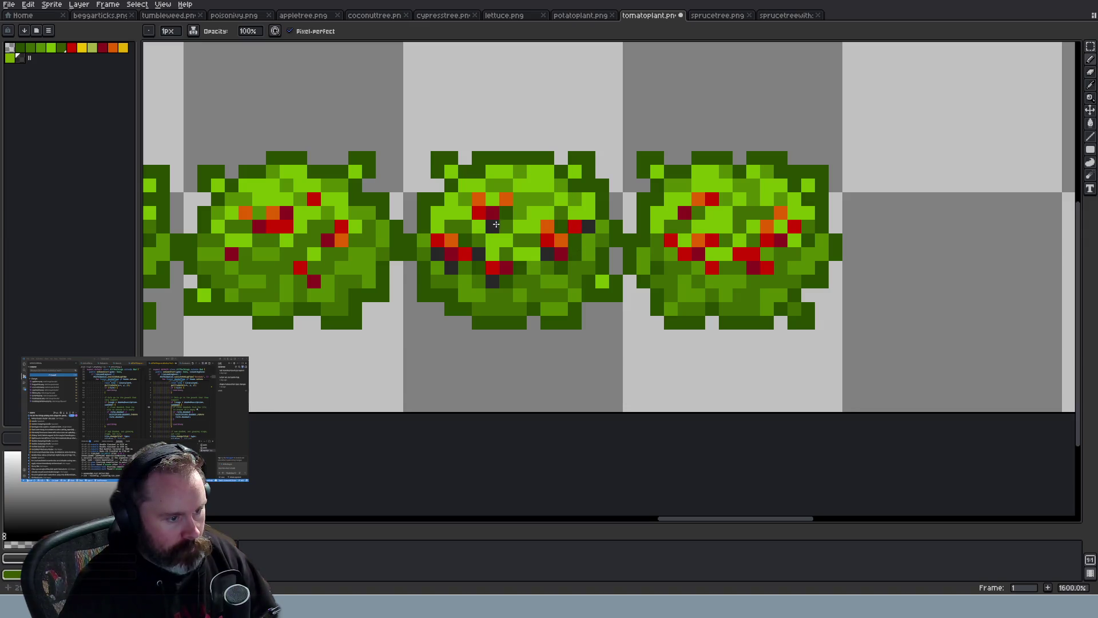
scroll(569, 336, down, 5)
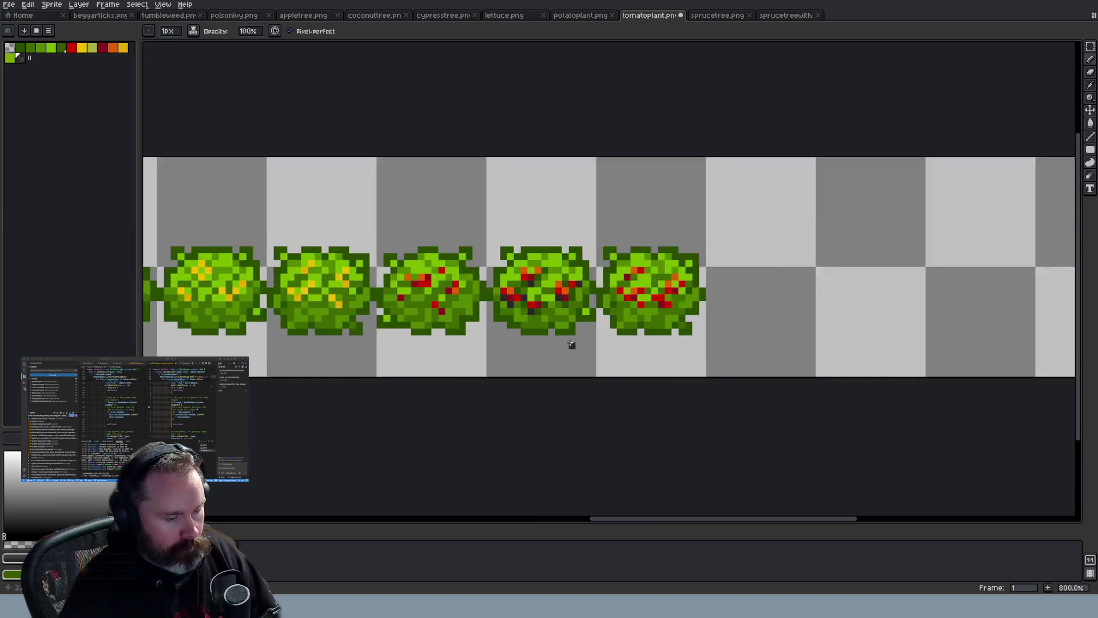
Add one more dark grey pixel to the tomato bush
scroll(553, 346, down, 2)
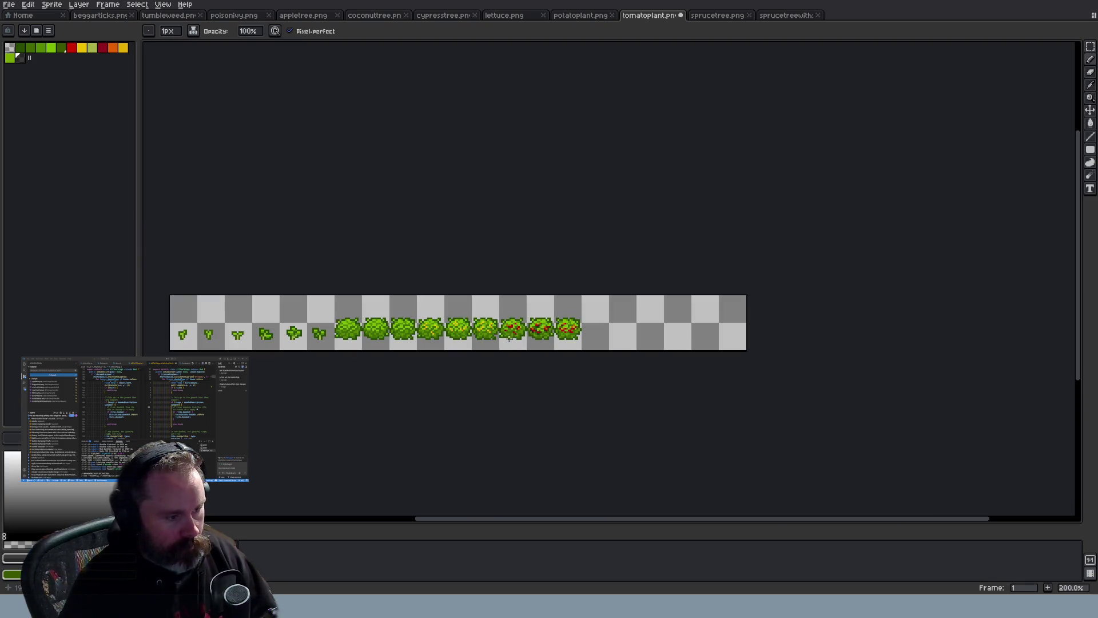
scroll(539, 318, up, 4)
scroll(540, 318, up, 5)
click(535, 293)
scroll(595, 313, down, 5)
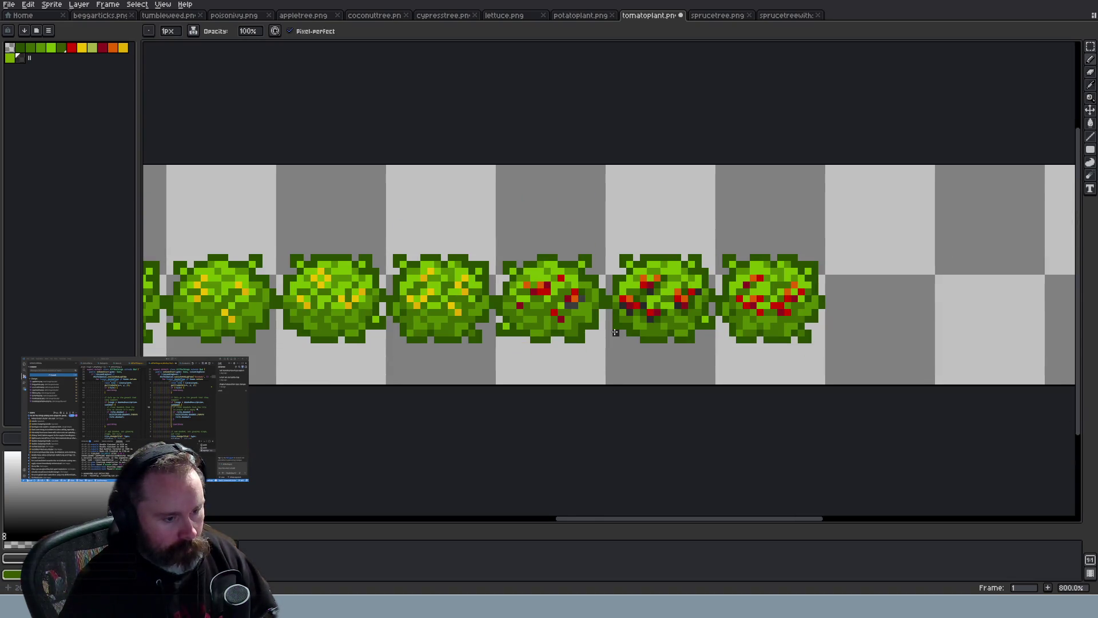
scroll(615, 332, down, 1)
scroll(612, 337, up, 1)
Compare the potato, spruce, yellow-flowered plant, cypress and lettuce sheets
click(595, 20)
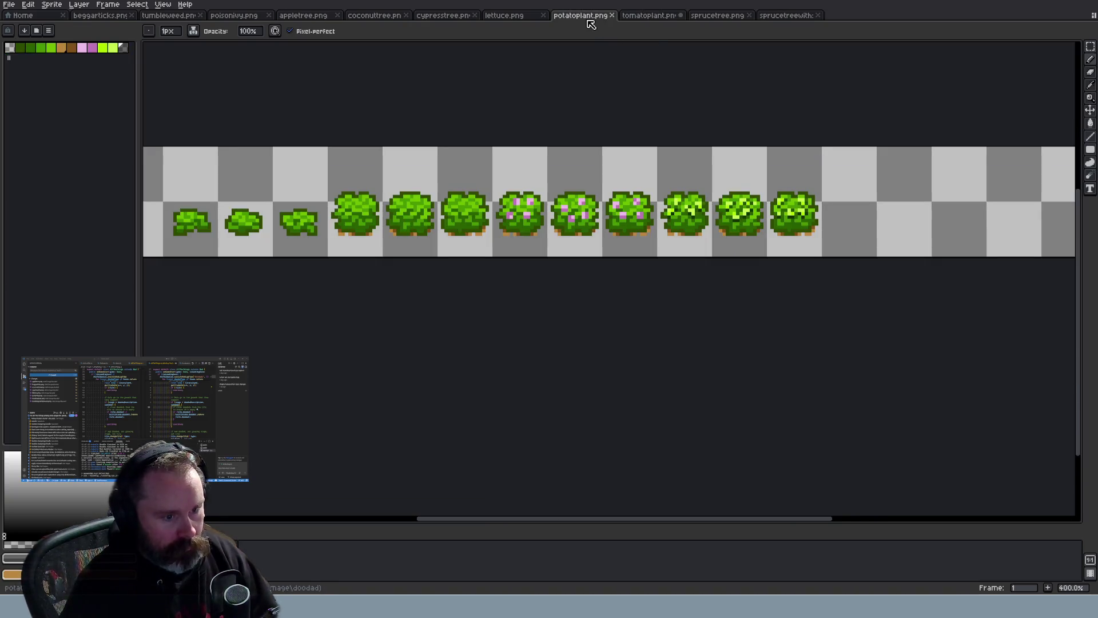
click(709, 21)
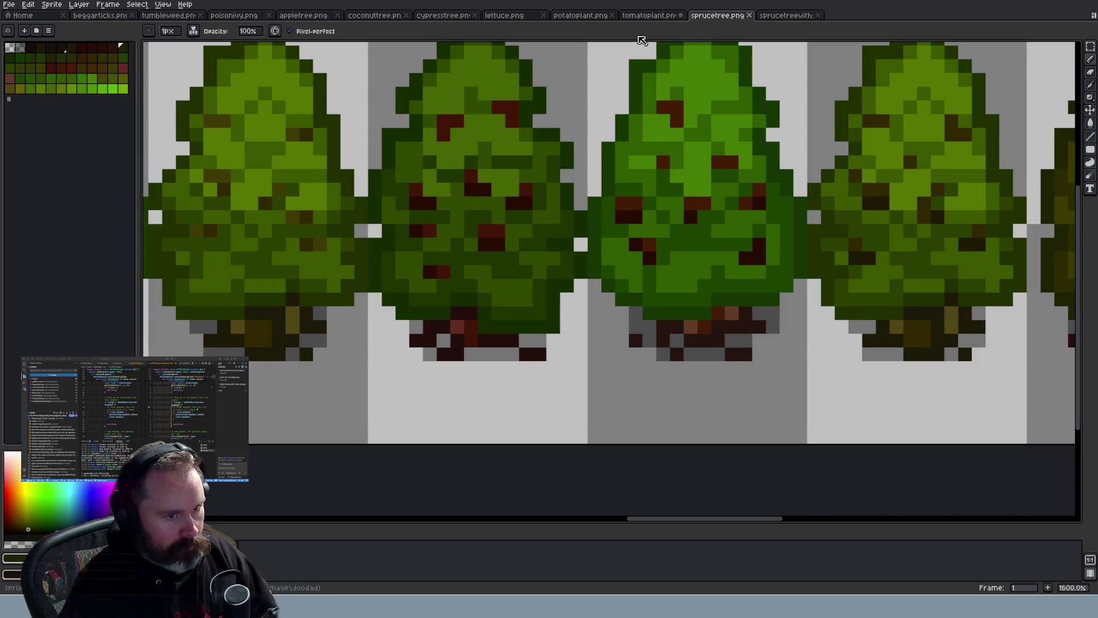
click(651, 16)
click(586, 18)
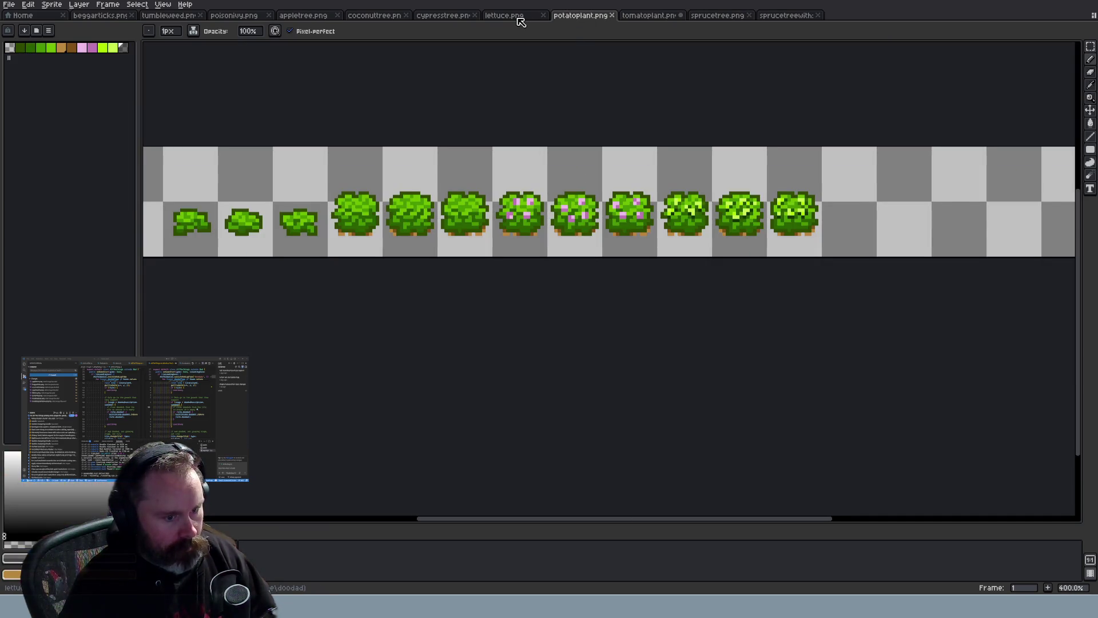
scroll(732, 211, up, 6)
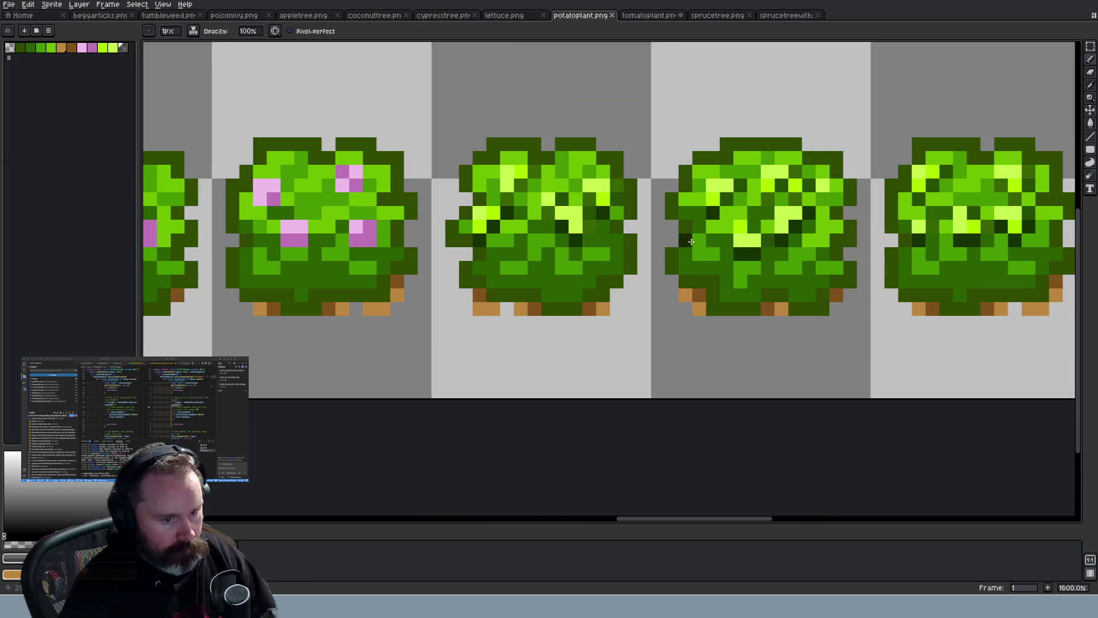
click(211, 17)
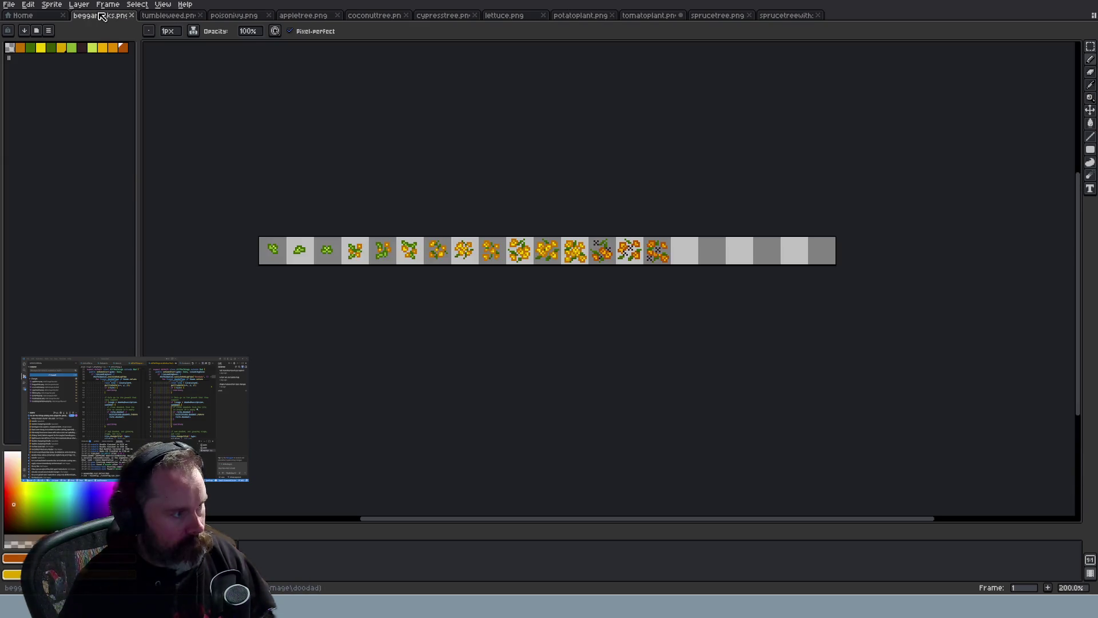
click(447, 18)
click(533, 17)
click(577, 18)
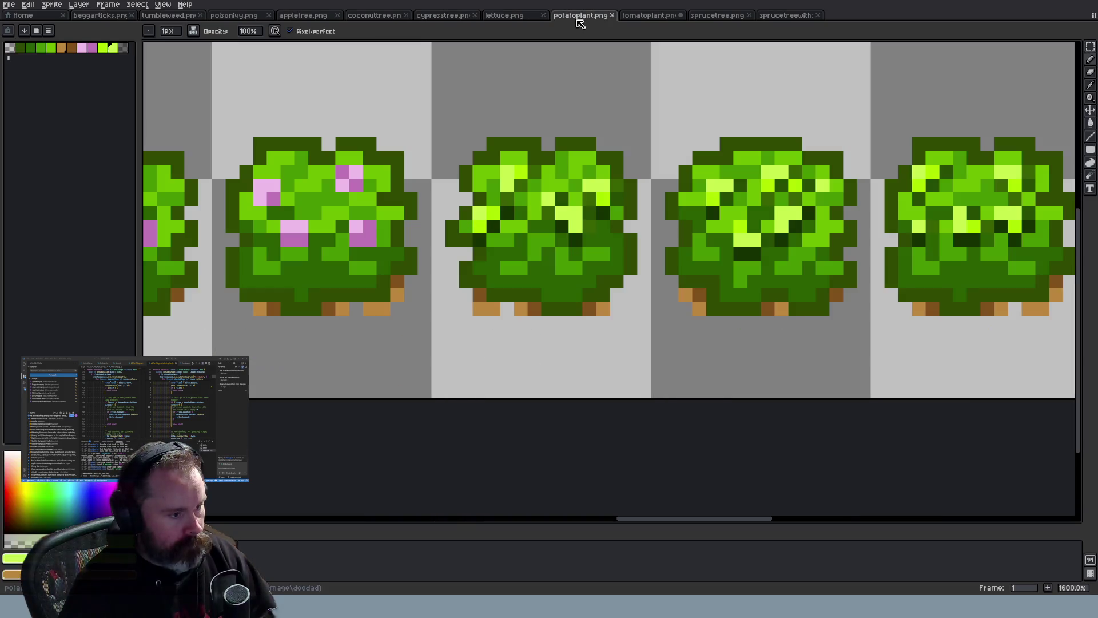
Check the Sprite menu, then undo the last dark pixel on tomatoplant.png
click(51, 5)
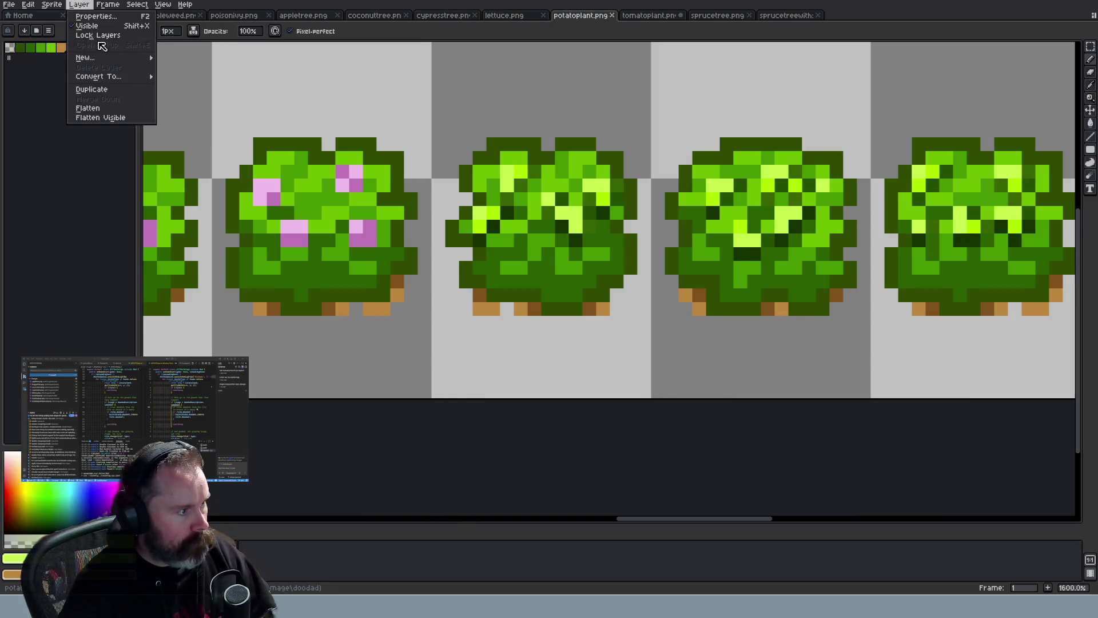
click(632, 22)
click(646, 16)
key(ctrl+z)
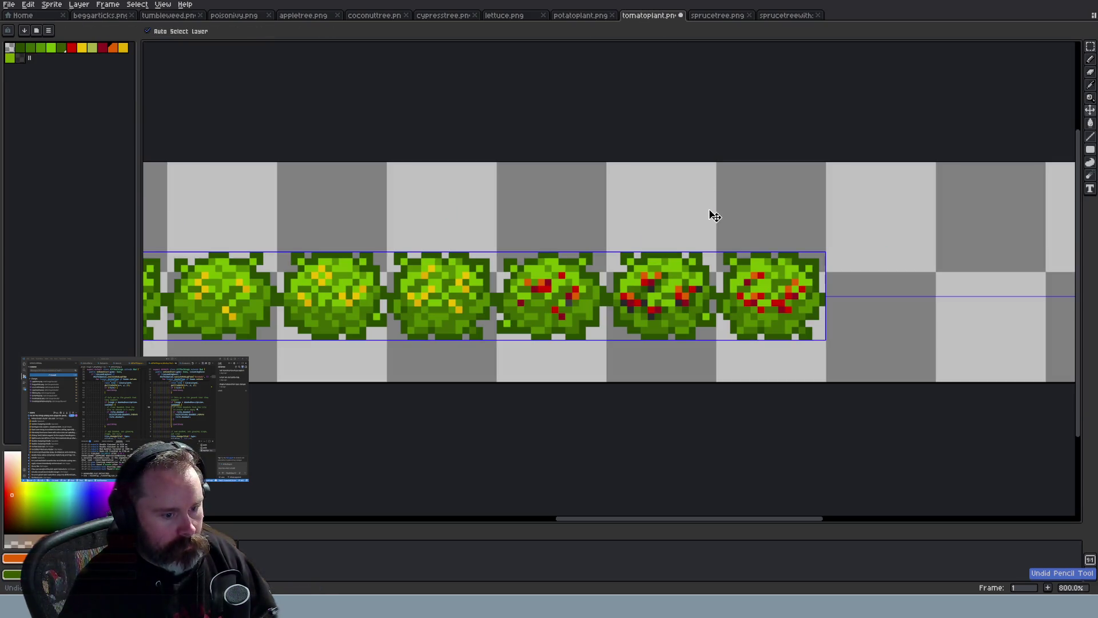
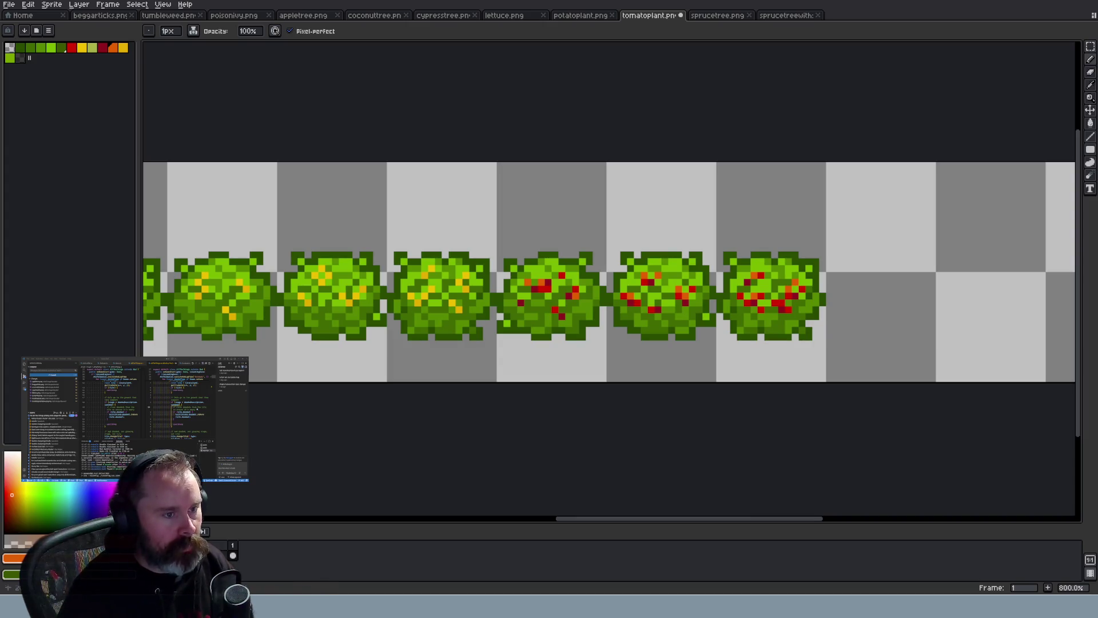
Flip through the potatoplant, lettuce, cypresstree and tomatoplant sprite files
key(ctrl+shift+Tab)
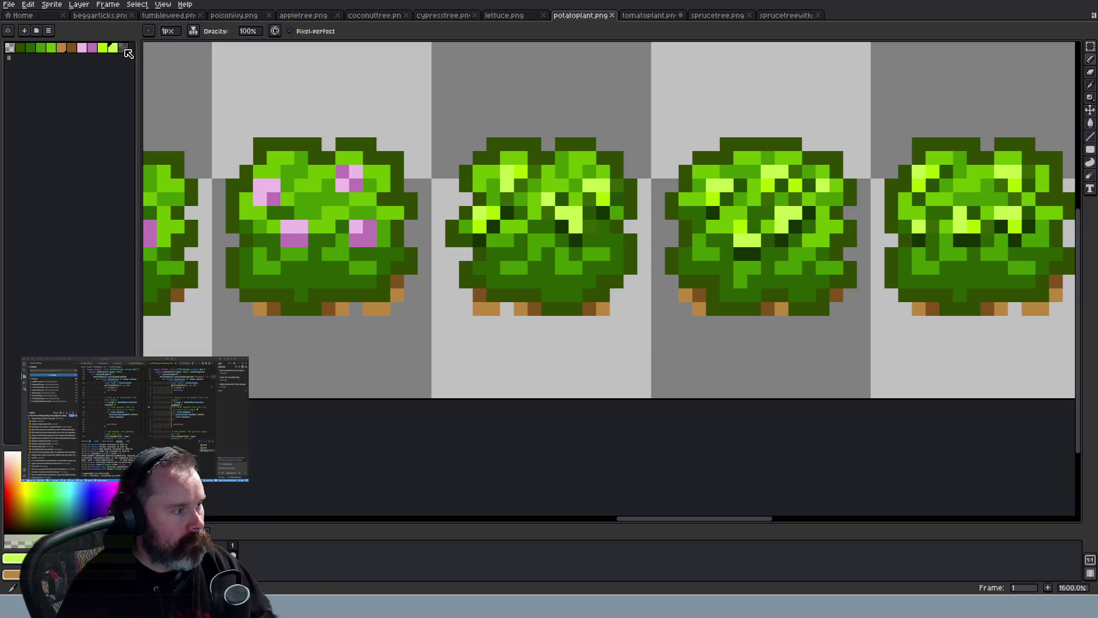
click(510, 17)
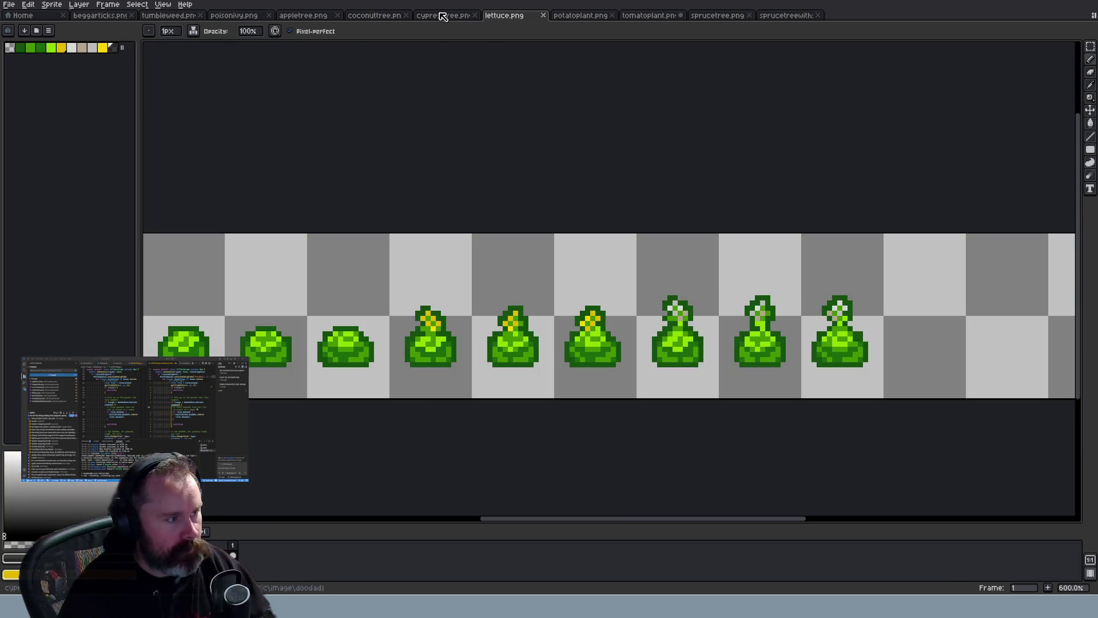
key(v)
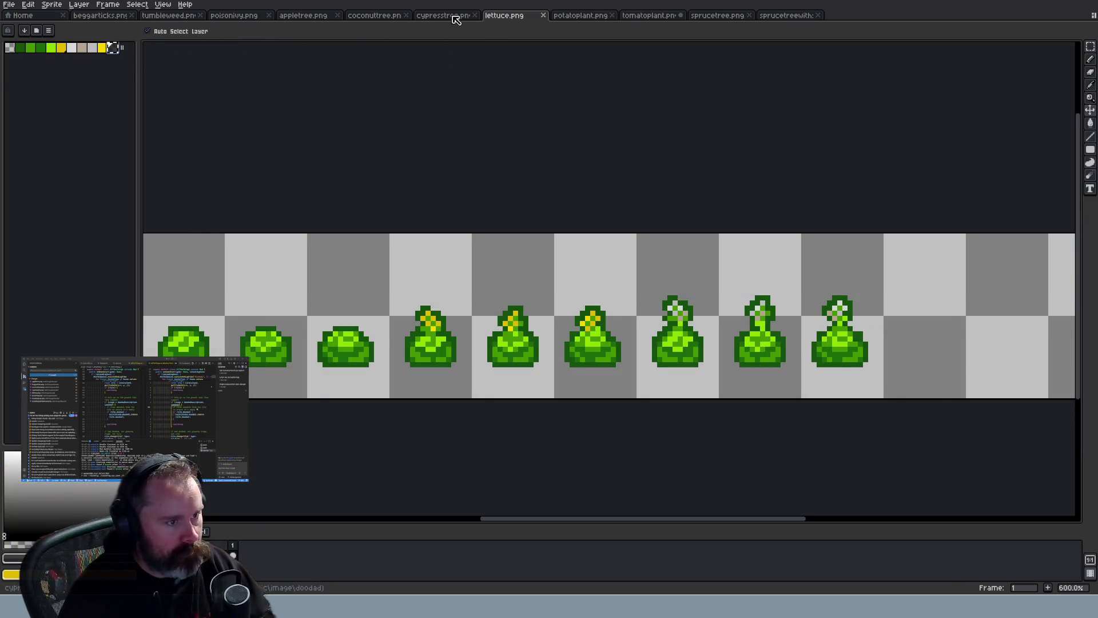
click(452, 18)
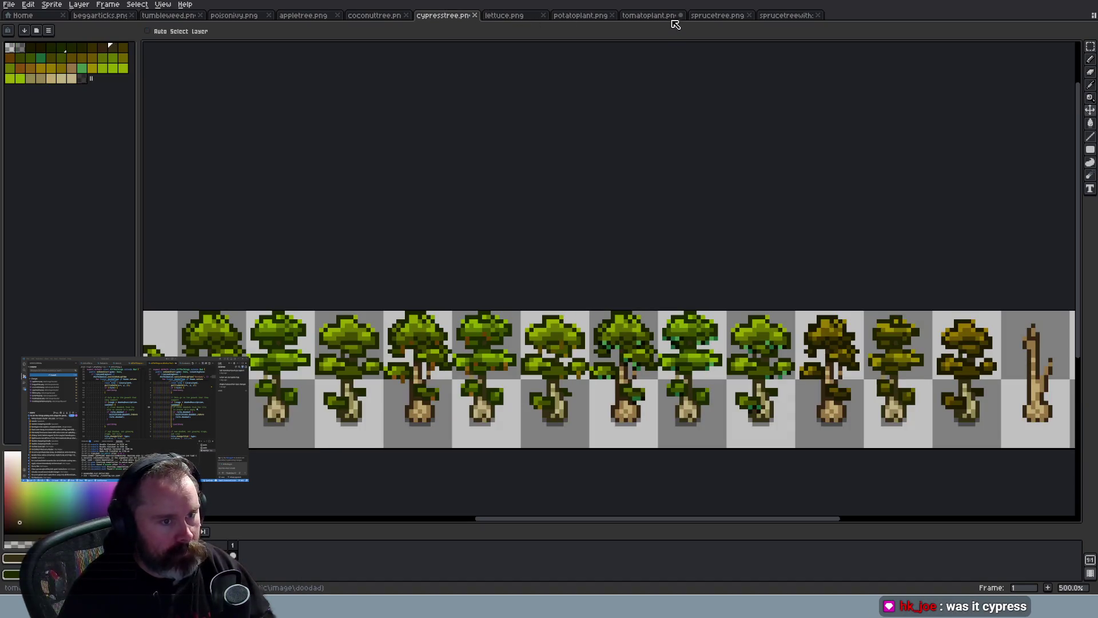
click(657, 16)
click(580, 16)
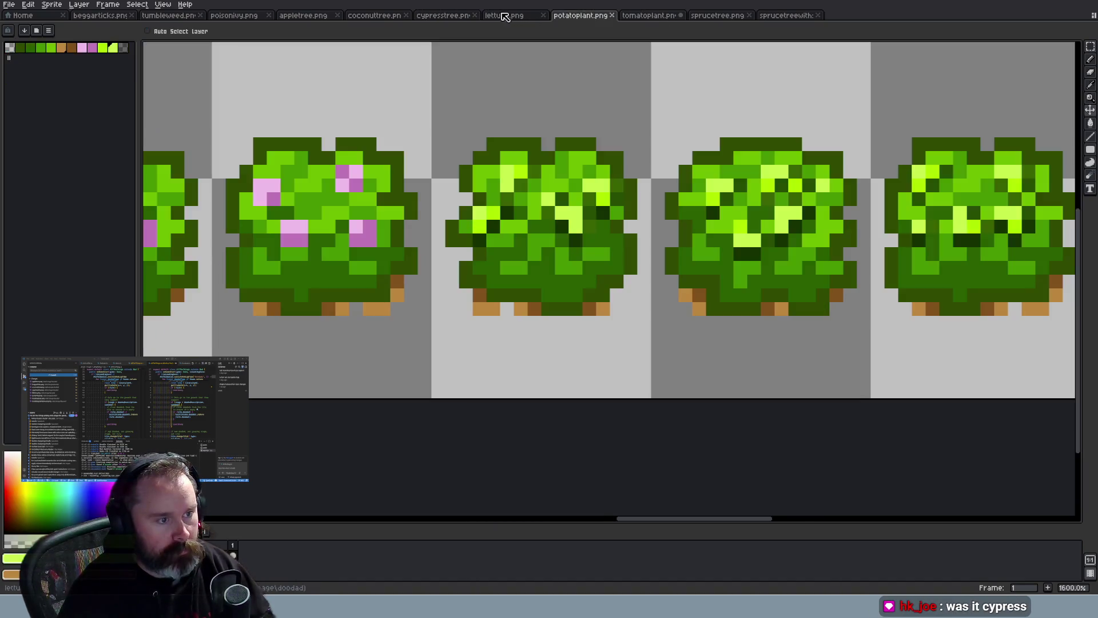
click(437, 20)
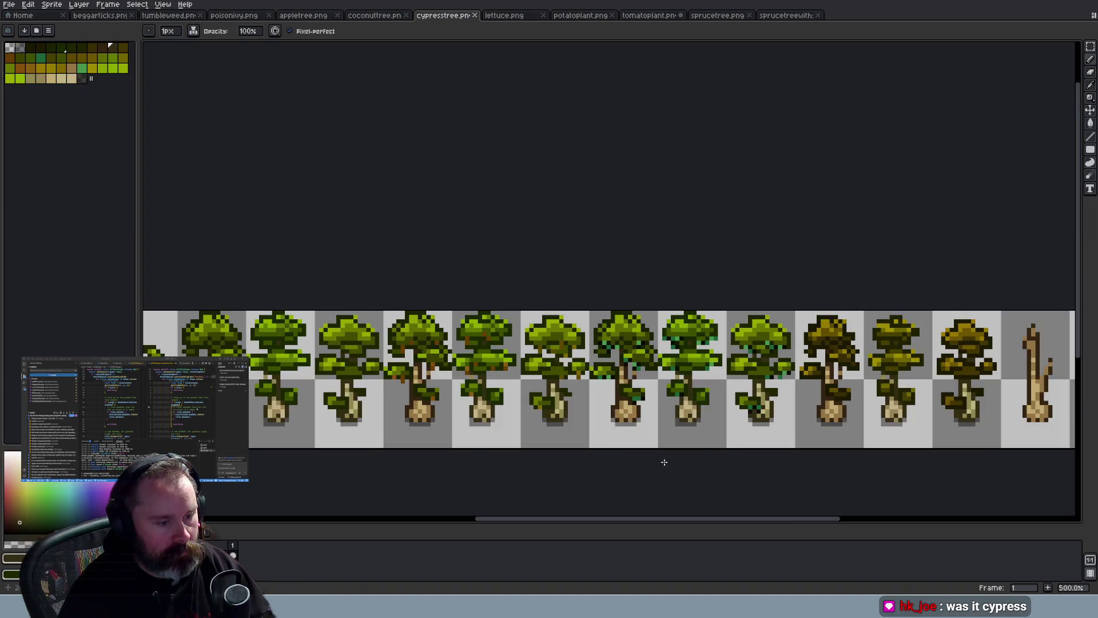
scroll(660, 460, up, 2)
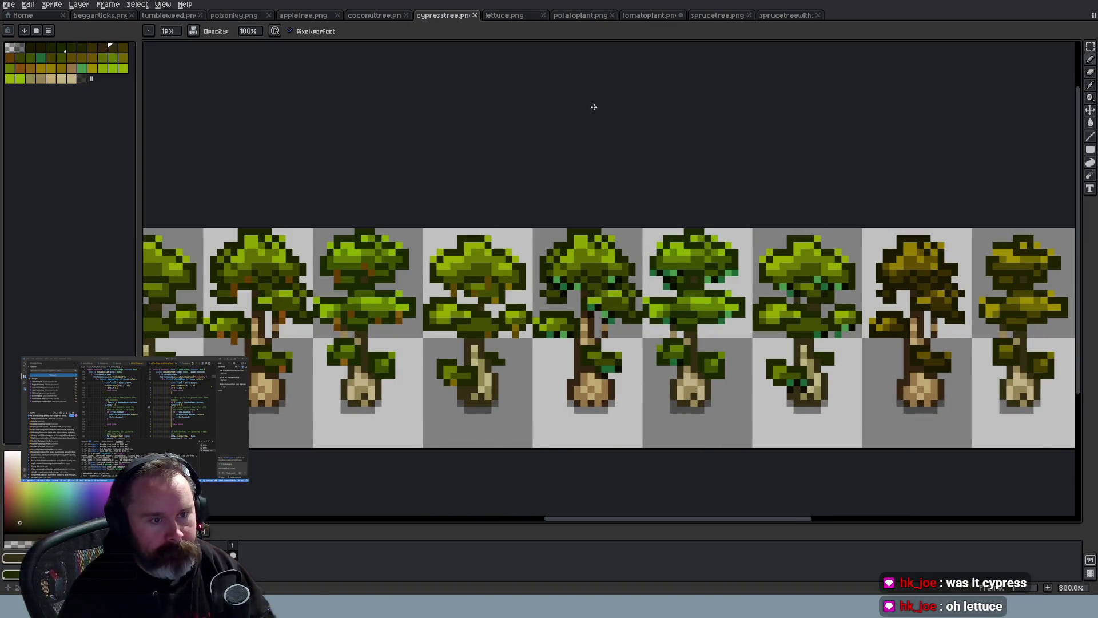
click(519, 19)
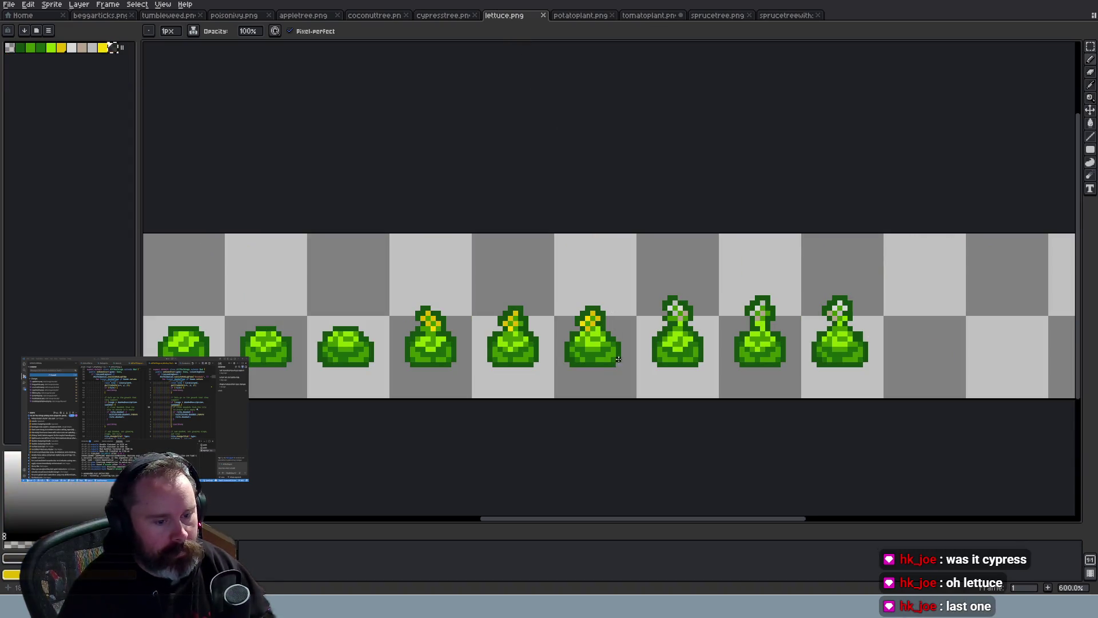
Browse the spruce, coconut, apple, beggarticks, tumbleweed and poison ivy sprites, ending on lettuce.png
click(778, 20)
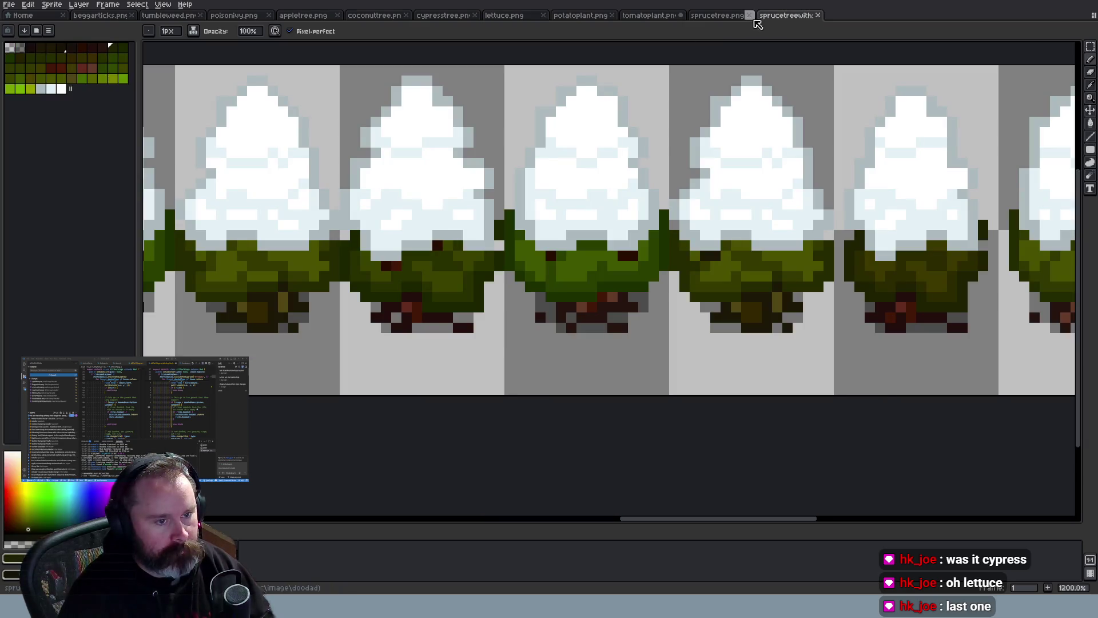
click(717, 19)
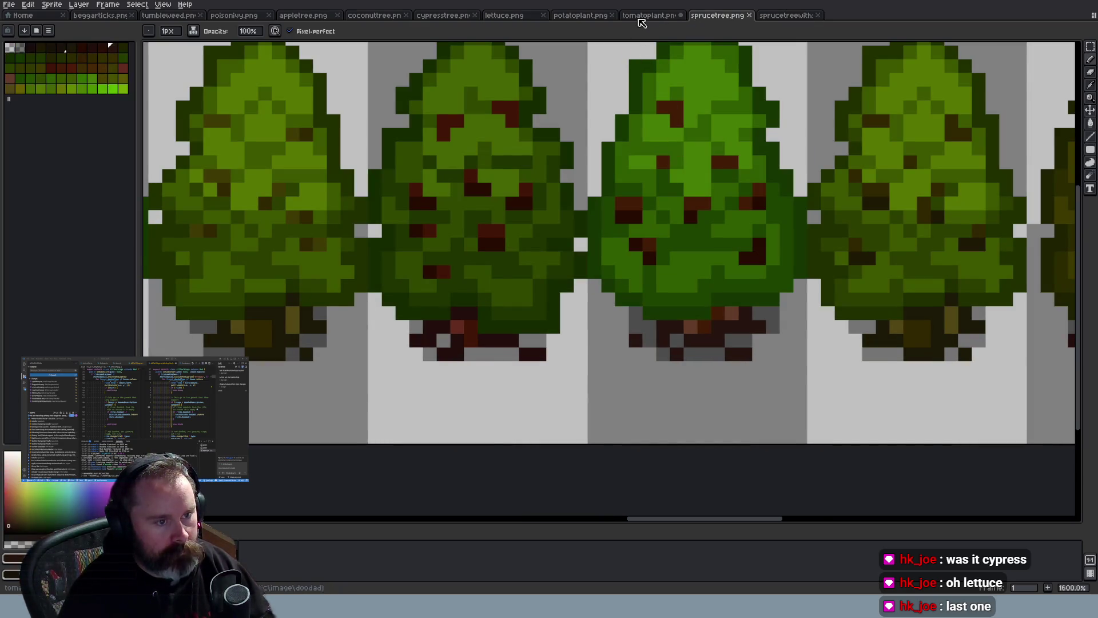
click(642, 17)
click(579, 17)
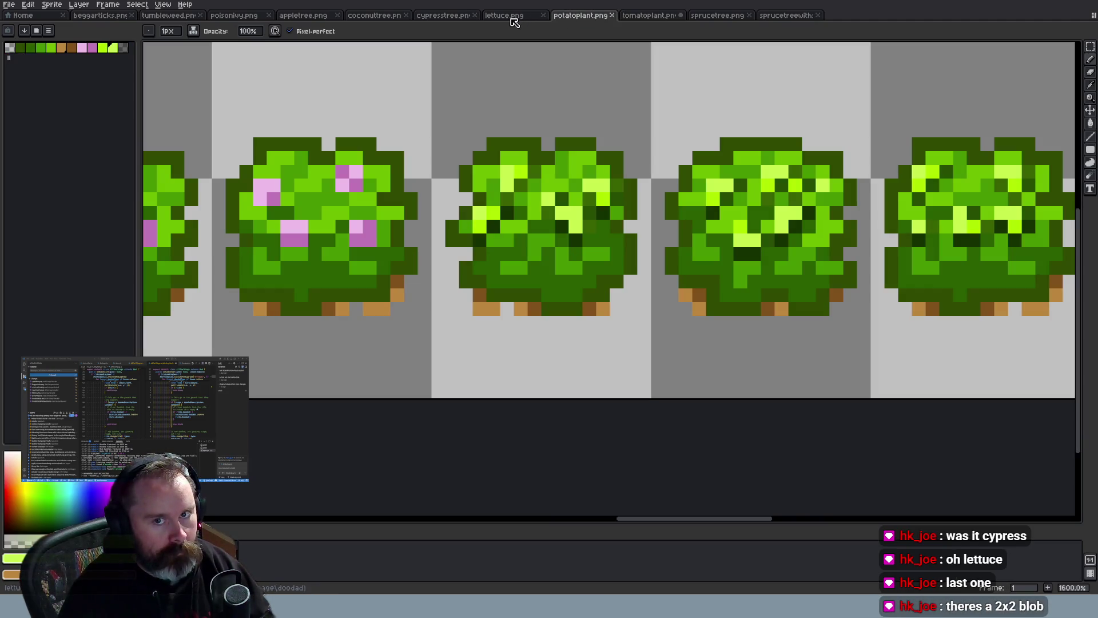
click(515, 21)
click(441, 19)
click(382, 20)
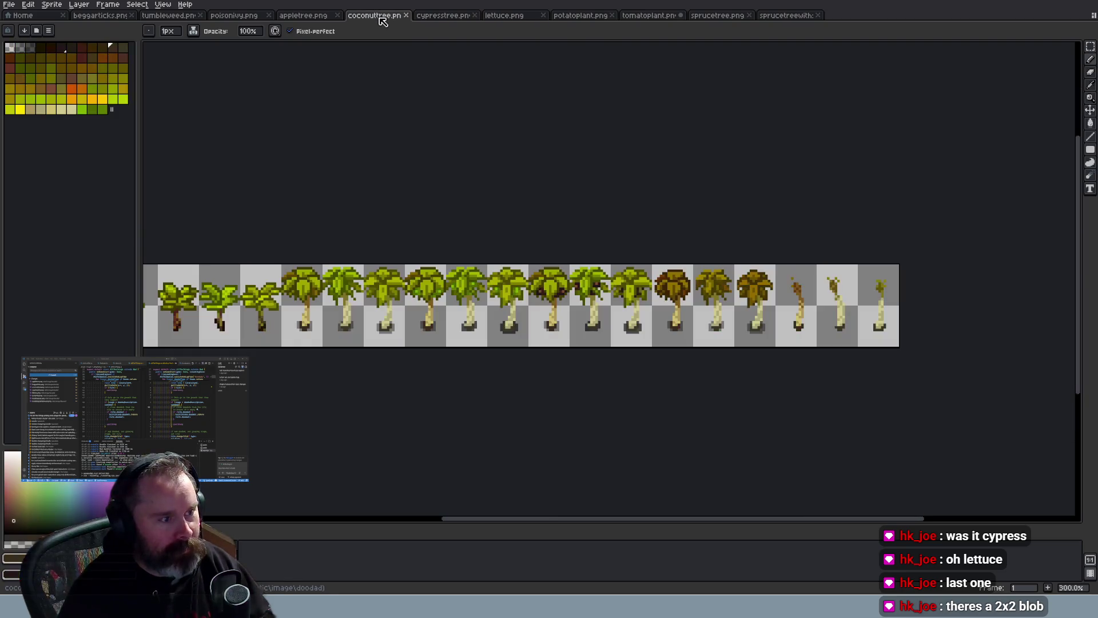
click(298, 19)
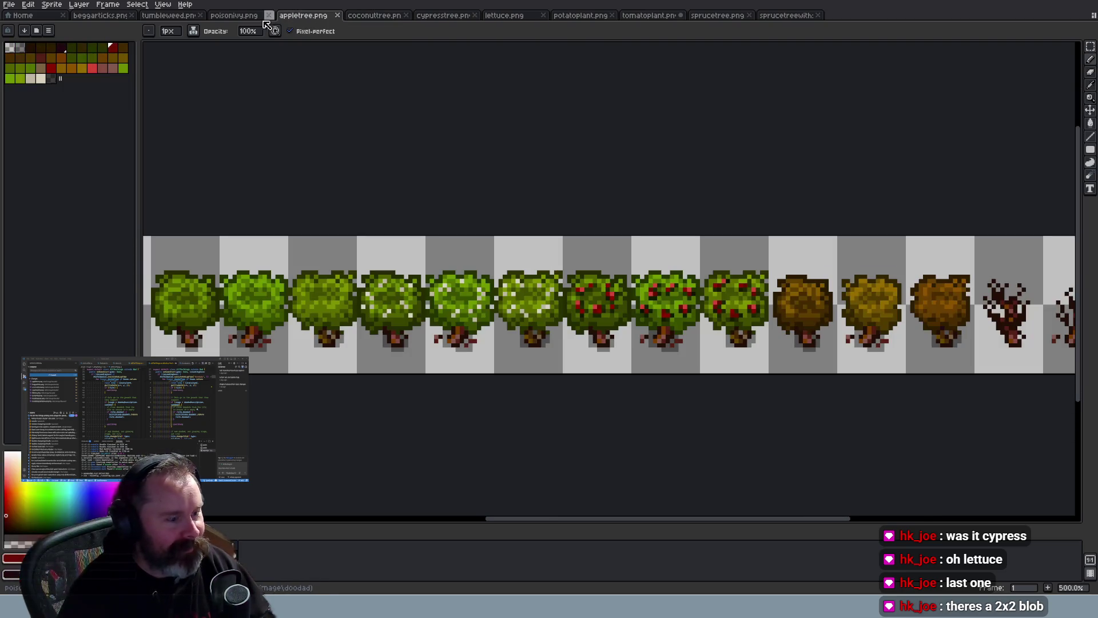
click(87, 17)
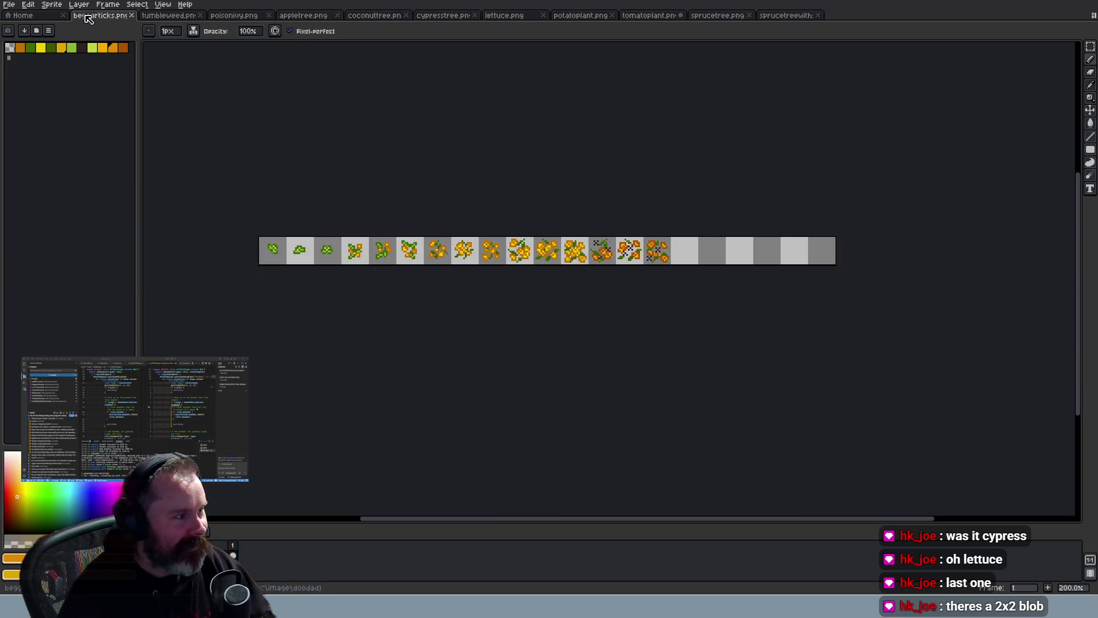
click(160, 17)
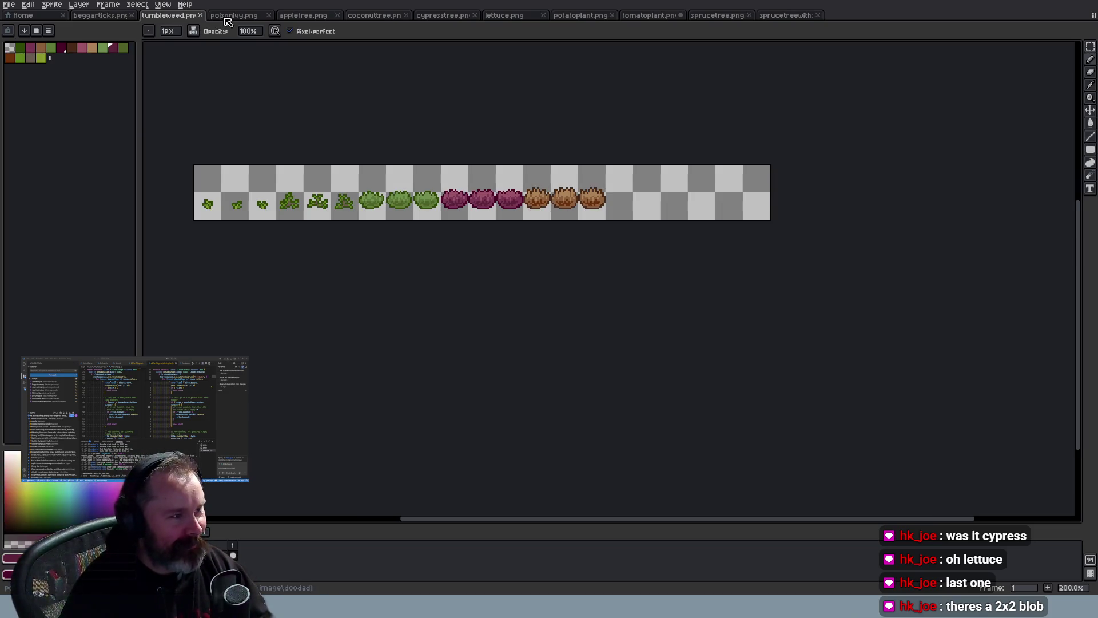
click(229, 19)
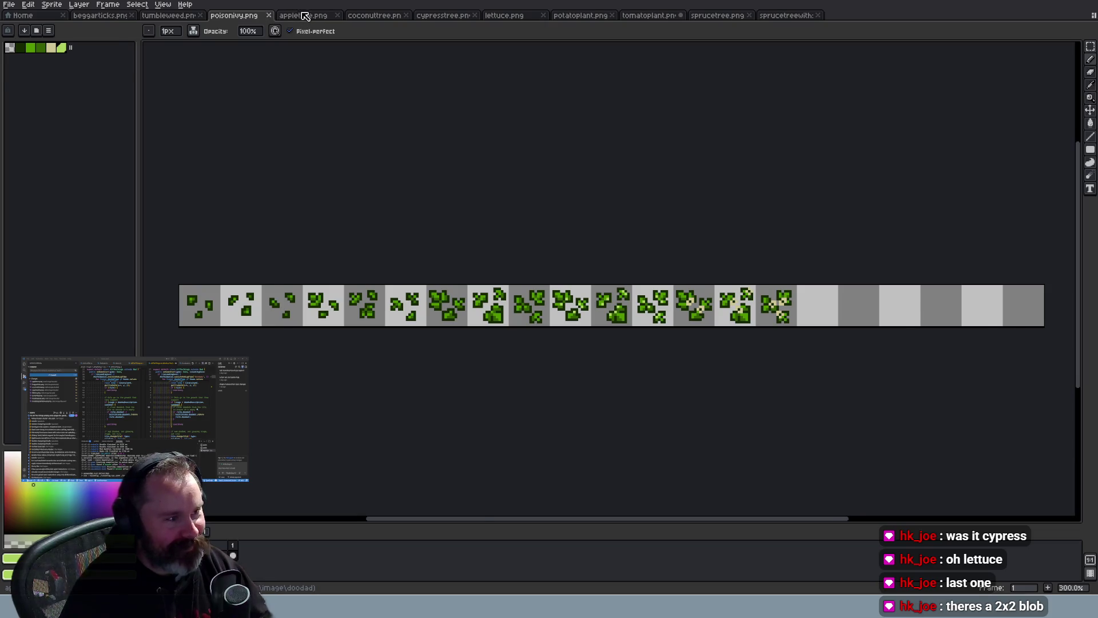
click(303, 16)
click(375, 17)
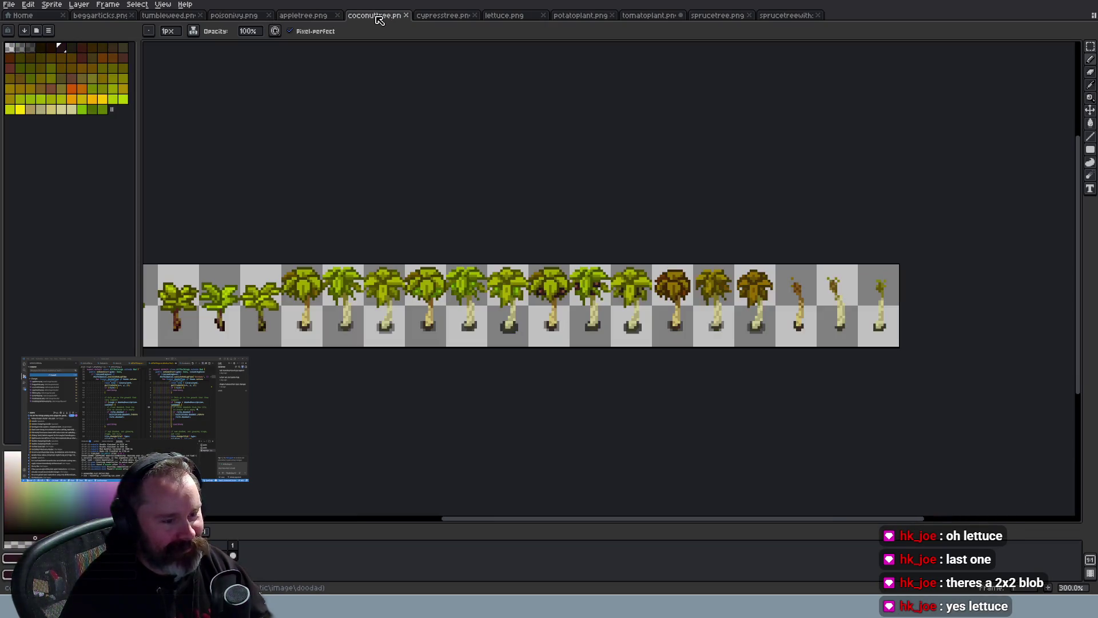
click(510, 17)
Zoom into the lettuce flowering sprites and sample a green from the flower as the drawing colour
scroll(755, 381, down, 3)
scroll(749, 374, up, 3)
scroll(748, 372, up, 3)
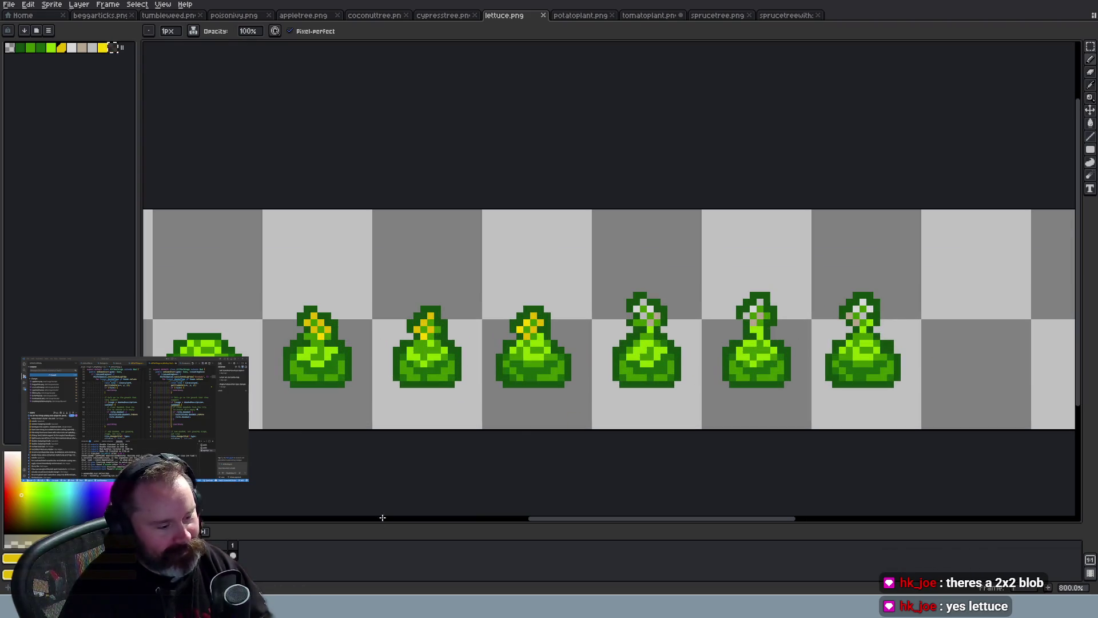
scroll(449, 382, down, 4)
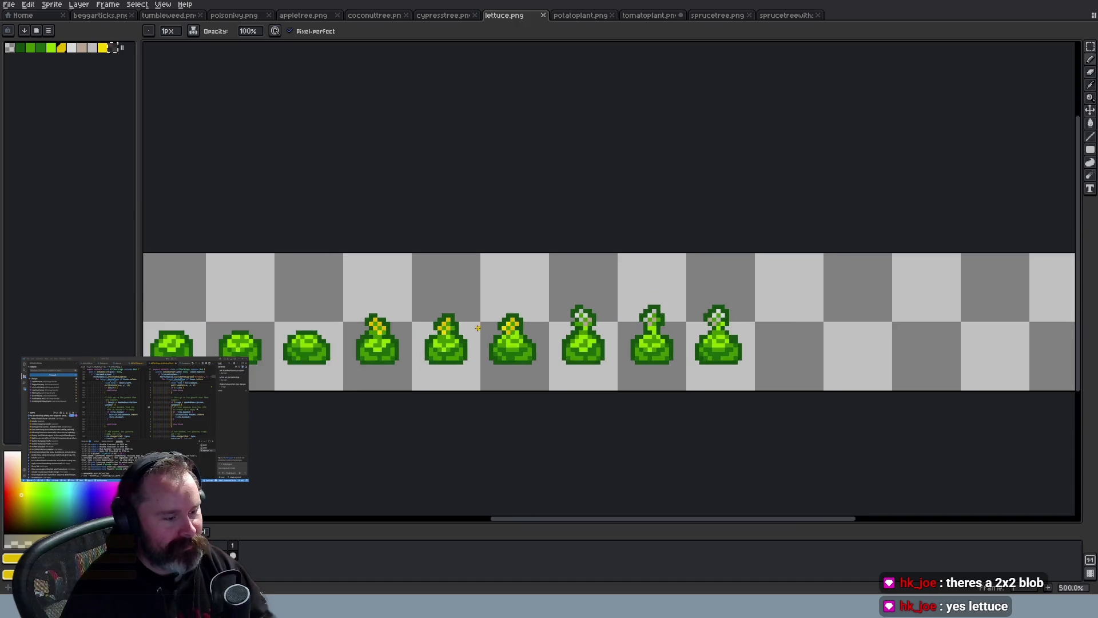
scroll(452, 355, up, 2)
scroll(456, 332, up, 1)
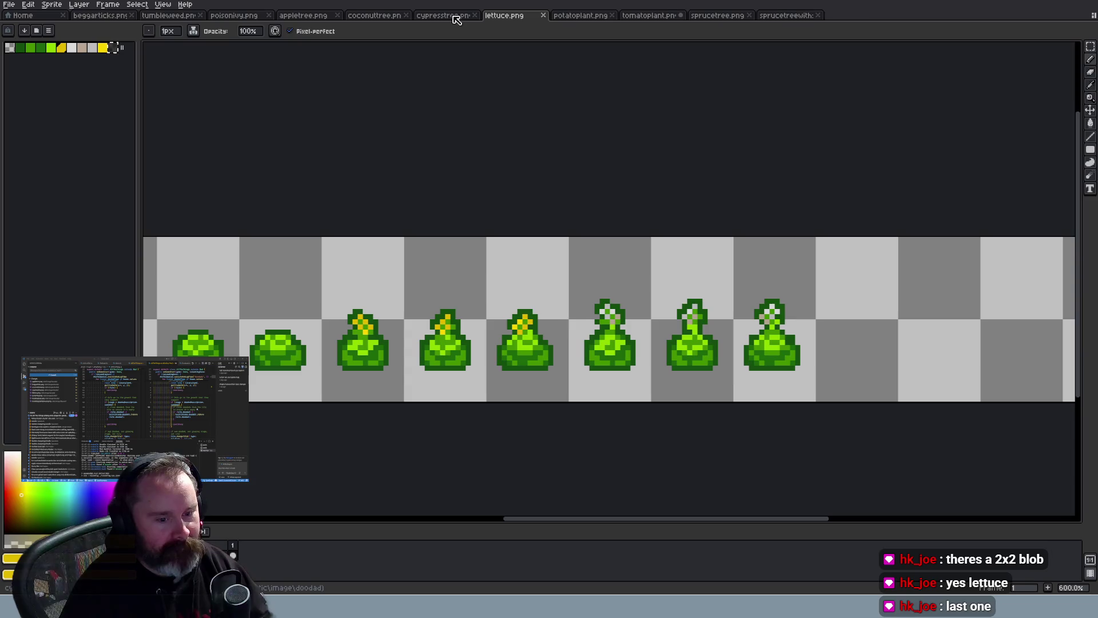
scroll(818, 362, up, 3)
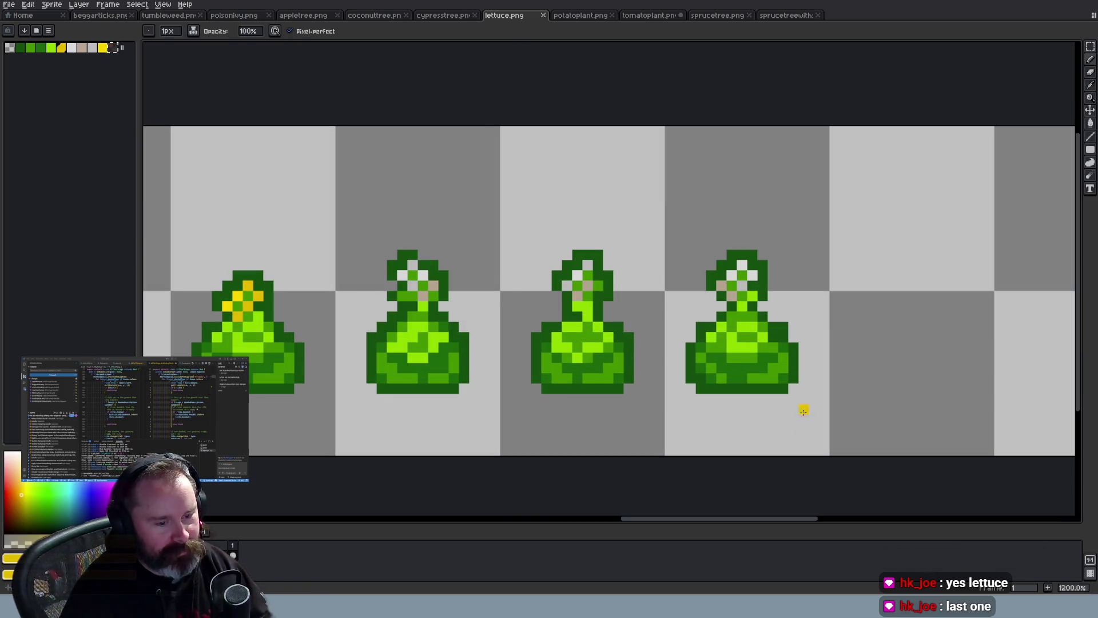
scroll(793, 387, down, 2)
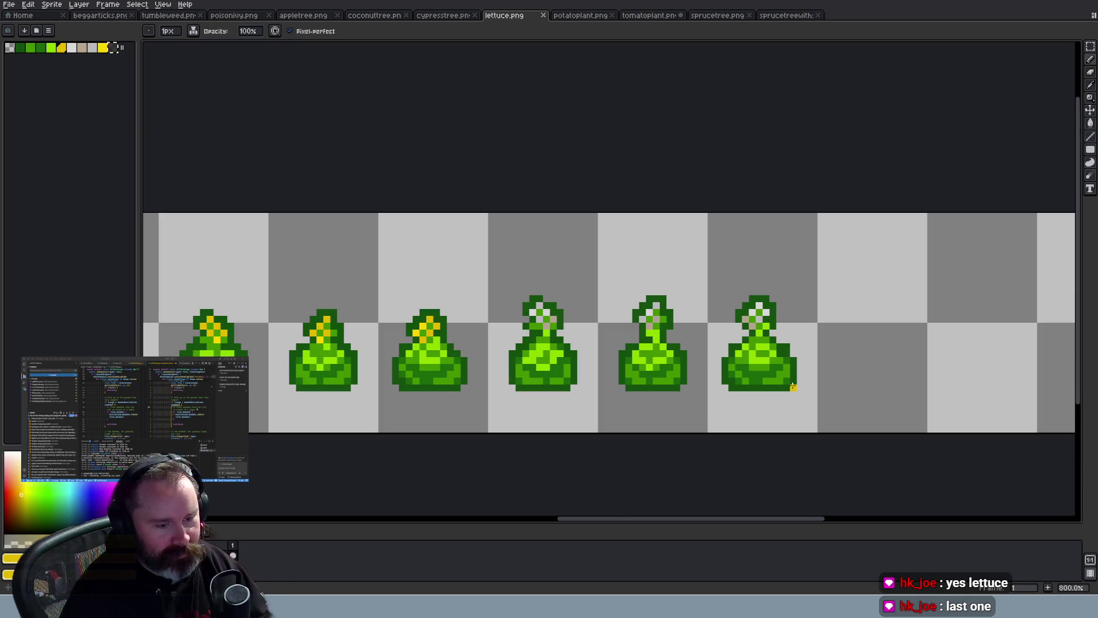
scroll(793, 387, up, 2)
key(alt)
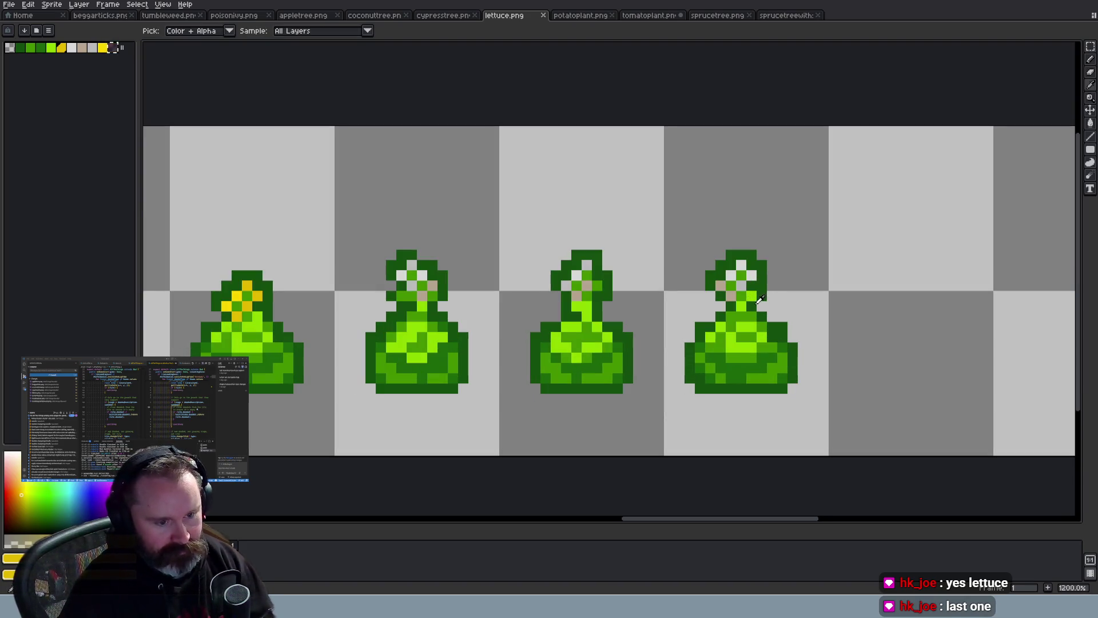
alt+click(761, 300)
Switch from Aseprite to the web browser
scroll(760, 303, down, 5)
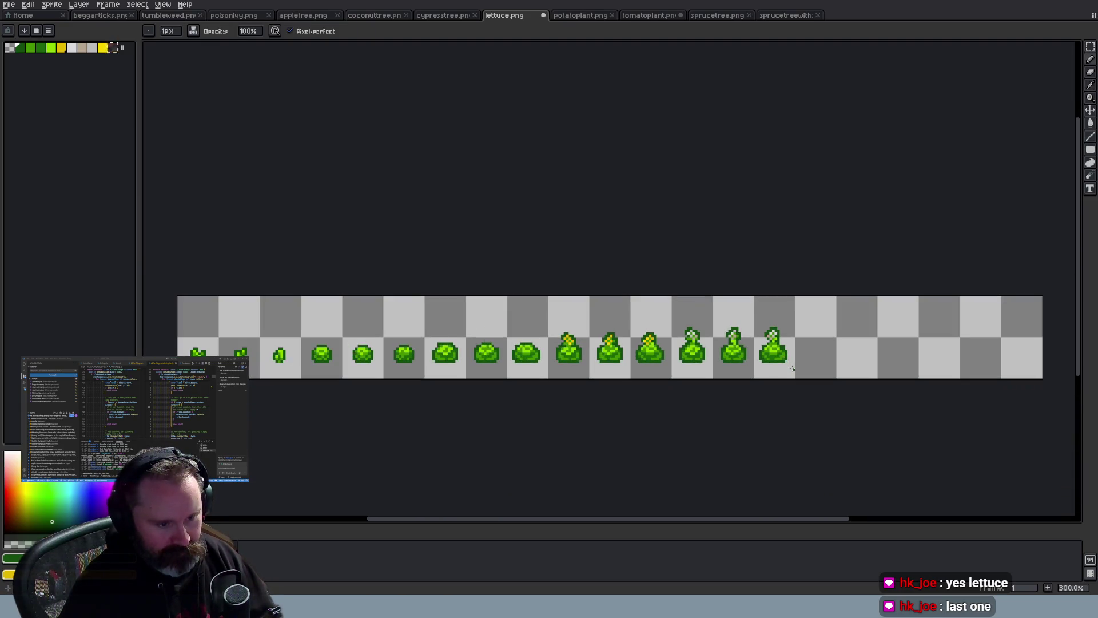
scroll(793, 368, up, 2)
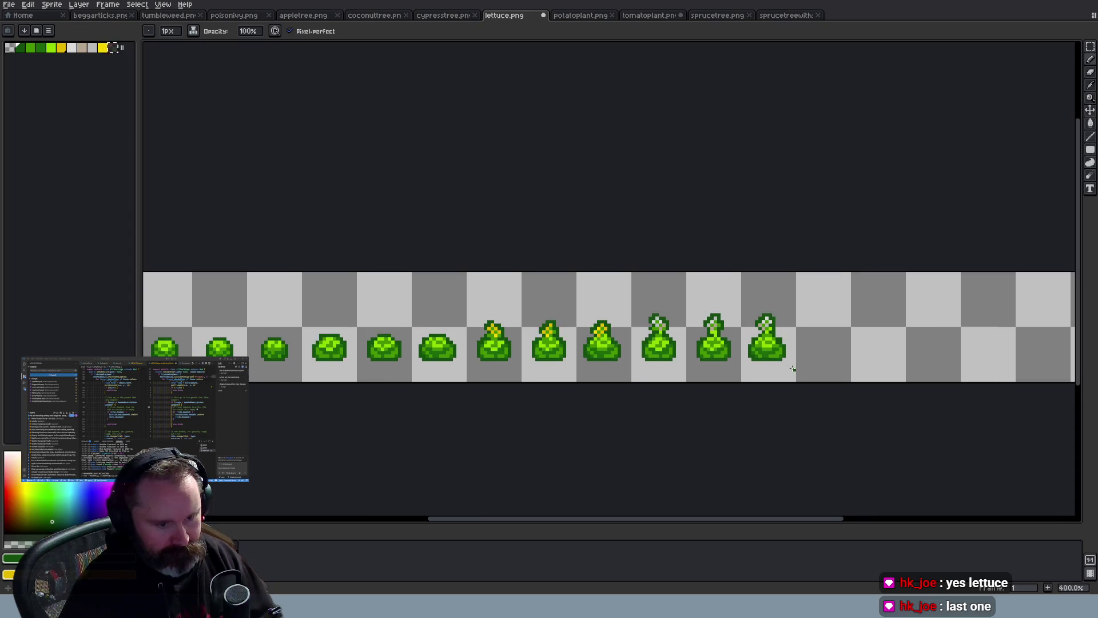
key(alt+Tab)
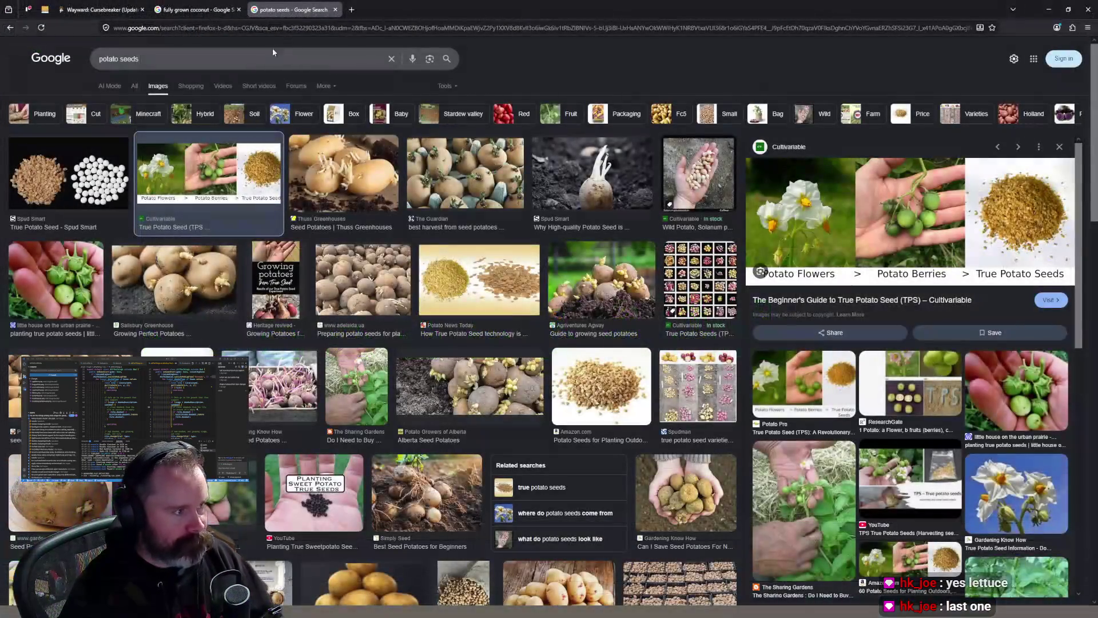
Search Google Images for 'lettuce flowers' and preview The Daily Garden's tall flowering lettuce photo
click(266, 57)
text(lettuce flowers)
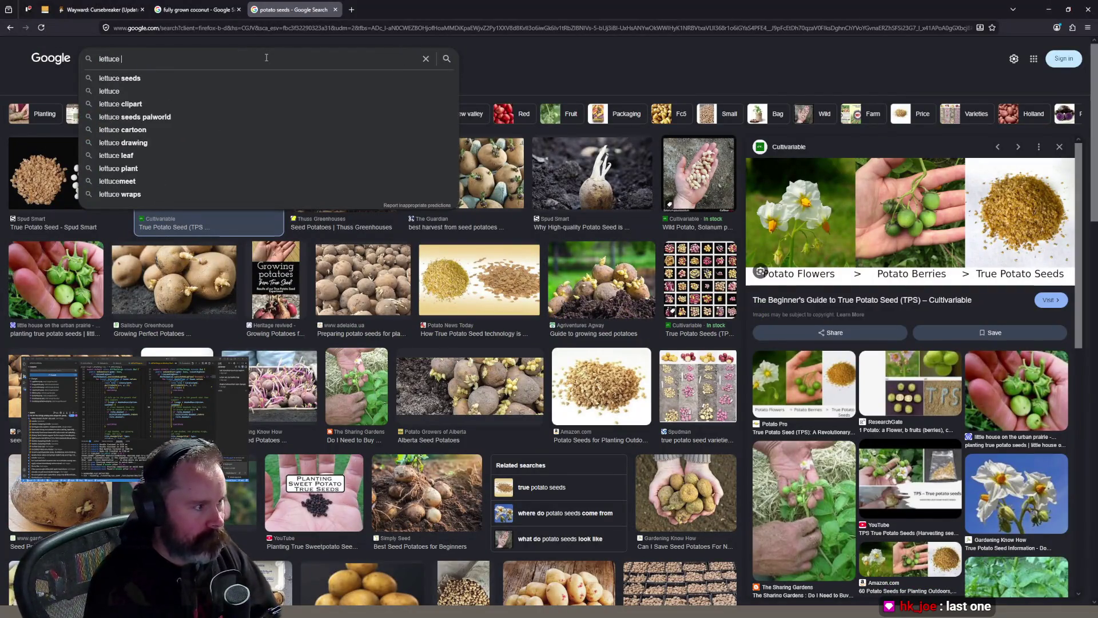
key(Return)
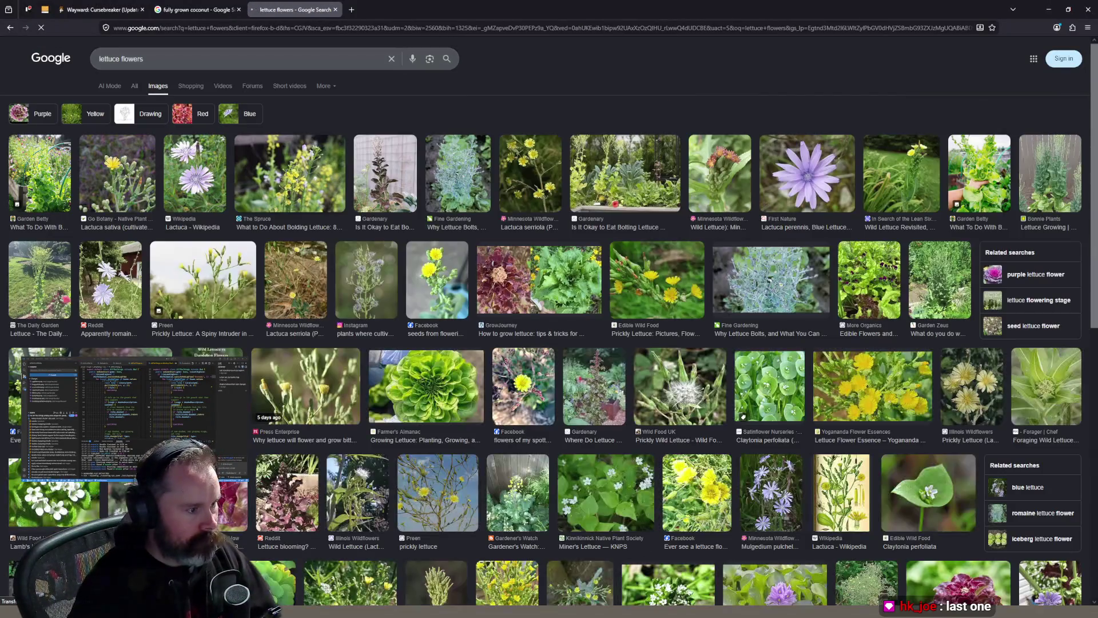
click(50, 279)
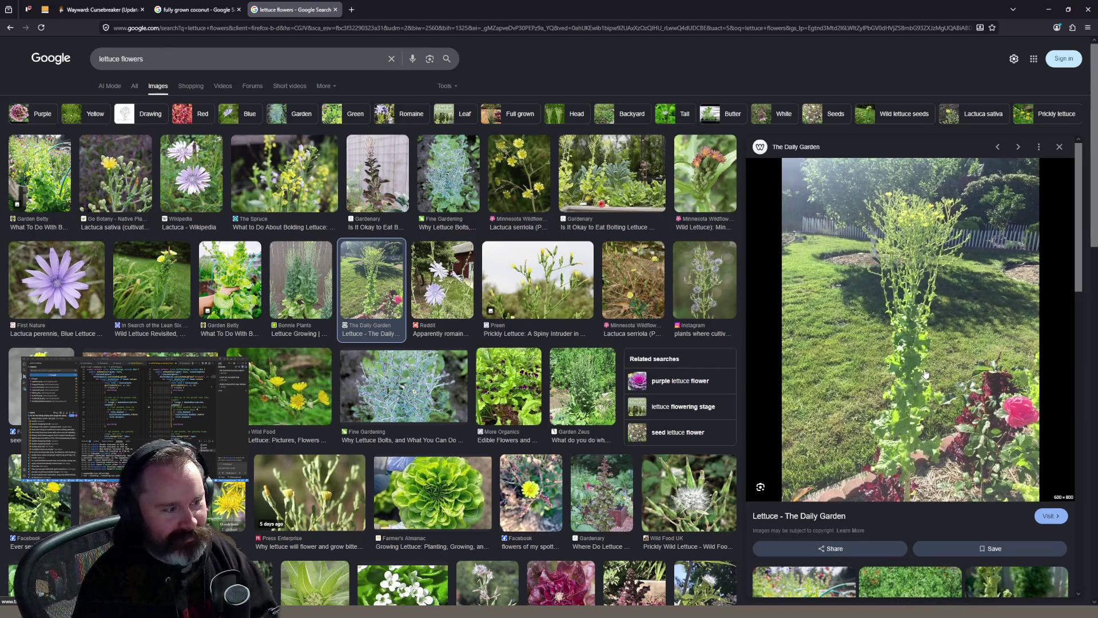
key(alt+Tab)
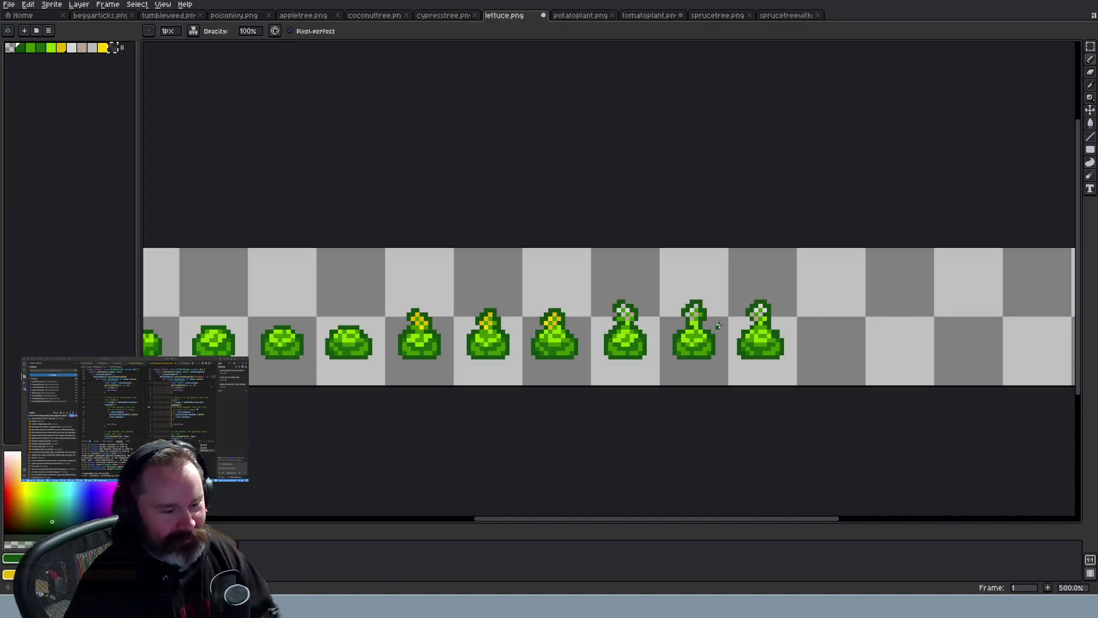
key(alt+Tab)
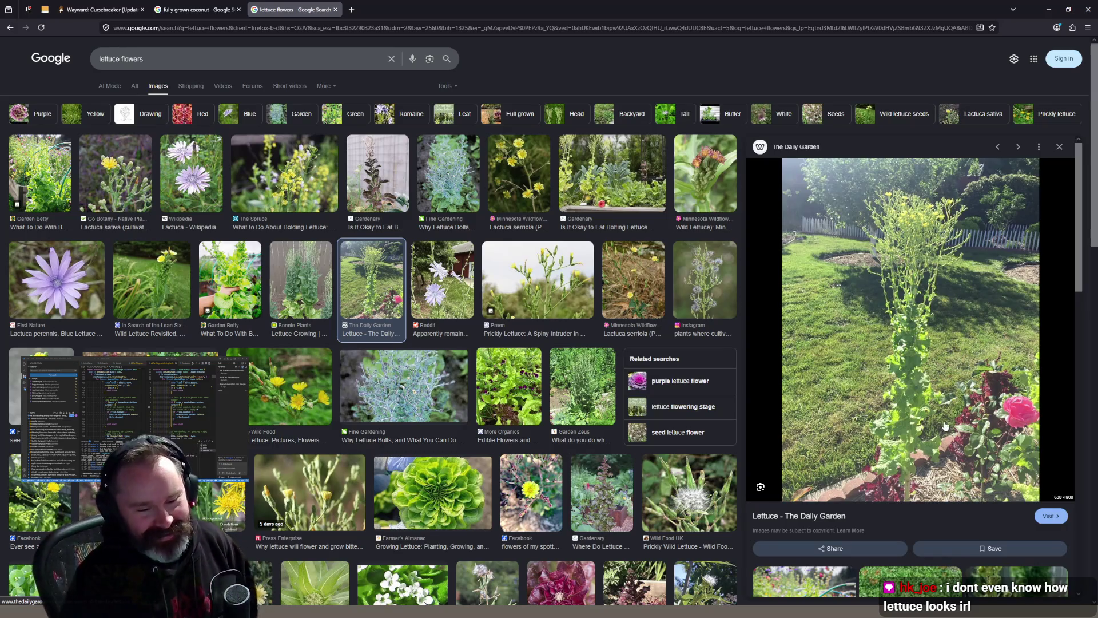
triple_click(159, 57)
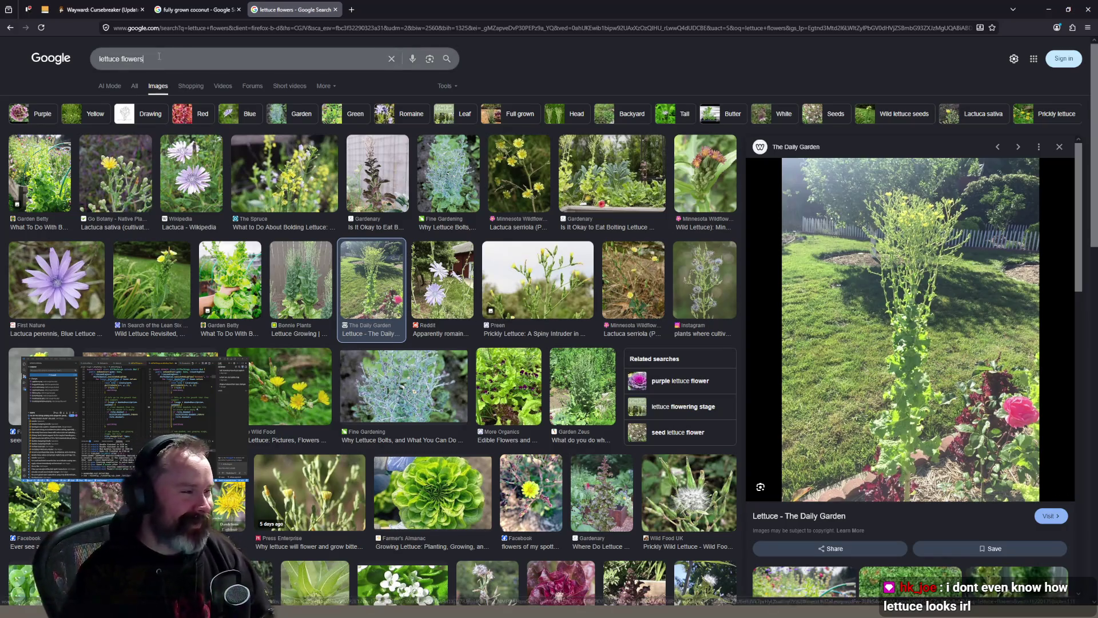
Search 'iceberg lettuce' and preview the Lettuce Info whole-head photo, comparing it with the sprite strip
text(icebur)
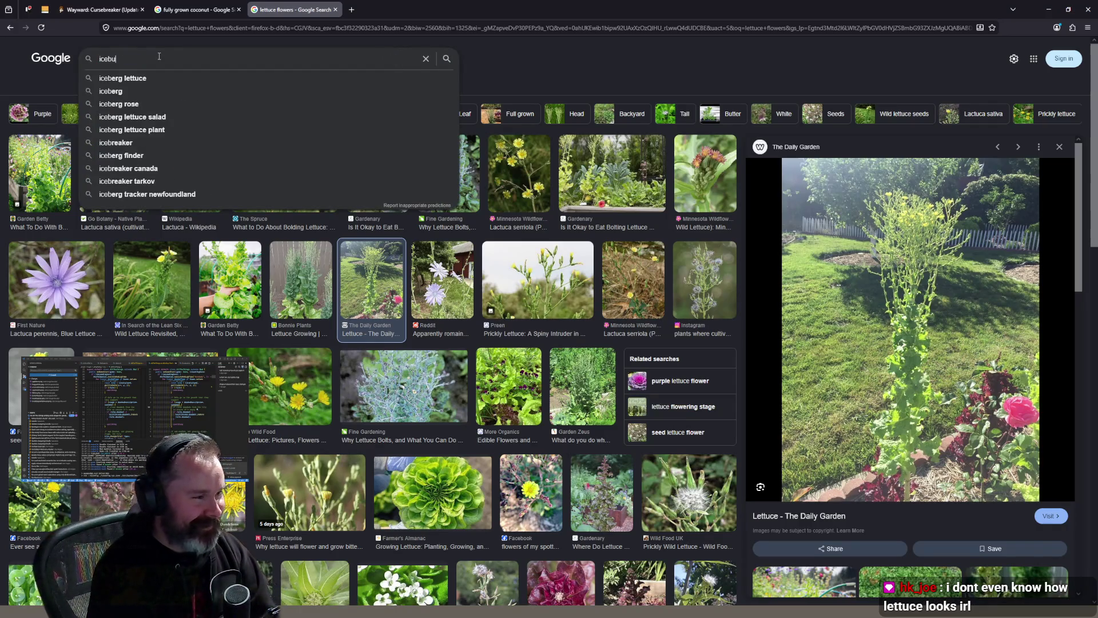
key(Down)
key(Return)
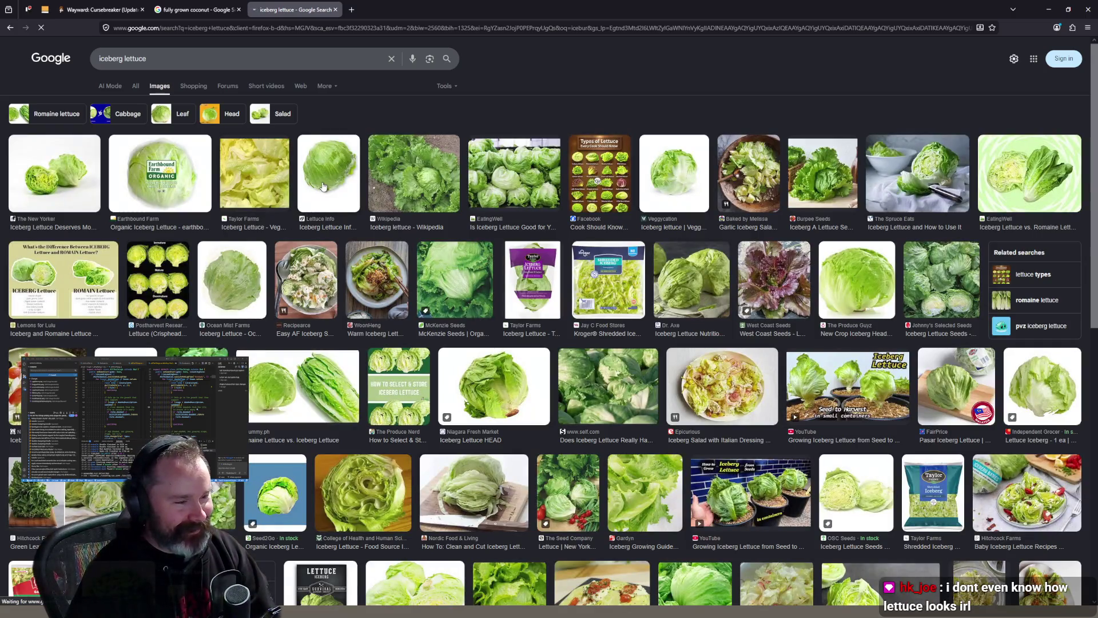
click(324, 186)
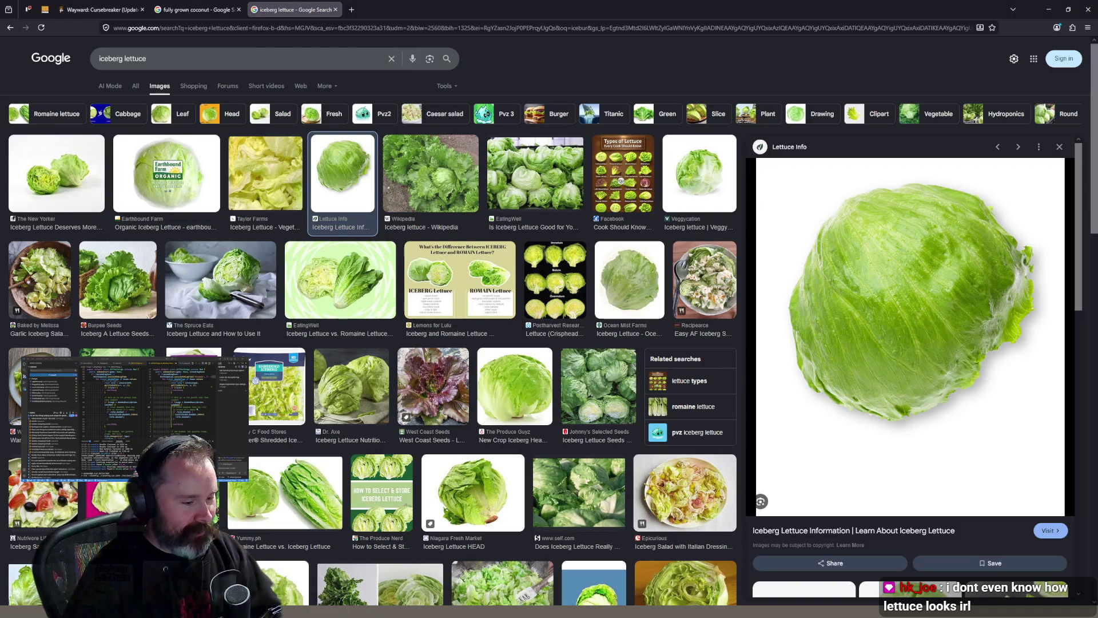
key(alt+Tab)
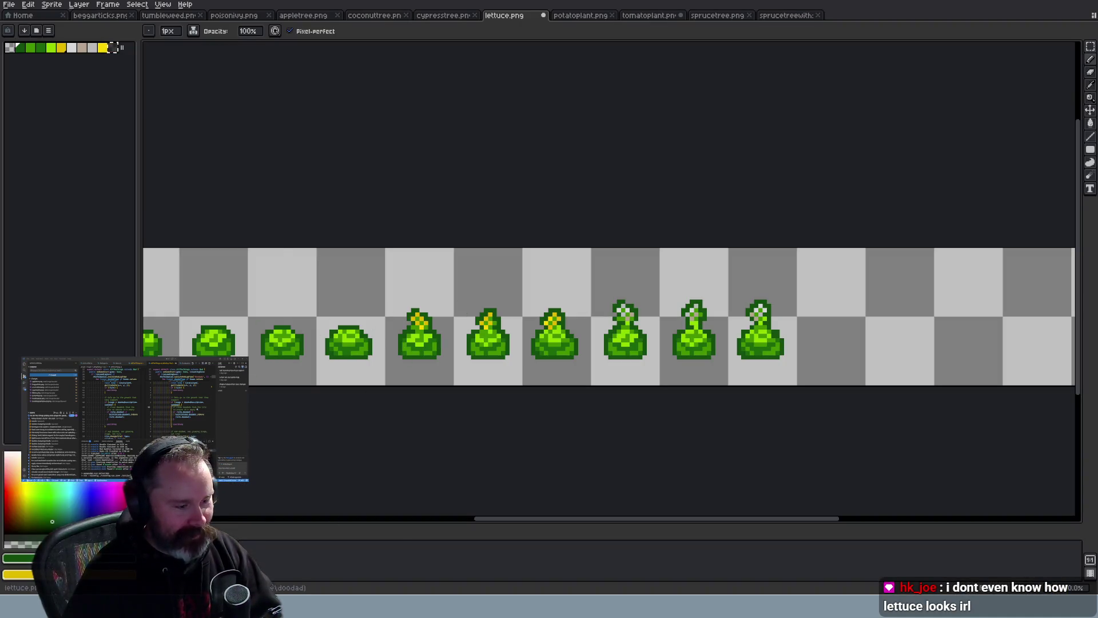
key(alt+Tab)
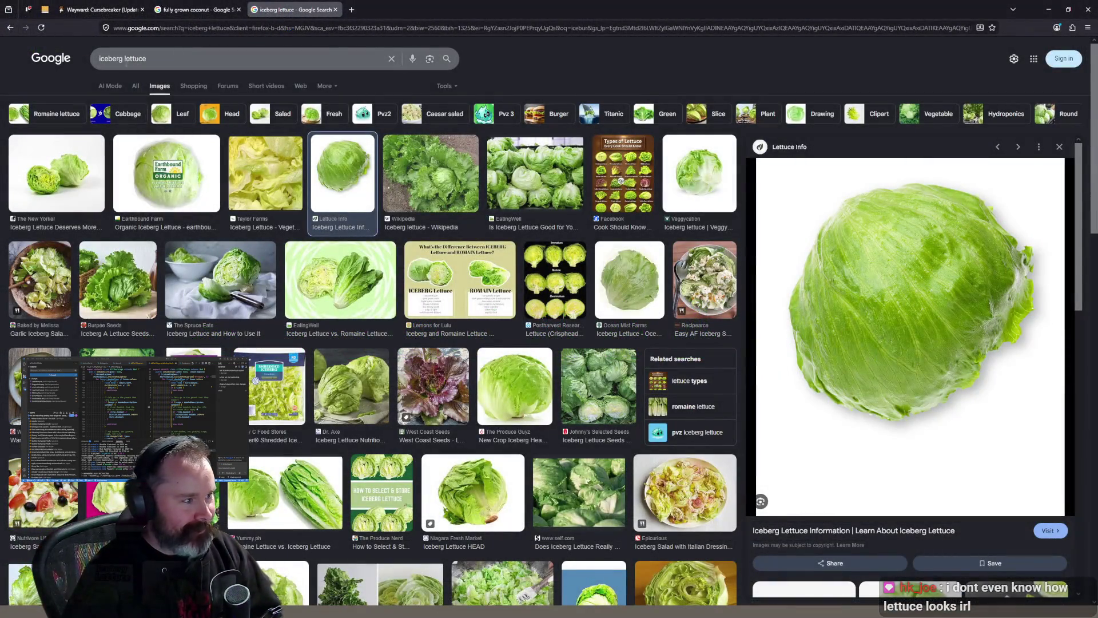
click(166, 59)
Search 'iceberg lettuce flowers' and preview bolting-lettuce photos from Gardenary and The Spruce
text(flowers)
key(Return)
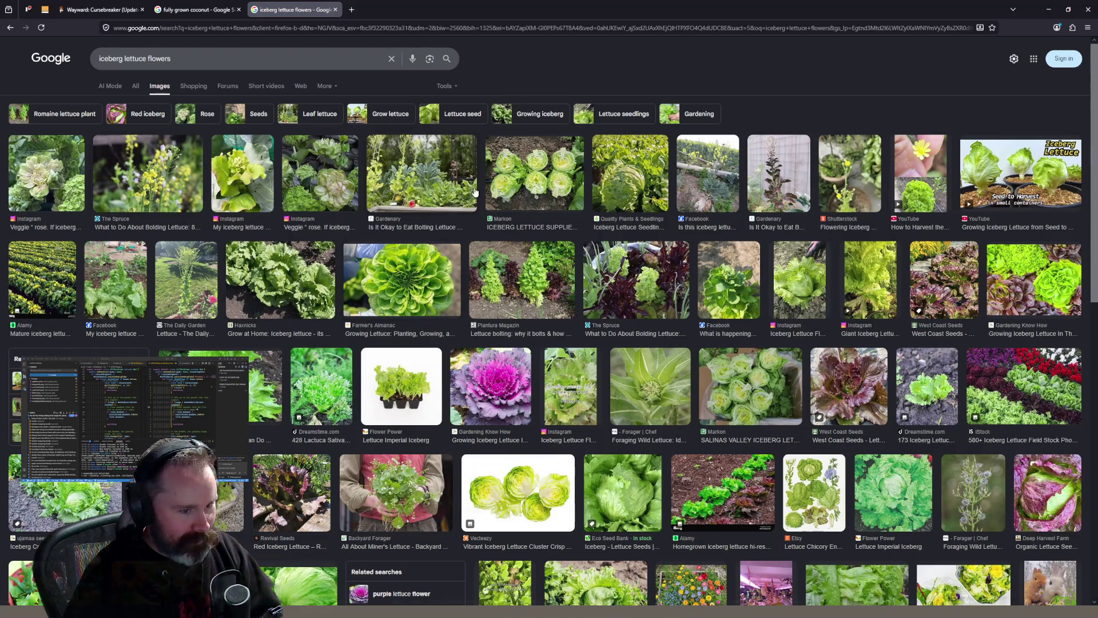
click(845, 200)
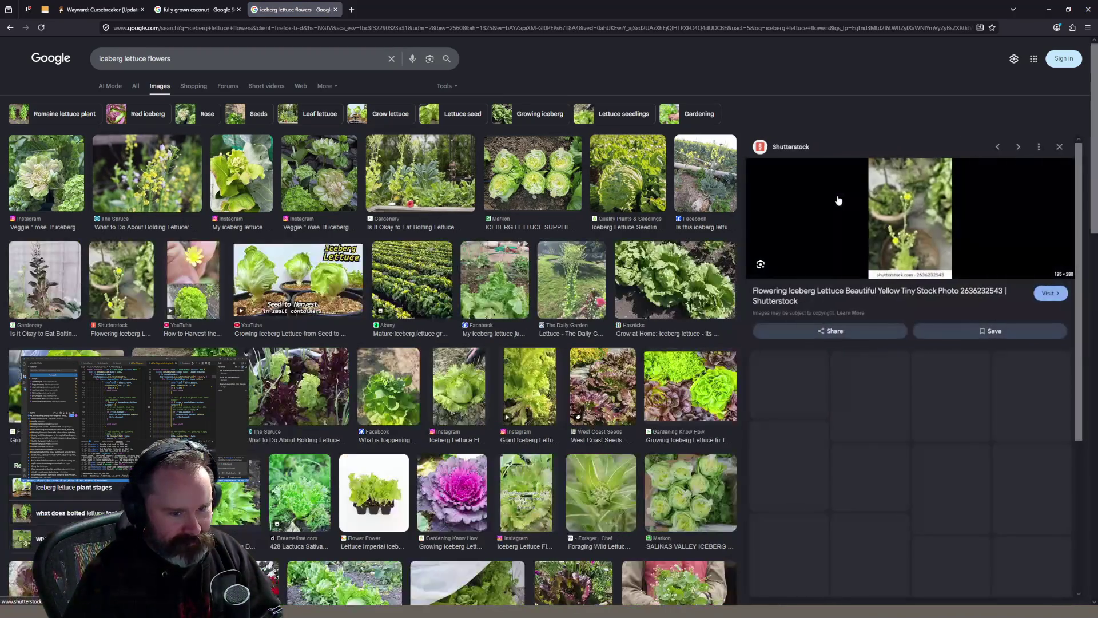
click(690, 198)
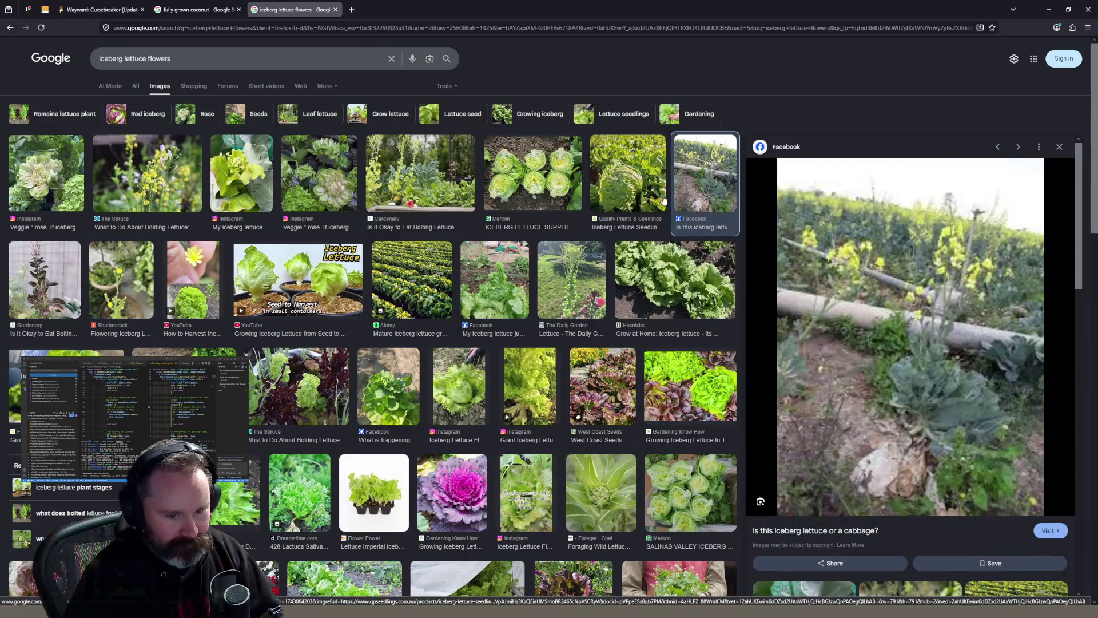
click(629, 202)
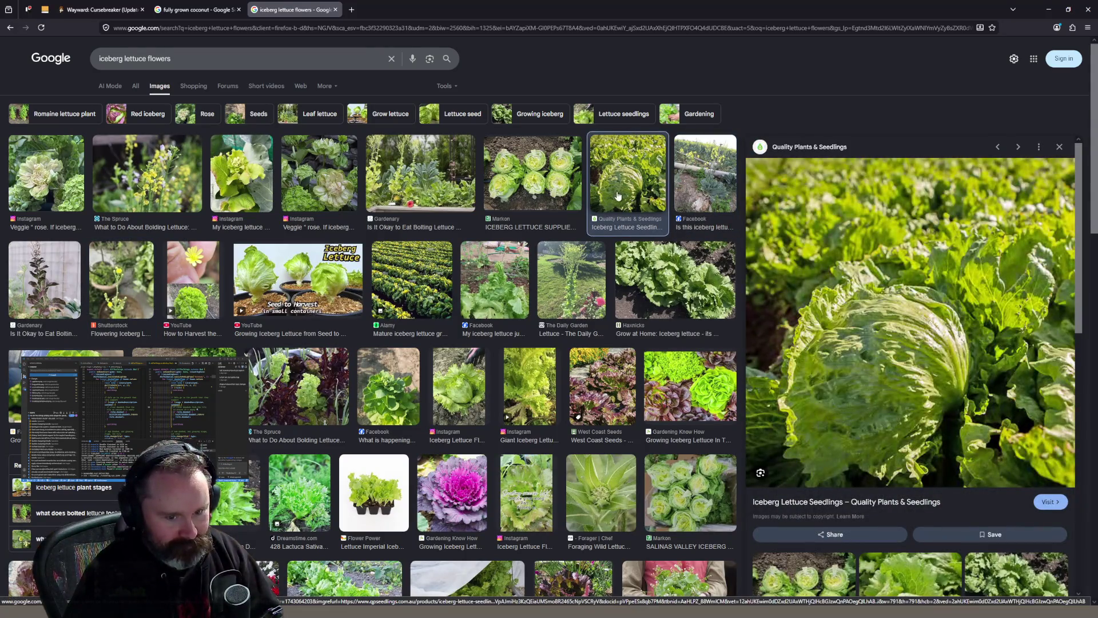
click(535, 182)
click(462, 182)
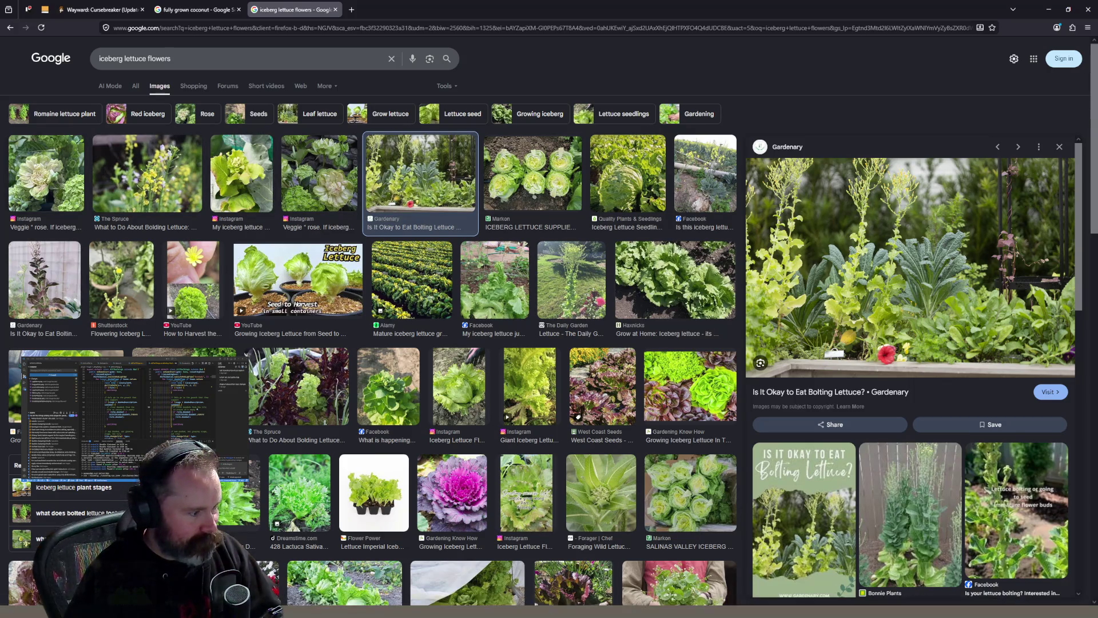
click(304, 414)
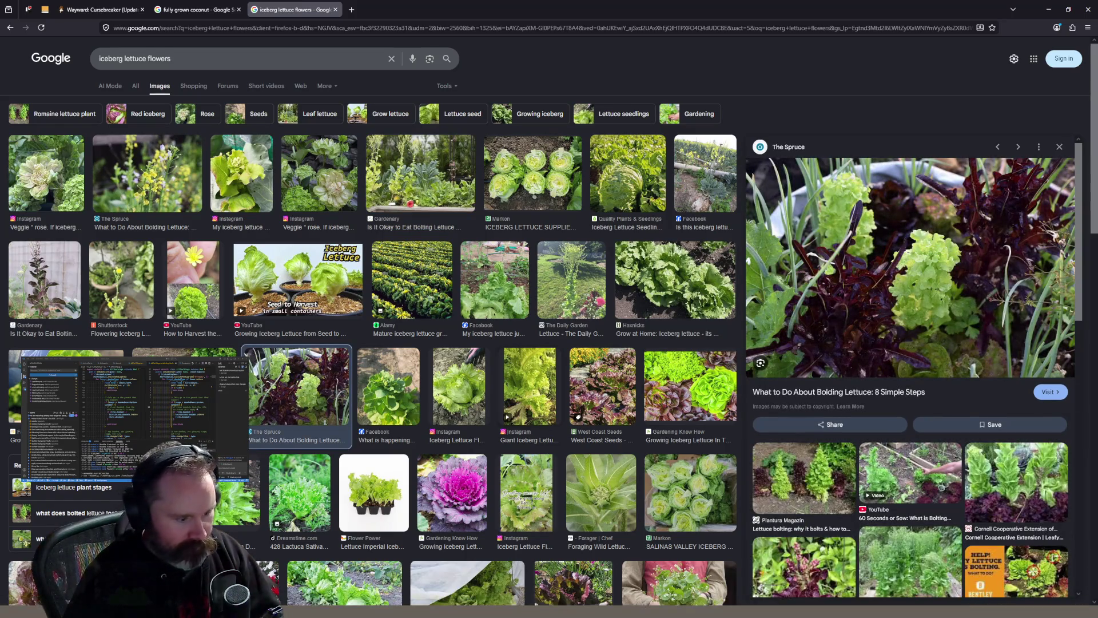
key(alt+Tab)
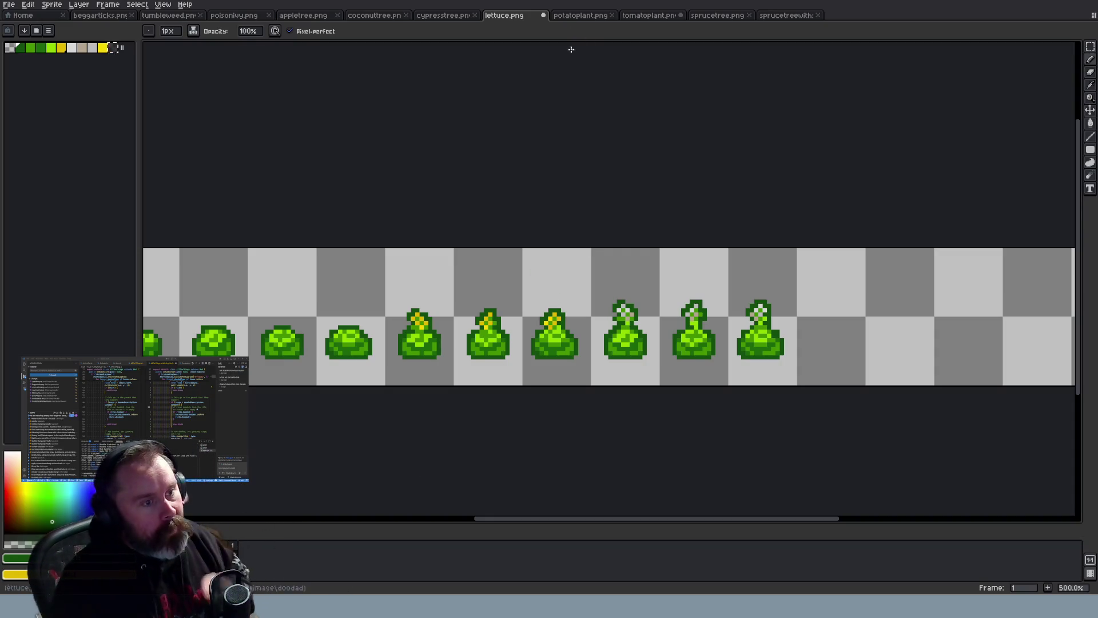
Zoom around lettuce.png, then look over the potatoplant.png sprites
key(ctrl)
scroll(835, 348, up, 4)
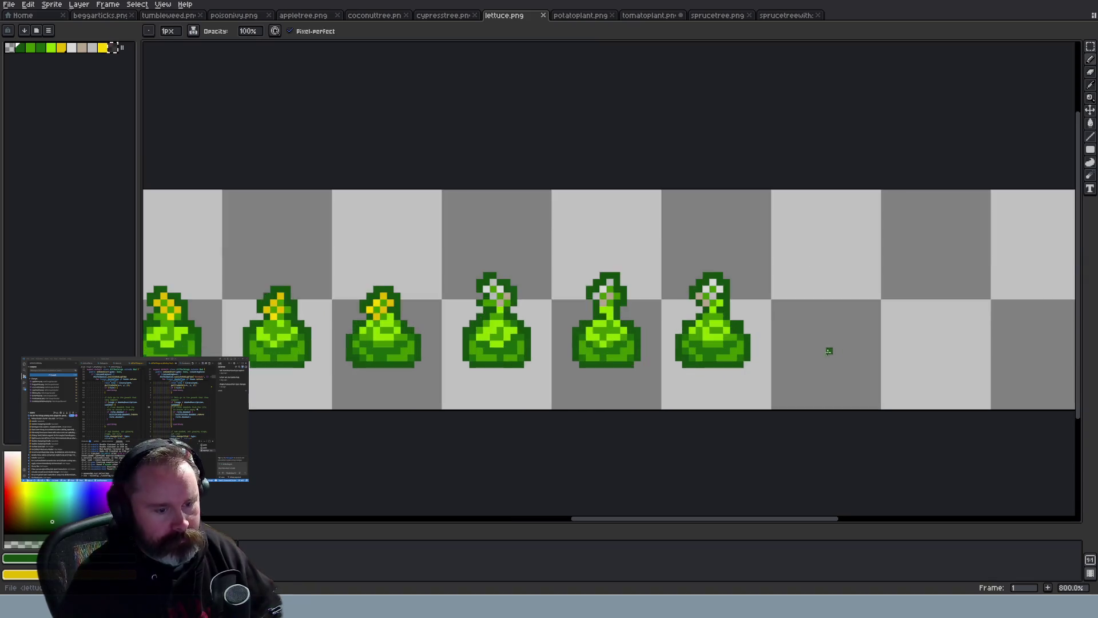
scroll(764, 350, down, 5)
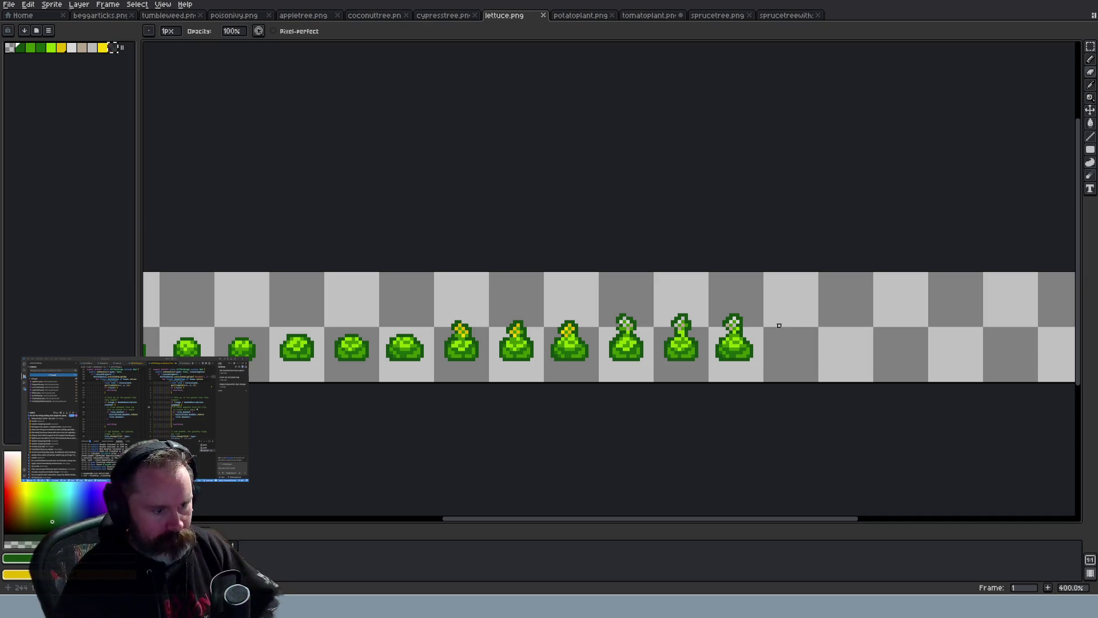
scroll(700, 274, down, 1)
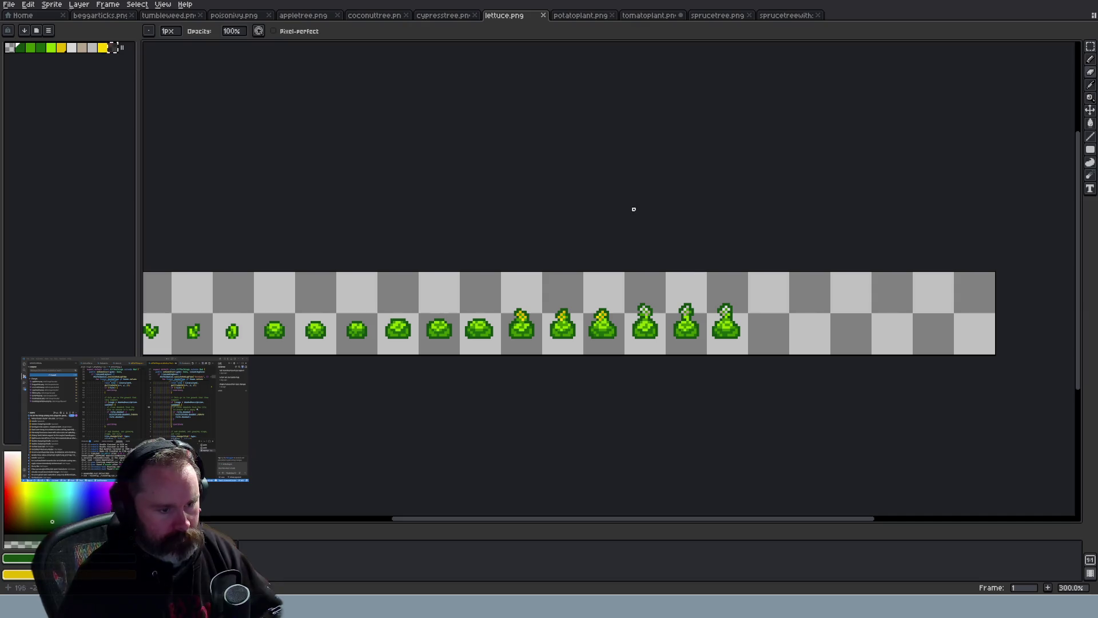
scroll(618, 186, up, 2)
click(575, 16)
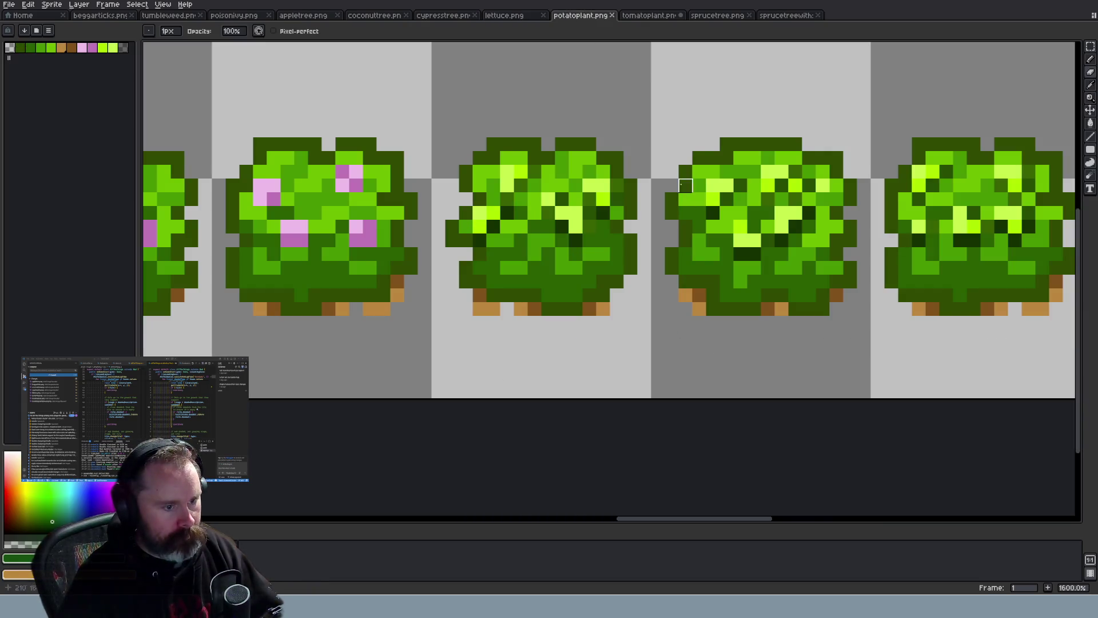
scroll(833, 212, down, 7)
scroll(831, 197, up, 3)
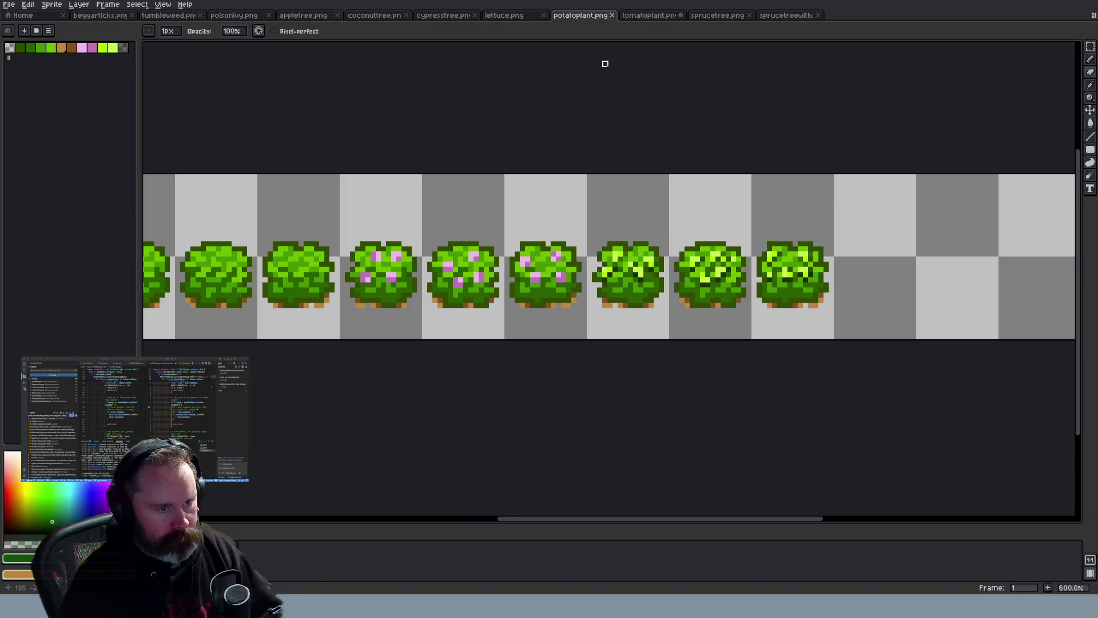
Bring up tomatoplant.png and zoom in on the flowering and fruiting bushes
click(652, 15)
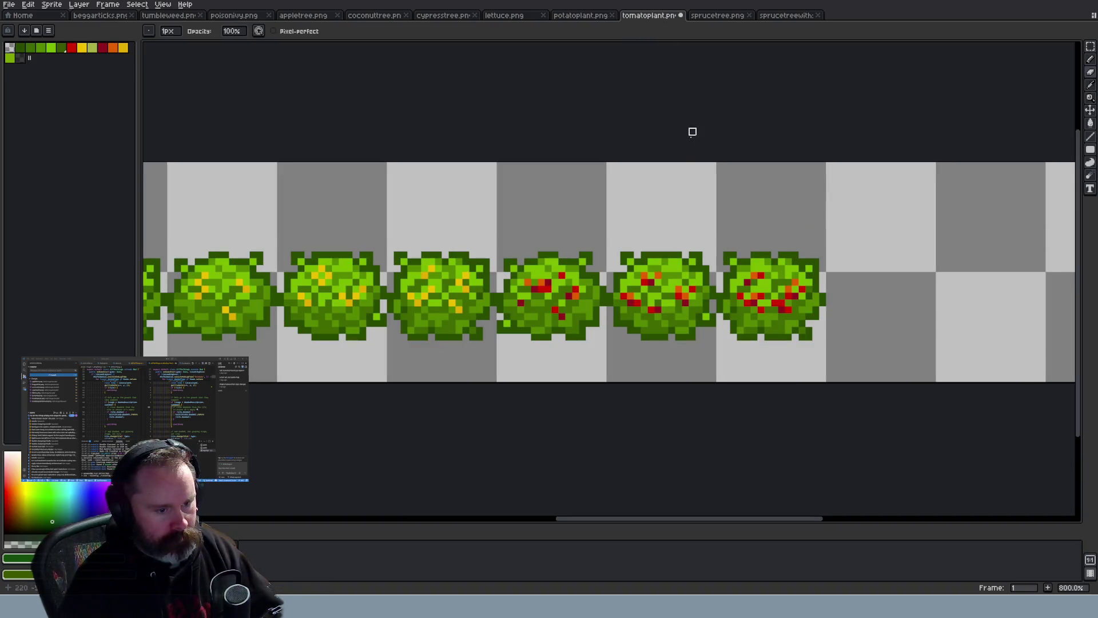
scroll(679, 169, down, 2)
scroll(481, 121, up, 4)
scroll(474, 317, up, 3)
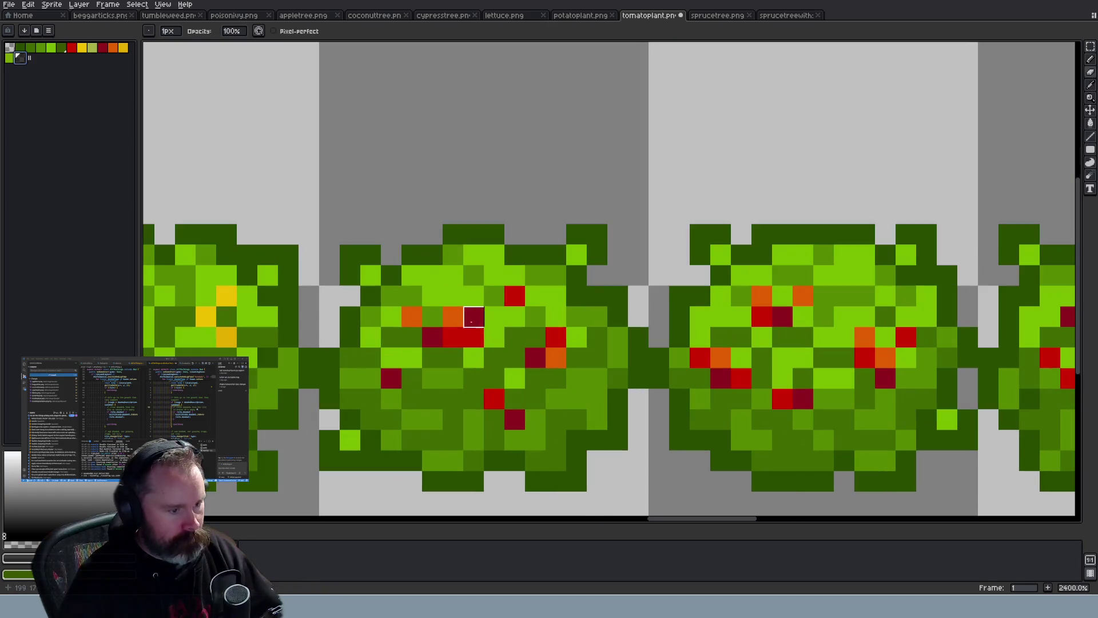
Switch to the Pencil and start painting dark green shading across the middle tomato bush
click(80, 5)
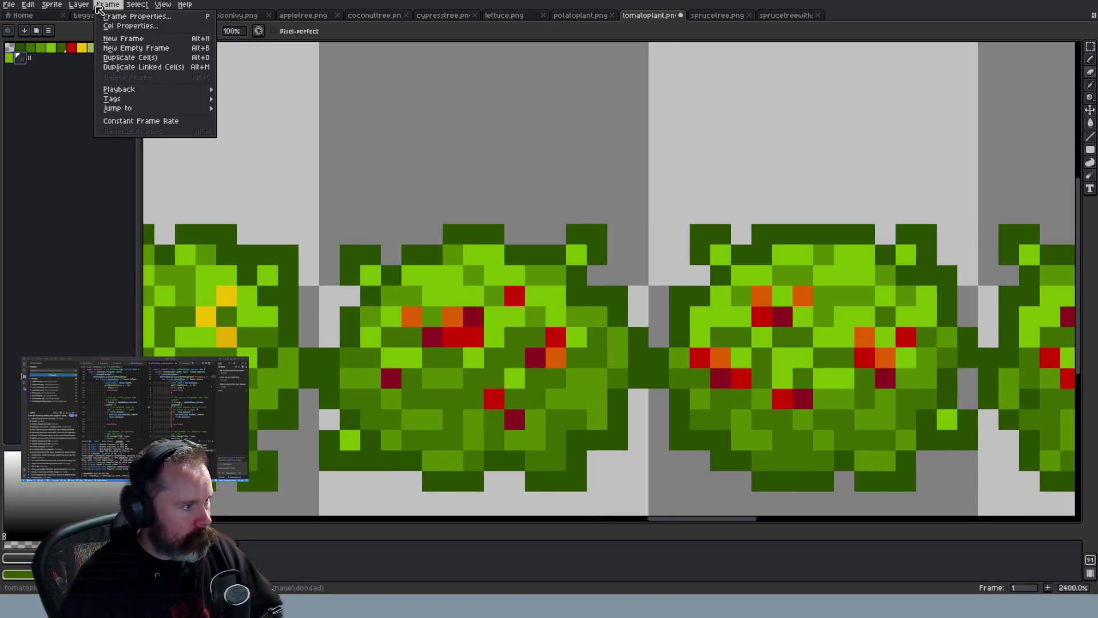
mouse_move(87, 27)
click(165, 26)
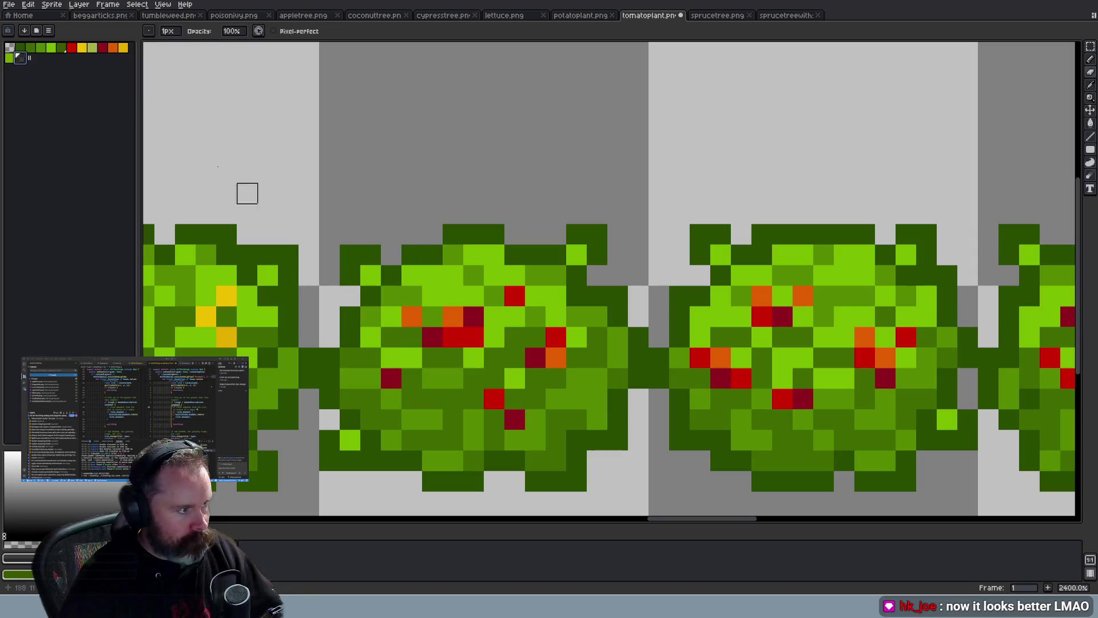
click(412, 338)
key(b)
click(433, 358)
mouse_move(474, 358)
mouse_down()
mouse_move(494, 337)
mouse_move(494, 317)
mouse_up()
click(412, 377)
click(391, 398)
Shade dark green around the dark red tomatoes and up through the middle bush
click(515, 442)
click(536, 421)
click(515, 400)
click(535, 378)
click(576, 357)
click(576, 337)
click(535, 315)
click(514, 316)
click(536, 295)
Darken four leaf pixels beside the tomatoes
scroll(535, 298, down, 5)
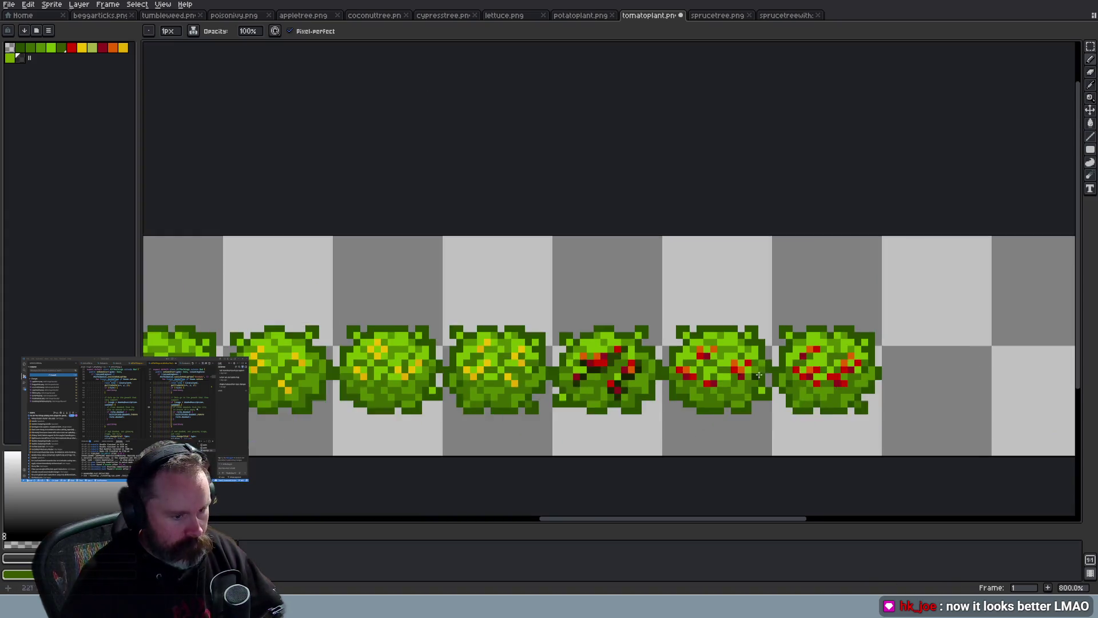
scroll(550, 343, up, 4)
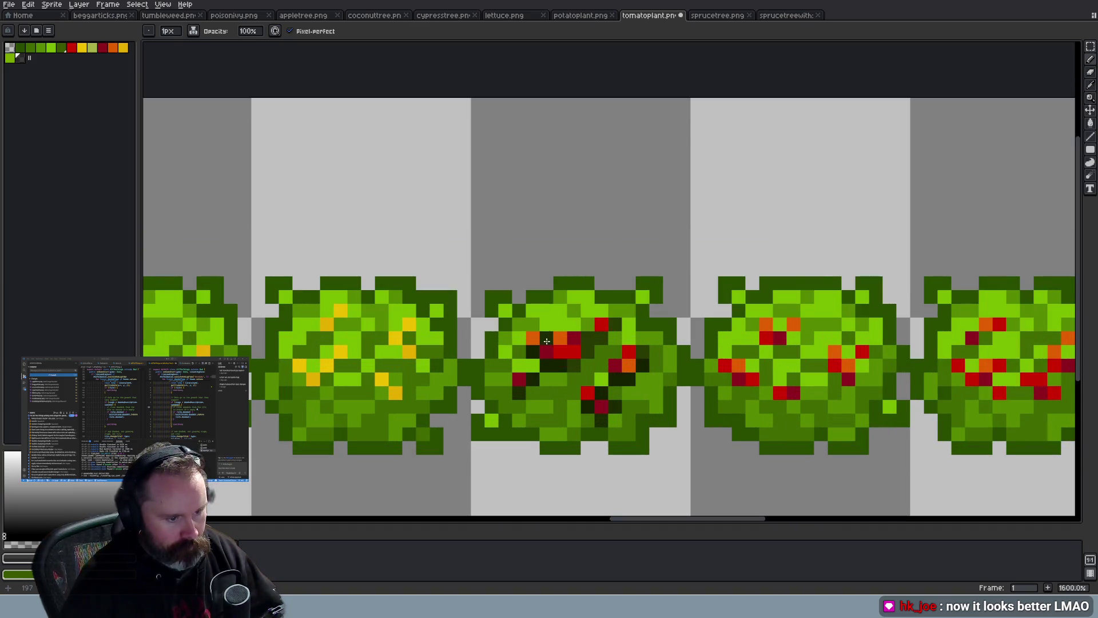
scroll(713, 463, down, 1)
scroll(772, 452, up, 1)
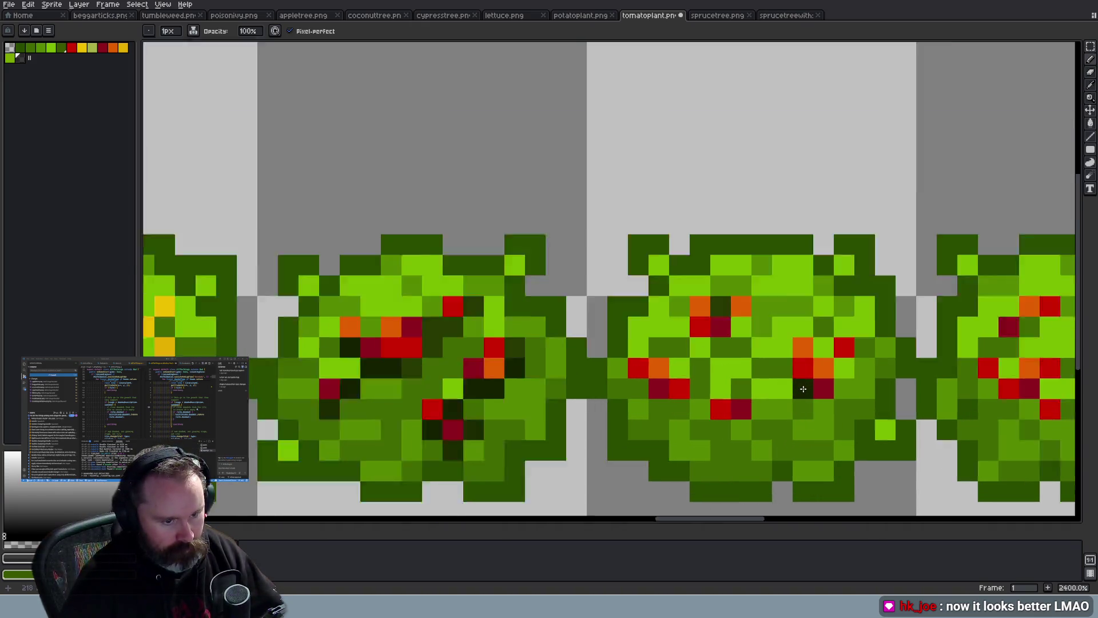
scroll(738, 343, up, 3)
click(720, 306)
click(748, 279)
click(694, 334)
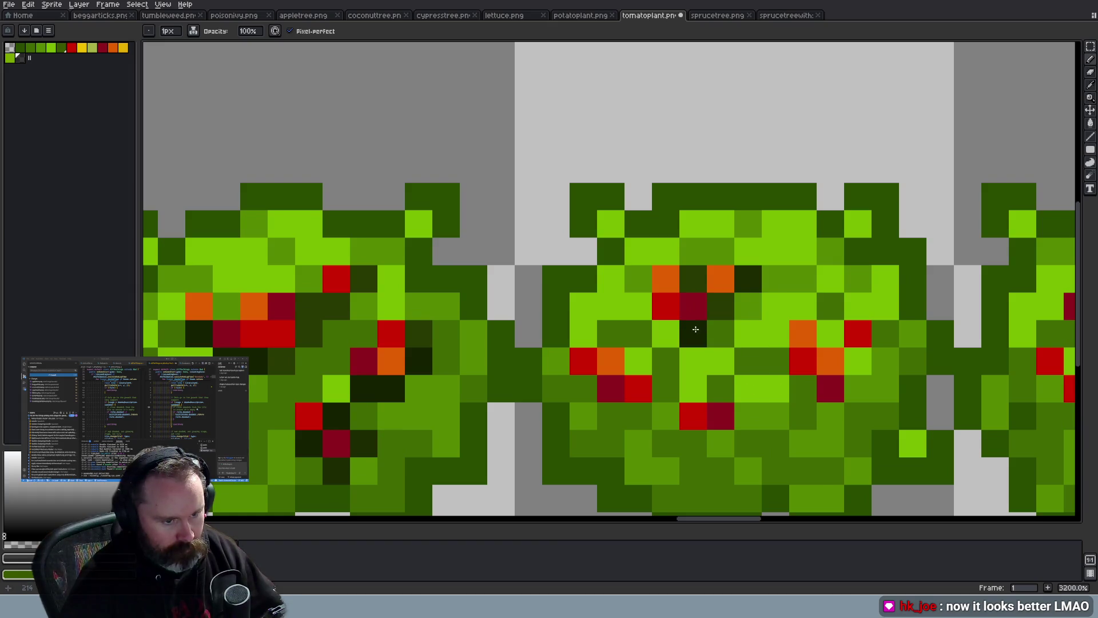
click(666, 334)
Darken seven more leaf pixels on the middle tomato bush
scroll(448, 351, down, 3)
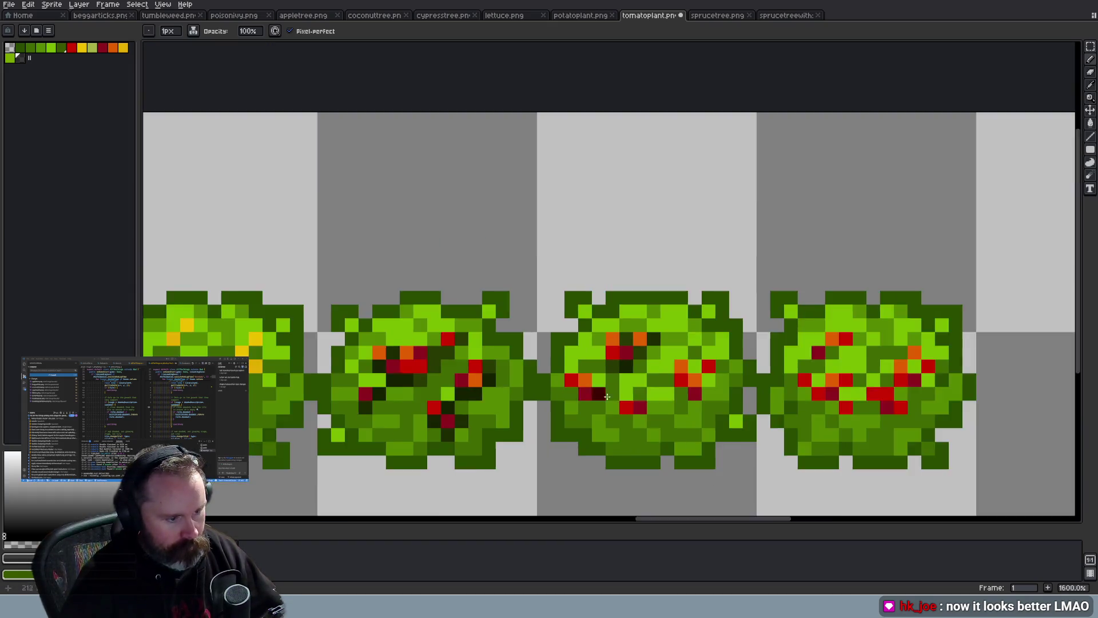
scroll(738, 439, up, 1)
scroll(738, 439, up, 2)
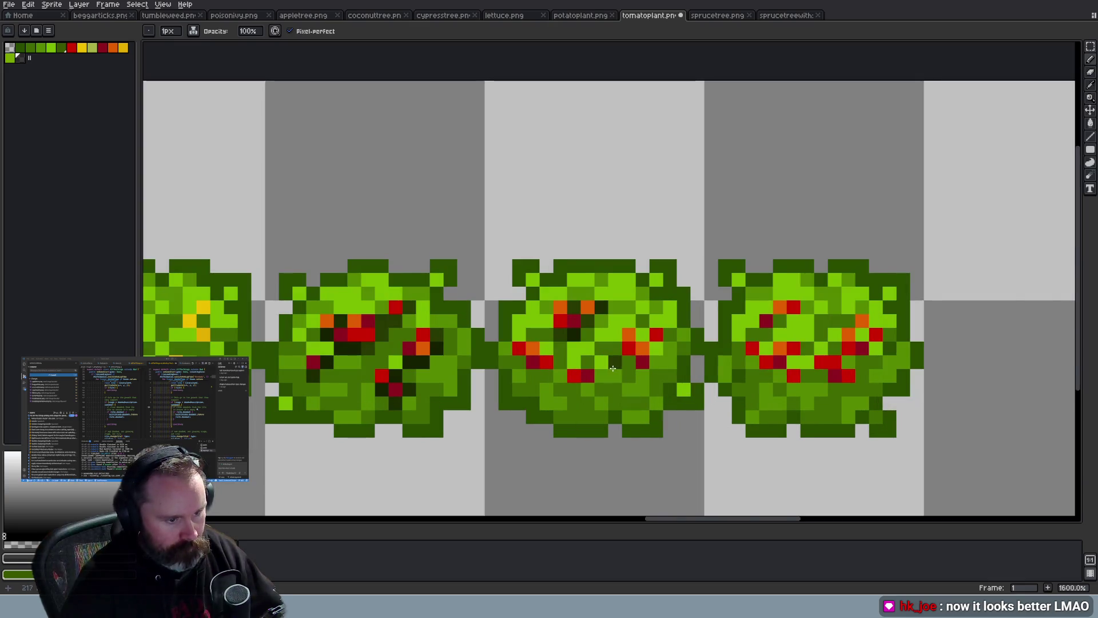
scroll(616, 378, up, 1)
click(492, 380)
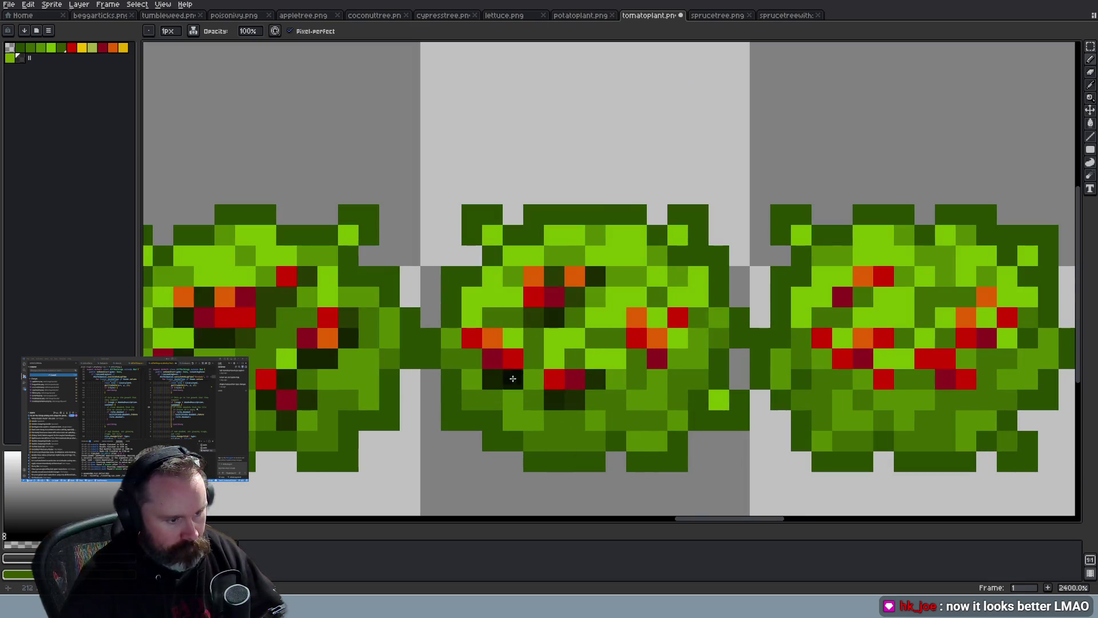
click(513, 338)
click(472, 359)
click(533, 359)
click(675, 360)
click(637, 359)
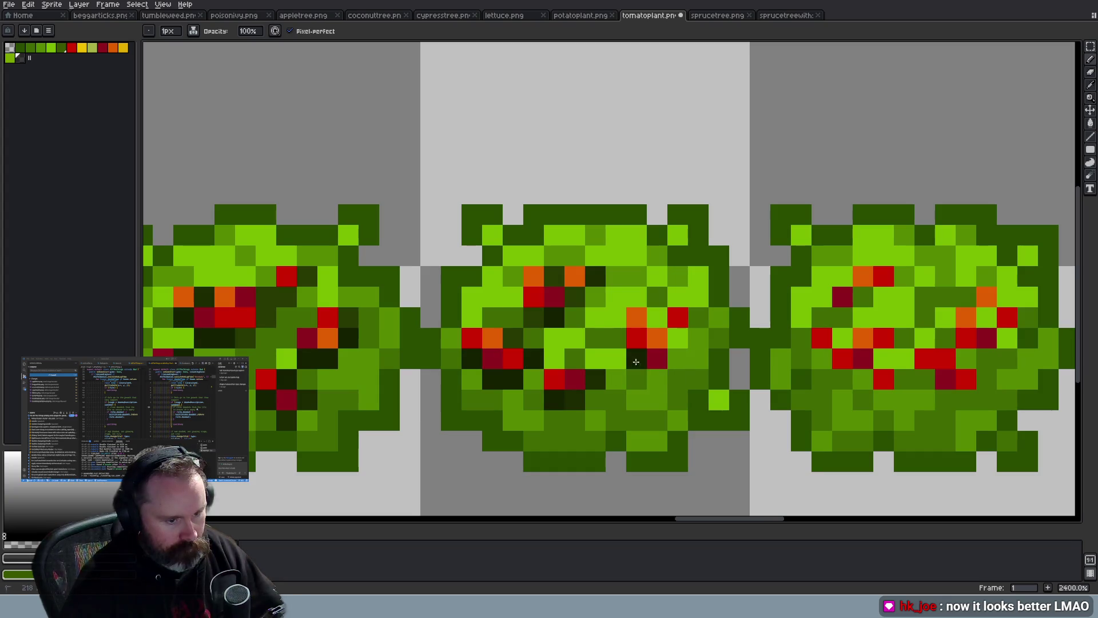
click(658, 380)
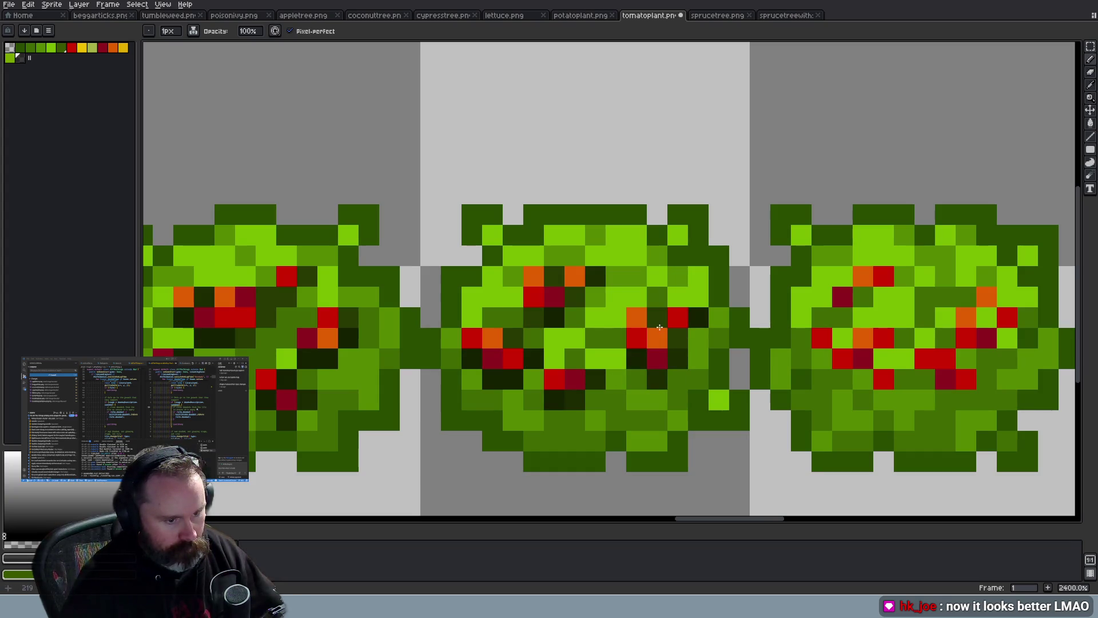
Add near-black shadow pixels beside the tomatoes and in the right bush's lower leaves
scroll(795, 458, down, 7)
drag(785, 519, 824, 518)
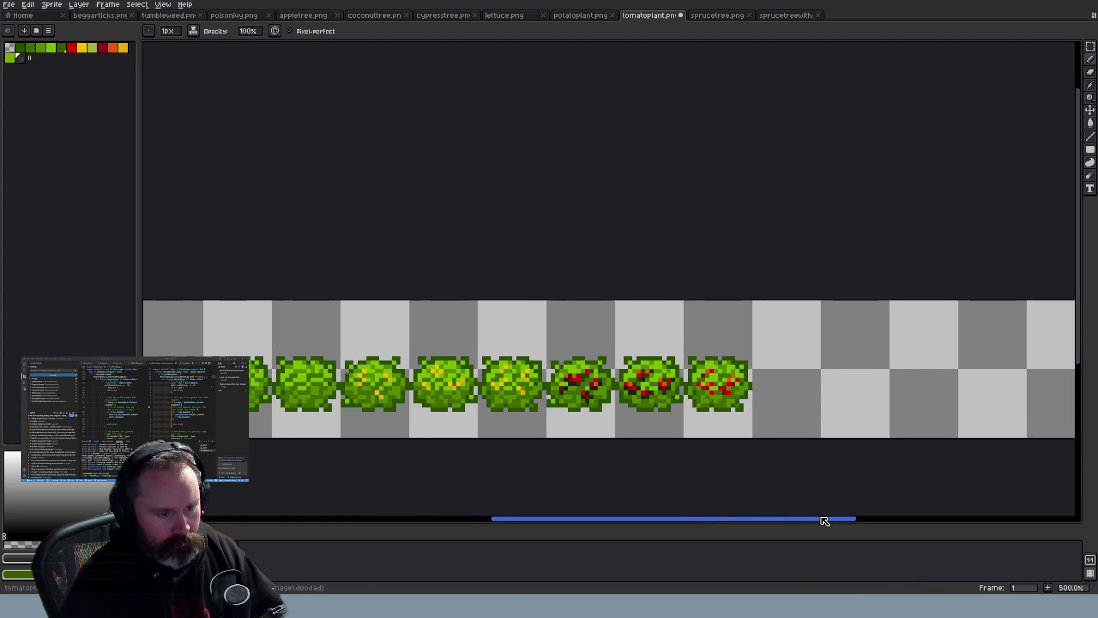
scroll(775, 398, up, 4)
scroll(718, 391, up, 1)
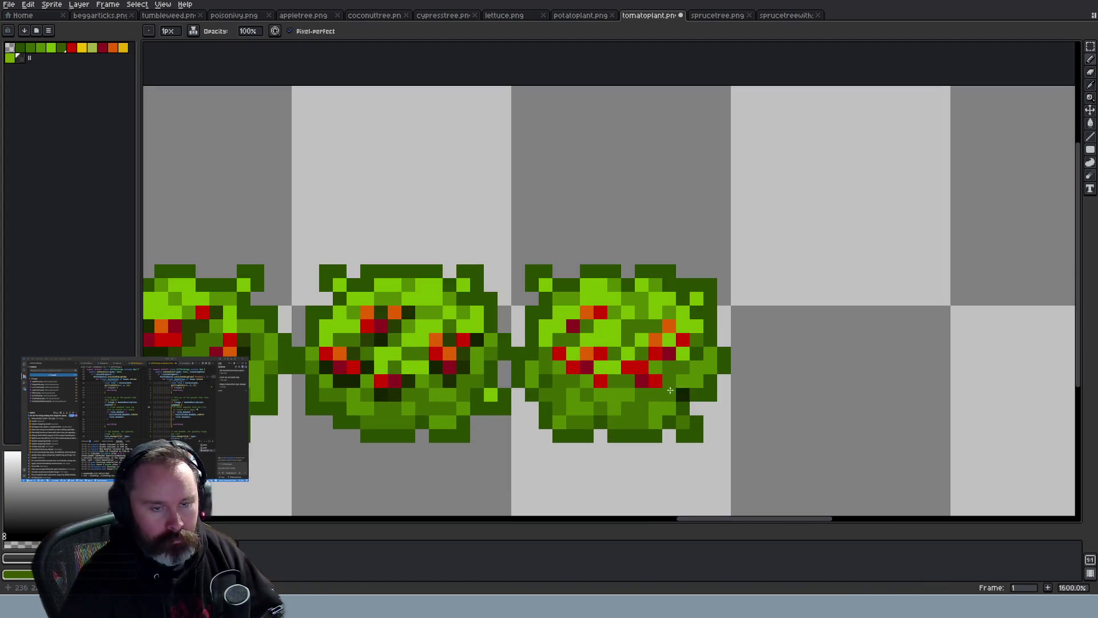
scroll(584, 350, up, 1)
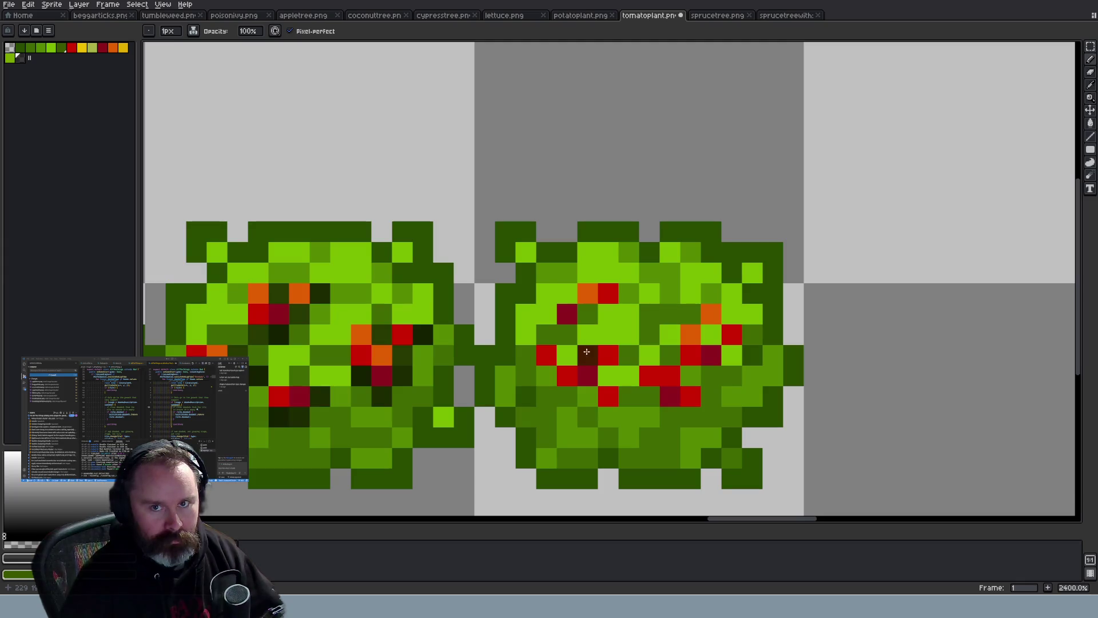
click(587, 313)
click(628, 293)
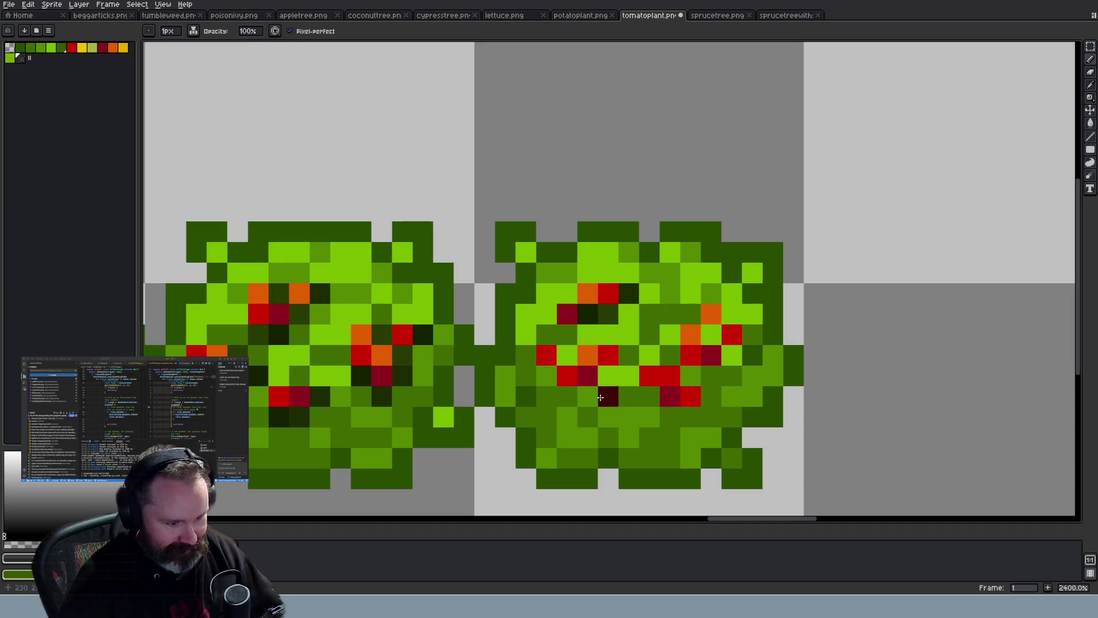
click(608, 375)
click(629, 355)
click(628, 396)
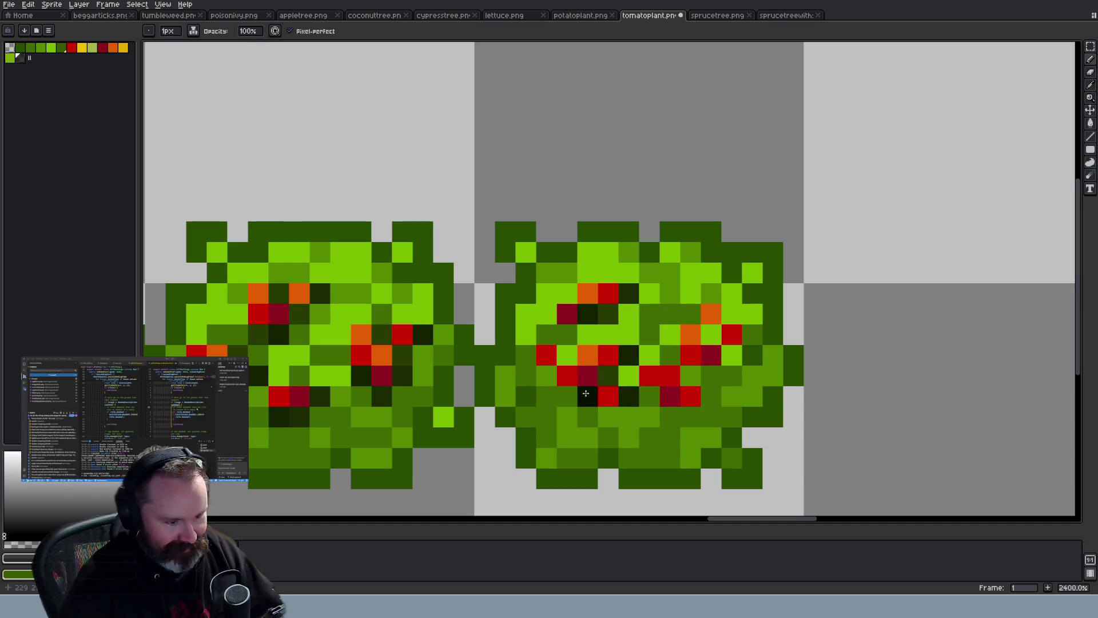
click(566, 396)
click(546, 376)
click(566, 354)
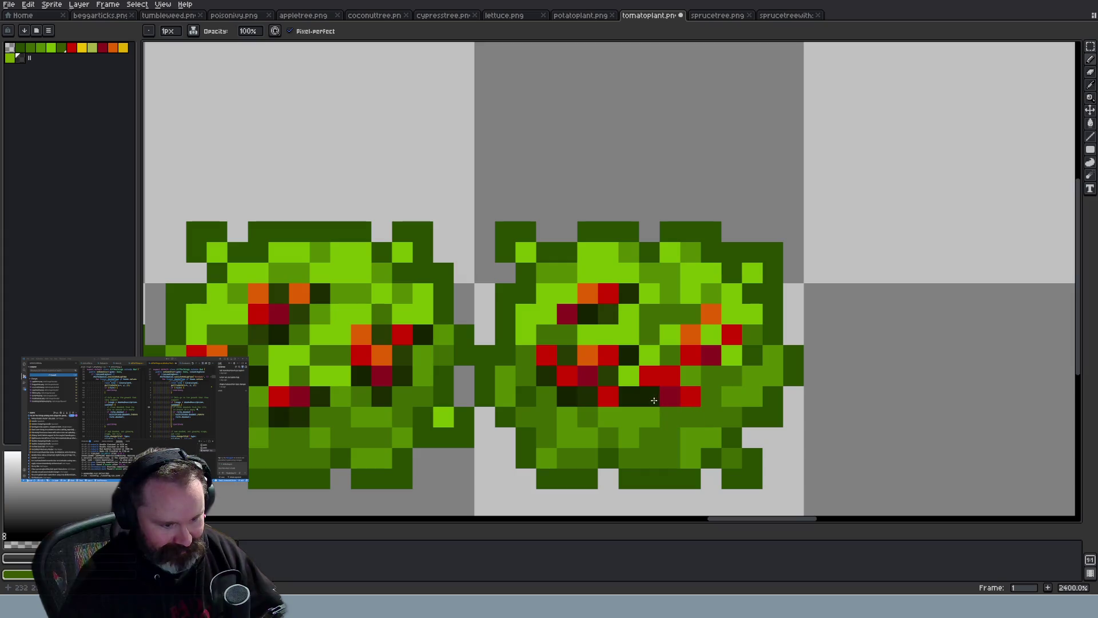
Shade the right side of the right tomato bush darker
click(691, 381)
click(711, 375)
click(732, 355)
click(752, 335)
click(710, 335)
click(733, 314)
Save tomatoplant.png and switch to the sprucetree.png sprite strip
key(ctrl+s)
scroll(738, 315, down, 7)
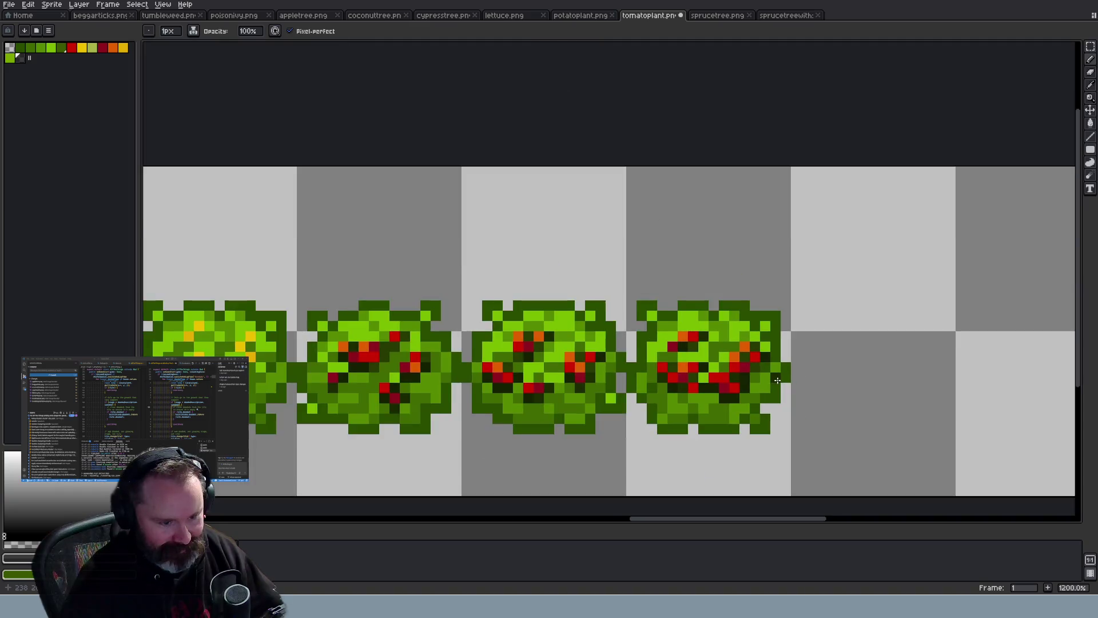
scroll(802, 384, down, 1)
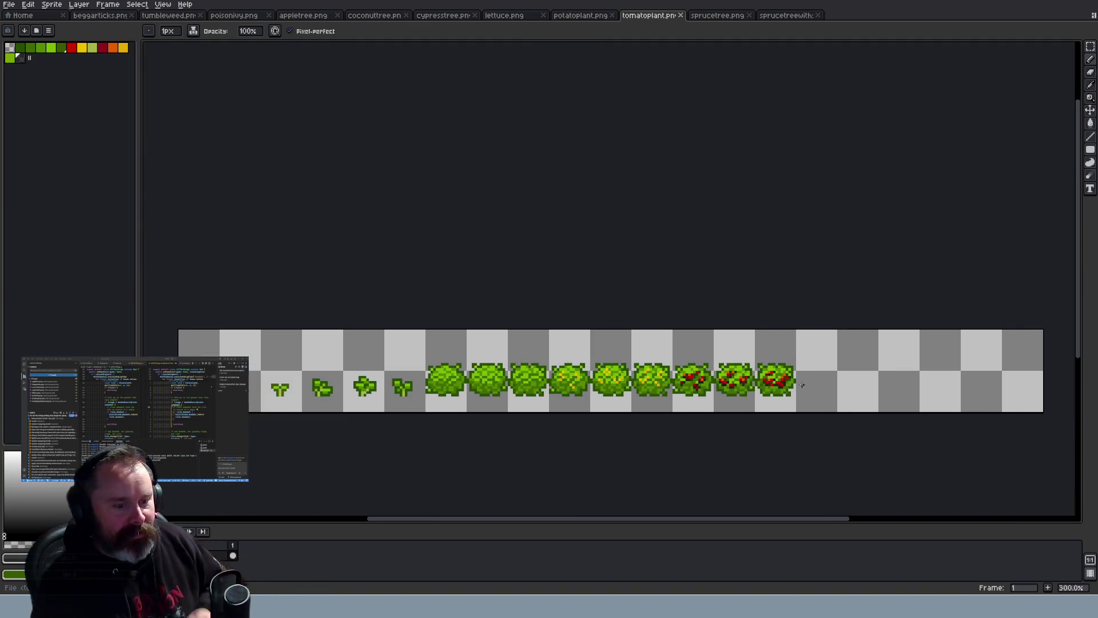
scroll(792, 366, up, 2)
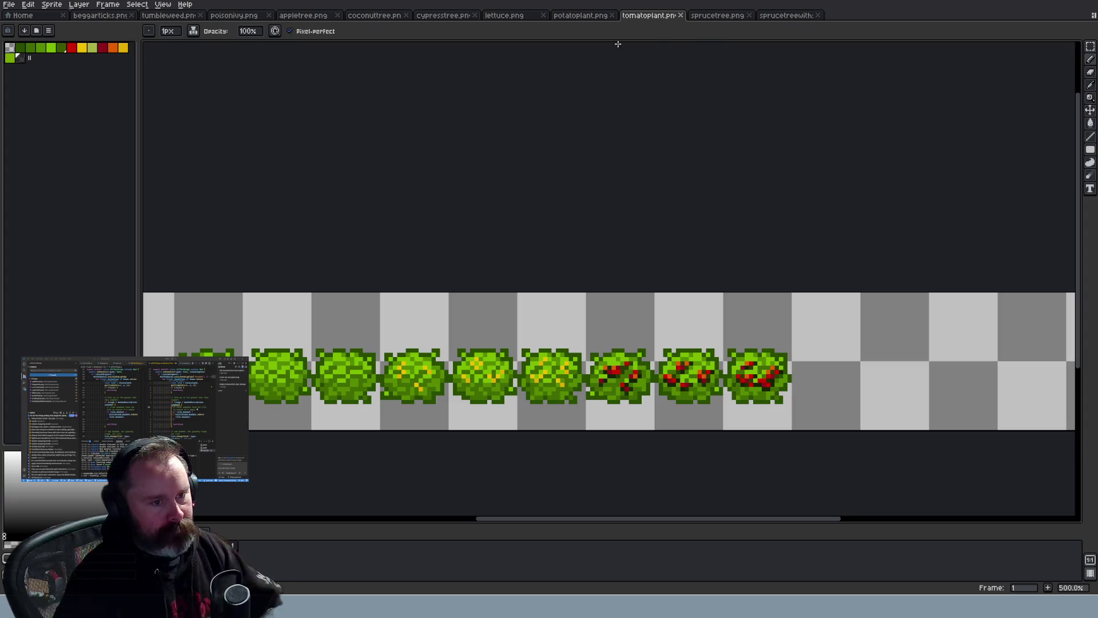
click(722, 16)
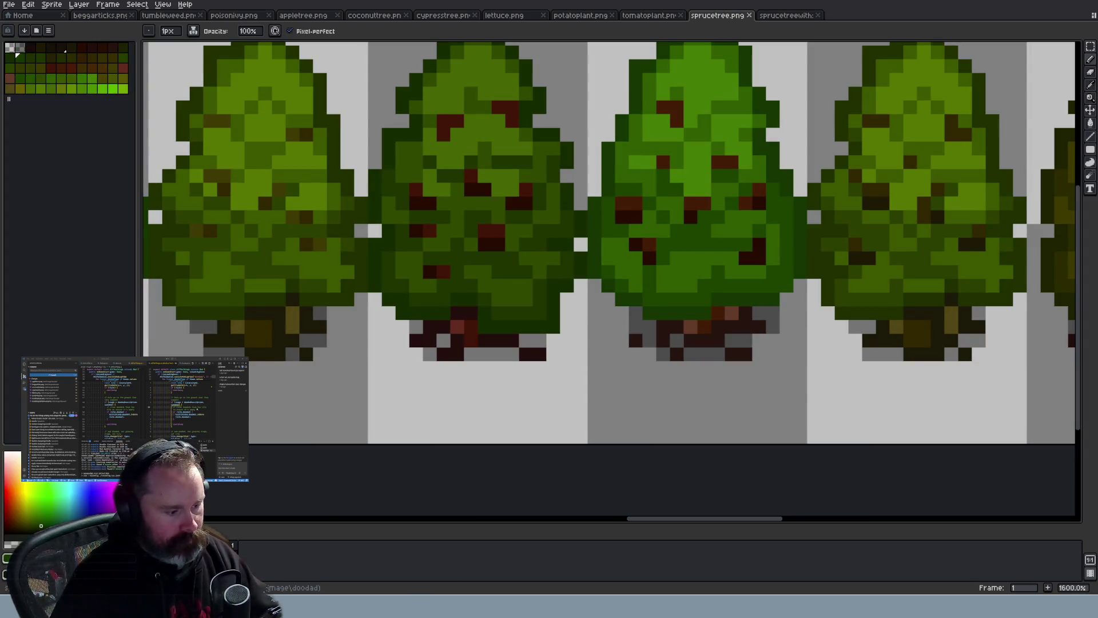
Bring up Wayward in the browser, close DevTools with F12, zoom the farm view, and walk north
key(alt+Tab)
key(ctrl+1)
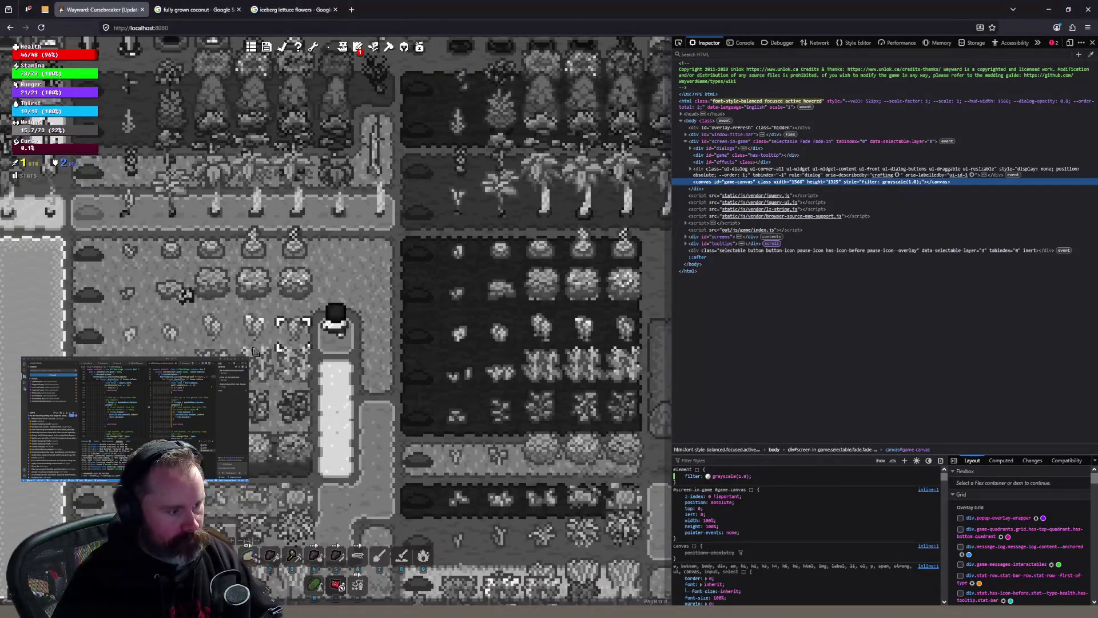
scroll(656, 289, up, 1)
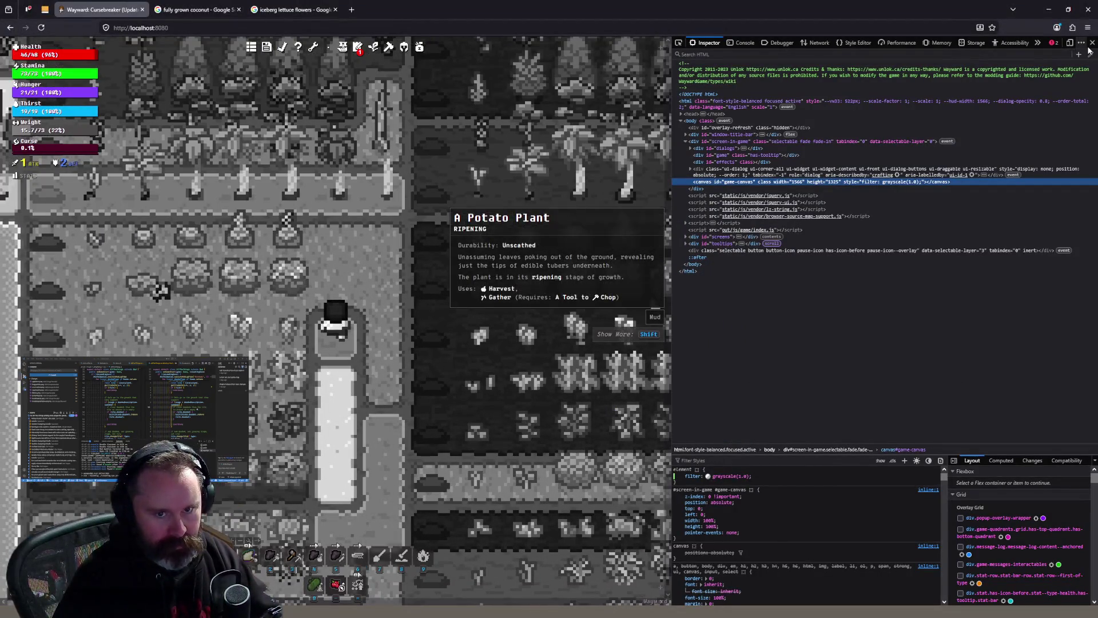
key(F12)
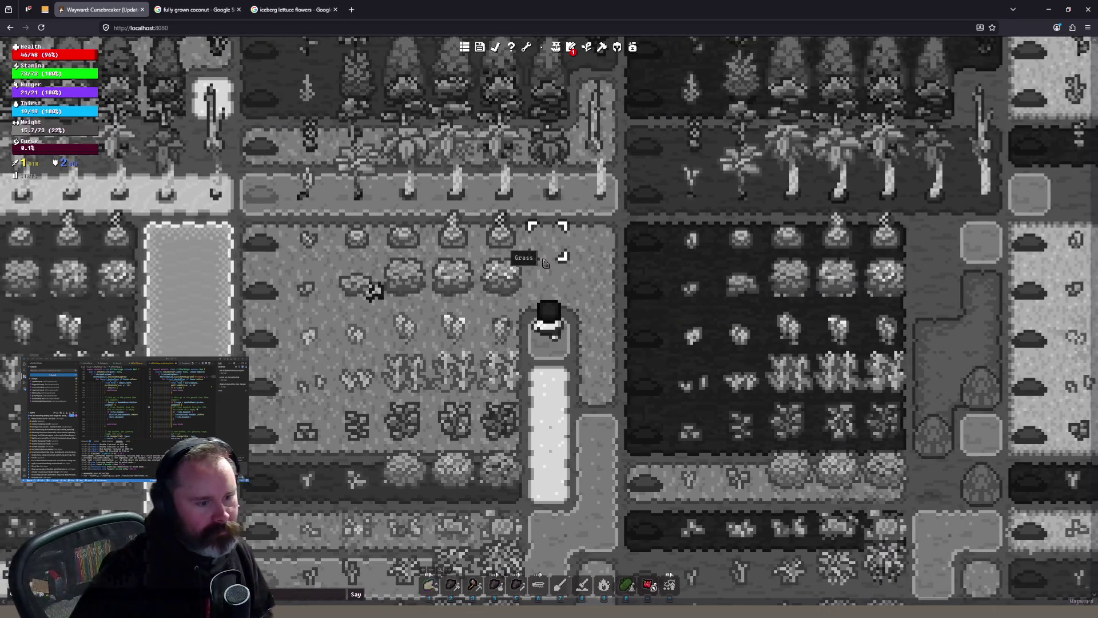
scroll(546, 264, down, 1)
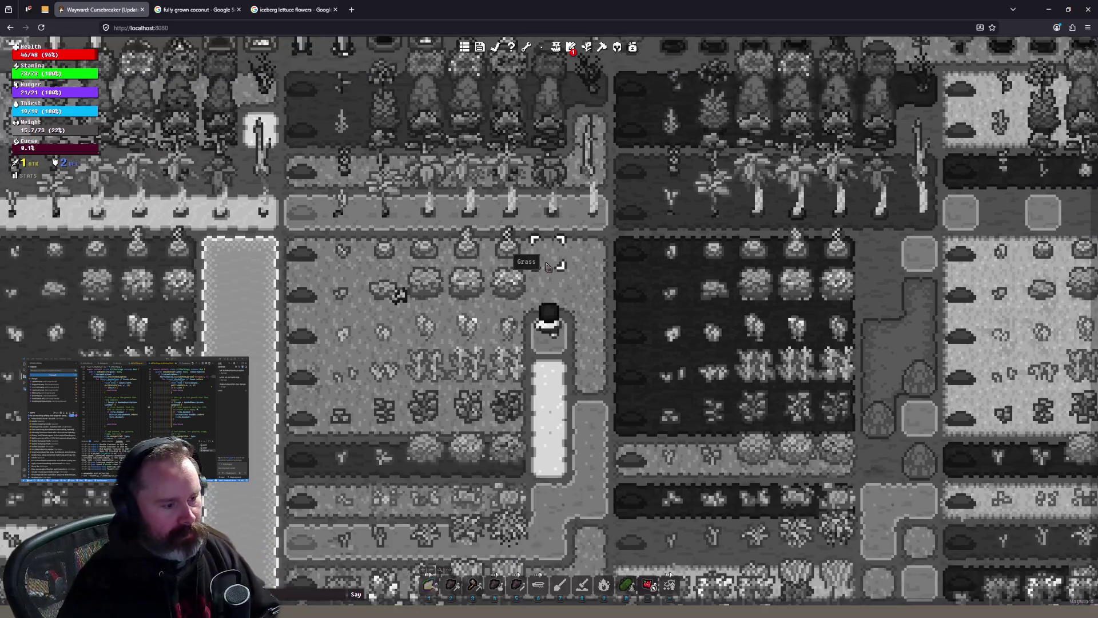
scroll(548, 267, down, 1)
scroll(410, 377, up, 1)
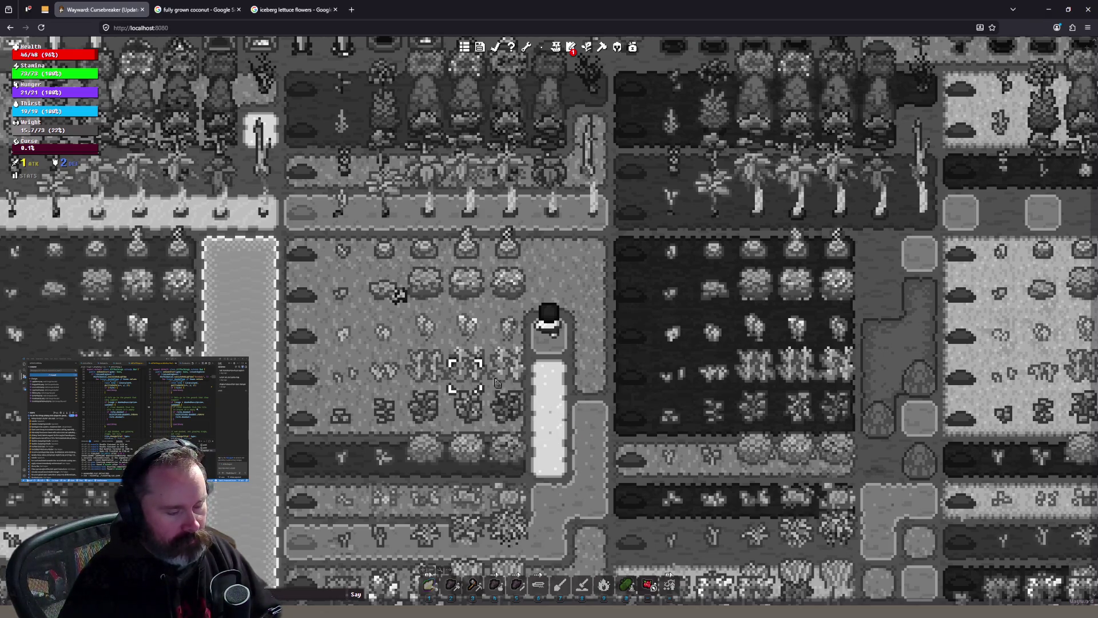
click(546, 268)
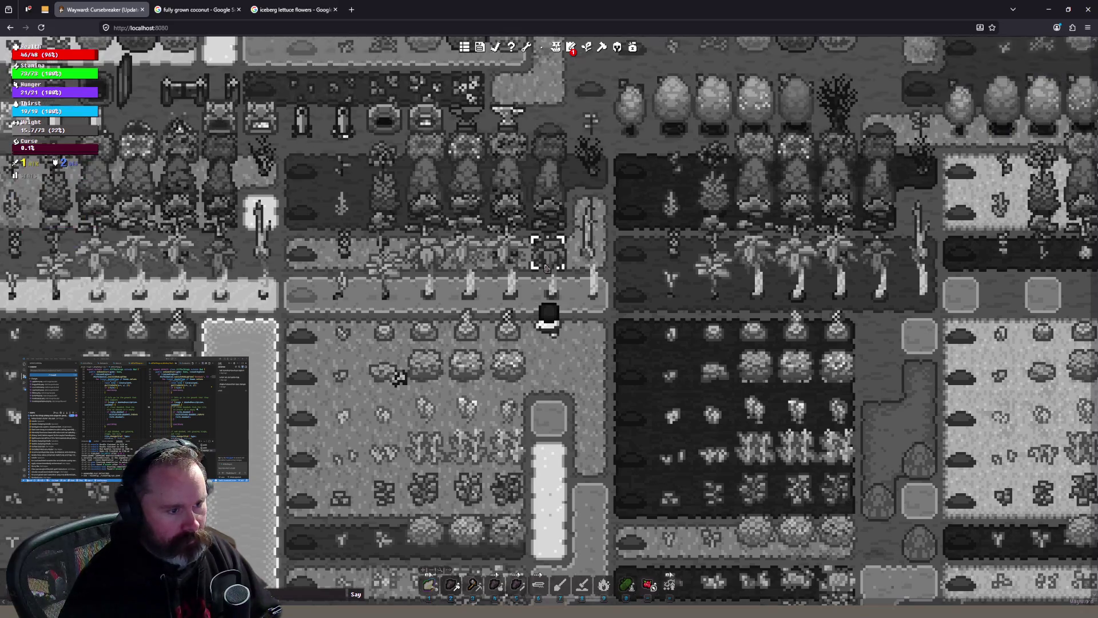
key(w)
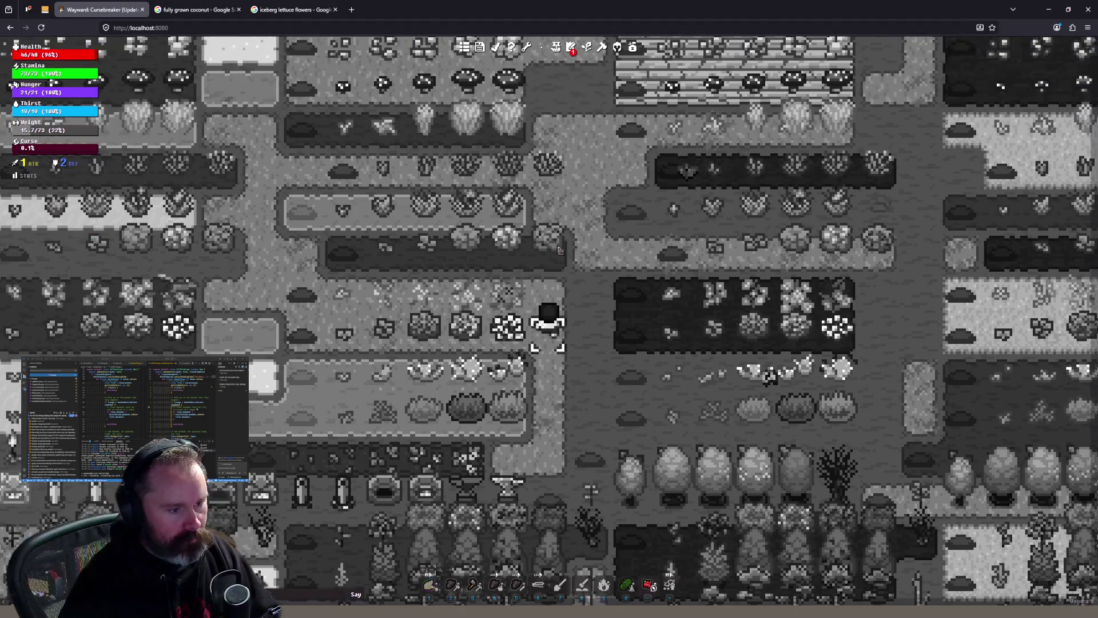
key(w)
key(d)
key(w)
key(w)
key(w)
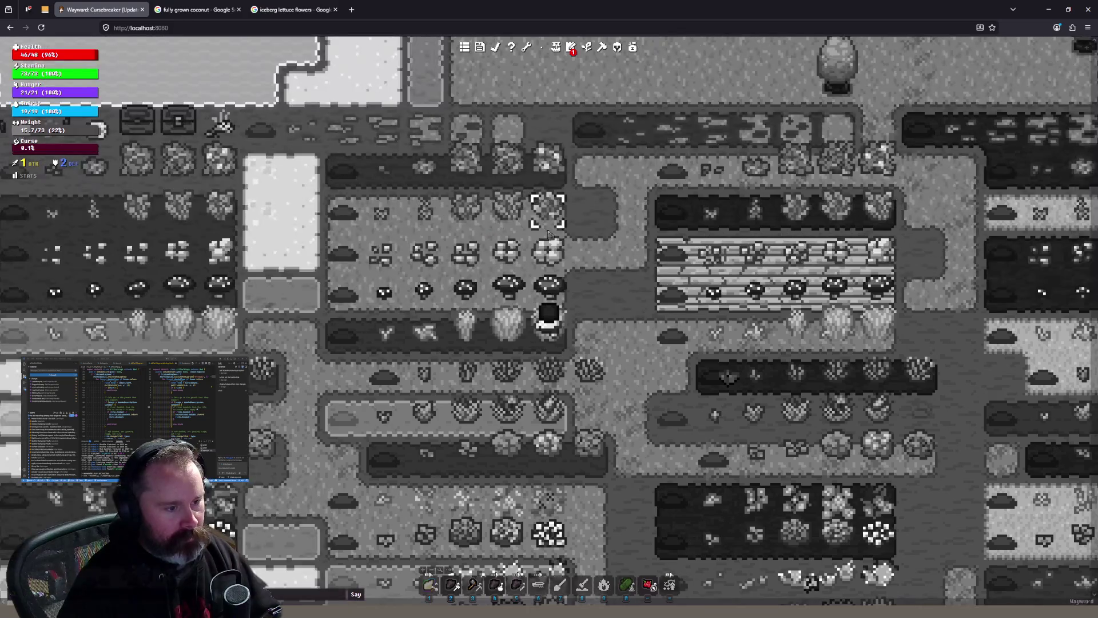
key(a)
mouse_move(556, 423)
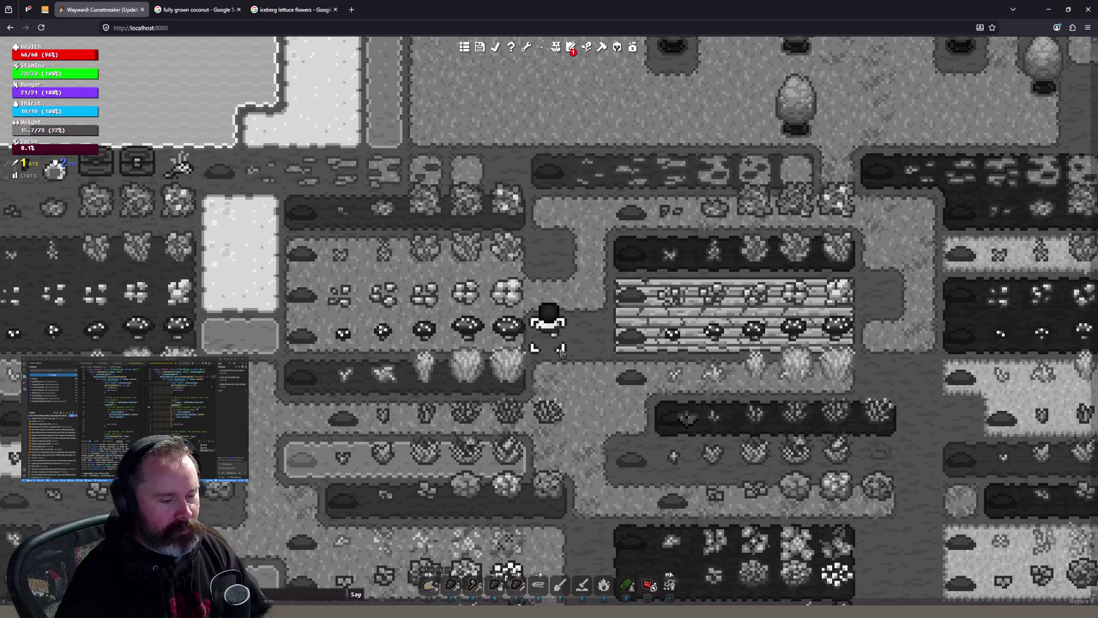
mouse_move(562, 352)
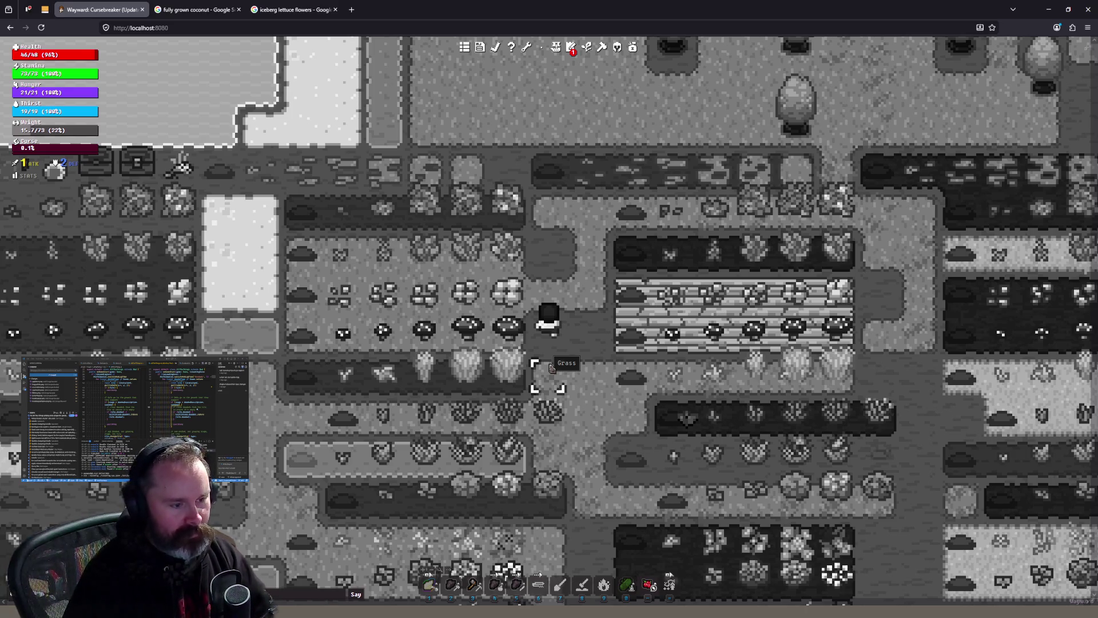
key(s)
key(s)
key(s)
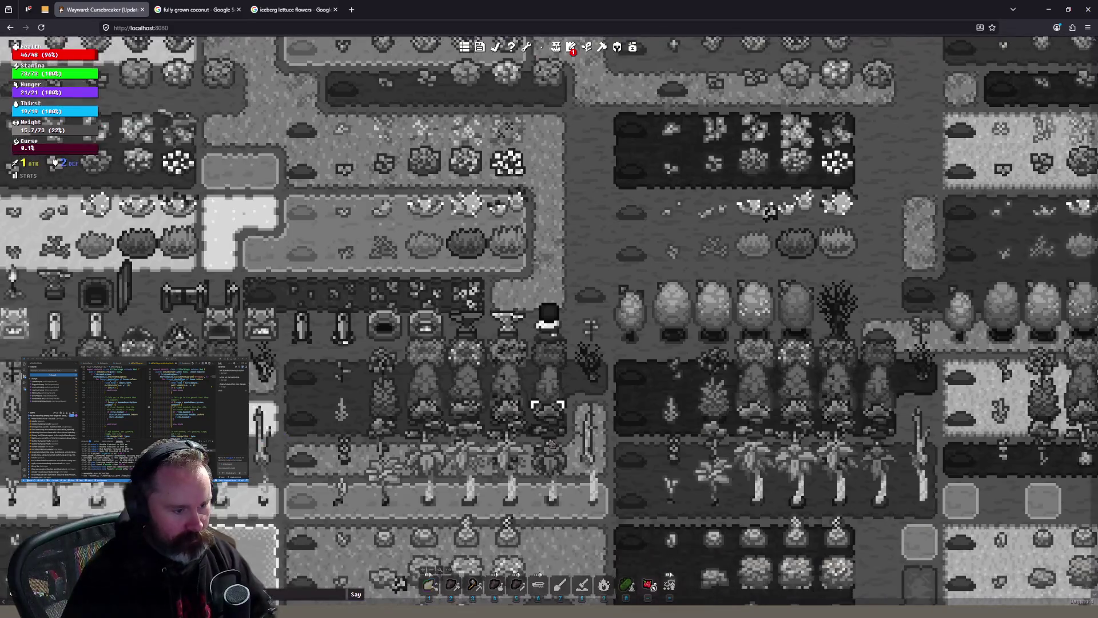
key(s)
key(s)
key(s)
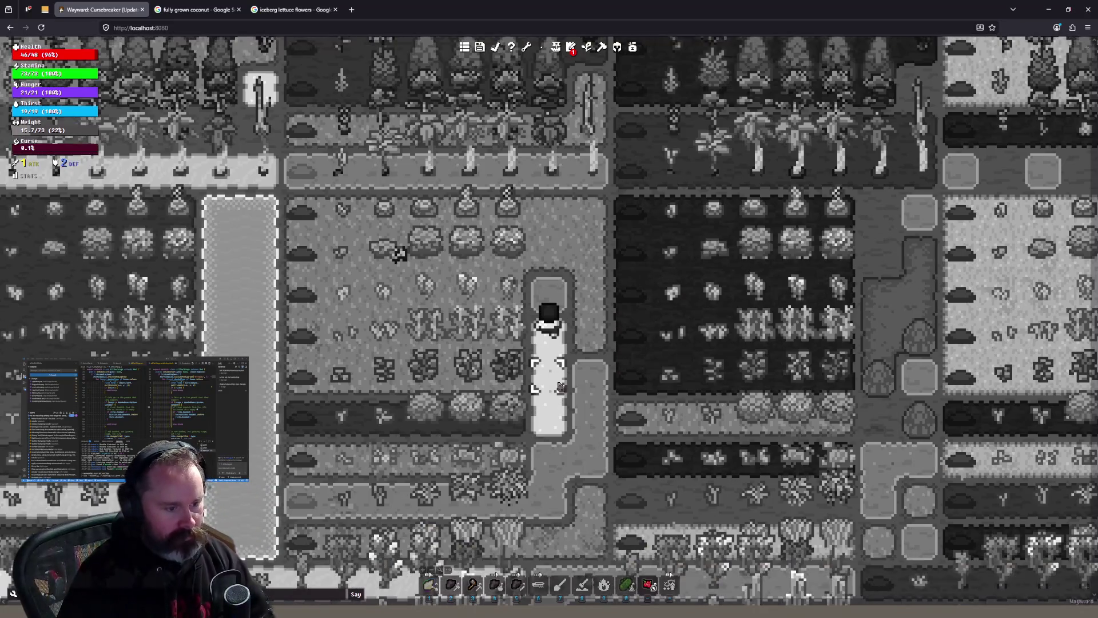